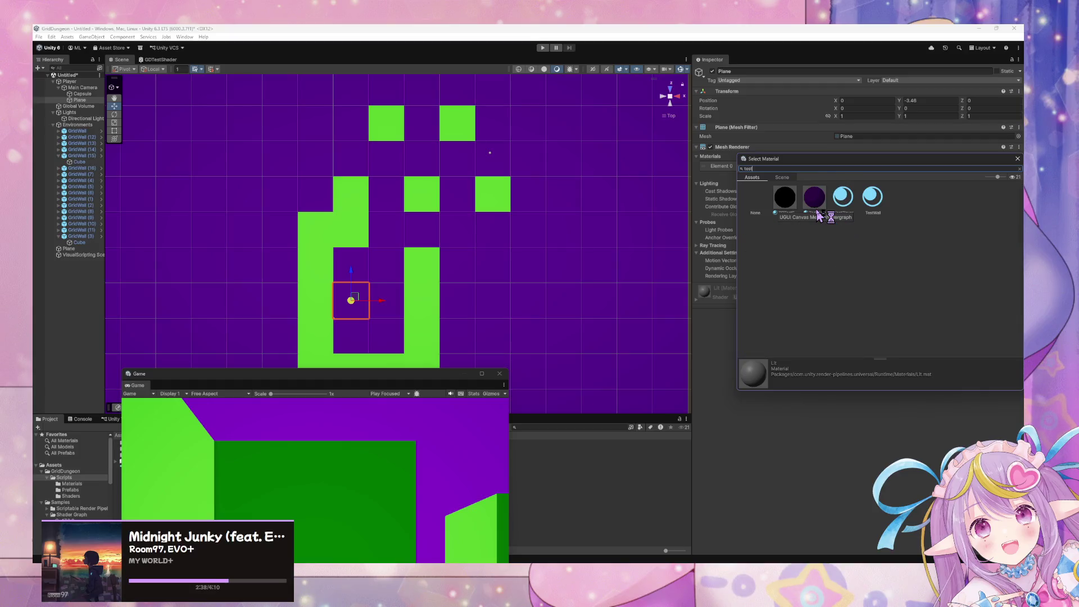
Step: Assign the TestPlayer material to the plane and set Cast Shadows to Off
left_click(844, 198)
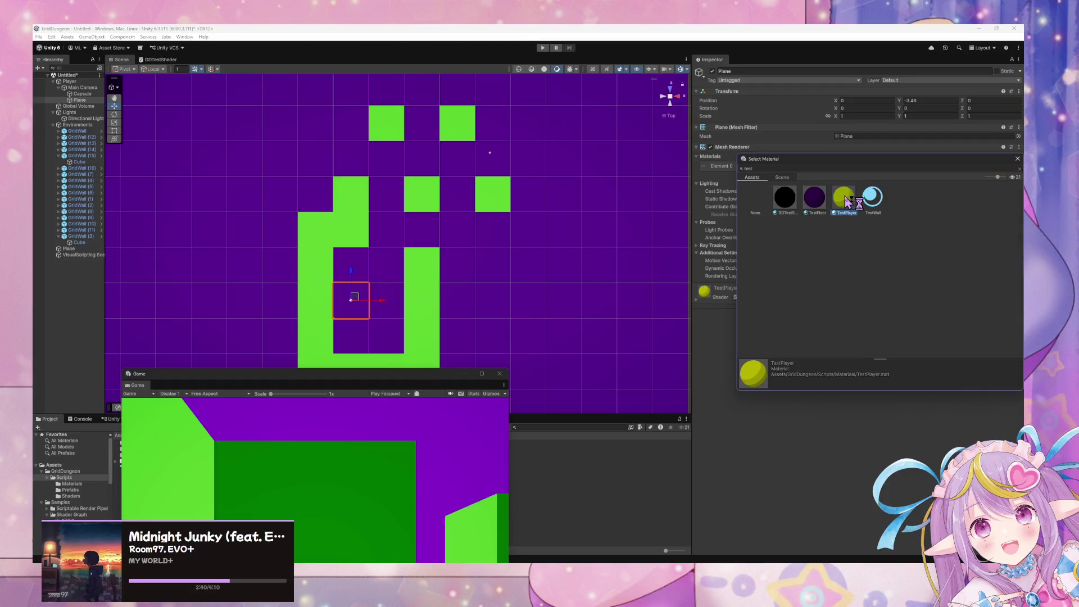
double_click(851, 201)
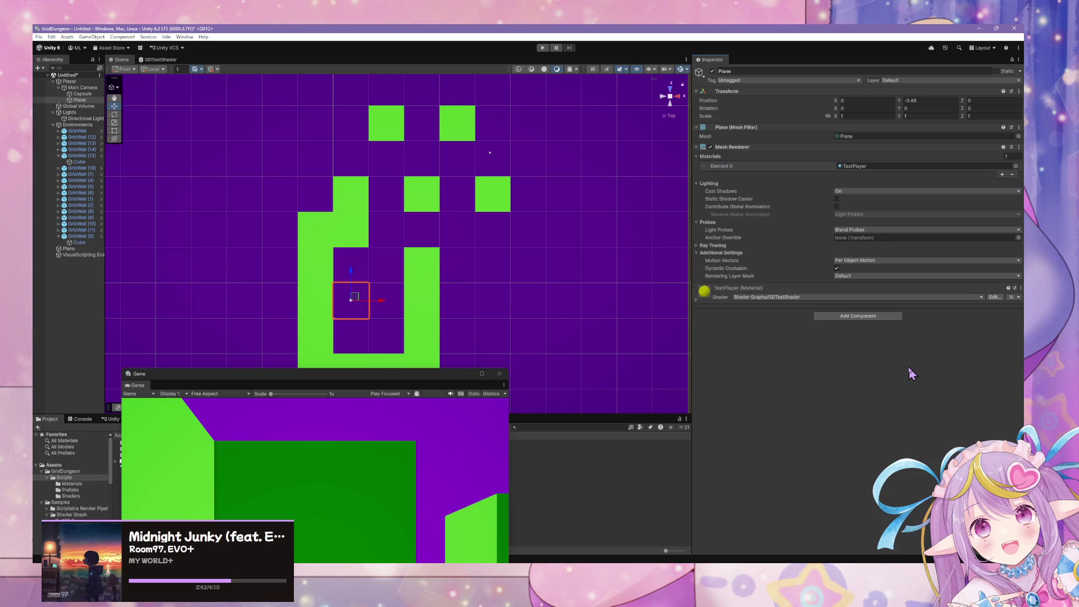
left_click(874, 192)
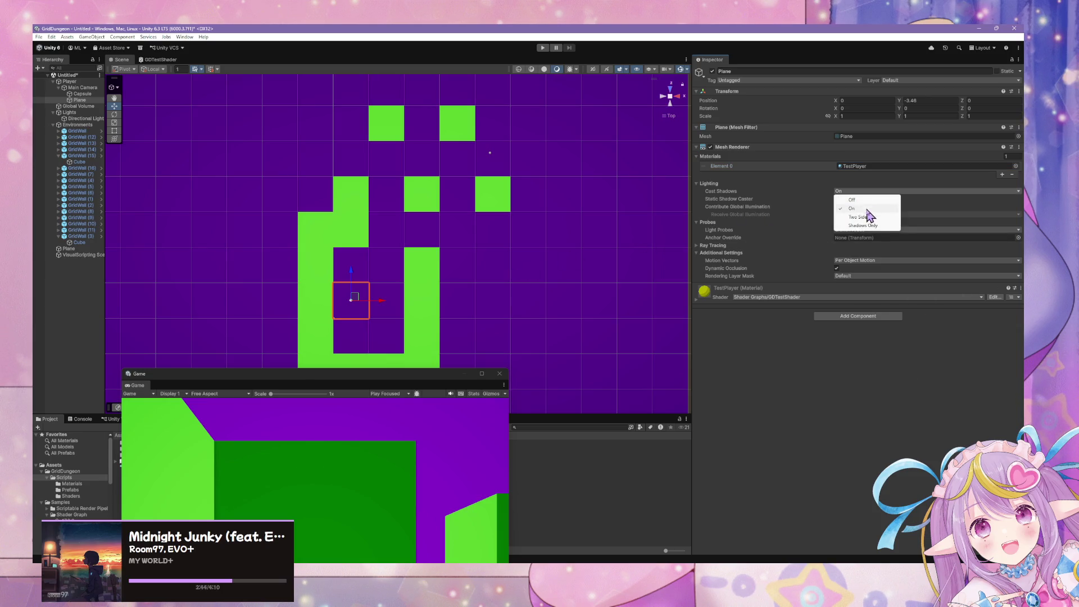
left_click(843, 200)
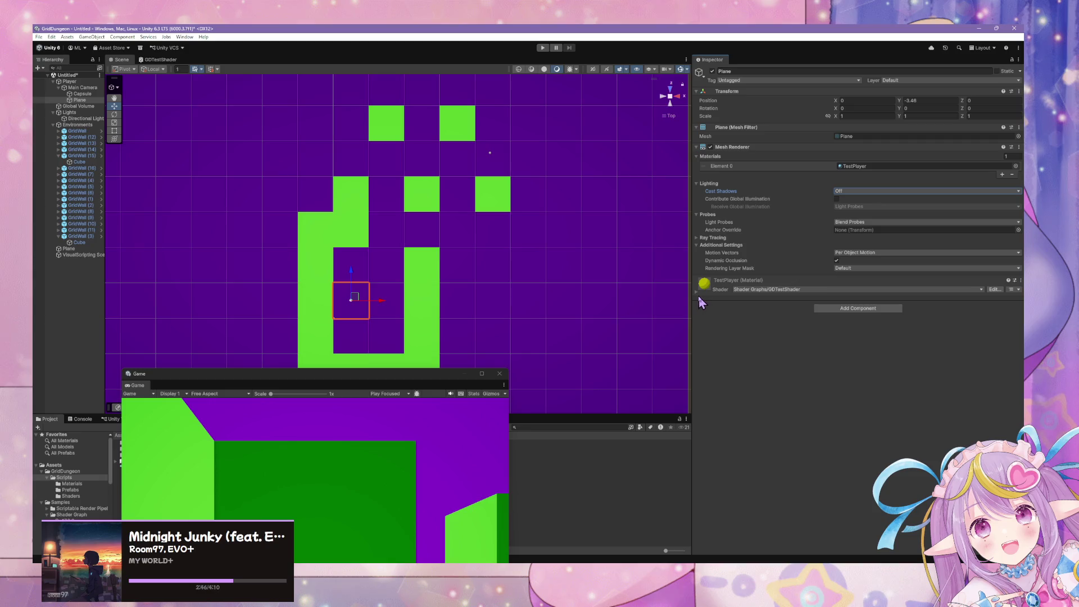
Step: Set the TestPlayer material's Render Face to Both
left_click(697, 293)
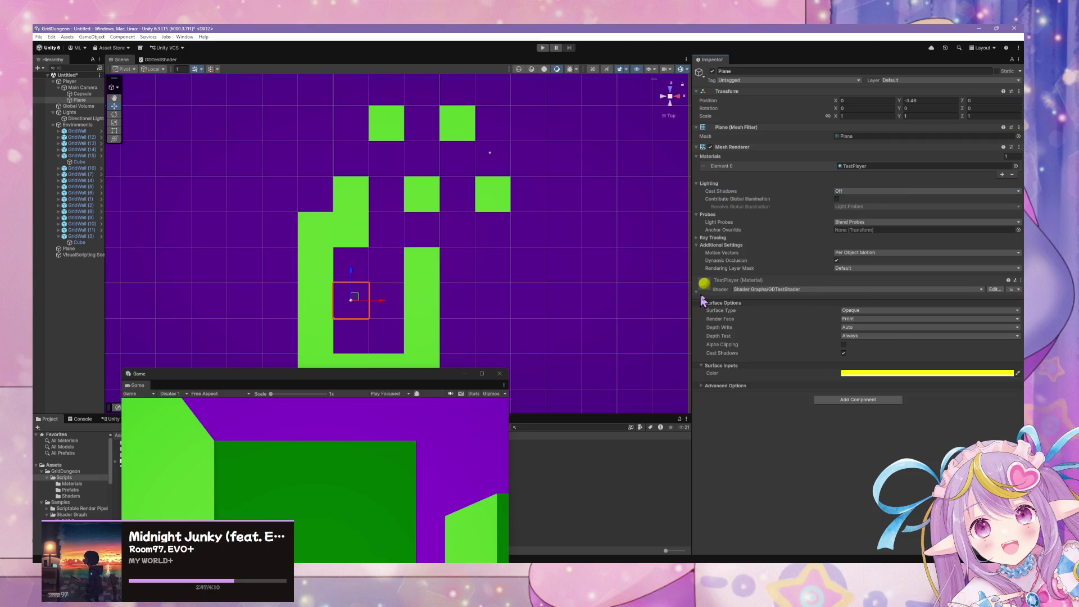
left_click(868, 311)
left_click(870, 318)
left_click(871, 318)
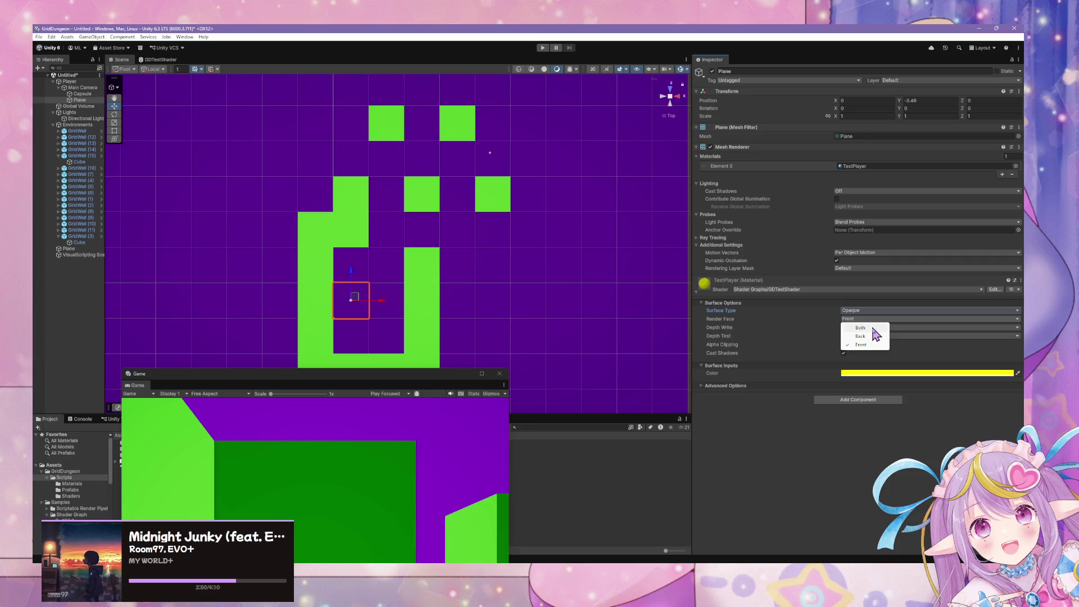
left_click(873, 329)
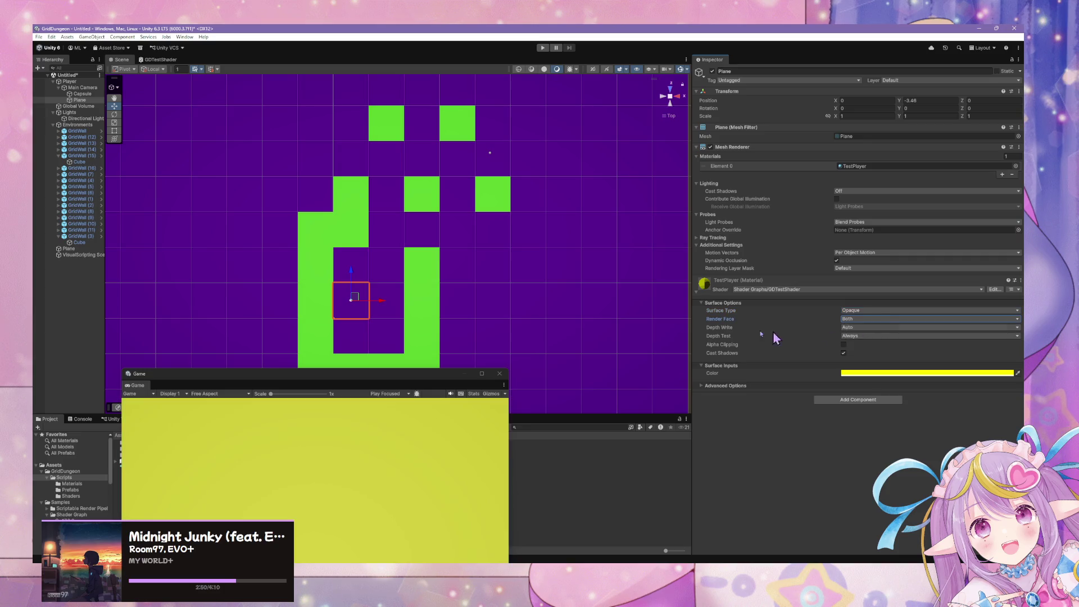
left_click(878, 321)
Step: Move the Game preview to the right and select the Player's small plane
right_click(518, 251)
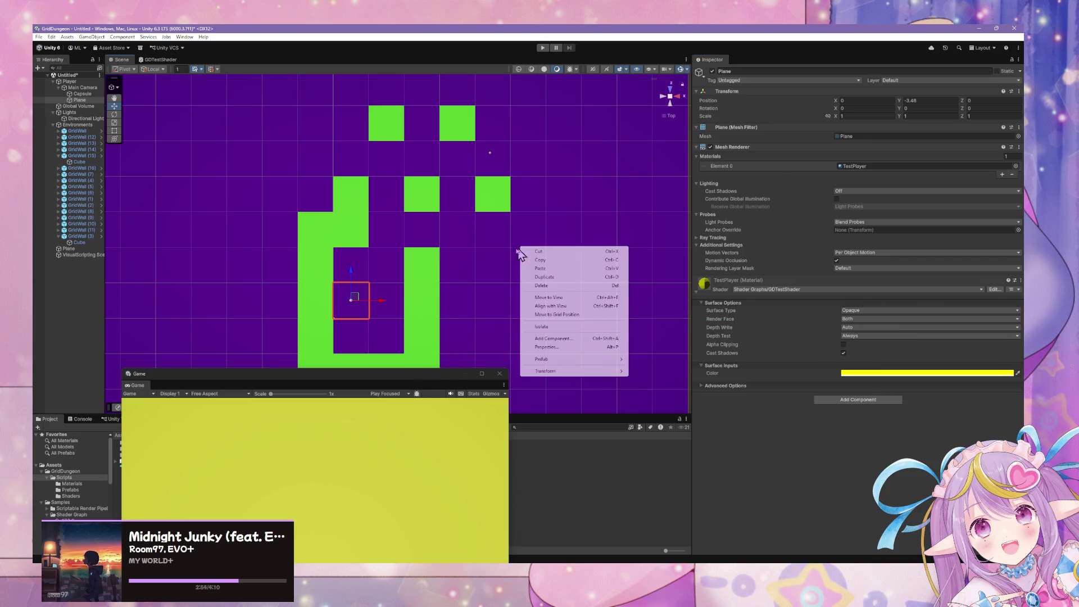
left_click(481, 242)
left_click(279, 123)
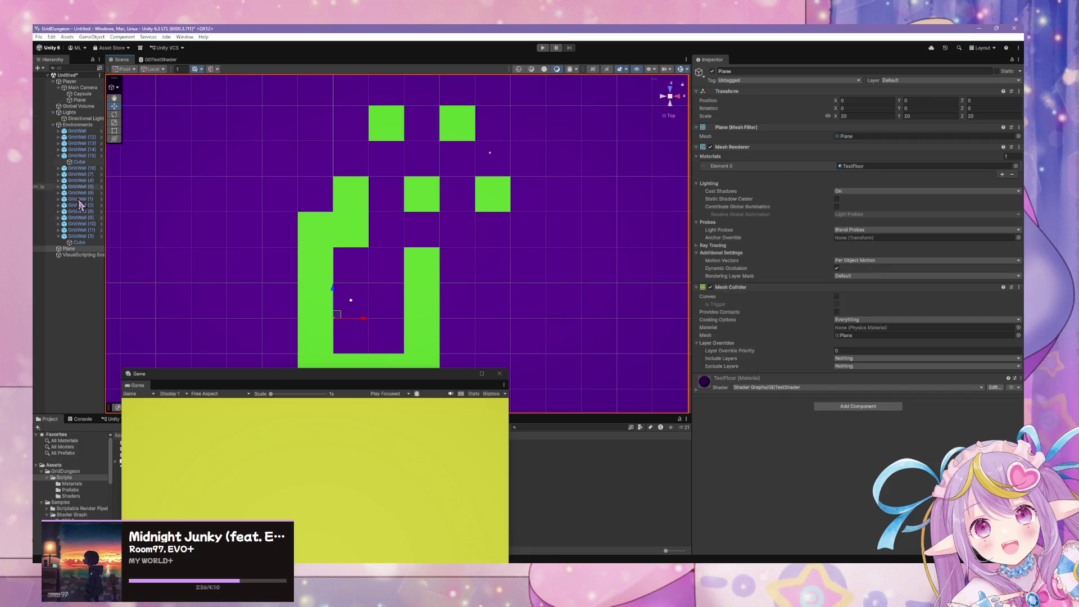
mouse_move(73, 249)
left_mouse_down()
mouse_move(90, 100)
mouse_move(69, 251)
left_mouse_up()
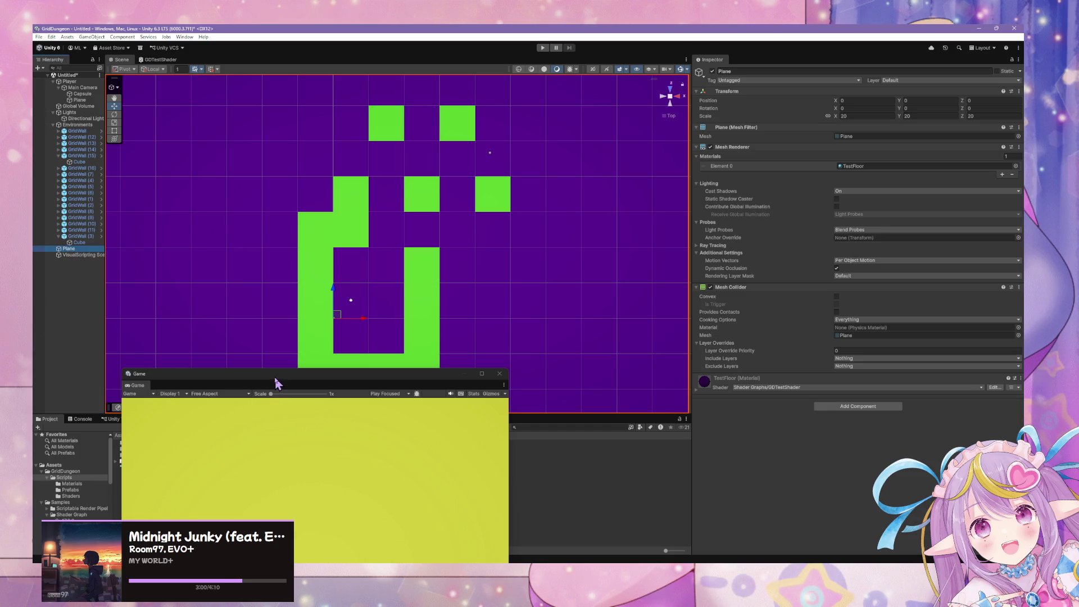
mouse_move(278, 375)
left_mouse_down()
mouse_move(808, 251)
mouse_move(764, 162)
left_mouse_up()
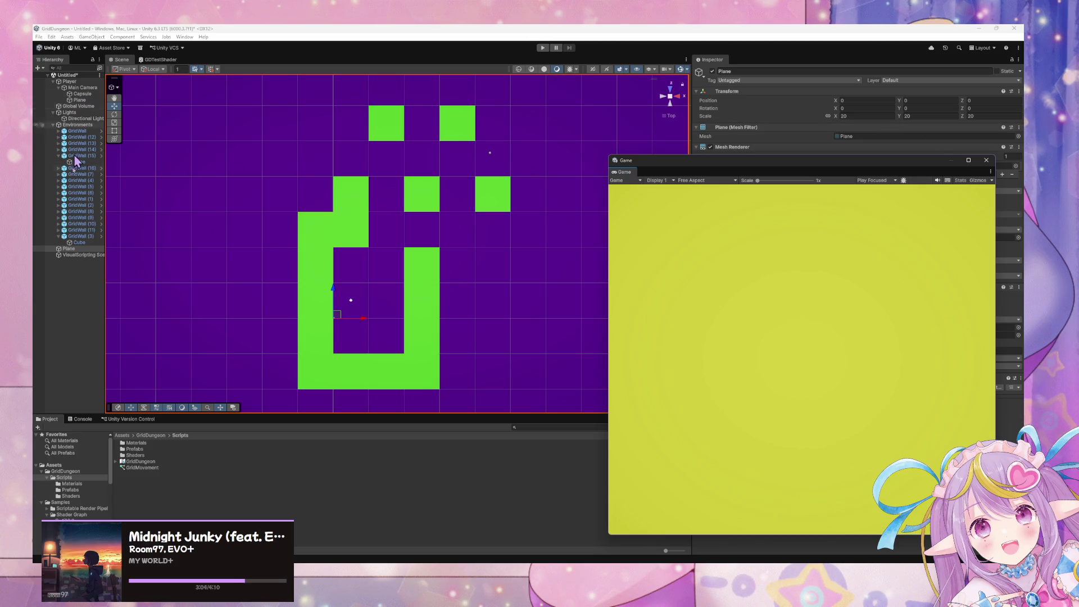
left_click(76, 249)
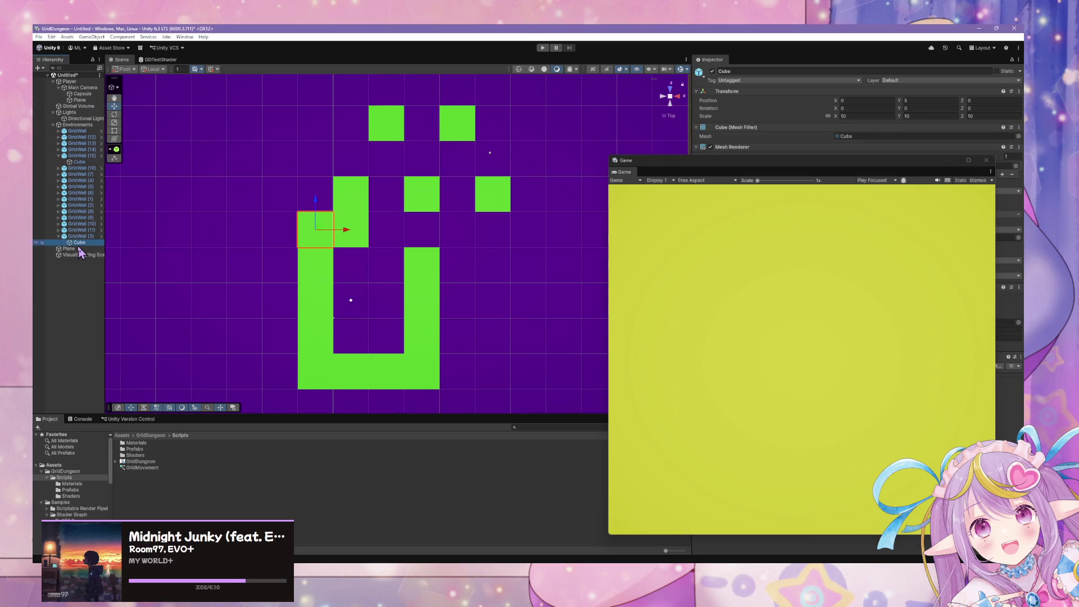
left_click(80, 100)
Step: Set the Plane's Position Y to 0 so it shows as a yellow tile
left_click(775, 167)
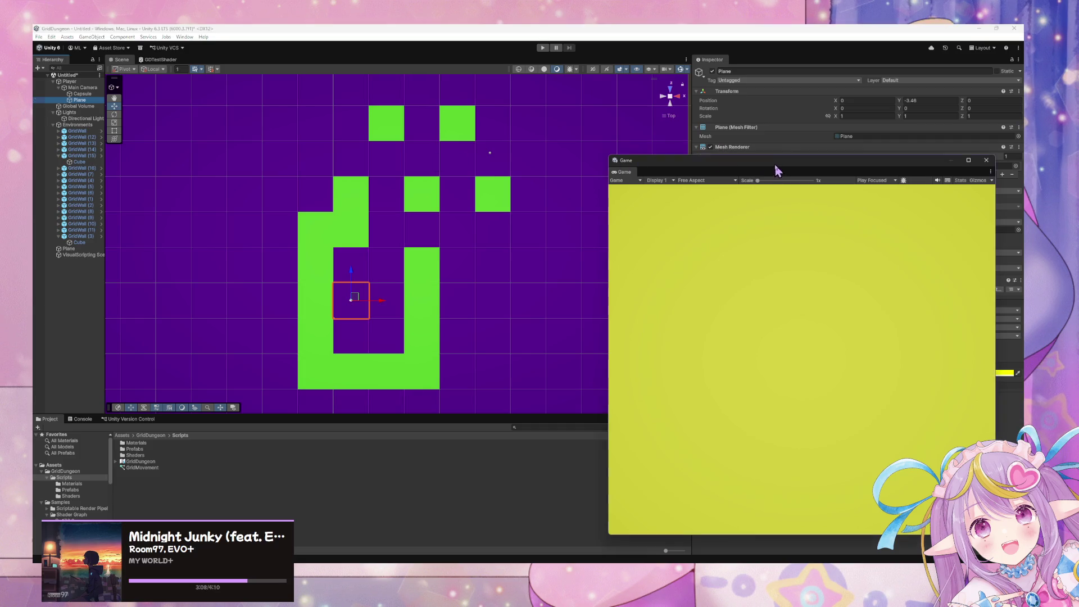
left_click_drag(776, 169, 414, 376)
left_click(923, 100)
type("0")
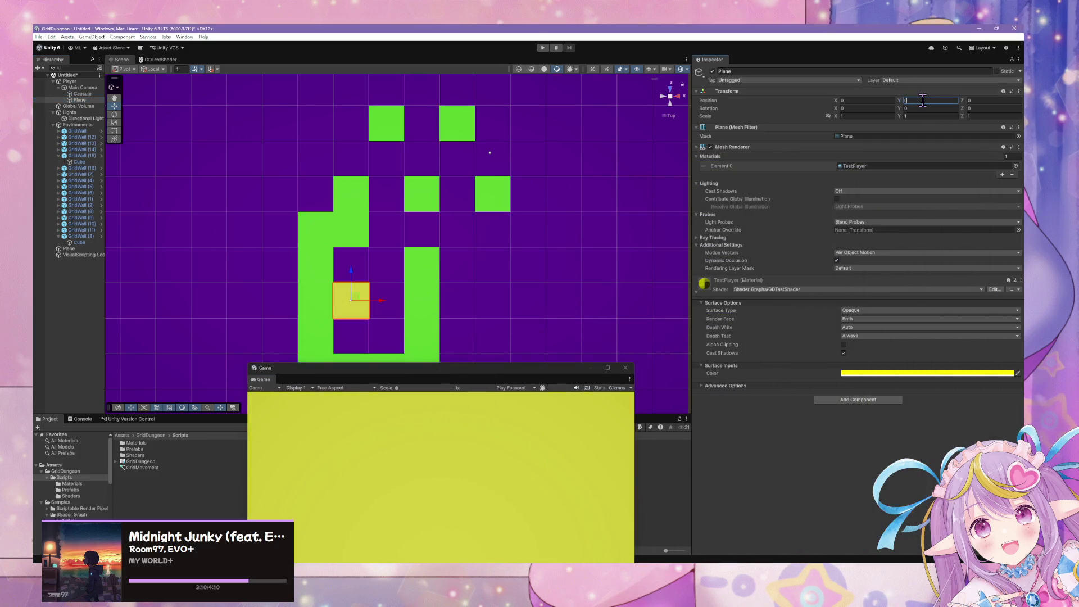
left_click(574, 303)
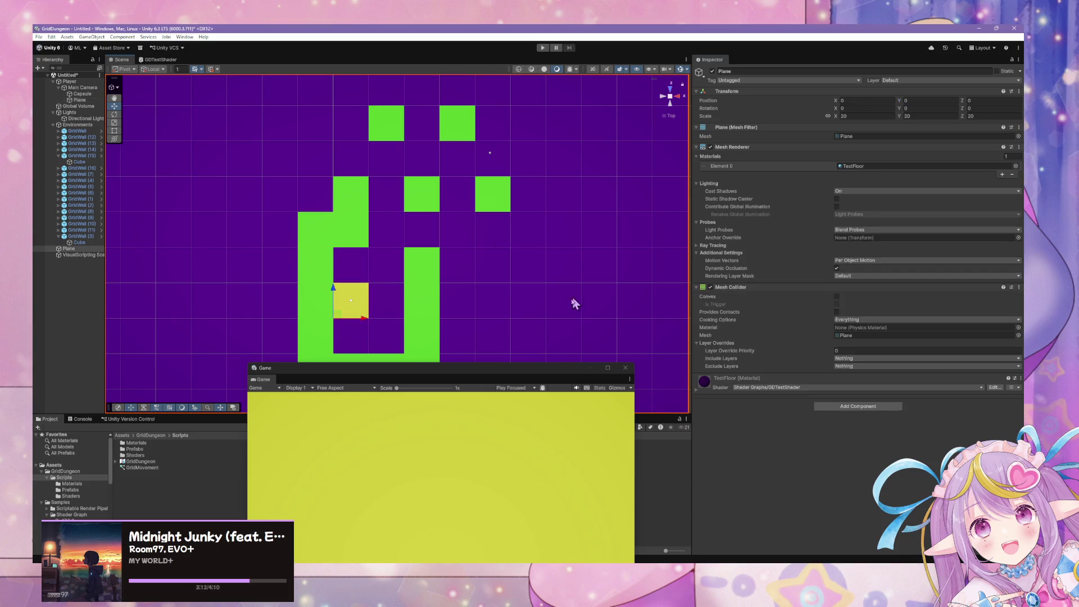
left_click(360, 297)
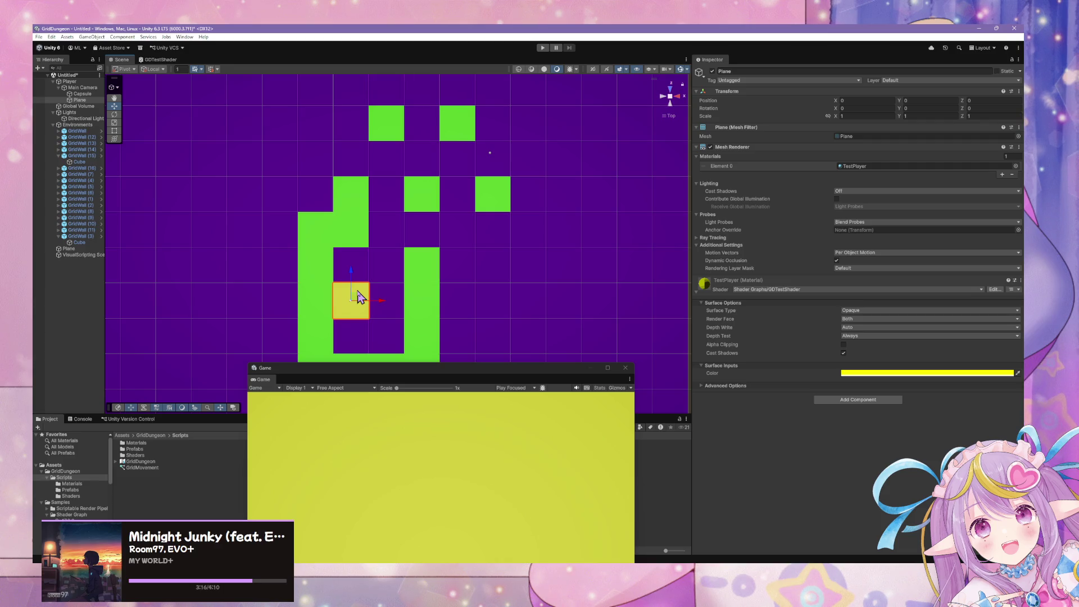
left_click(599, 293)
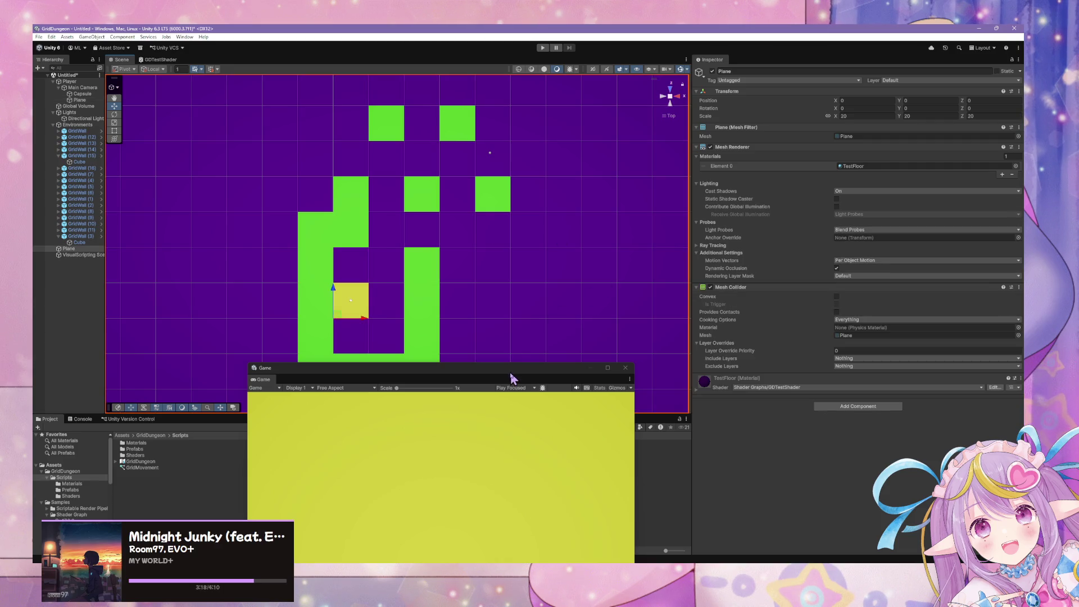
left_click_drag(513, 378, 651, 359)
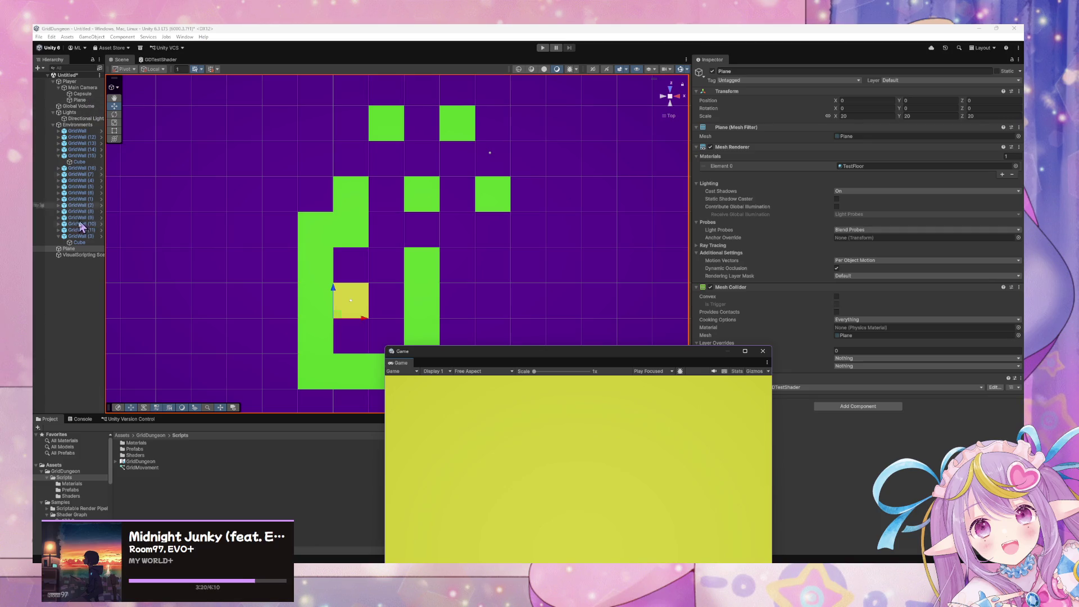
left_click(80, 100)
Step: Tilt the Scene view and set the player's Plane Position Y to 0
mouse_move(572, 218)
left_mouse_down()
mouse_move(465, 205)
mouse_move(482, 103)
mouse_move(501, 82)
mouse_move(401, 207)
left_mouse_up()
scroll(400, 208, "up", 3)
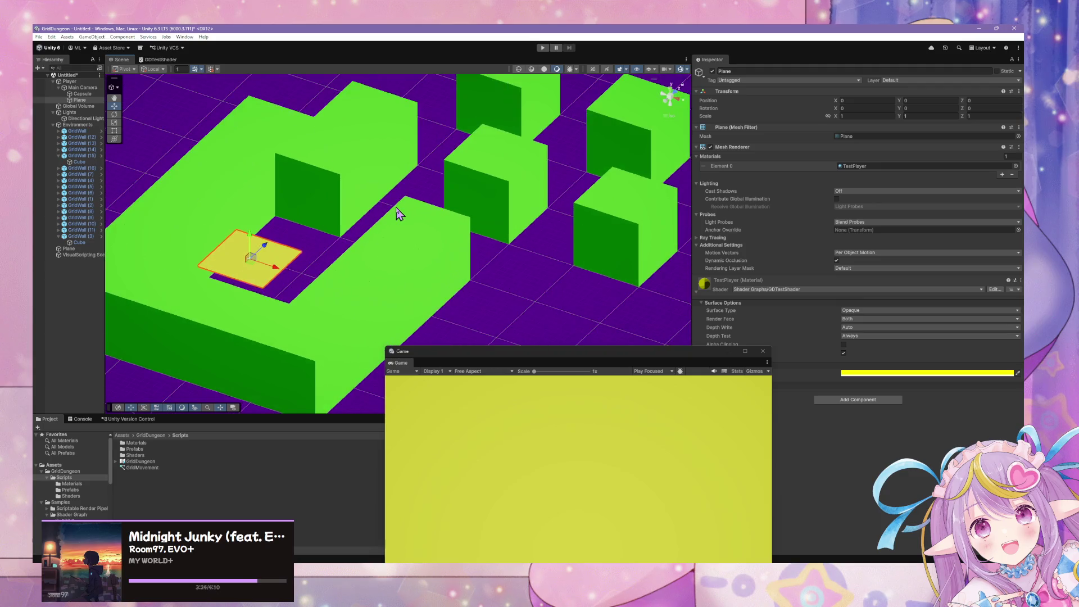
scroll(332, 221, "up", 3)
left_click(79, 101)
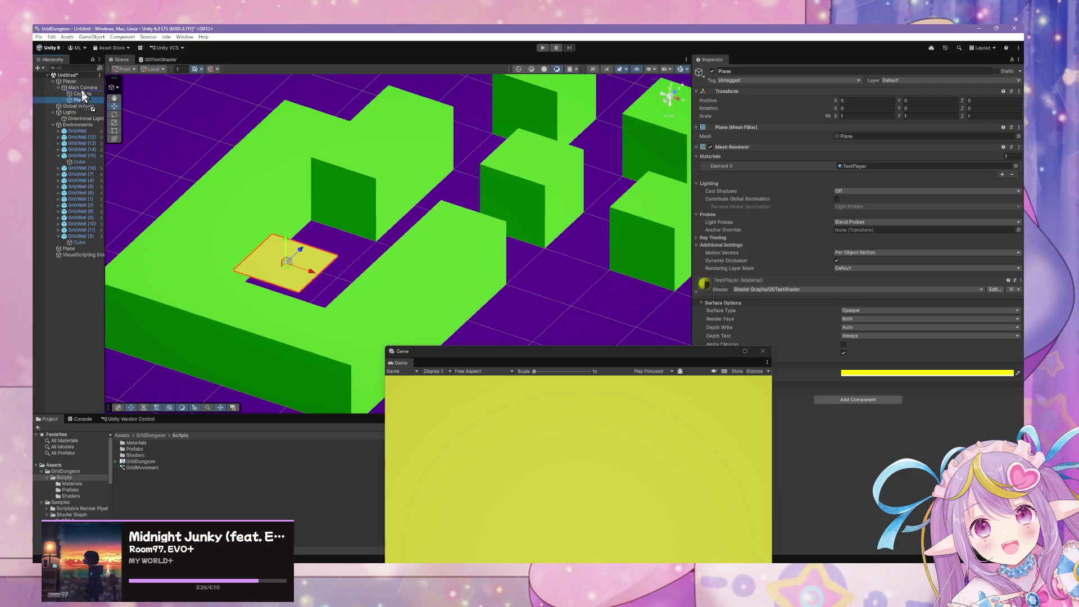
left_click(930, 100)
type("0")
key("Return")
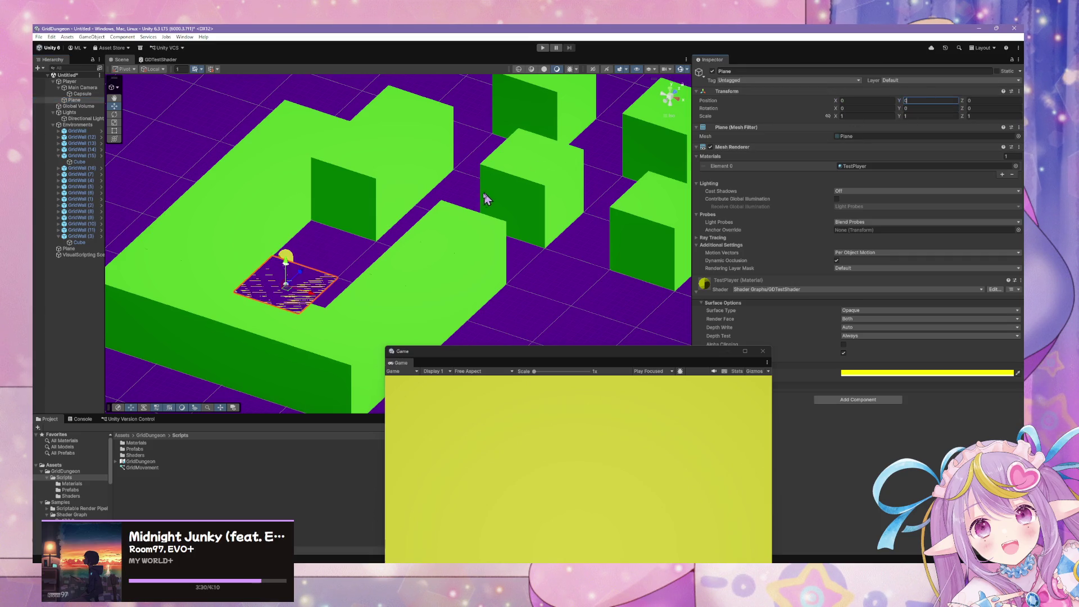
Step: Nudge the Plane's Position Y up to 0.004 to stop the z-fighting
mouse_move(483, 198)
left_mouse_down("alt")
mouse_move(409, 217)
mouse_move(400, 287)
mouse_move(581, 306)
mouse_move(549, 261)
mouse_move(646, 270)
left_mouse_up("alt")
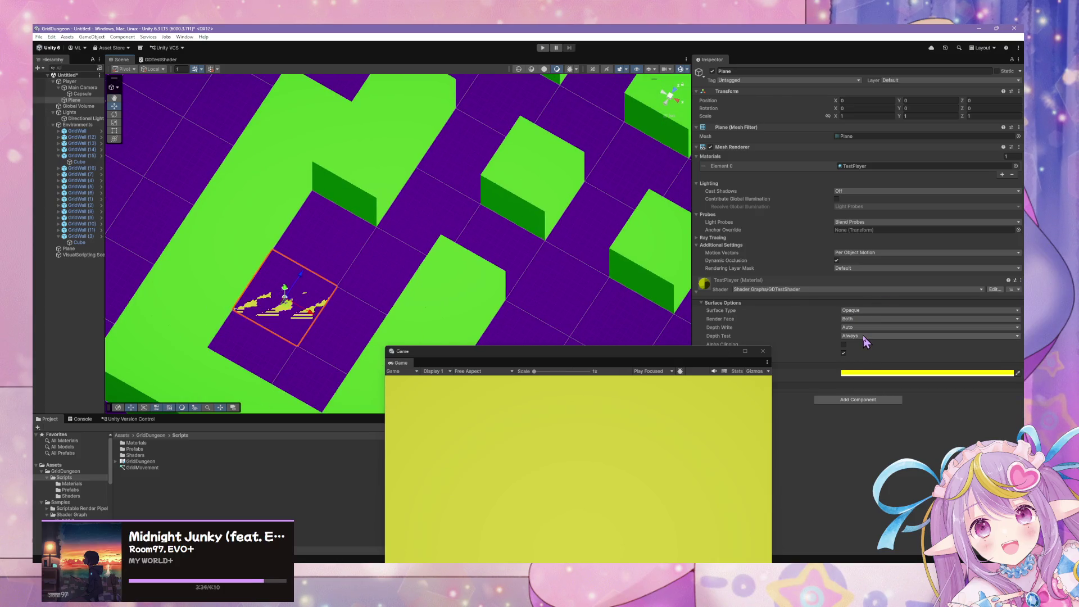
left_click(438, 236)
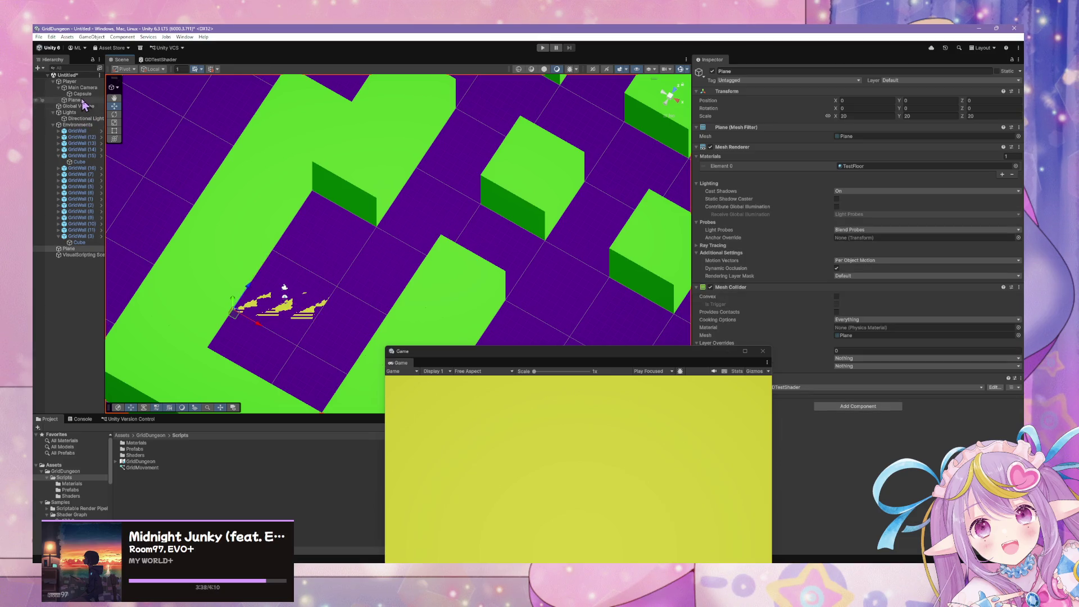
key("ctrl+z")
mouse_move(260, 247)
left_mouse_down("alt")
mouse_move(266, 192)
mouse_move(258, 224)
left_mouse_up("alt")
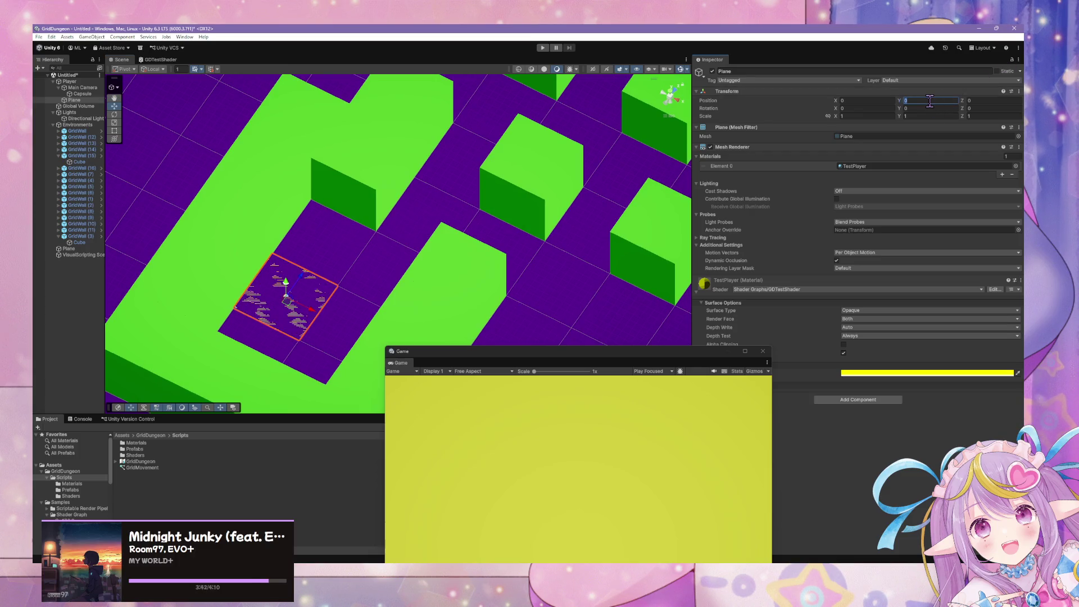
type(".001")
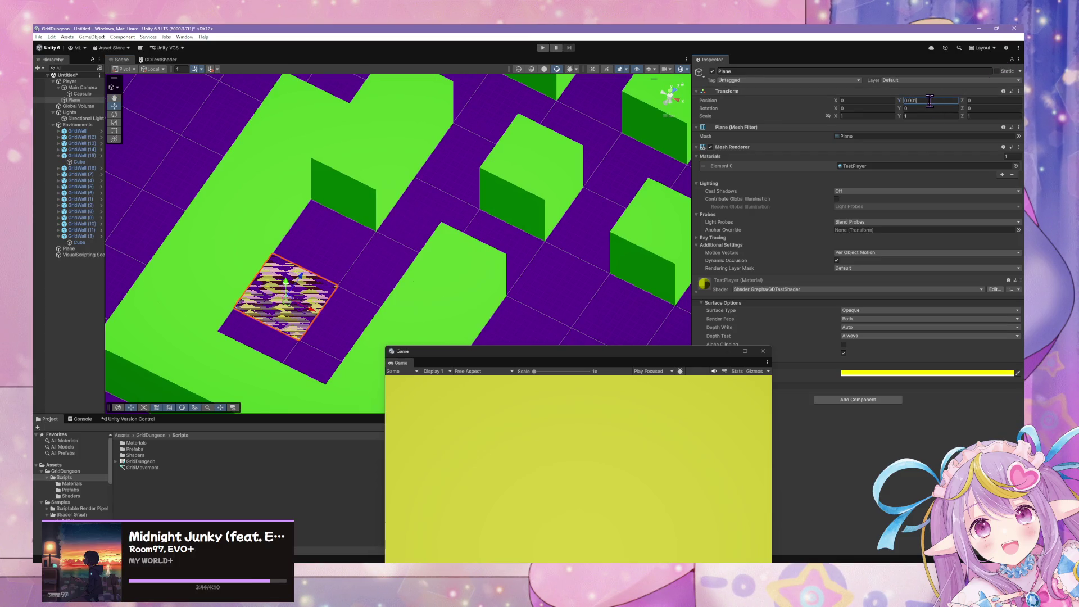
key("BackSpace")
type("2")
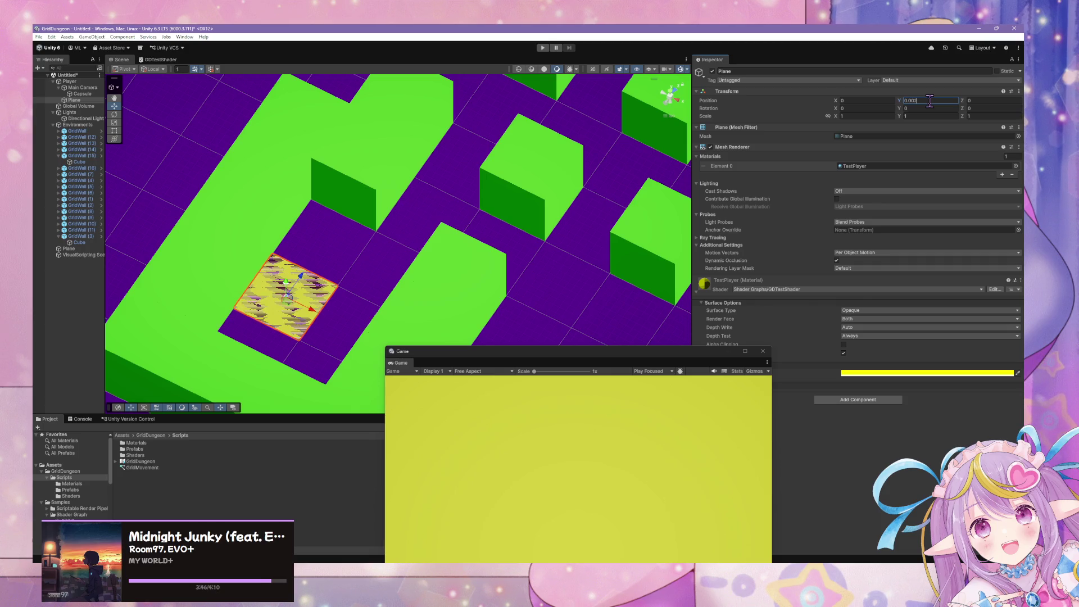
key("BackSpace")
type("3")
key("BackSpace")
type("4")
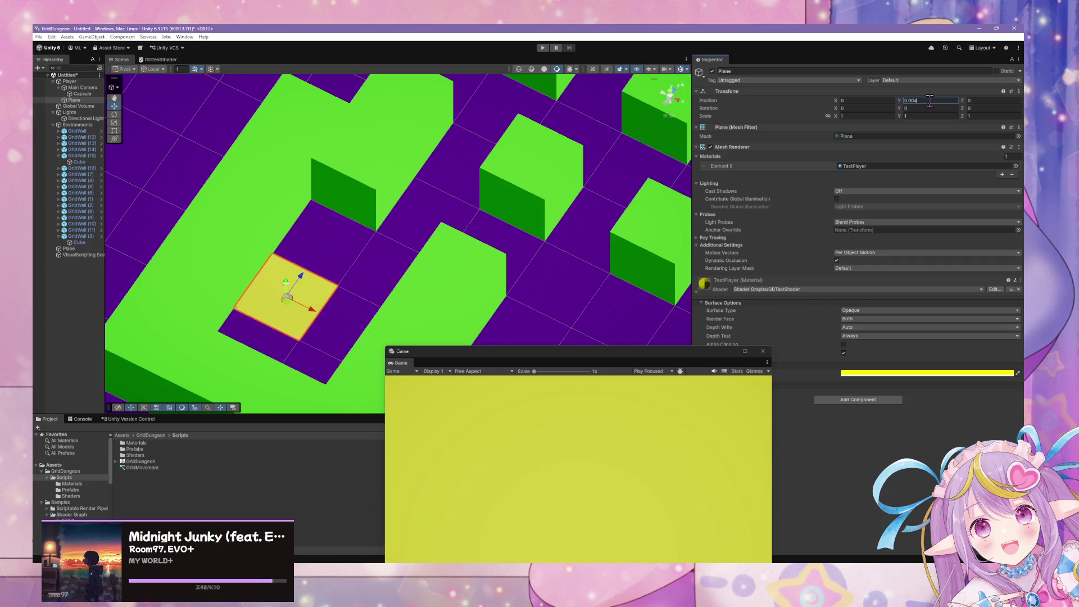
scroll(524, 226, "down", 3)
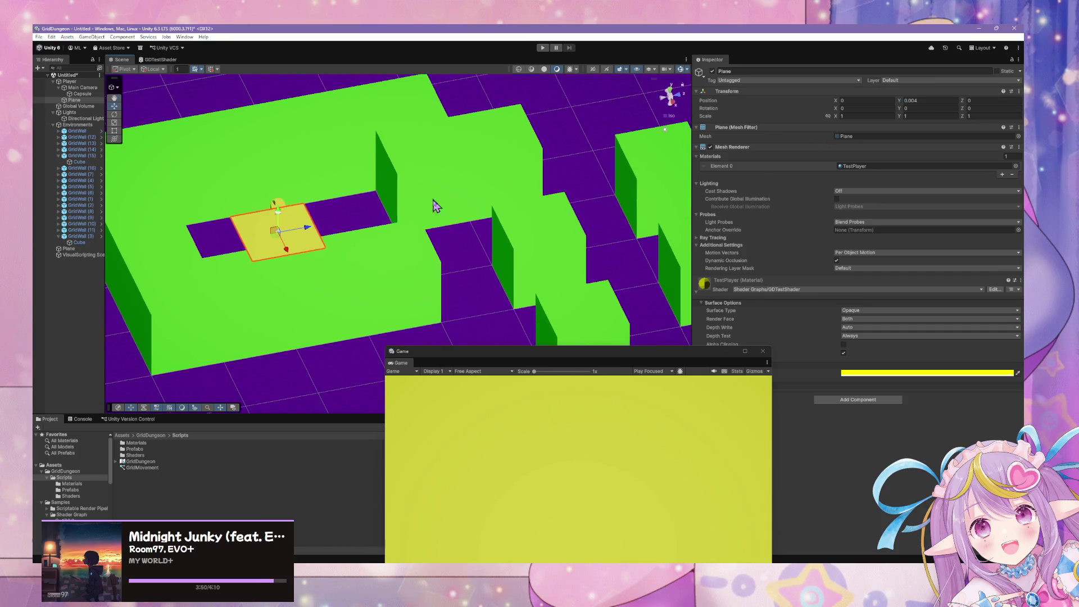
Step: Set the Player's Plane Position Y back to 0
left_click(442, 225)
left_click_drag(448, 244, 570, 311)
scroll(614, 236, "down", 2)
mouse_move(614, 236)
left_mouse_down()
mouse_move(587, 208)
mouse_move(525, 270)
left_mouse_up()
scroll(525, 269, "up", 2)
left_click(923, 100)
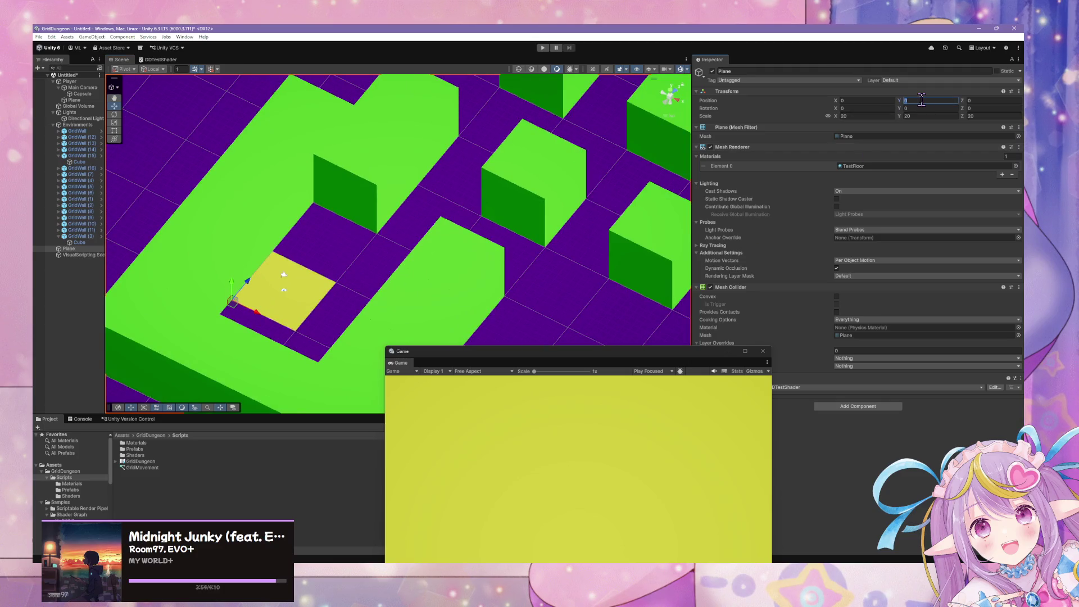
left_click(70, 100)
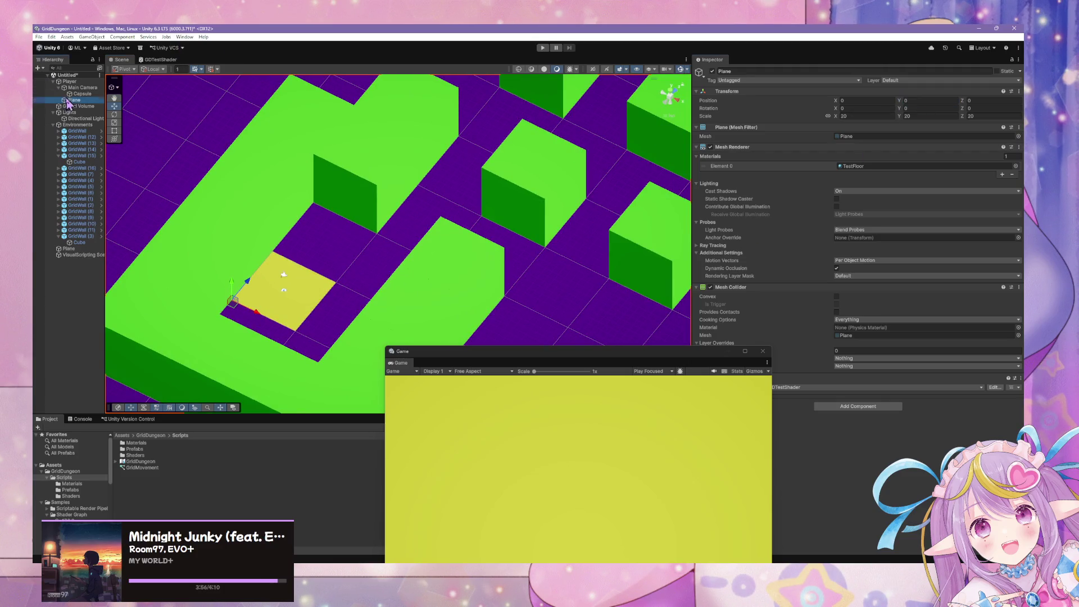
left_click(922, 100)
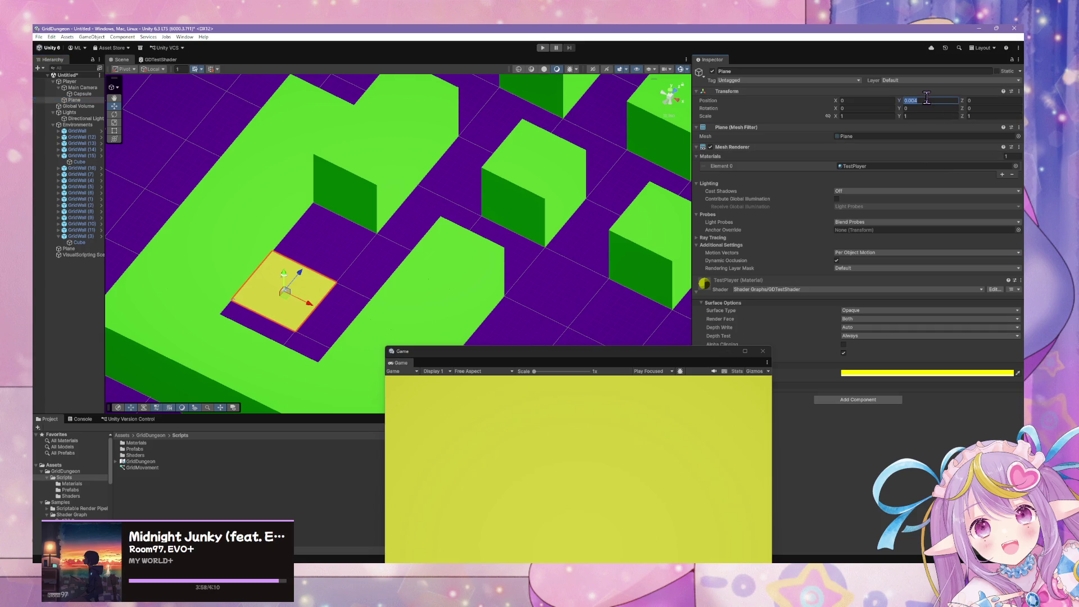
type("0")
Step: Switch the TestPlayer material's Surface Type to Transparent
left_click(874, 310)
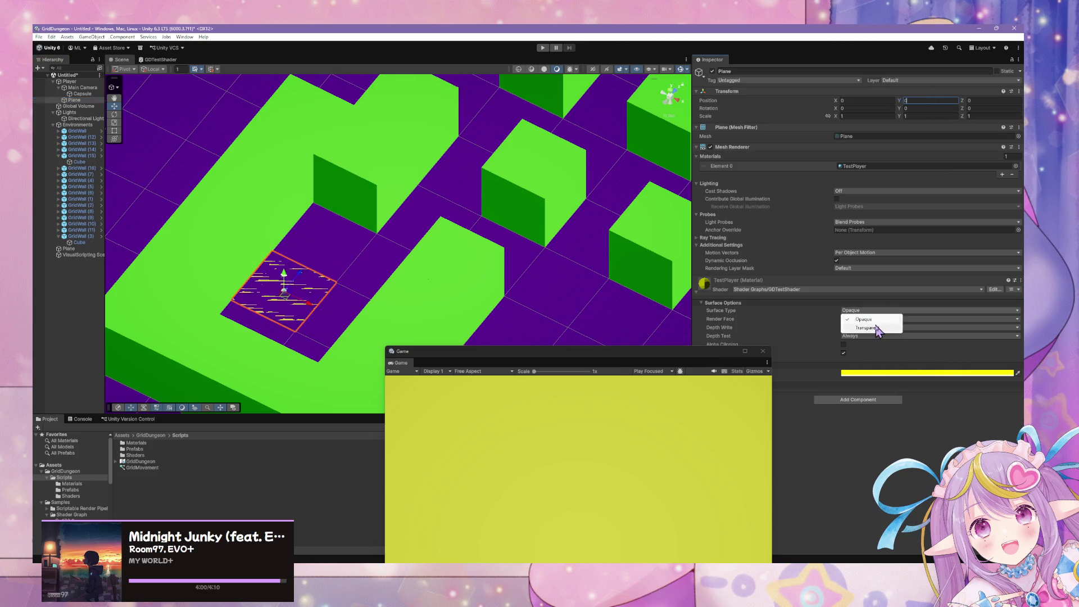
left_click(871, 329)
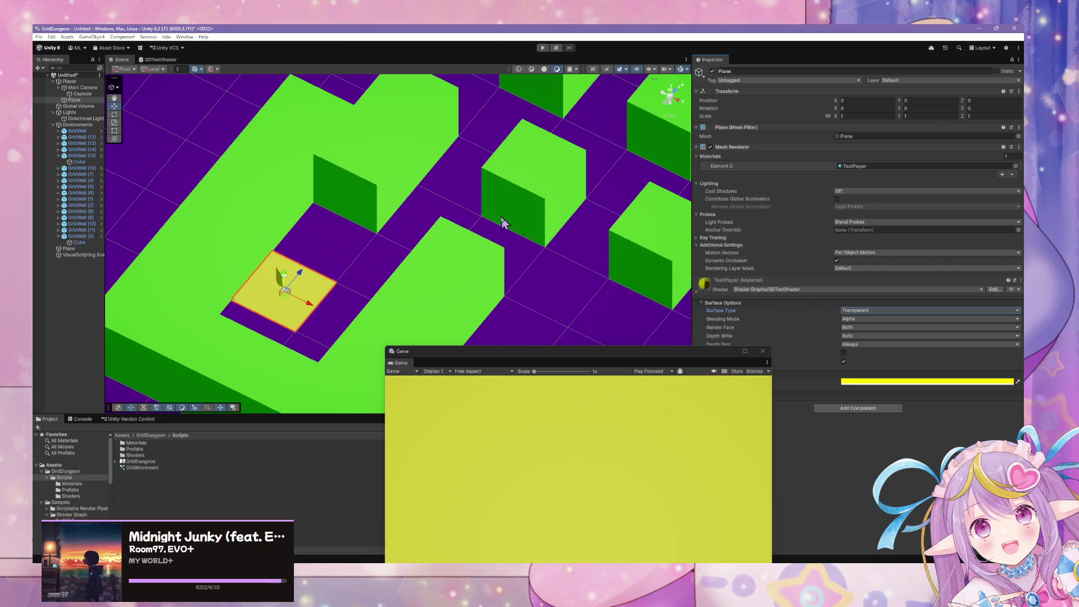
mouse_move(502, 223)
left_mouse_down()
mouse_move(402, 225)
mouse_move(369, 90)
mouse_move(427, 61)
mouse_move(460, 245)
mouse_move(471, 234)
mouse_move(538, 241)
mouse_move(595, 176)
mouse_move(554, 217)
mouse_move(554, 306)
mouse_move(547, 273)
mouse_move(385, 214)
mouse_move(533, 226)
mouse_move(520, 275)
mouse_move(554, 281)
left_mouse_up()
left_click(471, 234)
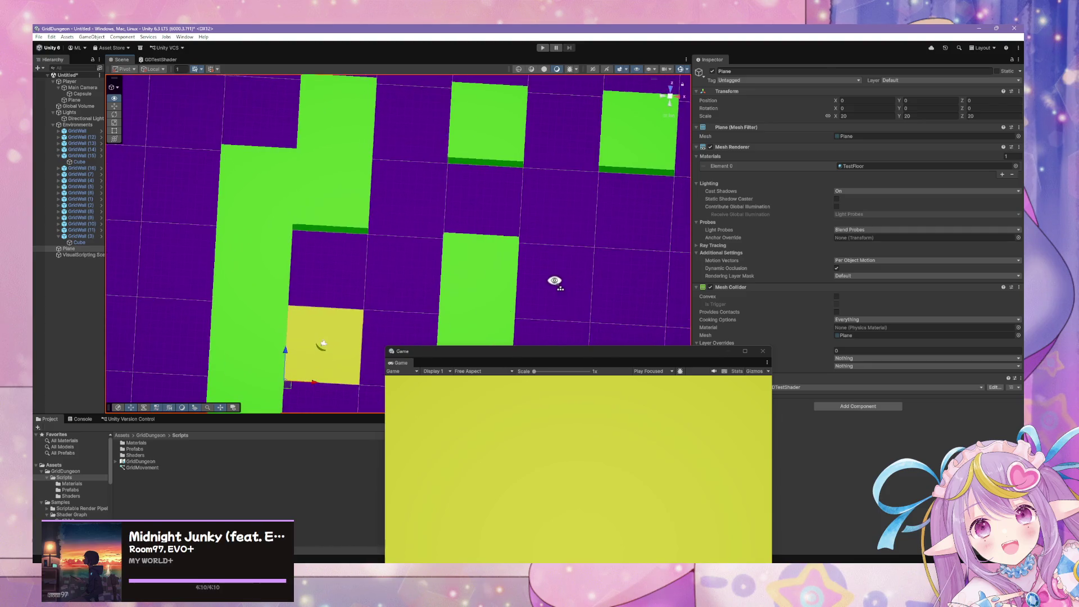
Step: Snap the Scene view to Right then Top view, zoom out, and select Player > Plane
left_click(674, 100)
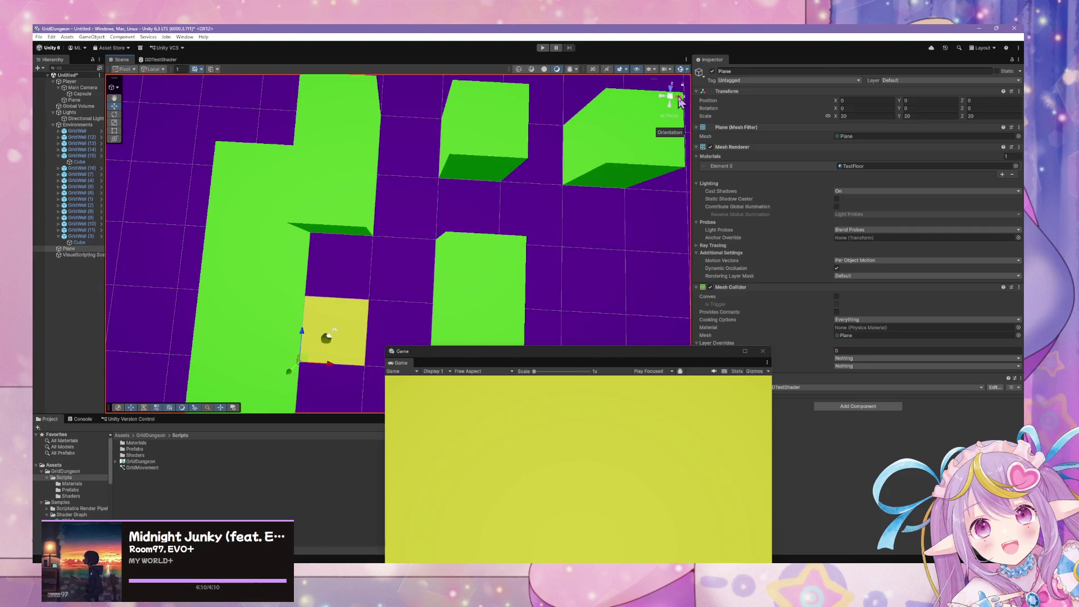
left_click(674, 96)
left_click(670, 87)
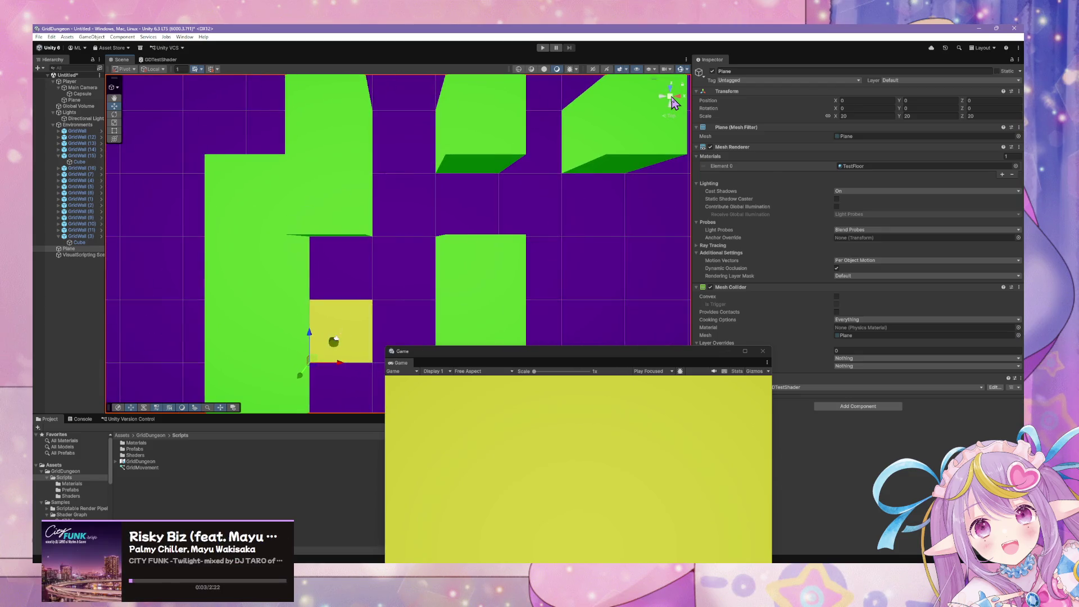
scroll(436, 214, "down", 3)
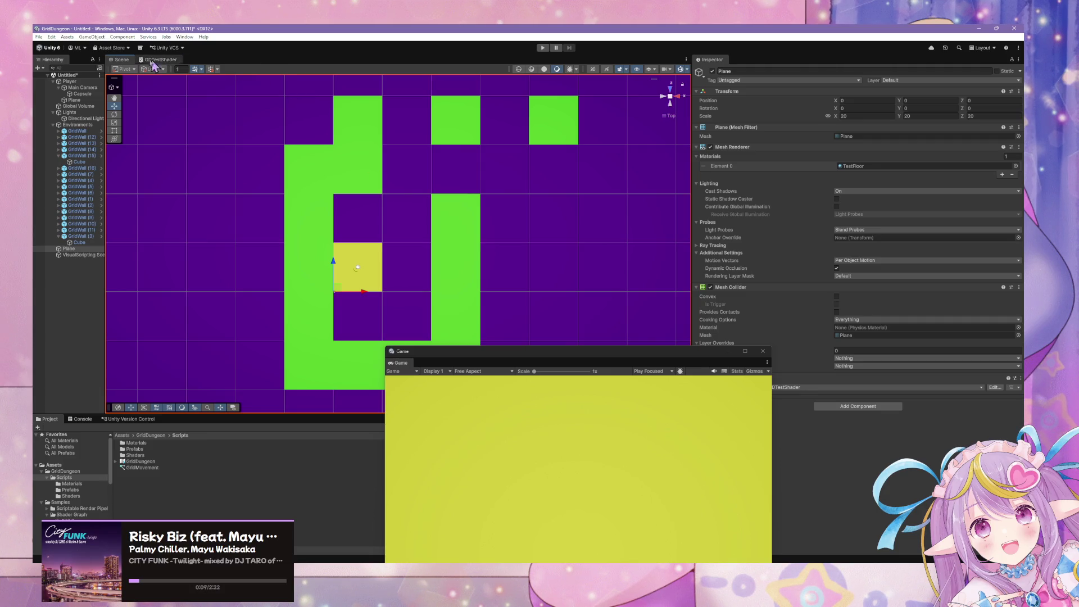
left_click(73, 101)
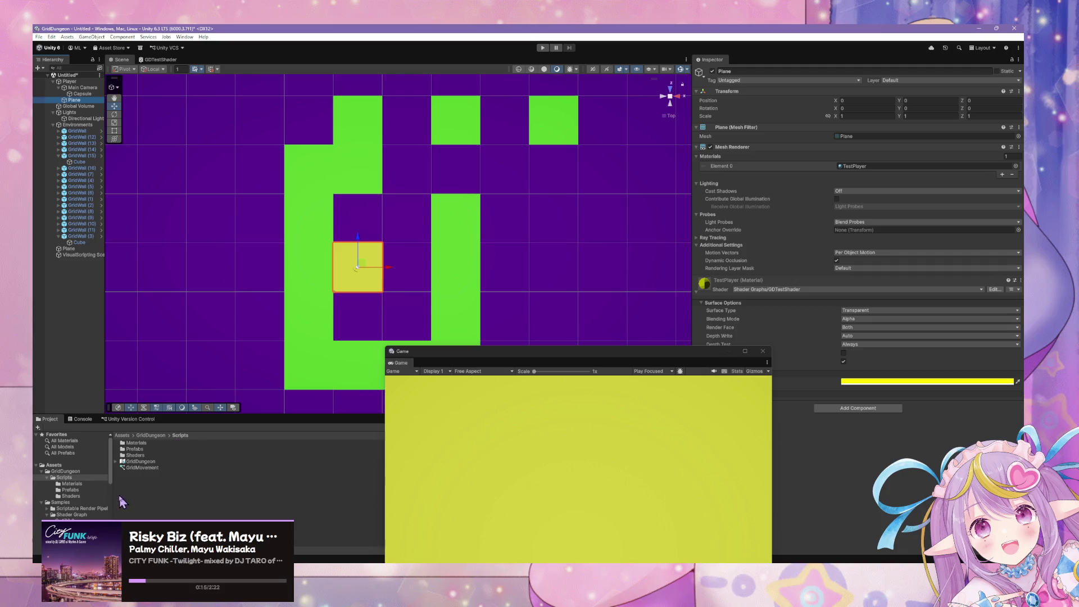
Step: Duplicate TestPlayer in Scripts > Materials with Ctrl+D and rename the copy TestPlayerRoot
left_click(141, 461)
left_click(136, 443)
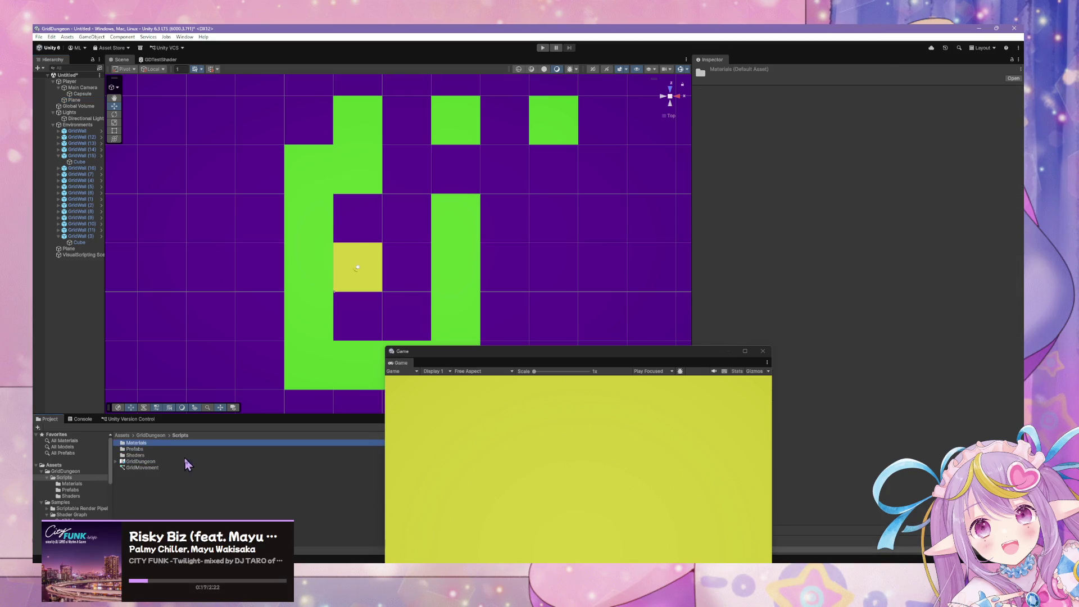
double_click(139, 444)
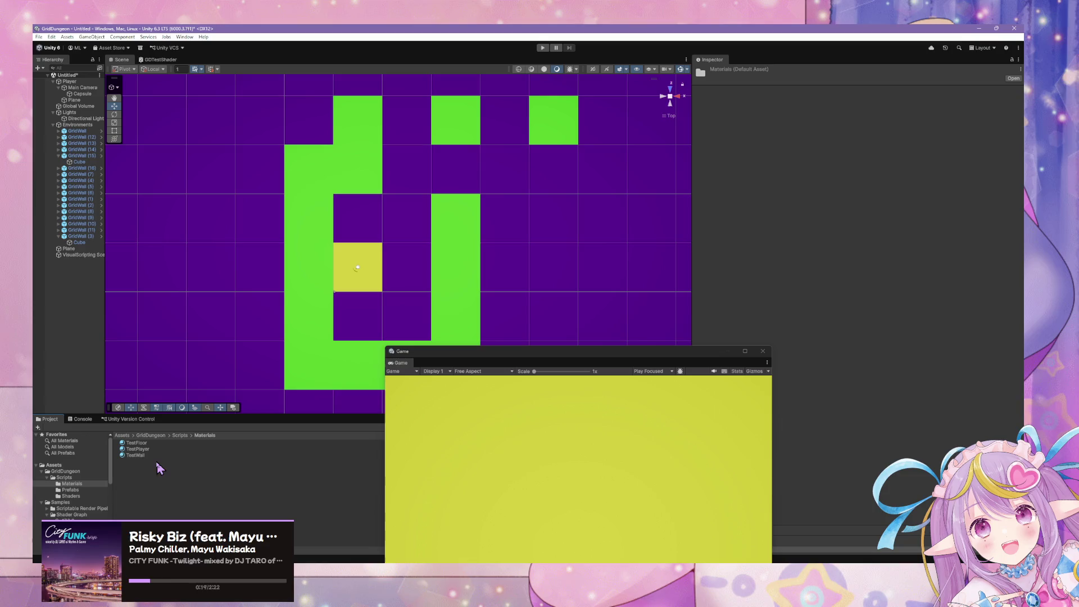
left_click(145, 450)
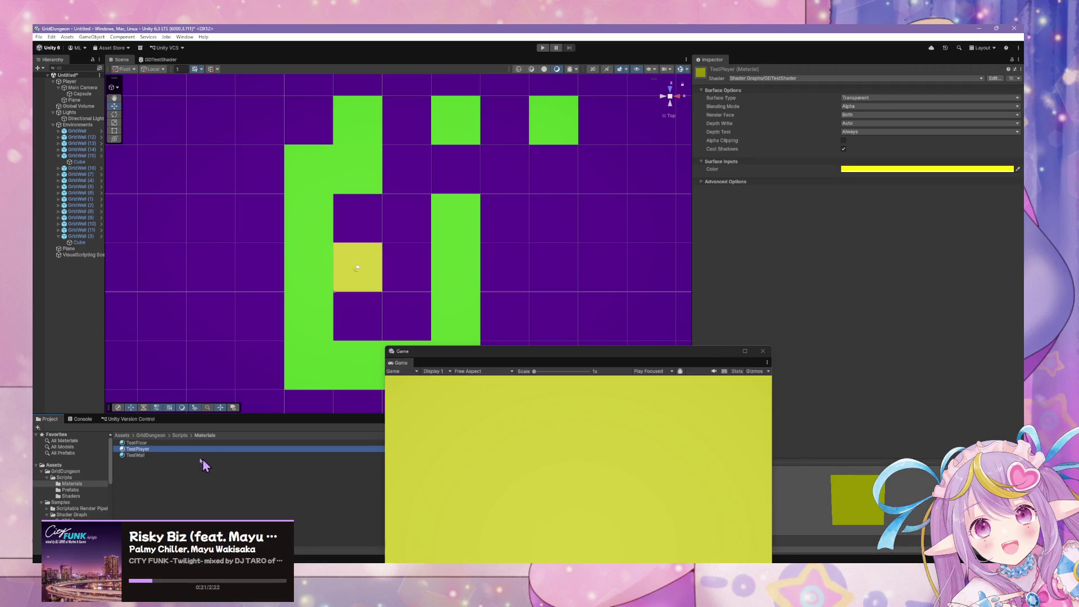
key("ctrl+d")
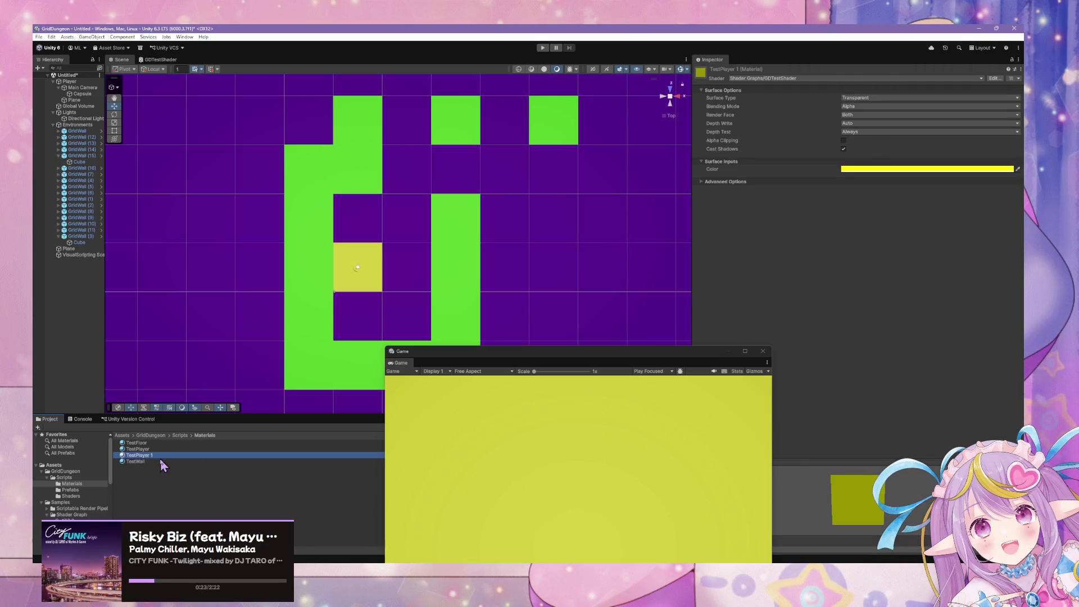
left_click(156, 455)
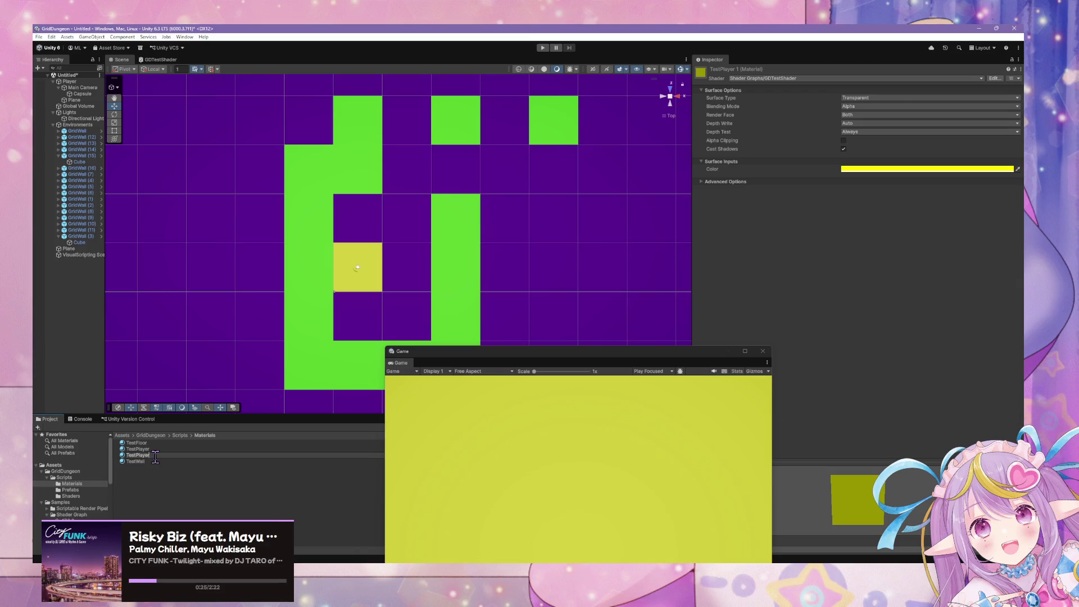
type("oot")
key("Return")
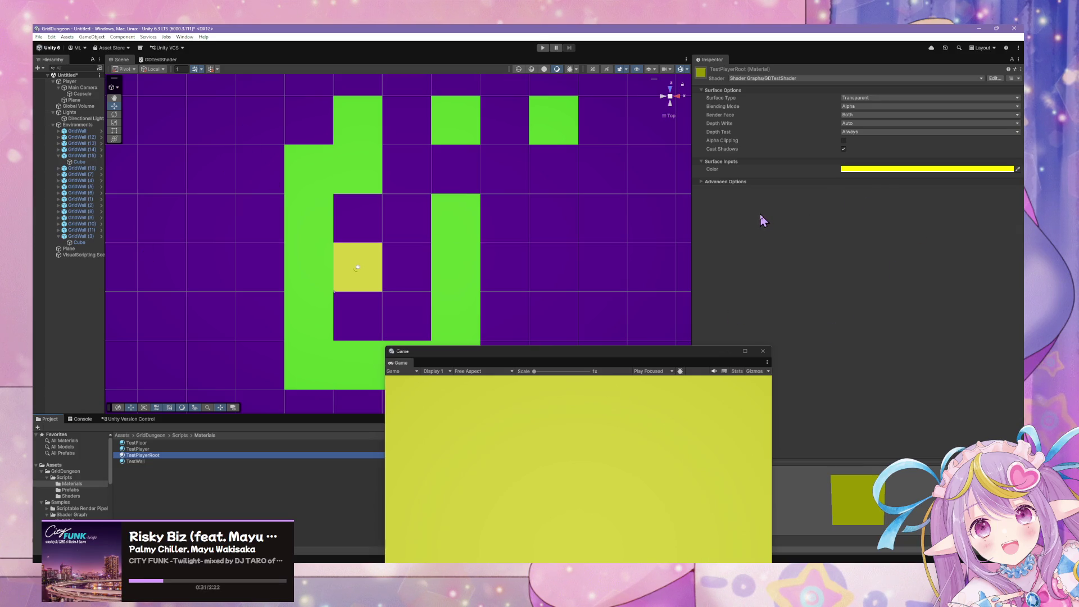
Step: Set the TestPlayerRoot material's colour to magenta
left_click(858, 172)
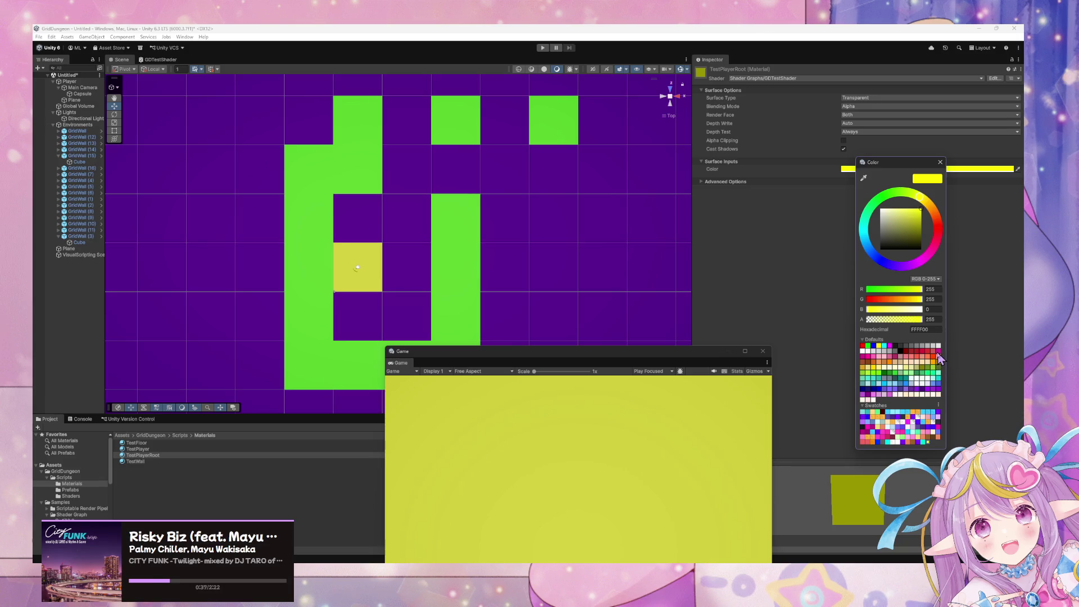
left_click(939, 351)
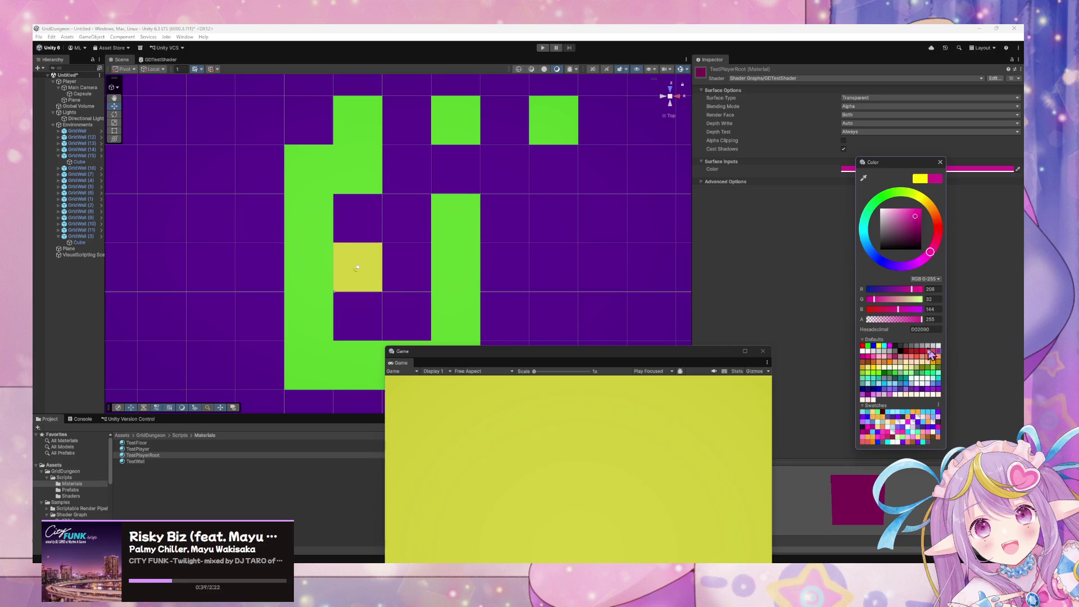
left_click(940, 163)
Step: Apply TestPlayerRoot to the Player's Plane and close the floating Game window
mouse_move(147, 455)
left_mouse_down()
mouse_move(397, 280)
mouse_move(175, 171)
mouse_move(74, 100)
left_mouse_up()
left_click(74, 99)
left_click(579, 267)
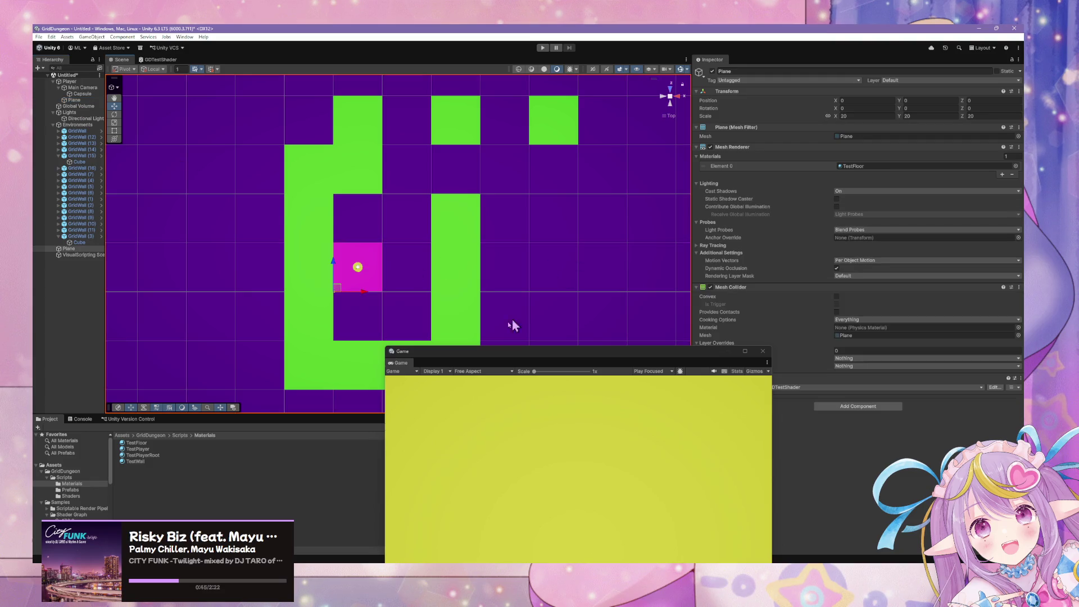
scroll(402, 264, "up", 6)
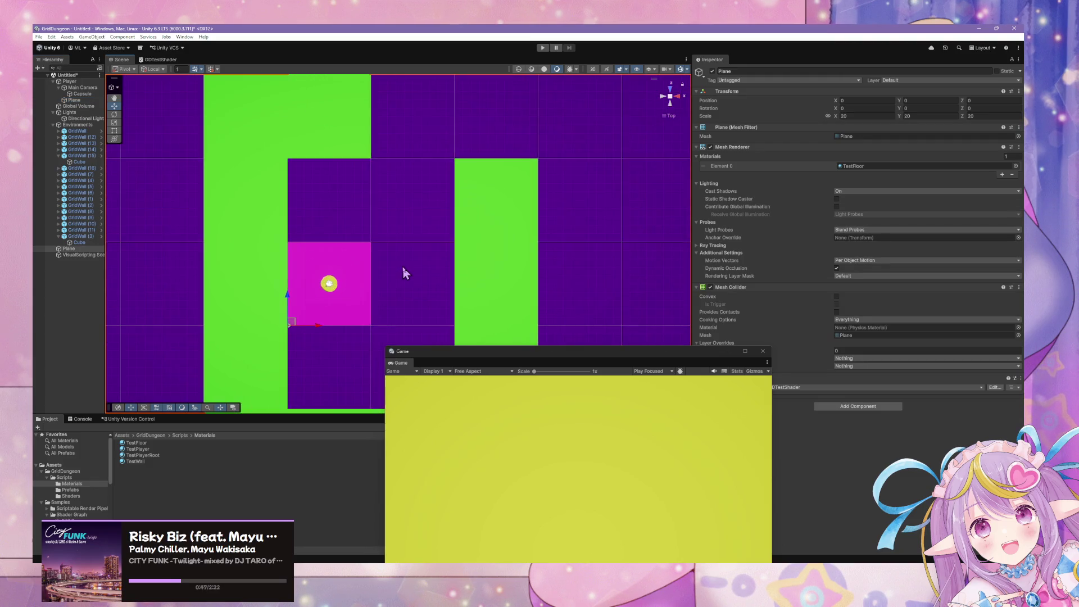
scroll(403, 265, "down", 5)
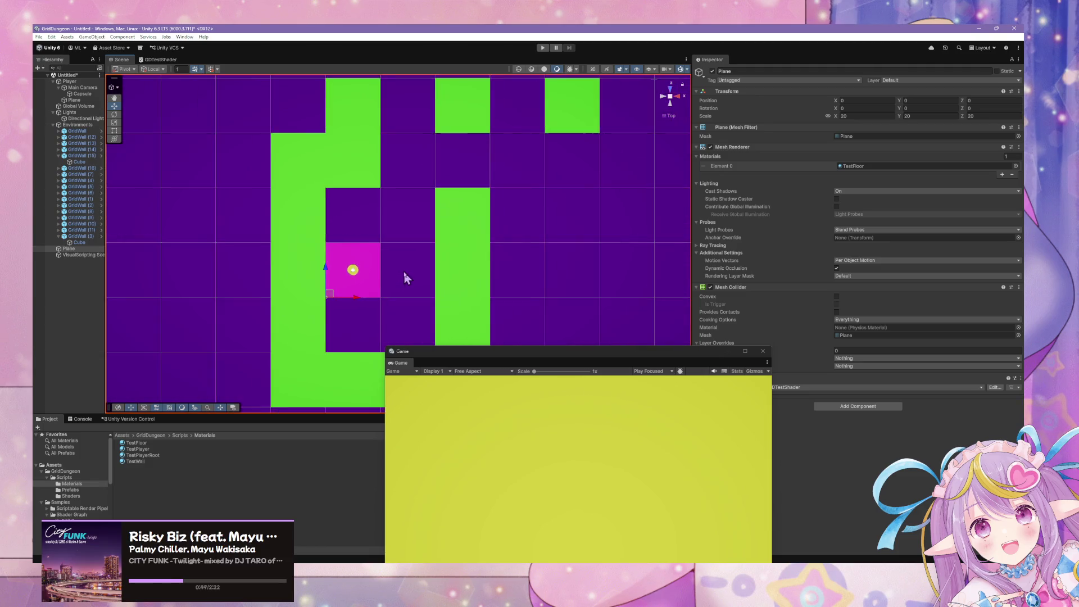
scroll(403, 271, "up", 4)
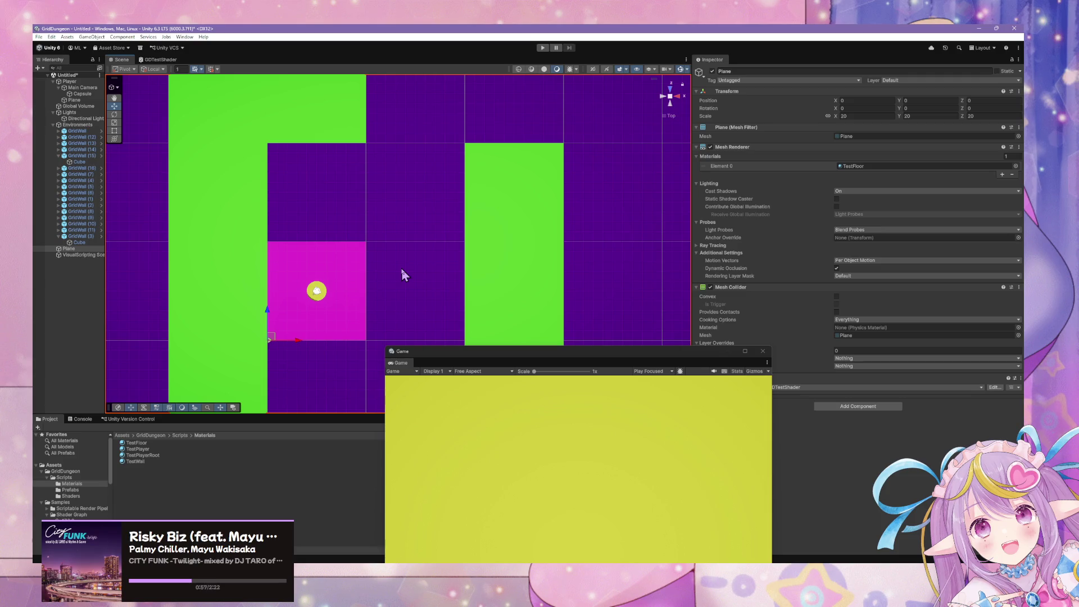
left_click(763, 351)
left_click(70, 81)
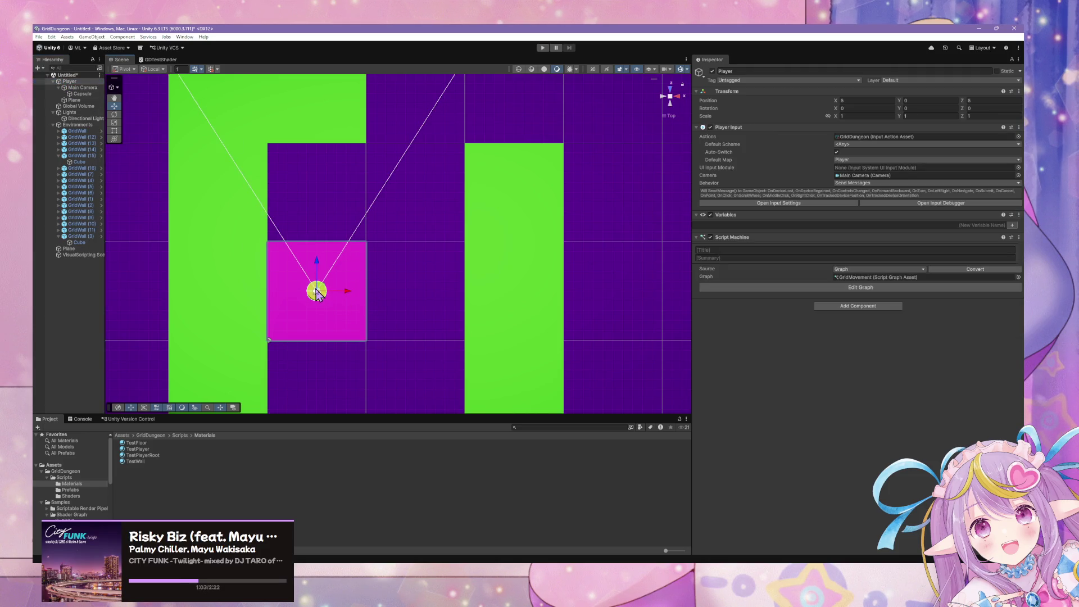
Step: Bring the Game window back through Window > General > Game
left_click(324, 288)
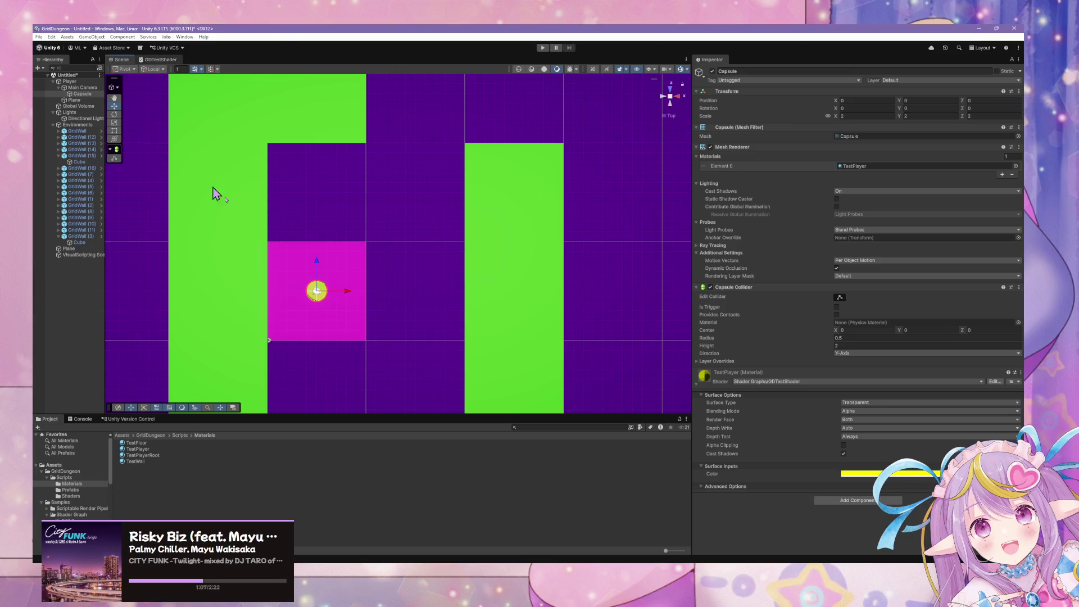
left_click(160, 59)
left_click(121, 59)
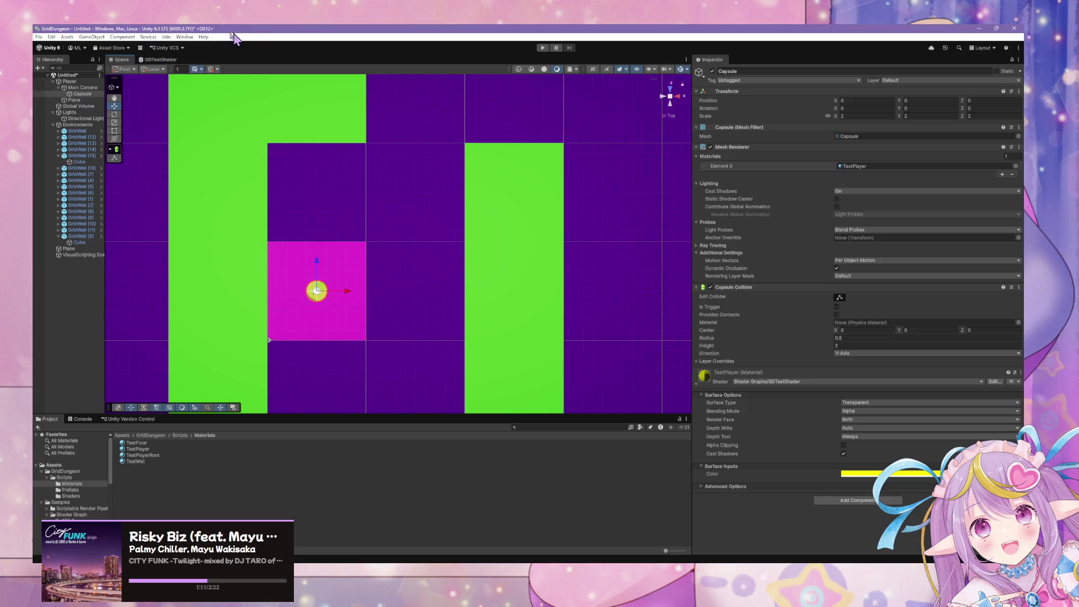
left_click(184, 36)
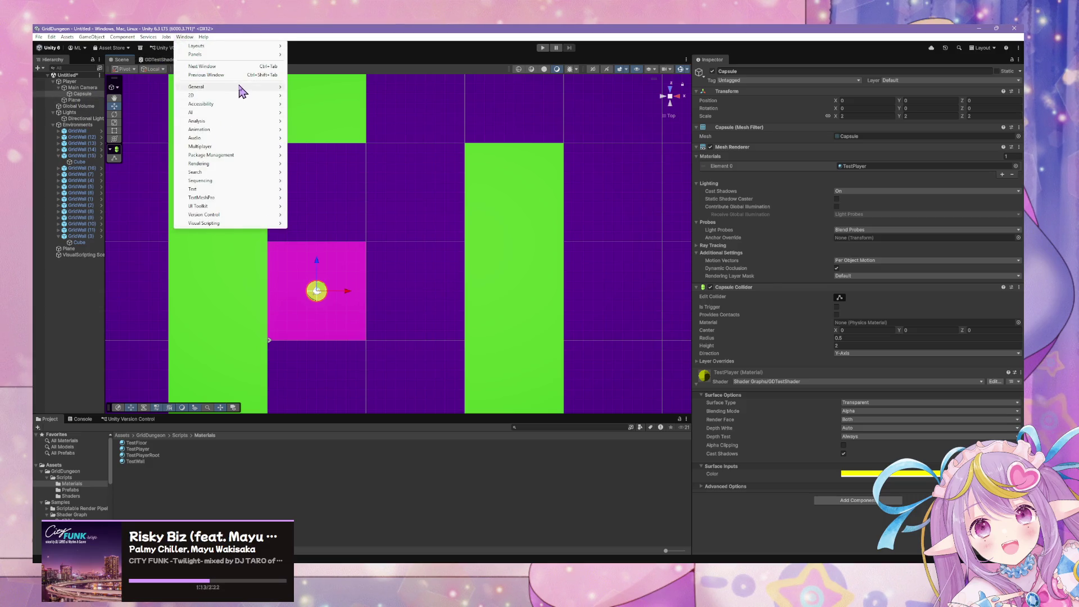
mouse_move(241, 148)
mouse_move(281, 88)
left_click(330, 95)
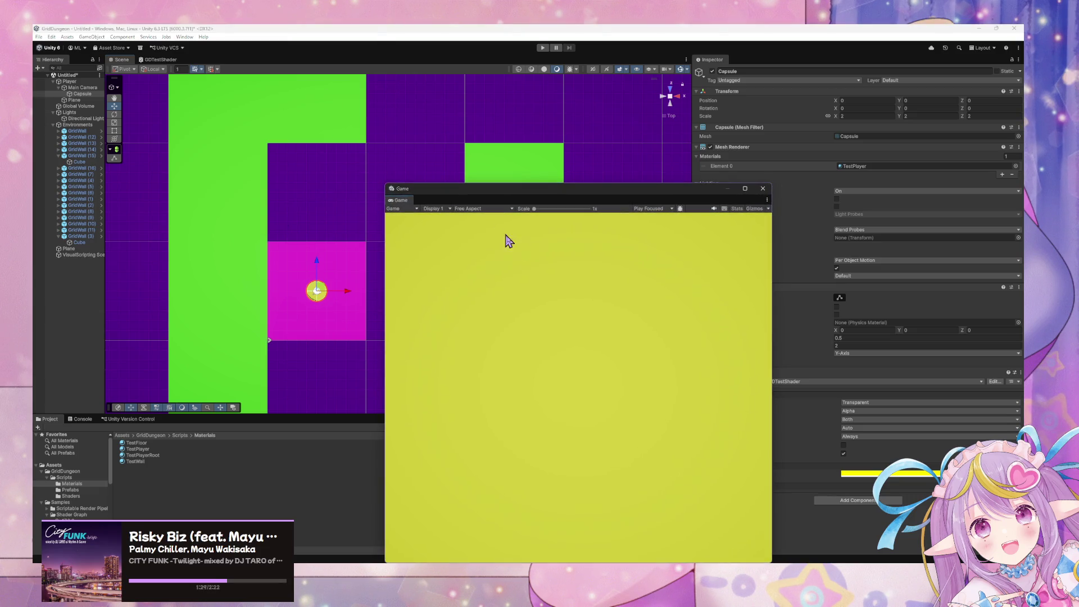
Step: Set the capsule's TestPlayer material Render Face to Front, with the Game window moved aside
left_click(82, 94)
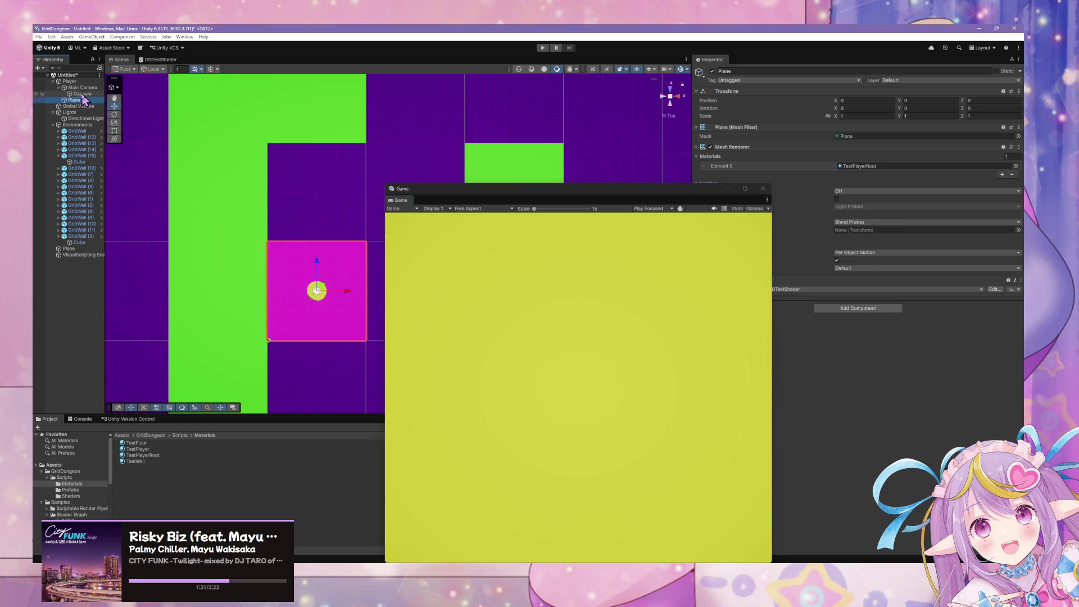
mouse_move(659, 198)
left_mouse_down()
mouse_move(459, 280)
mouse_move(481, 280)
left_mouse_up()
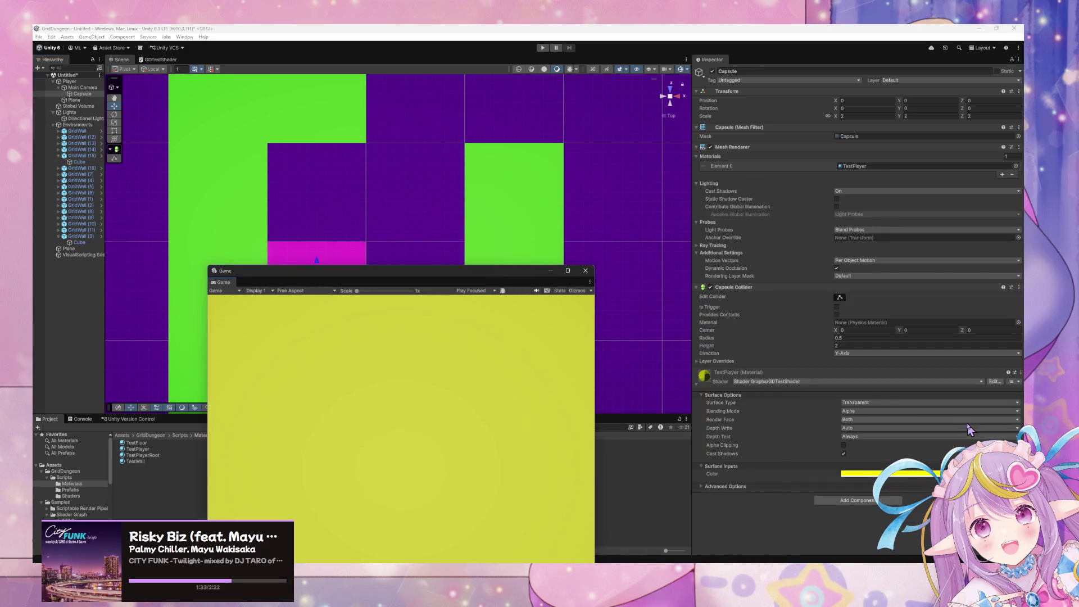
left_click(856, 421)
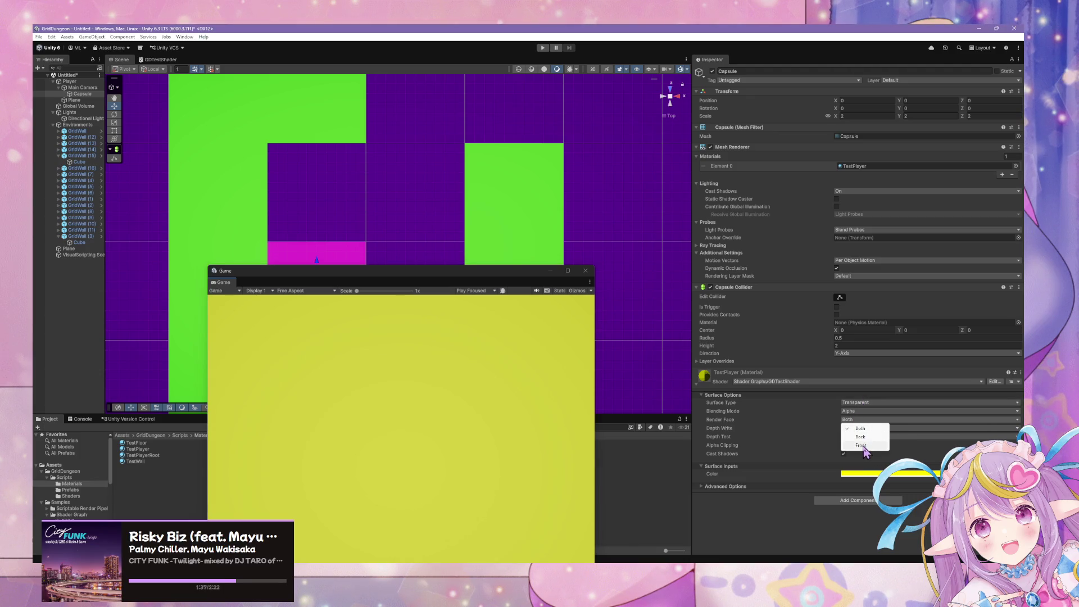
left_click(861, 446)
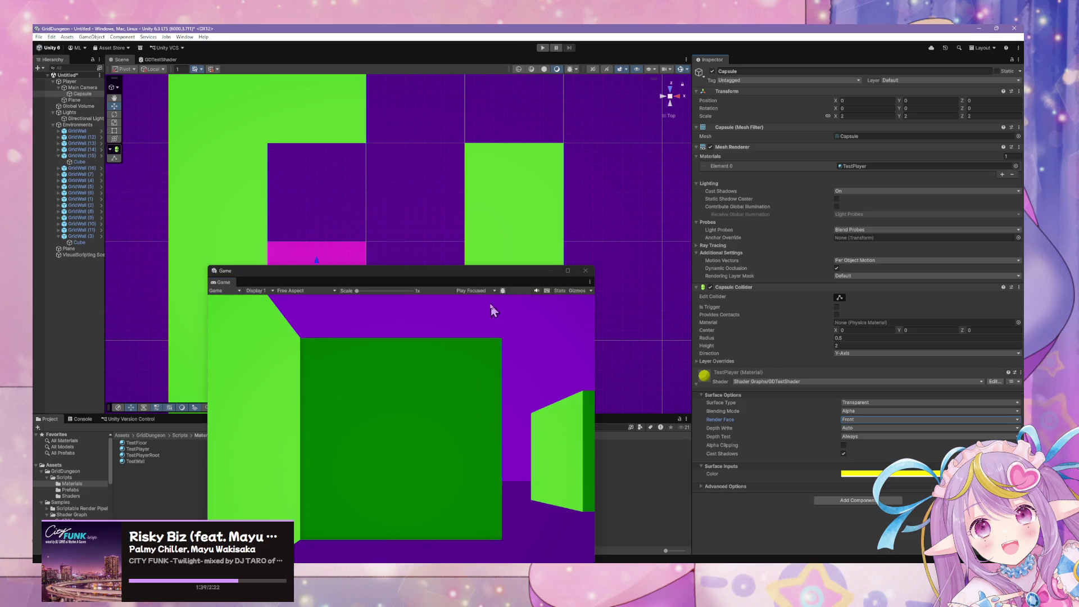
left_click_drag(417, 277, 618, 376)
left_click(400, 197)
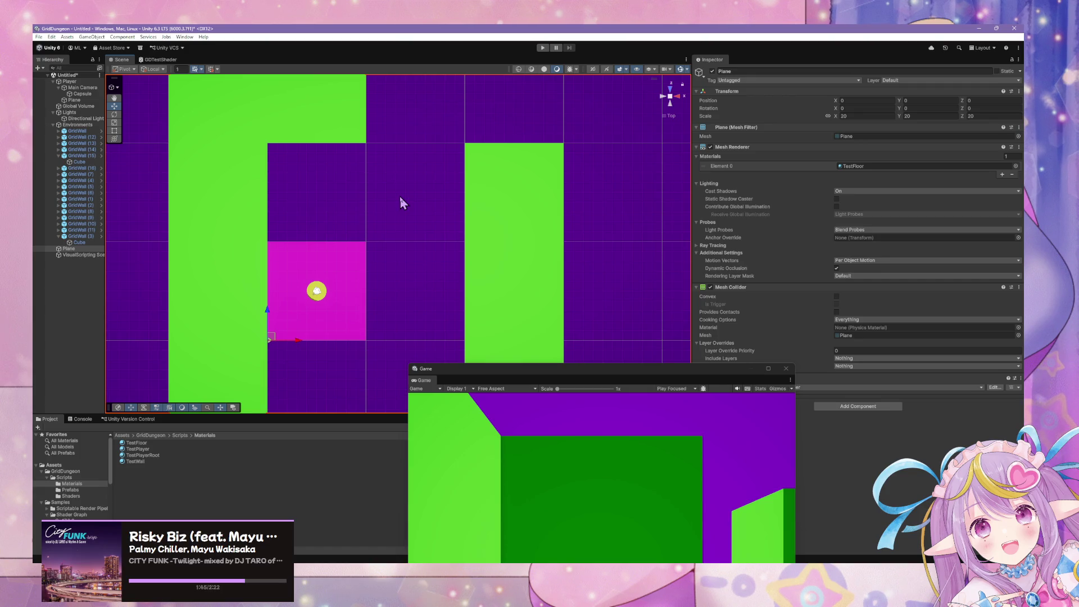
Step: Create an Animator Controller in the Scripts folder via Create > Animation and name it PlayerRoot
left_click(74, 484)
left_click(90, 478)
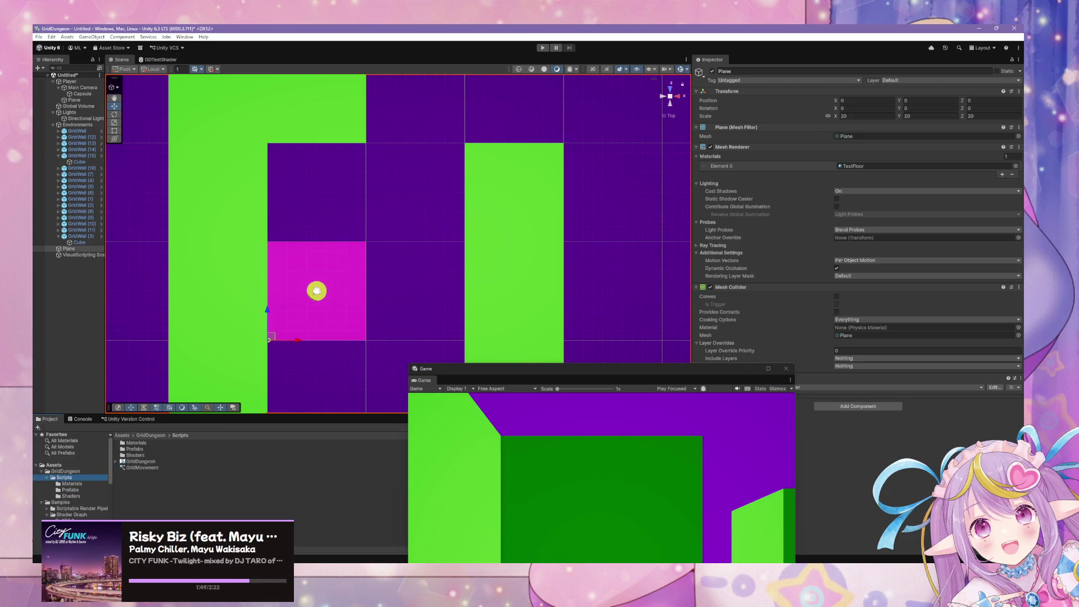
right_click(152, 493)
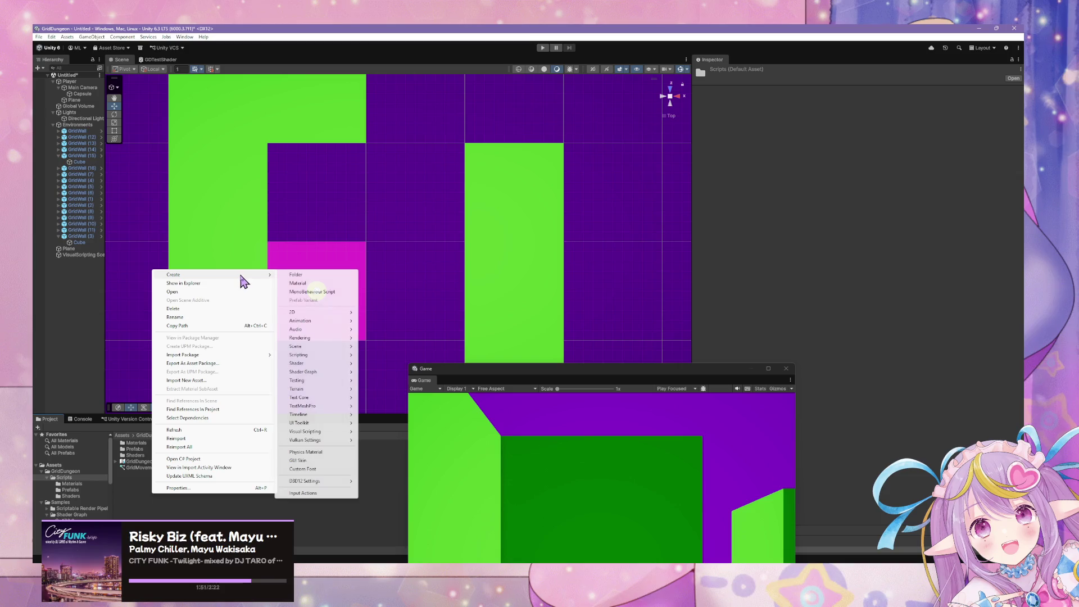
mouse_move(244, 274)
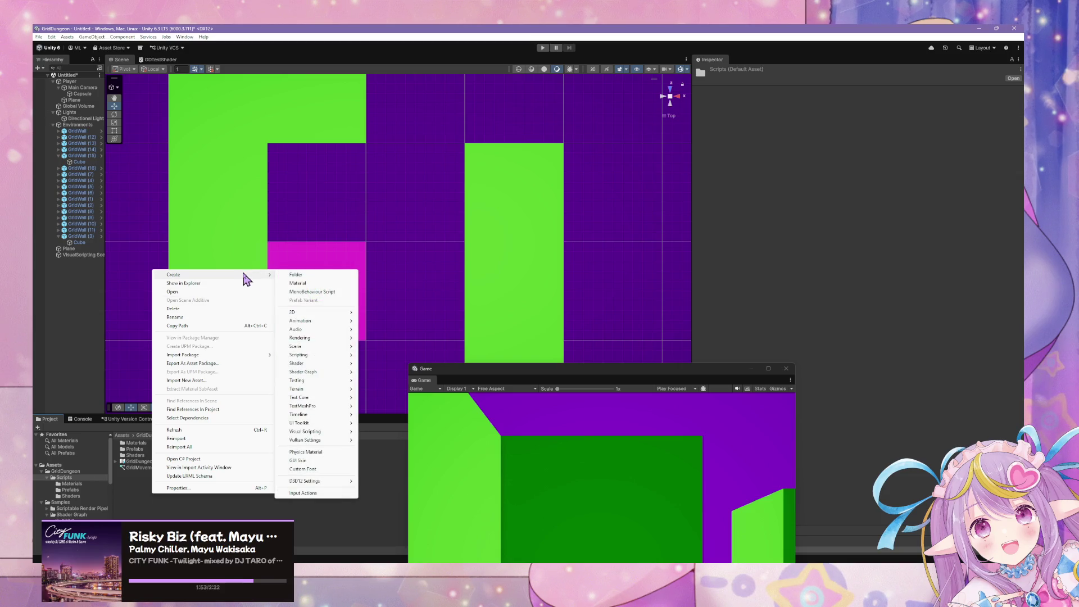
mouse_move(352, 373)
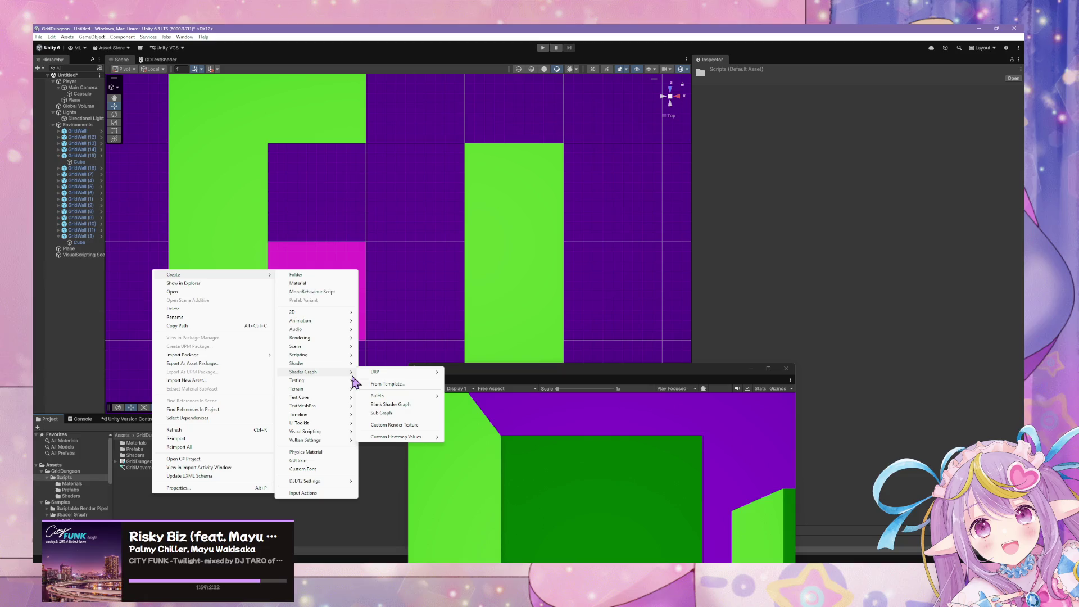
mouse_move(315, 323)
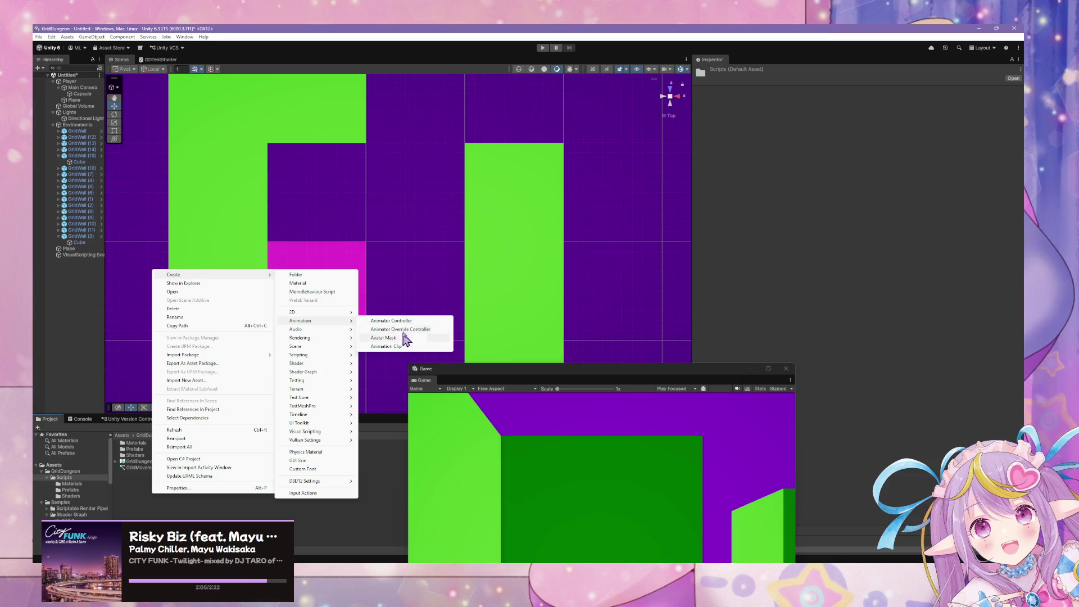
left_click(430, 321)
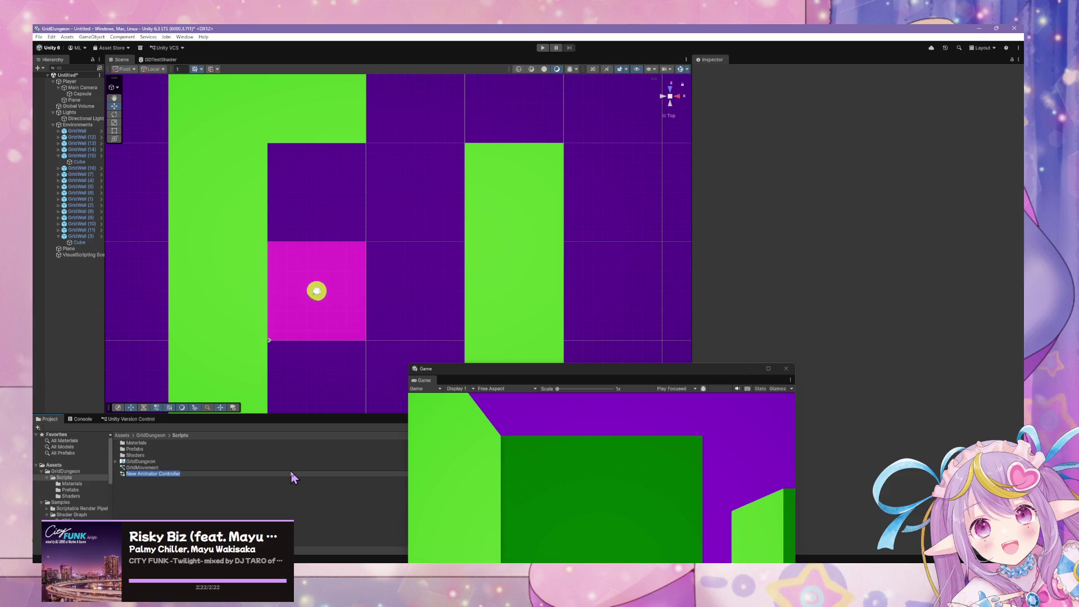
type("PlayerR")
type("ootC")
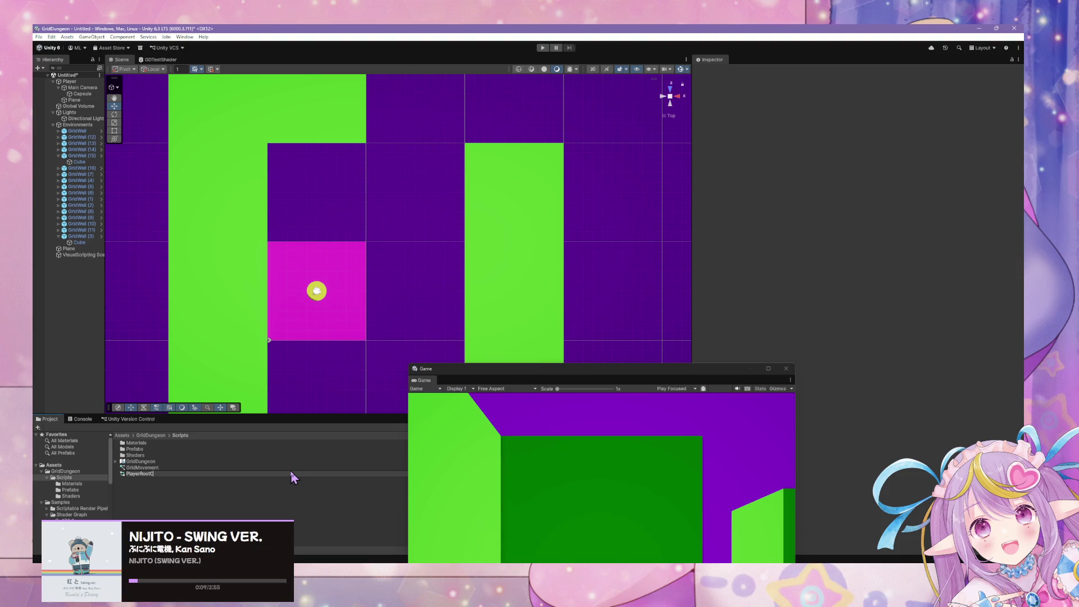
Step: Name the controller PlayerRootController and rename the Player object to PlayerRoot
type("ontroller")
key("Return")
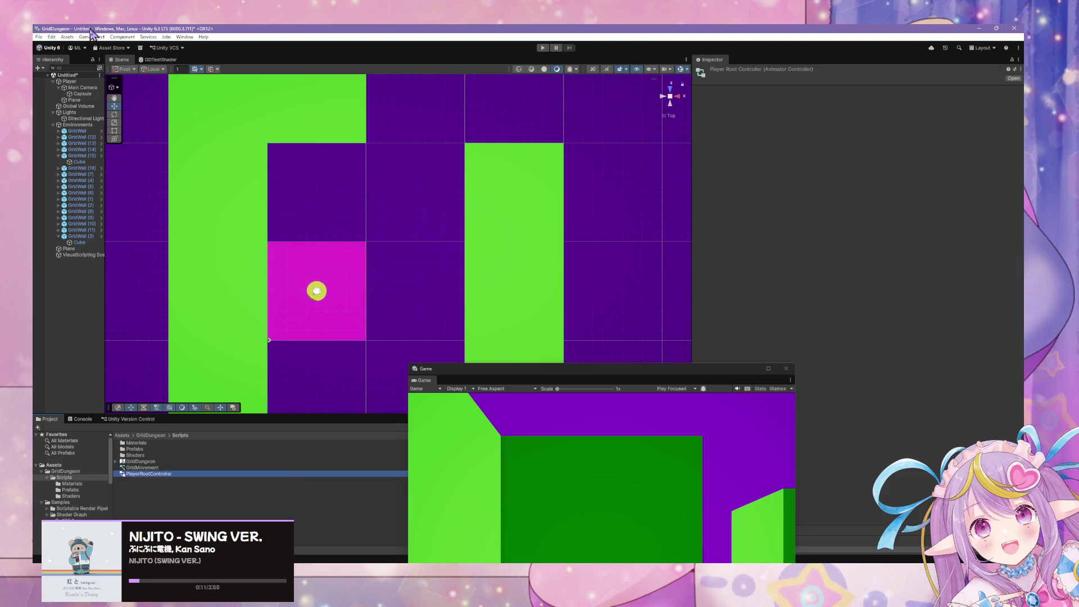
left_click(79, 83)
left_click(78, 81)
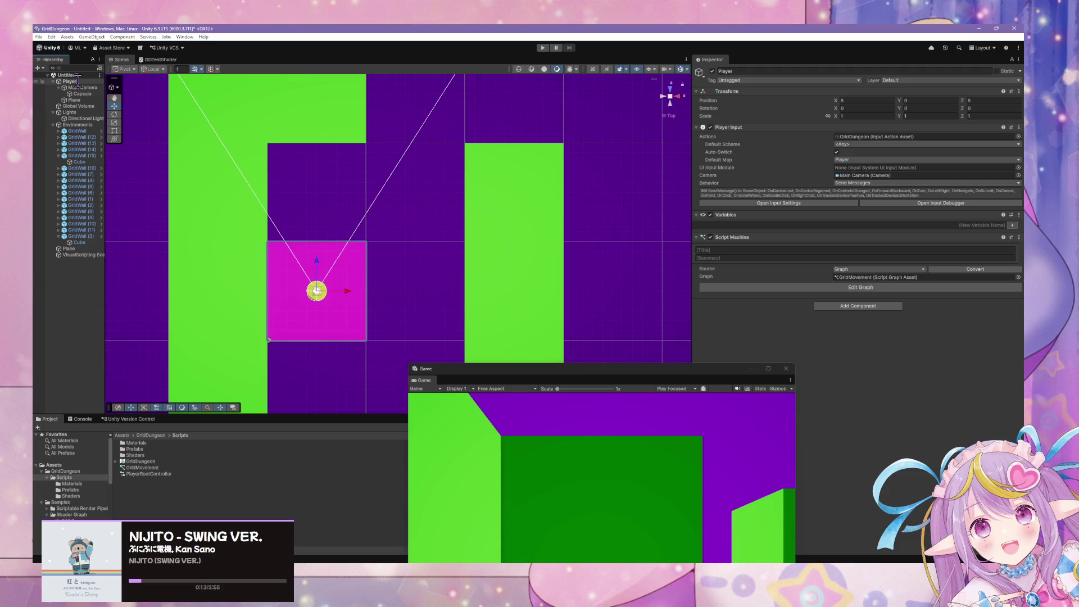
type("Roo")
key("BackSpace")
key("Return")
Step: Give PlayerRoot an Animator using PlayerRootController and open the controller's state graph
left_click(82, 94)
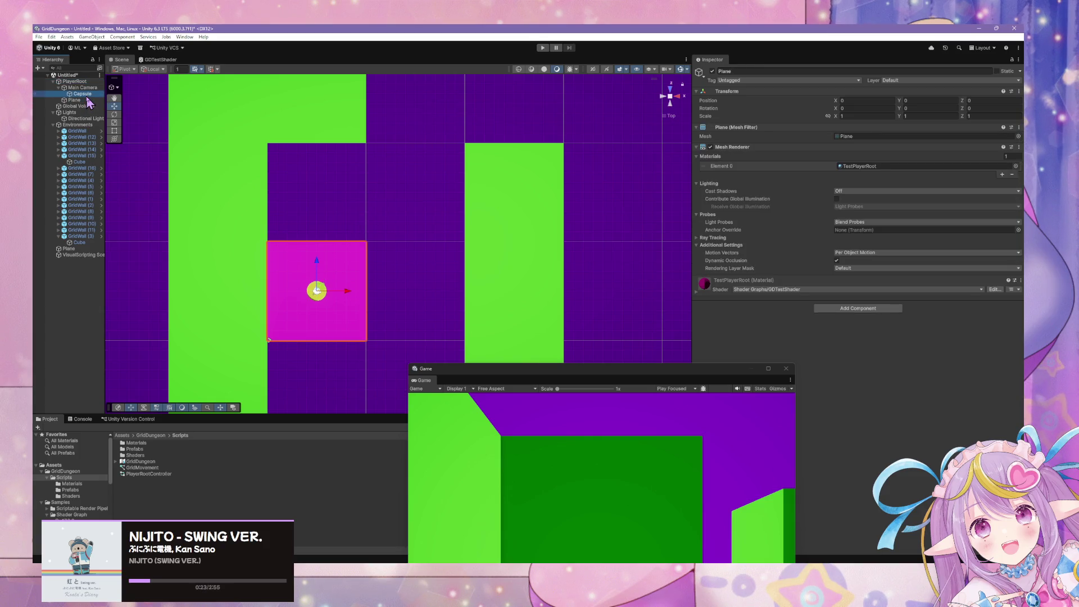
left_click_drag(148, 468, 75, 81)
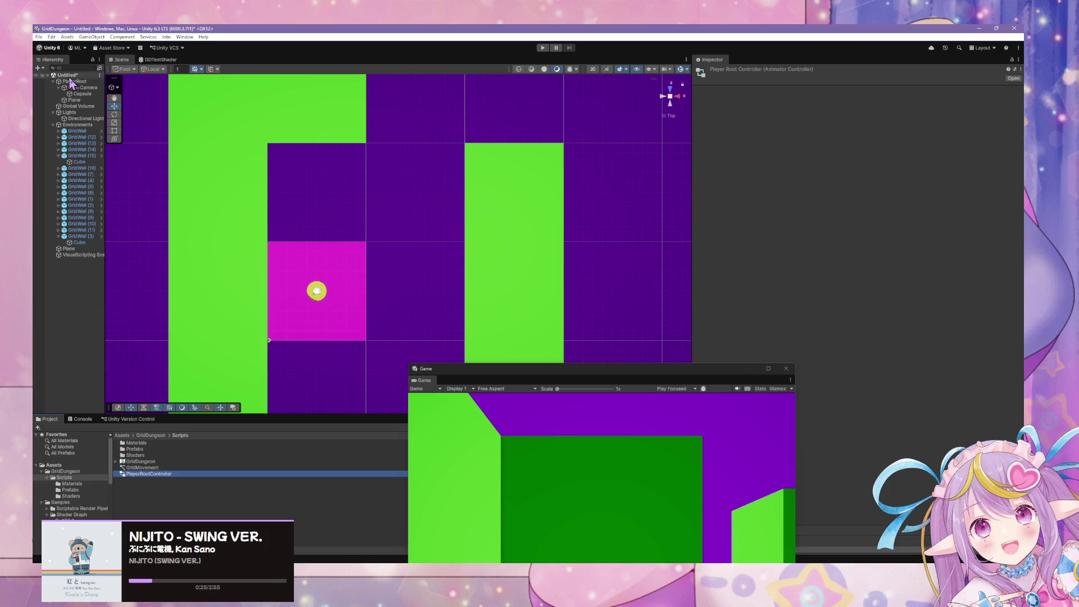
mouse_move(149, 474)
left_mouse_down()
mouse_move(908, 297)
mouse_move(788, 302)
mouse_move(813, 306)
left_mouse_up()
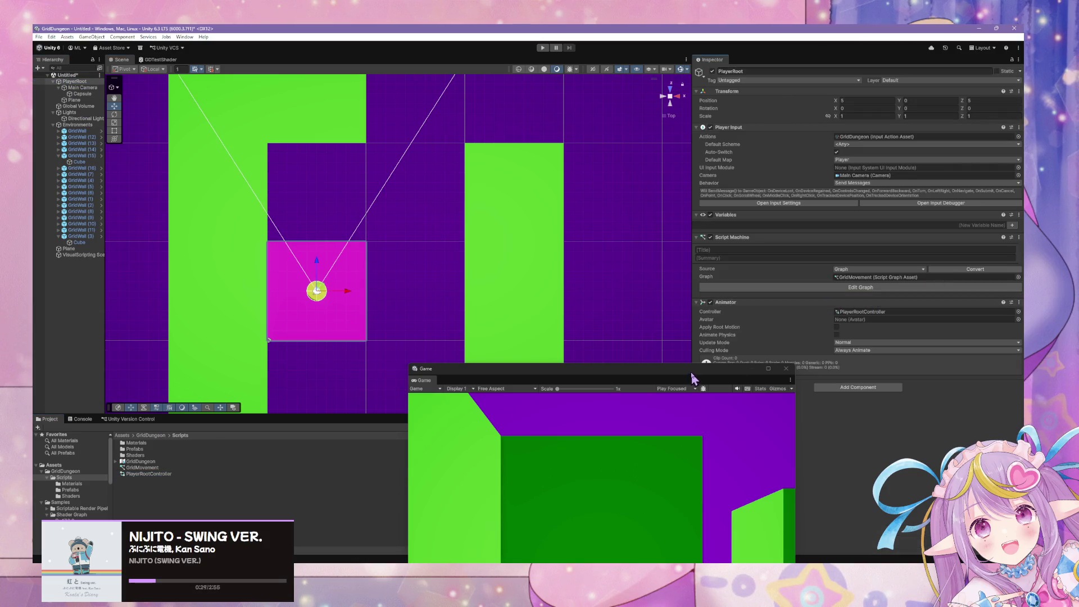
mouse_move(692, 372)
left_mouse_down()
mouse_move(776, 216)
mouse_move(616, 111)
mouse_move(592, 287)
mouse_move(610, 387)
left_mouse_up()
left_click(877, 312)
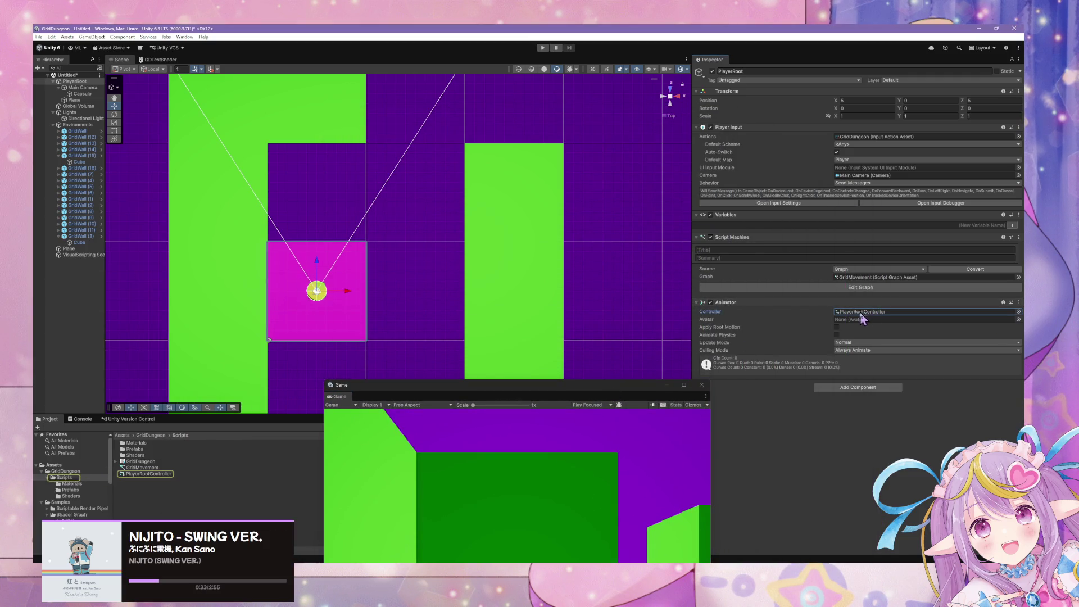
left_click(153, 475)
double_click(154, 477)
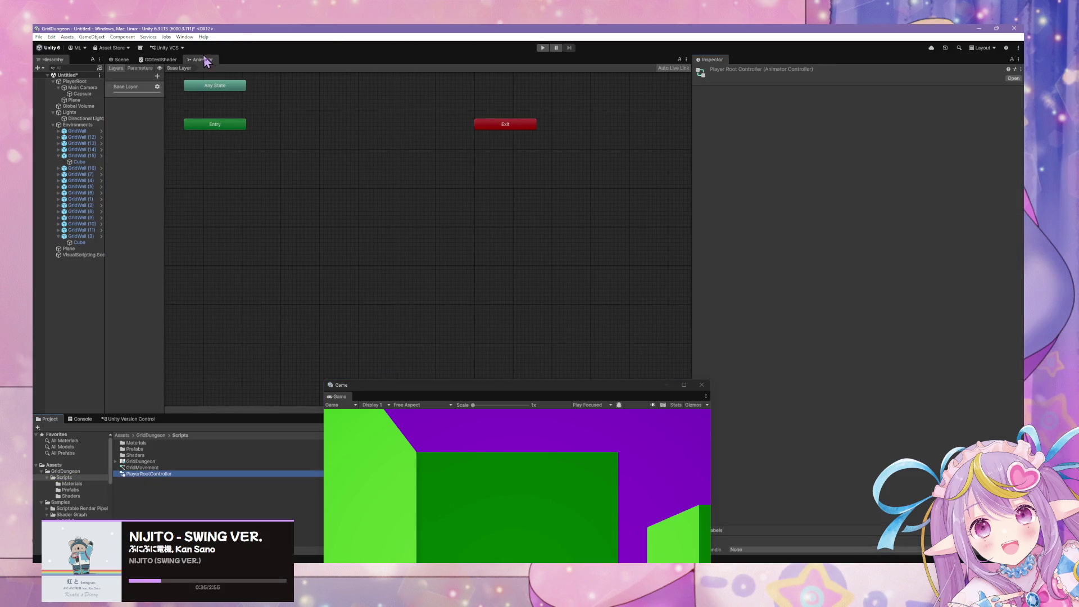
Step: Float the Animator window over the Scene view and move the Game view aside
mouse_move(198, 60)
left_mouse_down()
mouse_move(381, 236)
mouse_move(483, 285)
left_mouse_up()
left_click_drag(479, 118, 893, 261)
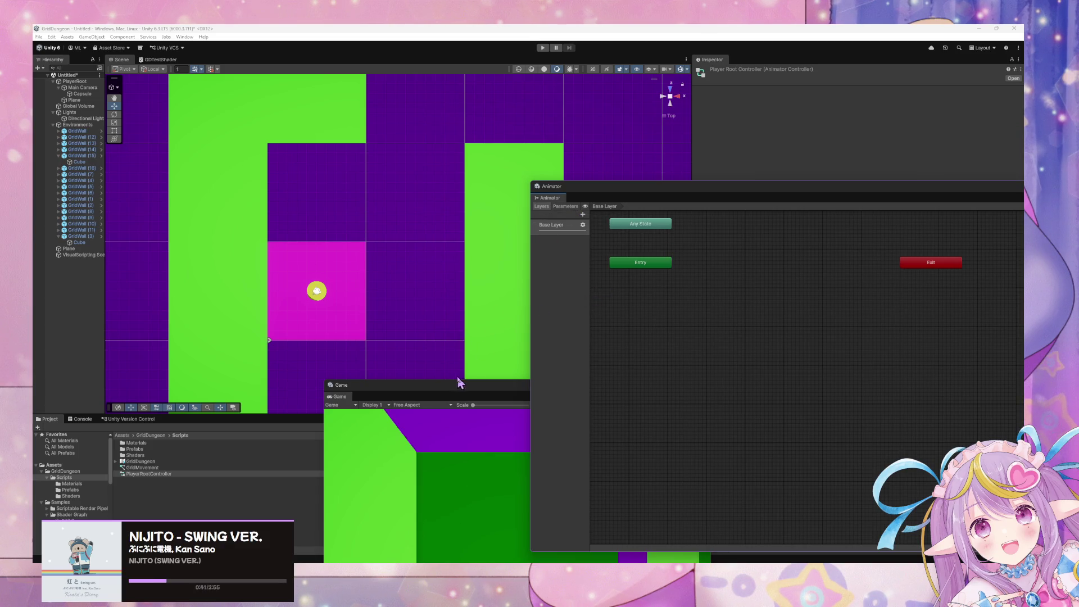
left_click_drag(460, 384, 294, 436)
left_click(628, 326)
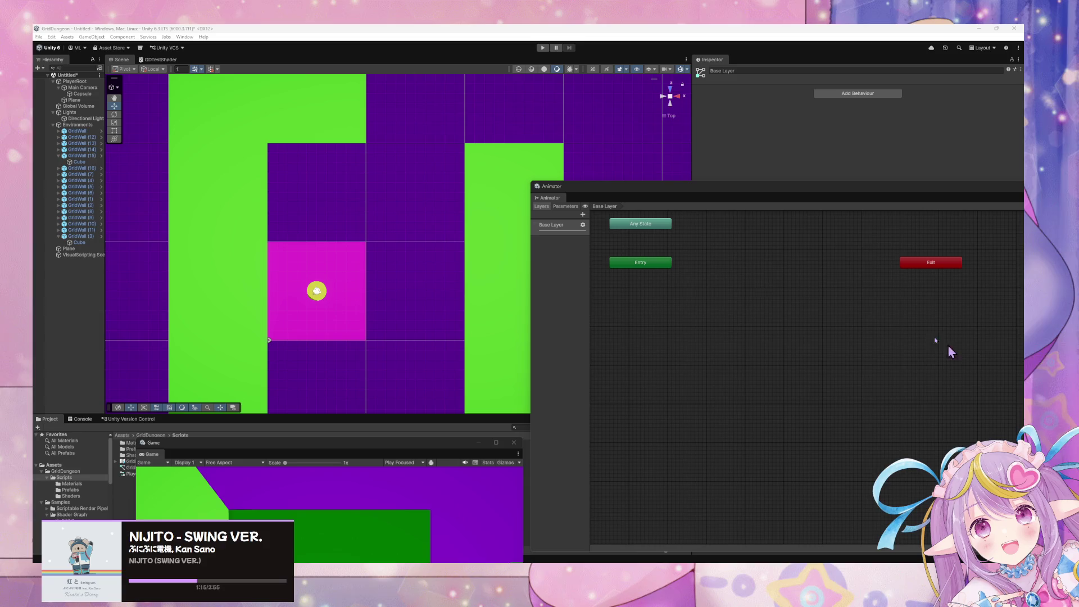
Step: Rename the Animator's base layer to Forward/Backward
left_click(582, 225)
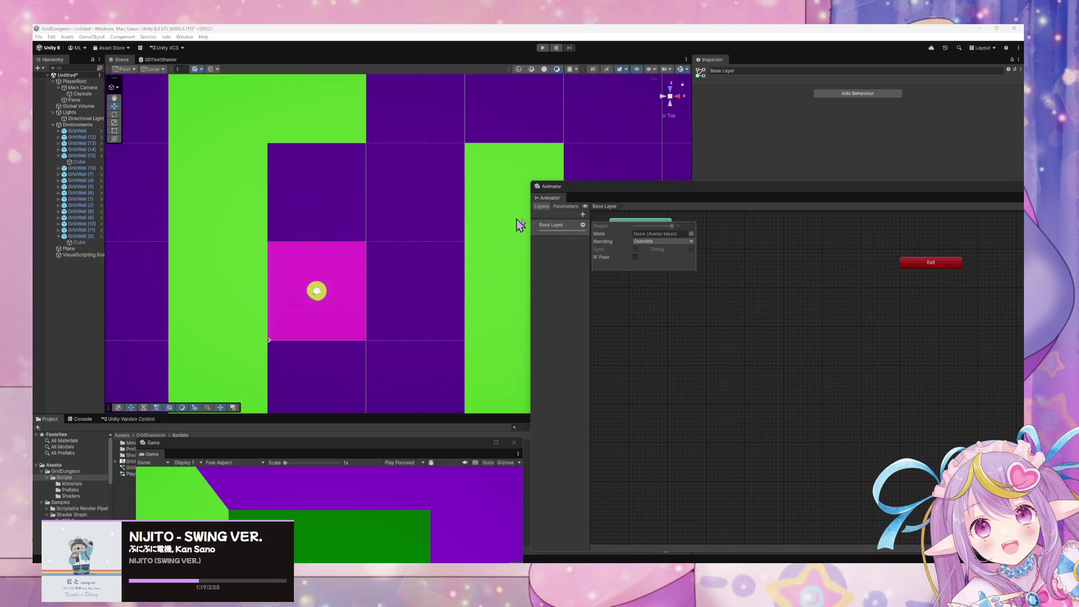
left_click(585, 224)
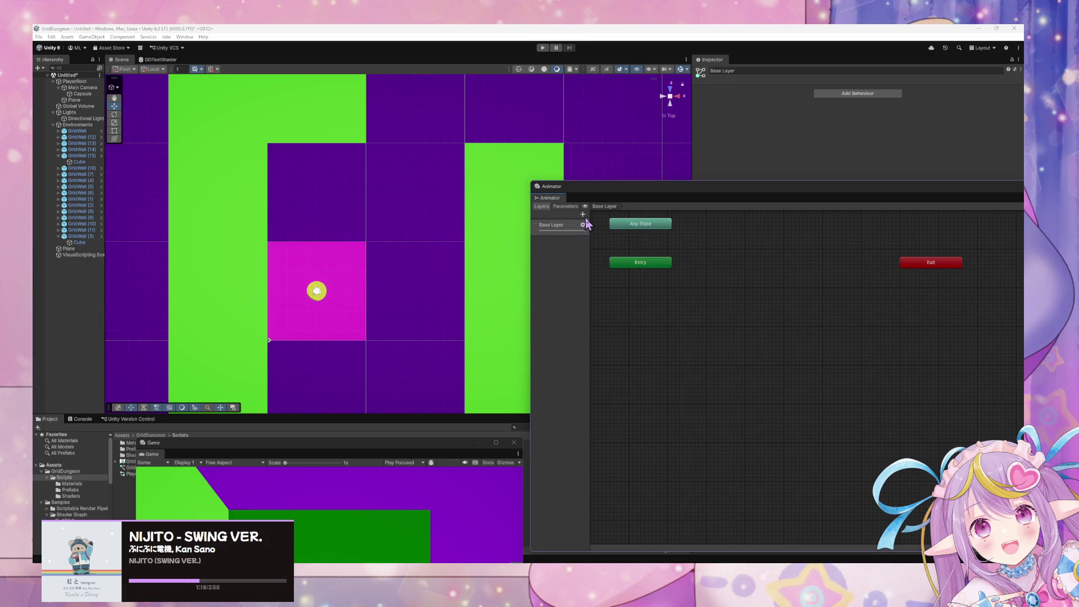
double_click(553, 227)
type("For")
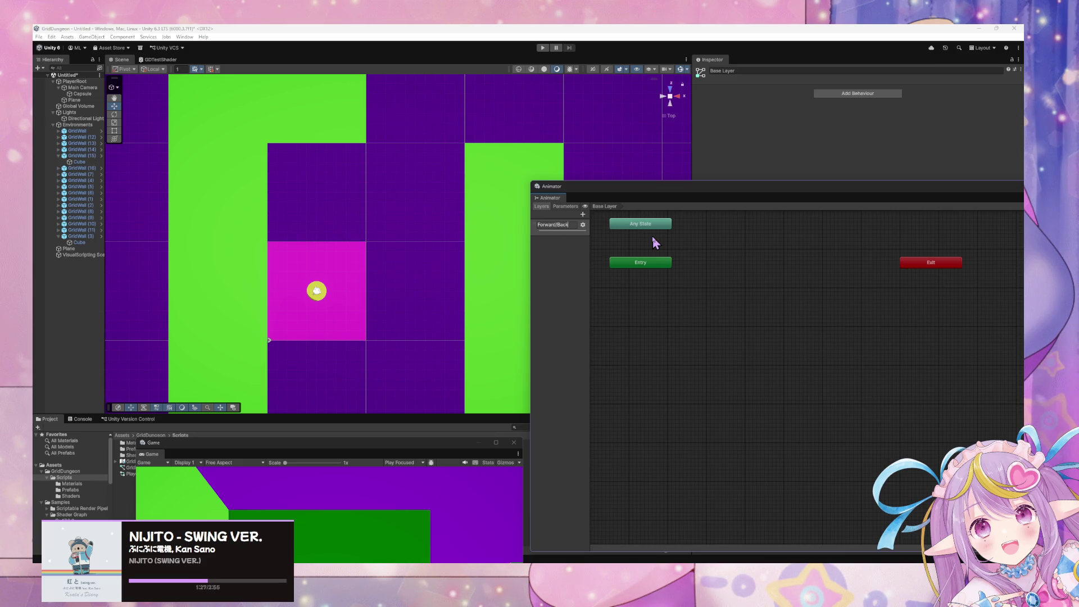
type("ward/Backward")
key("Return")
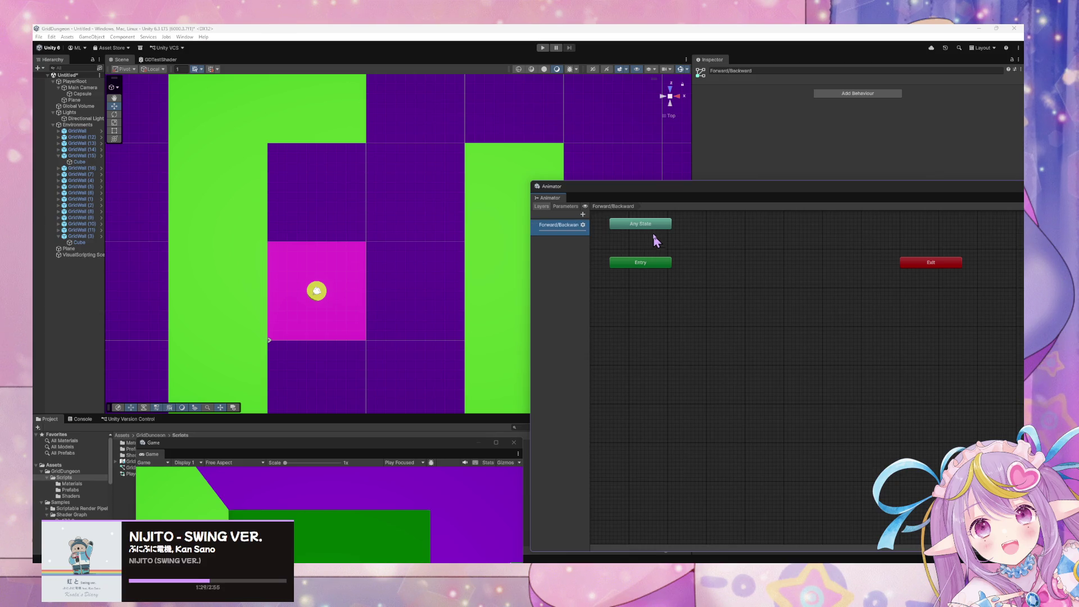
mouse_move(590, 254)
left_mouse_down()
mouse_move(632, 255)
mouse_move(620, 255)
left_mouse_up()
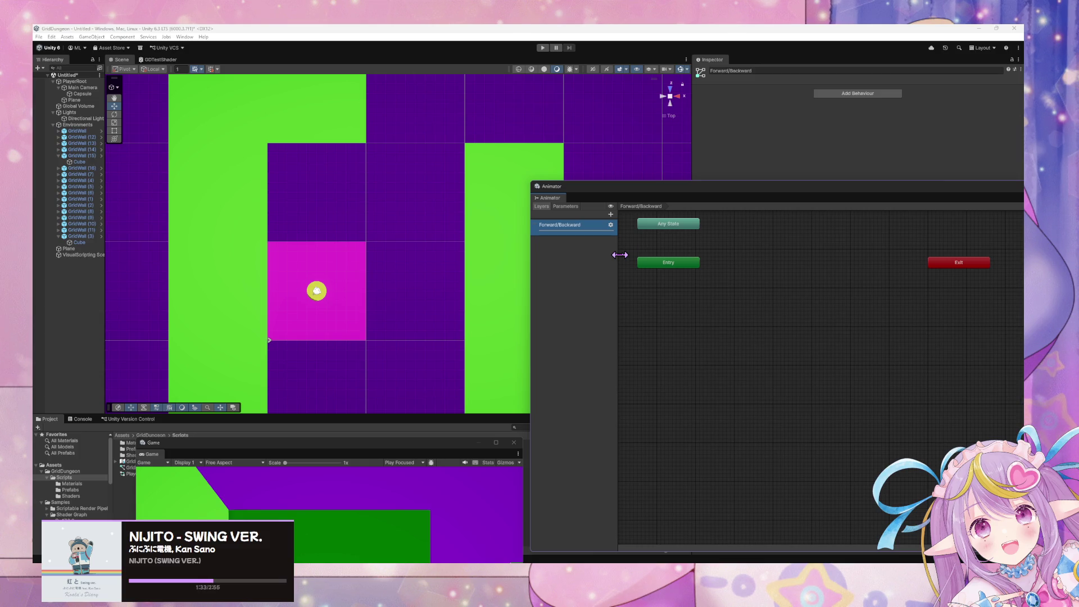
left_click_drag(683, 187, 523, 225)
Step: Add an empty state to the graph and rename it Initial
right_click(565, 307)
mouse_move(605, 315)
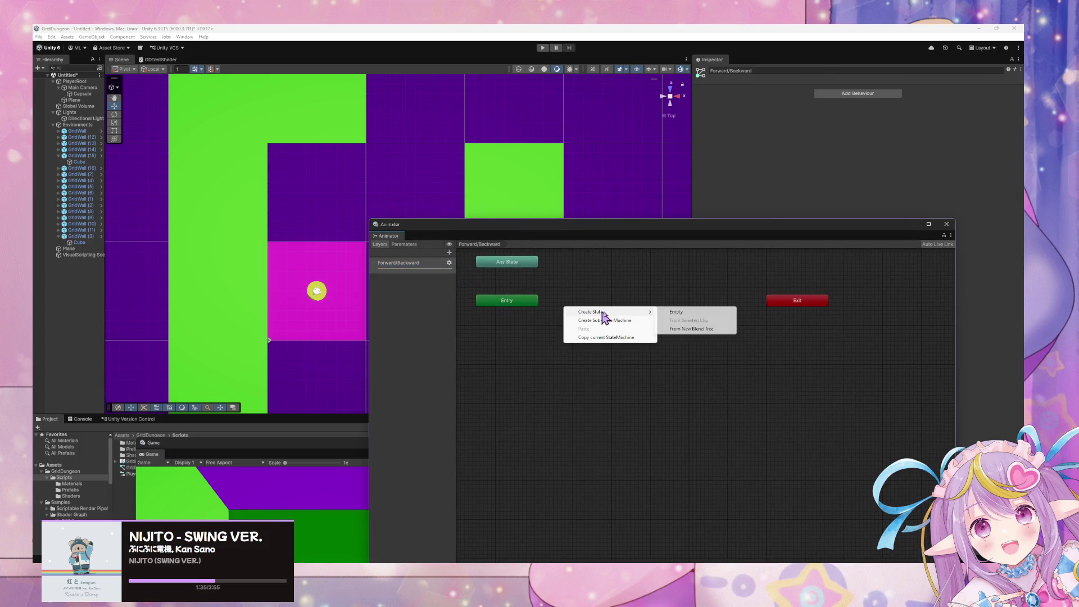
left_click(676, 312)
left_click_drag(531, 303, 510, 315)
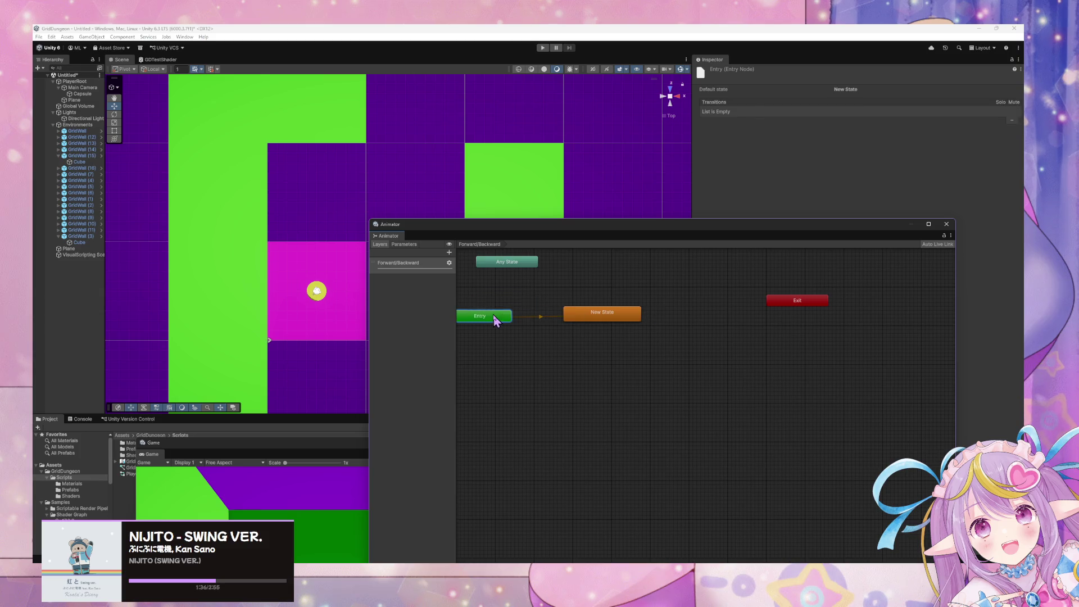
left_click(594, 316)
left_click(762, 72)
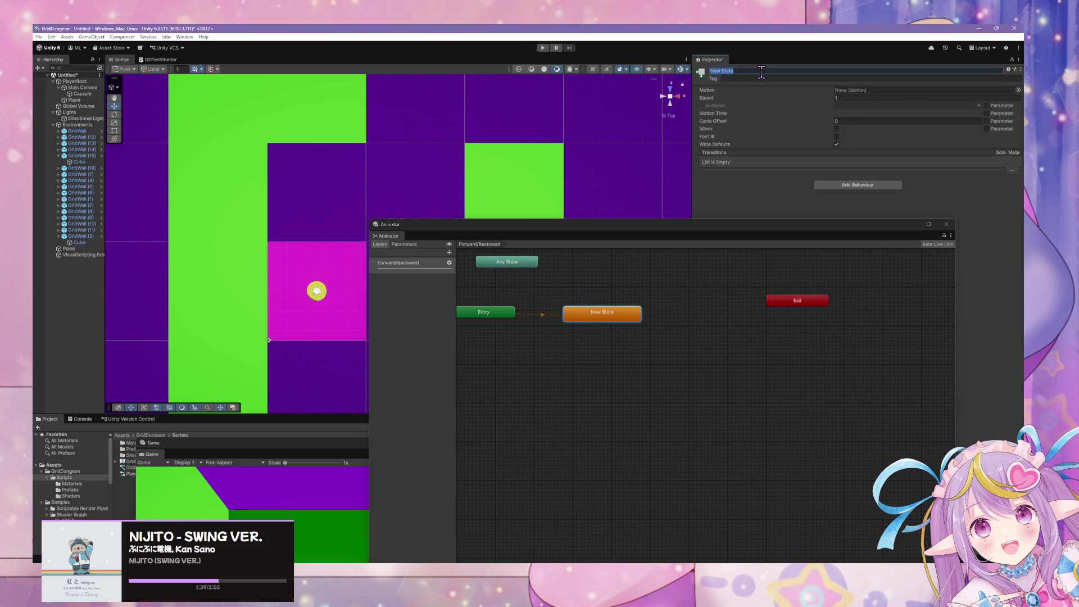
key("BackSpace")
type("Initial")
left_click(403, 242)
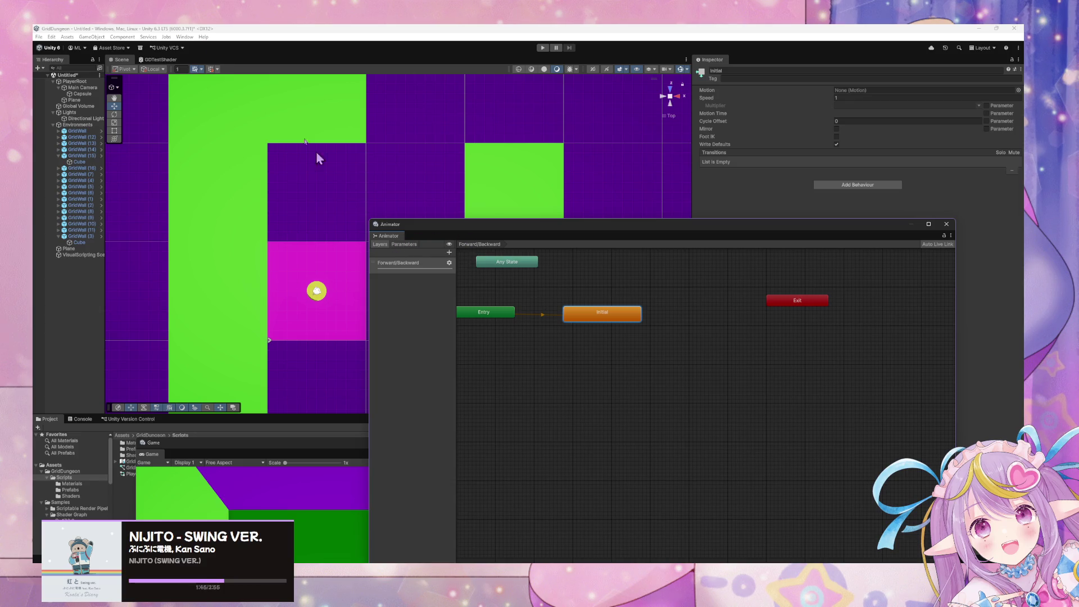
left_click(181, 38)
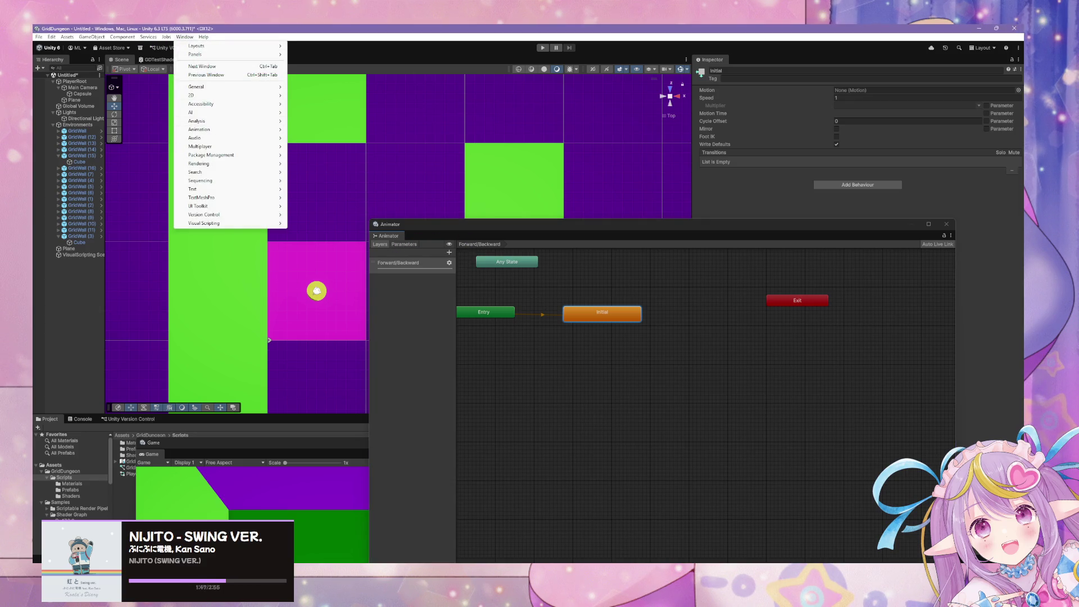
Step: Open the Animation window docked beside the Animator, with PlayerRoot selected
mouse_move(229, 131)
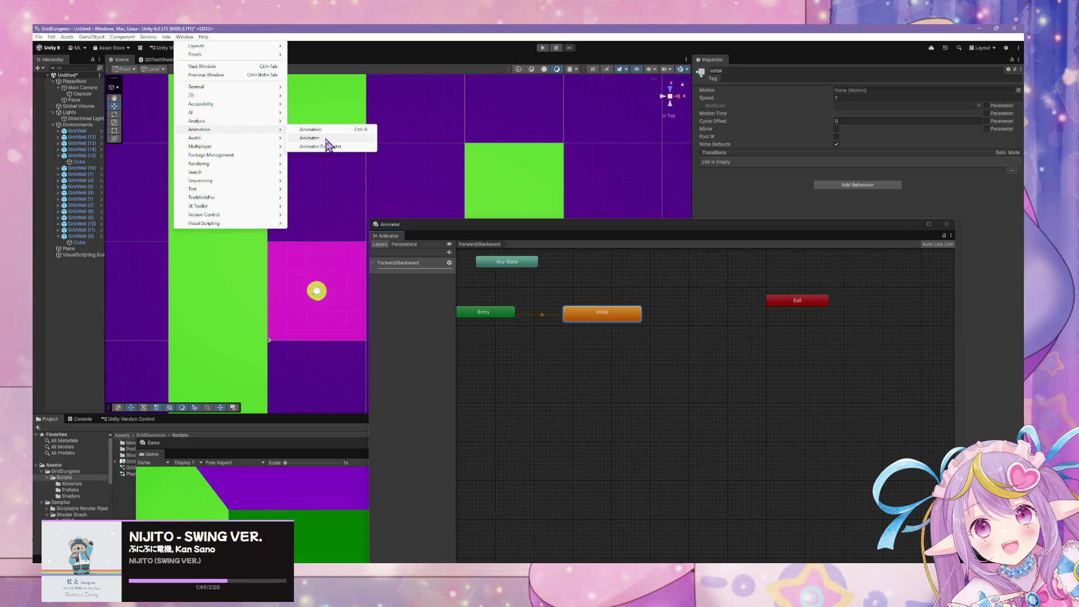
left_click(333, 130)
left_click_drag(682, 359, 419, 236)
left_click(388, 236)
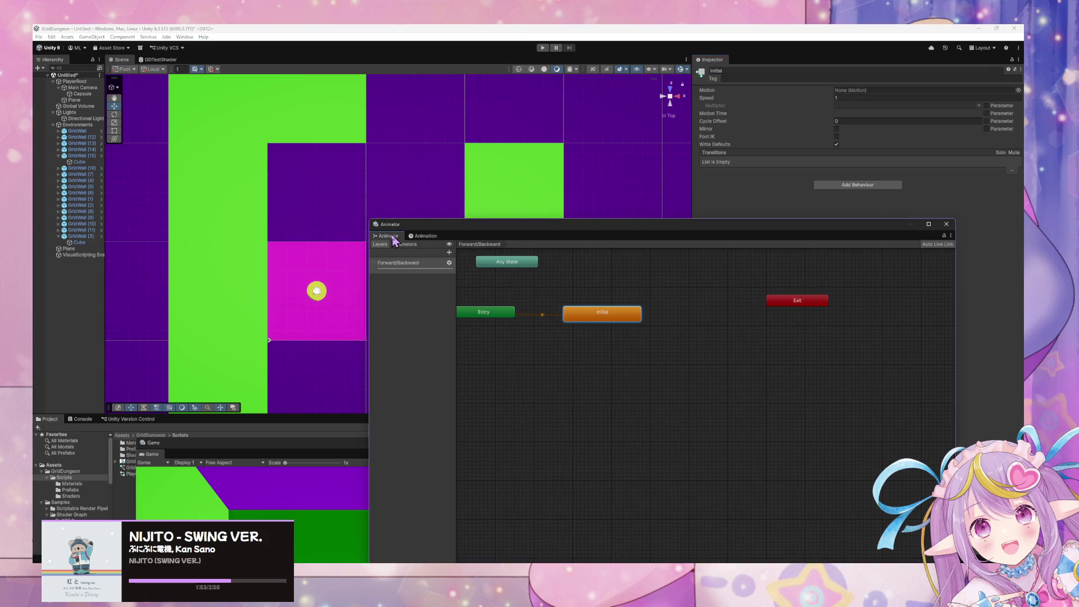
left_click(424, 237)
left_click(78, 75)
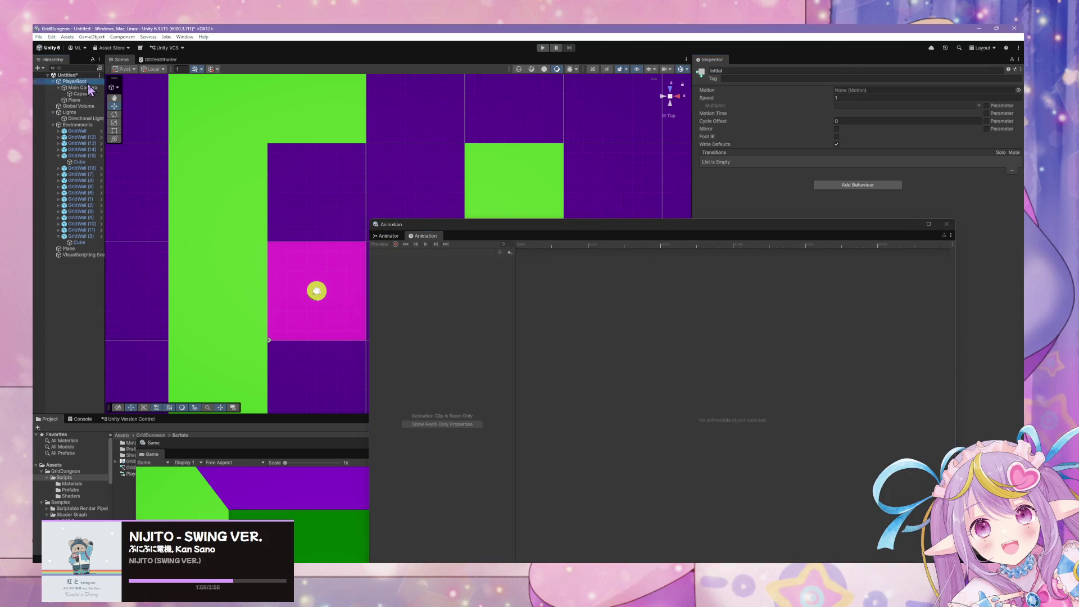
left_click(81, 81)
mouse_move(859, 233)
left_mouse_down()
mouse_move(597, 339)
mouse_move(721, 357)
mouse_move(751, 274)
mouse_move(797, 231)
left_mouse_up()
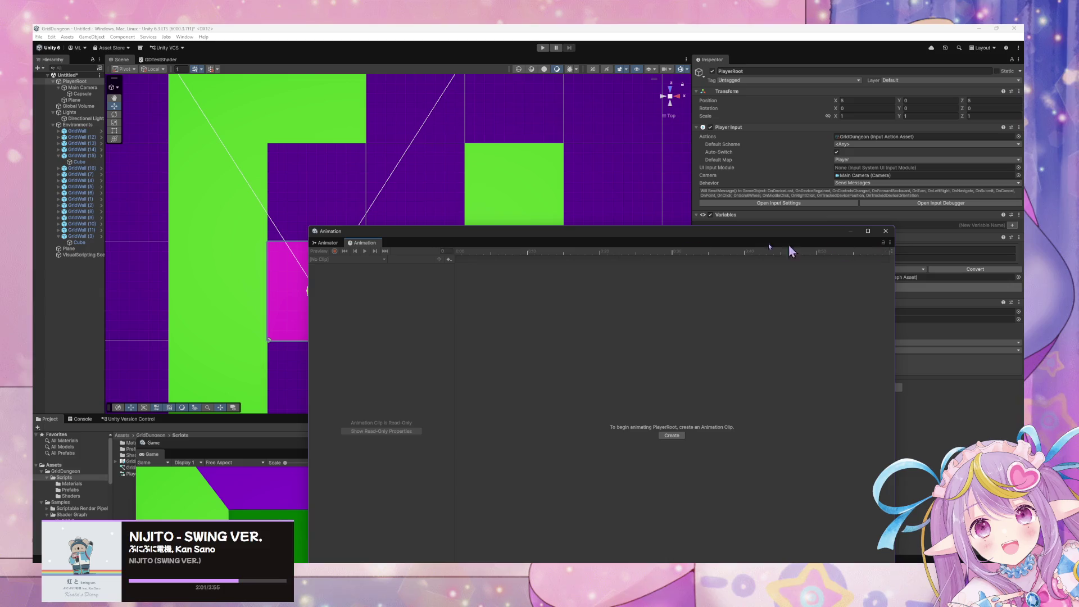
Step: Create a new animation clip for PlayerRoot saved as ForwardTransition
left_click(674, 437)
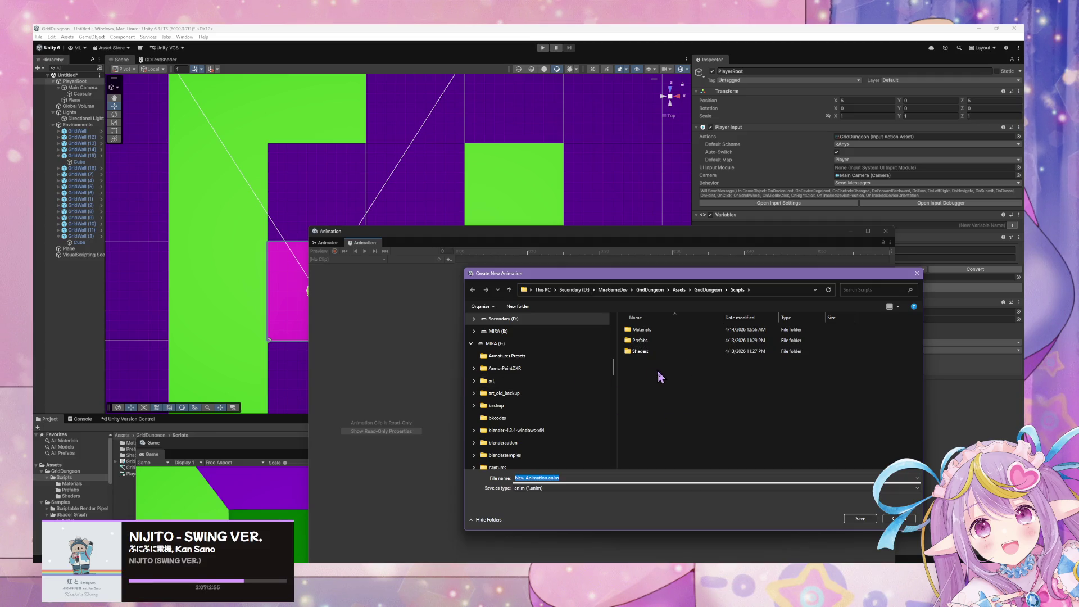
type("Forward")
type("Transi")
type("tion")
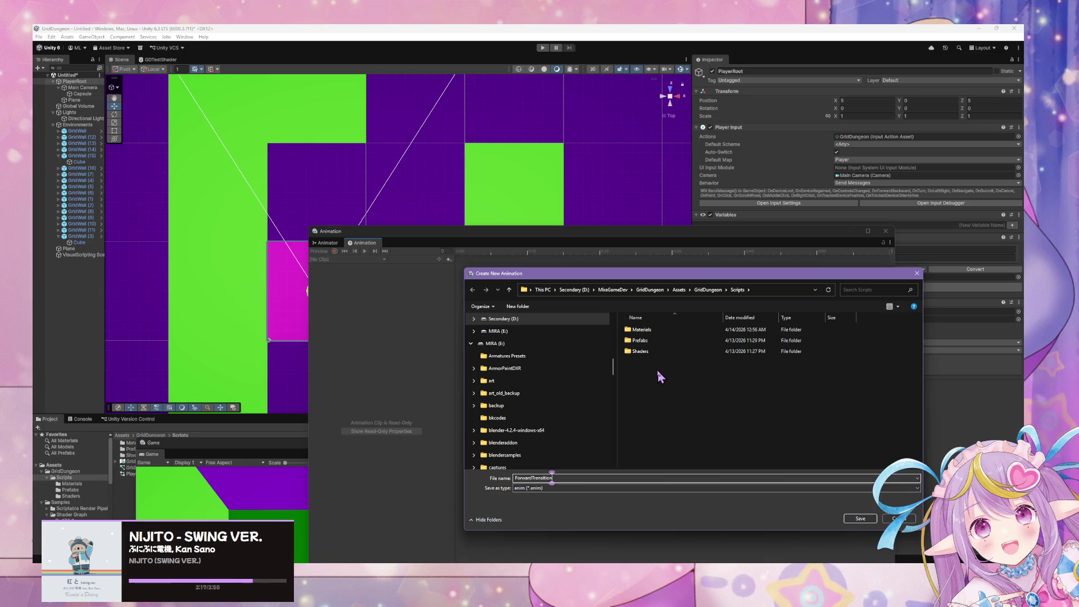
key("Return")
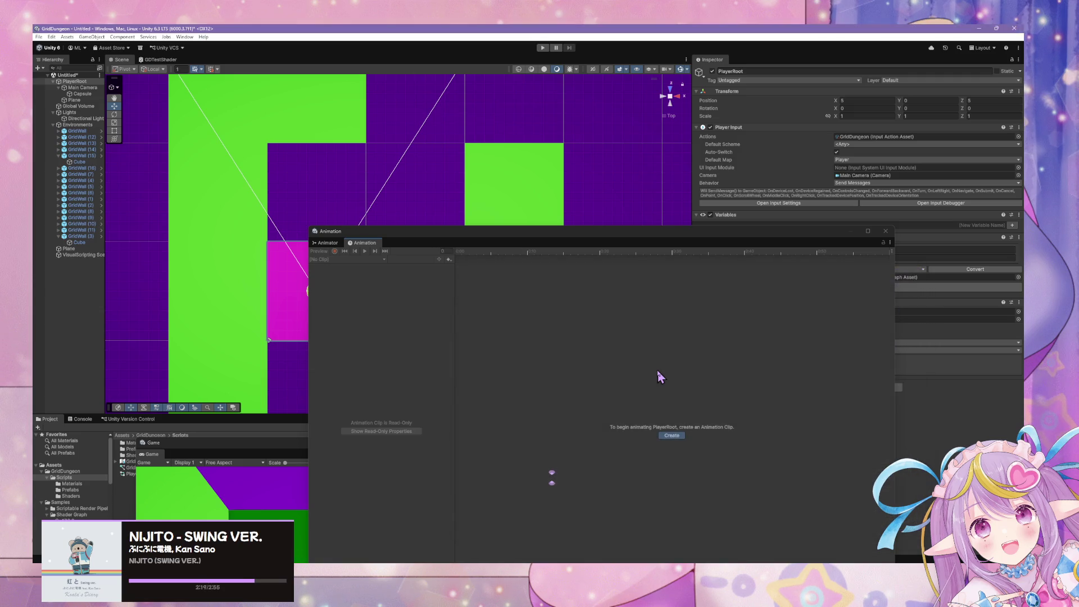
Step: Move the ForwardTransition state next to Any State in the graph
left_click(326, 242)
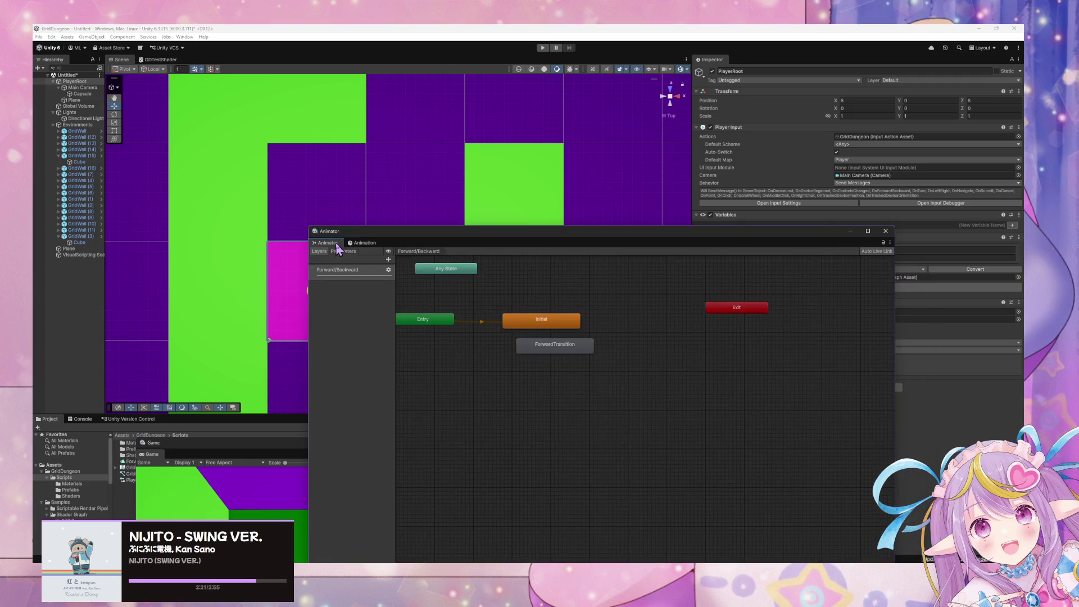
left_click(555, 358)
mouse_move(555, 358)
left_mouse_down()
mouse_move(472, 266)
mouse_move(458, 284)
mouse_move(499, 404)
left_mouse_up()
left_click_drag(468, 271, 517, 364)
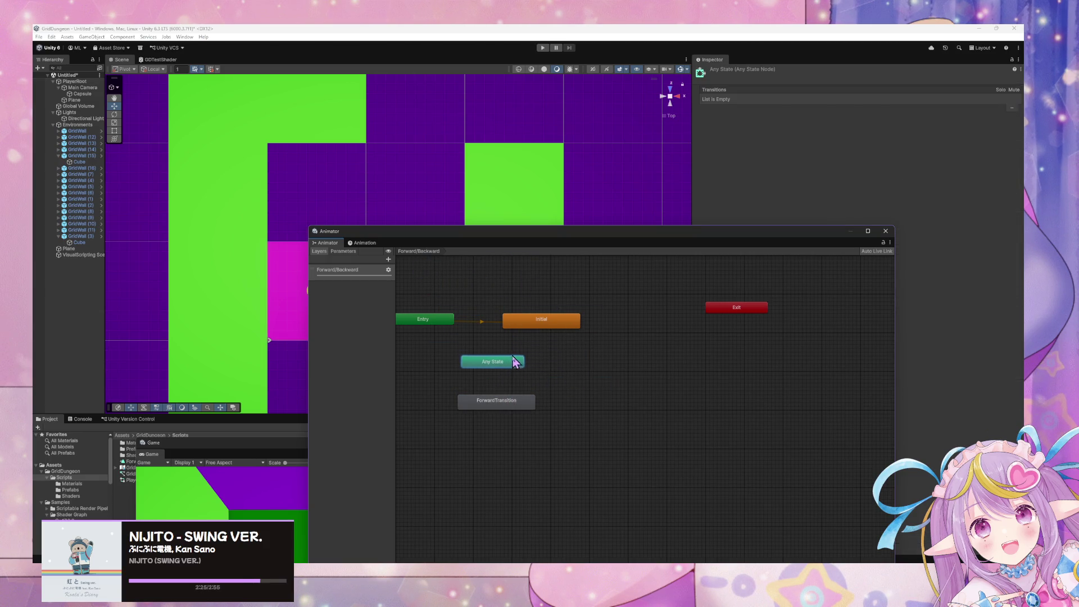
Step: Dock the Animator and show PlayerRoot's empty ForwardTransition timeline
left_click_drag(554, 236, 769, 237)
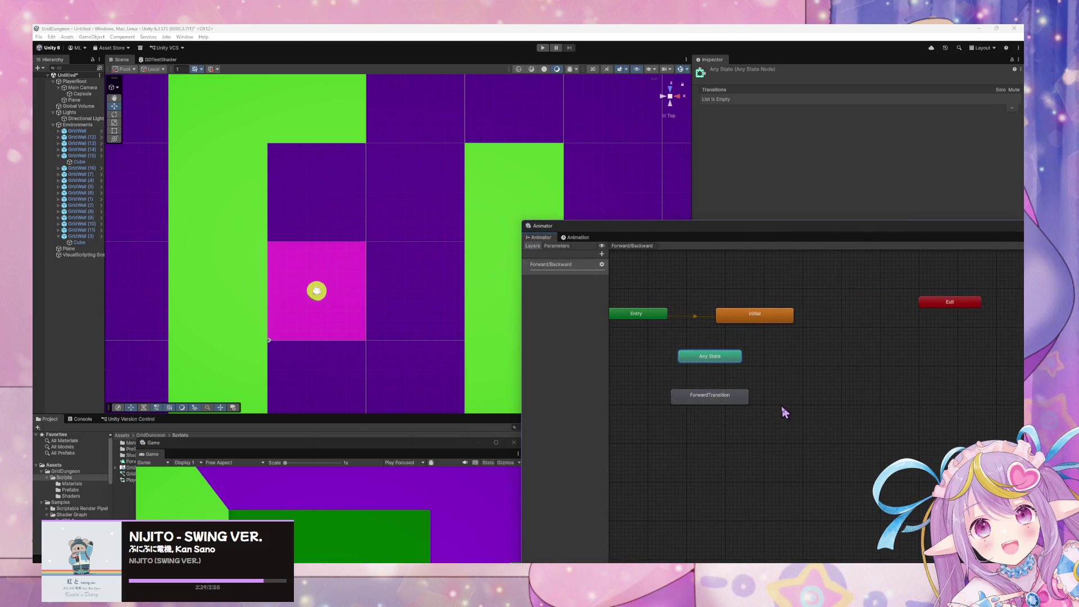
left_click(74, 81)
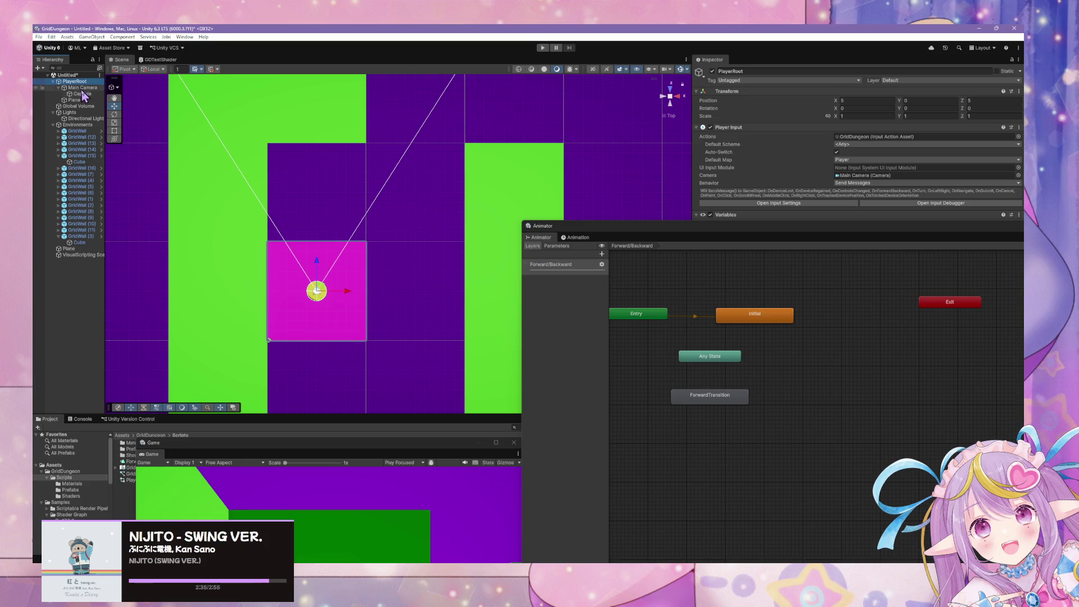
left_click(578, 238)
scroll(700, 272, "down", 3)
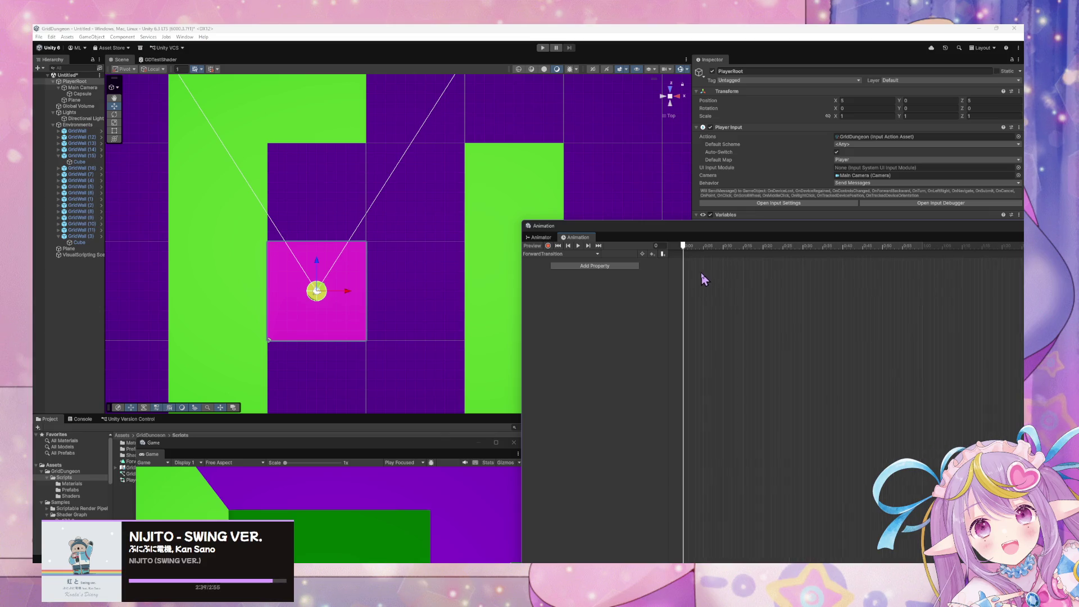
Step: Float the clip timeline, enable keyframe recording, move the playhead to frame 60 and select Main Camera
left_click_drag(725, 238, 595, 283)
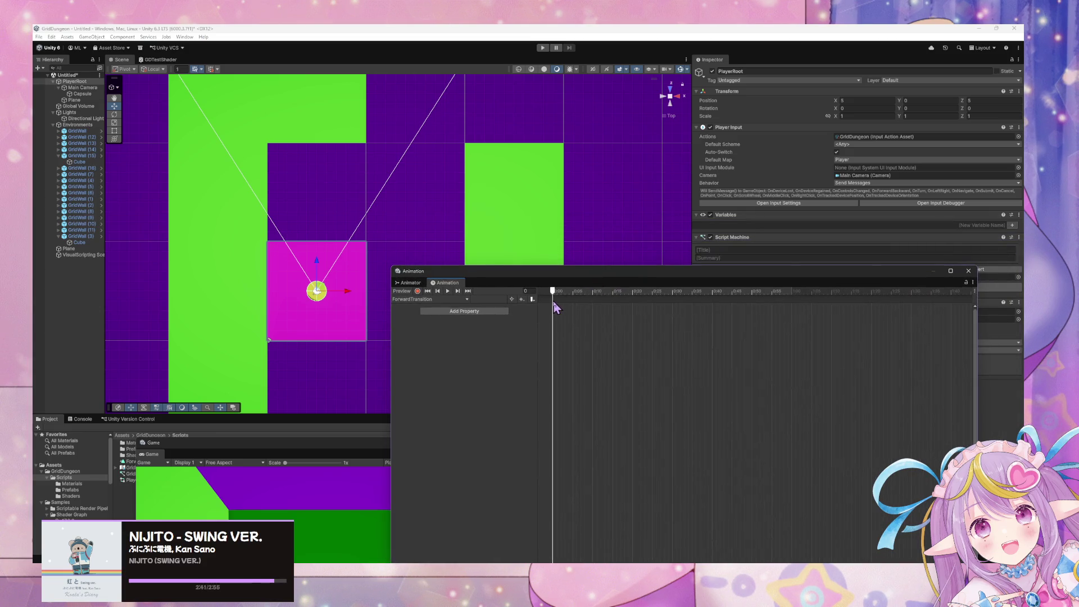
mouse_move(569, 298)
left_mouse_down()
mouse_move(622, 298)
mouse_move(546, 300)
left_mouse_up()
left_click(417, 291)
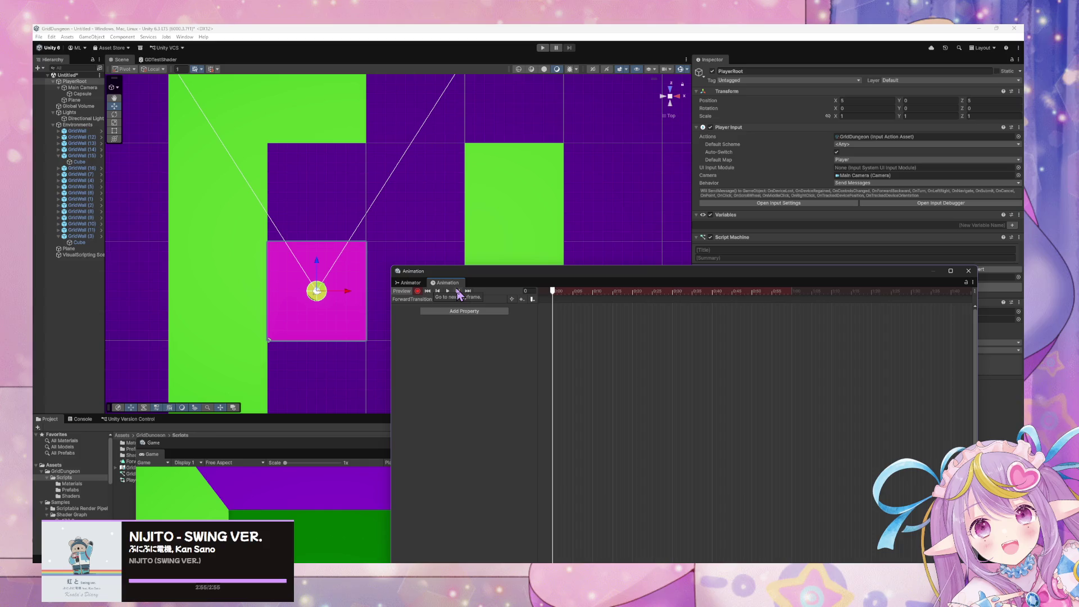
left_click_drag(346, 262, 326, 244)
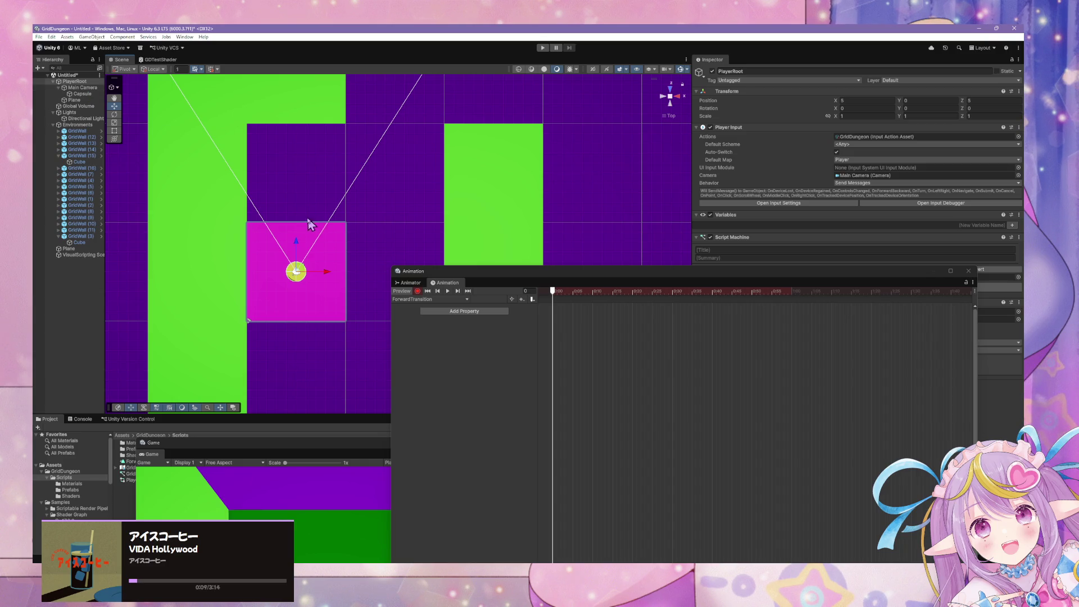
left_click_drag(308, 212, 328, 181)
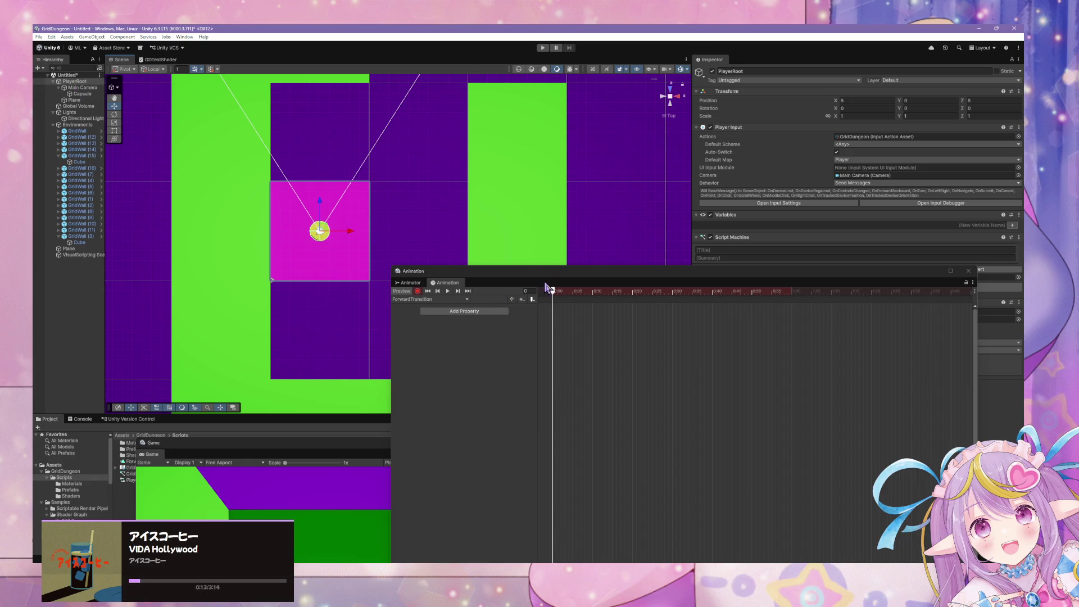
mouse_move(686, 340)
left_mouse_down()
mouse_move(674, 337)
mouse_move(793, 360)
left_mouse_up()
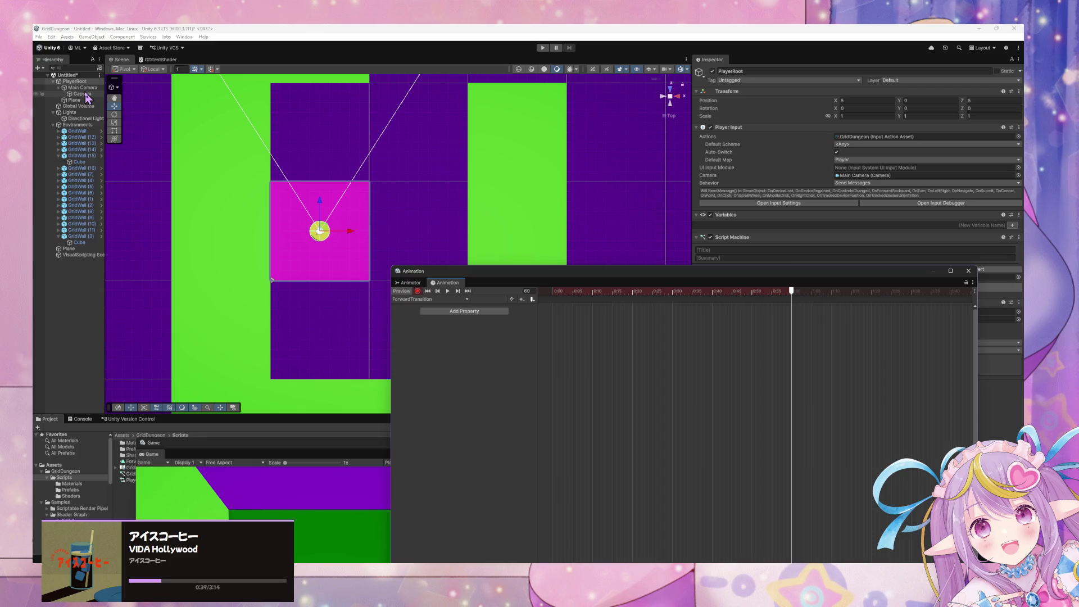
left_click(84, 93)
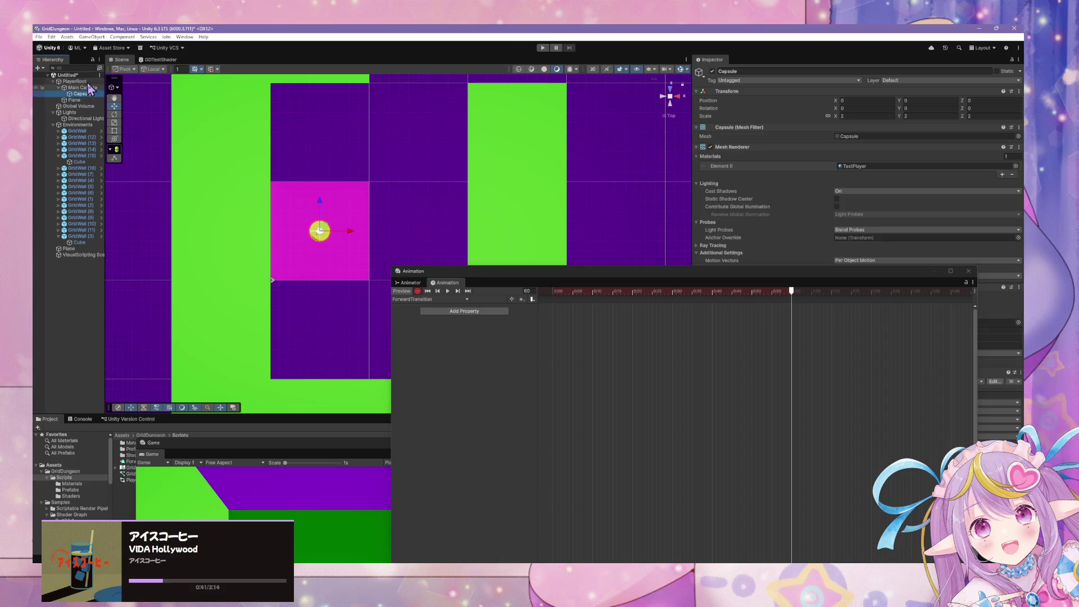
right_click(86, 90)
left_click(393, 32)
left_click(84, 88)
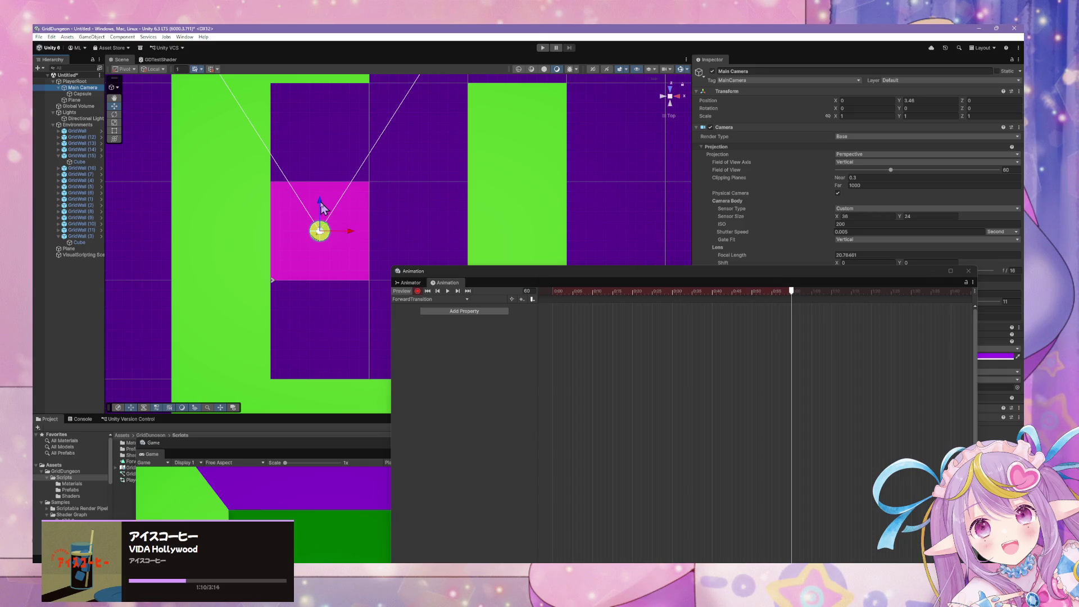
Step: Key the Main Camera's Position Z at 0 on frame 60 and -10 on frame 0
left_click_drag(322, 207, 322, 210)
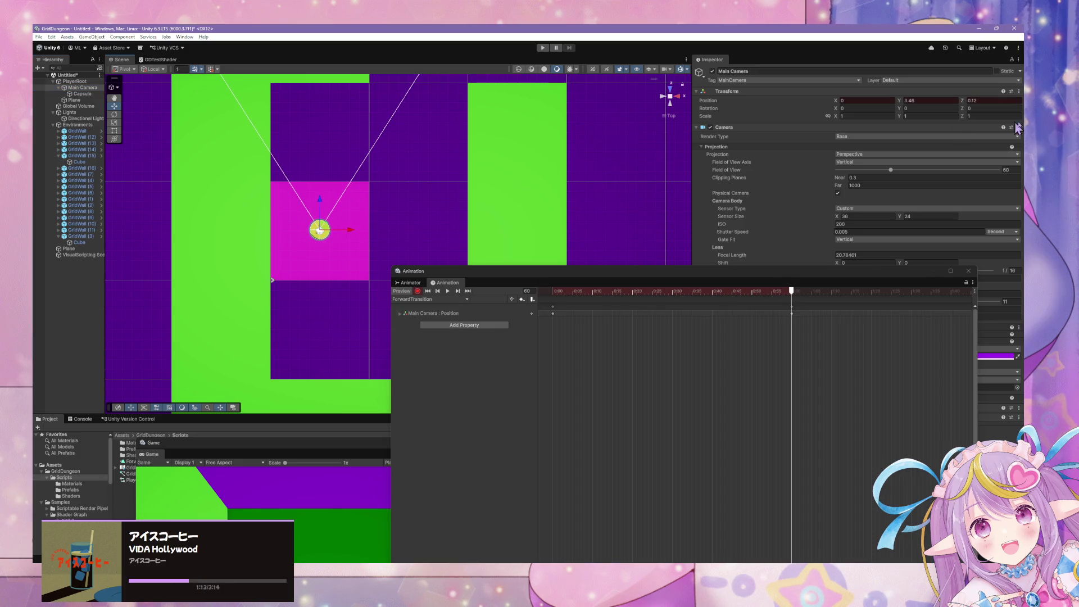
type("0")
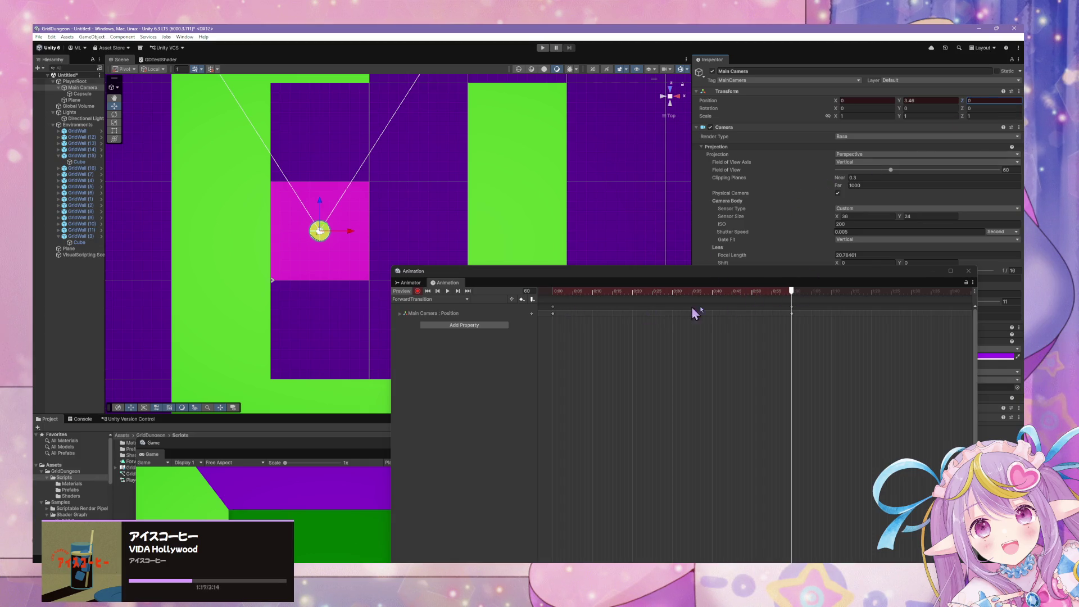
left_click_drag(793, 292, 479, 306)
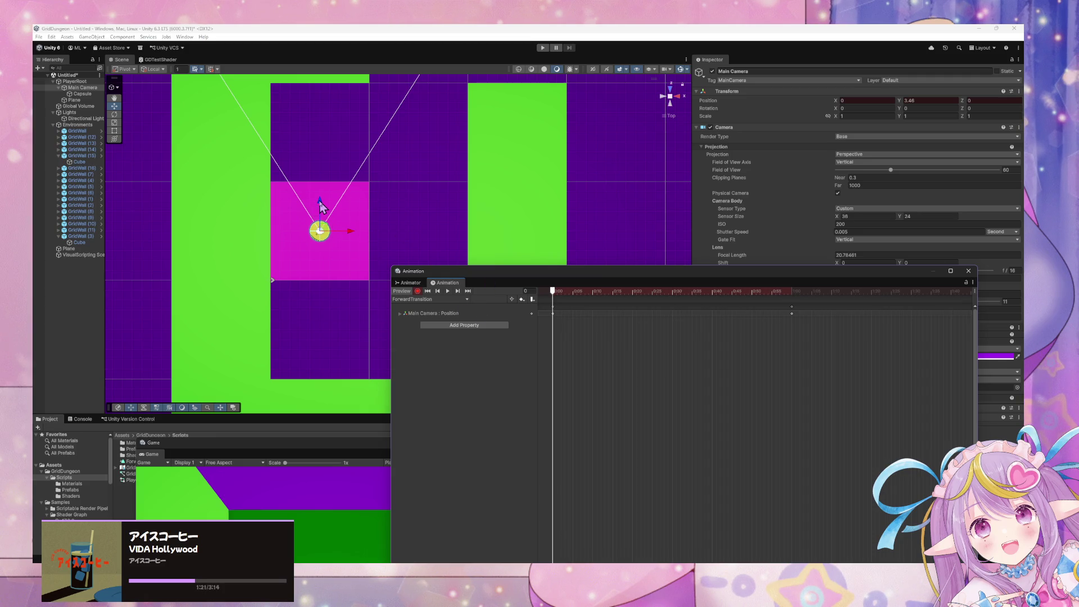
left_click_drag(321, 207, 349, 303)
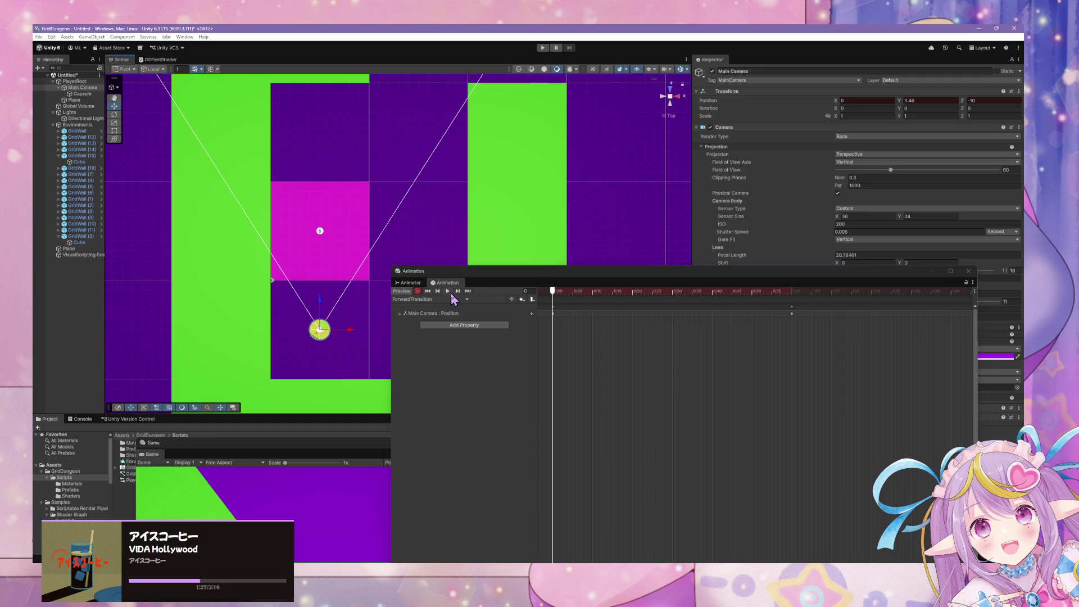
Step: Preview the forward camera move and bring the Game view over the scene
left_click(449, 292)
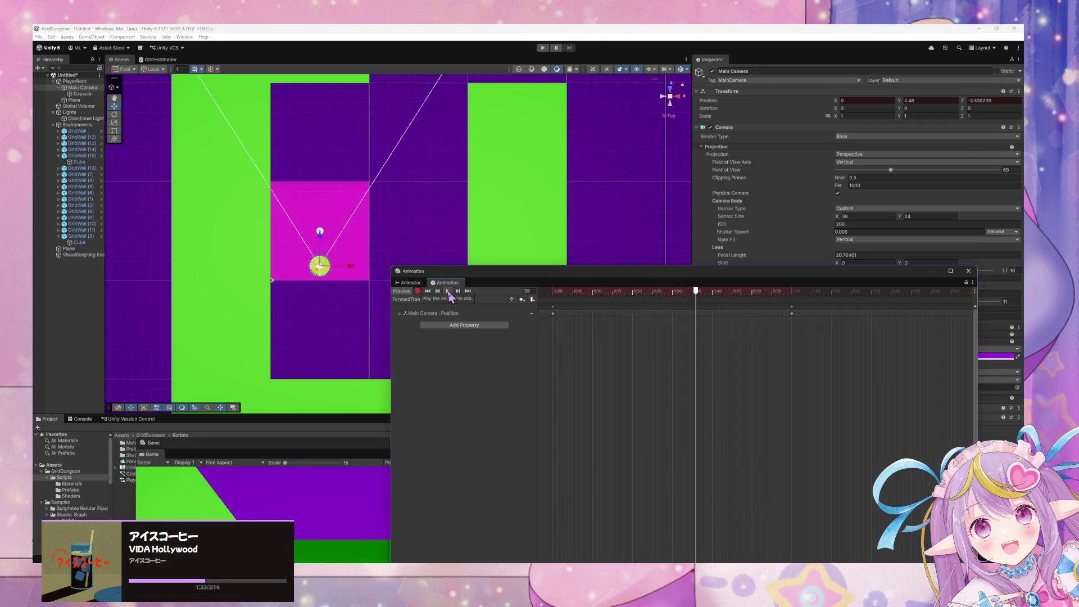
left_click(449, 291)
left_click(428, 291)
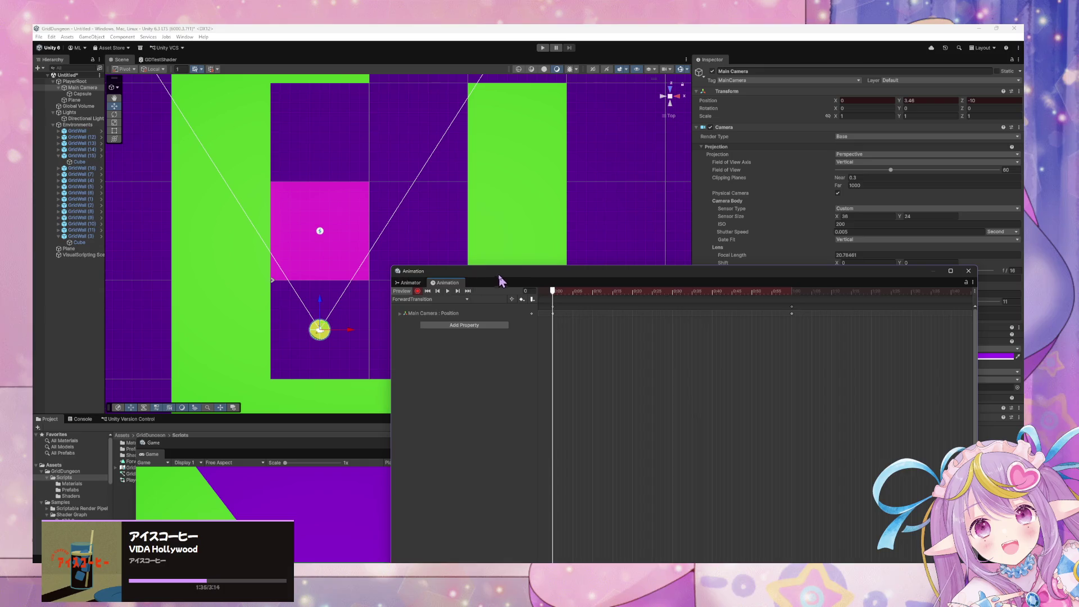
mouse_move(502, 281)
left_mouse_down()
mouse_move(732, 172)
mouse_move(768, 167)
left_mouse_up()
left_click_drag(434, 444, 491, 185)
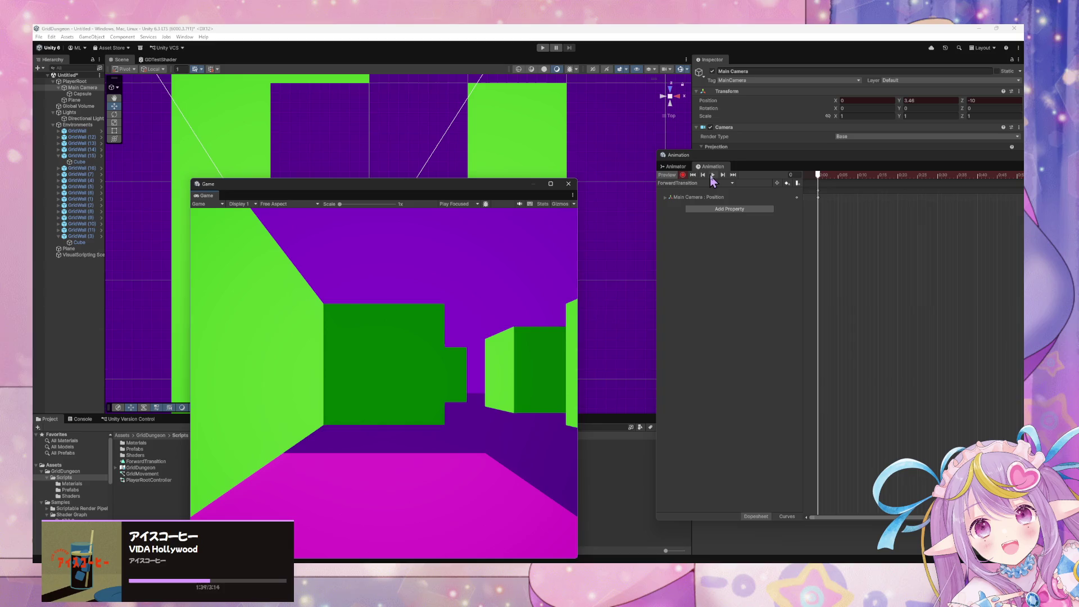
Step: Replay the ForwardTransition clip several times in the Game view, stopping back at frame 0
left_click(712, 175)
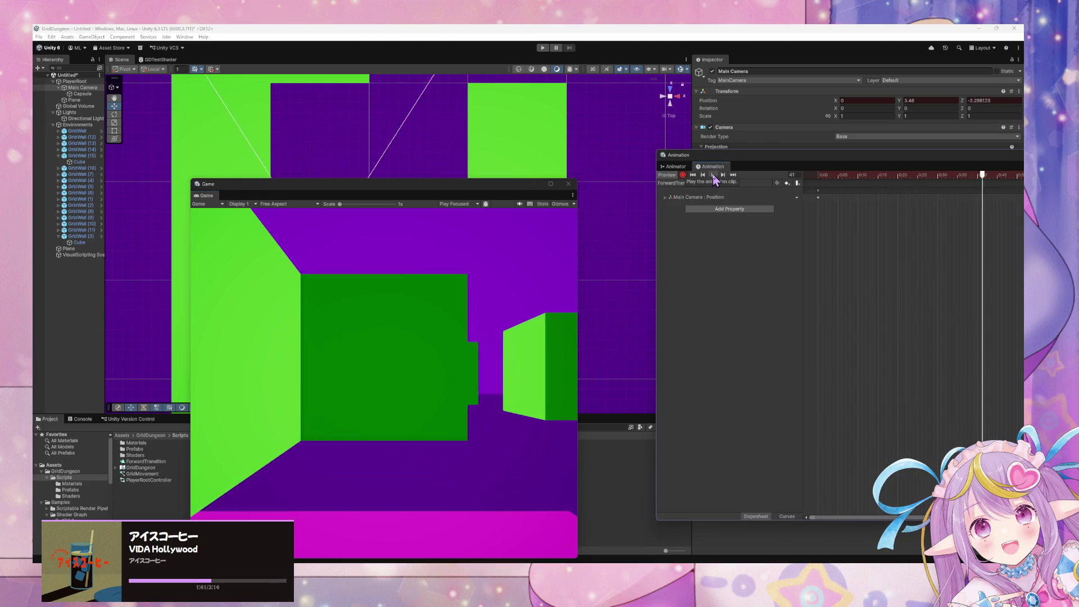
left_click(711, 175)
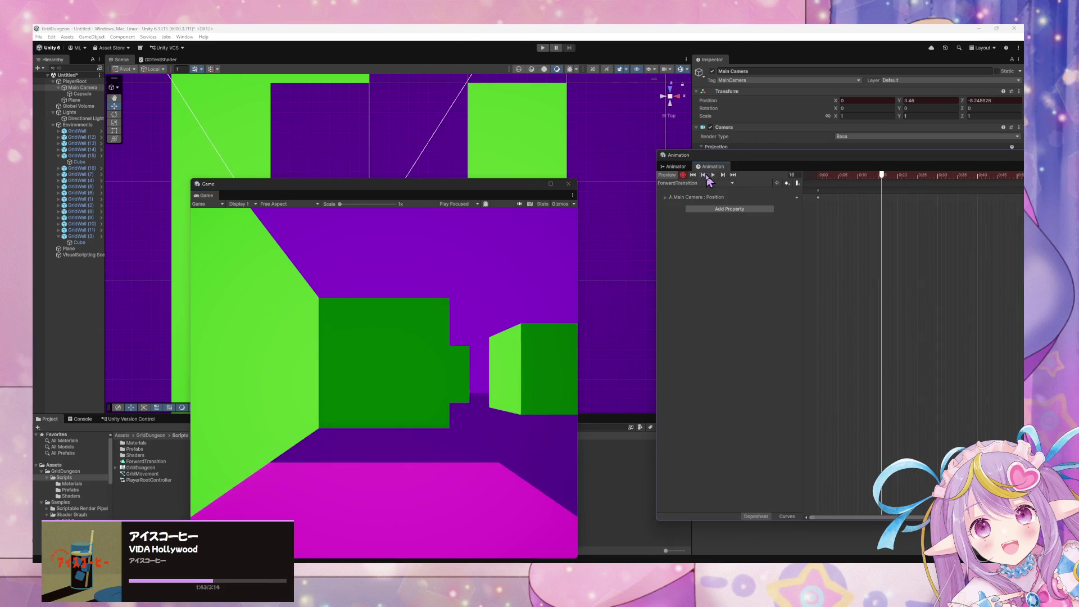
left_click(703, 175)
left_click(713, 176)
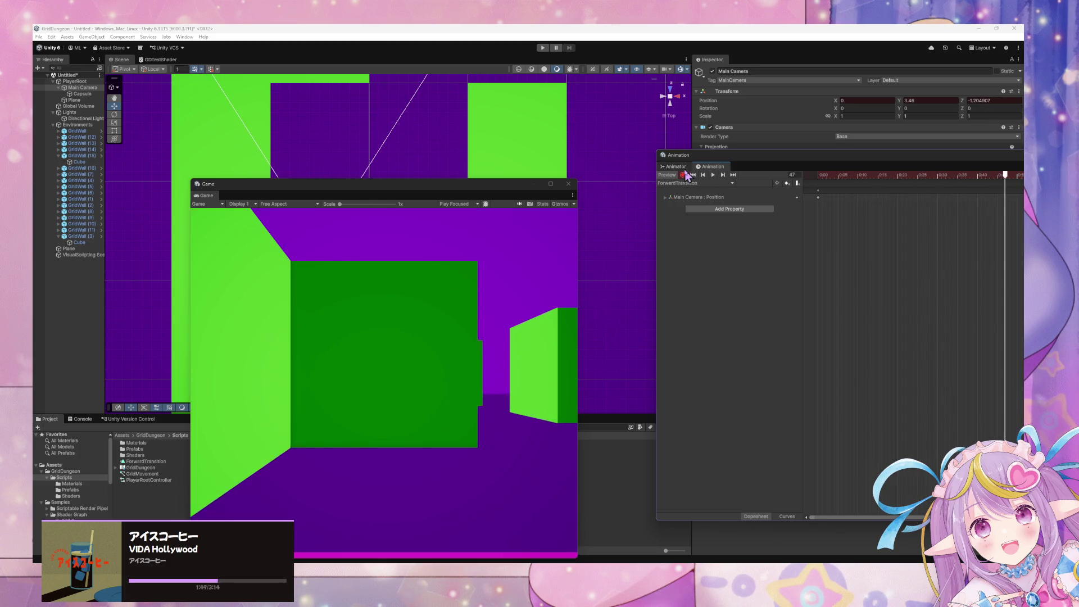
left_click(693, 175)
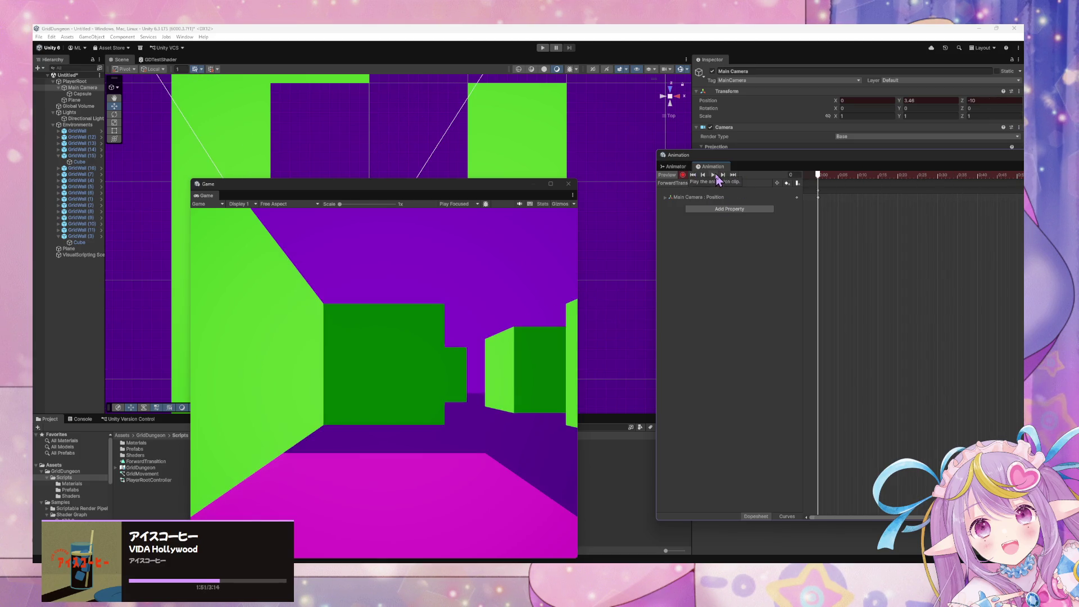
left_click_drag(479, 186, 471, 375)
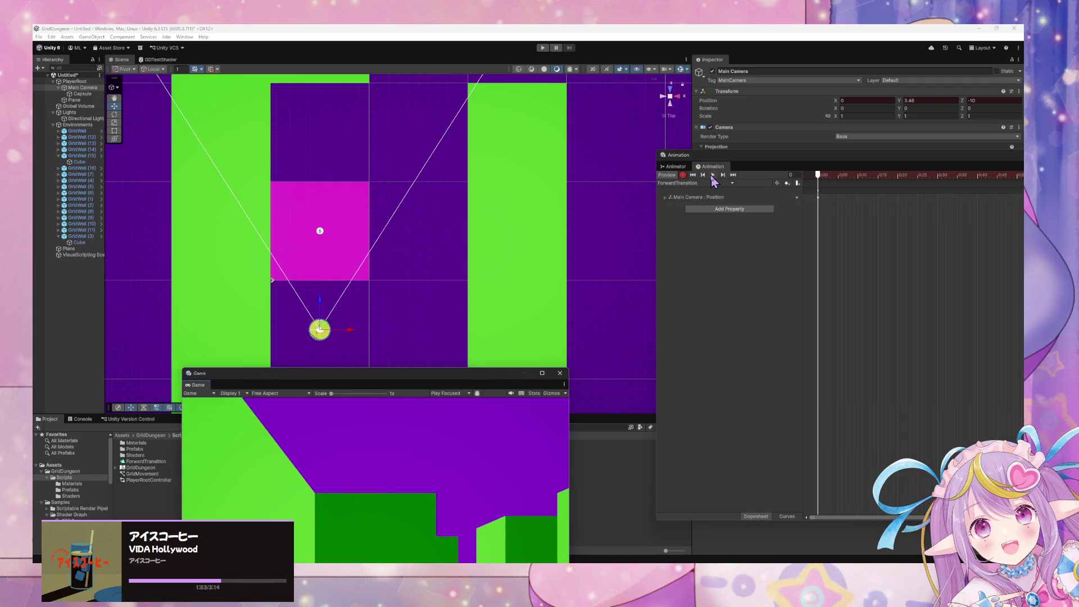
left_click(712, 175)
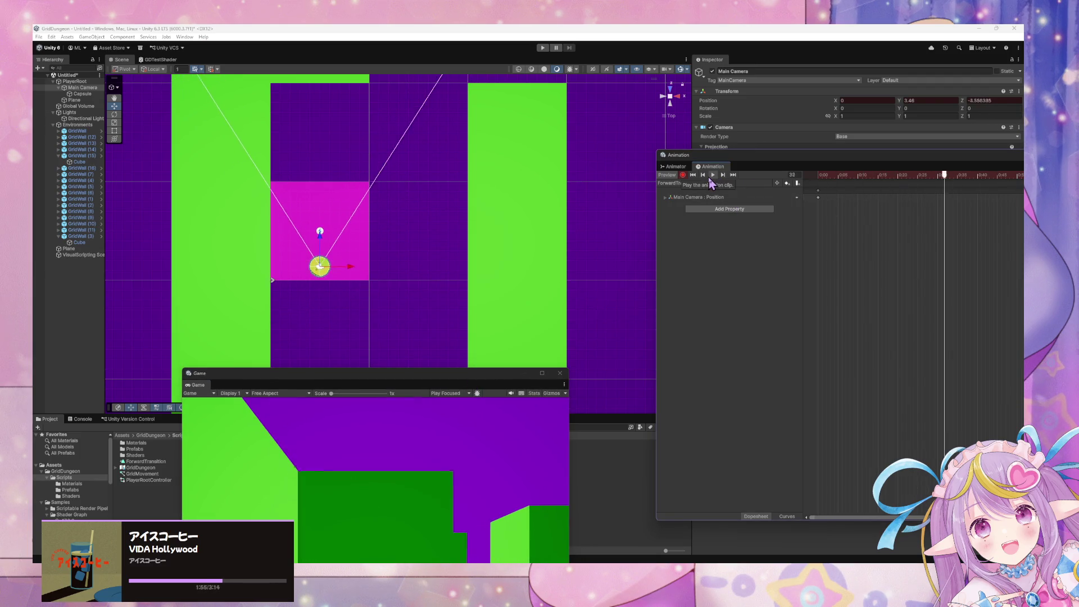
left_click(693, 175)
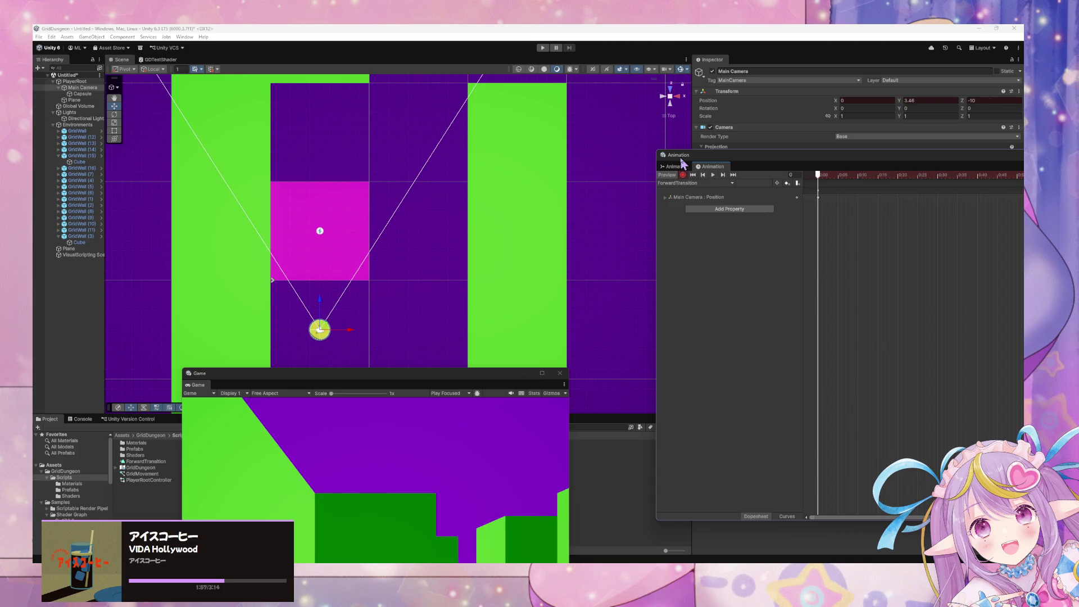
Step: Delete the extra New Layer from the Animator
left_click_drag(777, 165, 602, 226)
left_click(497, 233)
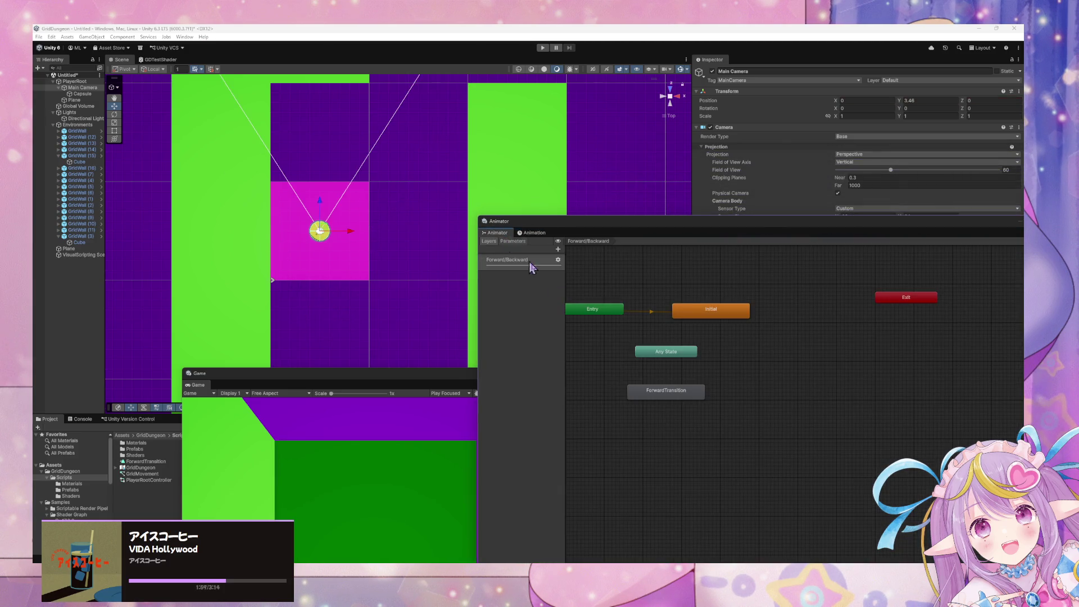
left_click(683, 394)
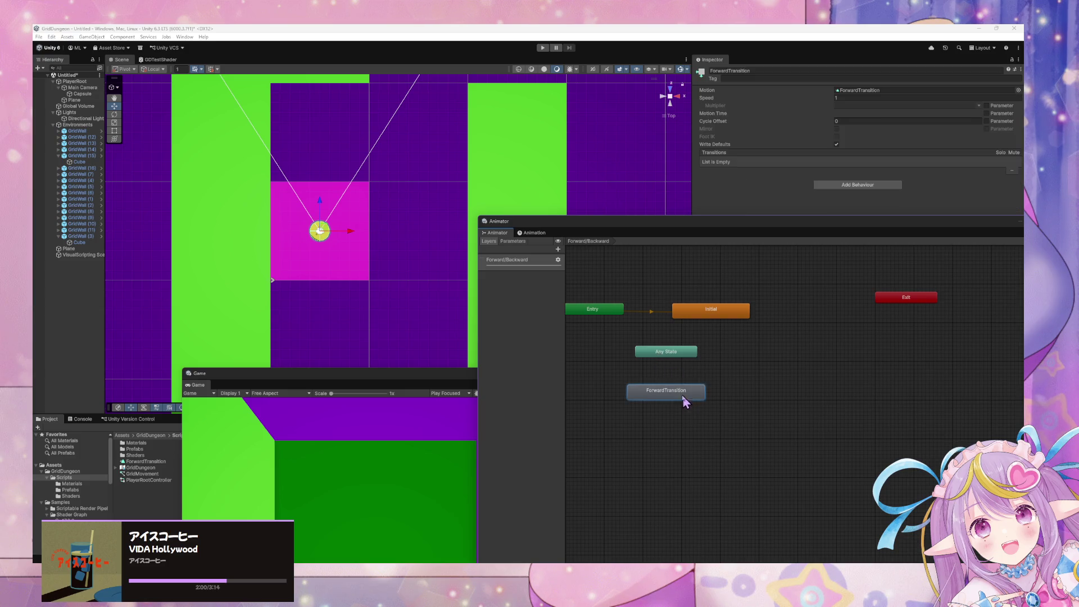
left_click(558, 249)
left_click(485, 284)
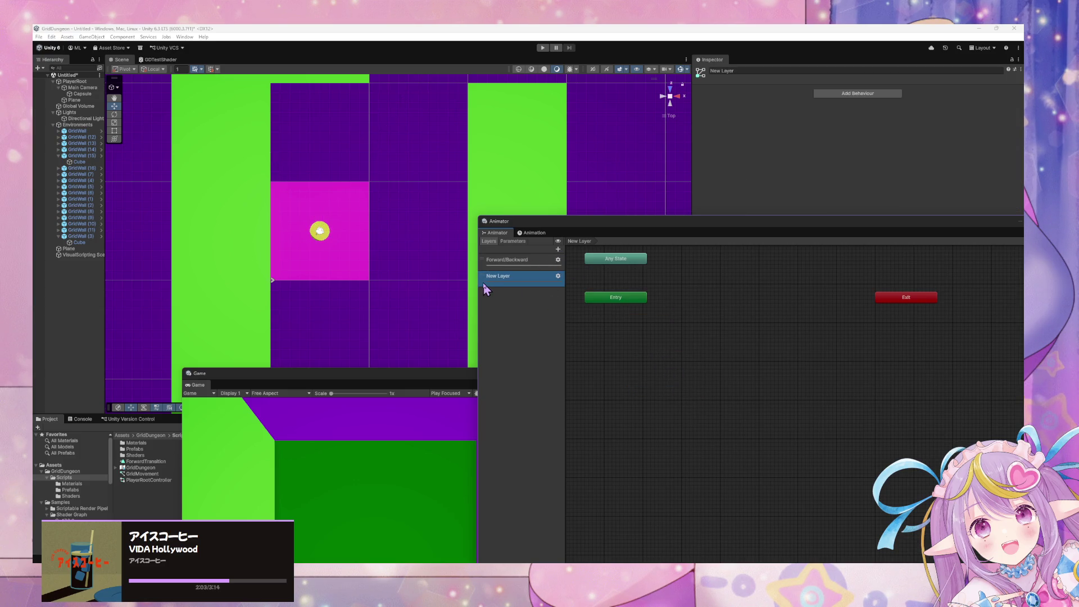
key("Delete")
Step: Add a Trigger parameter named Forward
left_click(520, 242)
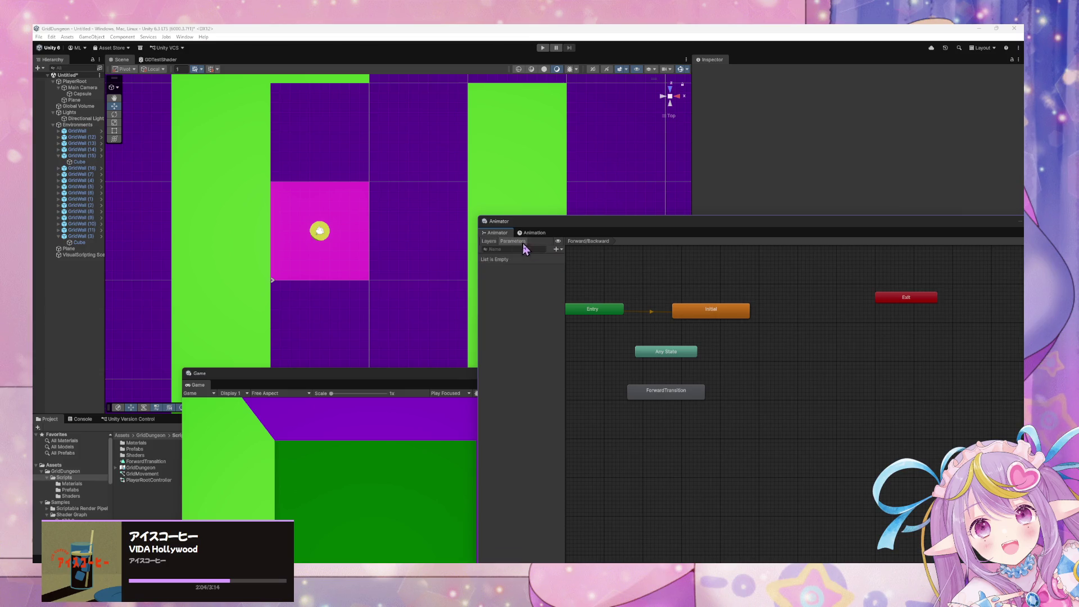
left_click(560, 250)
left_click(579, 284)
type("Fo")
type("rward")
key("Return")
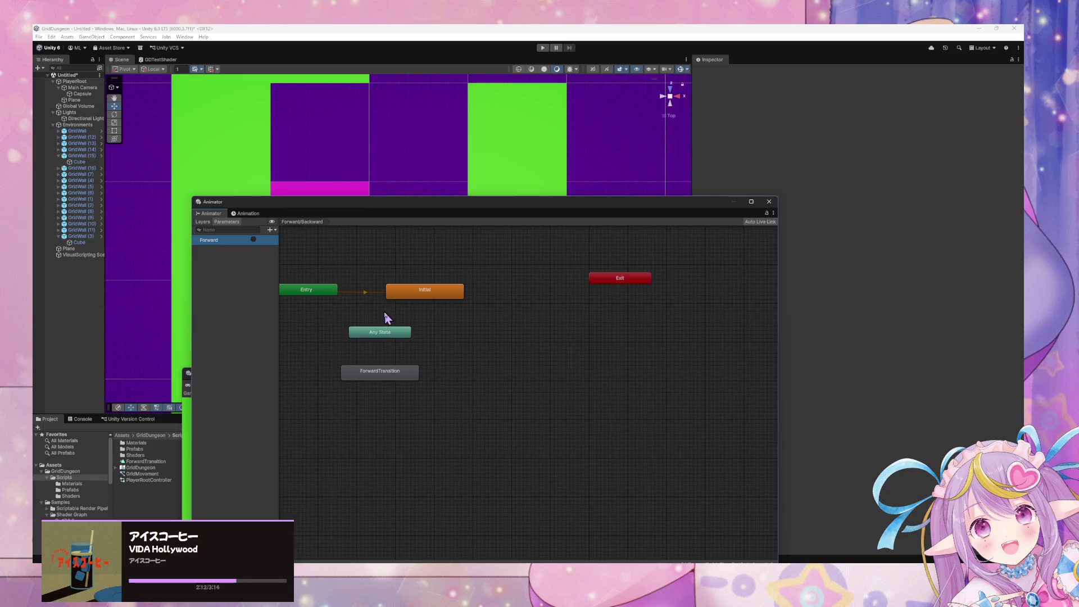
Step: Make an Any State to ForwardTransition transition with Transition Duration 0
left_click(385, 332)
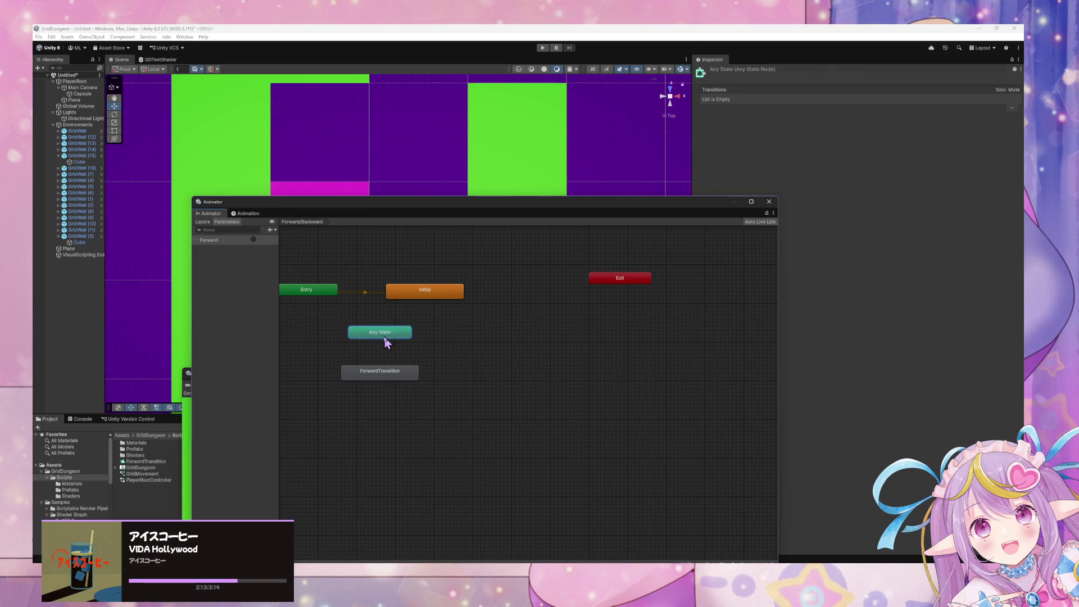
right_click(398, 333)
left_click(441, 337)
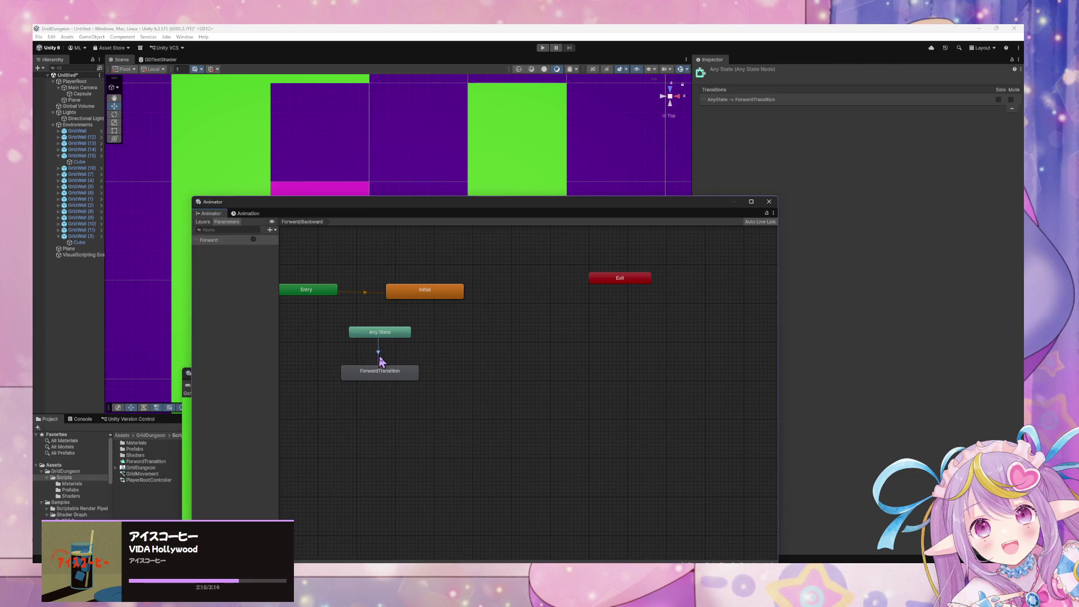
left_click(376, 372)
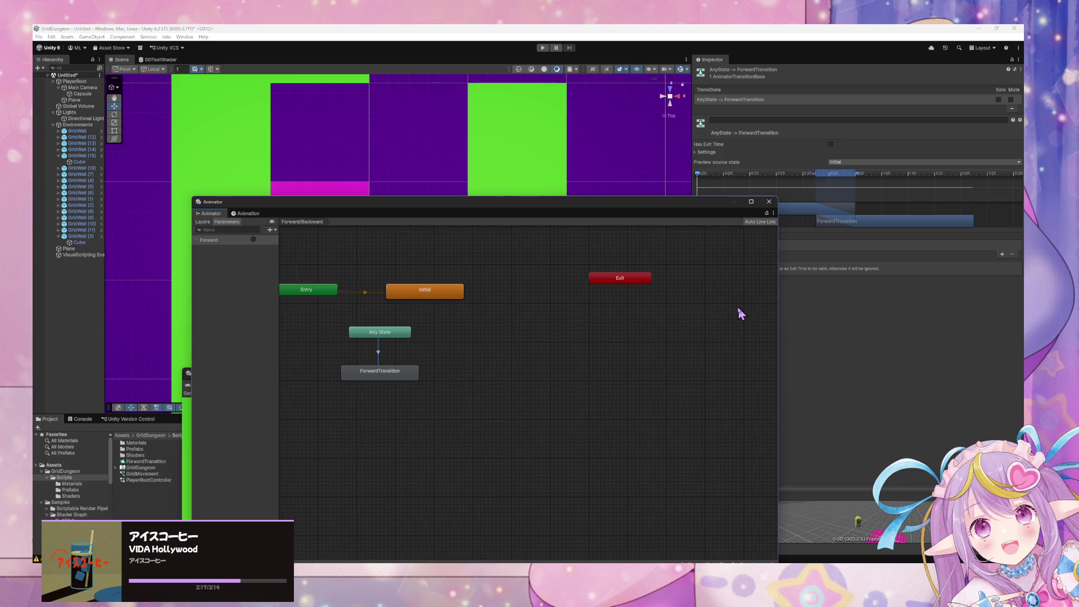
left_click(707, 152)
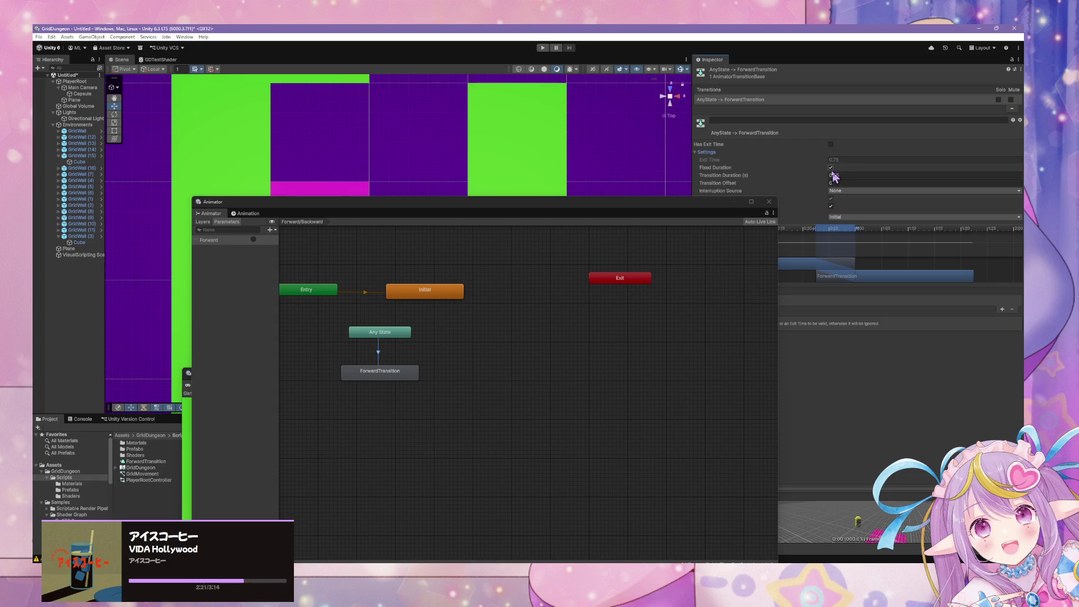
left_click(838, 175)
type("0")
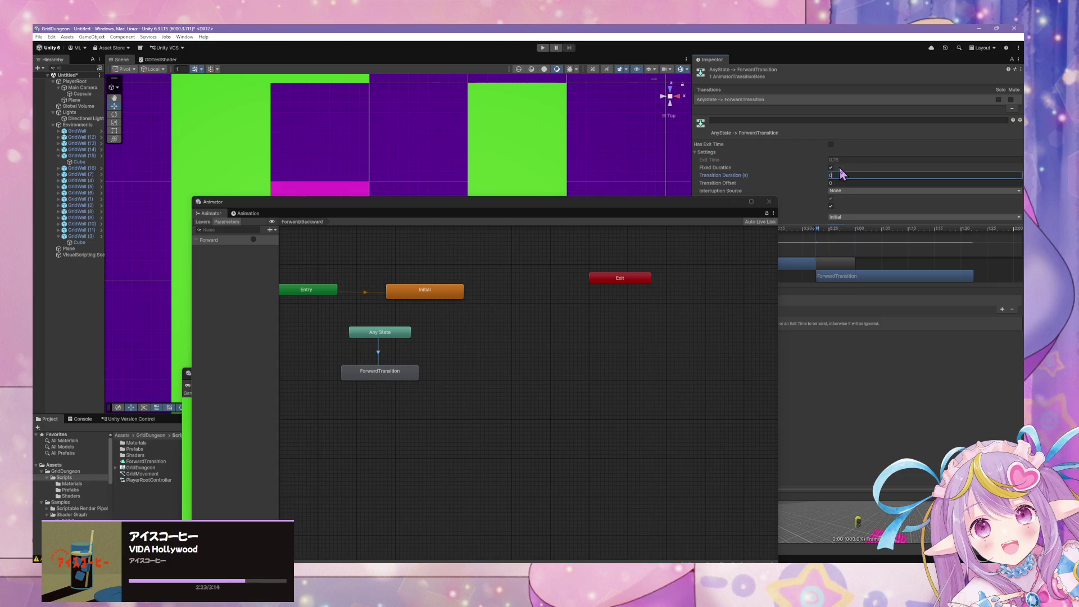
Step: Rearrange the Animator and Game windows and reposition the Any State and ForwardTransition nodes
mouse_move(713, 205)
left_mouse_down()
mouse_move(665, 285)
mouse_move(741, 262)
left_mouse_up()
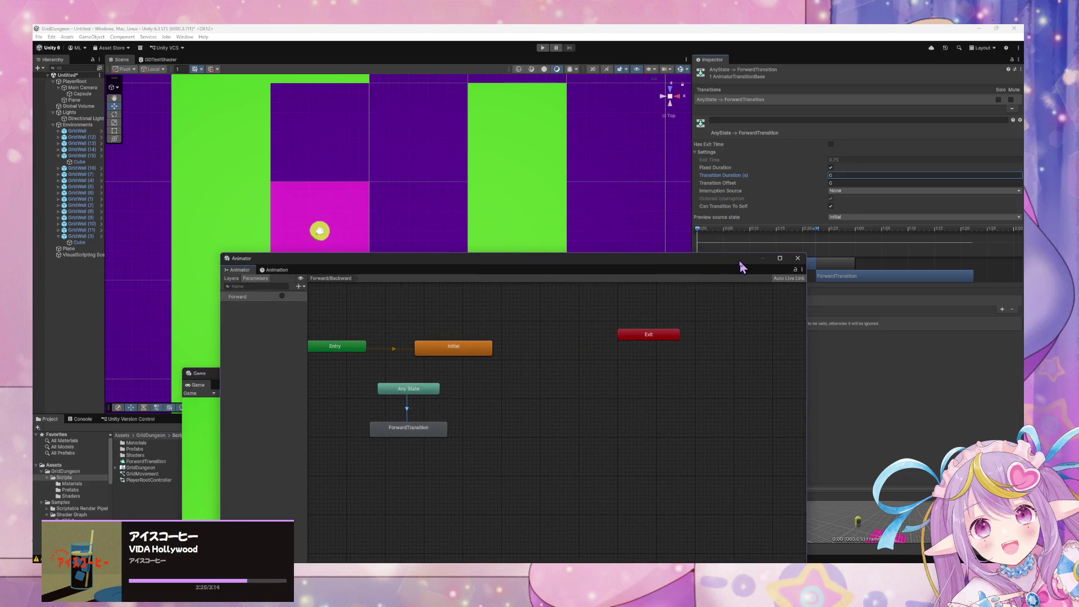
left_click(422, 430)
mouse_move(441, 265)
left_mouse_down()
mouse_move(718, 272)
mouse_move(709, 236)
mouse_move(654, 244)
left_mouse_up()
mouse_move(392, 382)
left_mouse_down()
mouse_move(350, 289)
mouse_move(288, 306)
left_mouse_up()
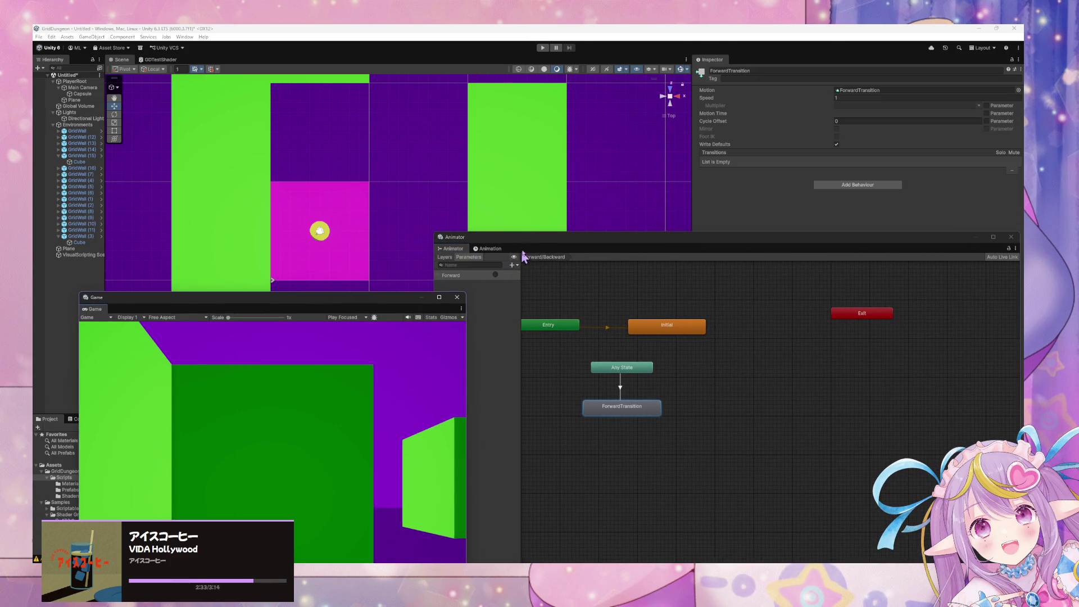
left_click_drag(628, 373, 628, 361)
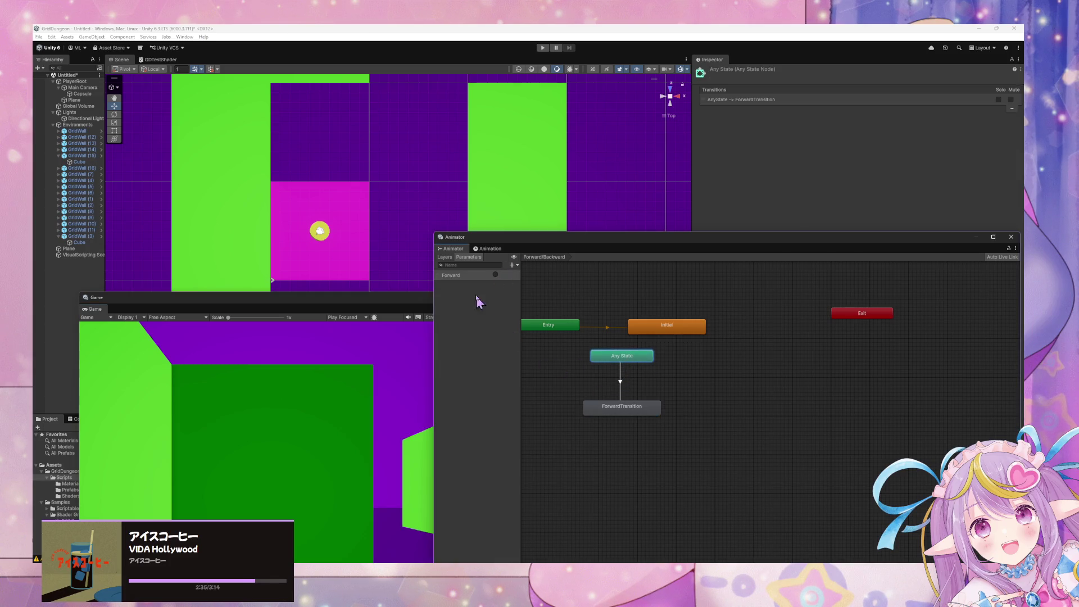
left_click(620, 410)
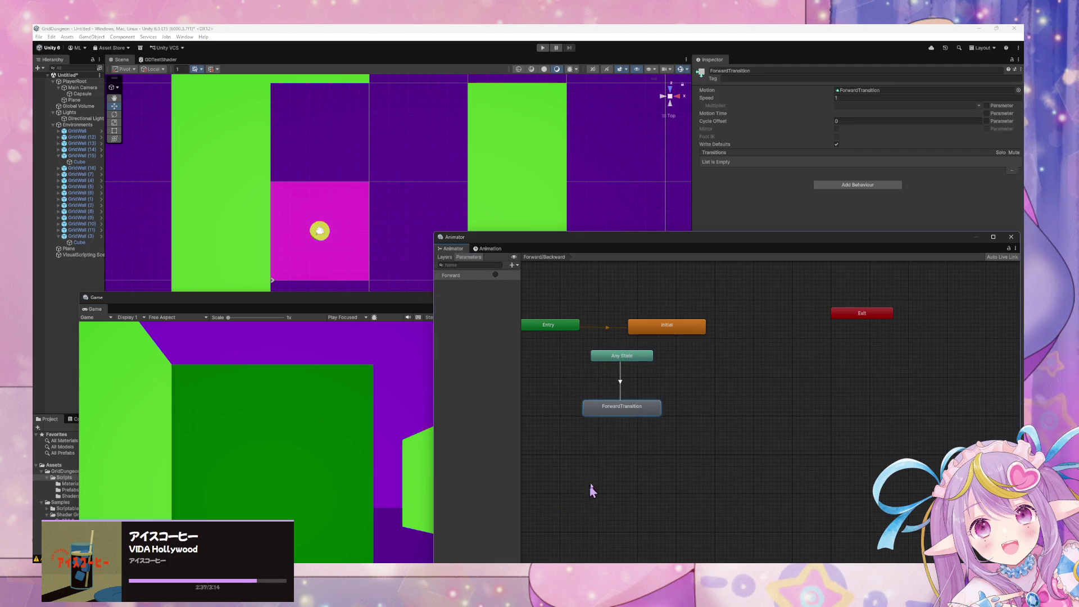
left_click_drag(641, 414, 641, 442)
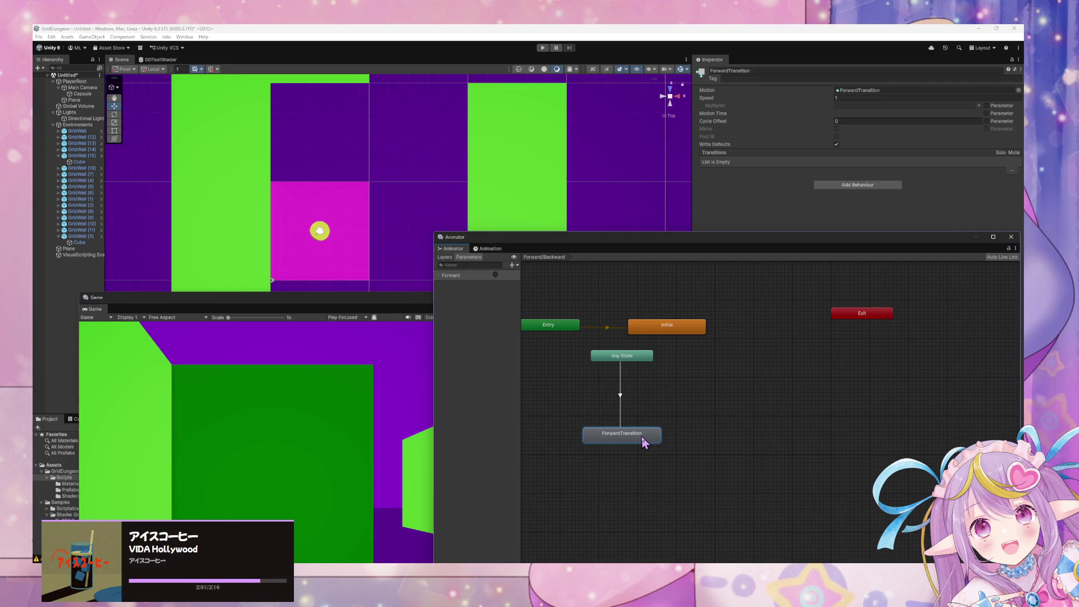
Step: Reopen the ForwardTransition clip and expand the Main Camera Position track
left_click(383, 223)
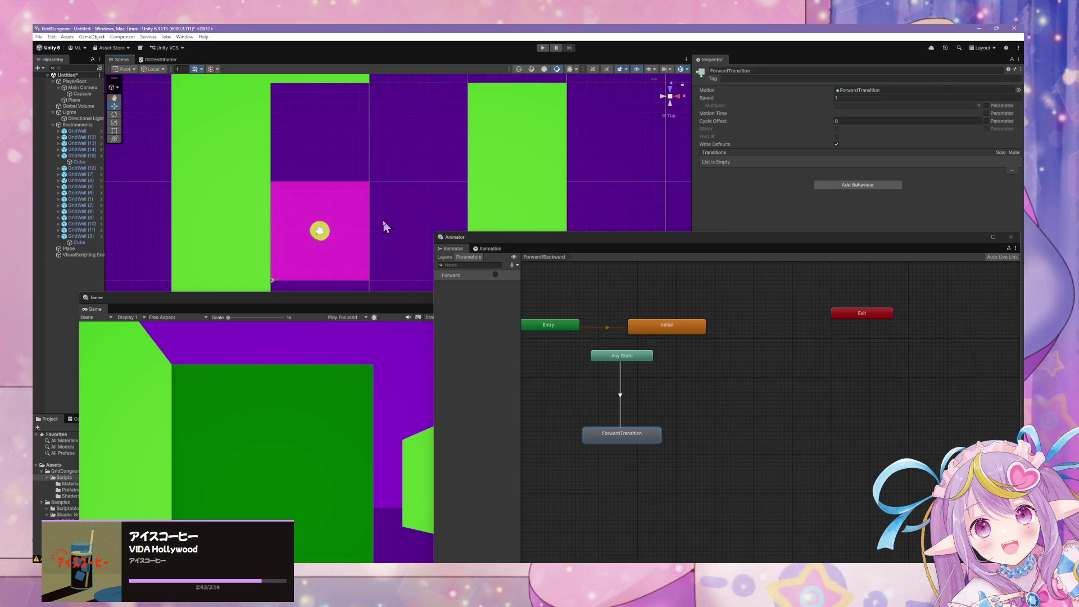
mouse_move(411, 302)
left_mouse_down()
mouse_move(734, 311)
mouse_move(995, 247)
mouse_move(720, 325)
mouse_move(740, 458)
mouse_move(730, 470)
left_mouse_up()
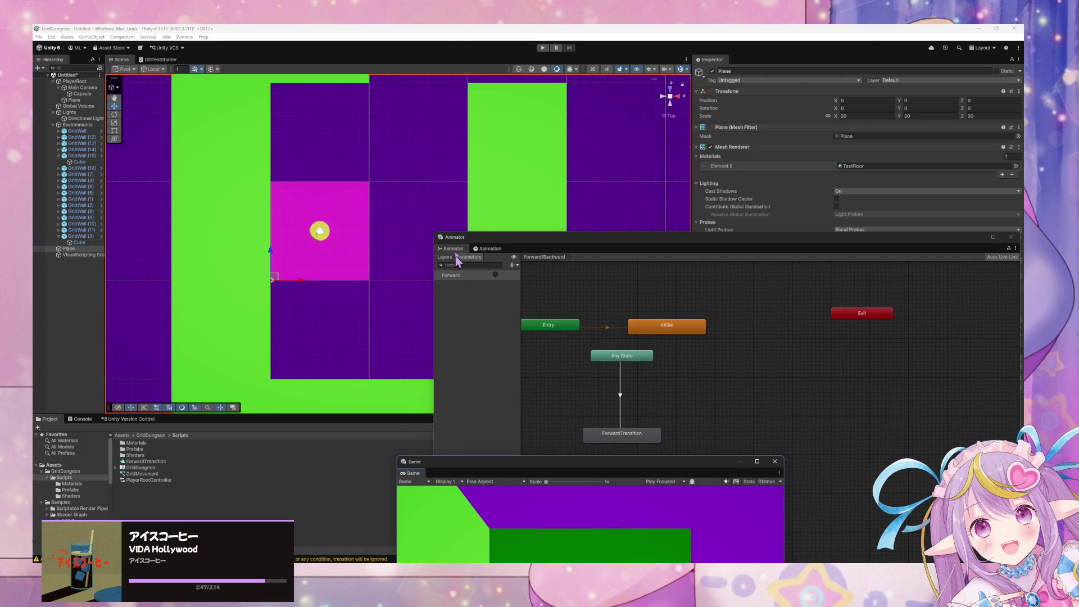
left_click(489, 249)
left_click(442, 280)
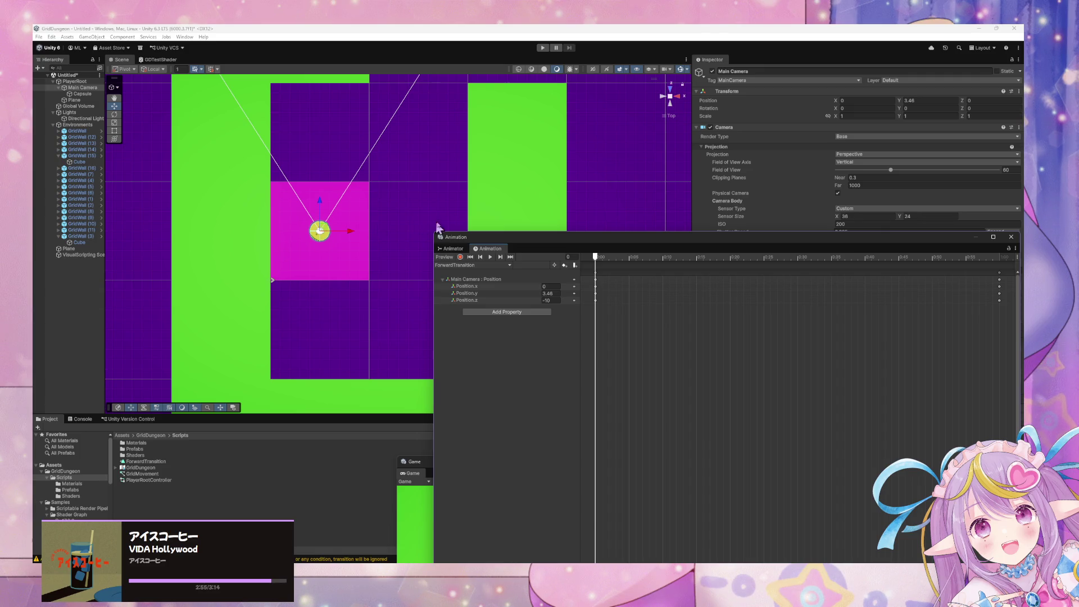
left_click(574, 294)
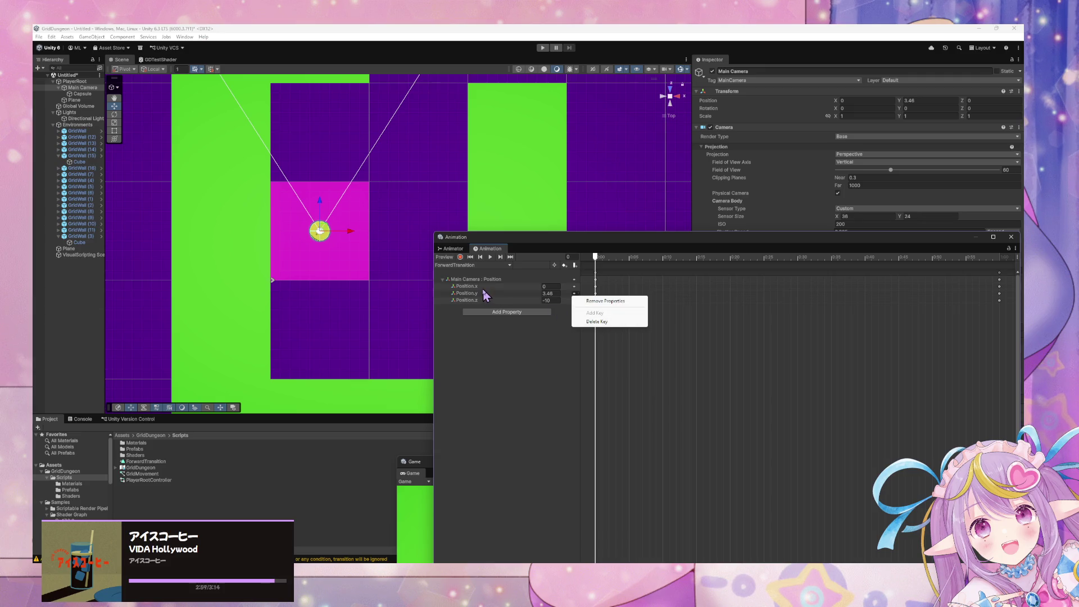
left_click(484, 293)
left_click(545, 388)
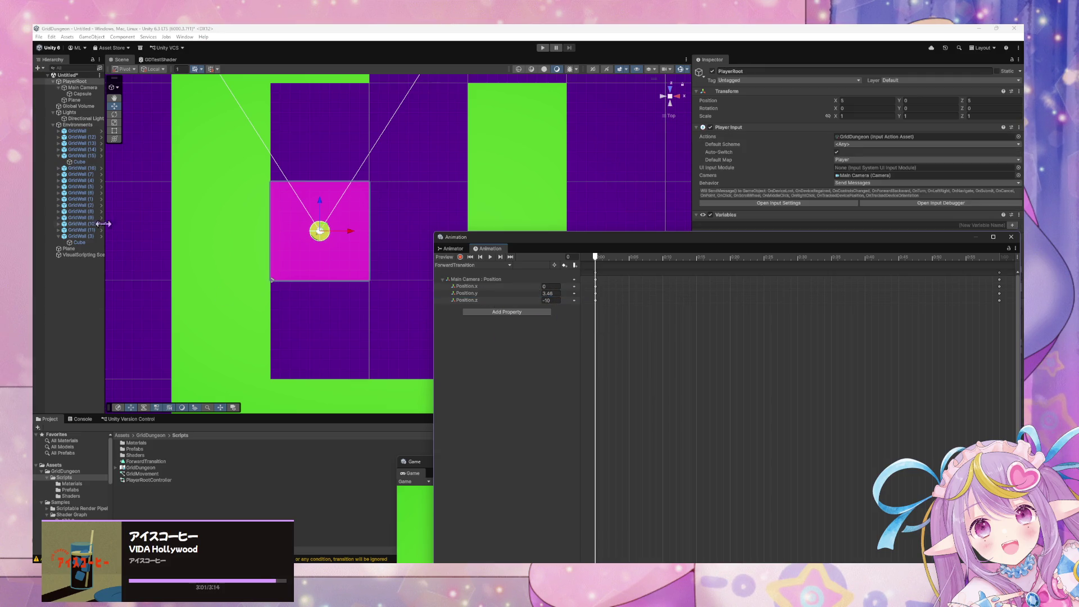
left_click(78, 83)
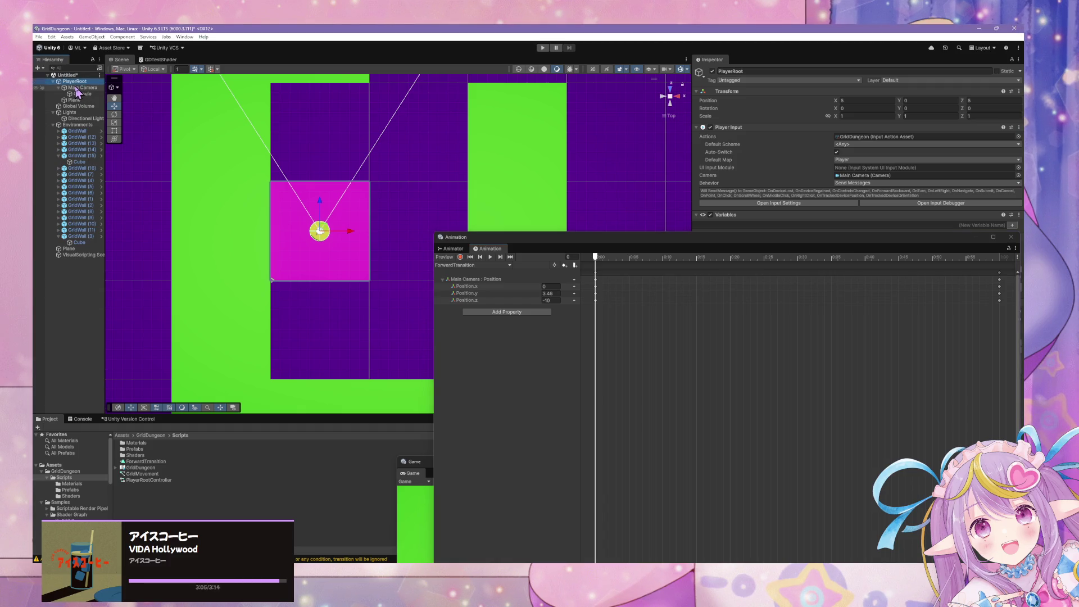
left_click(489, 294)
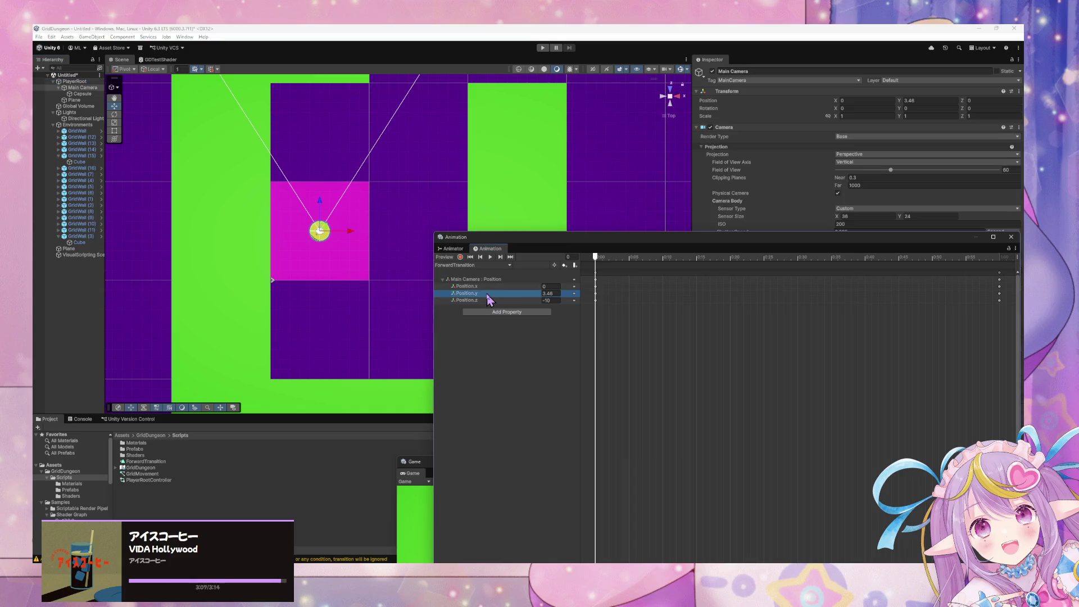
key("Delete")
key("ctrl+z")
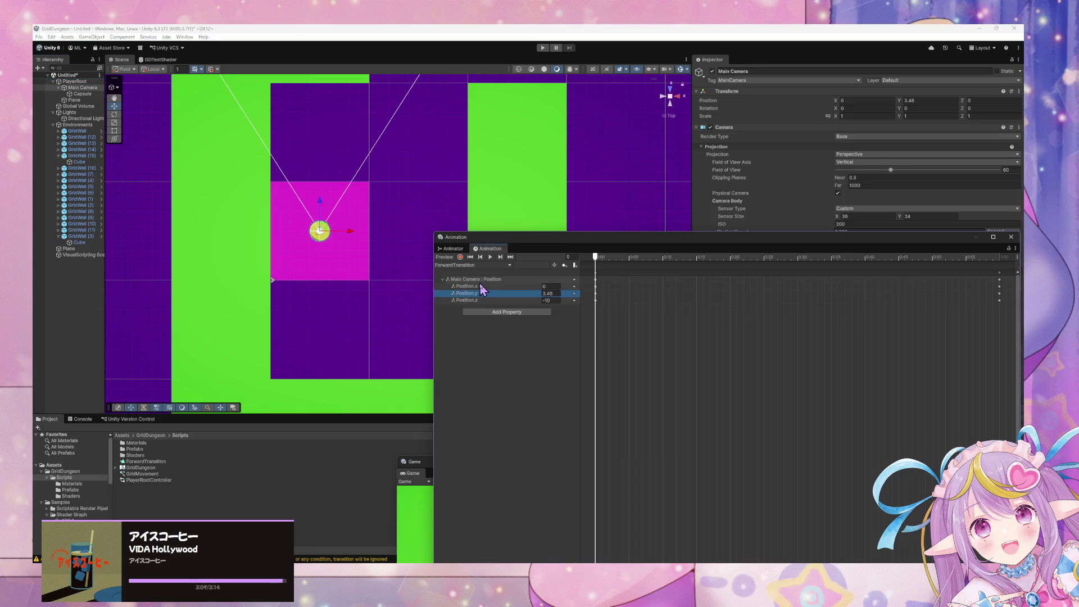
left_click(574, 293)
left_click(595, 304)
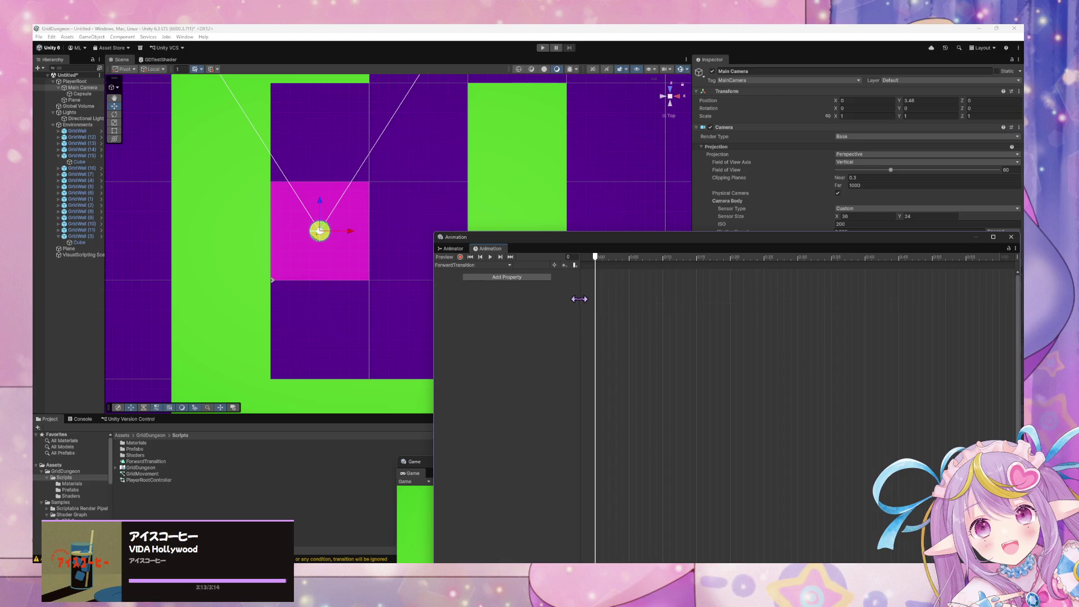
key("ctrl+z")
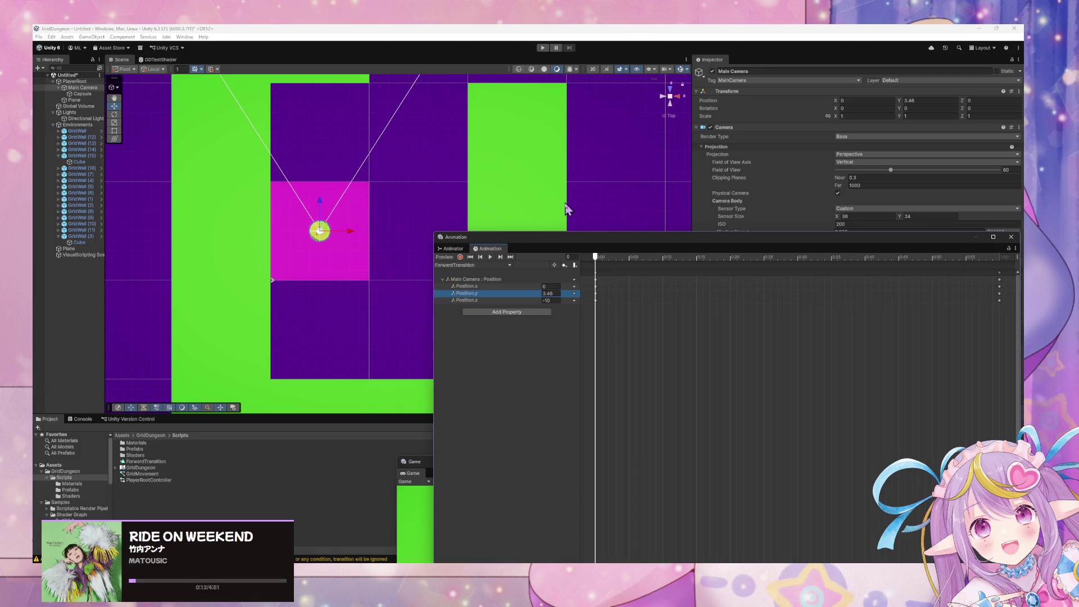
mouse_move(792, 242)
left_mouse_down()
mouse_move(474, 408)
mouse_move(533, 353)
left_mouse_up()
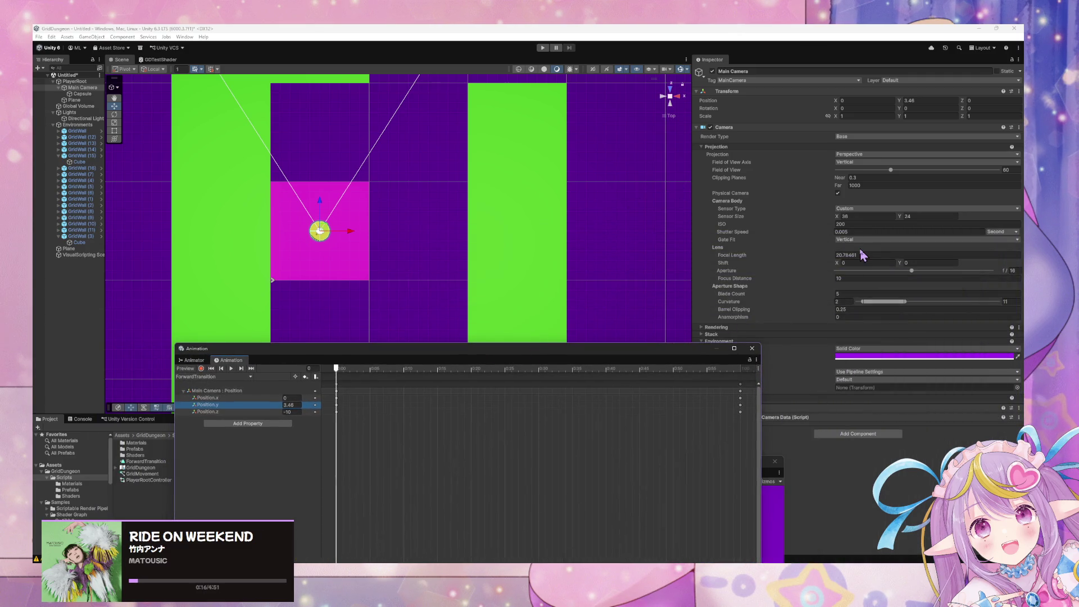
Step: Wrap Main Camera in a new empty parent object named CameraRoot
right_click(77, 88)
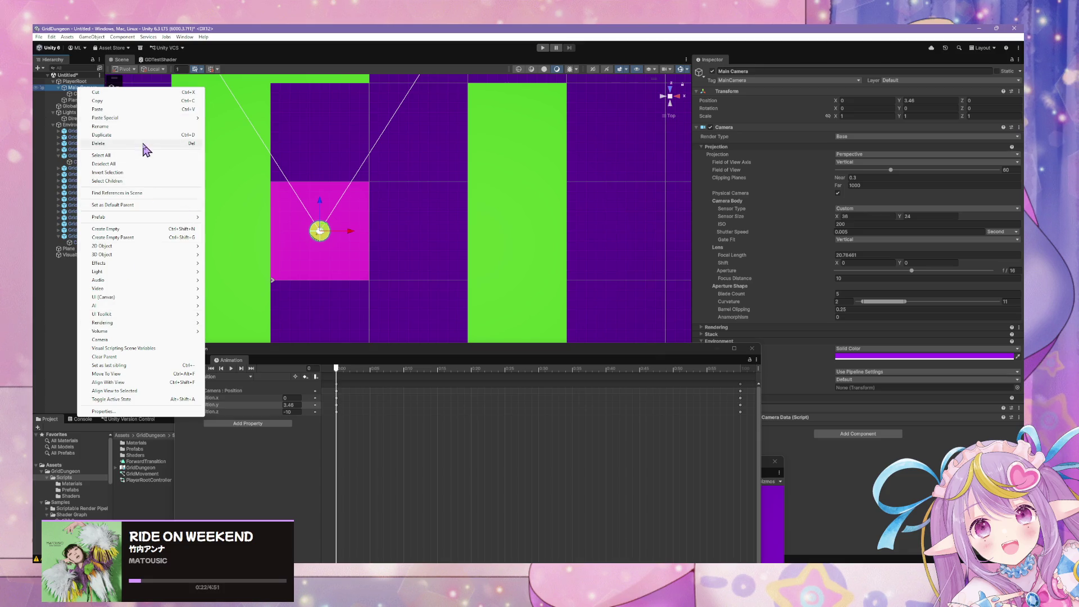
left_click(145, 238)
type("Maina")
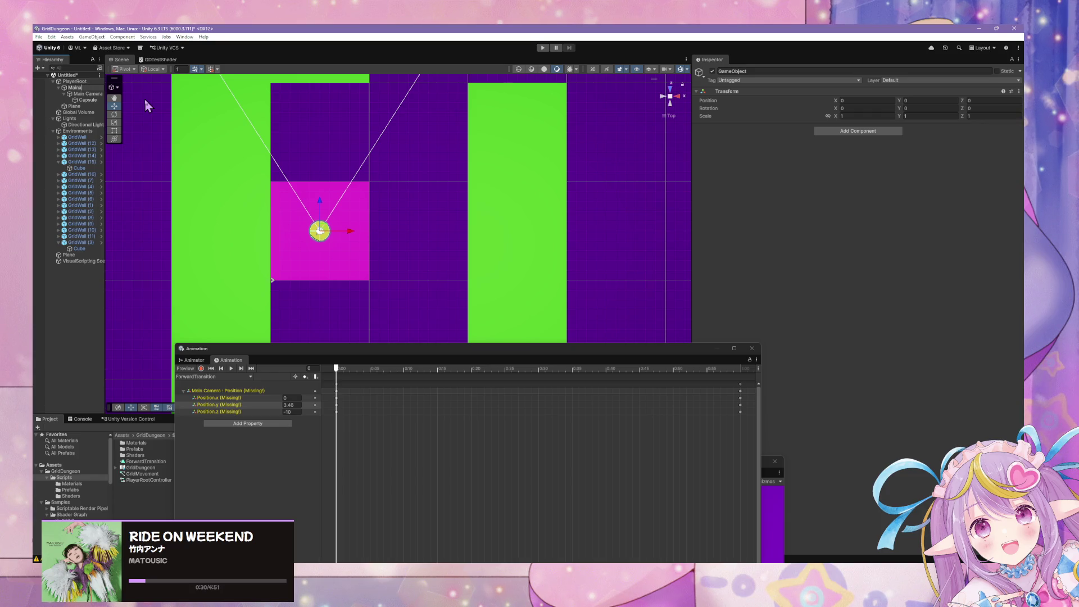
key("BackSpace")
key("BackSpace")
key("BackSpace")
type("Camera")
type("Rod")
key("Return")
Step: Delete ForwardTransition's missing Position track and start recording with CameraRoot selected
left_click(261, 392)
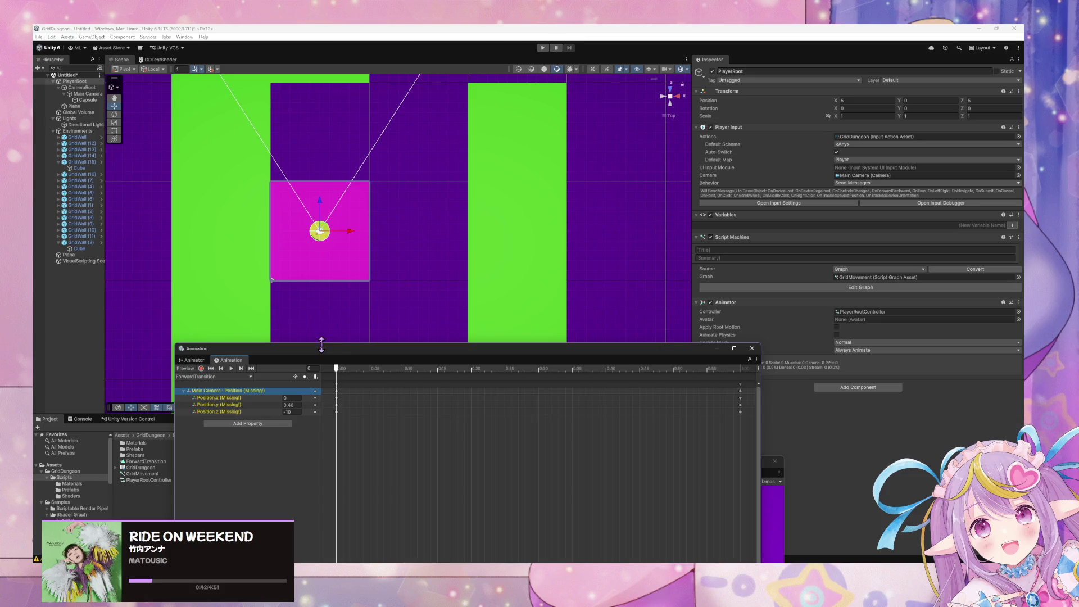
key("Delete")
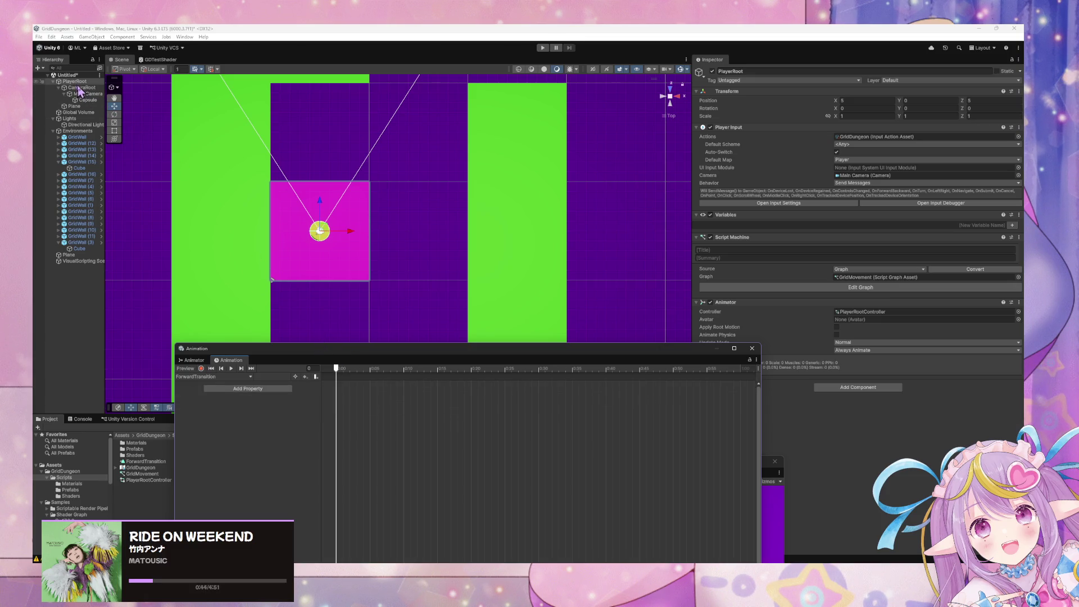
left_click(201, 368)
left_click_drag(298, 349, 375, 287)
left_click(82, 88)
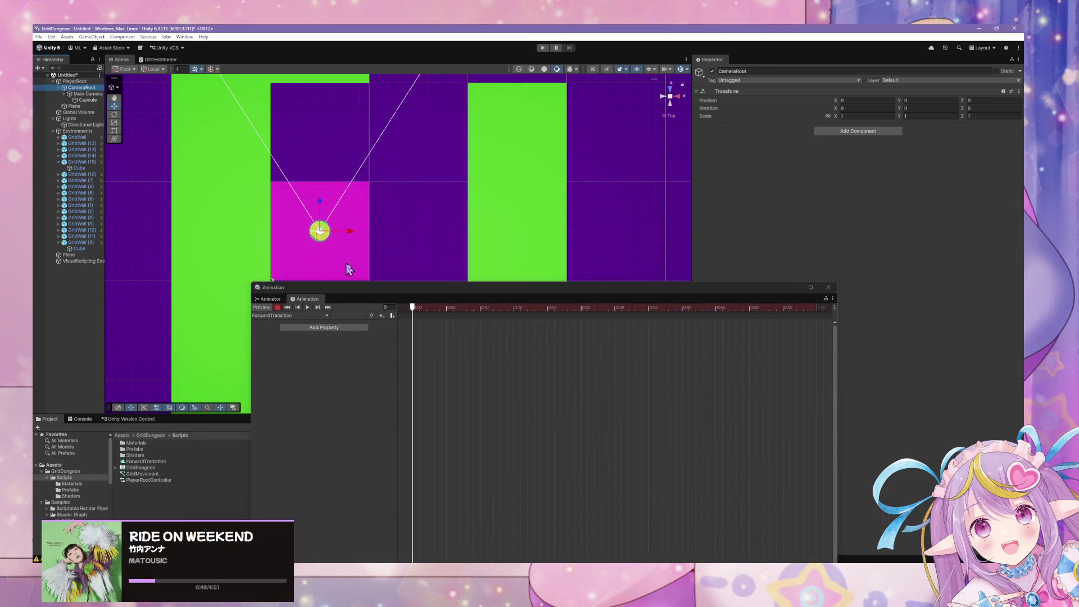
Step: At frame 57, key CameraRoot's Position Z to -10
left_click(85, 95)
left_click(83, 89)
mouse_move(416, 312)
left_mouse_down()
mouse_move(665, 369)
mouse_move(817, 388)
left_mouse_up()
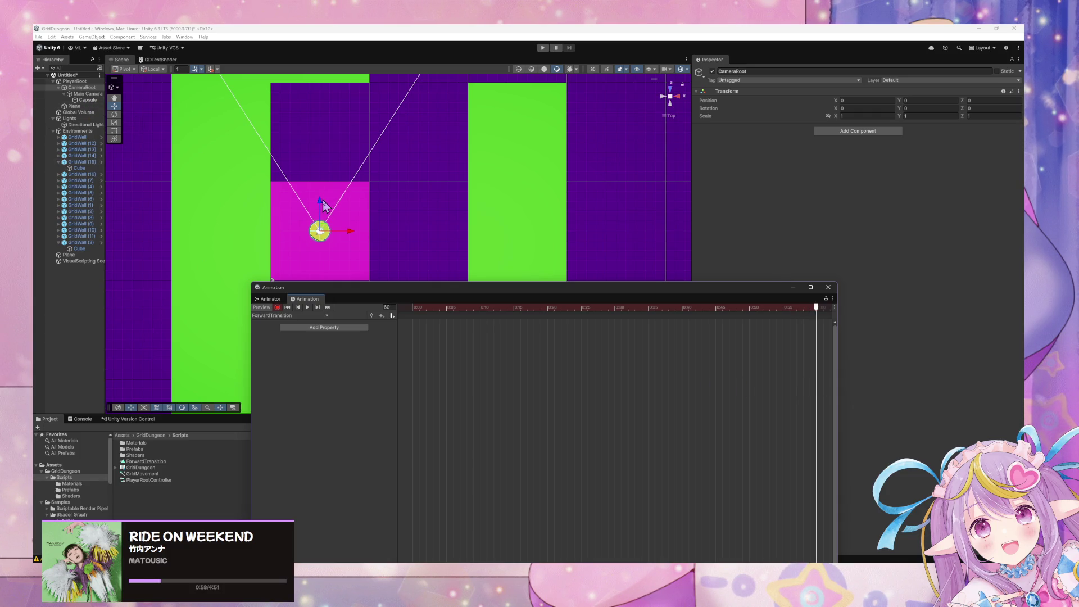
left_click_drag(321, 207, 321, 224)
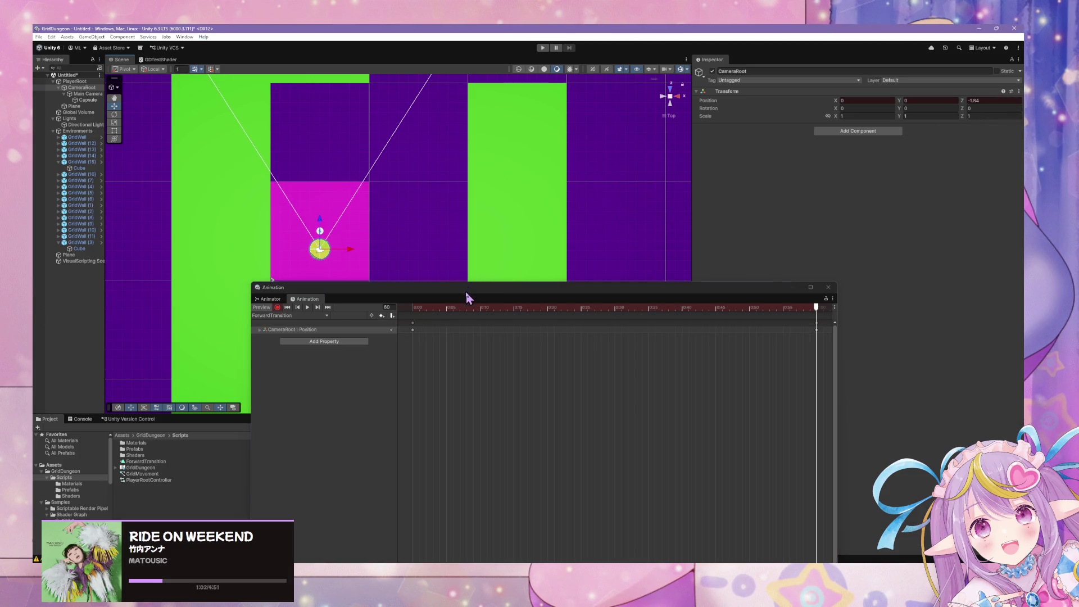
mouse_move(467, 294)
left_mouse_down()
mouse_move(786, 214)
mouse_move(612, 168)
left_mouse_up()
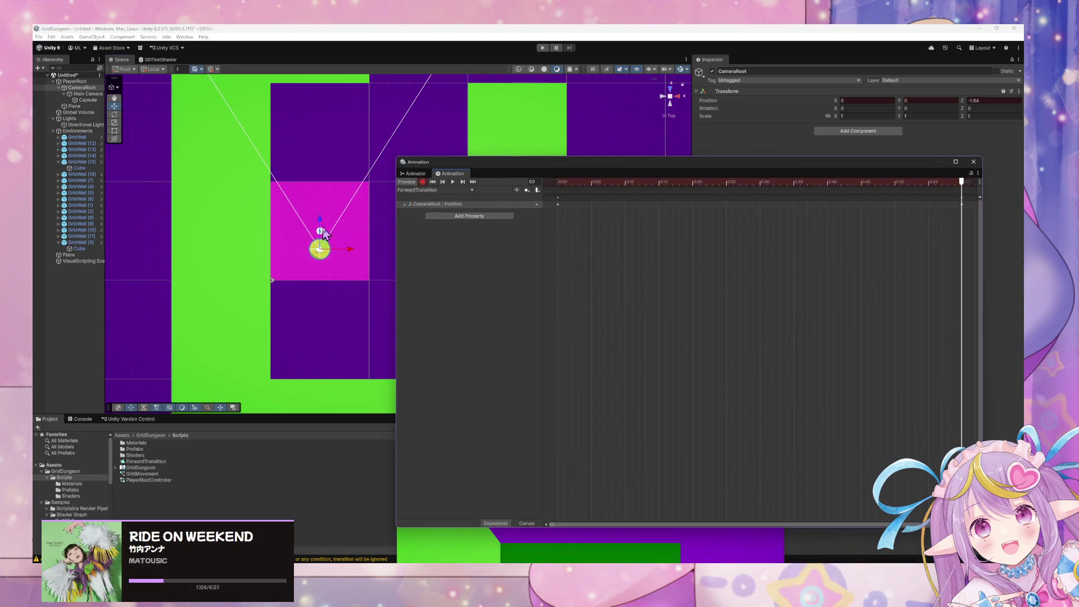
left_click_drag(324, 233, 350, 304)
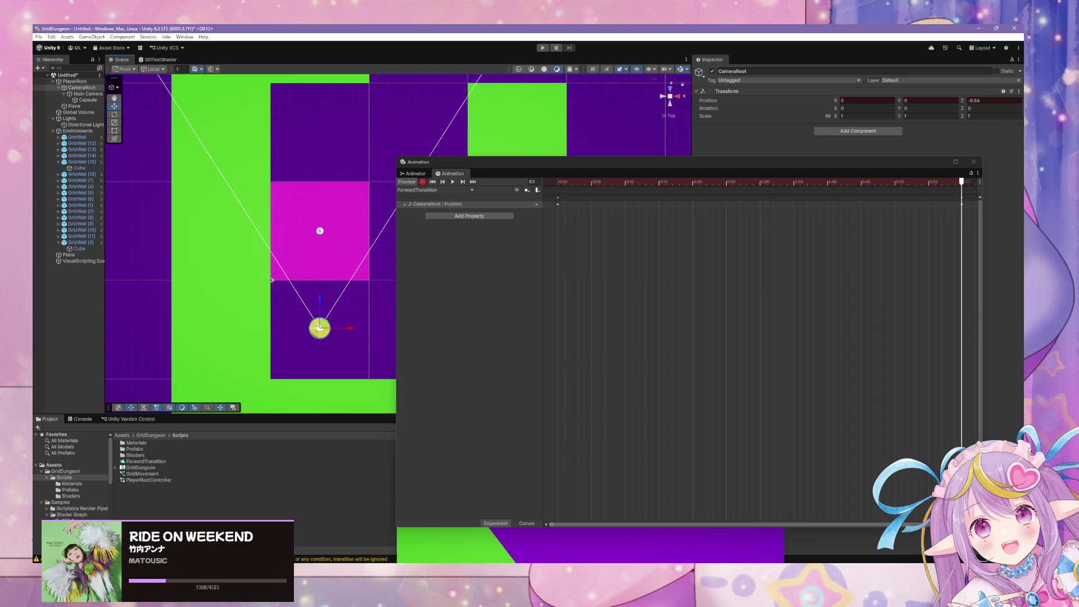
left_click(989, 102)
type("-10")
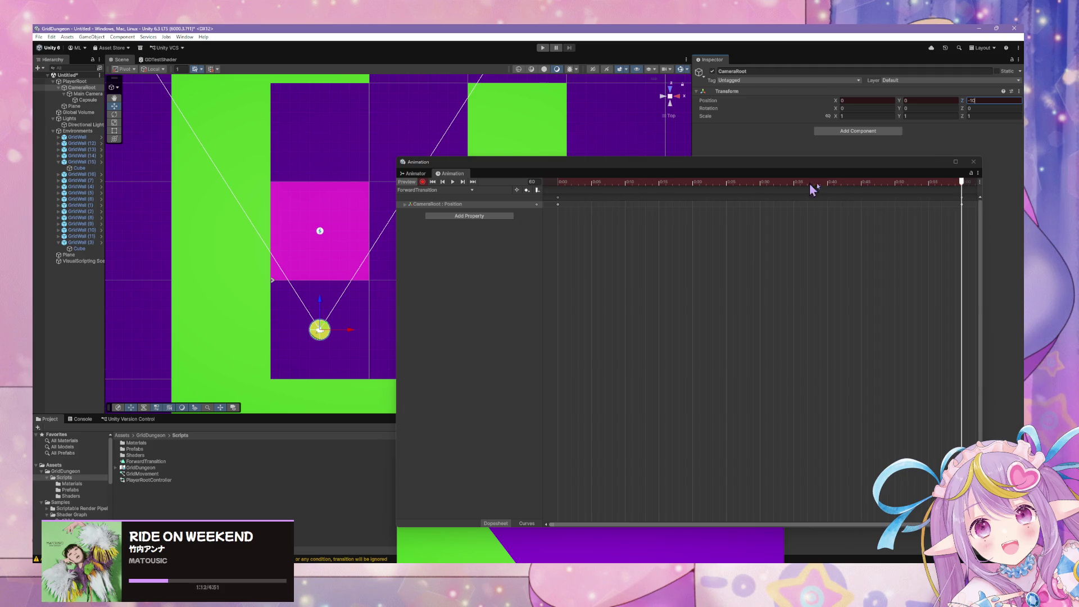
Step: Move the end keyframes to the one-second mark and replay the transition preview
left_click(443, 182)
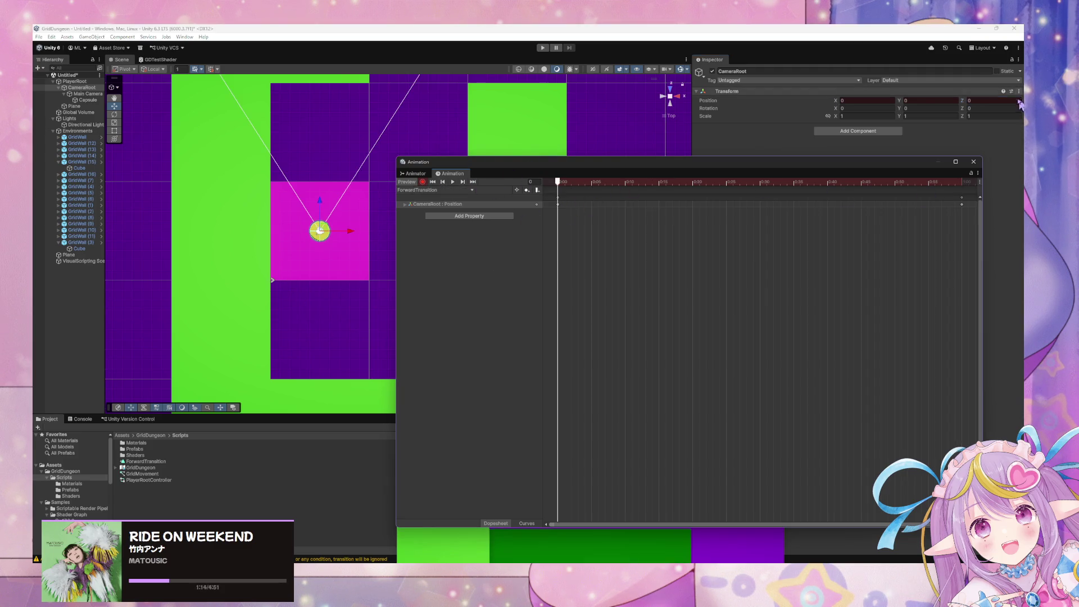
left_click(453, 182)
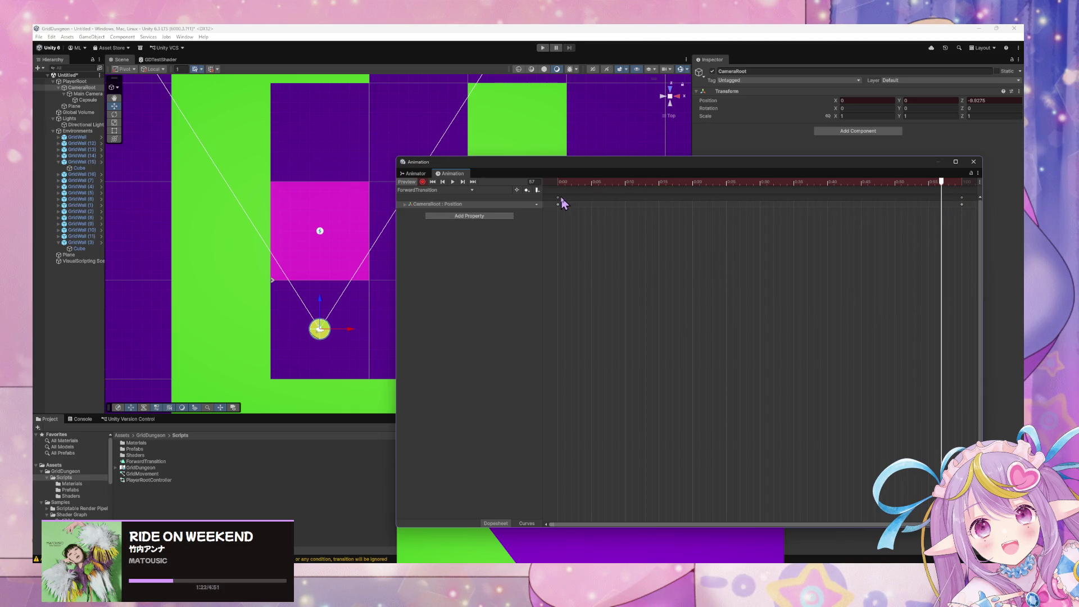
left_click_drag(559, 202, 716, 224)
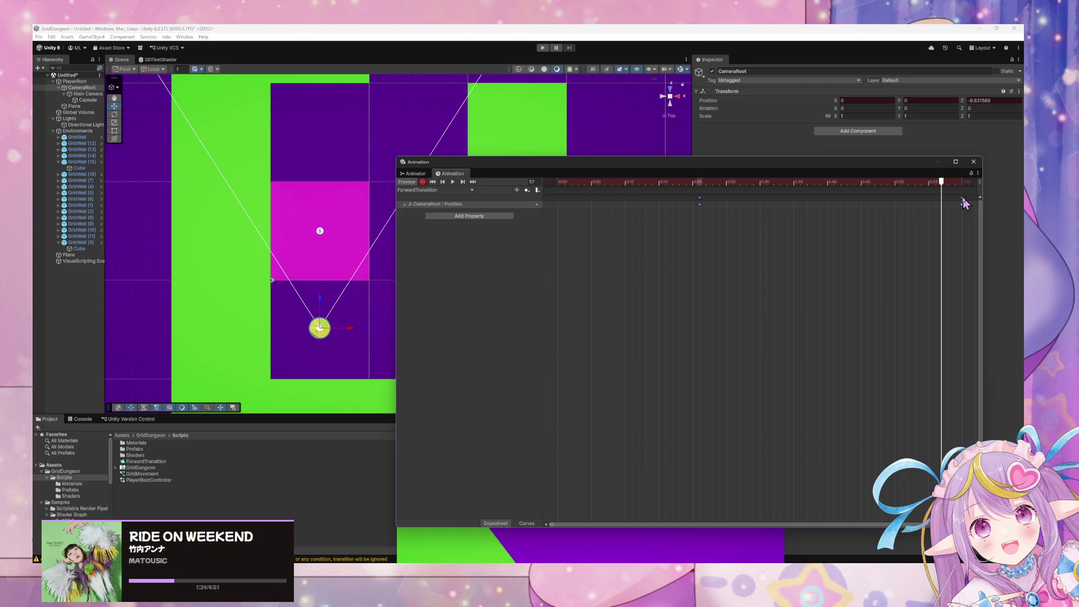
key("ctrl+z")
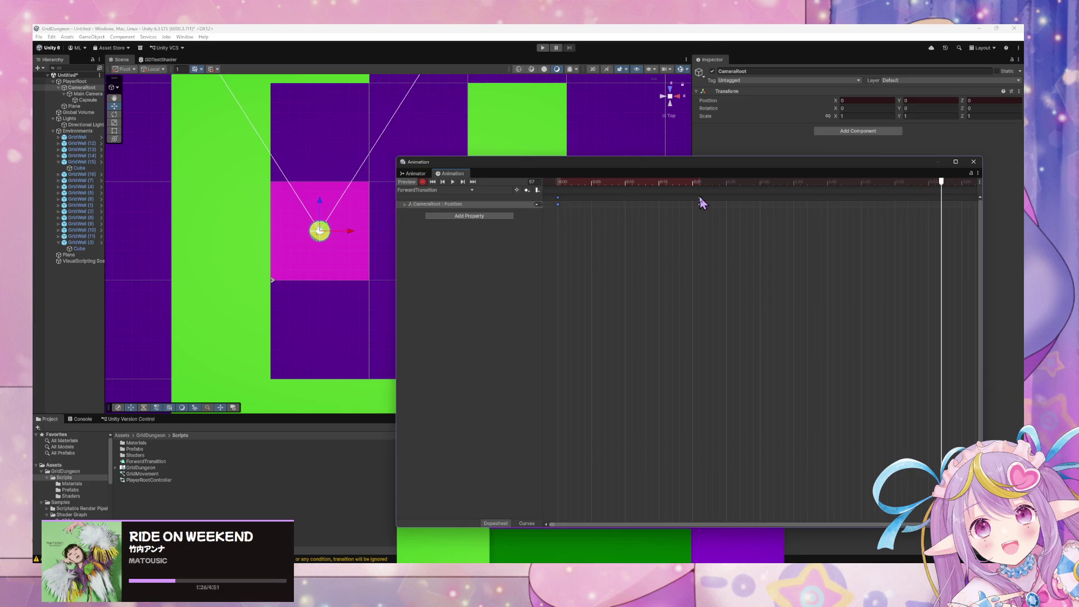
double_click(780, 204)
left_click_drag(956, 251, 967, 247)
left_click(706, 183)
left_click(453, 182)
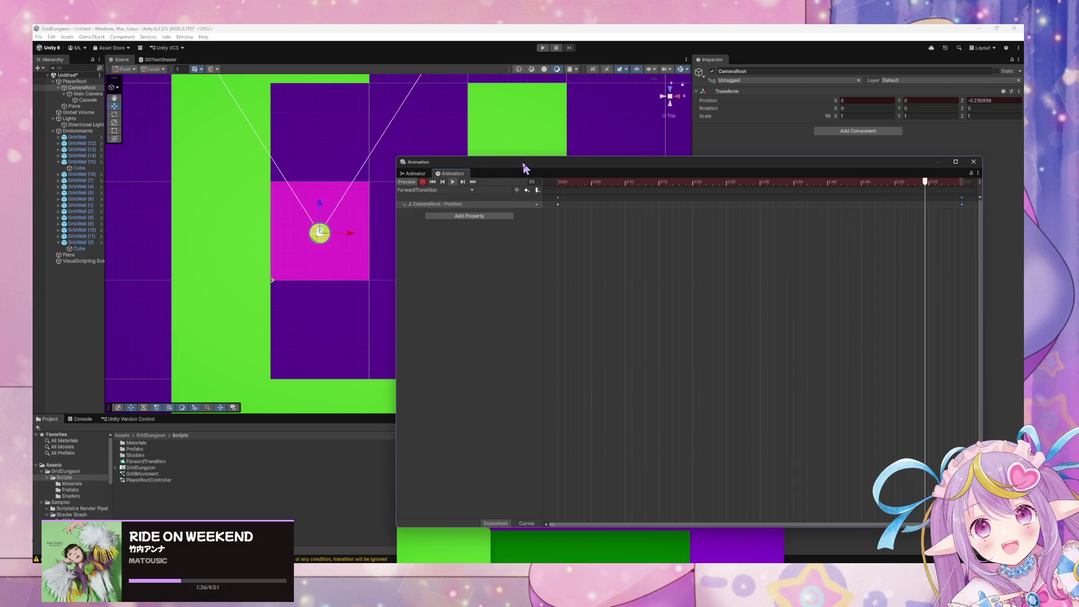
mouse_move(523, 166)
left_mouse_down()
mouse_move(775, 160)
mouse_move(755, 153)
left_mouse_up()
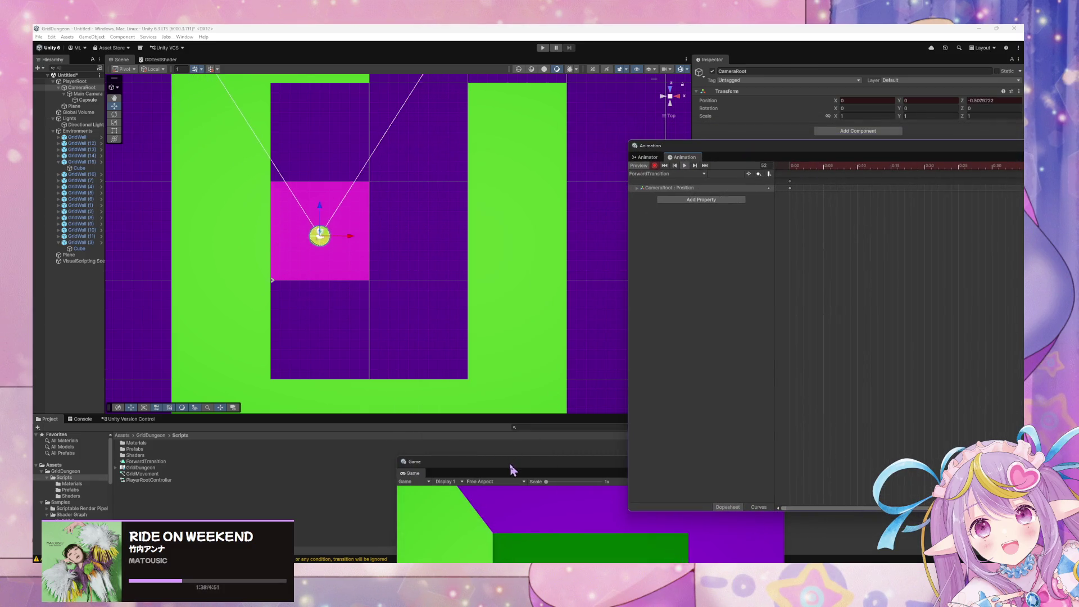
Step: Turn off recording and preview so CameraRoot returns to 0, 0, 0, repositioning the Game view
left_click_drag(511, 463, 373, 176)
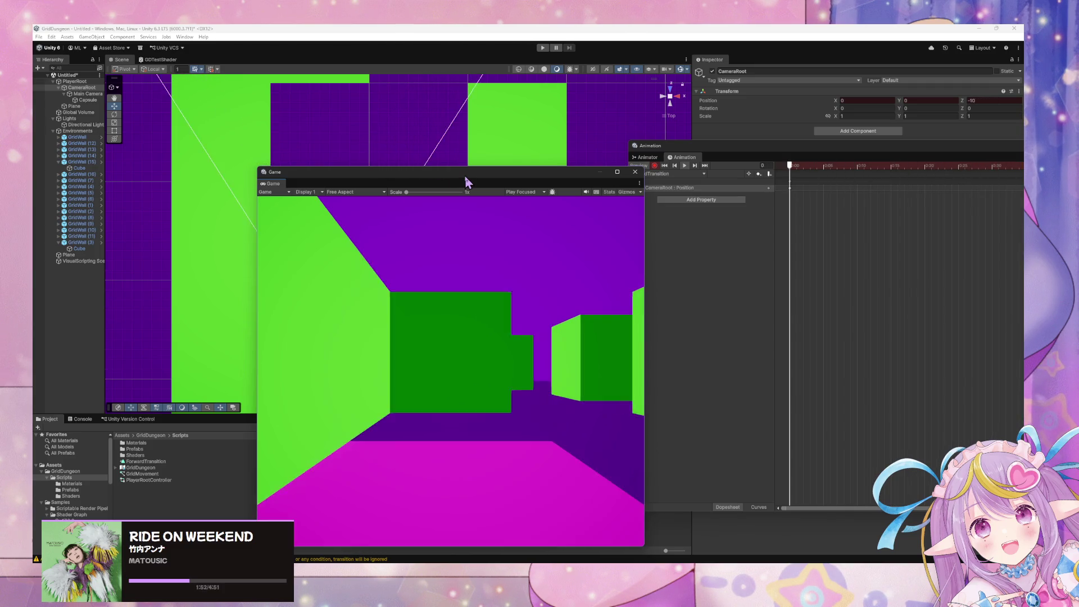
left_click_drag(464, 176, 296, 196)
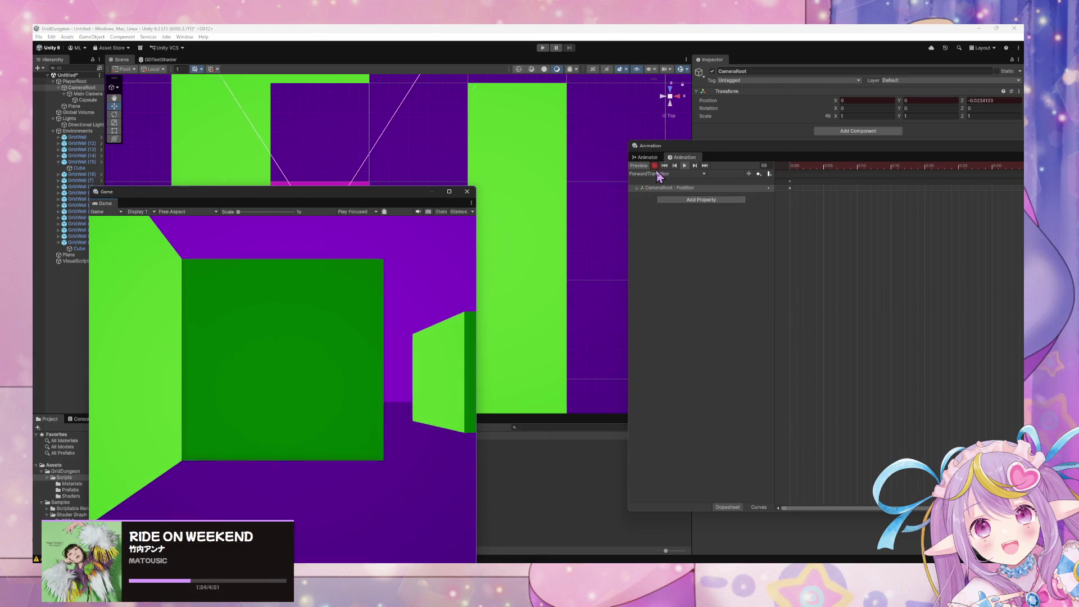
left_click(654, 166)
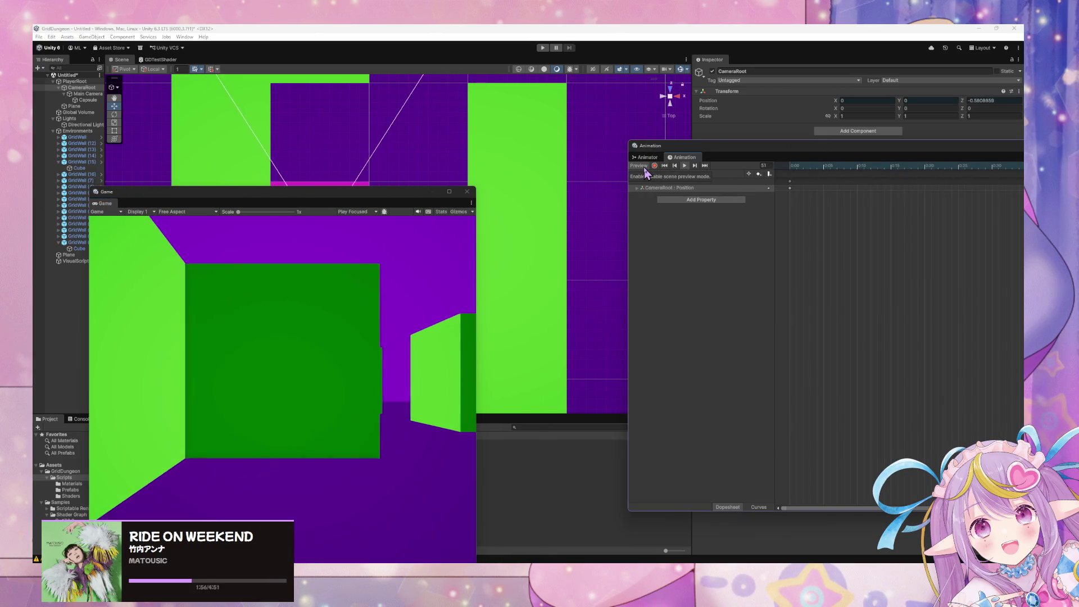
left_click(645, 167)
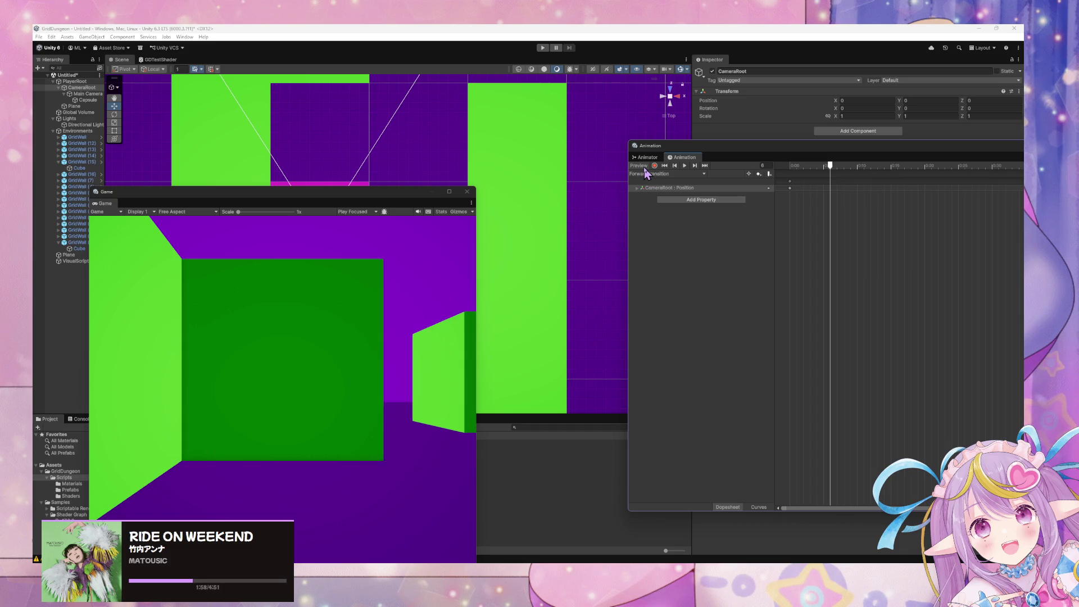
left_click(647, 158)
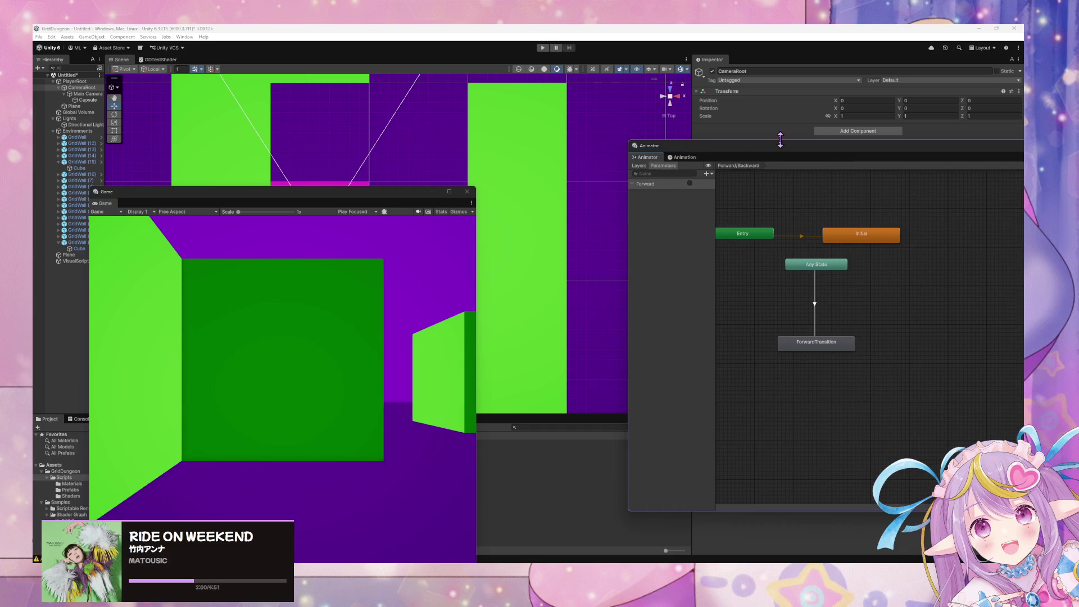
left_click(683, 159)
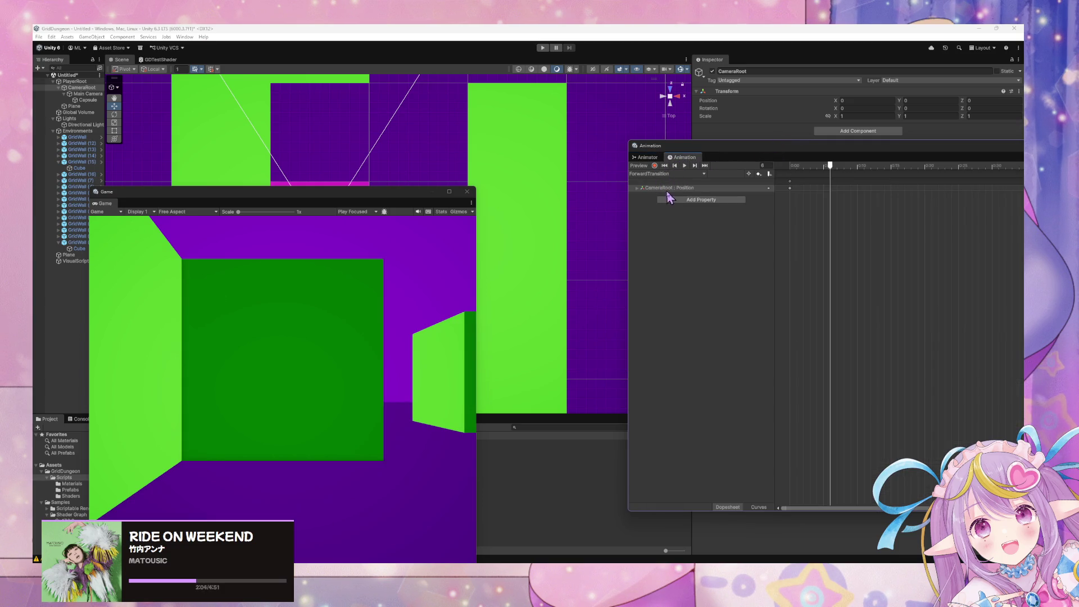
left_click(637, 191)
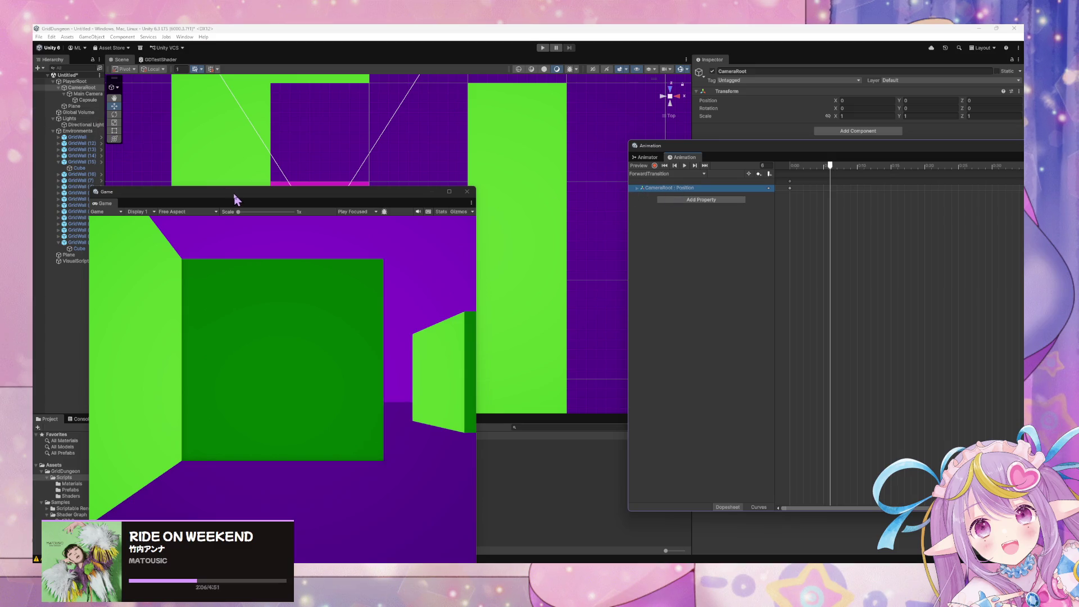
mouse_move(235, 198)
left_mouse_down()
mouse_move(401, 336)
mouse_move(690, 366)
mouse_move(680, 375)
left_mouse_up()
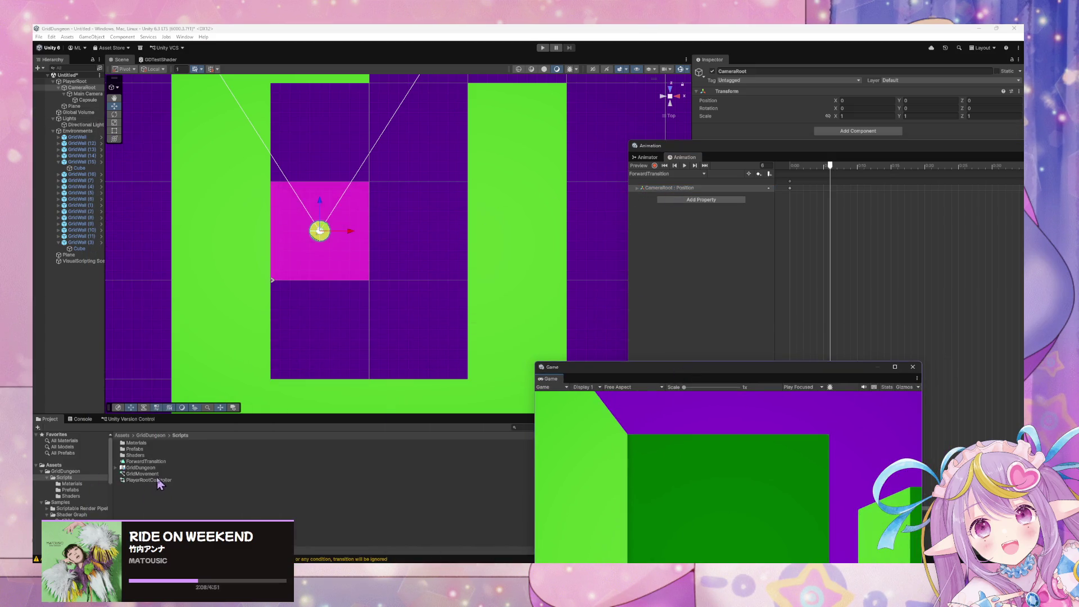
Step: Uncheck Loop Time on the ForwardTransition clip
left_click(166, 461)
right_click(167, 461)
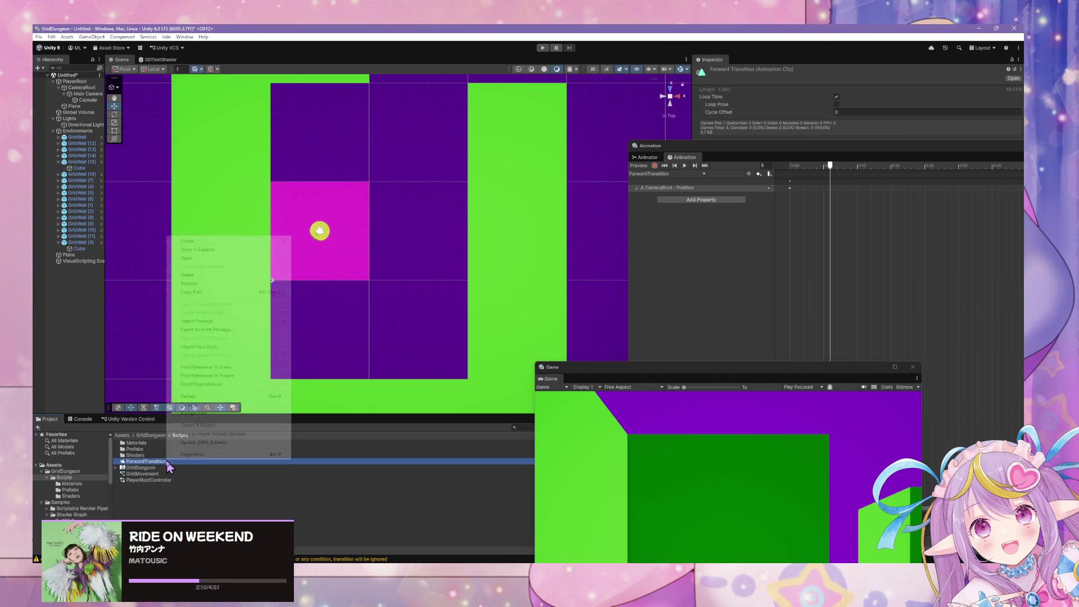
left_click(180, 494)
left_click(180, 463)
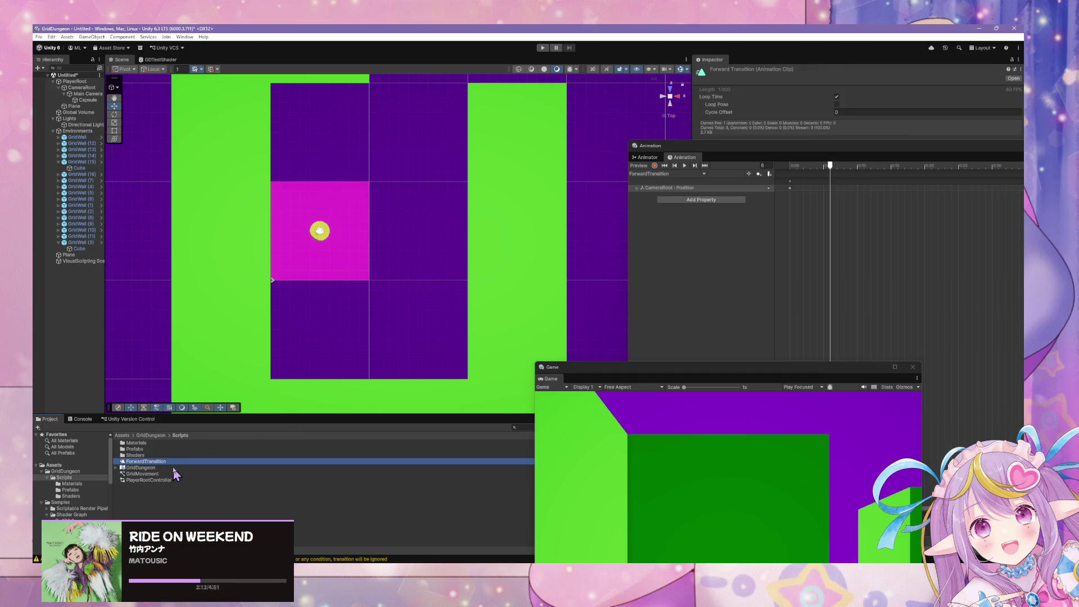
left_click(837, 97)
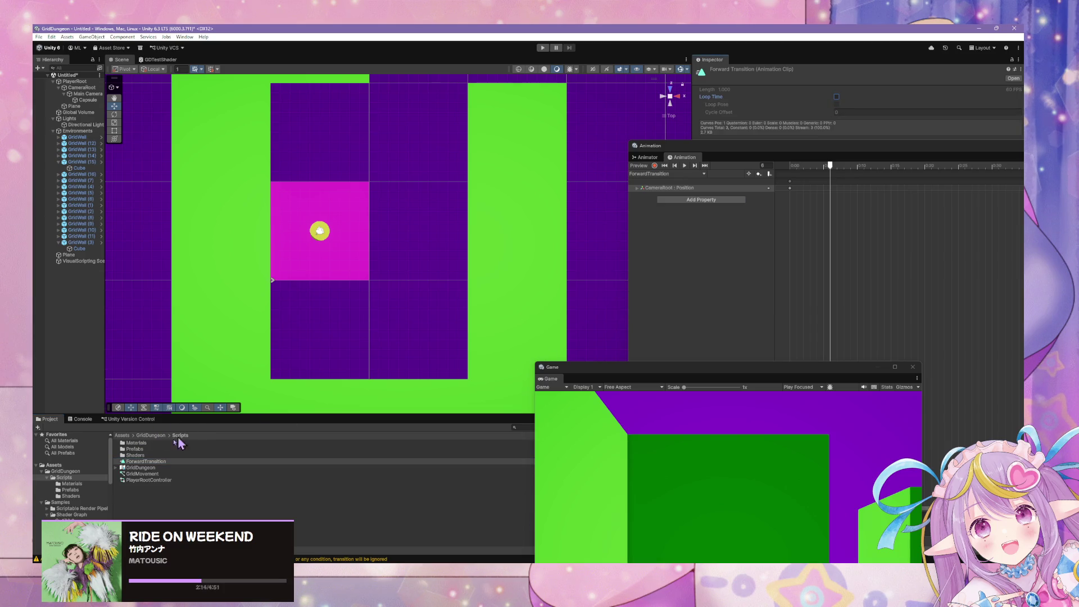
Step: Duplicate ForwardTransition as BackwardTransition and expand its CameraRoot Position track
left_click(146, 462)
key("ctrl+d")
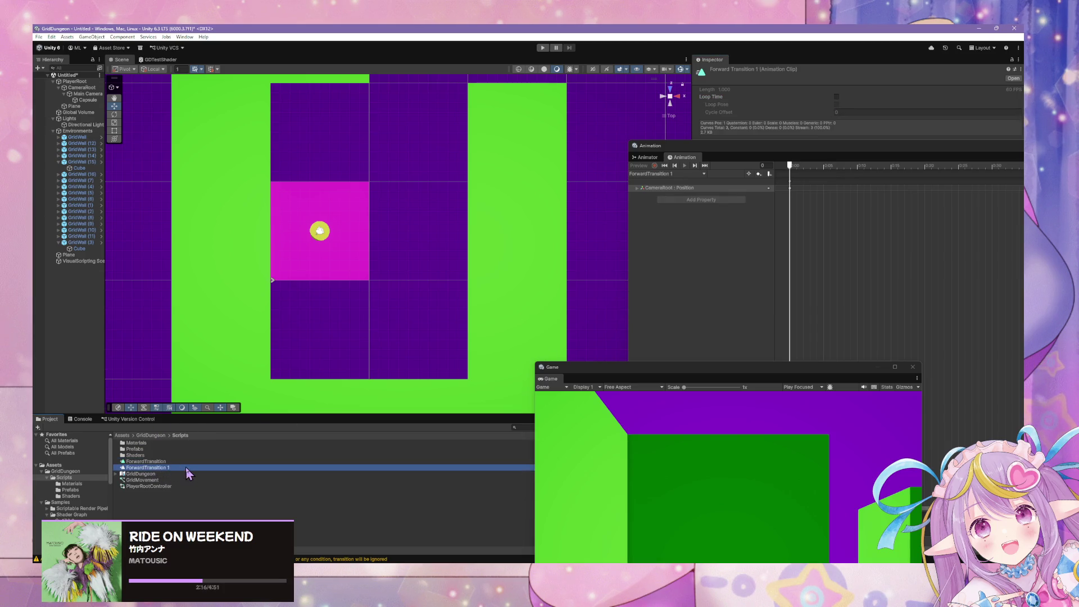
left_click(185, 467)
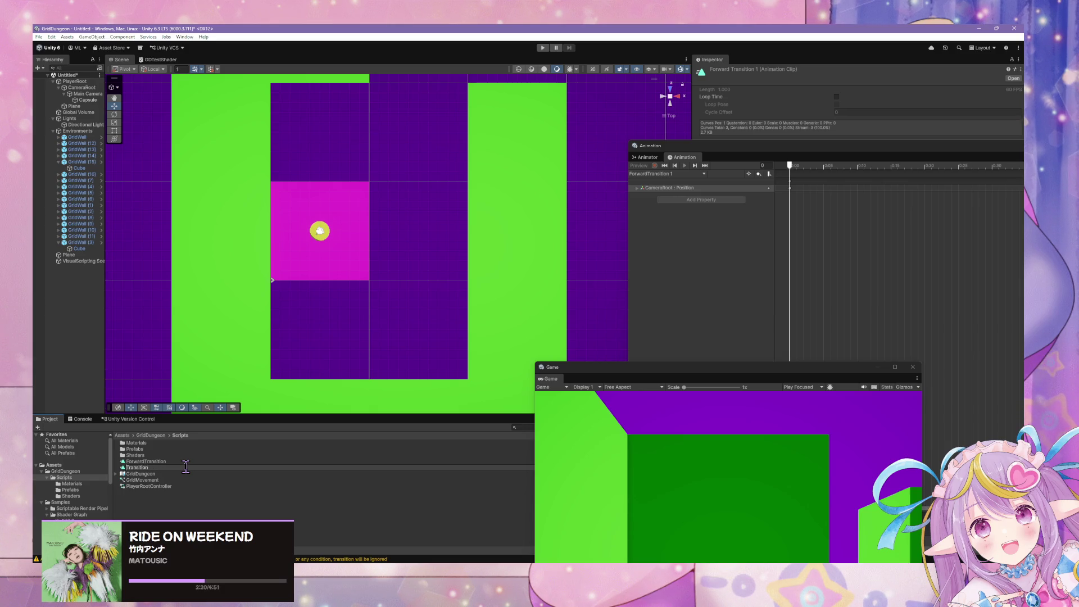
type("Bad")
key("Return")
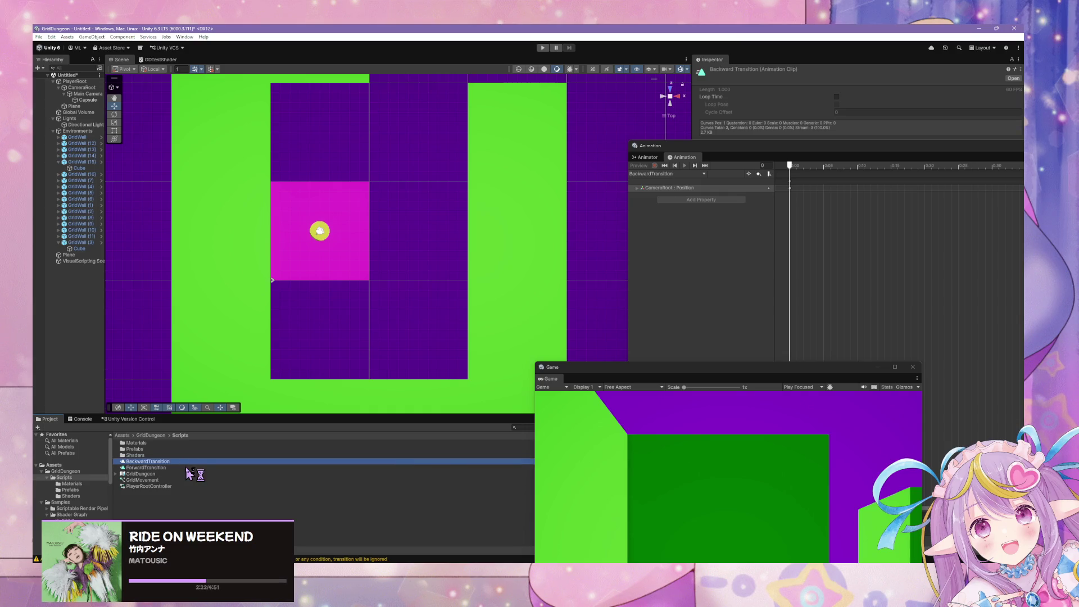
left_click(666, 181)
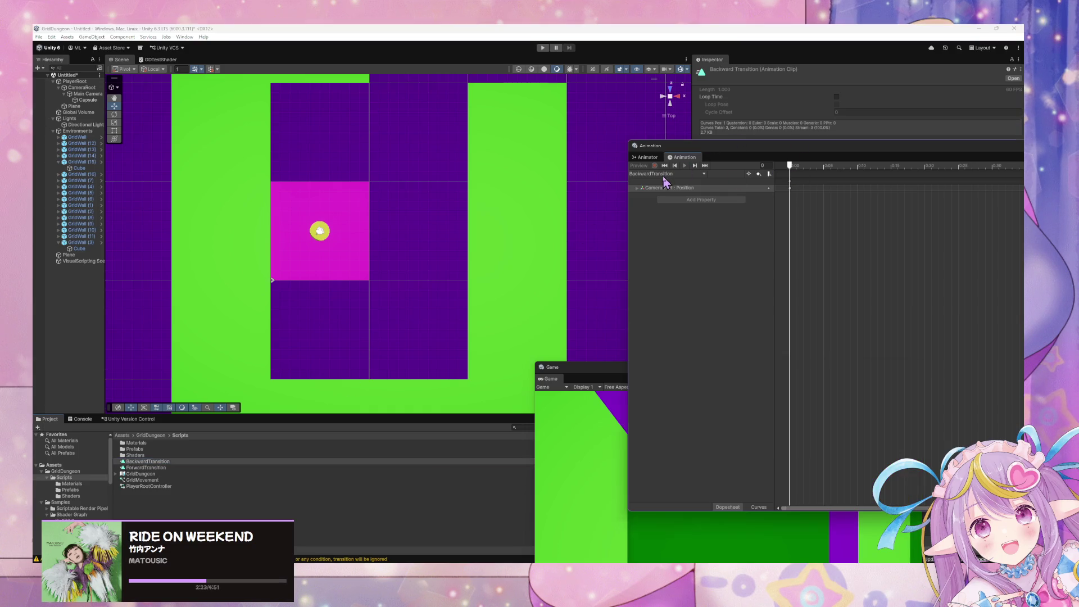
left_click(638, 188)
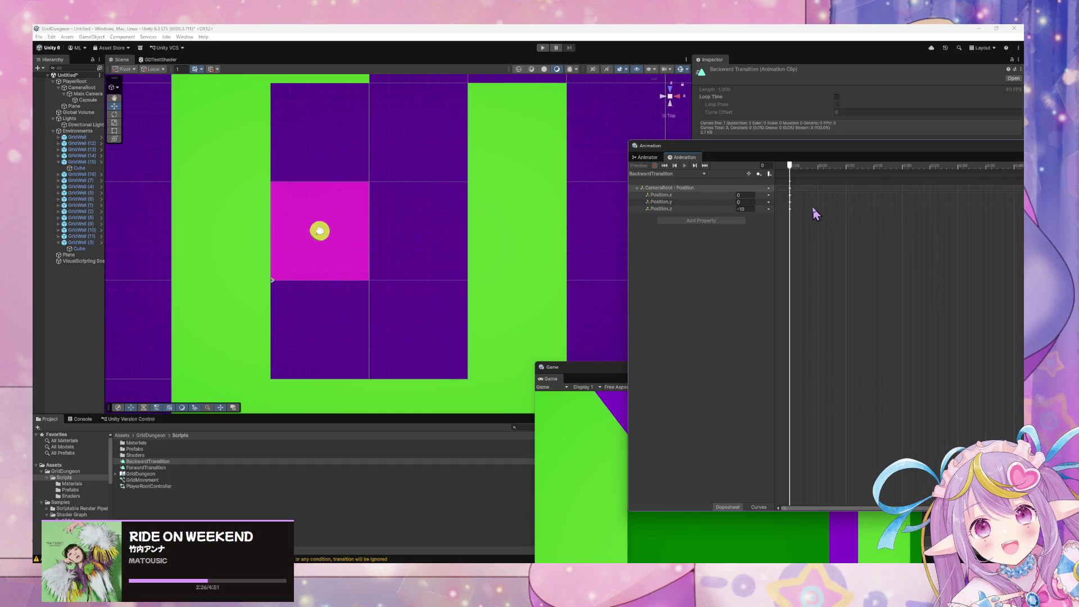
key("super")
key("super")
scroll(826, 241, "down", 5)
Step: Drag the BackwardTransition clip into the Animator graph as a new state beside ForwardTransition
left_click(75, 81)
left_click(678, 174)
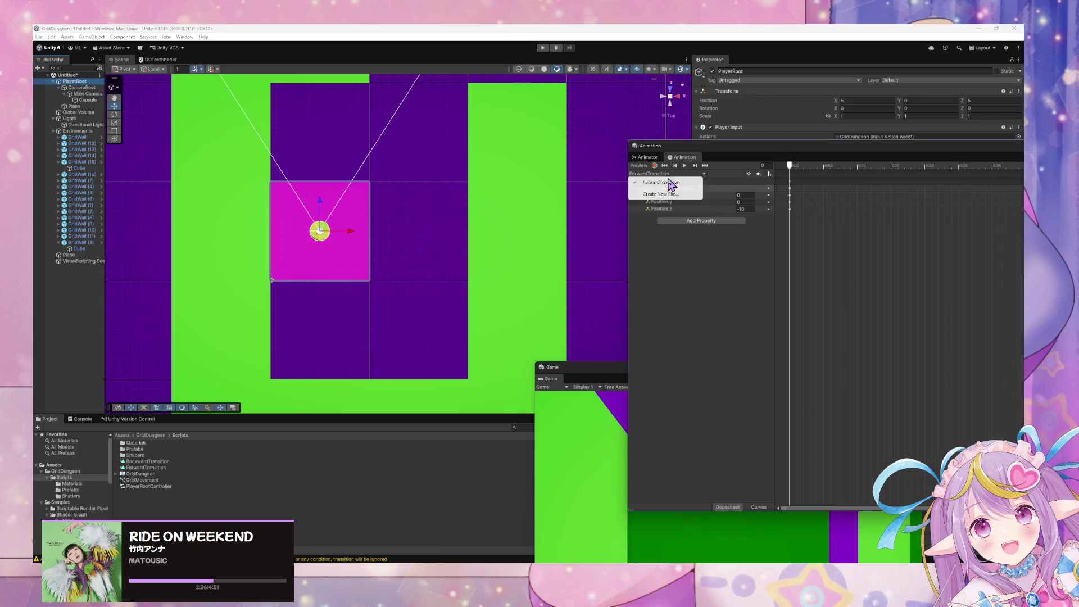
left_click(648, 157)
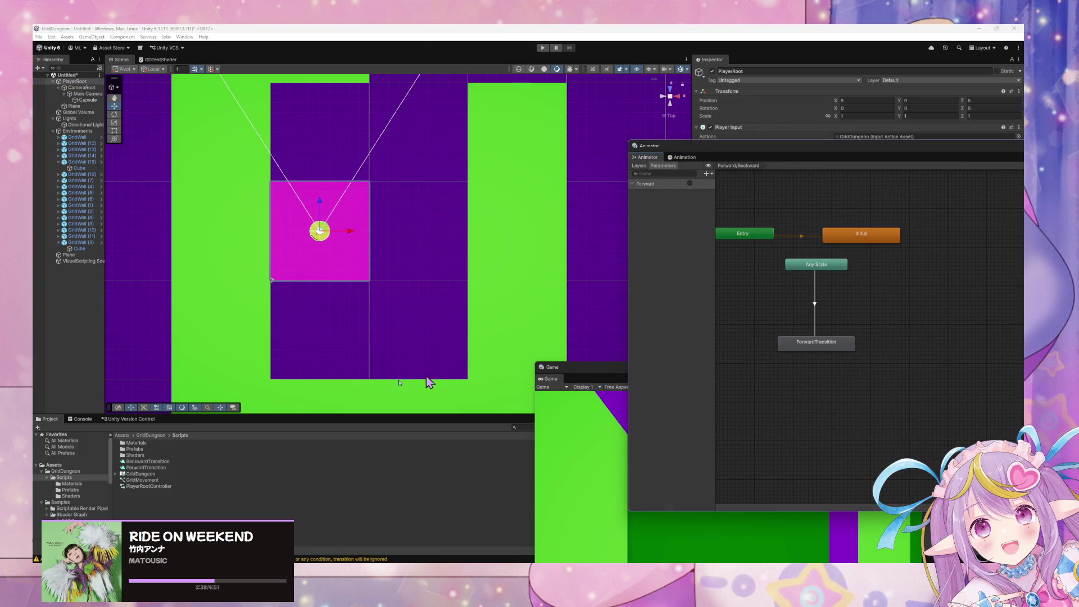
left_click(141, 463)
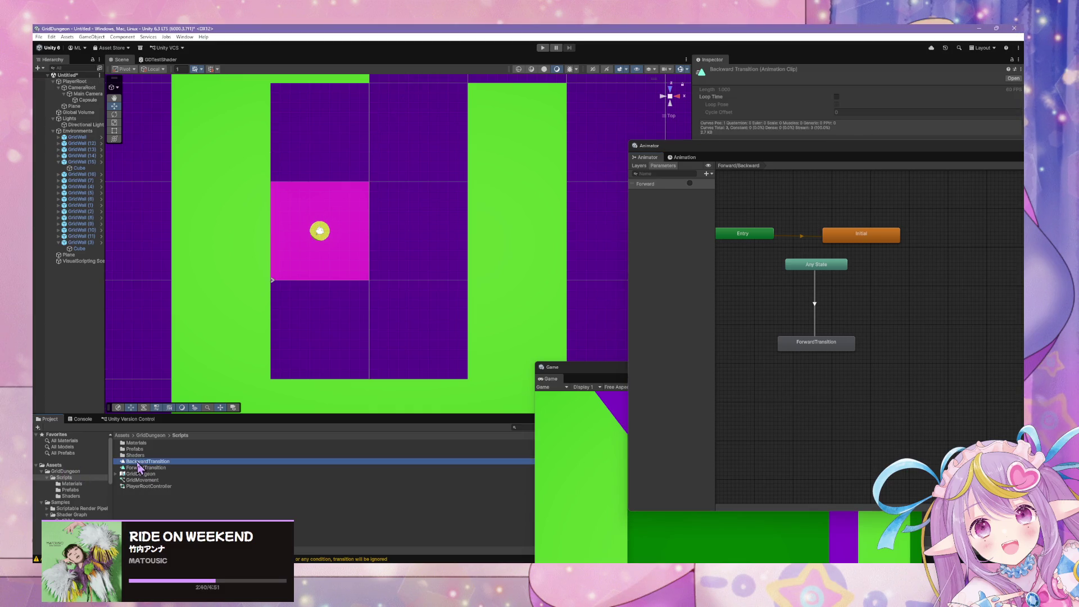
mouse_move(139, 464)
left_mouse_down()
mouse_move(906, 356)
mouse_move(922, 345)
left_mouse_up()
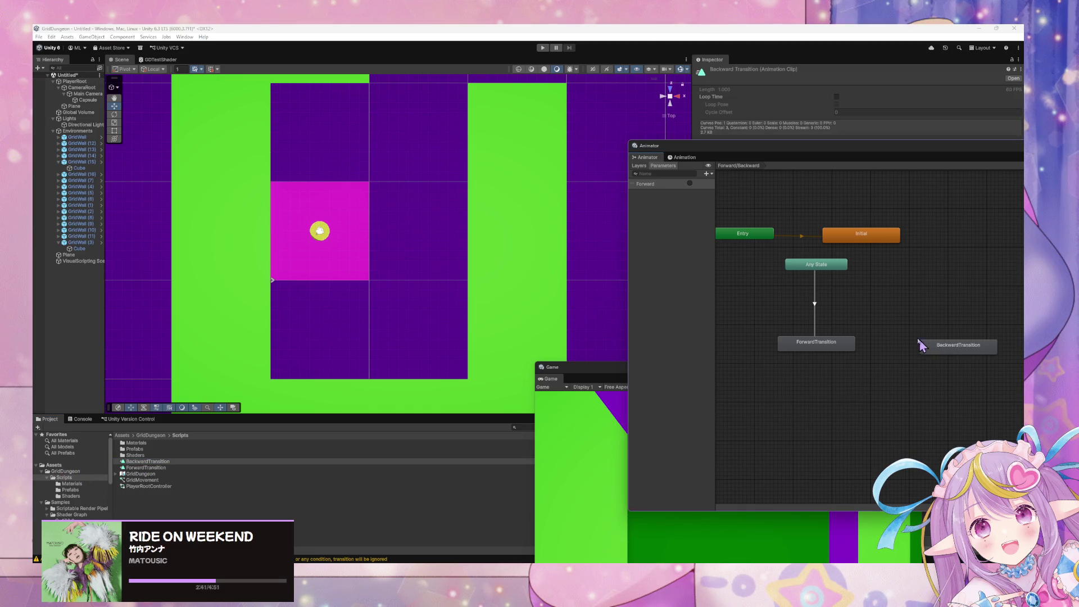
Step: Add a trigger parameter named Backward to the controller
left_click(707, 174)
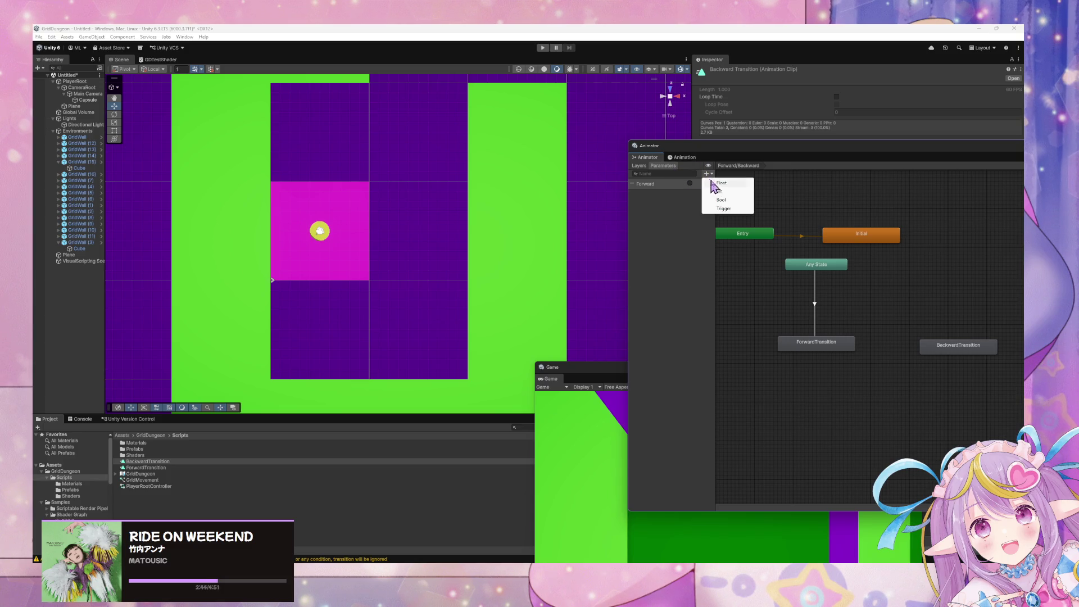
left_click(730, 212)
type("B")
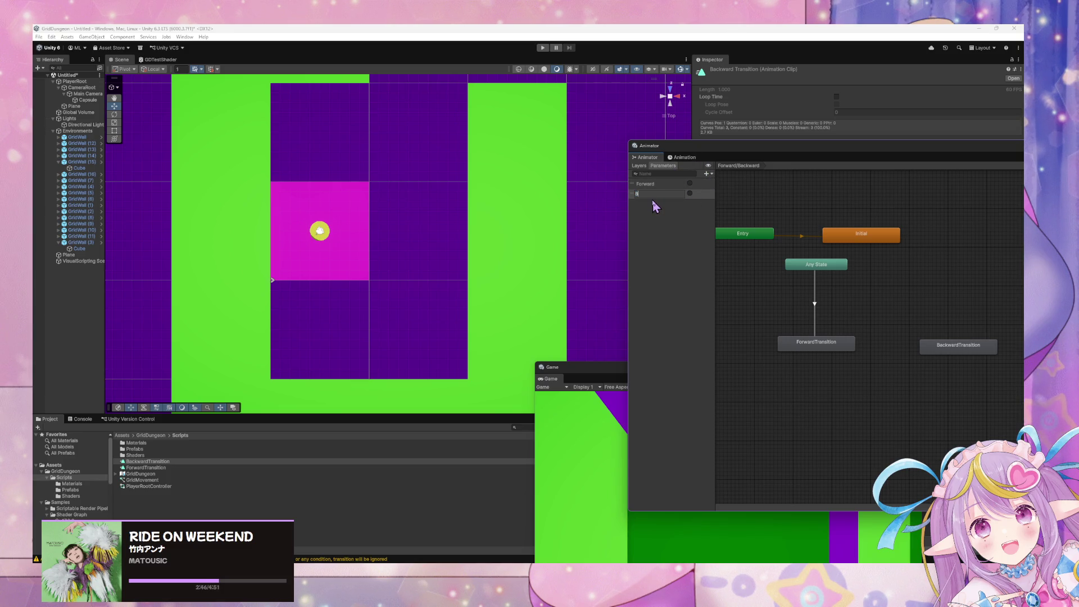
type("ackward")
key("Return")
Step: Create a transition from Any State to the BackwardTransition state
left_click_drag(936, 342, 902, 333)
left_click_drag(853, 142, 576, 150)
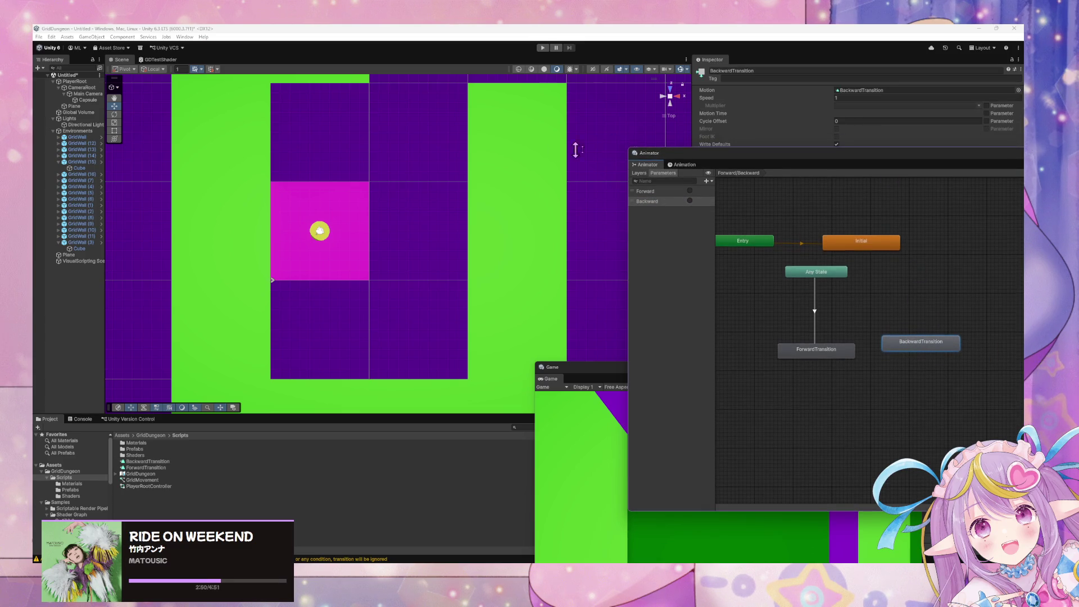
left_click_drag(822, 163, 489, 194)
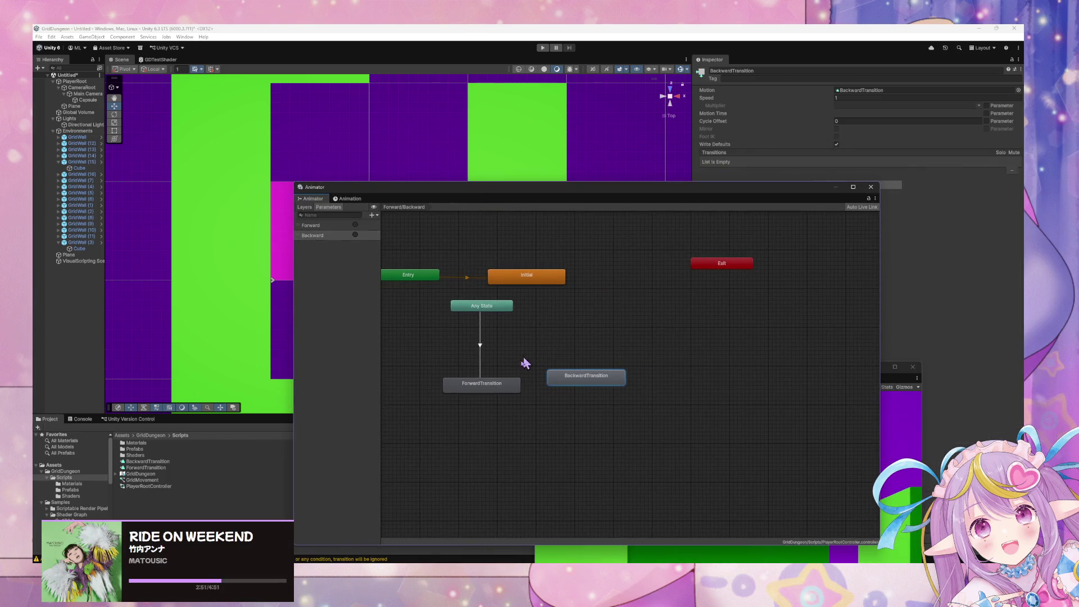
right_click(517, 317)
left_click(540, 309)
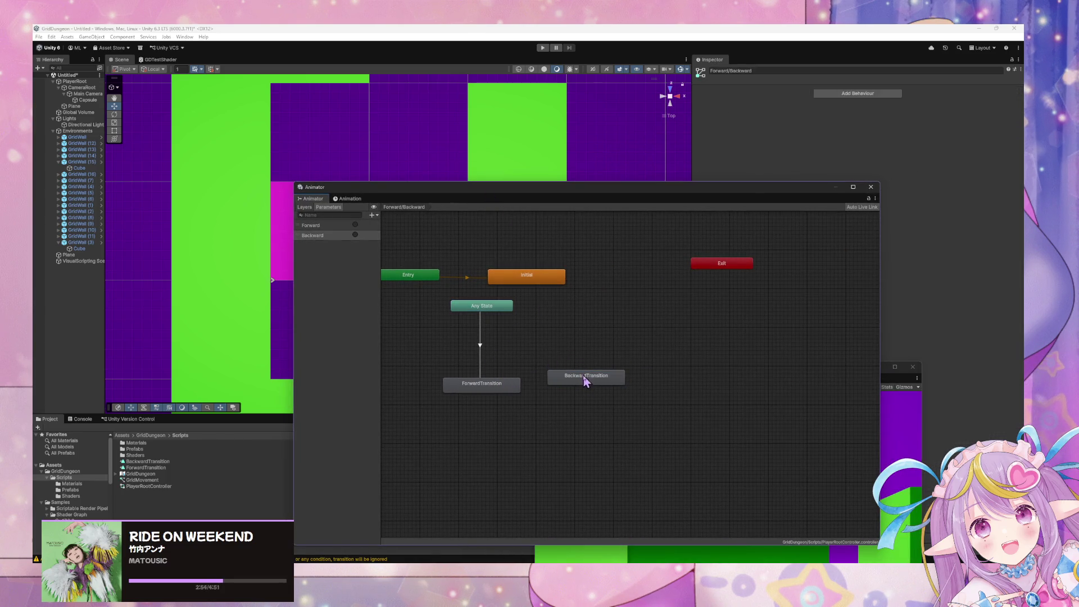
left_click(497, 315)
right_click(496, 315)
left_click(535, 315)
left_click(583, 380)
left_click_drag(583, 381, 580, 389)
left_click_drag(768, 192, 733, 220)
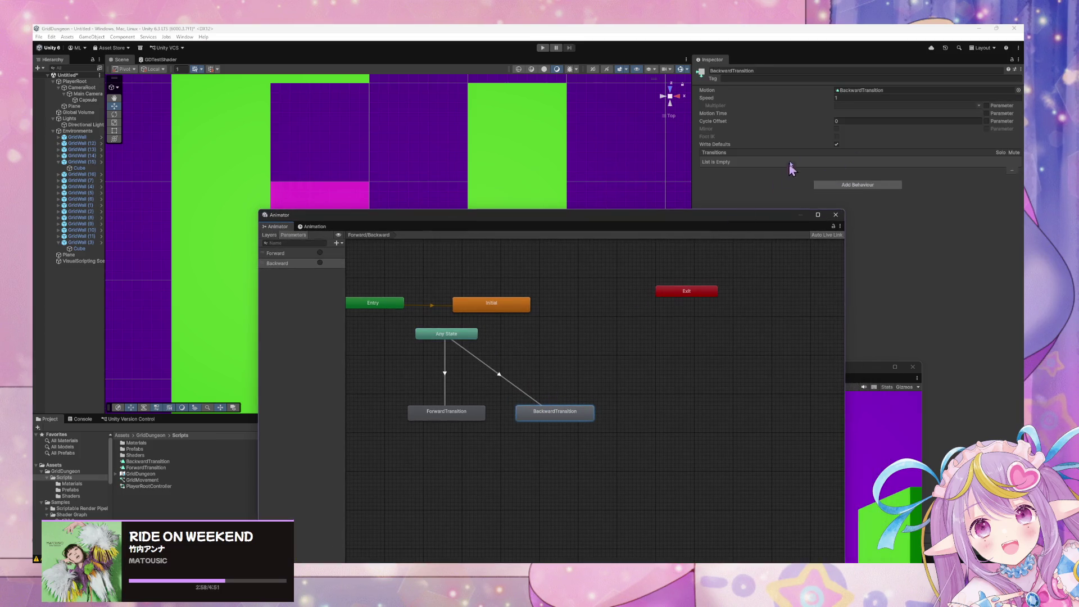
Step: Set the Any State to BackwardTransition transition duration to 0
left_click(526, 396)
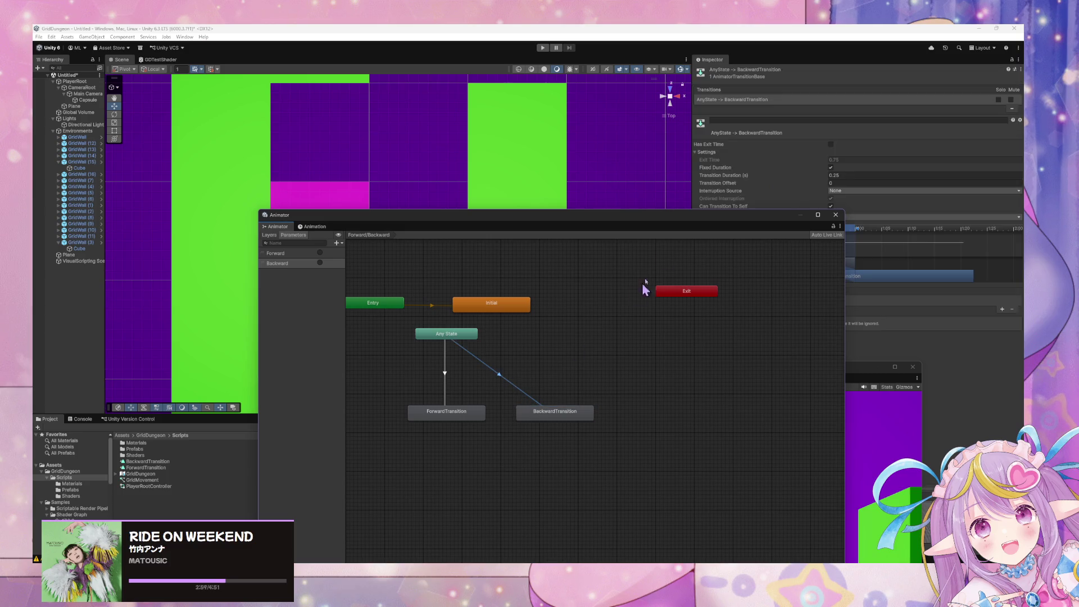
left_click(842, 175)
type("0")
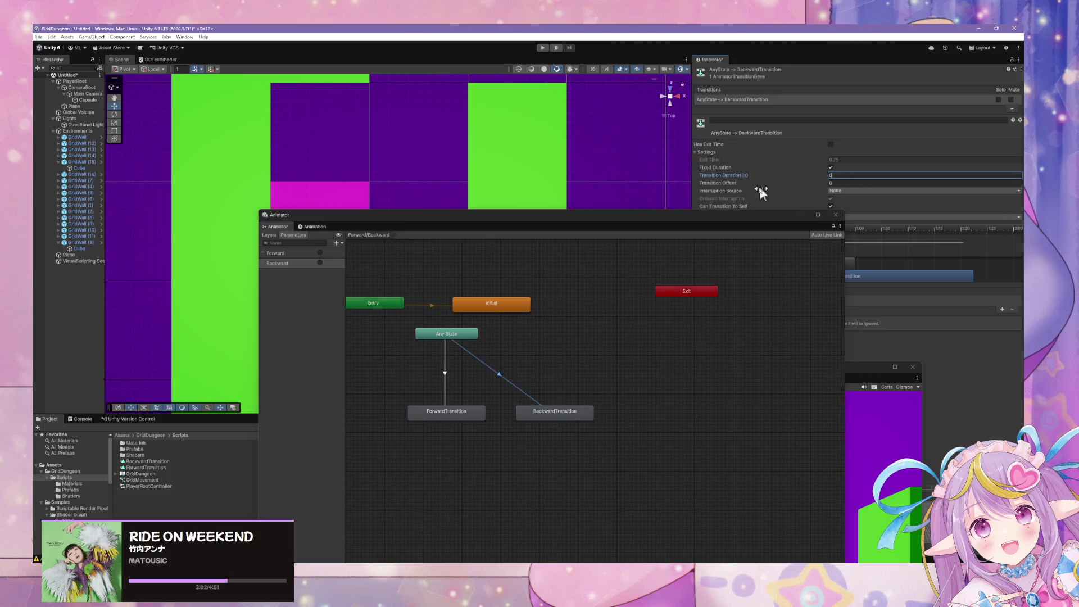
mouse_move(744, 222)
left_mouse_down()
mouse_move(758, 349)
mouse_move(863, 190)
mouse_move(901, 227)
left_mouse_up()
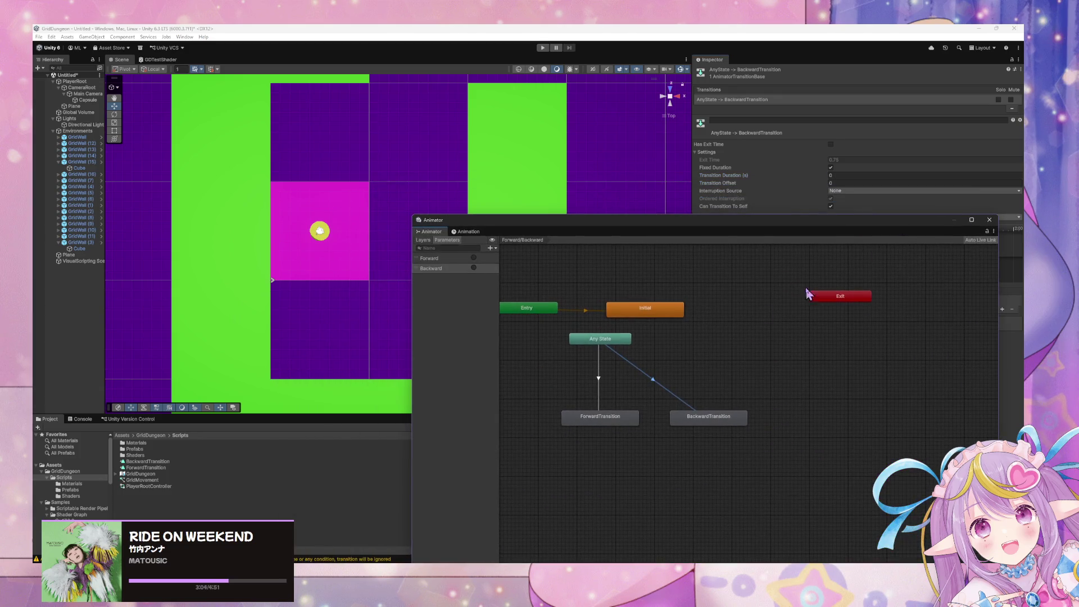
left_click_drag(612, 281, 753, 278)
Step: Rearrange the Entry, Initial and Any State nodes and reposition the floating graph and Game windows
left_click_drag(674, 321, 592, 321)
left_click_drag(770, 318, 725, 322)
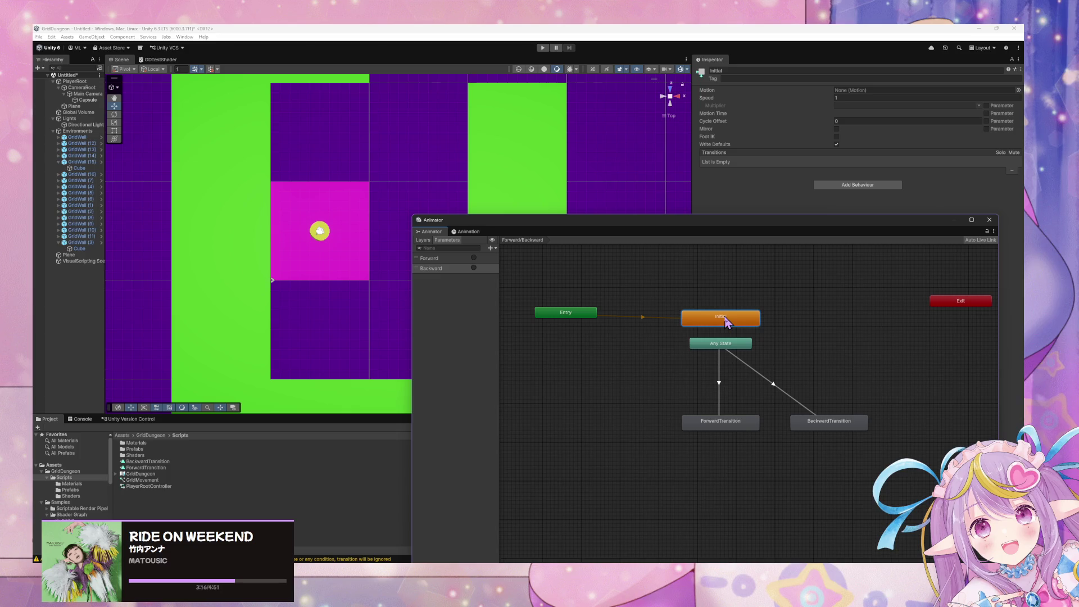
mouse_move(732, 339)
left_mouse_down()
mouse_move(778, 343)
mouse_move(760, 322)
left_mouse_up()
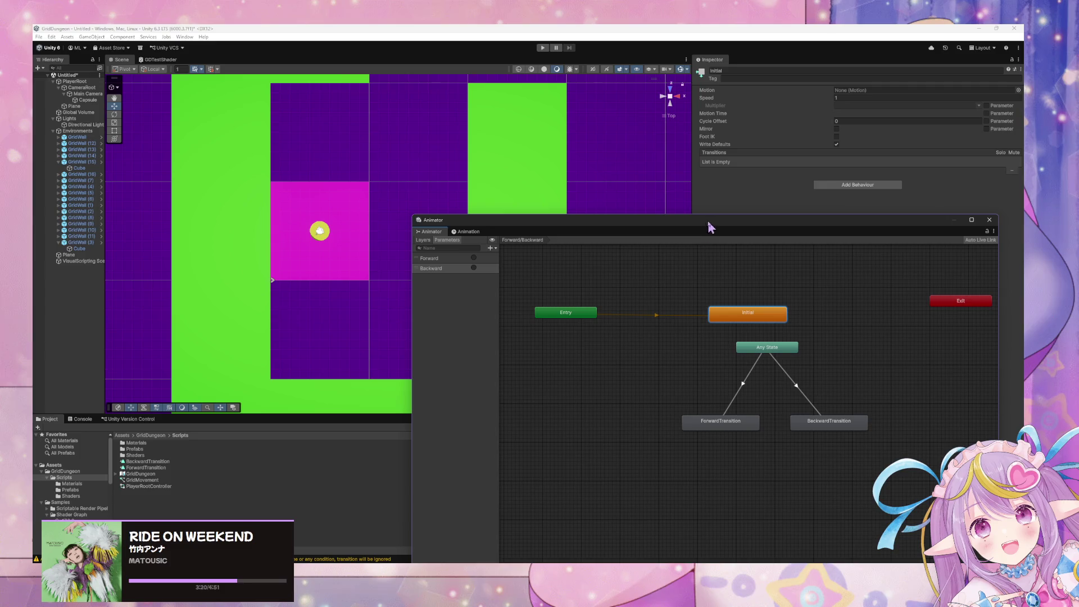
mouse_move(711, 226)
left_mouse_down()
mouse_move(326, 182)
mouse_move(517, 164)
mouse_move(620, 169)
mouse_move(504, 195)
left_mouse_up()
mouse_move(827, 373)
left_mouse_down()
mouse_move(851, 174)
mouse_move(861, 177)
left_mouse_up()
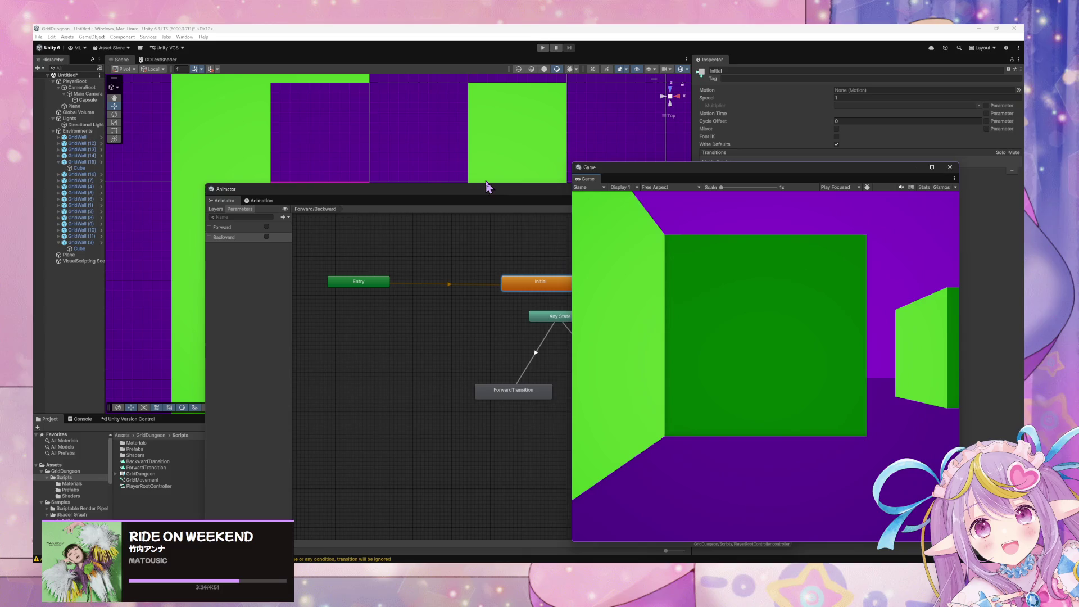
mouse_move(483, 196)
left_mouse_down()
mouse_move(426, 210)
mouse_move(455, 226)
left_mouse_up()
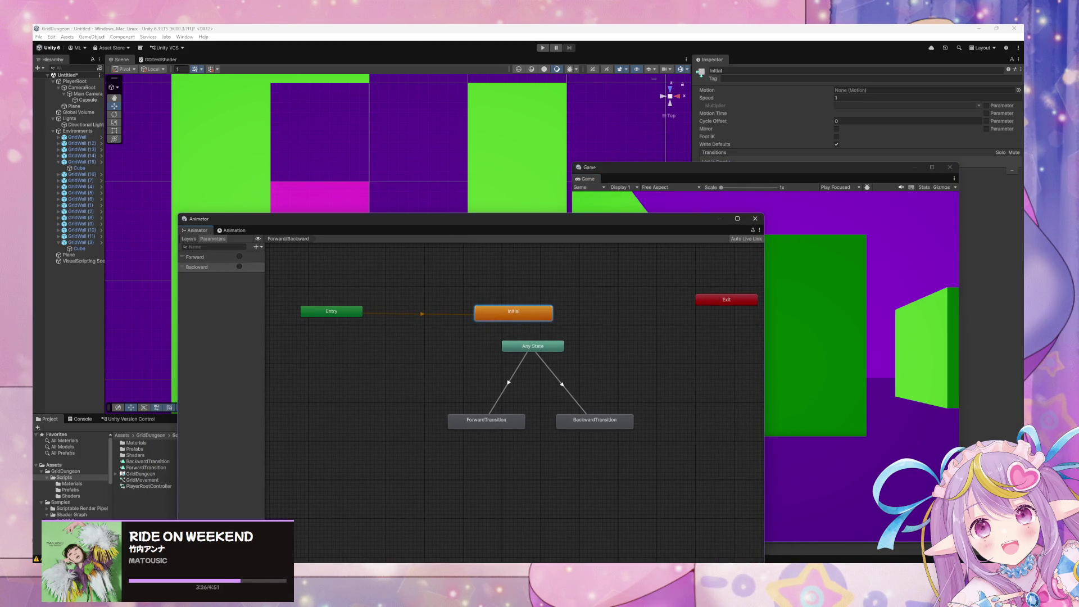
left_click_drag(548, 217, 646, 251)
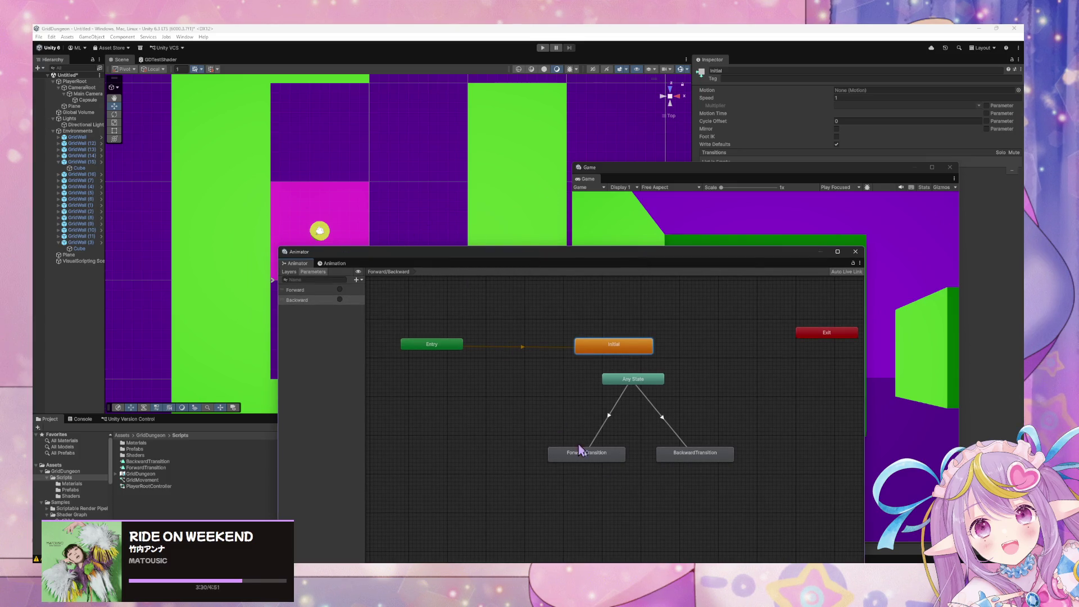
mouse_move(530, 562)
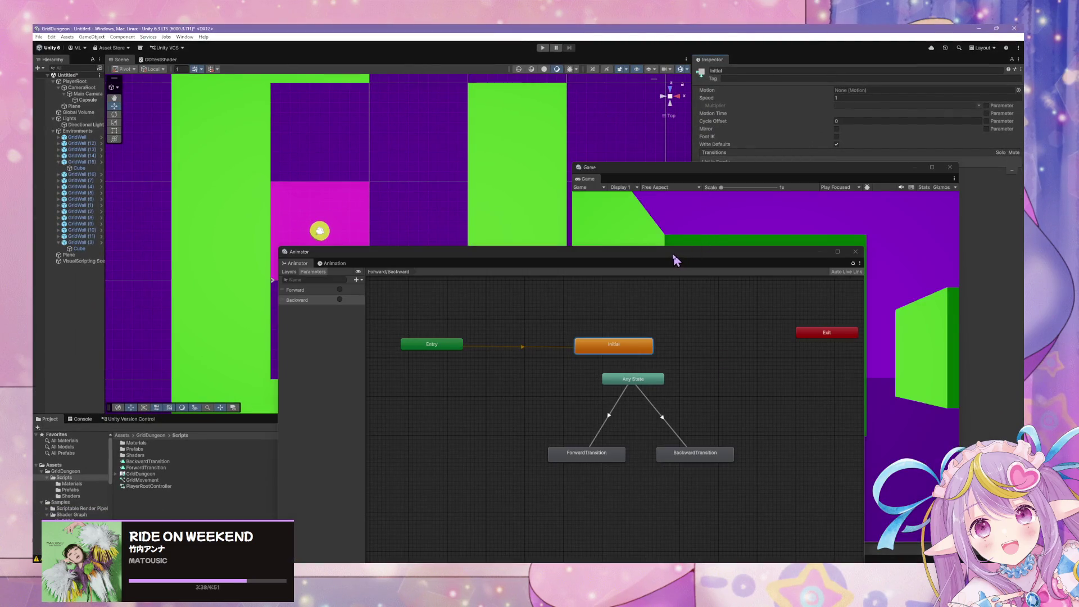
mouse_move(674, 256)
left_mouse_down()
mouse_move(773, 378)
mouse_move(899, 378)
mouse_move(683, 358)
left_mouse_up()
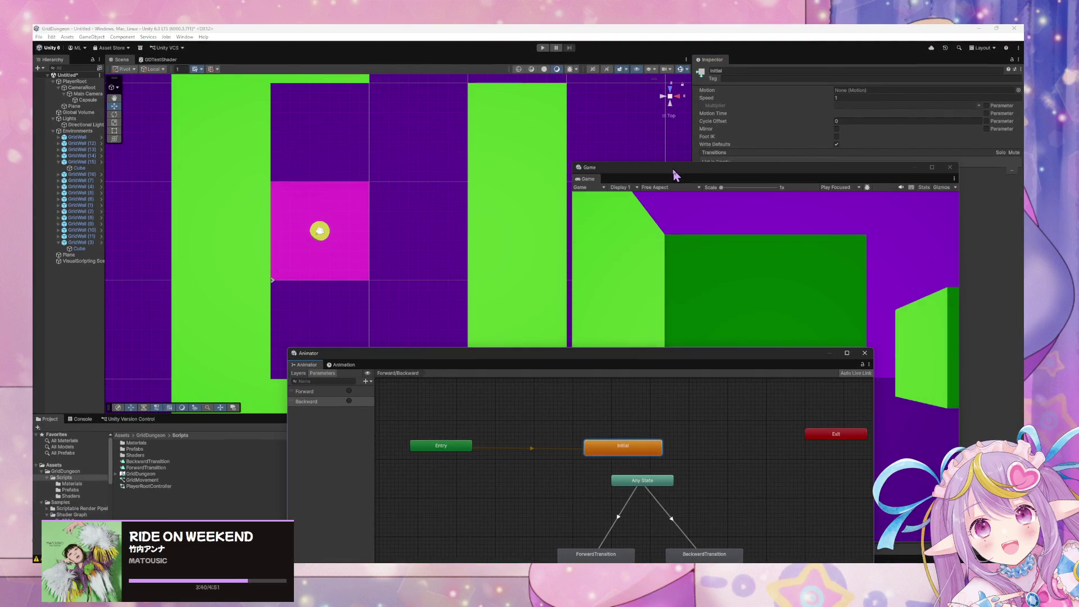
mouse_move(674, 169)
left_mouse_down()
mouse_move(308, 306)
mouse_move(603, 422)
left_mouse_up()
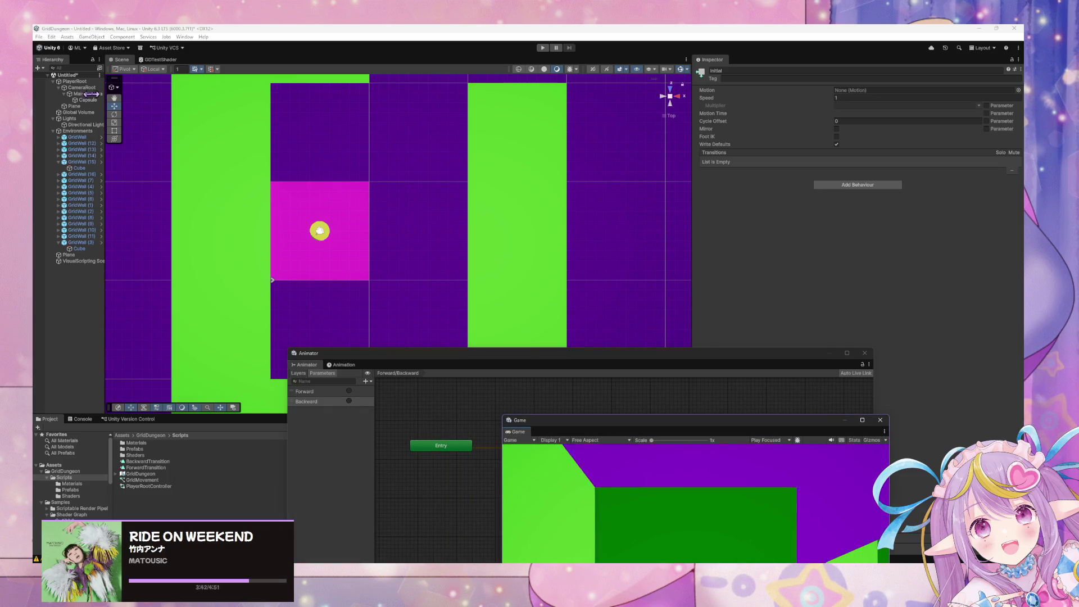
Step: Inspect PlayerRoot's PlayerRootController and select the GridMovement graph asset
left_click(76, 82)
double_click(863, 316)
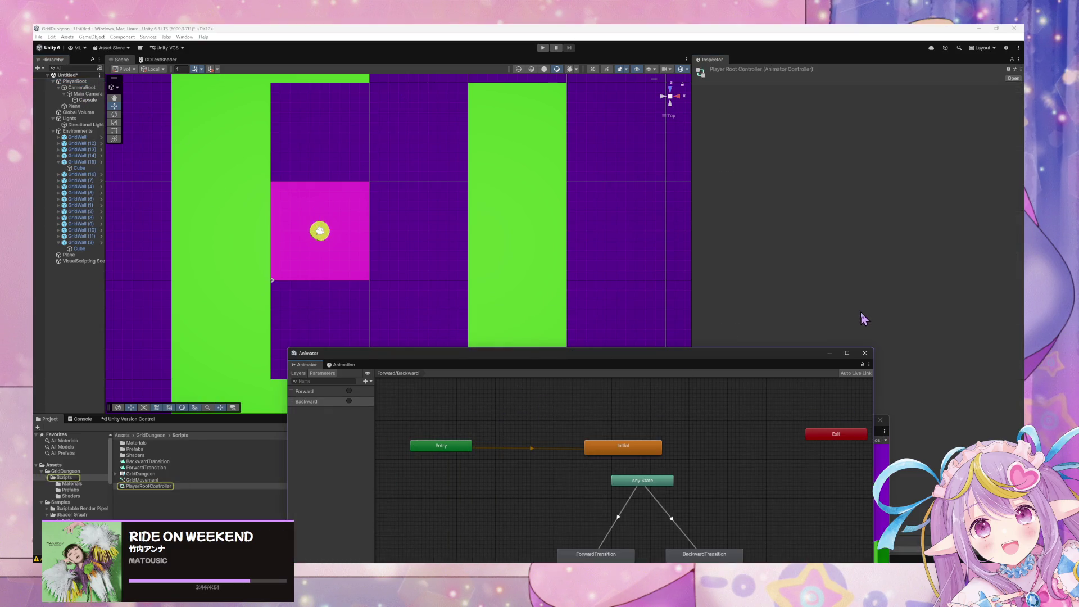
left_click(72, 81)
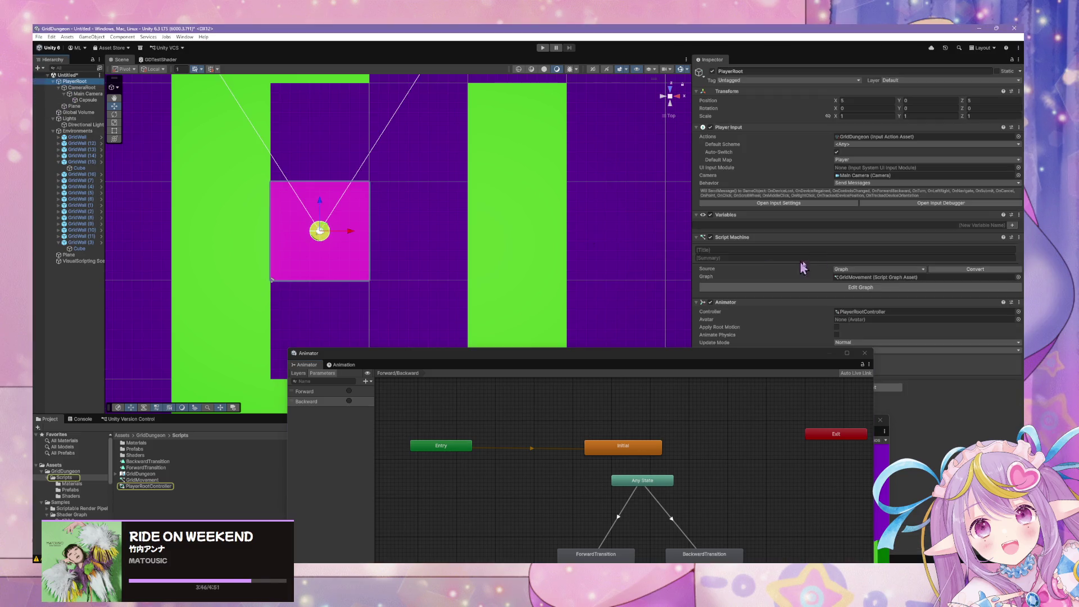
left_click(859, 287)
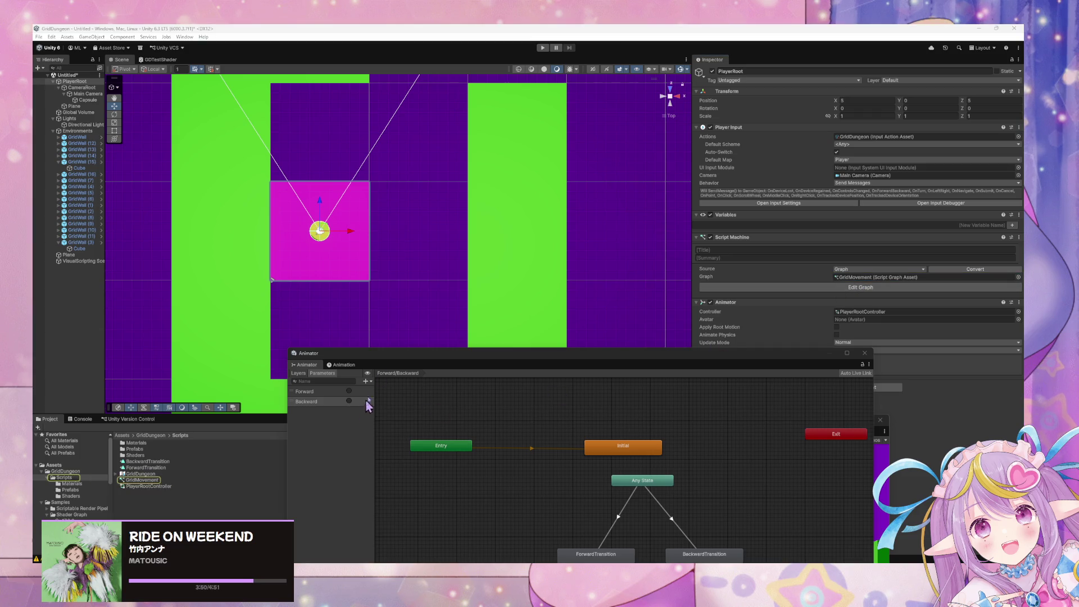
left_click(143, 480)
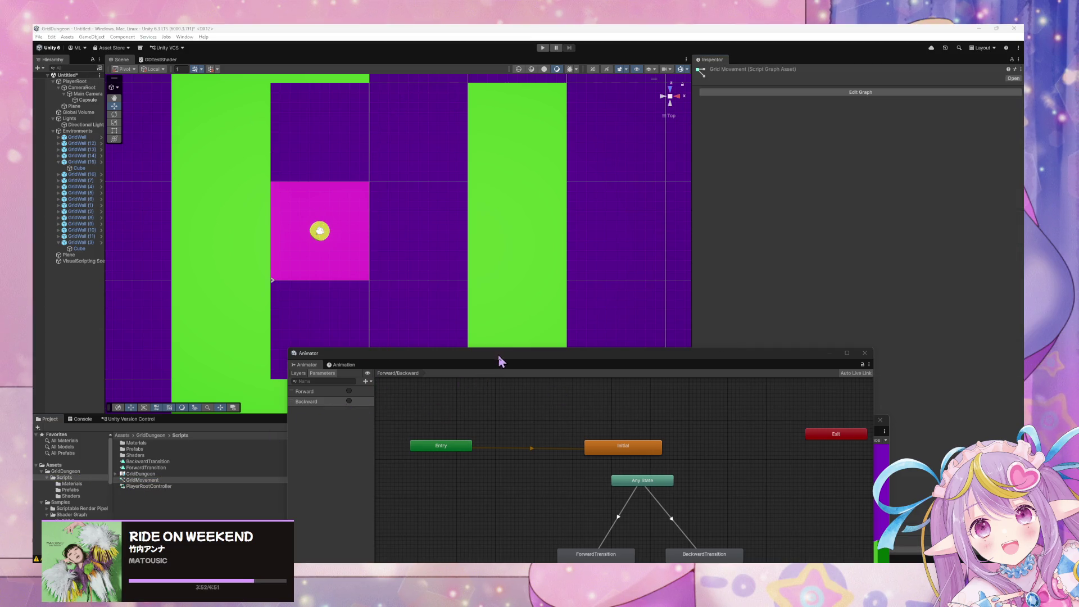
Step: Dock the Game view beside the Scene view, resize them, and float the Animator graph
mouse_move(499, 355)
left_mouse_down()
mouse_move(164, 309)
mouse_move(775, 85)
mouse_move(705, 91)
left_mouse_up()
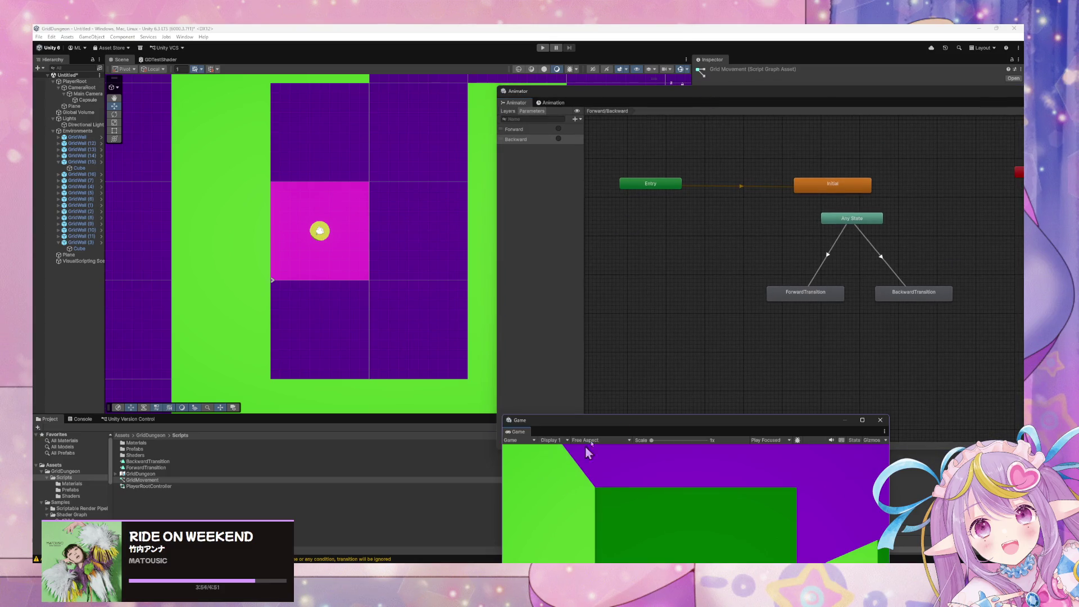
mouse_move(638, 417)
left_mouse_down()
mouse_move(595, 405)
mouse_move(465, 119)
mouse_move(357, 122)
mouse_move(209, 56)
mouse_move(147, 61)
left_mouse_up()
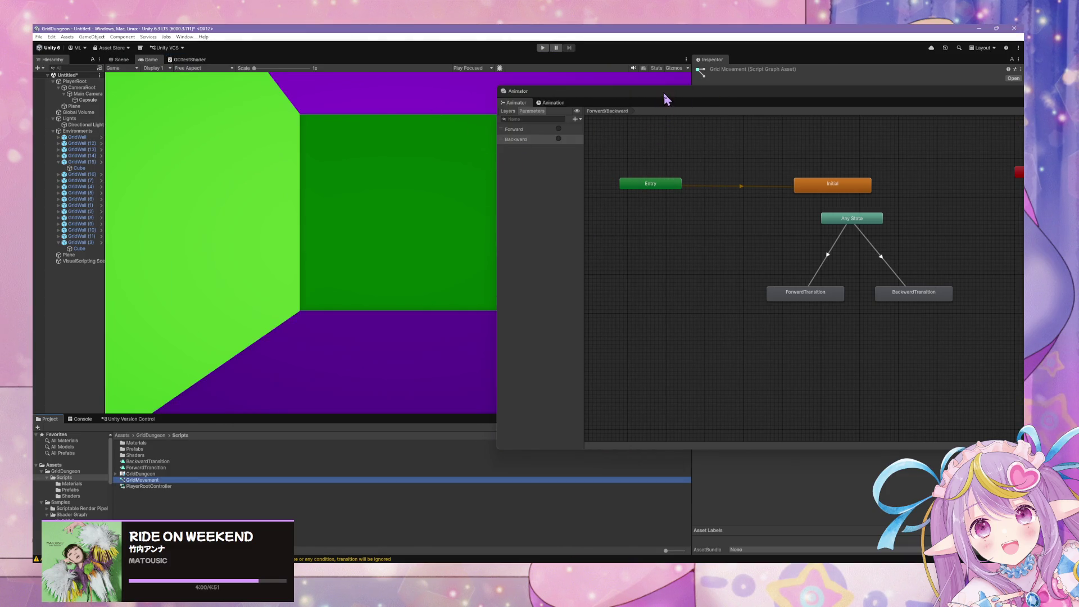
mouse_move(666, 99)
left_mouse_down()
mouse_move(761, 292)
mouse_move(731, 307)
left_mouse_up()
mouse_move(151, 59)
left_mouse_down()
mouse_move(603, 214)
mouse_move(911, 211)
left_mouse_up()
left_click_drag(637, 191, 494, 176)
scroll(396, 197, "down", 10)
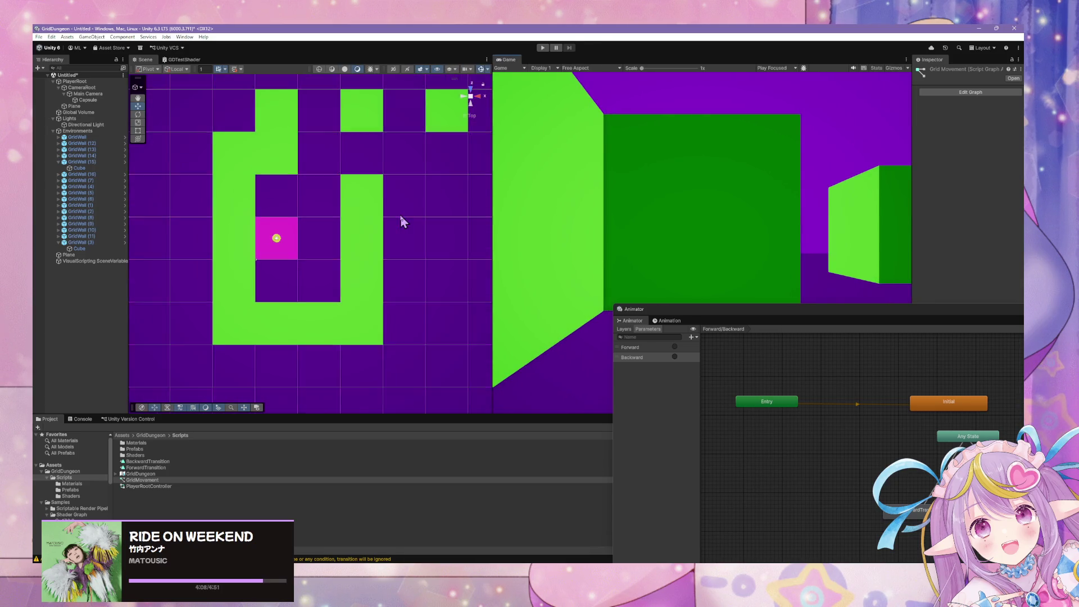
mouse_move(633, 309)
left_mouse_down()
mouse_move(345, 178)
mouse_move(110, 107)
mouse_move(313, 113)
mouse_move(447, 215)
left_mouse_up()
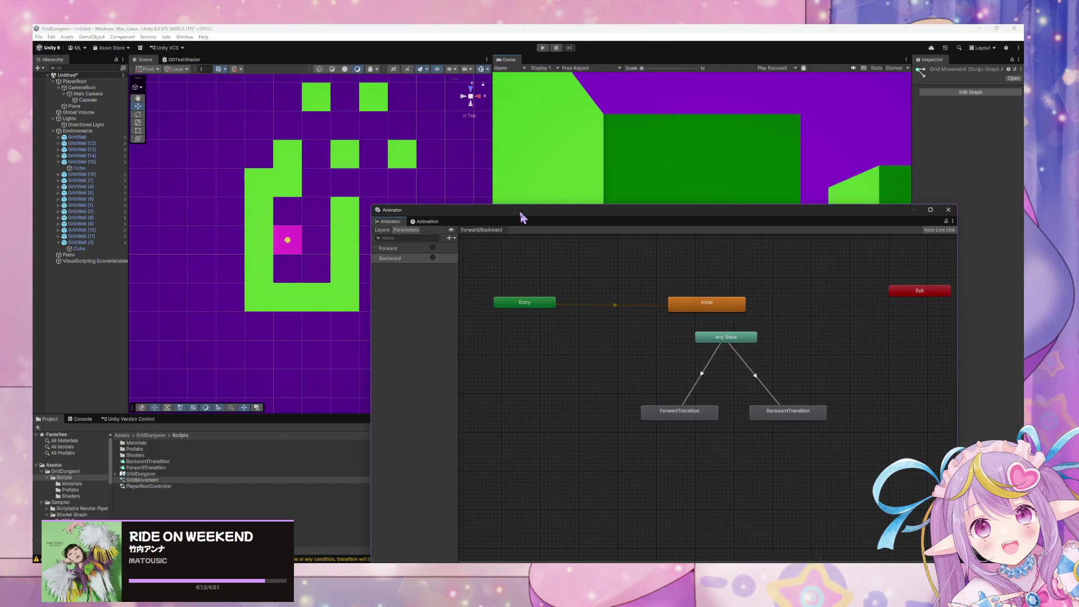
left_click(185, 37)
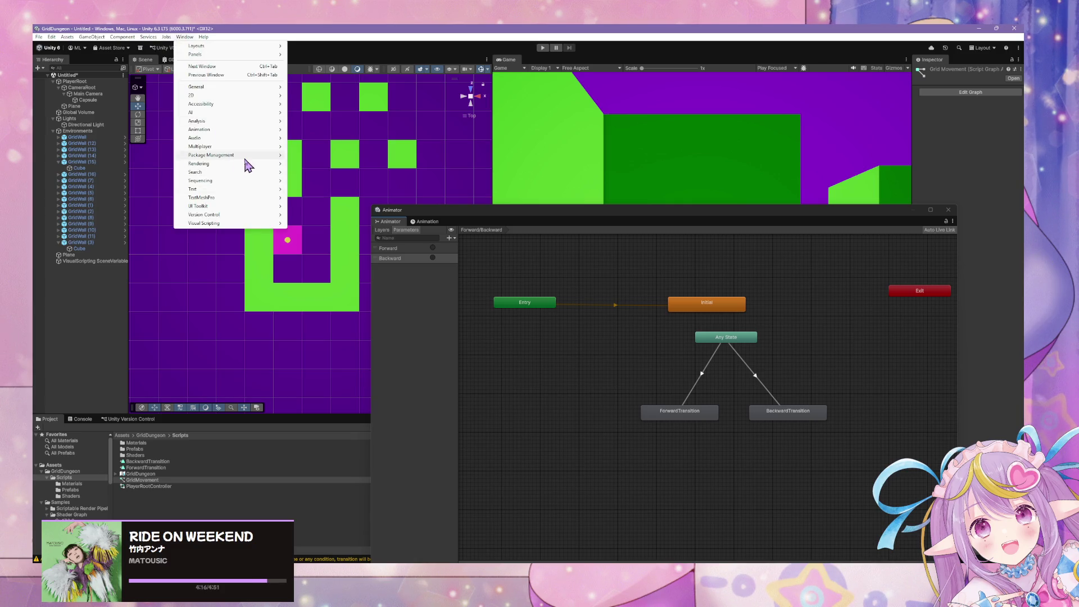
Step: Select the GridMovement asset and open it in the Script Graph editor via Edit Graph
left_click(697, 344)
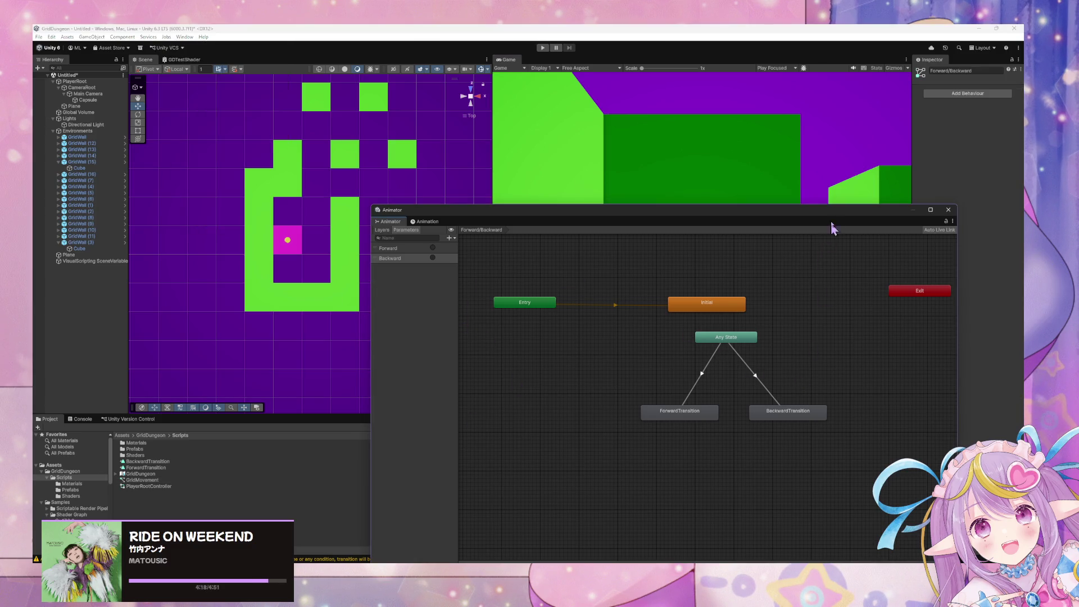
mouse_move(835, 212)
left_mouse_down()
mouse_move(556, 369)
mouse_move(644, 147)
mouse_move(725, 126)
left_mouse_up()
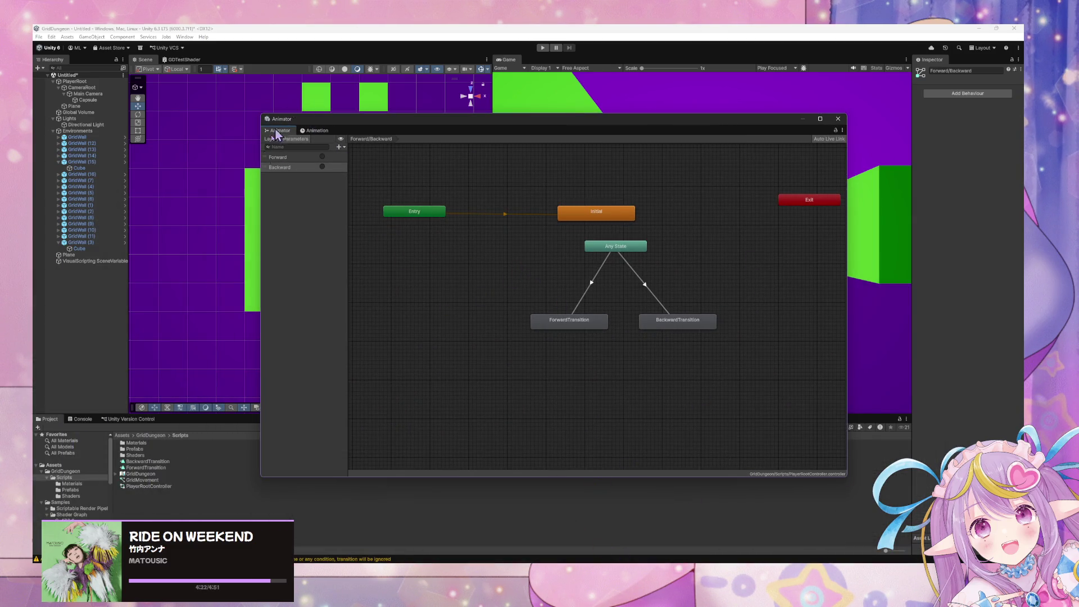
left_click(152, 481)
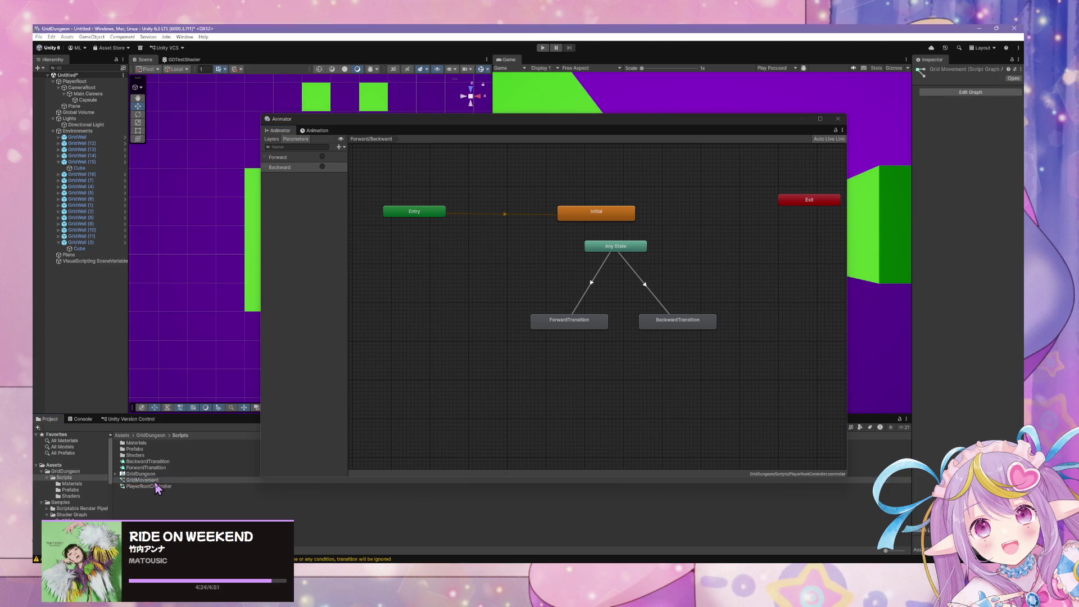
left_click(155, 480)
left_click(971, 92)
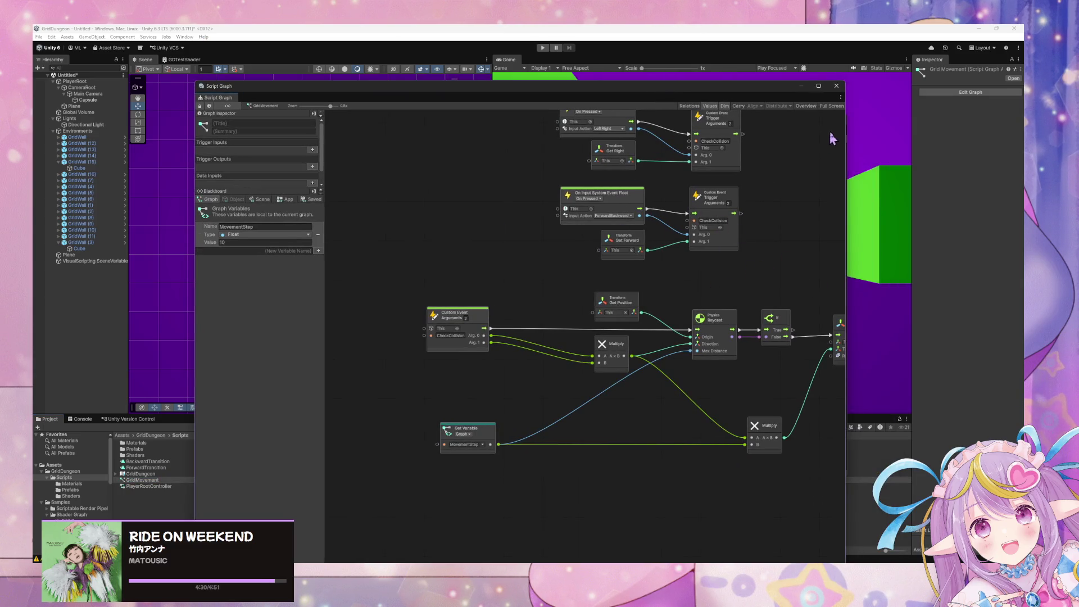
Step: Frame the movement nodes and bring up the node search on the canvas
mouse_move(707, 313)
left_mouse_down()
mouse_move(569, 176)
mouse_move(645, 208)
left_mouse_up()
scroll(682, 281, "down", 2)
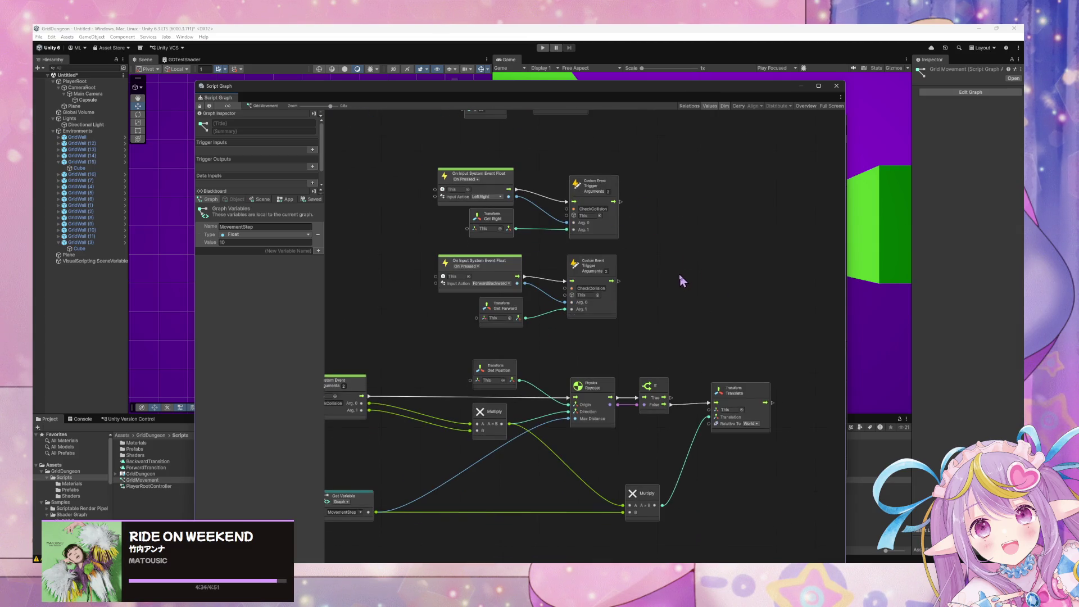
scroll(668, 290, "up", 2)
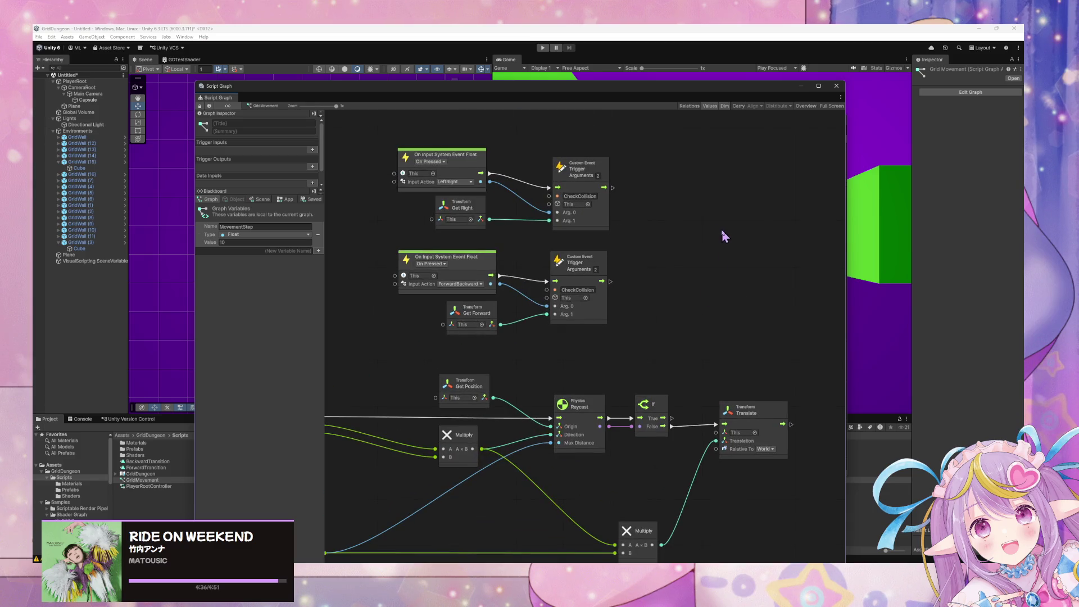
left_click_drag(724, 236, 720, 223)
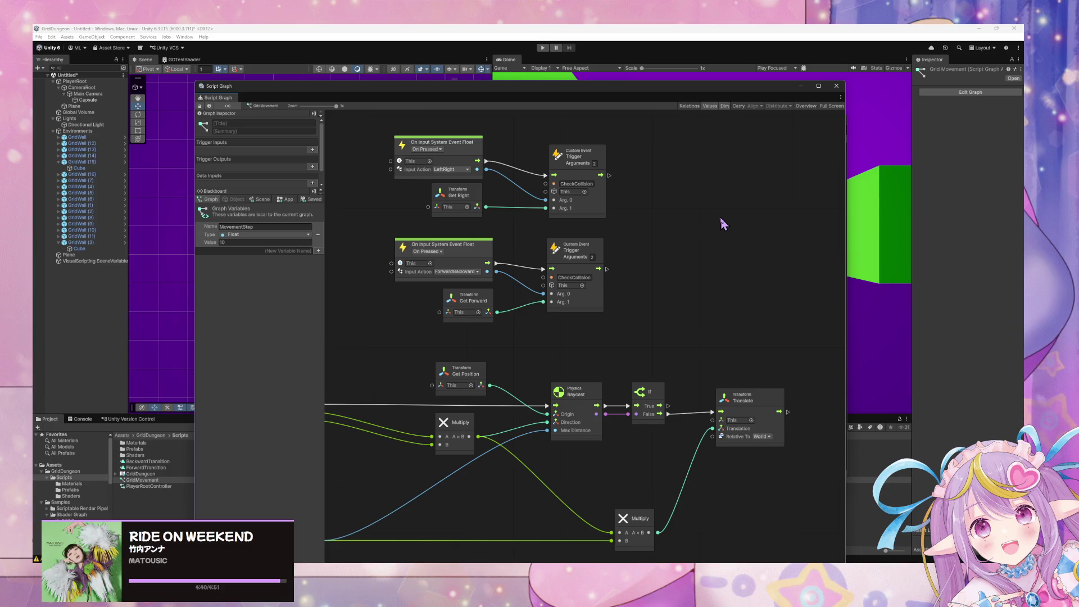
right_click(721, 224)
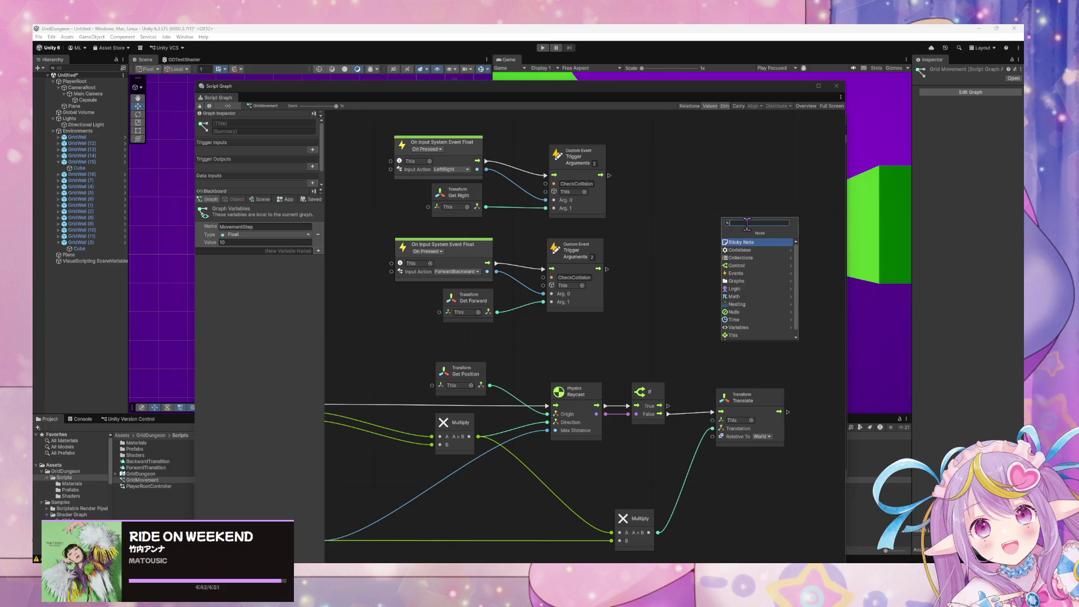
type("trigger animato")
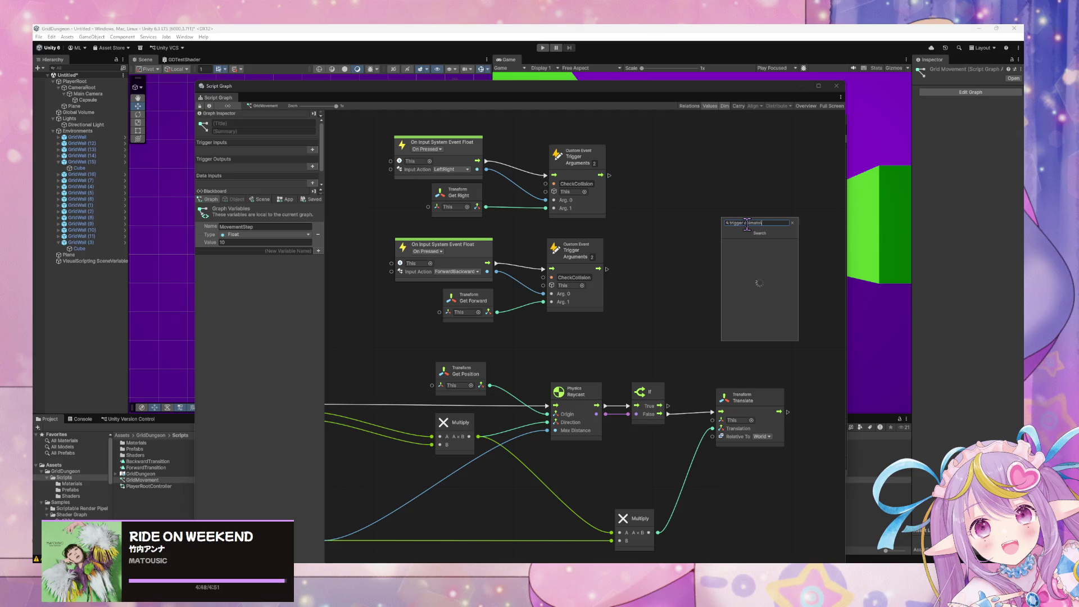
key("BackSpace")
key("BackSpace")
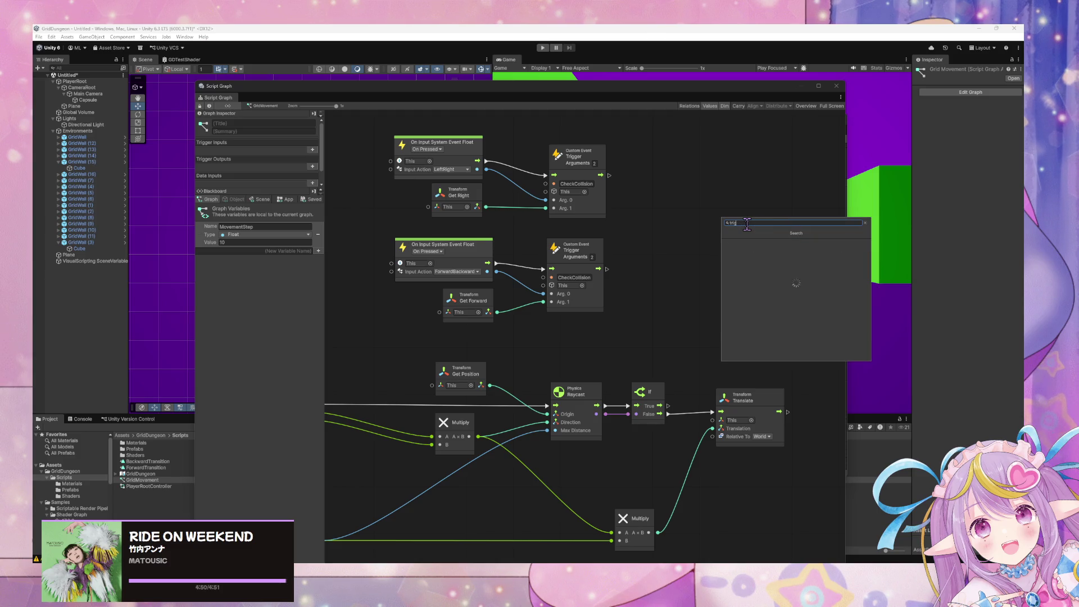
key("BackSpace")
key("BackSpace")
key("BackSpace")
Step: Search 'animator' and add the Animator: Set Trigger (Name) node
type("animato")
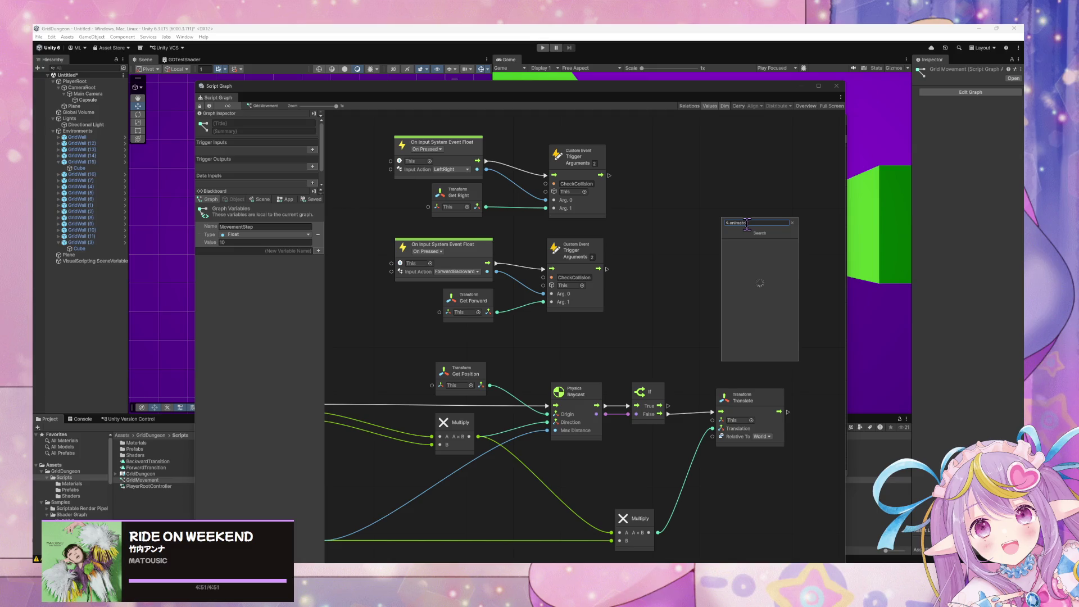
type("r")
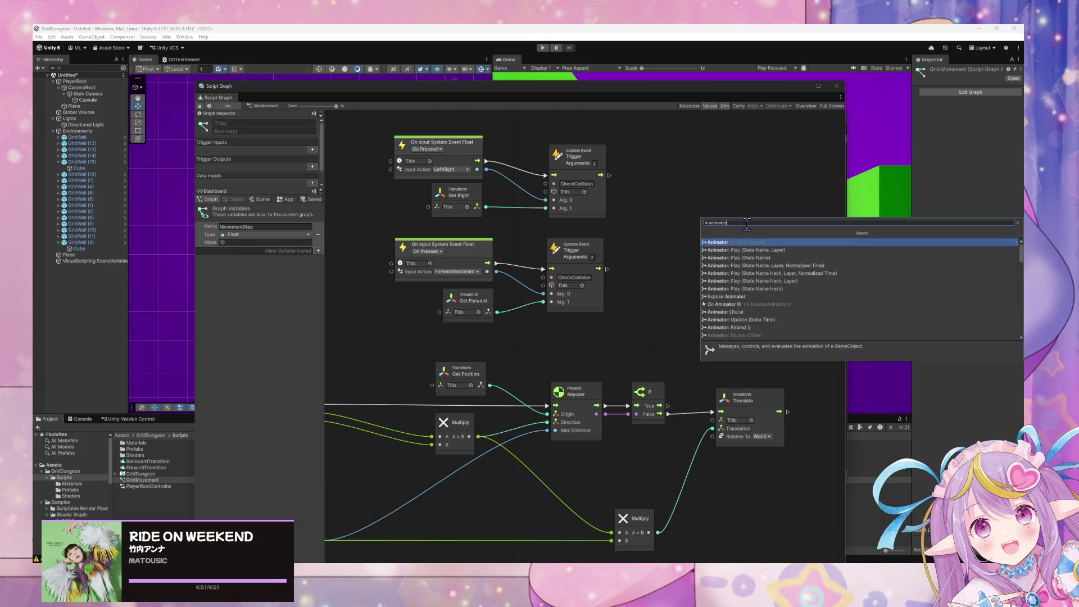
key("Down")
key("Down")
key("Down")
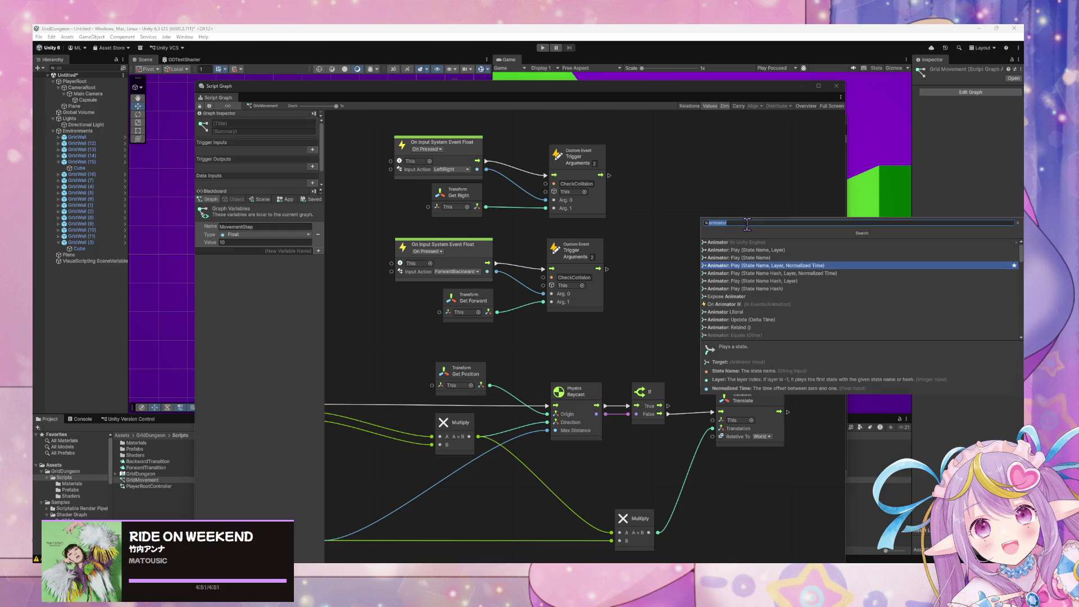
key("Down")
key("Down")
key("Down")
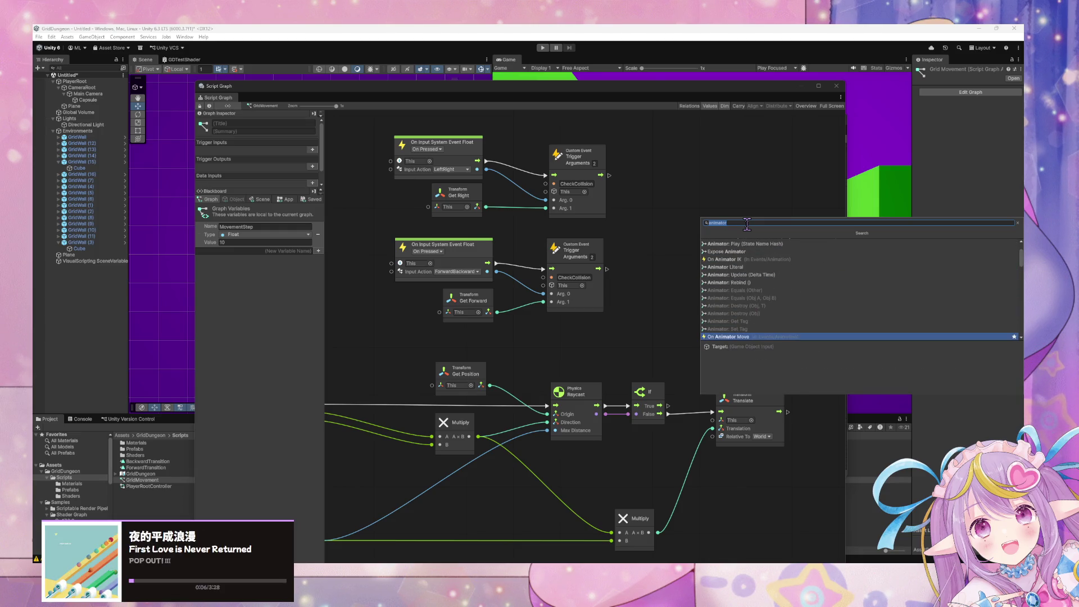
key("Down")
key("Down")
key("Down")
key("Down")
key("Down")
key("Down")
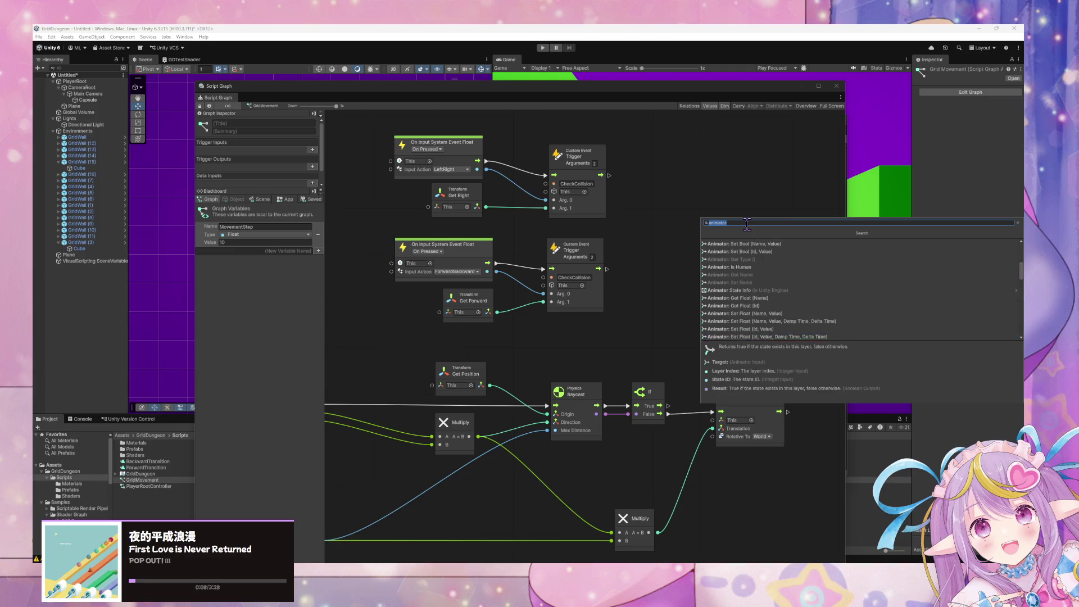
key("Down")
key("Down")
key("Down")
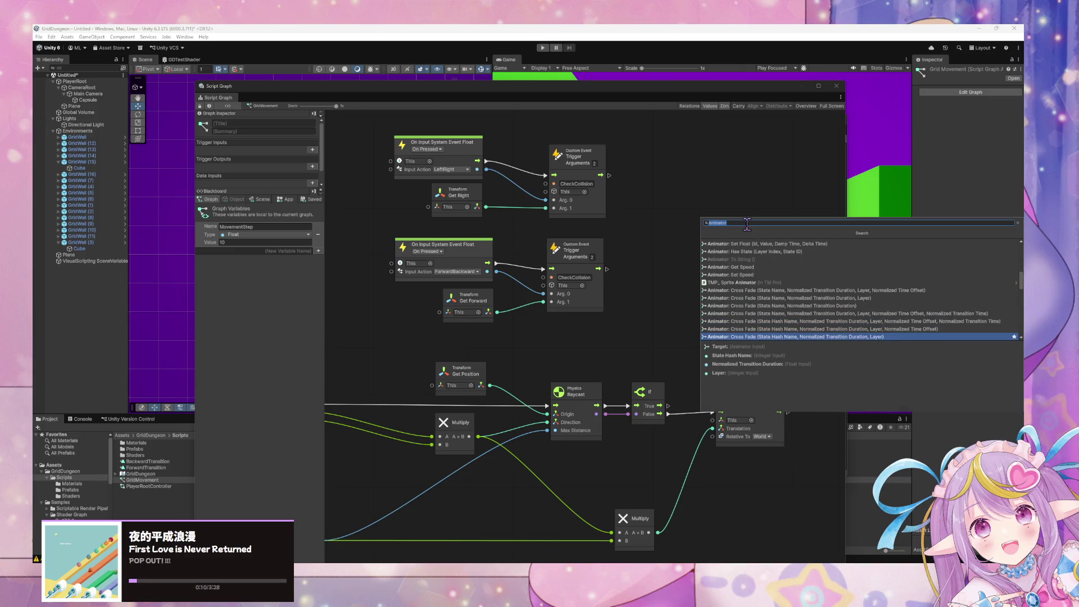
key("Down")
key("Down")
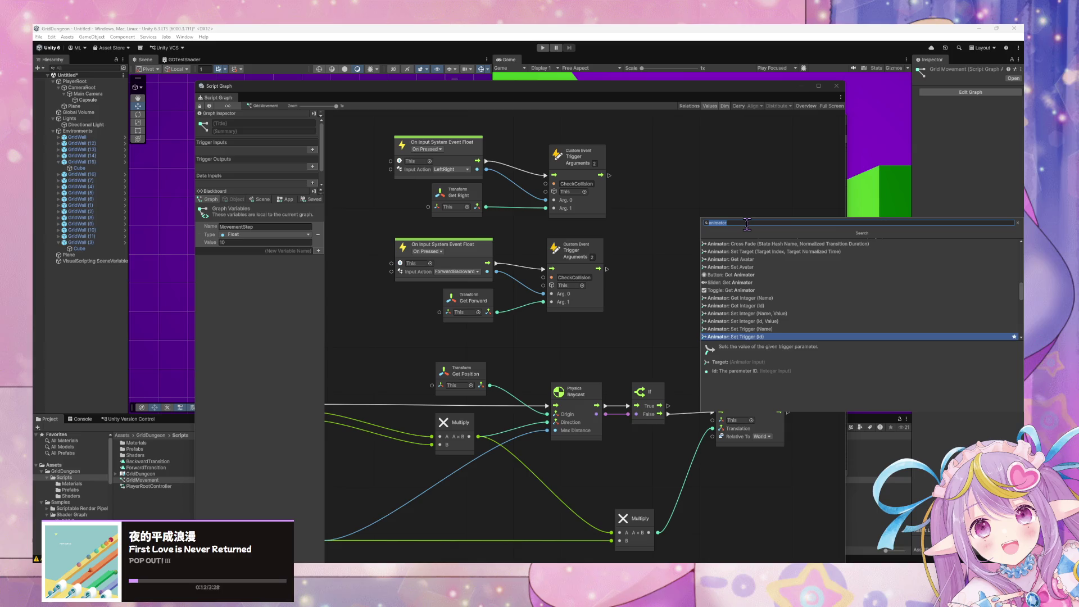
key("Up")
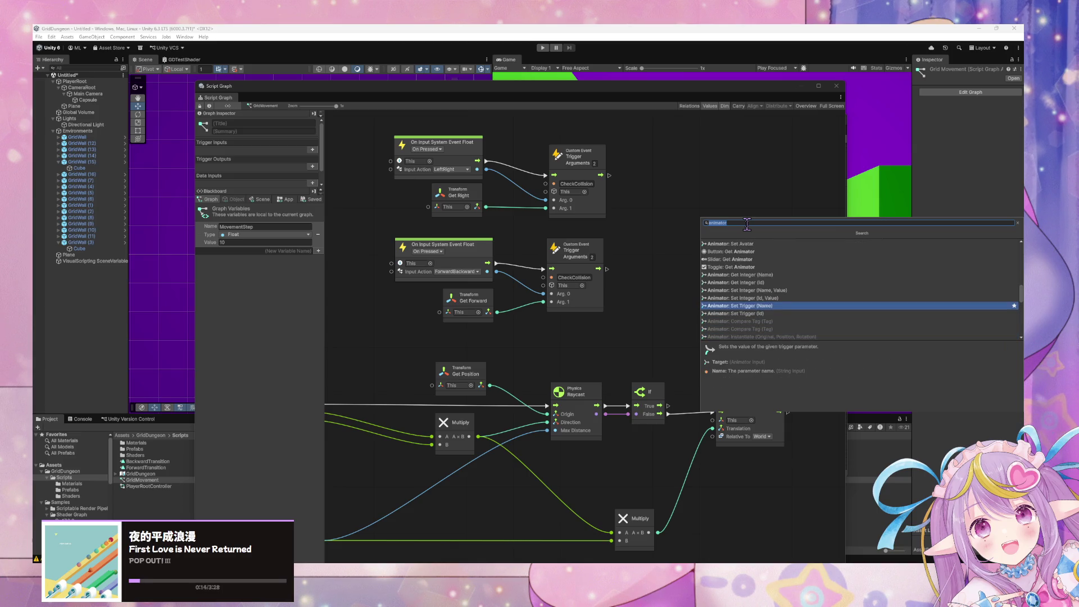
key("Down")
key("Up")
key("Return")
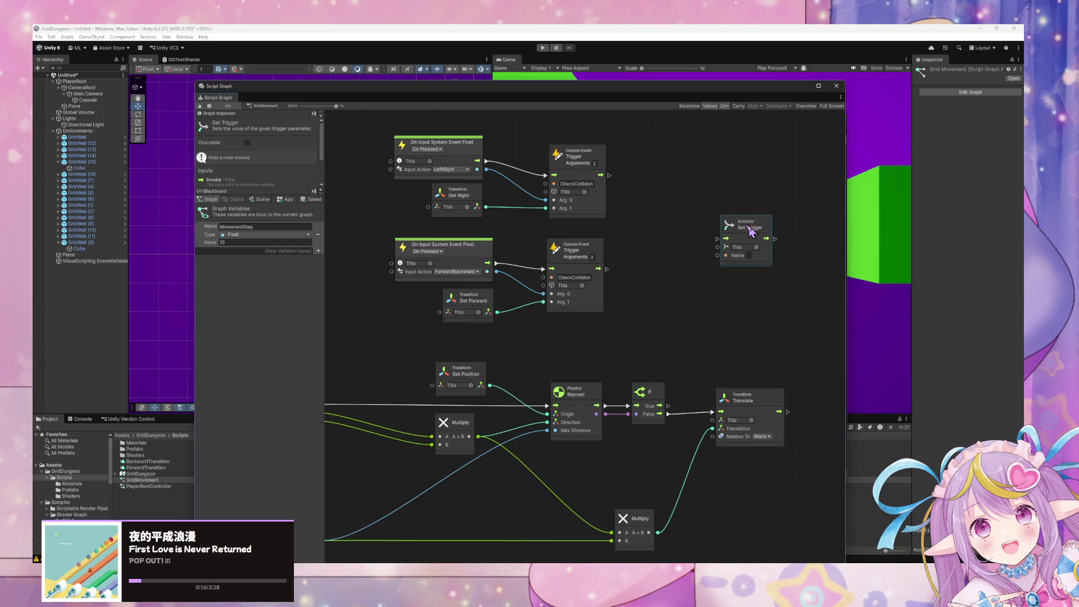
Step: Wire the Set Trigger node after Translate and set its Name to Forward
mouse_move(750, 230)
left_mouse_down()
mouse_move(827, 353)
mouse_move(826, 399)
mouse_move(804, 418)
mouse_move(837, 409)
left_mouse_up()
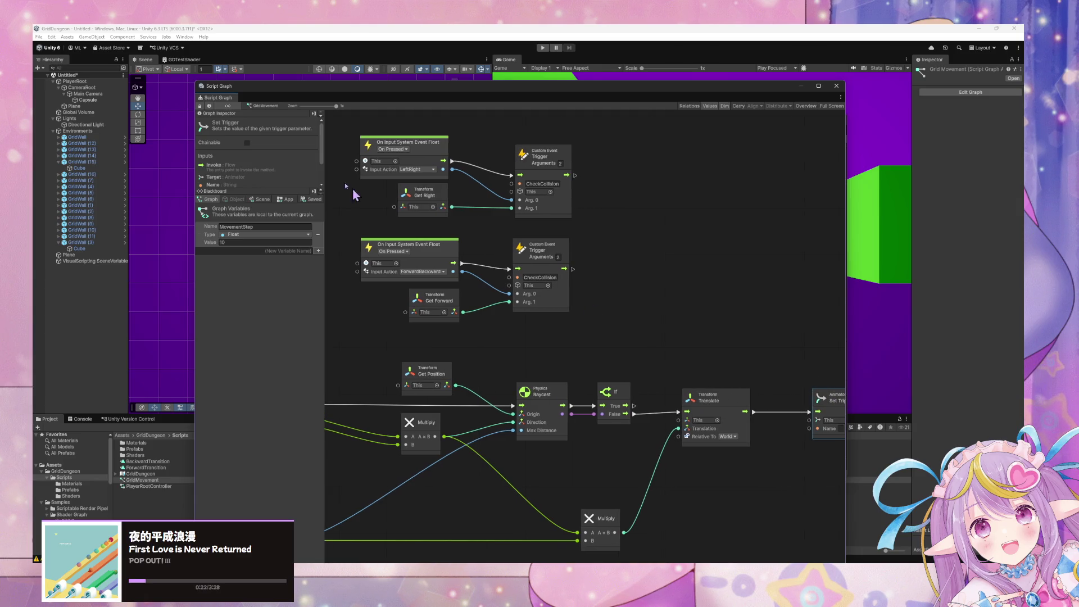
mouse_move(321, 90)
left_mouse_down()
mouse_move(416, 256)
mouse_move(368, 203)
left_mouse_up()
left_click_drag(469, 209, 335, 117)
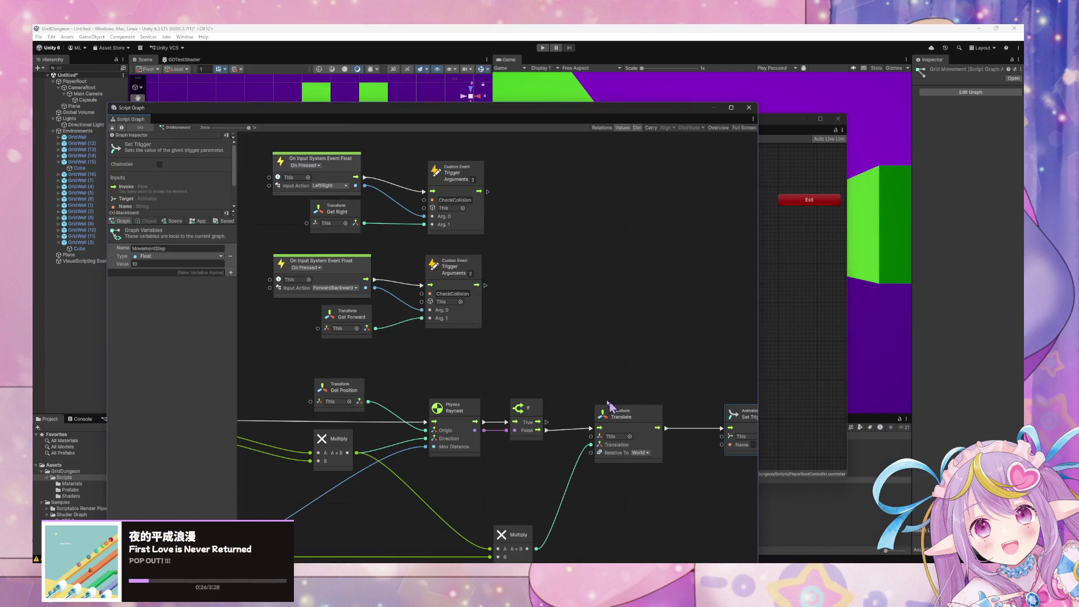
scroll(619, 409, "down", 5)
scroll(618, 409, "right", 5)
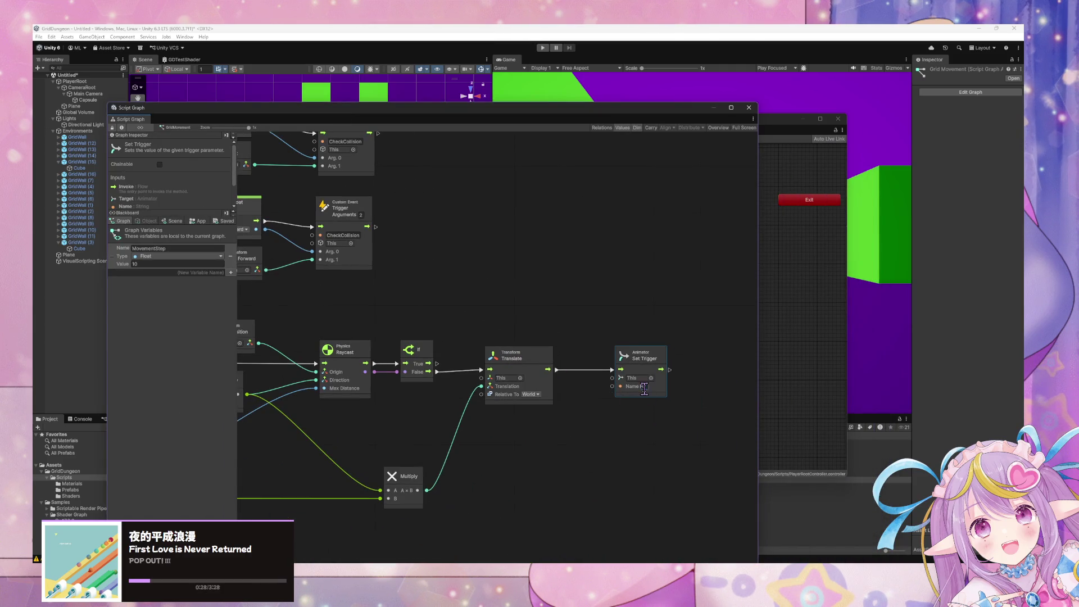
type("orward")
Step: Align the Set Trigger node with Translate, then enter Play mode to test
scroll(420, 336, "down", 3)
scroll(421, 335, "left", 3)
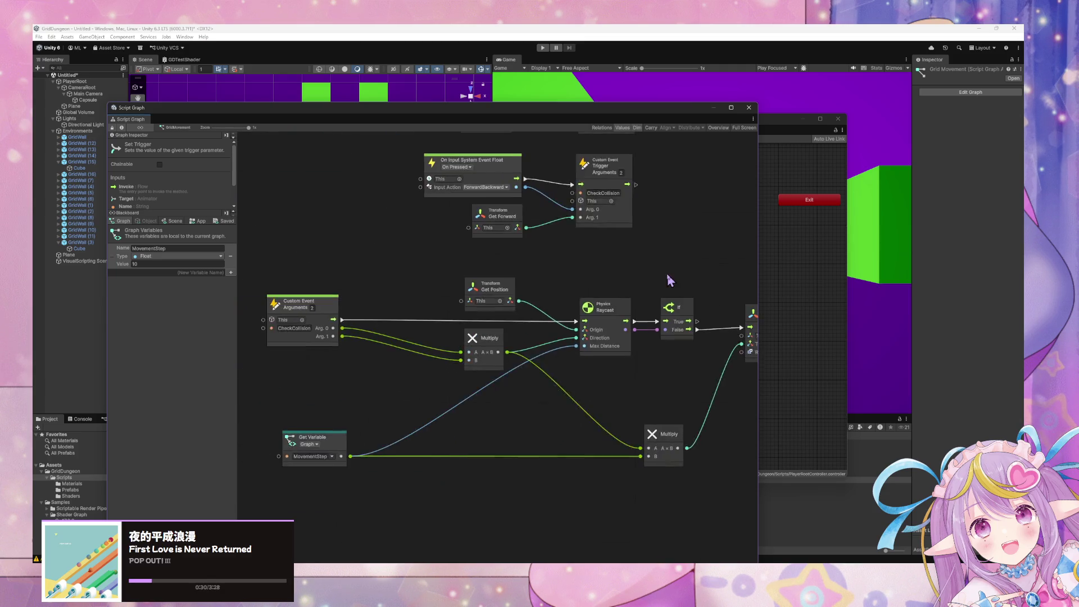
scroll(534, 288, "left", 3)
scroll(534, 288, "down", 1)
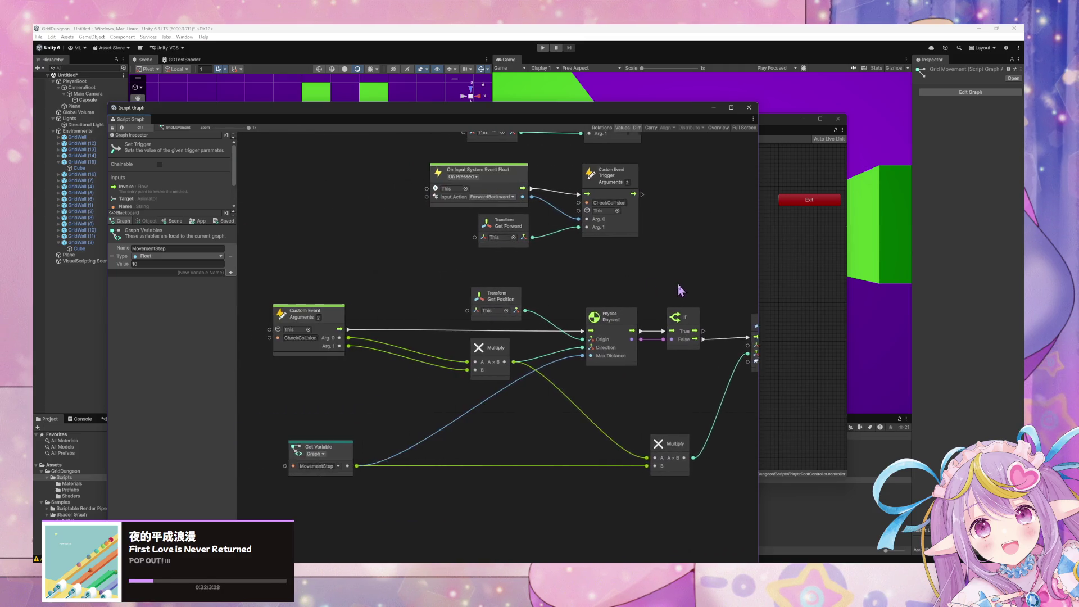
left_click_drag(716, 311, 711, 281)
scroll(496, 241, "down", 1)
scroll(497, 241, "left", 1)
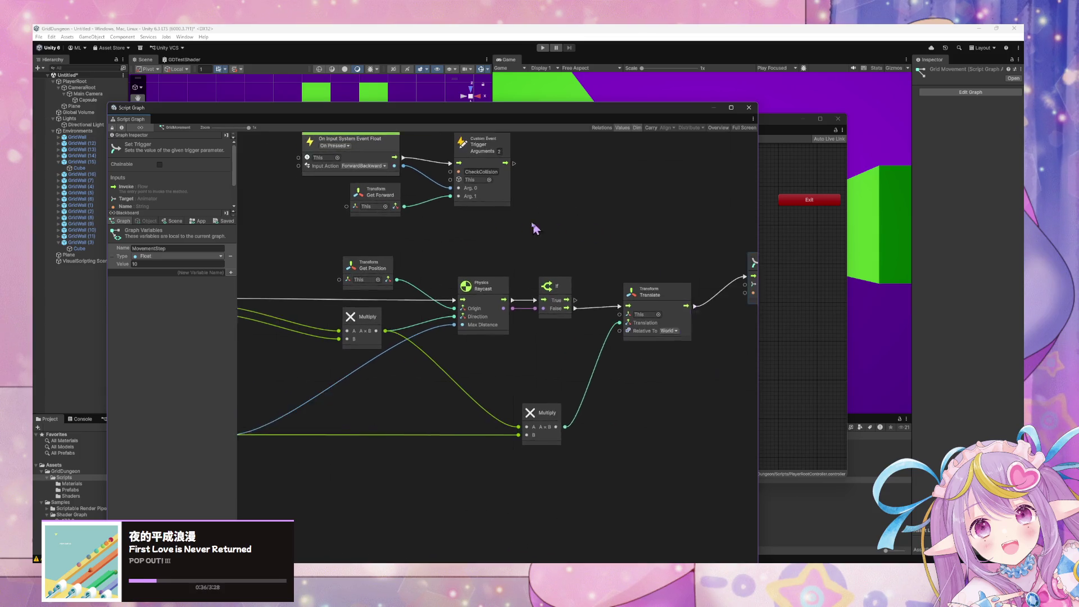
left_click_drag(719, 262, 720, 293)
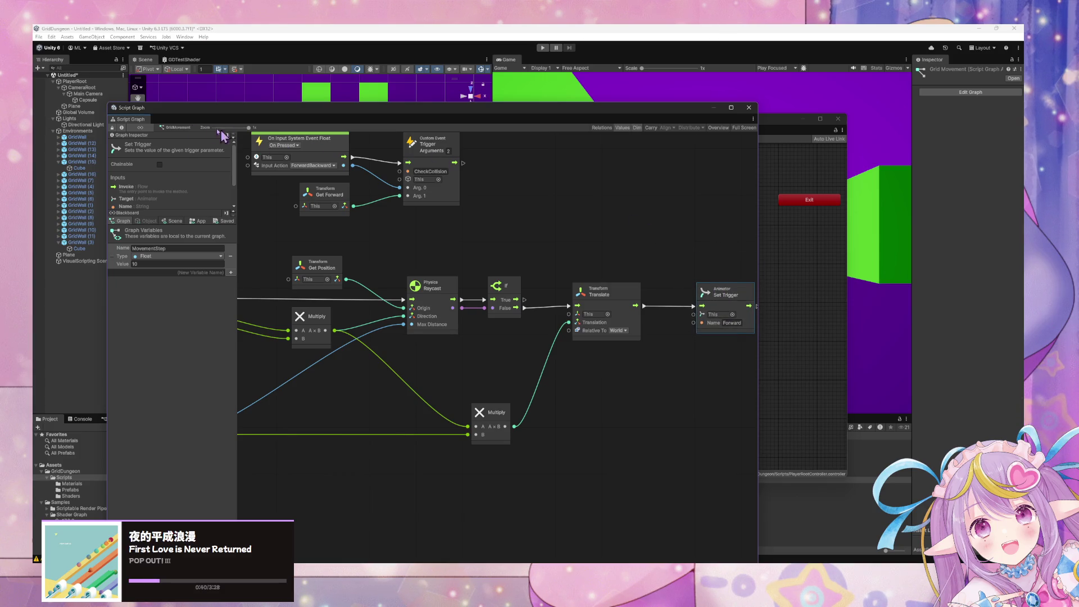
left_click(544, 49)
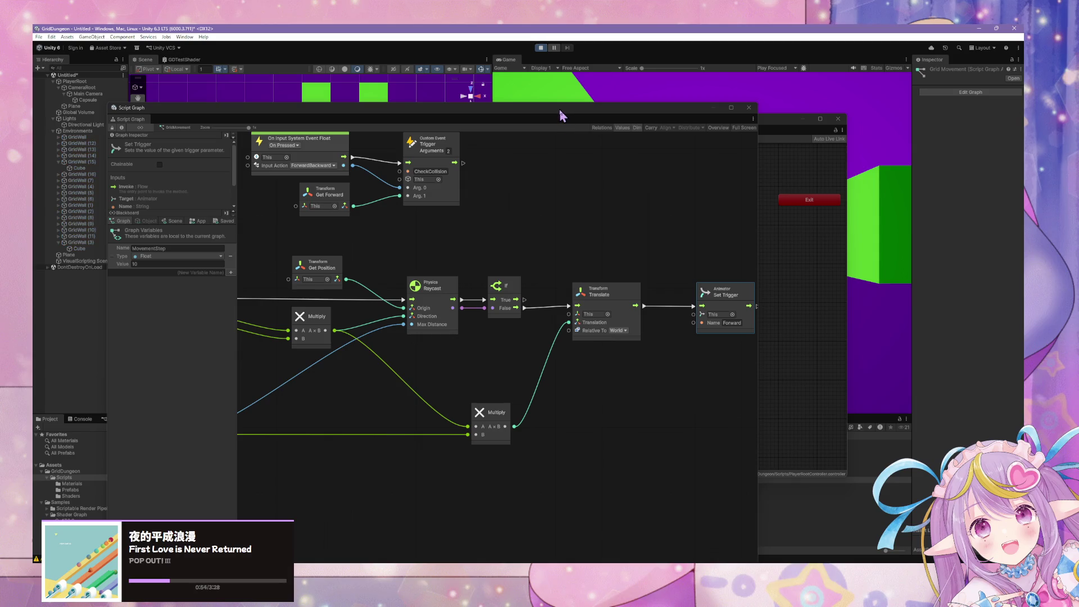
Step: Bring the Animator into view and move the player forward one cell with W
left_click_drag(549, 120, 508, 296)
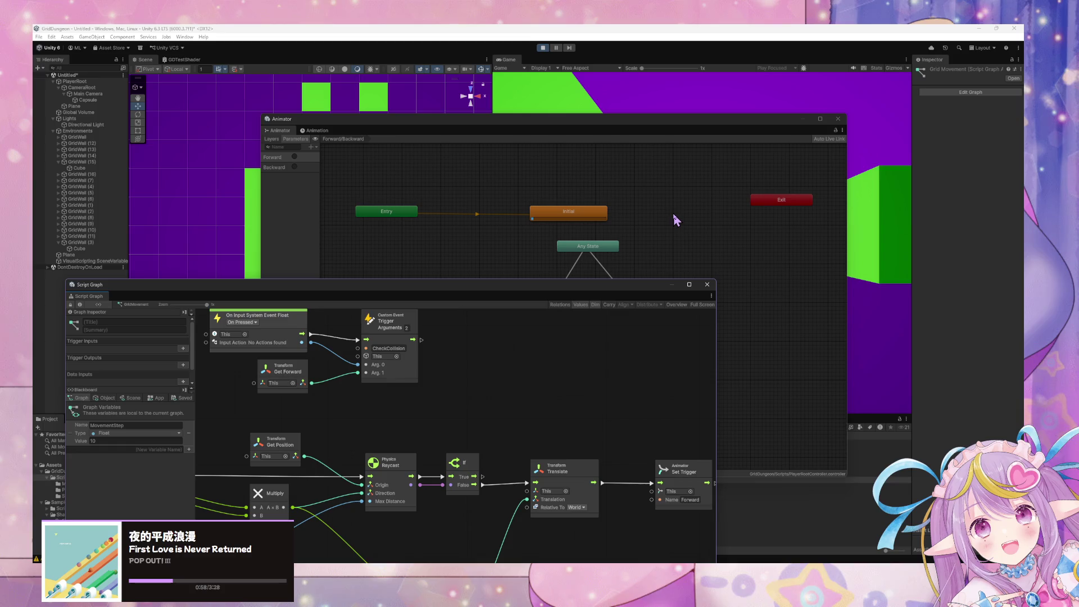
left_click(576, 172)
mouse_move(541, 130)
left_mouse_down()
mouse_move(711, 222)
mouse_move(816, 337)
left_mouse_up()
left_click(742, 231)
key("w")
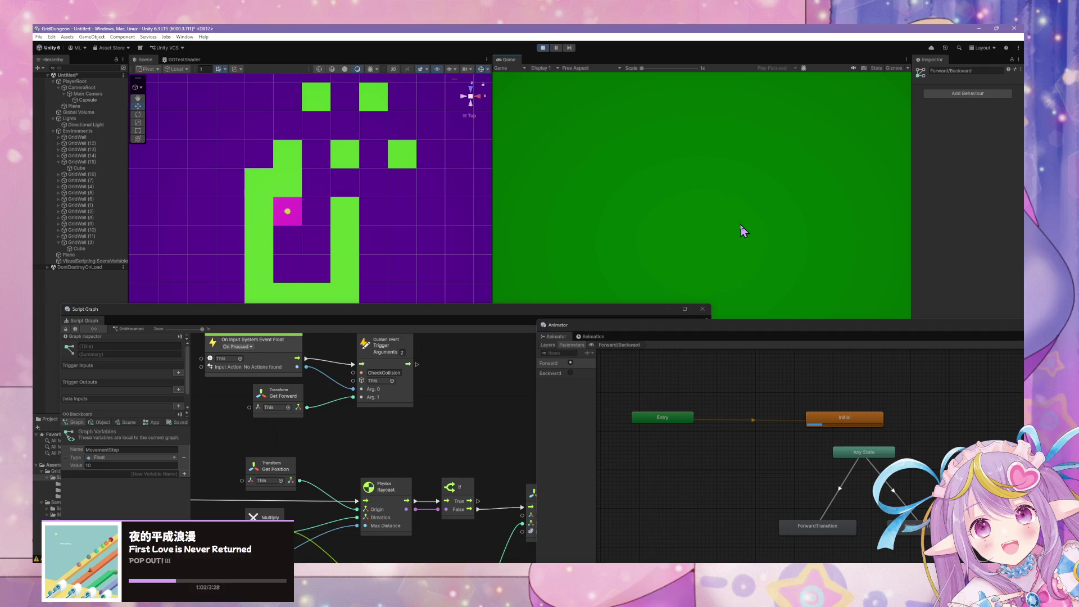
Step: Reposition the Script Graph window to show Set Trigger, then move it out of the way
mouse_move(492, 321)
left_mouse_down()
mouse_move(463, 311)
mouse_move(382, 189)
left_mouse_up()
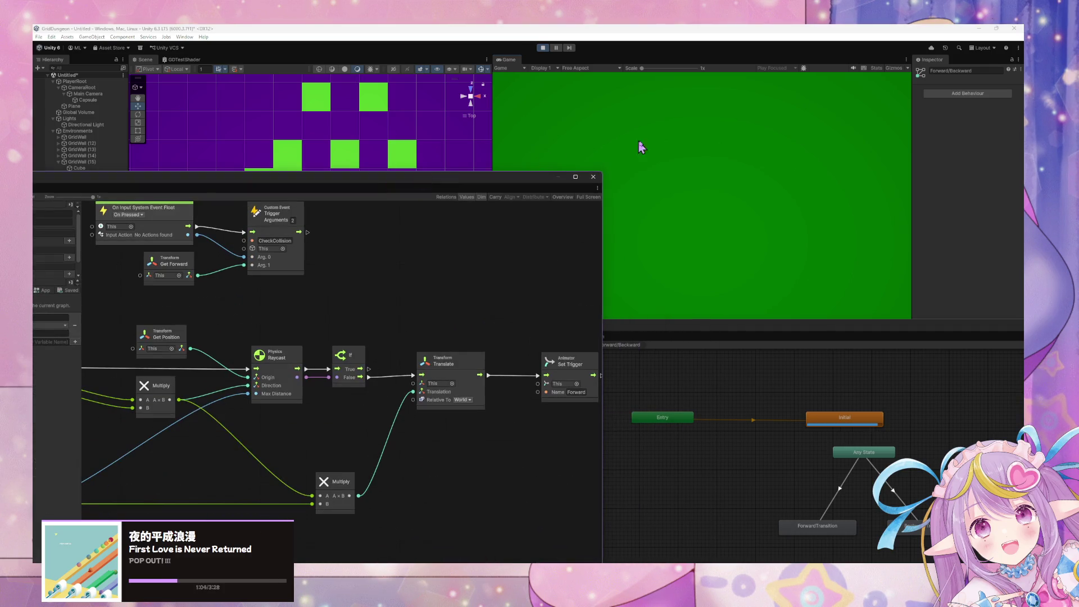
mouse_move(506, 178)
left_mouse_down()
mouse_move(374, 112)
mouse_move(340, 111)
left_mouse_up()
left_click_drag(388, 343, 309, 366)
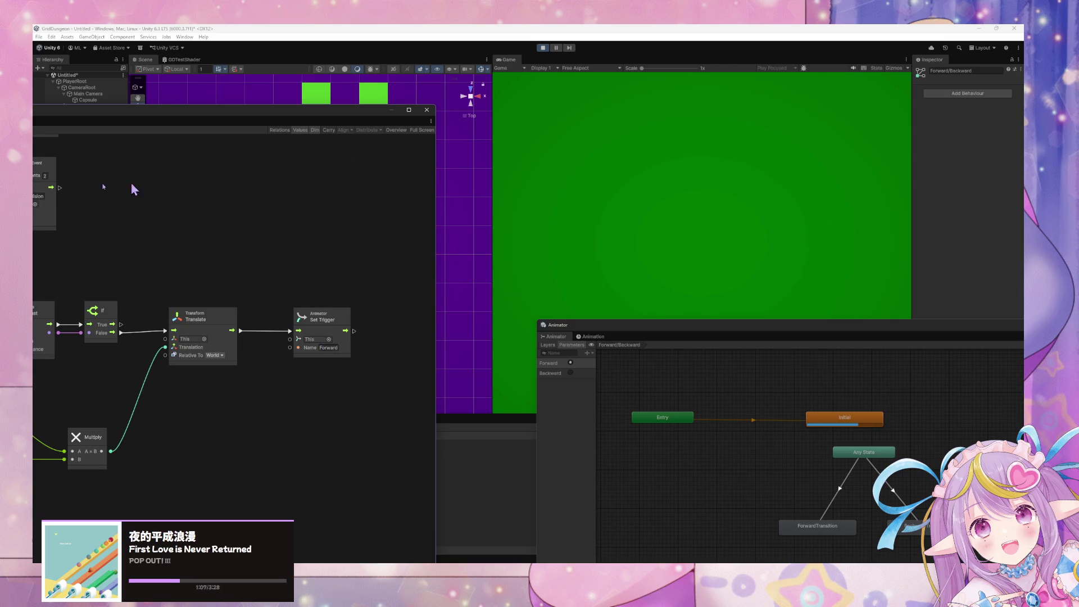
mouse_move(169, 114)
left_mouse_down()
mouse_move(152, 230)
mouse_move(46, 309)
left_mouse_up()
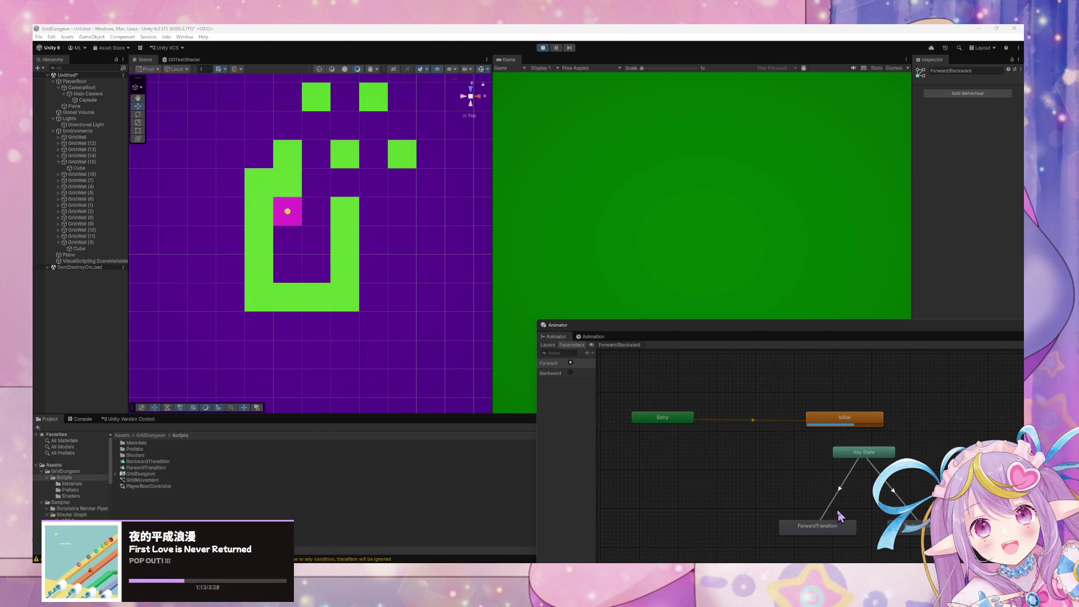
Step: Add a Forward condition to the Any State to ForwardTransition transition
left_click(839, 492)
left_click(1003, 254)
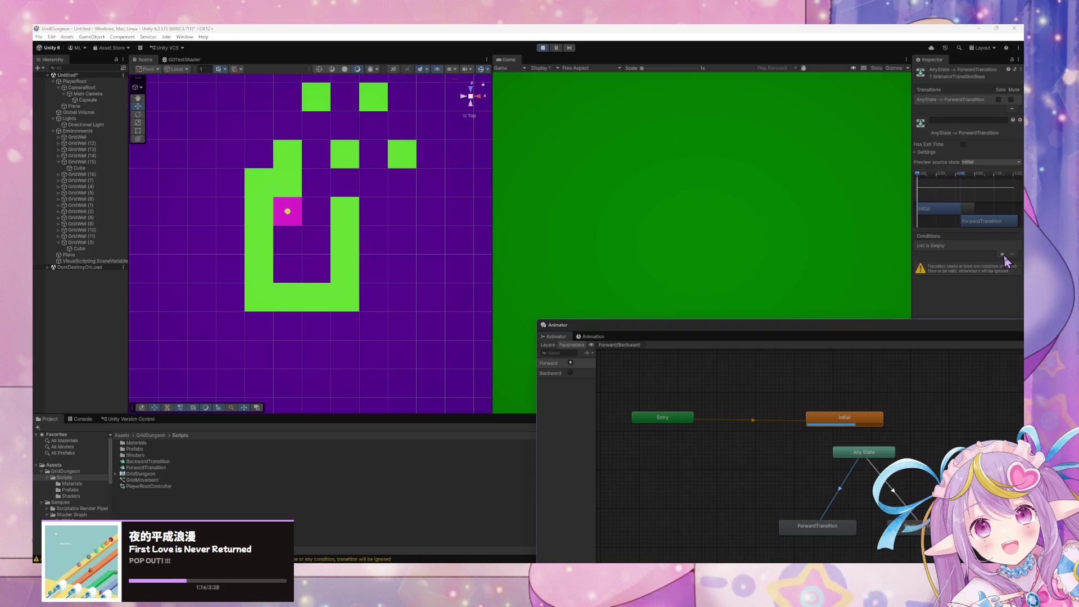
left_click(945, 246)
Step: Add a Backward trigger condition to the BackwardTransition, then select the GridWall (10) cube
left_click(894, 492)
left_click(1003, 254)
left_click(950, 245)
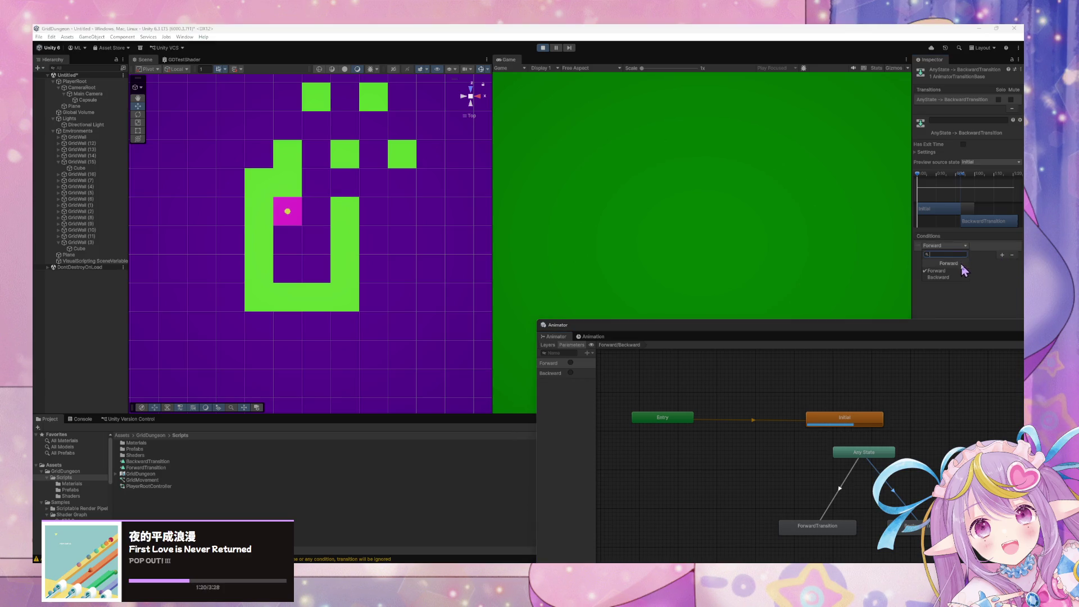
left_click(952, 277)
left_click(285, 258)
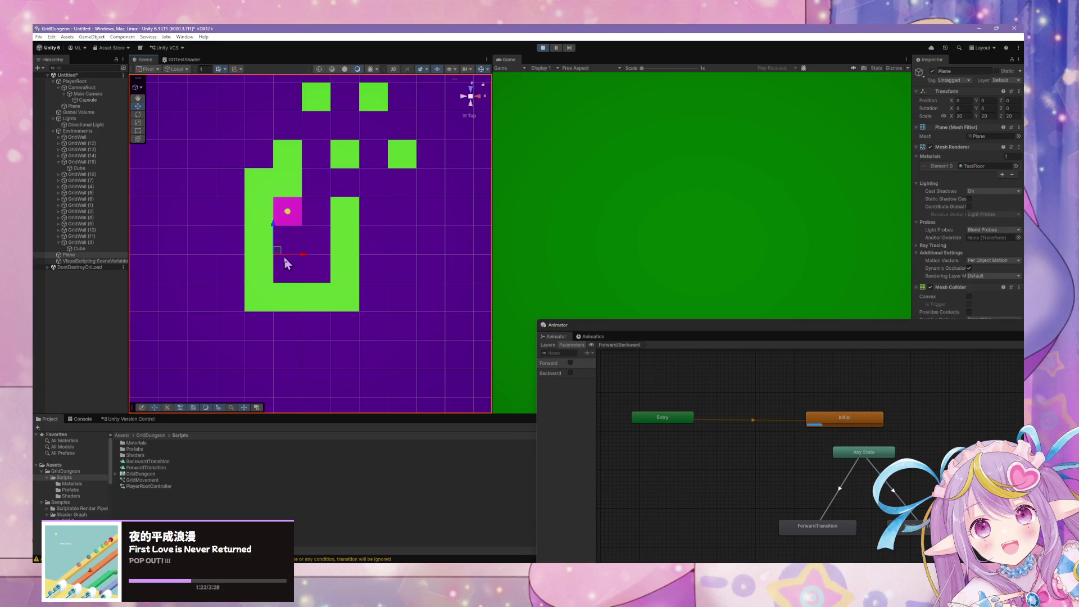
left_click(344, 248)
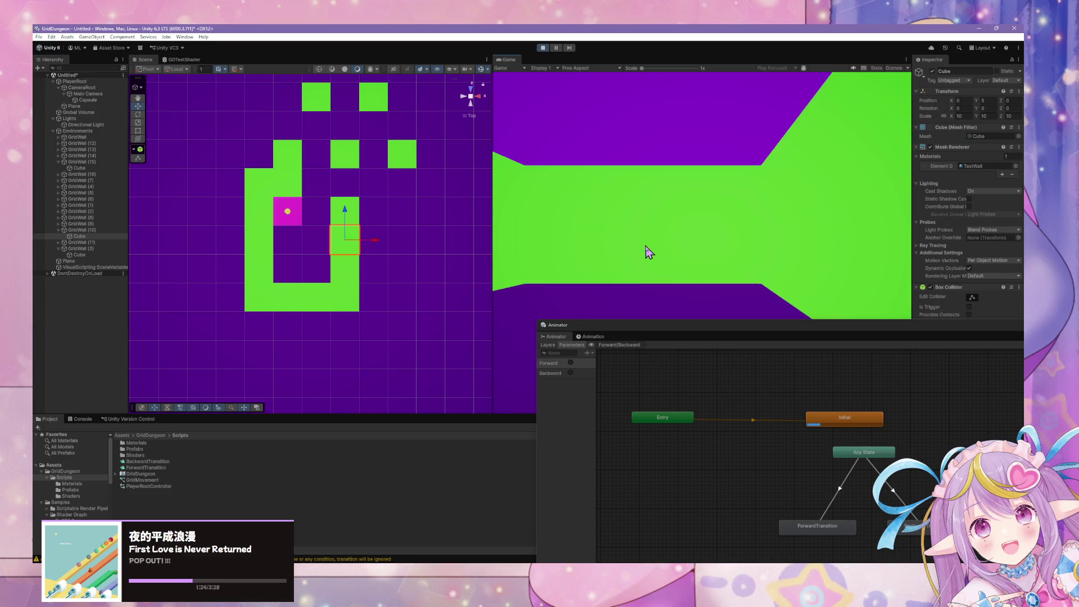
Step: Walk the player forward along the corridors with W, turning right with D at walls
key("w")
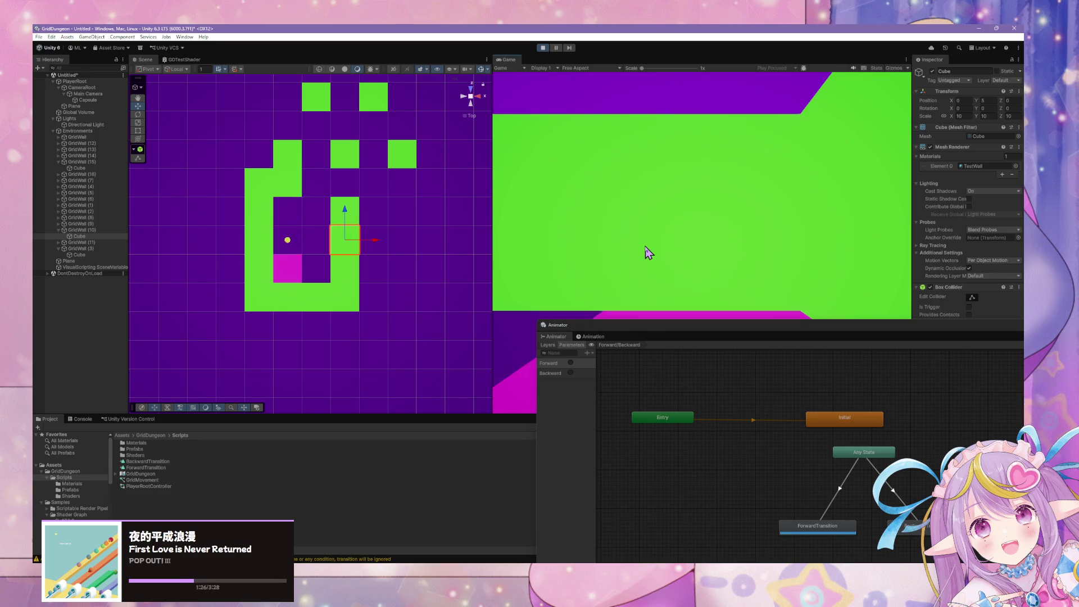
key("w")
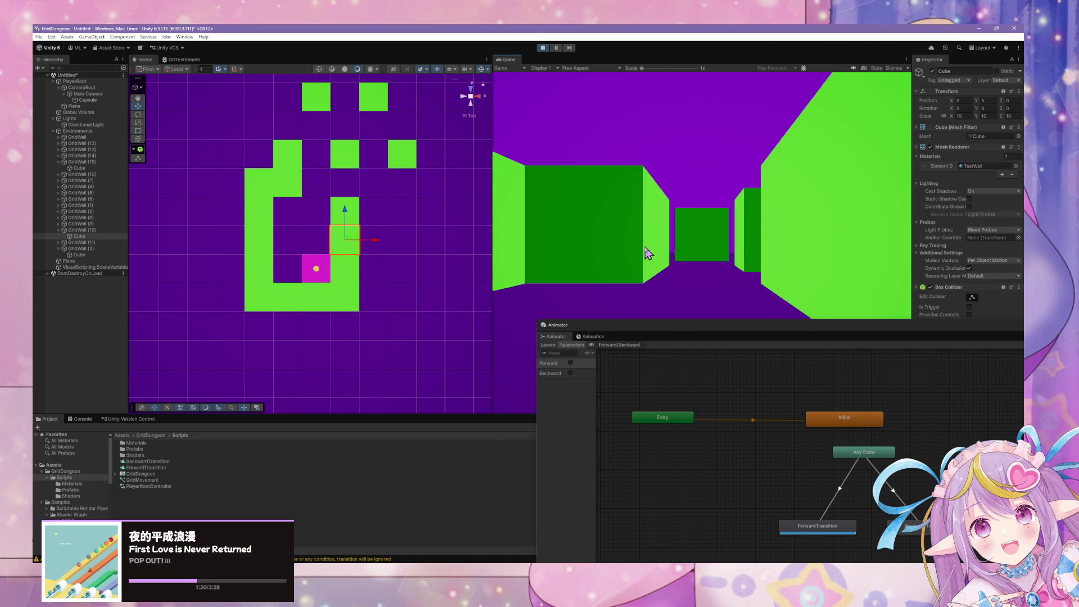
key("w")
key("w")
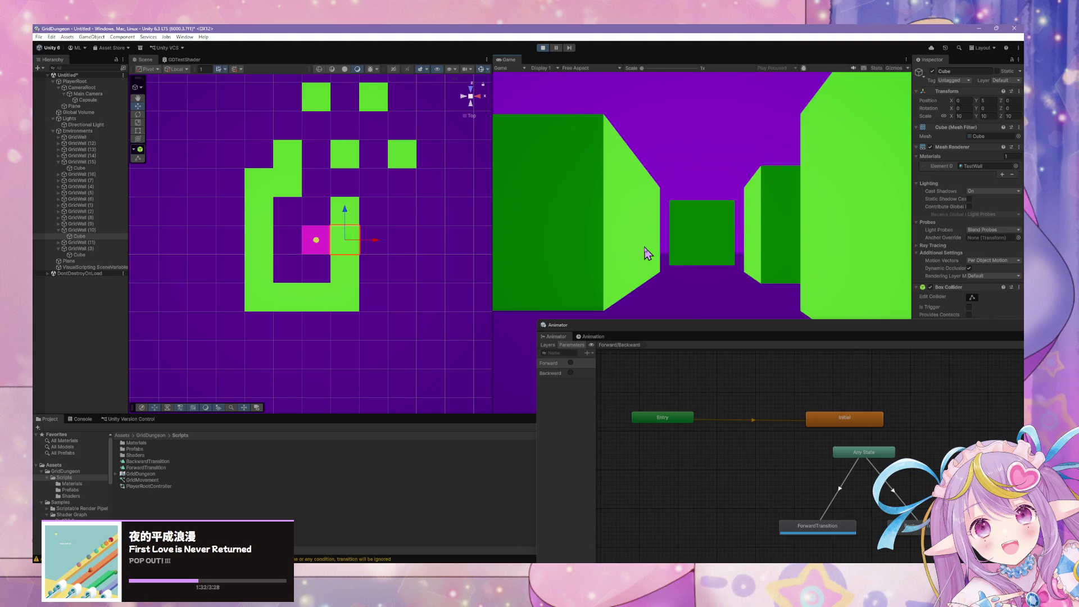
key("w")
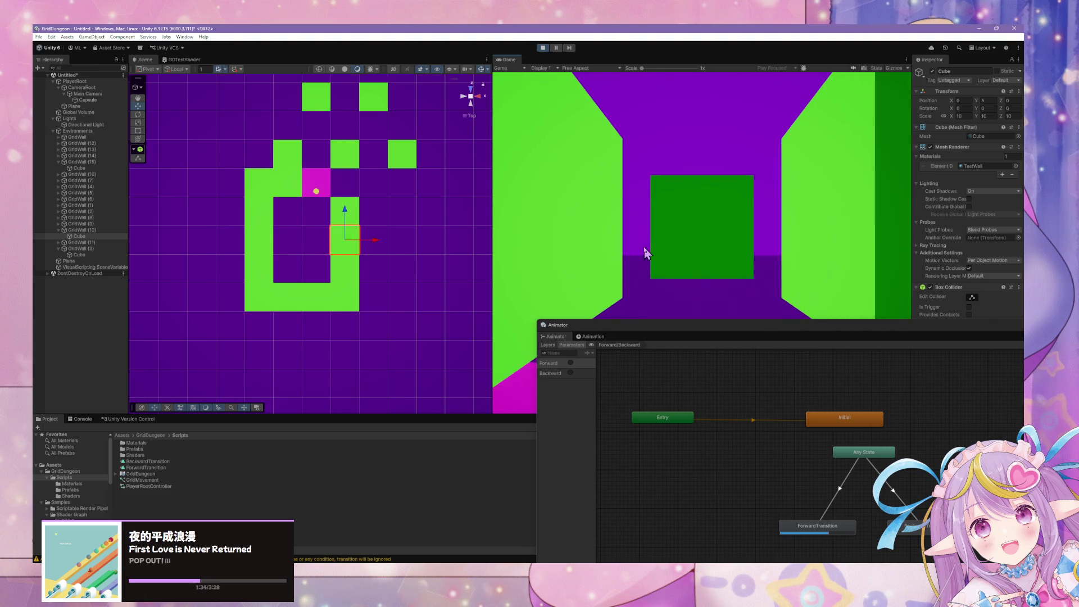
key("w")
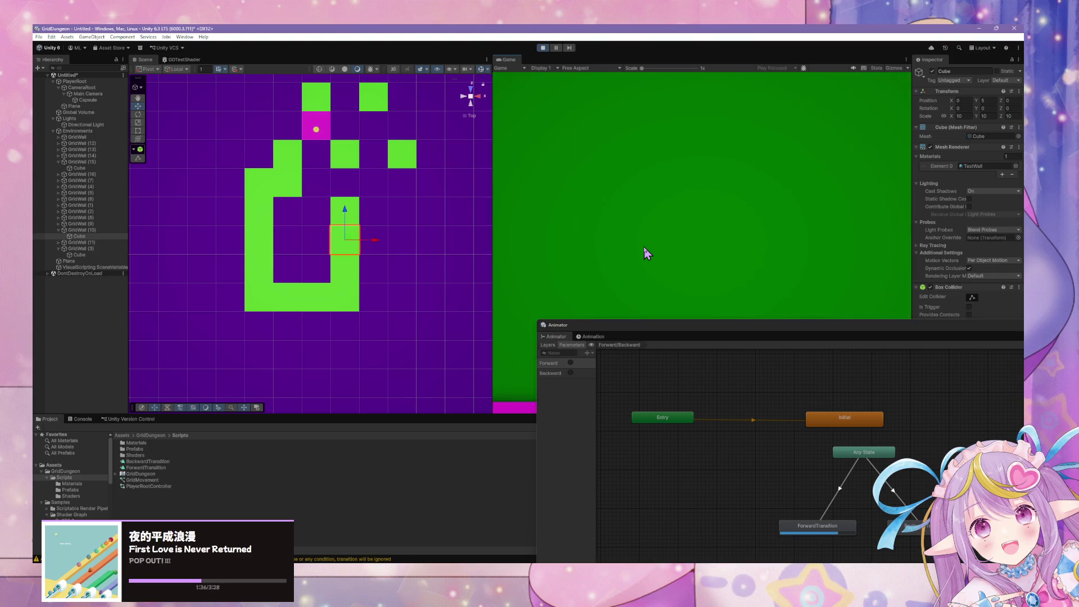
key("d")
key("w")
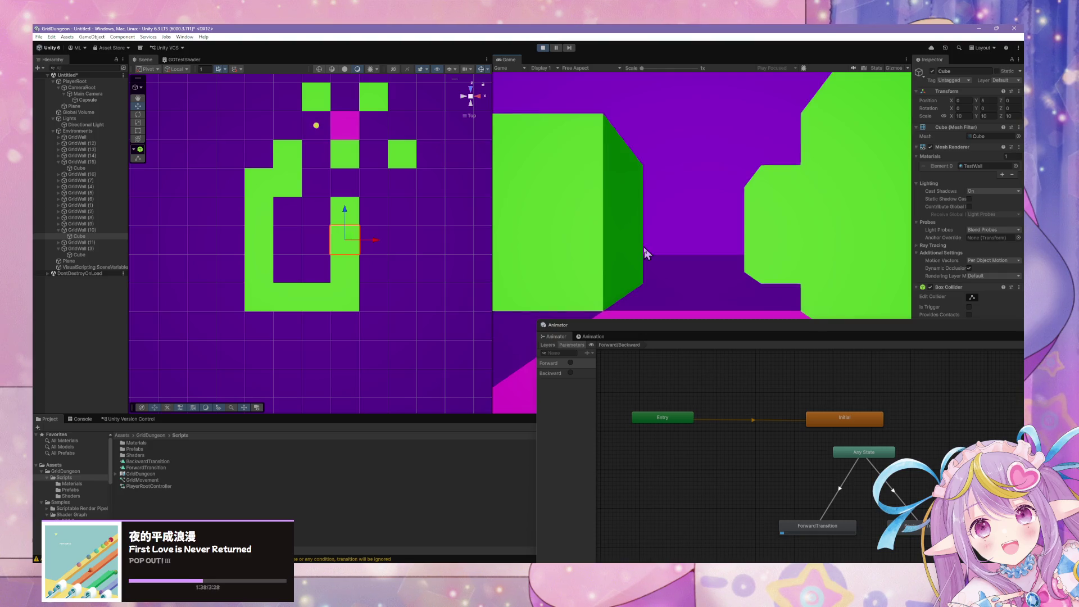
key("w")
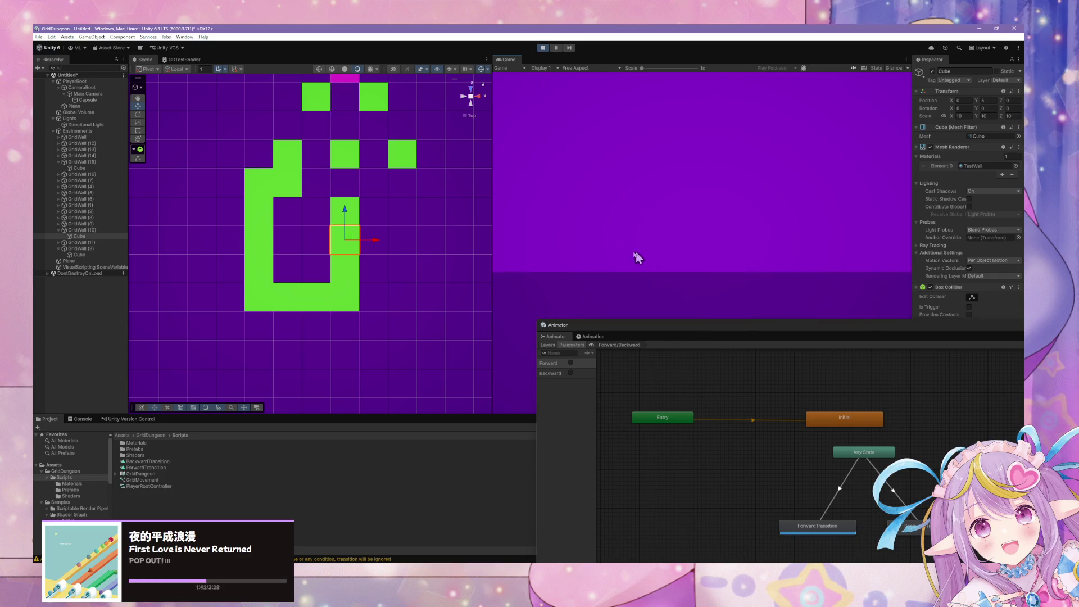
key("w")
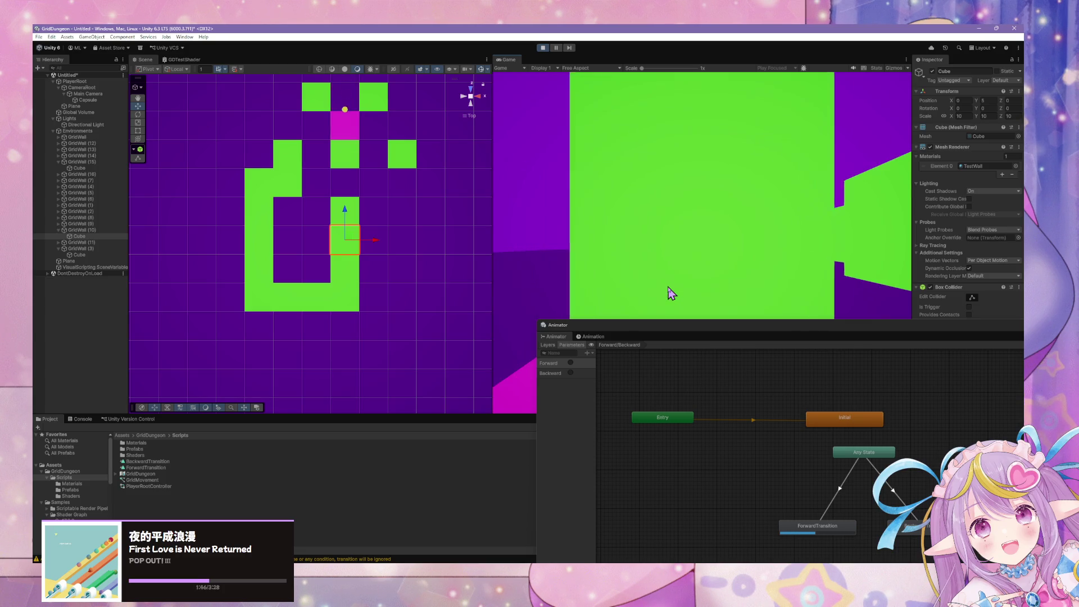
key("d")
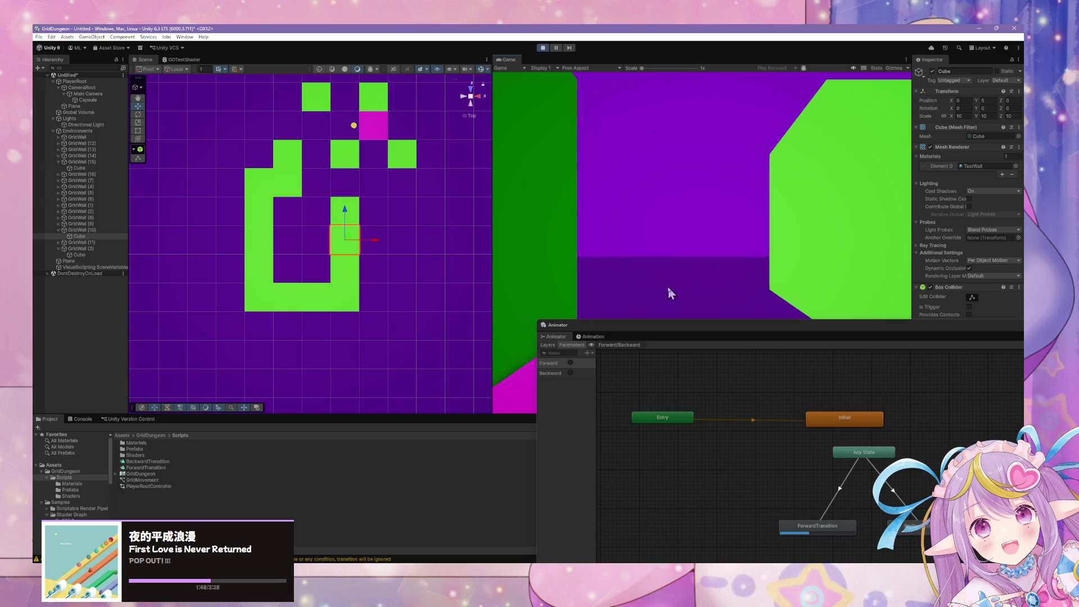
key("w")
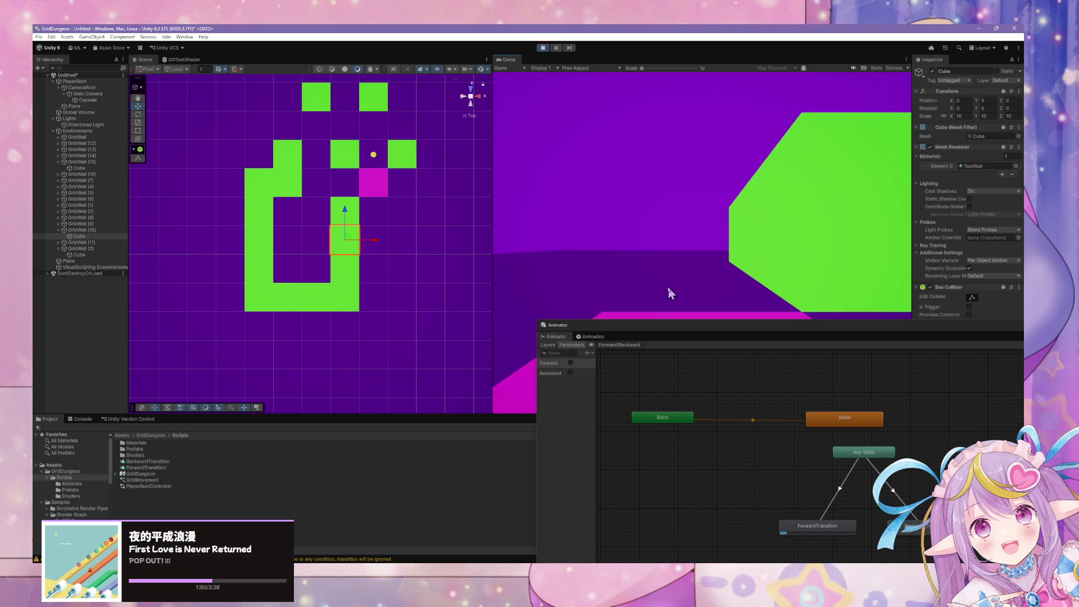
key("w")
key("w")
key("w")
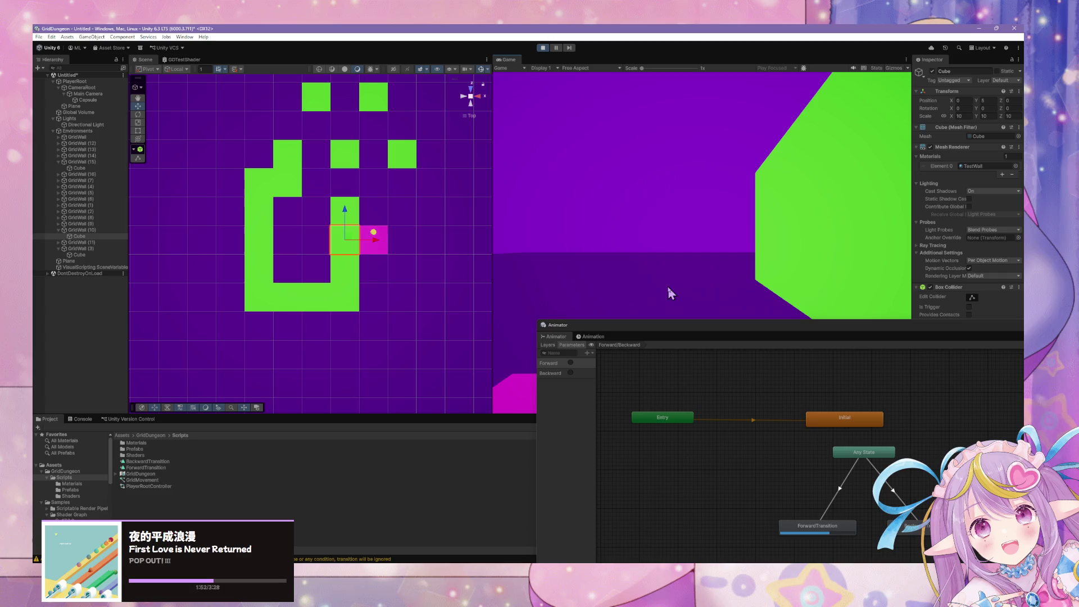
Step: Continue through the maze with W, A and S to reach the upper-left cell
key("s")
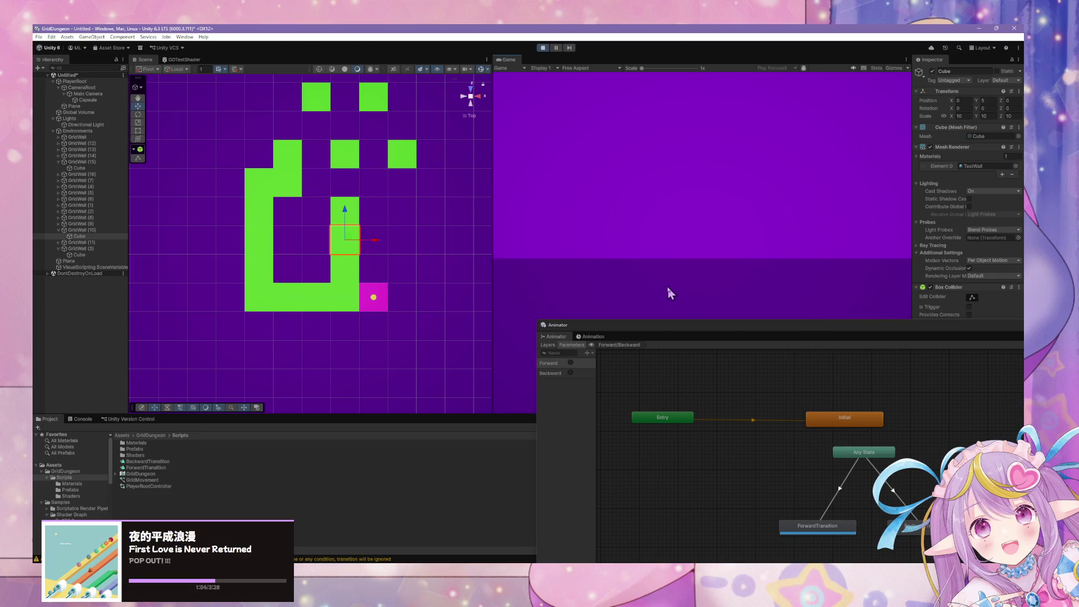
key("w")
key("w")
key("w")
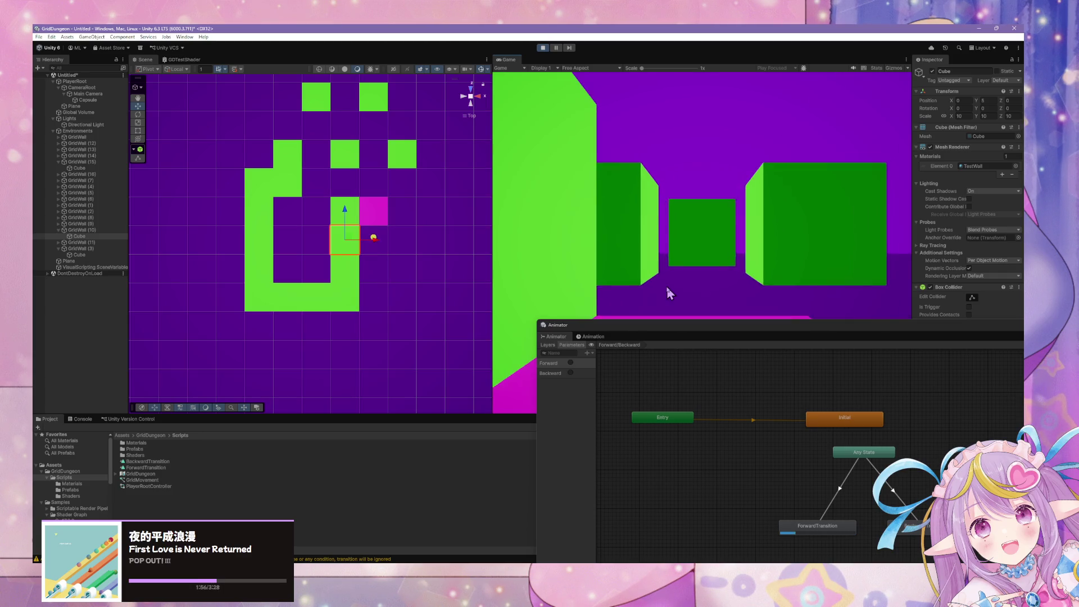
key("w")
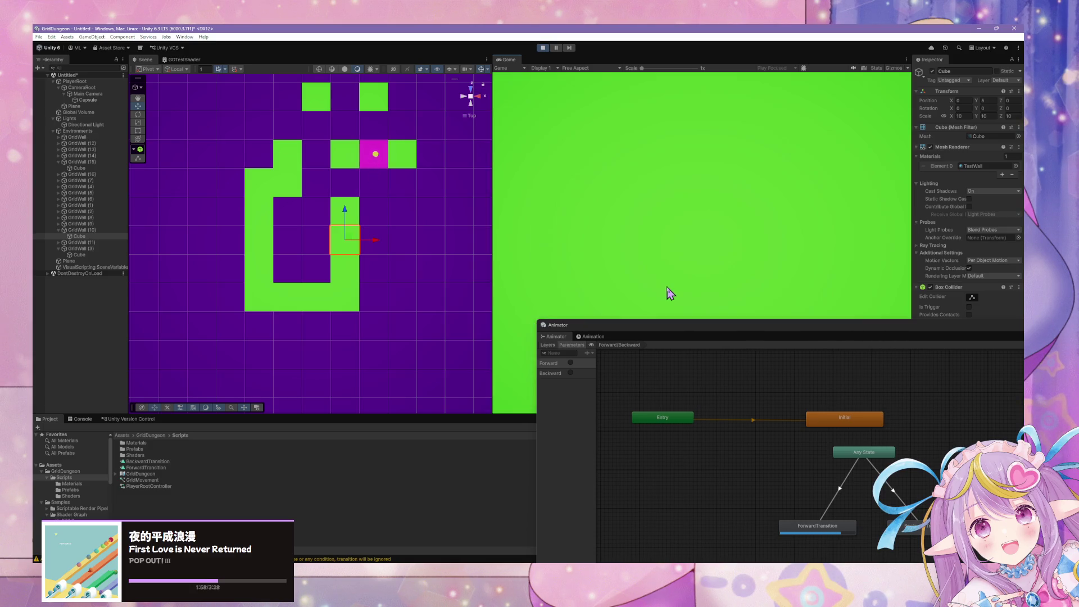
key("a")
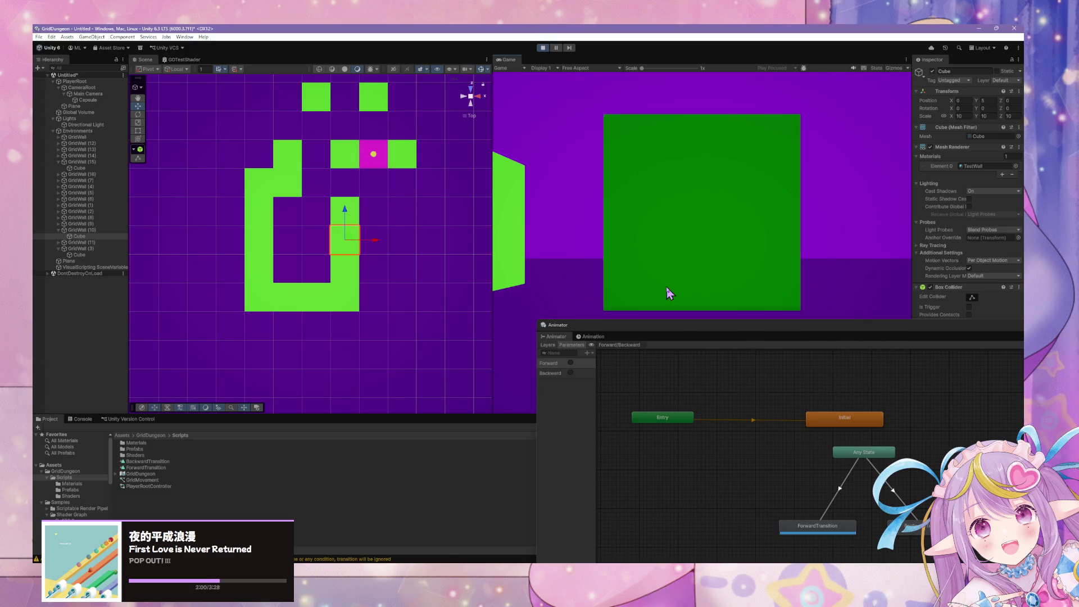
key("w")
key("a")
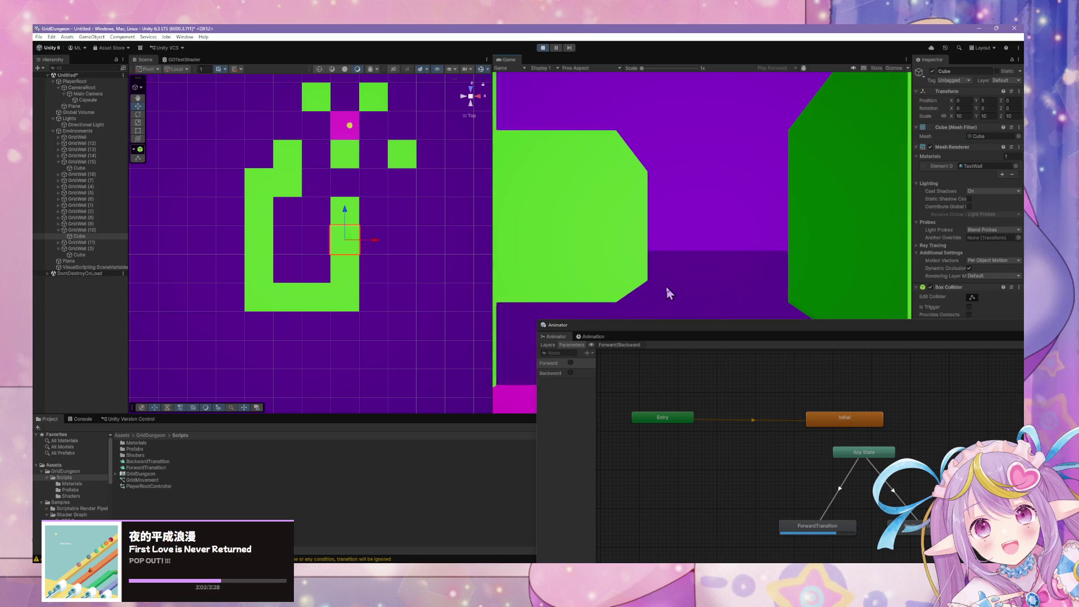
key("a")
key("s")
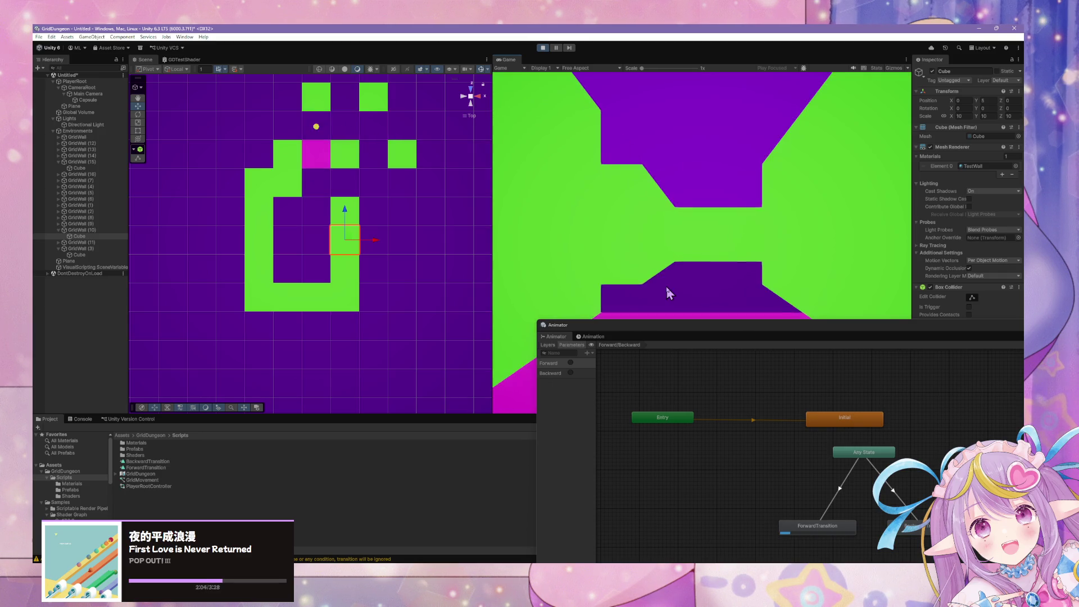
key("w")
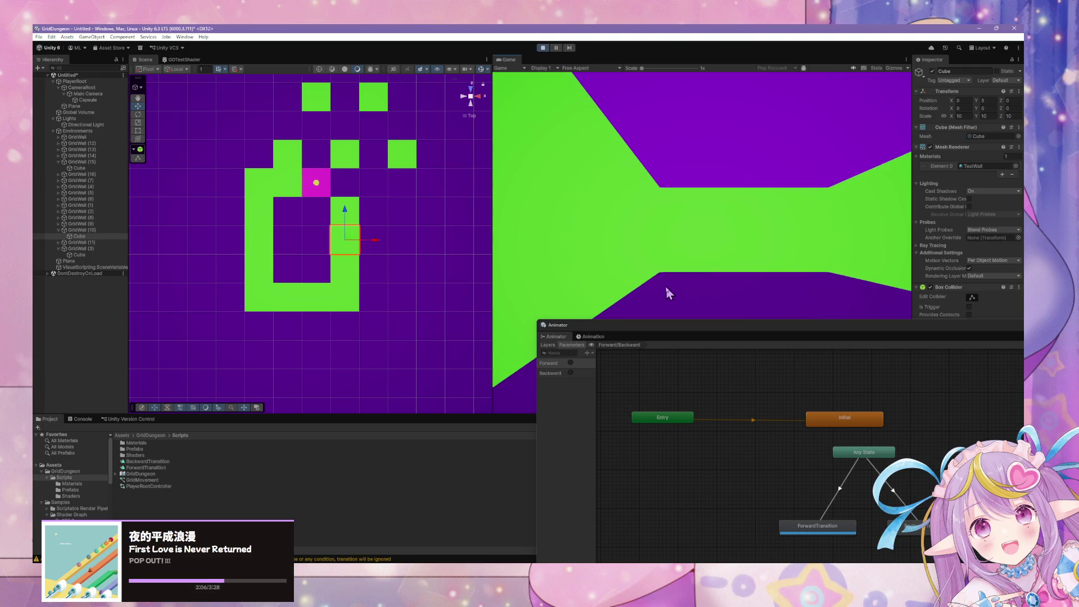
key("s")
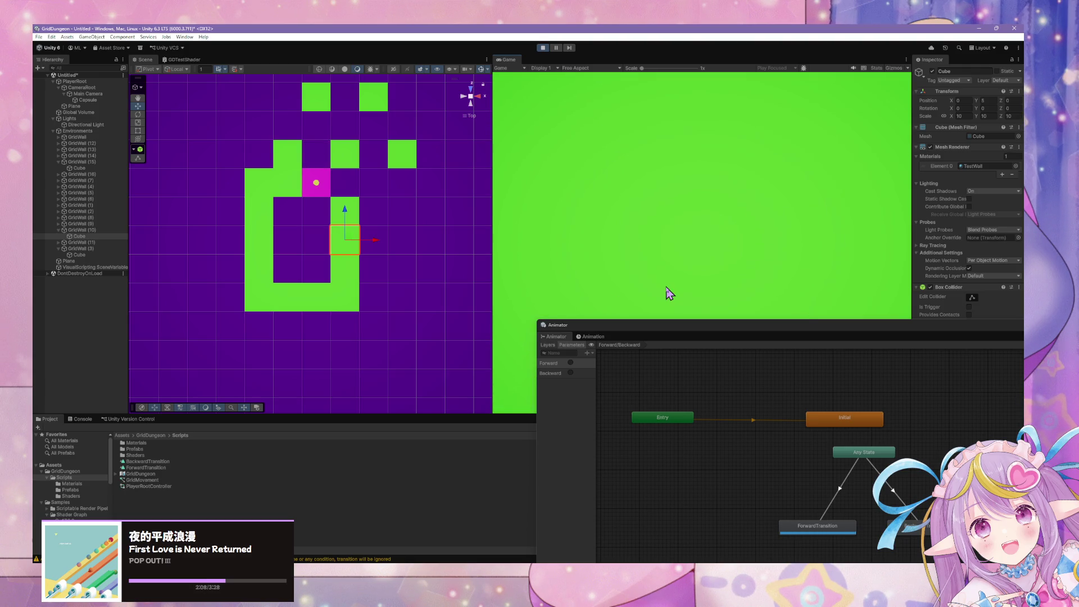
key("s")
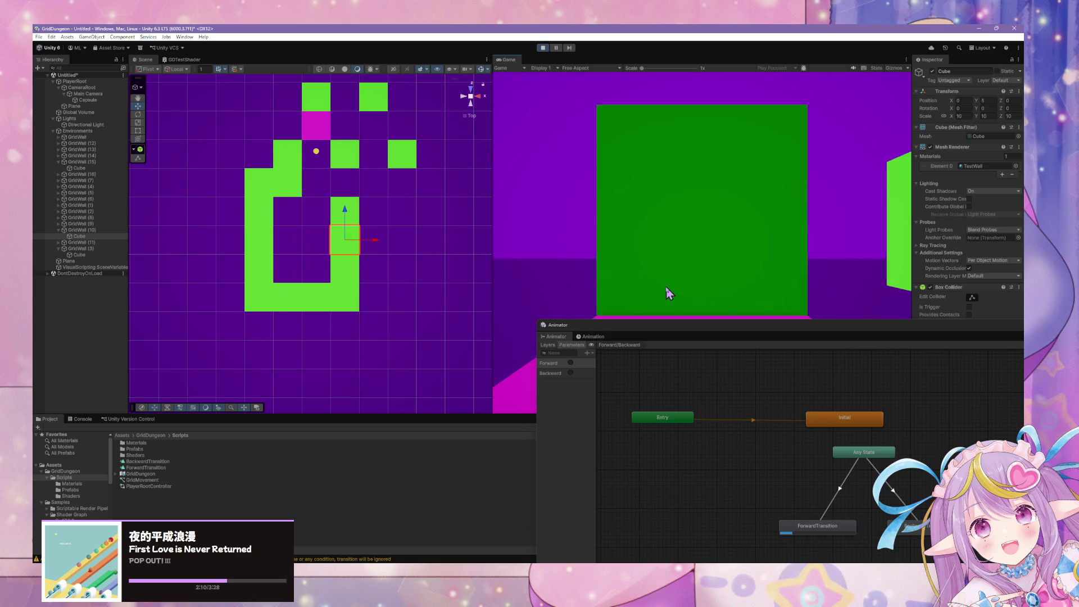
key("w")
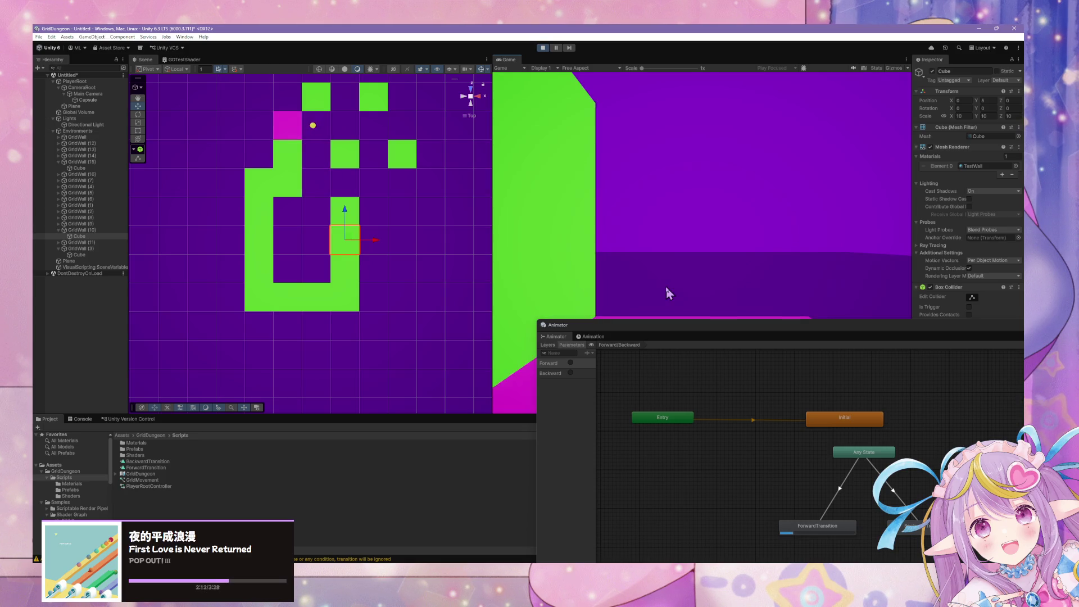
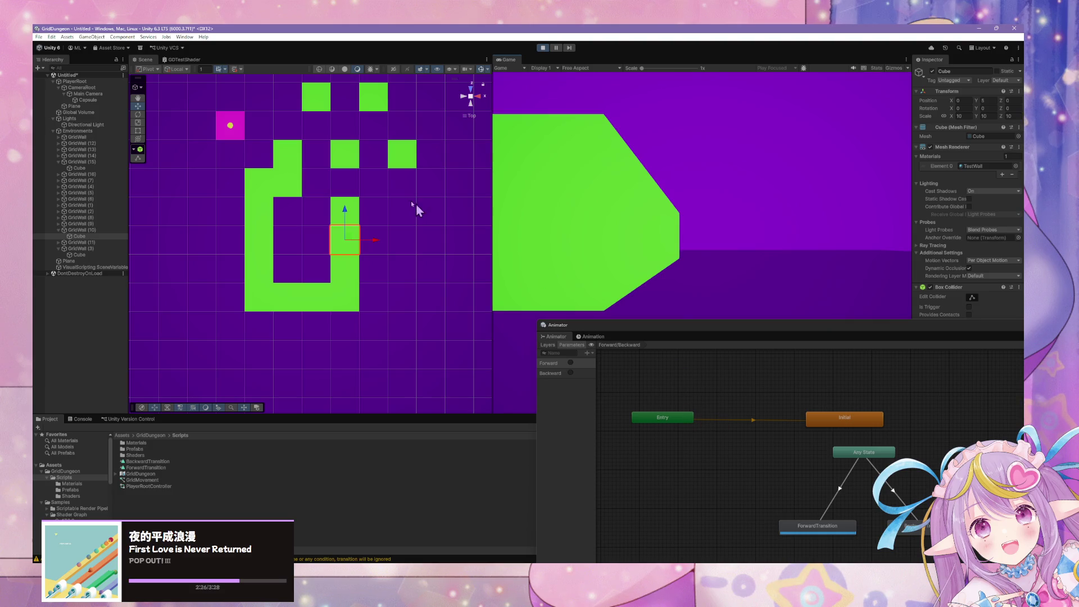
Step: In Play mode, step forward and turn left and right through the green-walled maze corridors
left_click(731, 408)
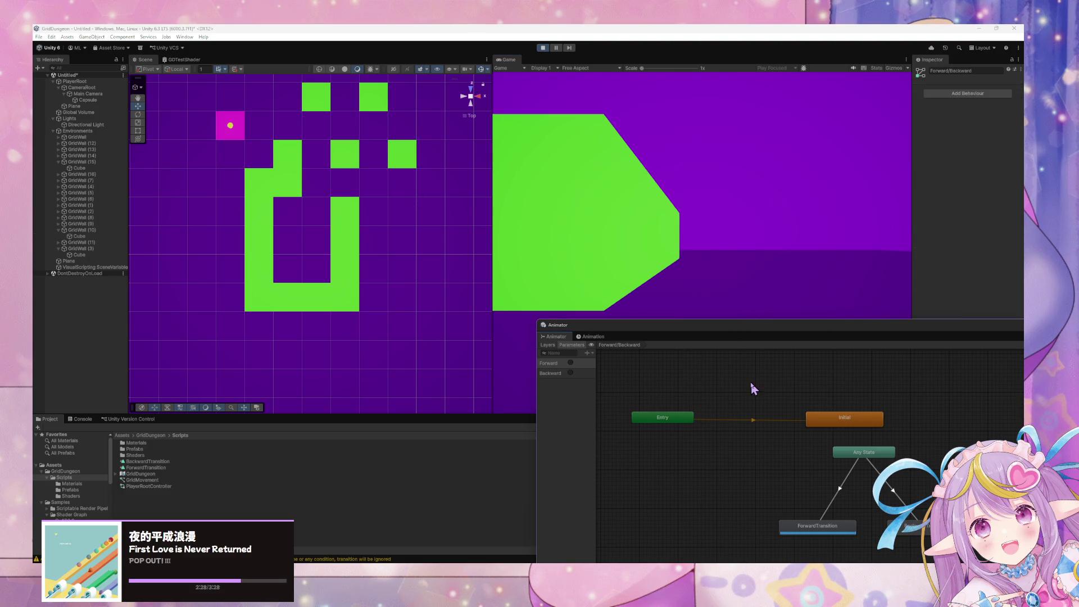
key("w")
key("w")
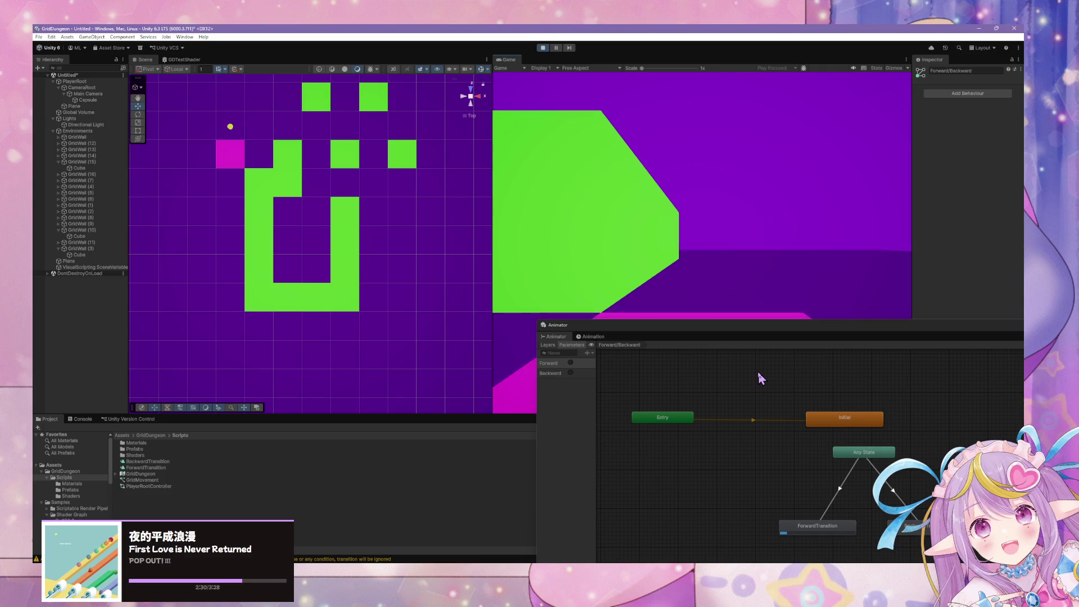
key("w")
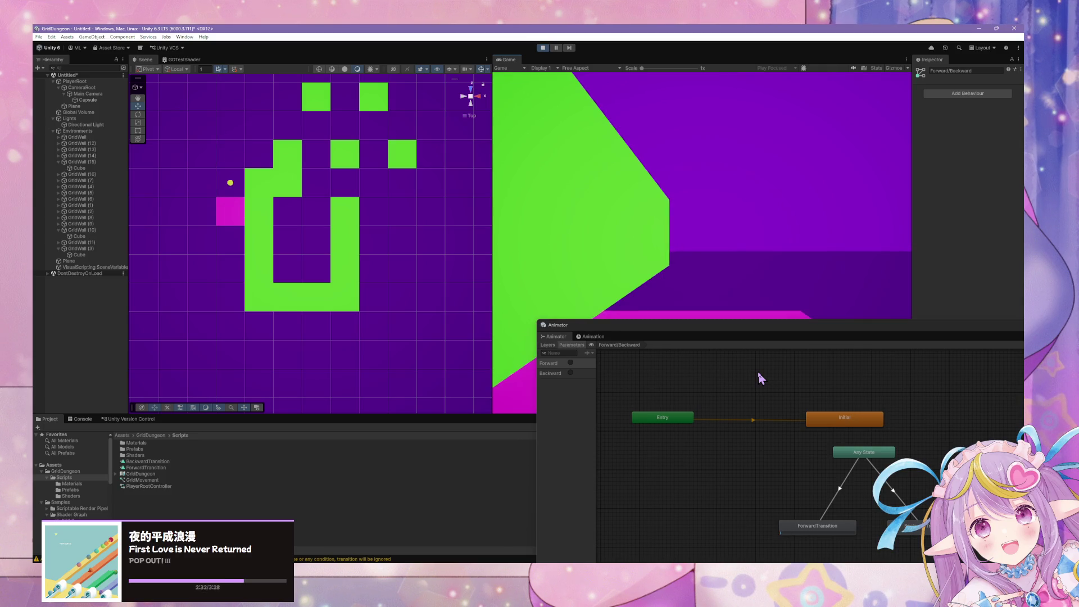
key("d")
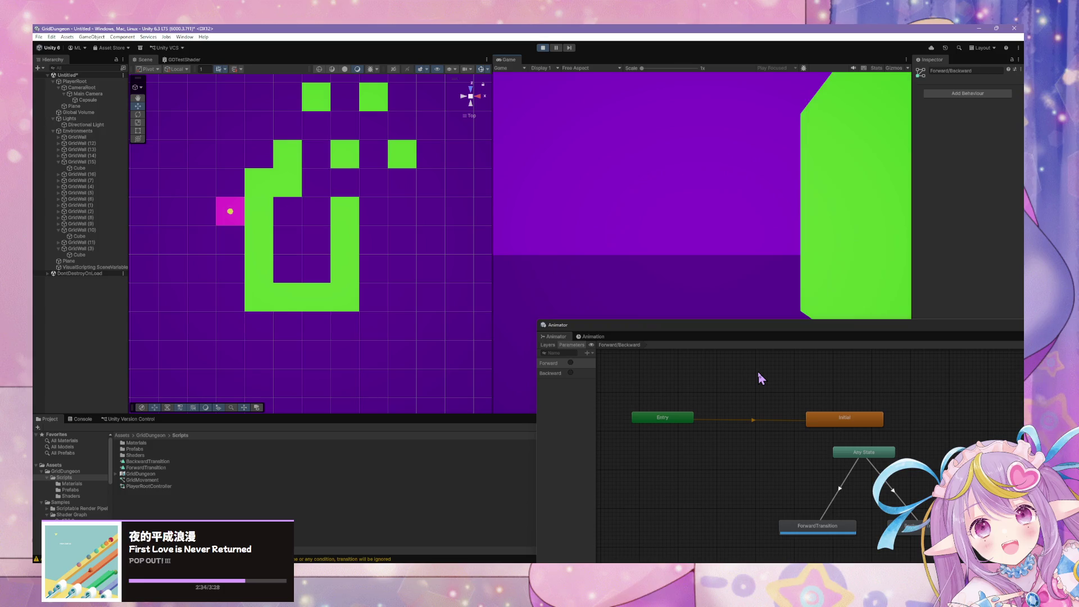
key("w")
key("w")
key("w")
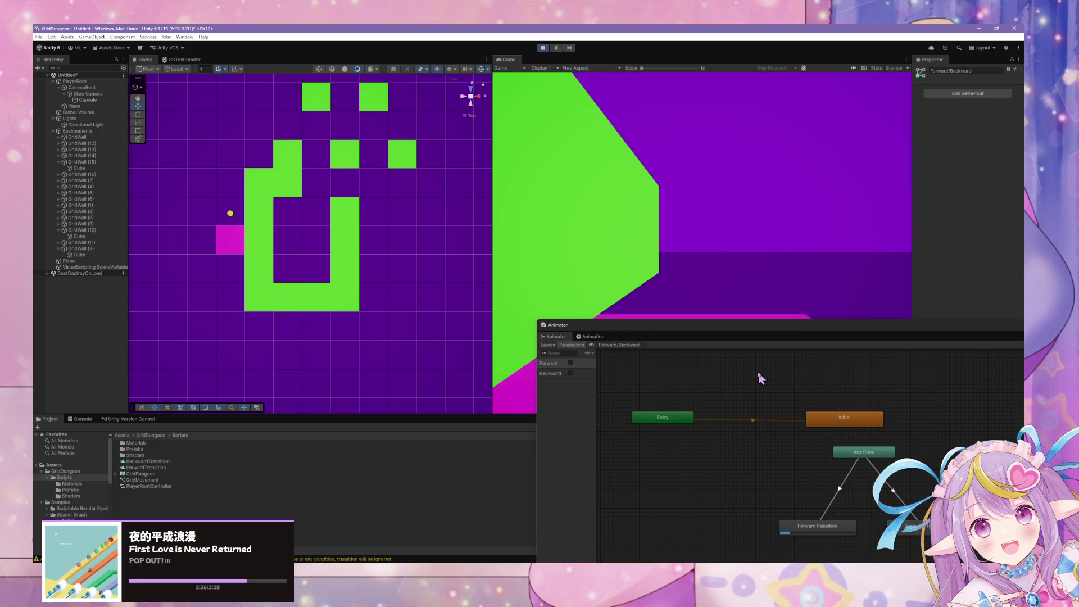
key("w")
key("w")
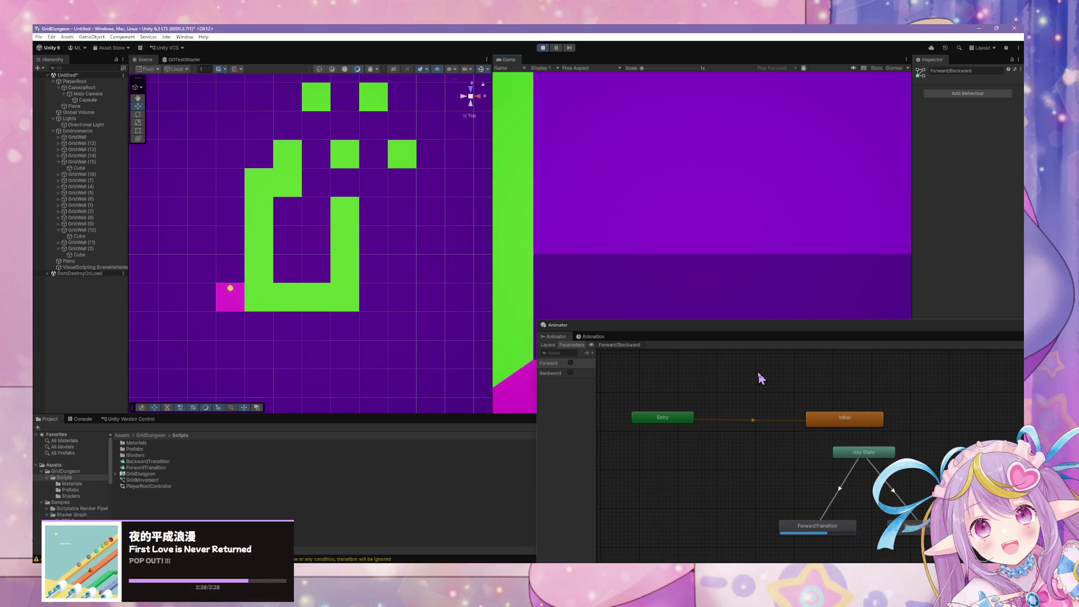
key("a")
key("w")
key("w")
key("w")
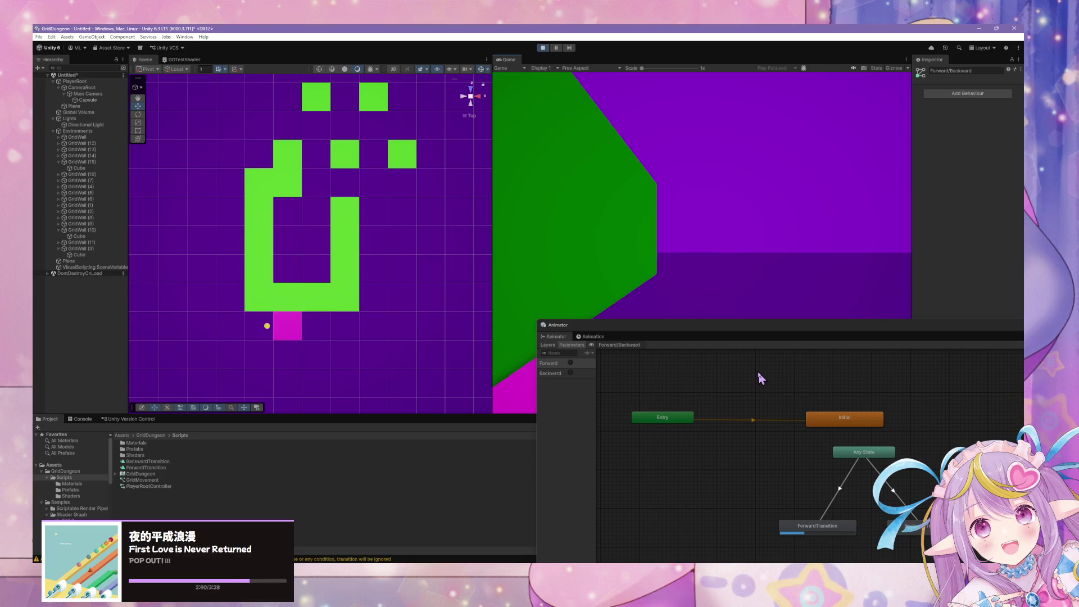
key("a")
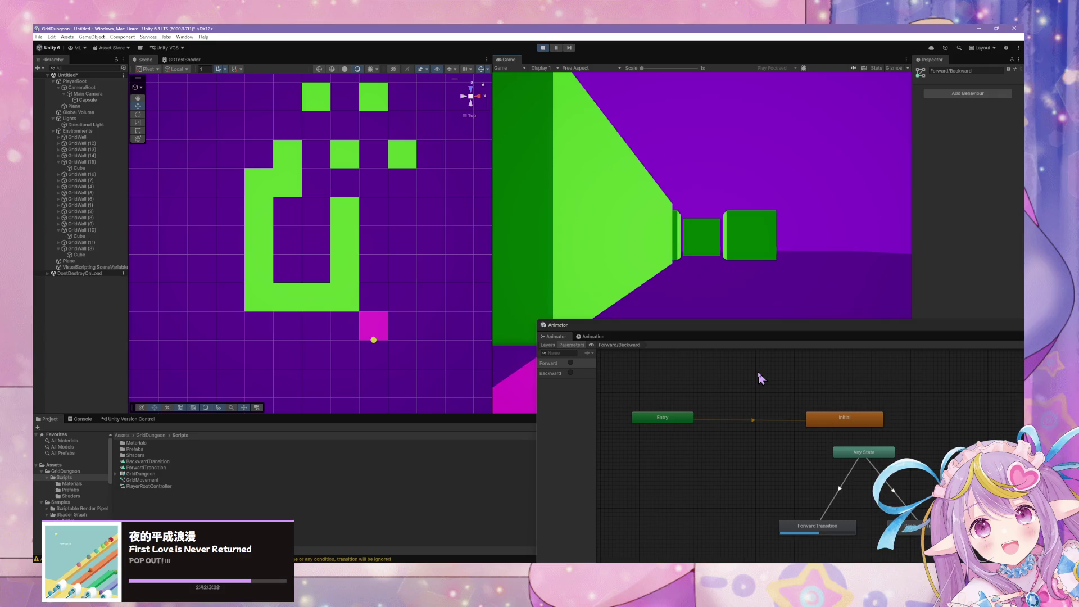
key("w")
key("w")
key("w")
key("w")
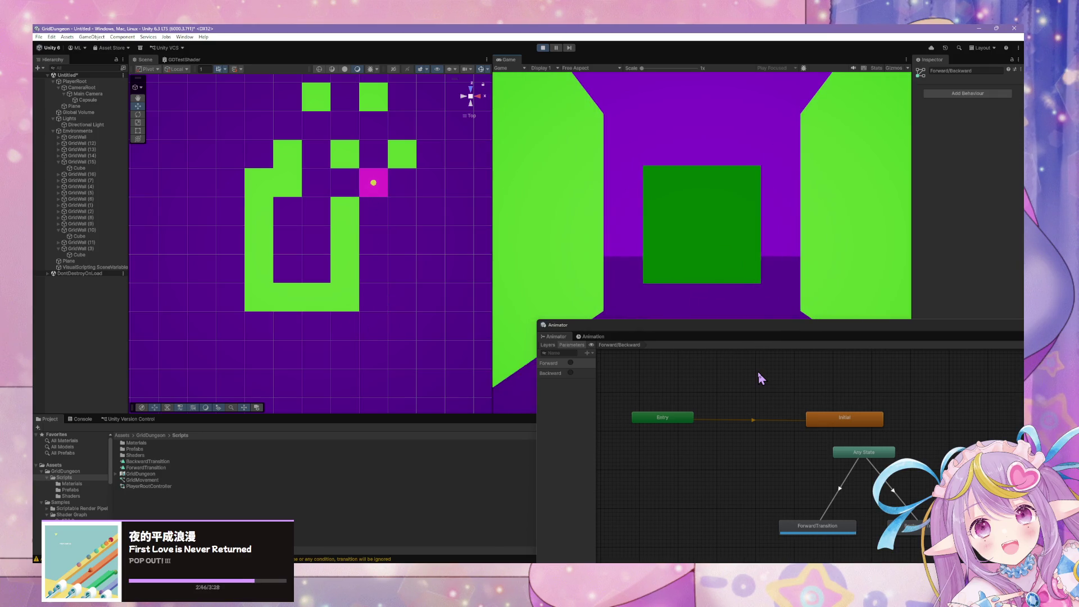
key("w")
key("a")
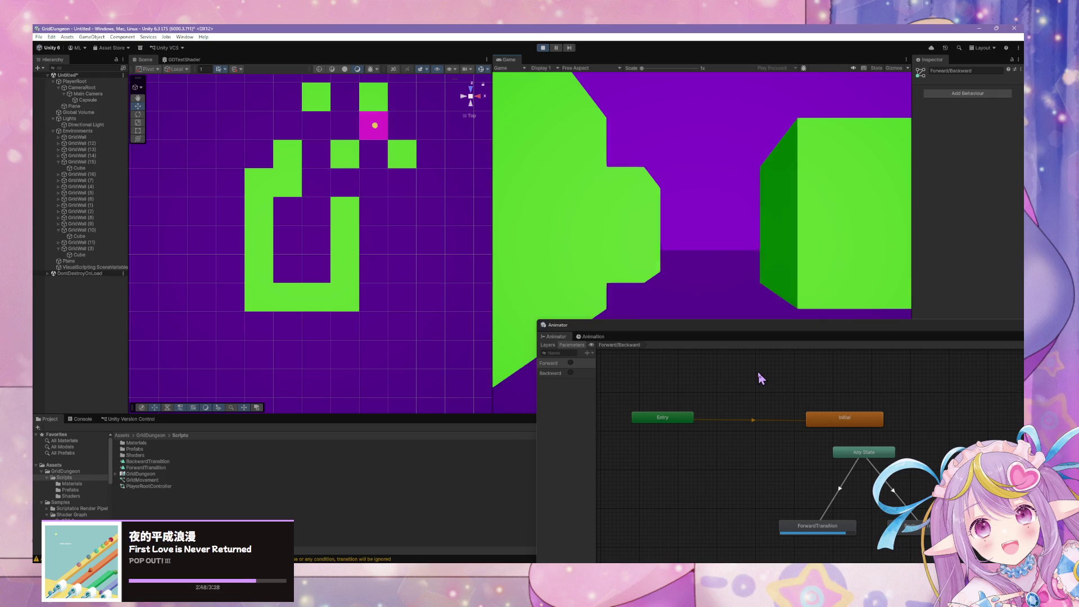
key("w")
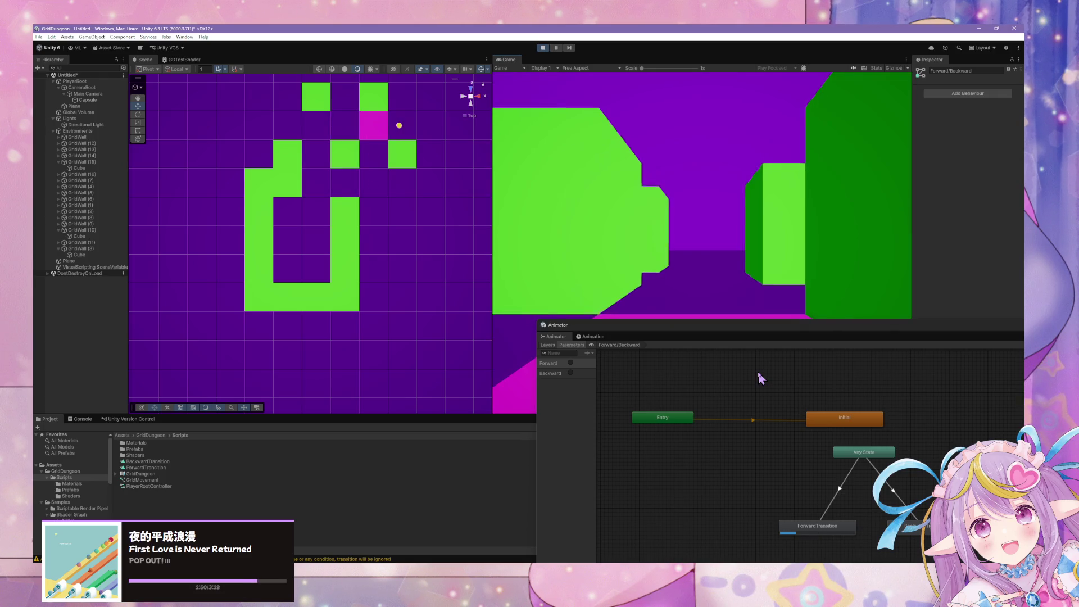
Step: Test backward and forward step transitions, then move the Animator state graph to screen centre
key("s")
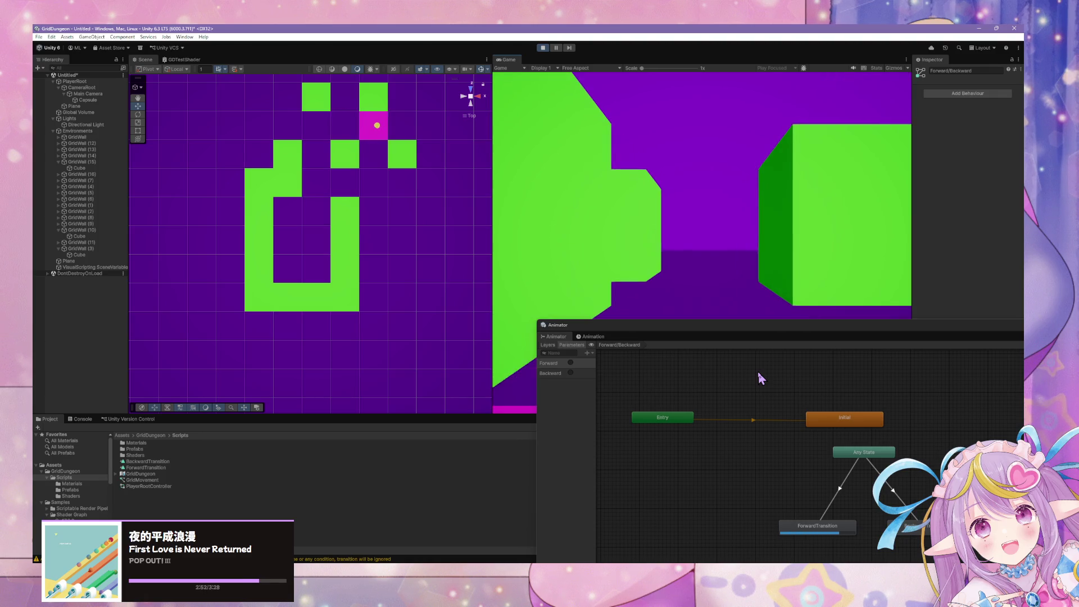
key("w")
key("s")
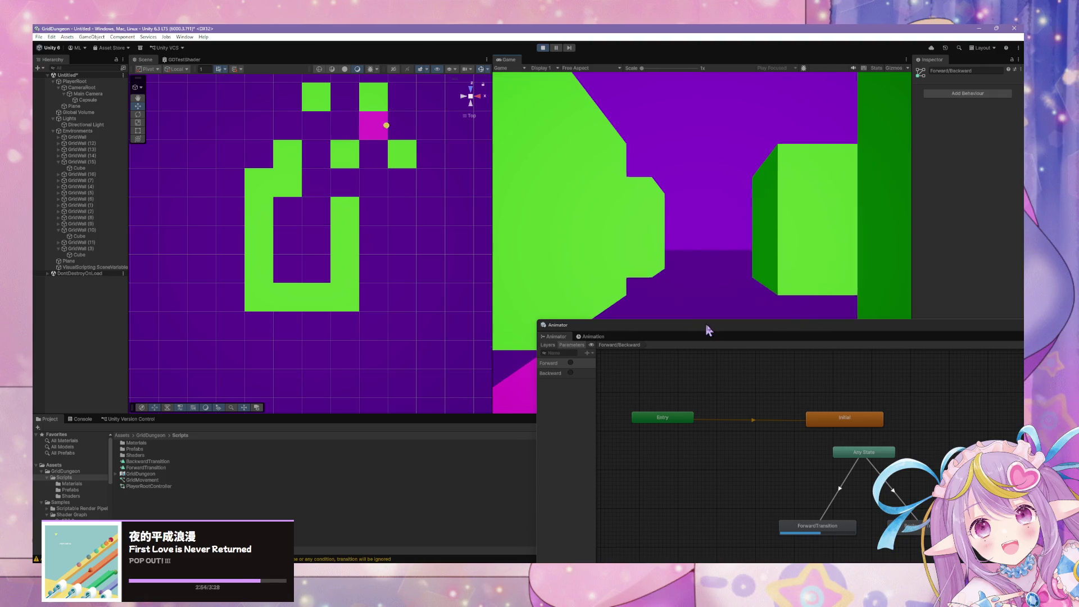
key("s")
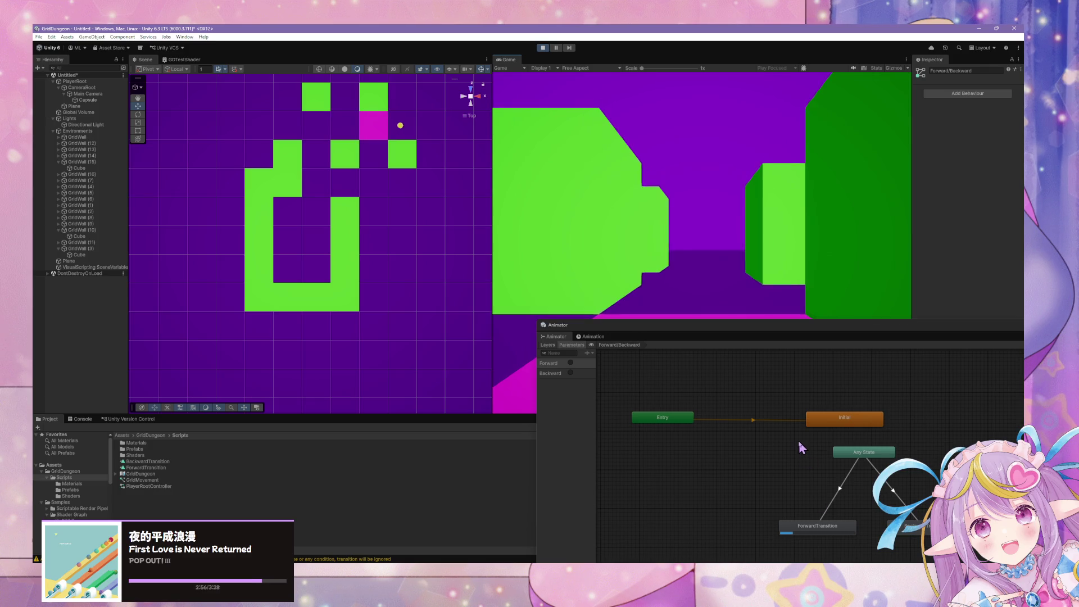
key("w")
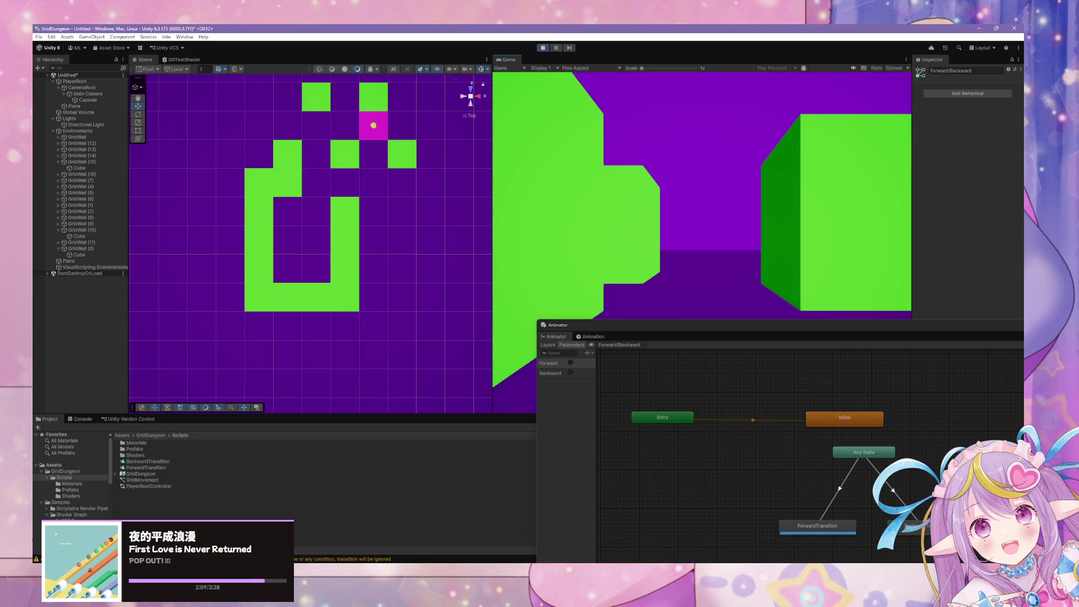
mouse_move(666, 564)
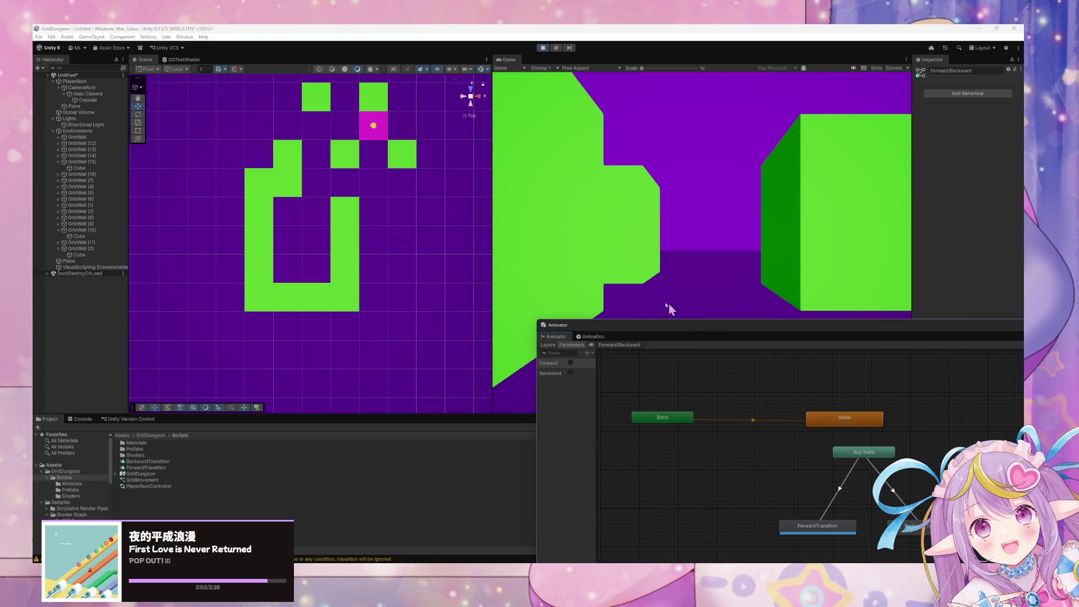
mouse_move(685, 330)
left_mouse_down()
mouse_move(285, 124)
mouse_move(303, 116)
left_mouse_up()
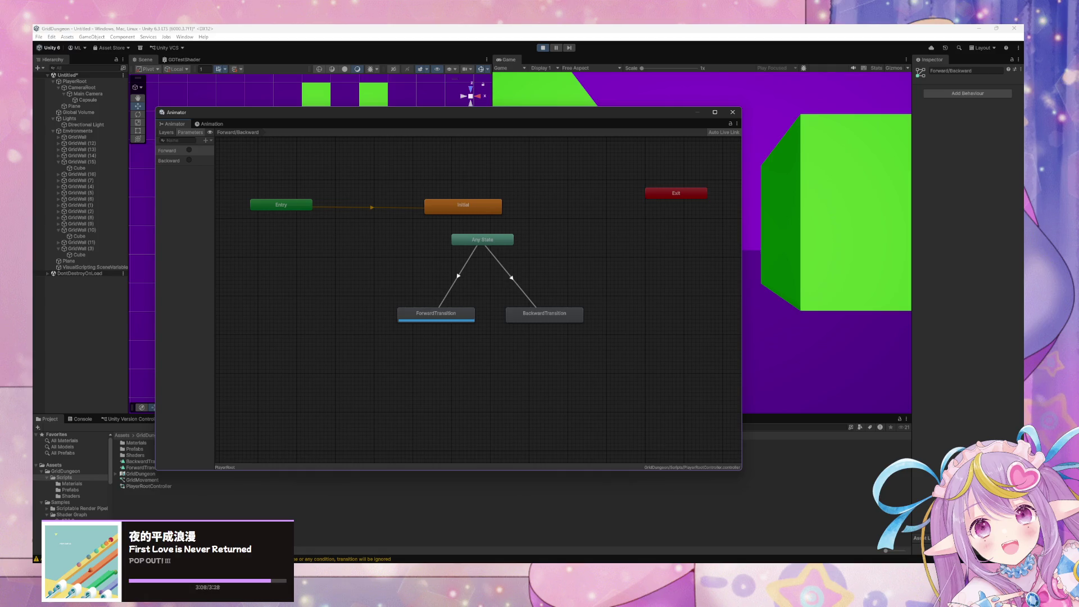
Step: Bring the movement script graph forward and give the forward event trigger 4 arguments
mouse_move(631, 562)
mouse_move(666, 562)
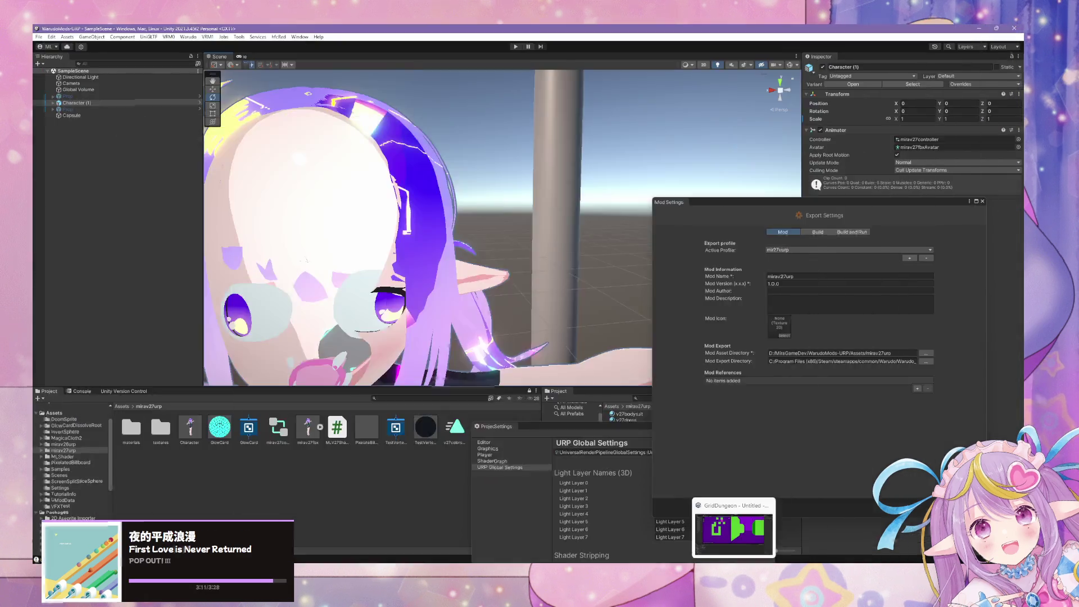
left_click(665, 528)
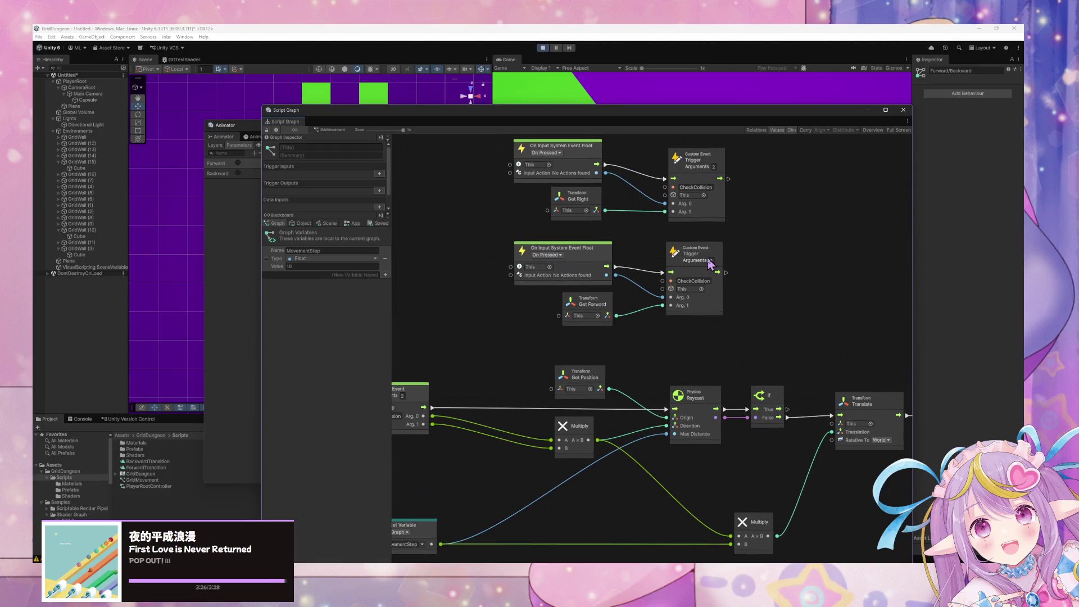
type("4")
key("Return")
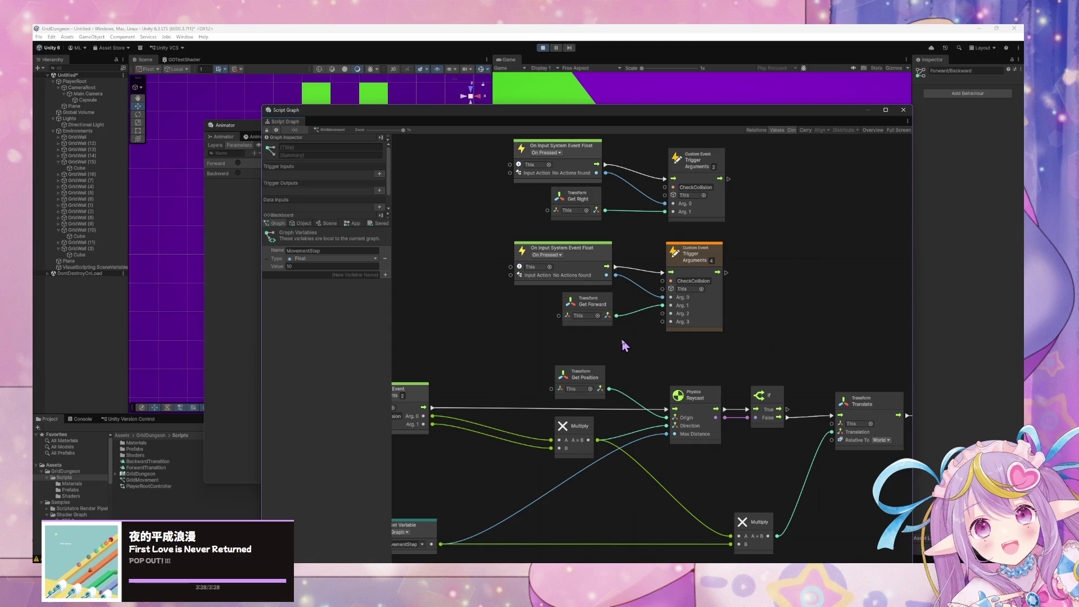
Step: Add a String Literal node wired into the trigger's Arg. 2 and rearrange the nearby nodes
right_click(624, 345)
type("string lit")
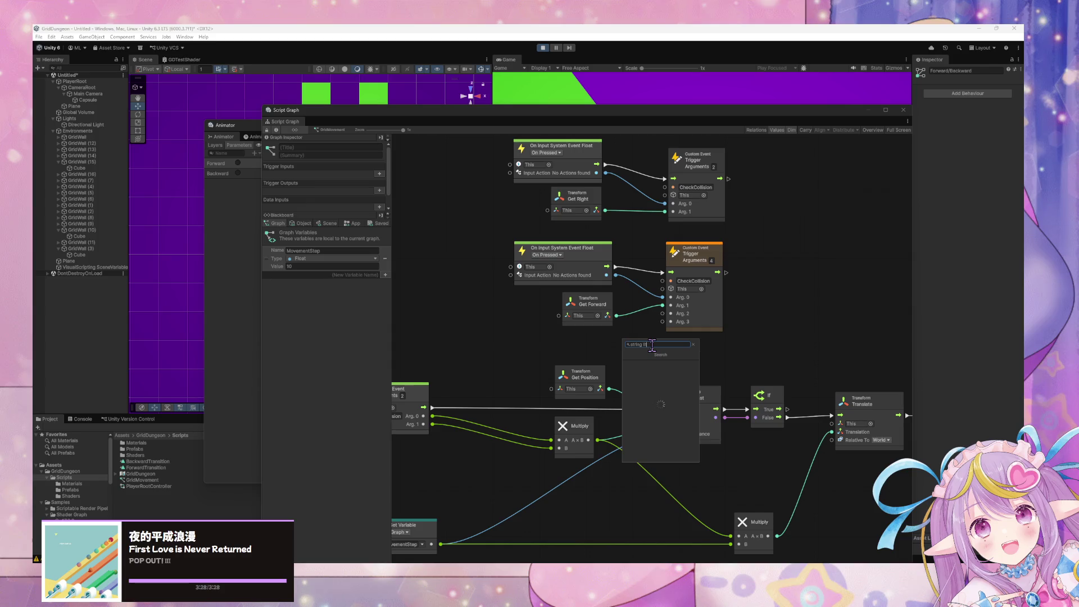
type("e")
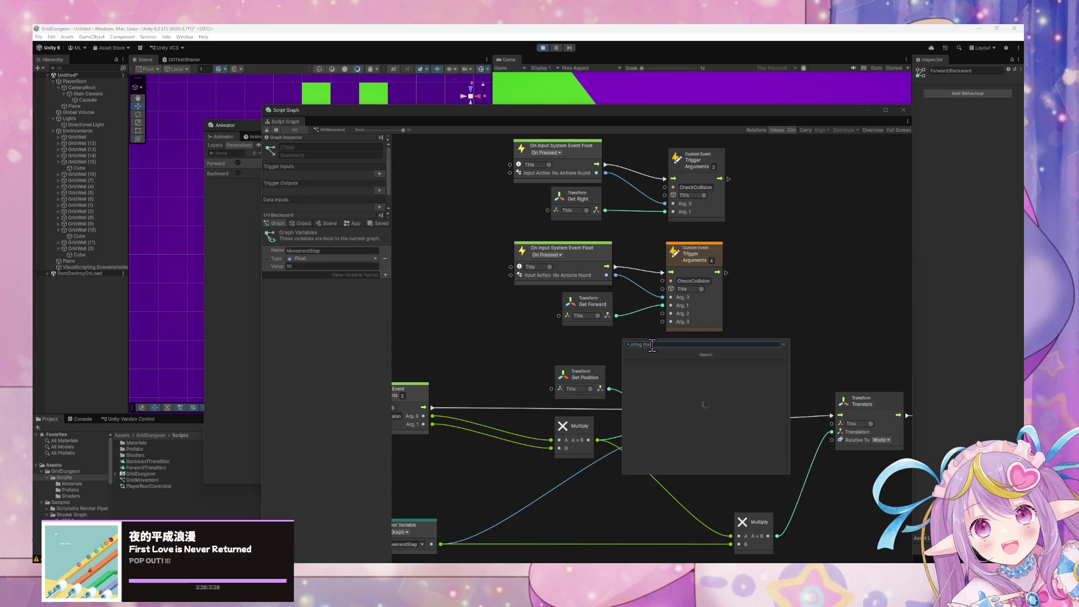
key("Return")
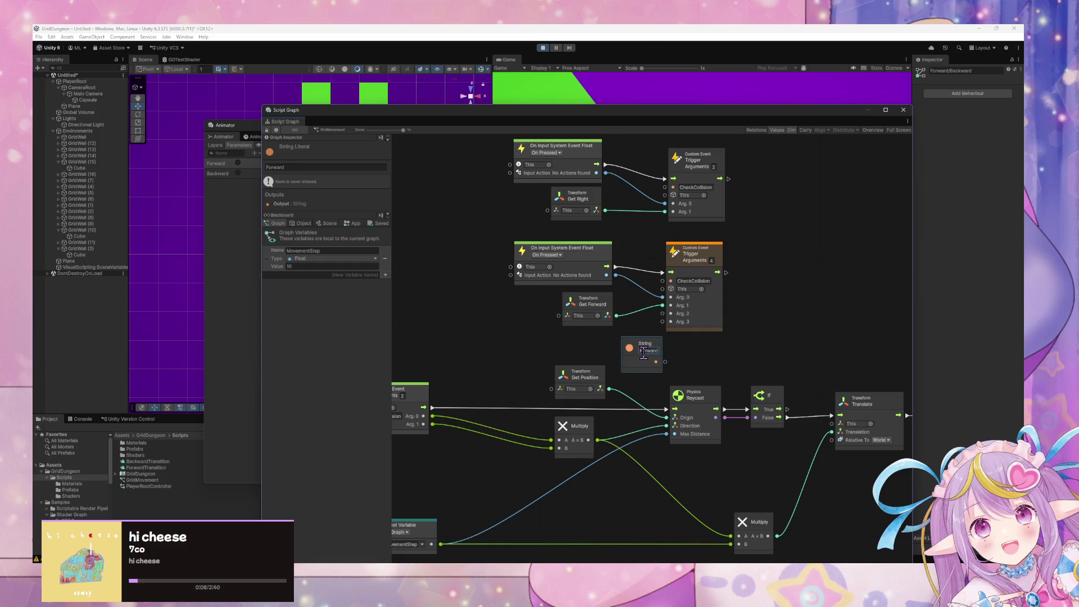
left_click_drag(665, 363, 663, 313)
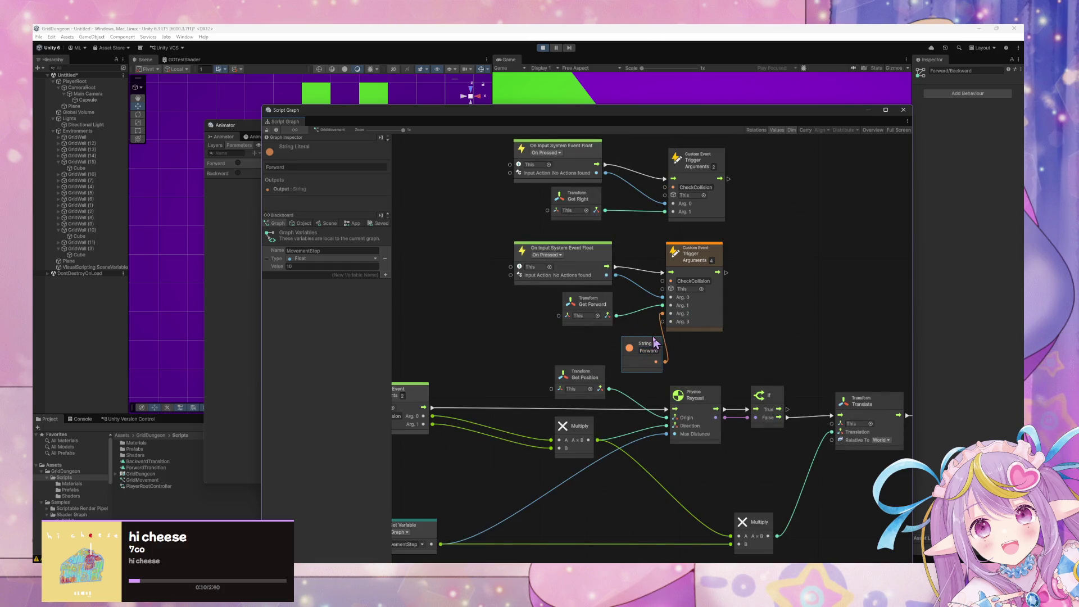
left_click_drag(644, 348, 497, 312)
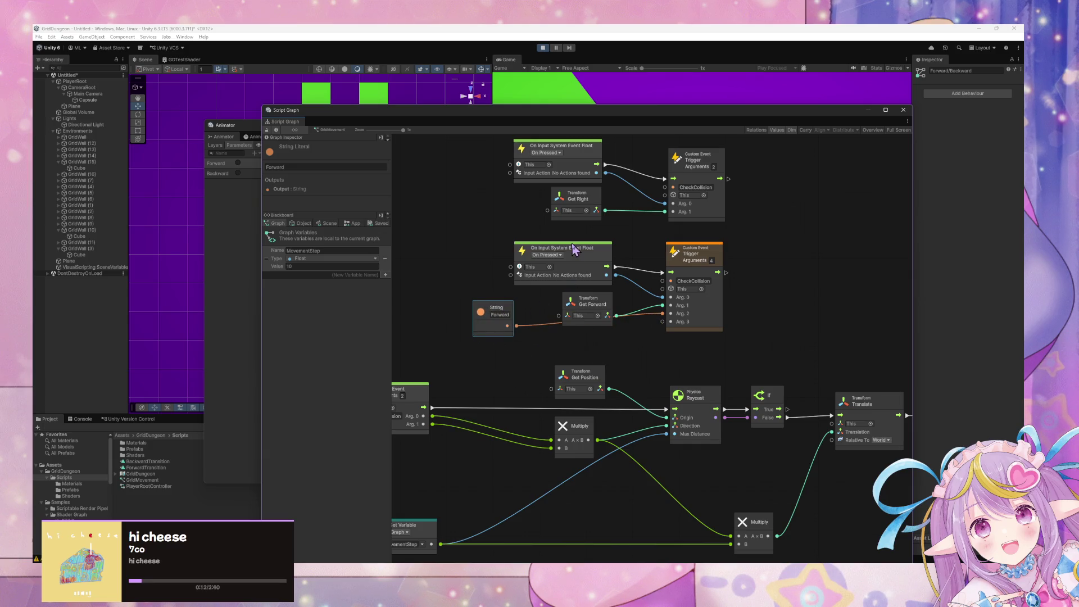
left_click_drag(573, 249, 574, 239)
left_click_drag(587, 301, 578, 290)
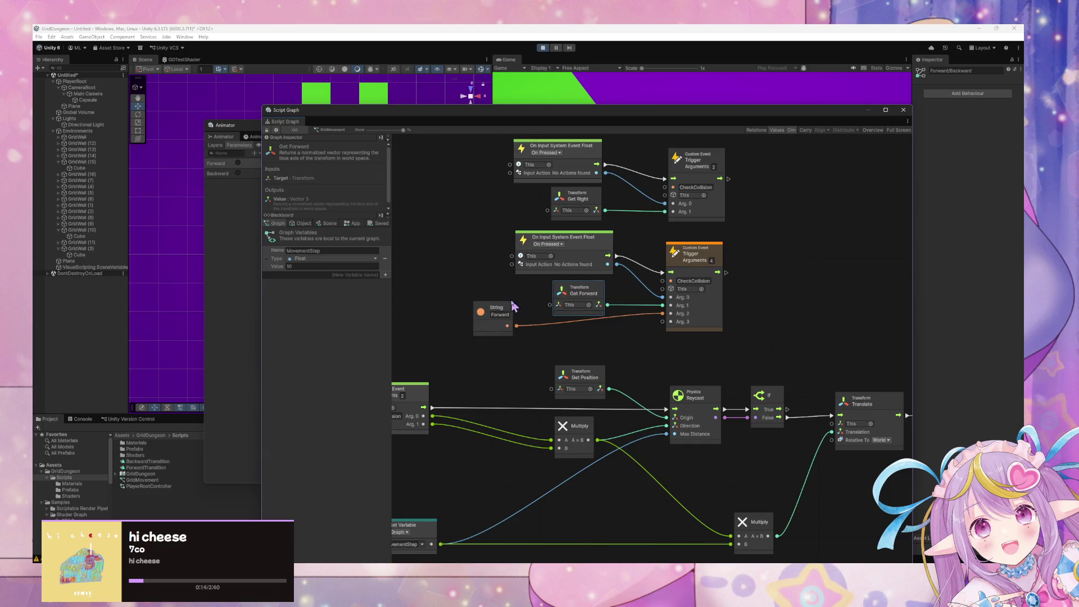
Step: Duplicate the Forward string as a 'Backward' string and bring the Set Trigger node into view
left_click(510, 308)
key("ctrl+d")
mouse_move(652, 399)
left_mouse_down()
mouse_move(512, 368)
mouse_move(663, 322)
left_mouse_up()
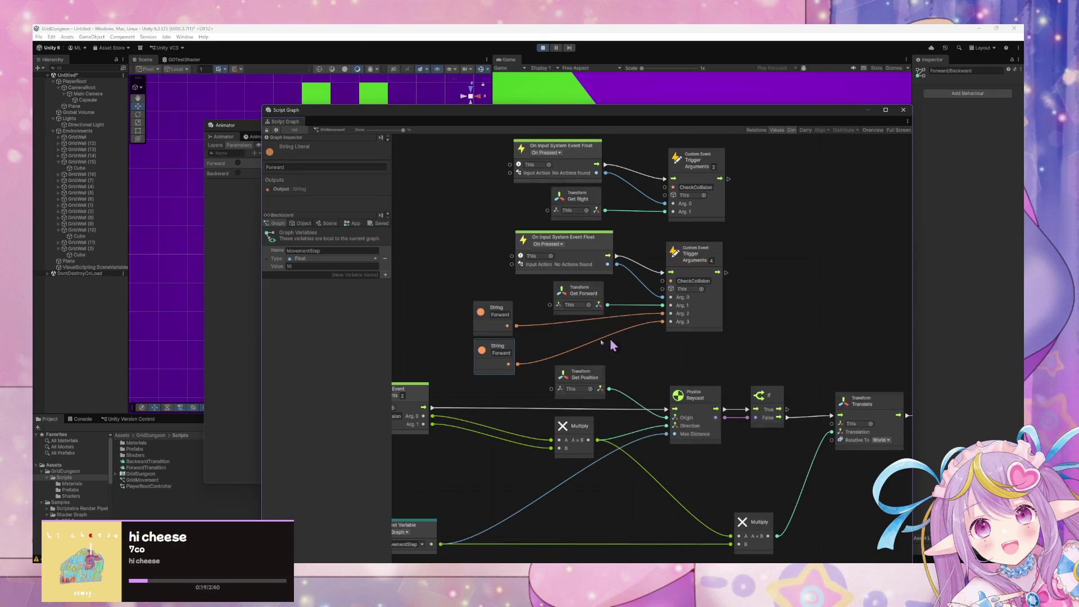
type("Back")
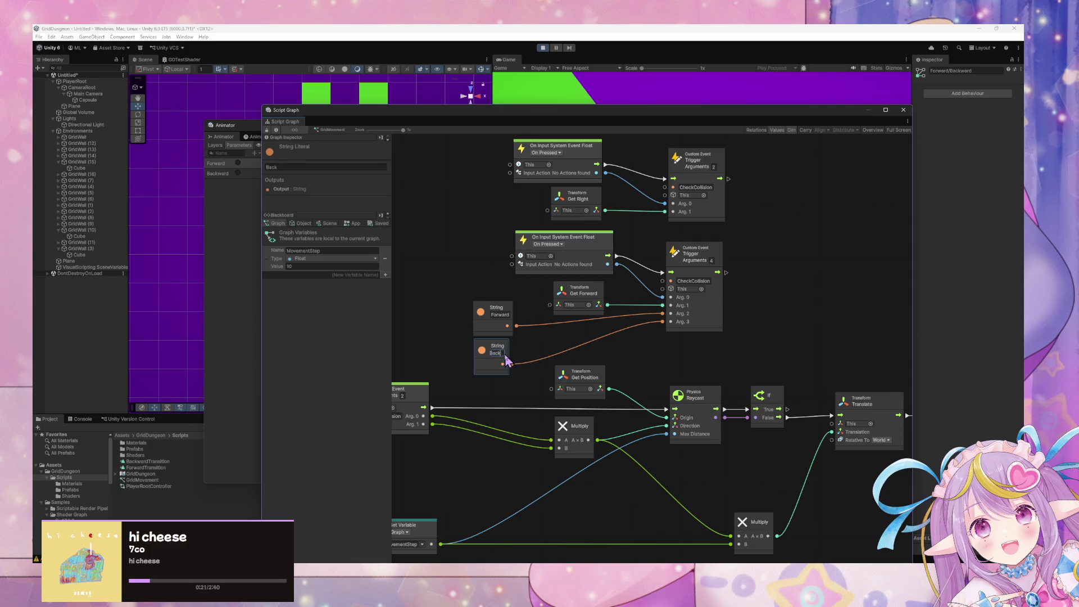
type("ward")
scroll(695, 419, "down", 5)
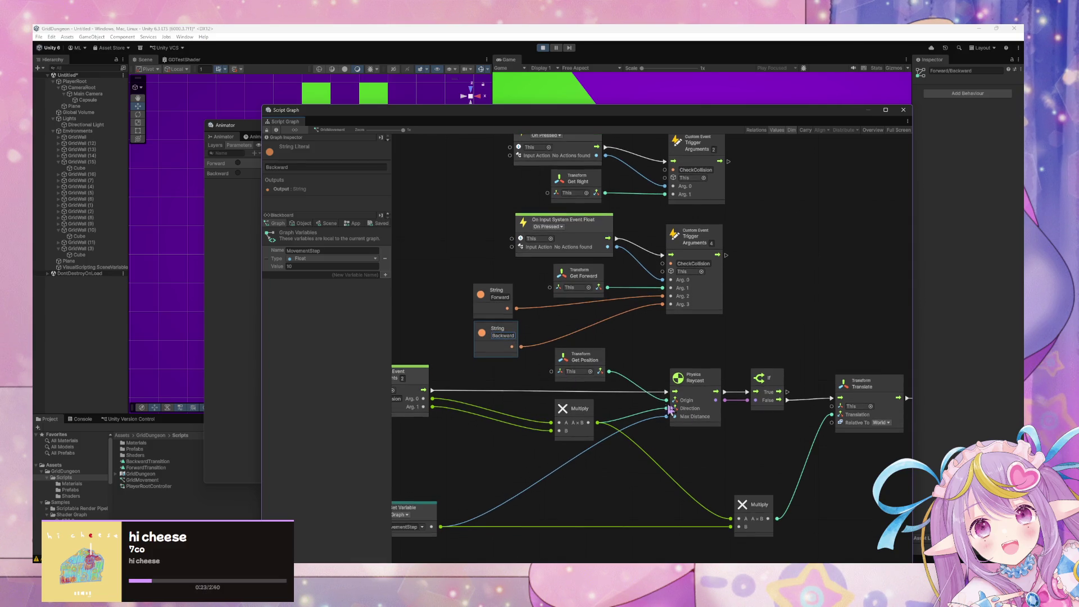
scroll(696, 397, "up", 5)
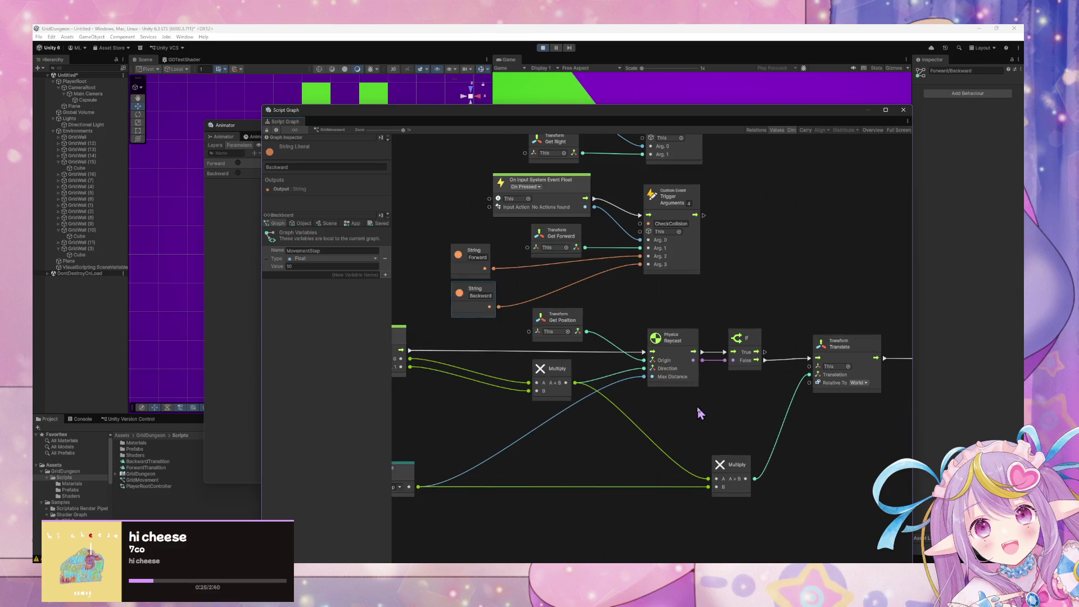
left_click_drag(756, 428, 610, 420)
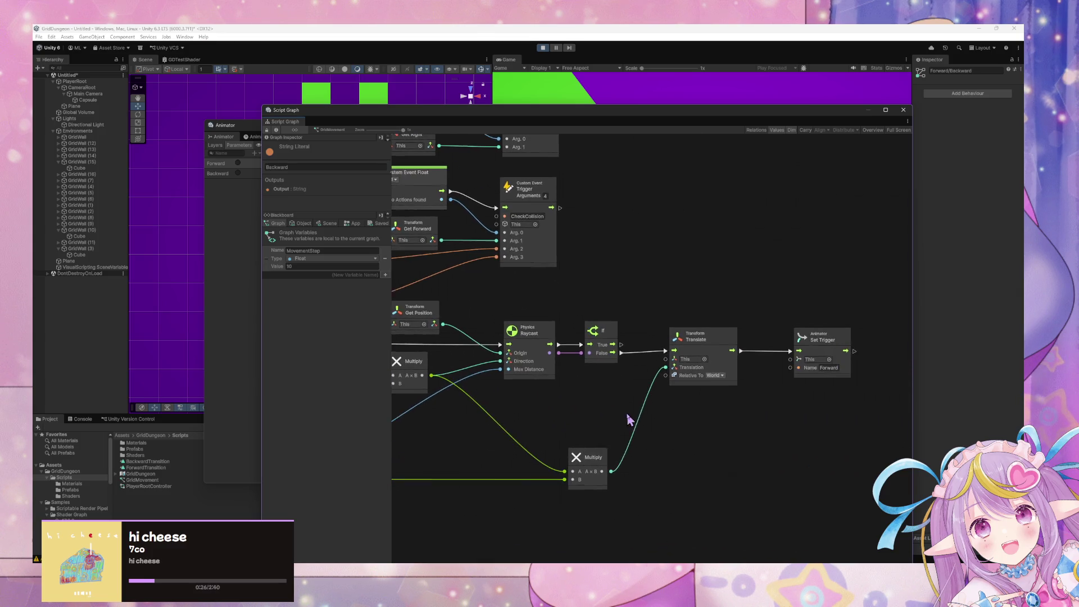
left_click(767, 397)
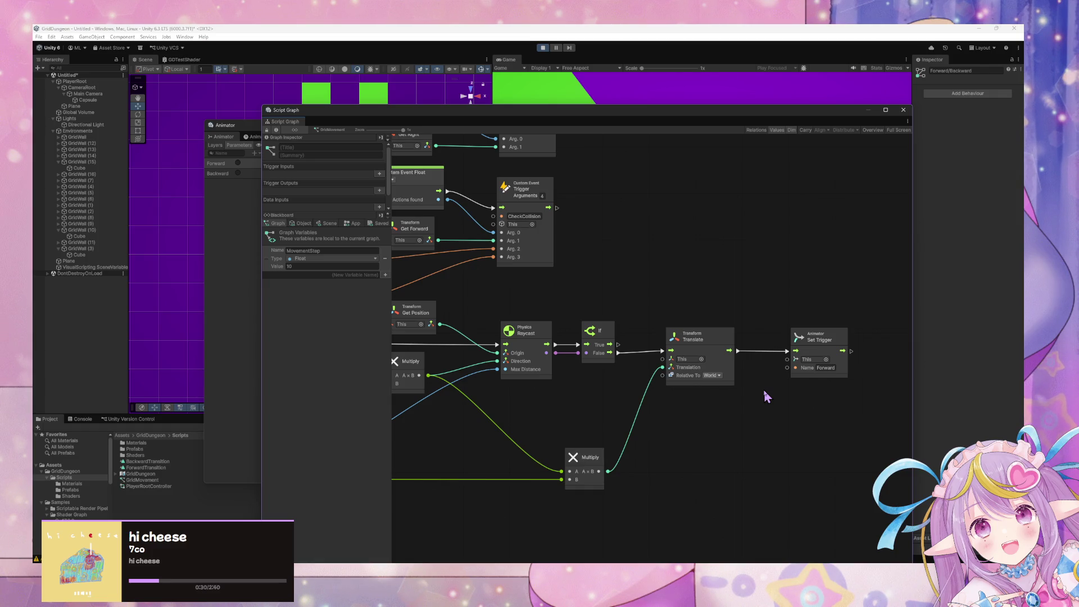
Step: Delete the Backward string node from the graph
right_click(765, 392)
left_click(511, 385)
left_click_drag(467, 356, 624, 392)
left_click(518, 361)
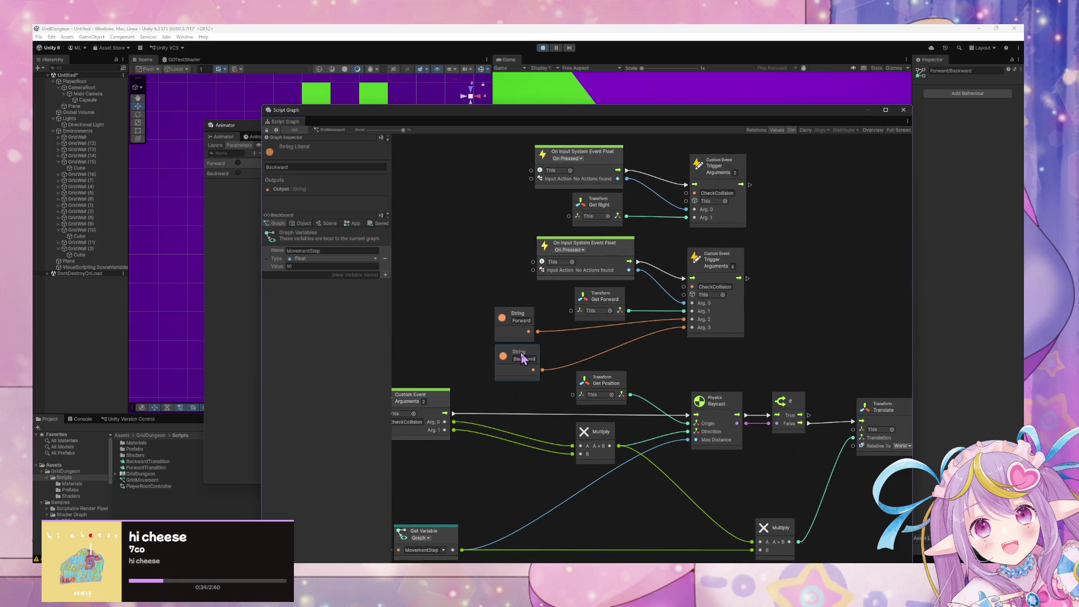
key("Delete")
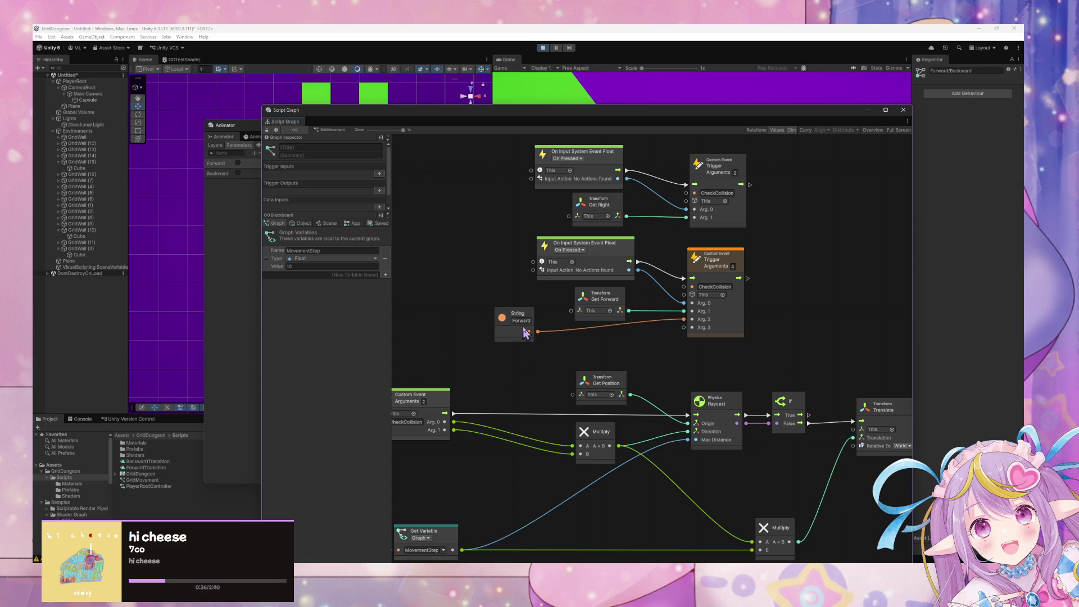
Step: Set both the CheckCollision trigger and custom event to 3 arguments, then tidy the nodes
mouse_move(786, 352)
left_mouse_down()
mouse_move(464, 234)
mouse_move(621, 281)
mouse_move(795, 284)
mouse_move(551, 291)
left_mouse_up()
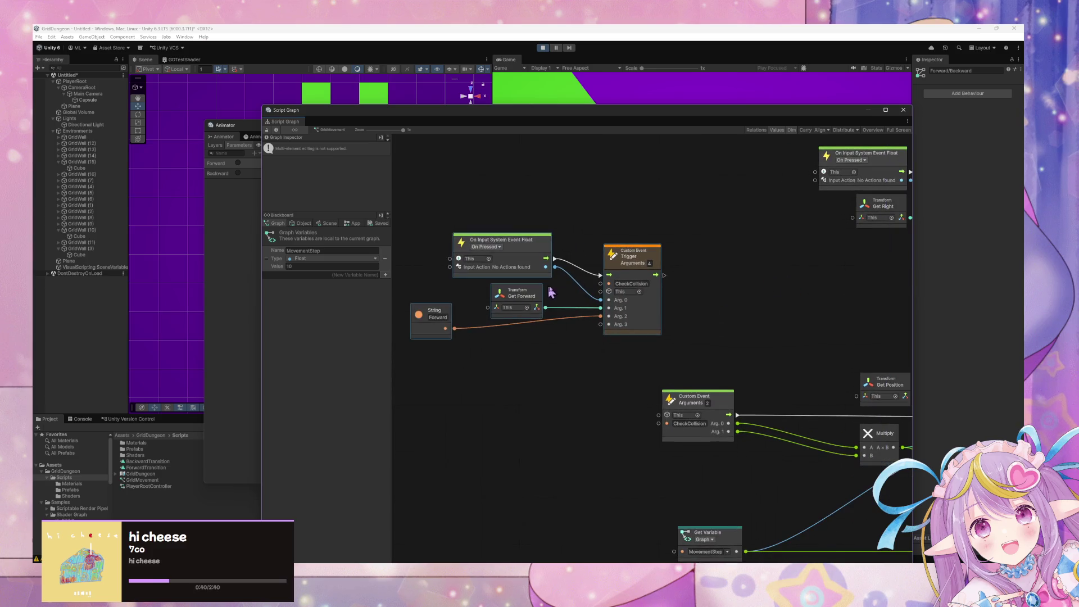
type("3")
key("Return")
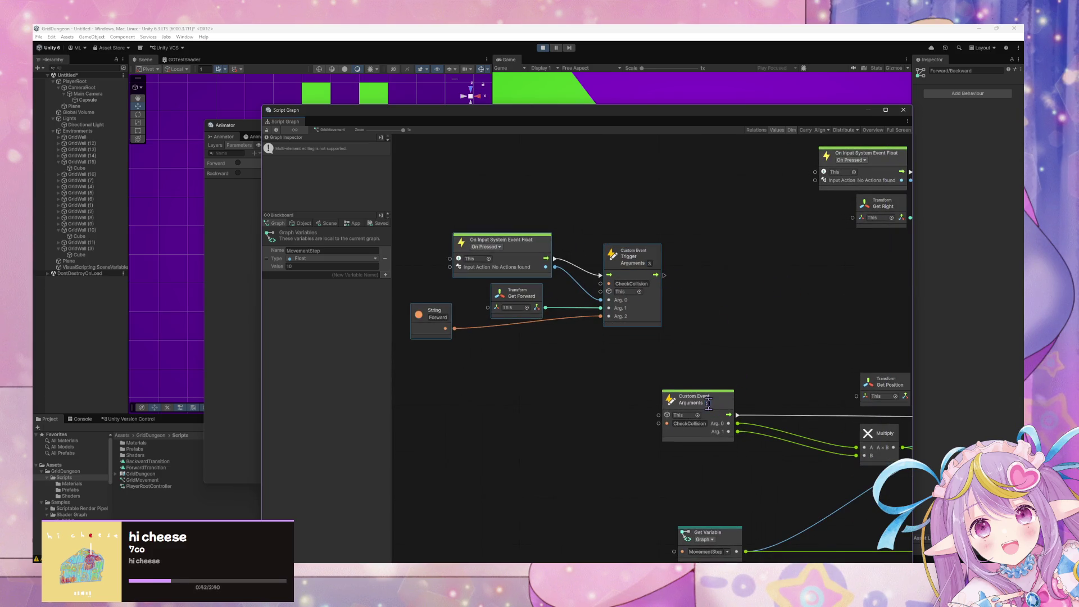
type("3")
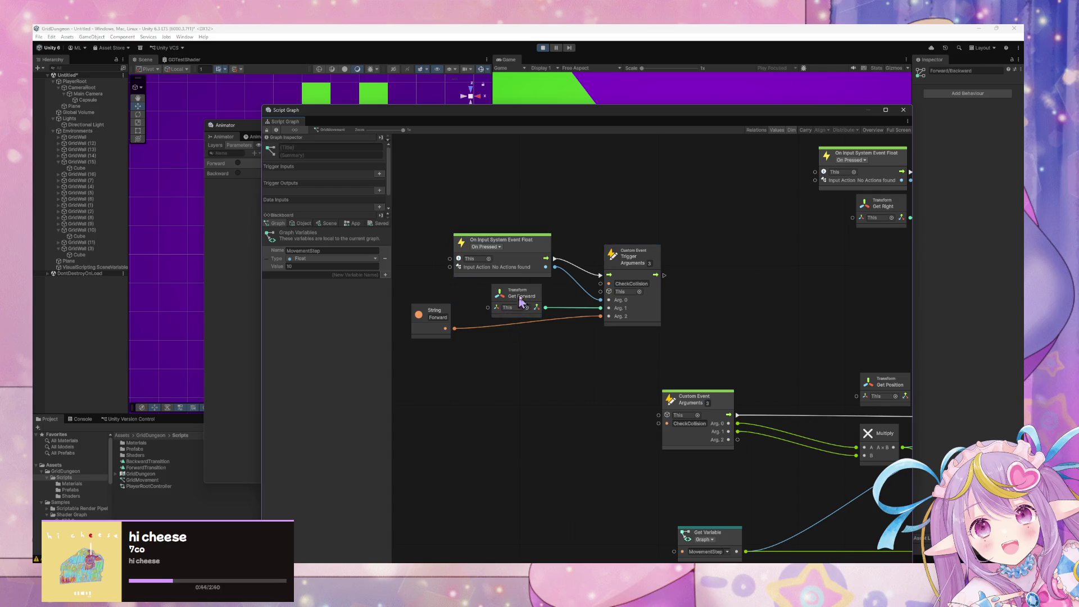
left_click_drag(522, 251, 415, 246)
left_click_drag(532, 298, 520, 386)
Step: In the canvas node finder, browse to Control > Select
right_click(518, 291)
left_click(554, 298)
type("if")
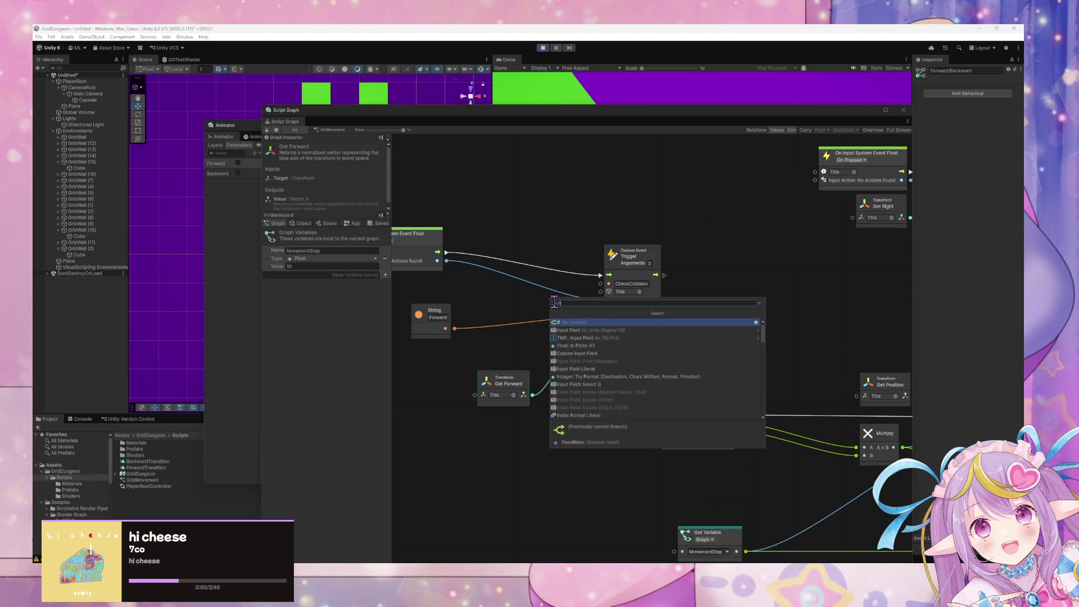
key("BackSpace")
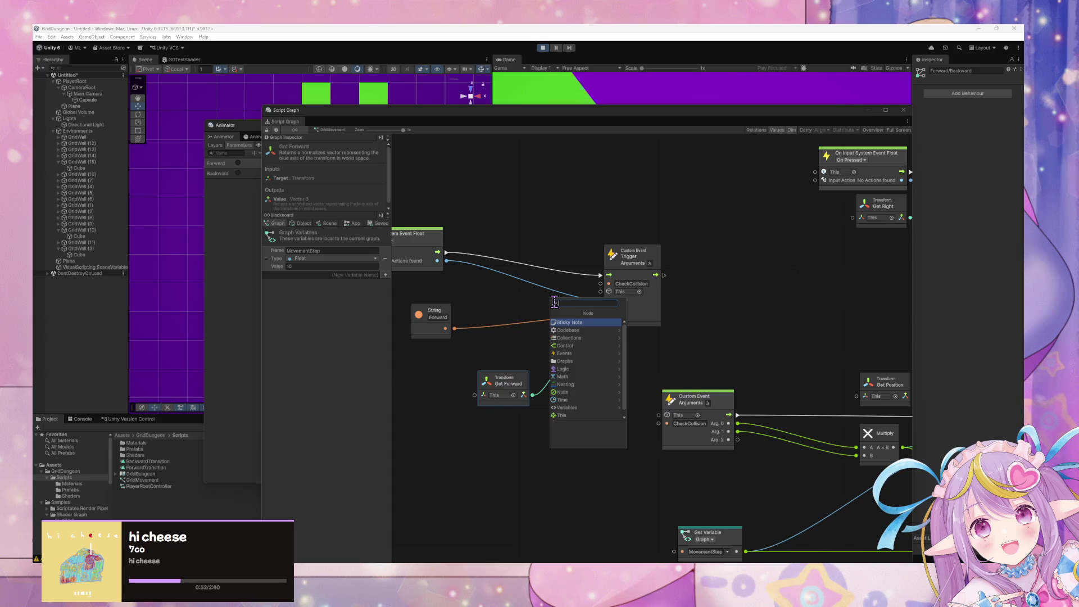
type("switch")
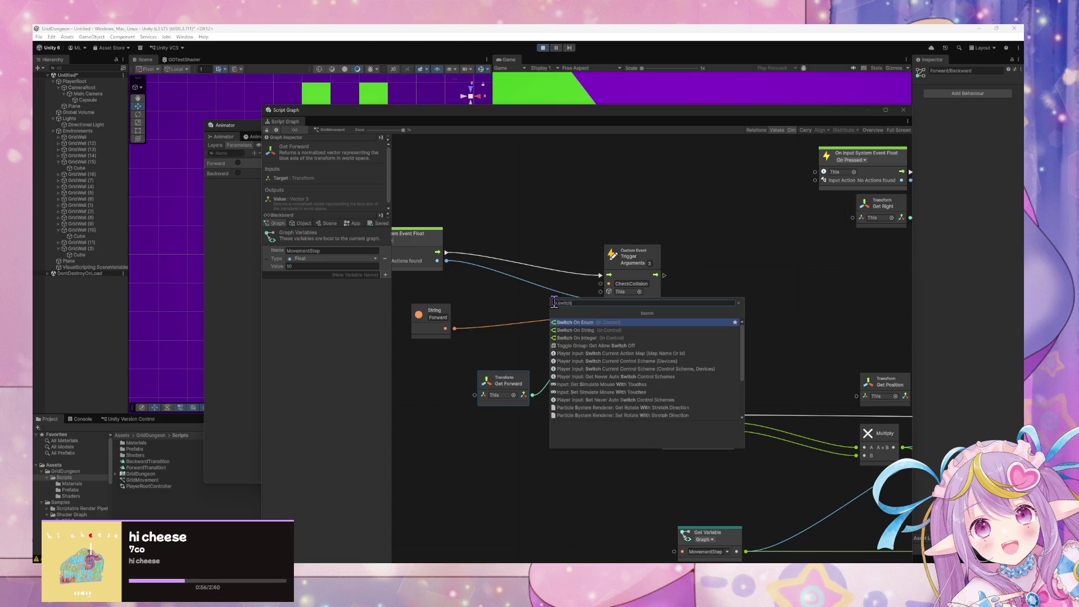
key("BackSpace")
key("BackSpace")
key("BackSpace")
key("Down")
key("Down")
key("Down")
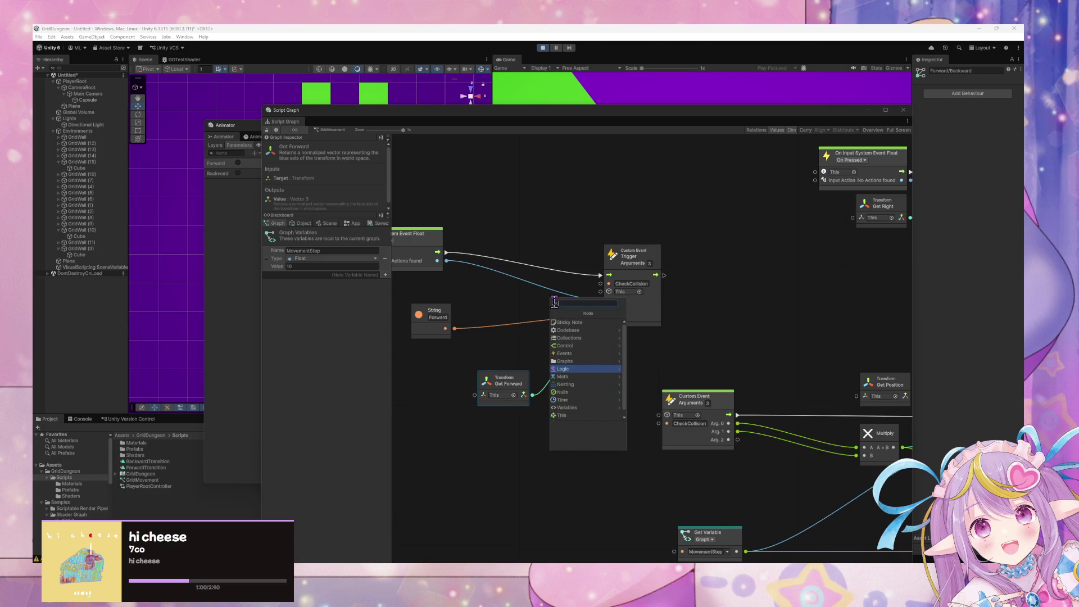
key("Up")
key("Up")
key("Up")
key("Right")
key("Down")
key("Down")
key("Down")
Step: Create the Select node, position it, and wire the Forward string into its True input
key("Return")
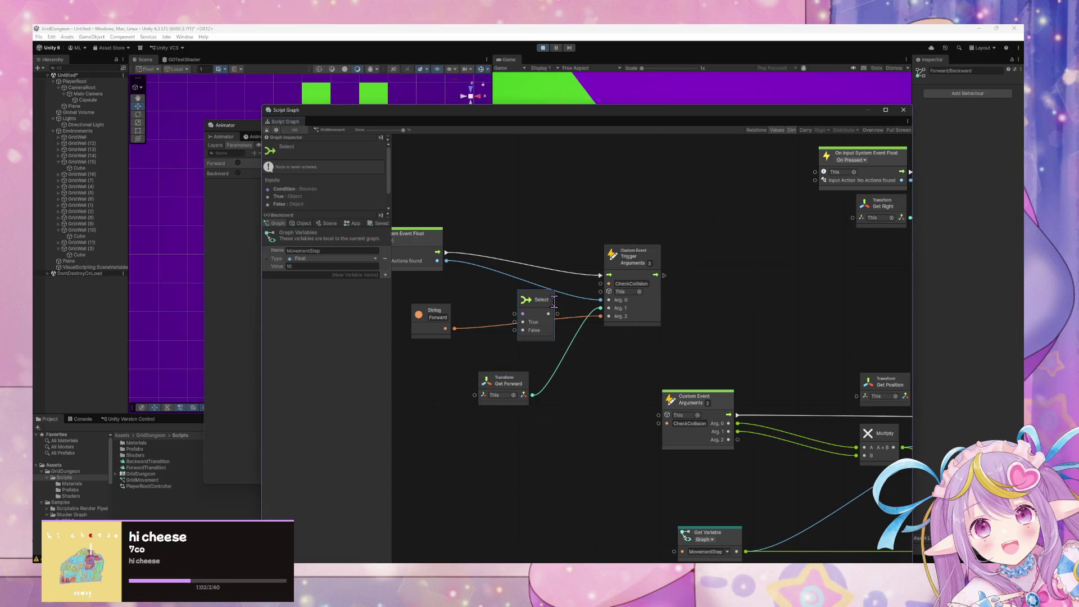
mouse_move(543, 311)
left_mouse_down()
mouse_move(502, 342)
mouse_move(613, 318)
mouse_move(600, 317)
left_mouse_up()
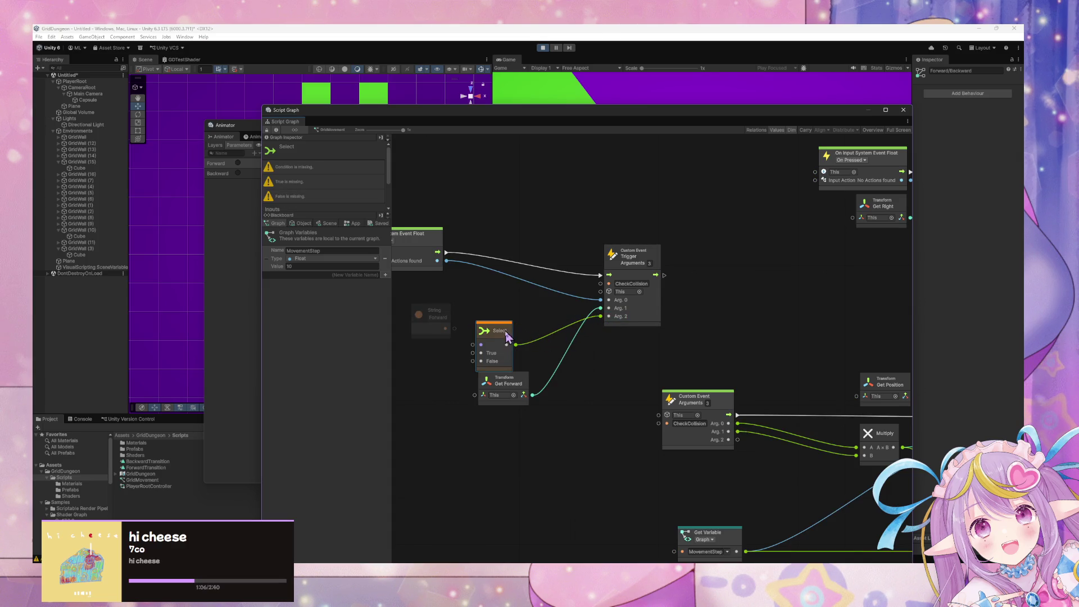
left_click_drag(506, 336, 521, 329)
left_click_drag(445, 328, 489, 346)
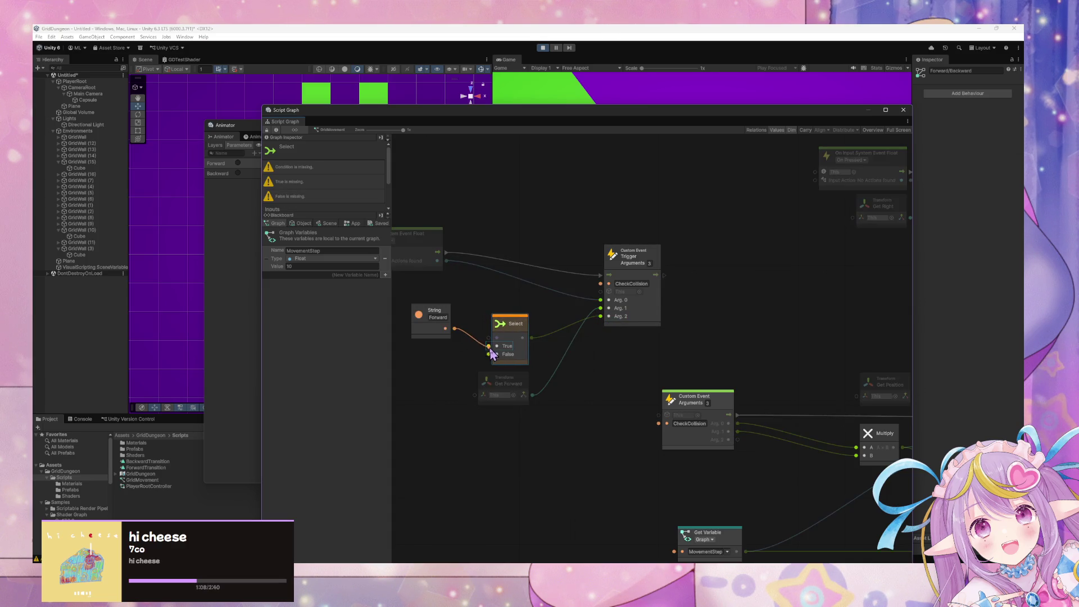
Step: Duplicate the Forward string, rename the copy 'Backward', and wire it into Select's False input
left_click(430, 316)
mouse_move(442, 320)
left_mouse_down()
mouse_move(432, 339)
mouse_move(434, 327)
left_mouse_up()
key("ctrl+d")
left_click_drag(654, 397, 427, 357)
left_click(430, 365)
type("Backward")
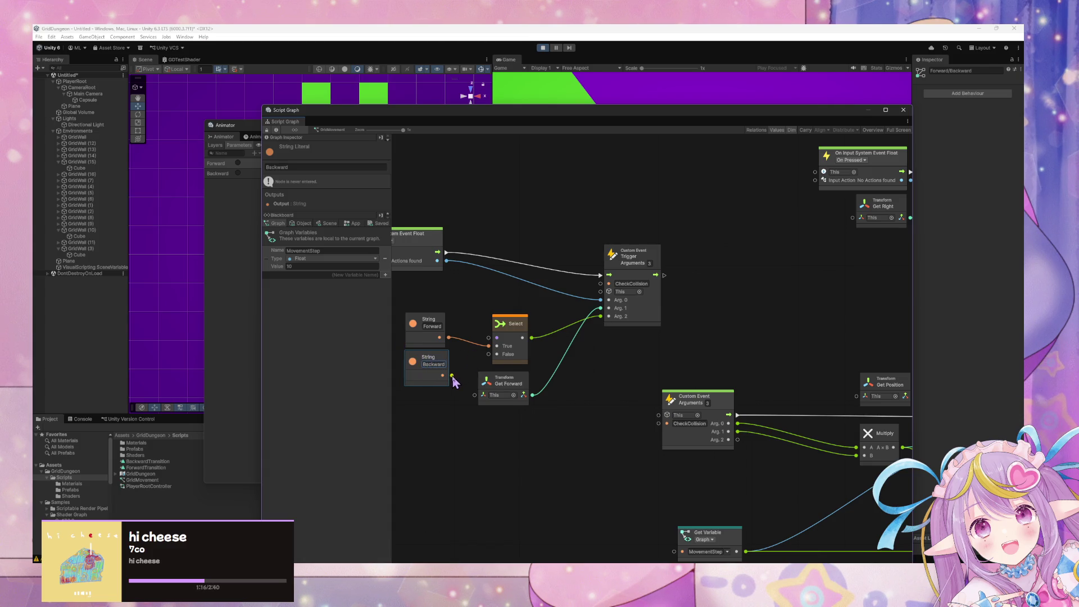
left_click_drag(452, 377, 489, 354)
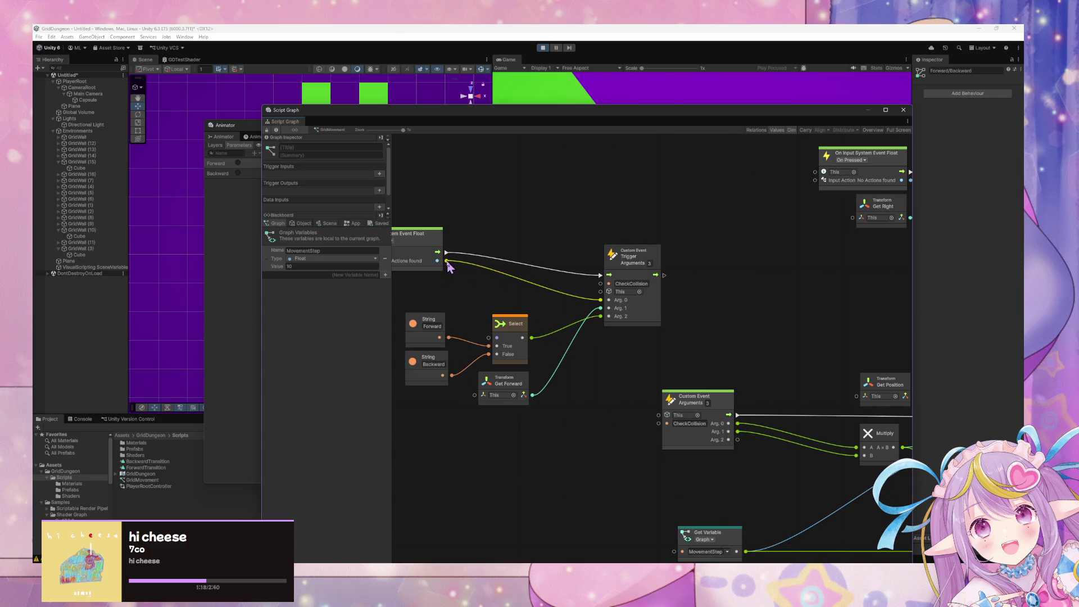
Step: Create a Logic > Greater comparison node from the node finder
right_click(487, 285)
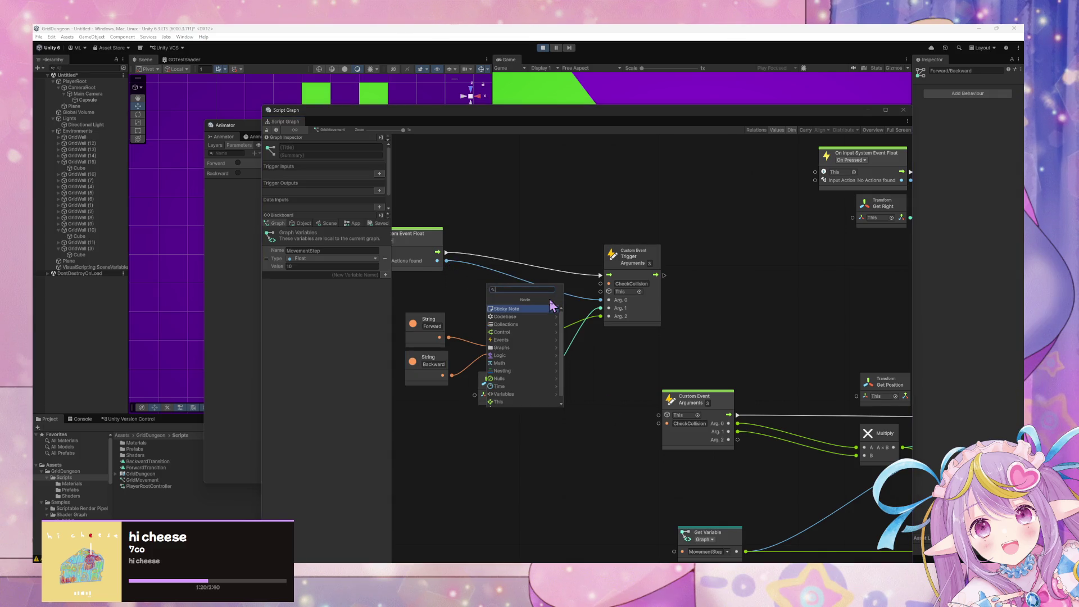
type("lo")
key("BackSpace")
key("BackSpace")
type("more")
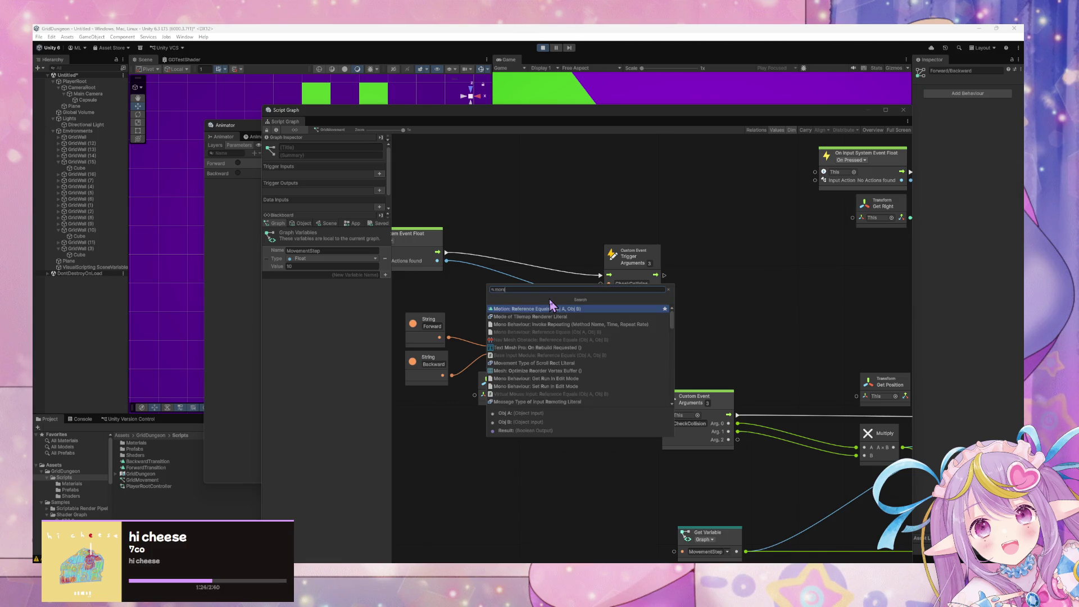
key("BackSpace")
key("BackSpace")
key("BackSpace")
key("Down")
key("Down")
key("Down")
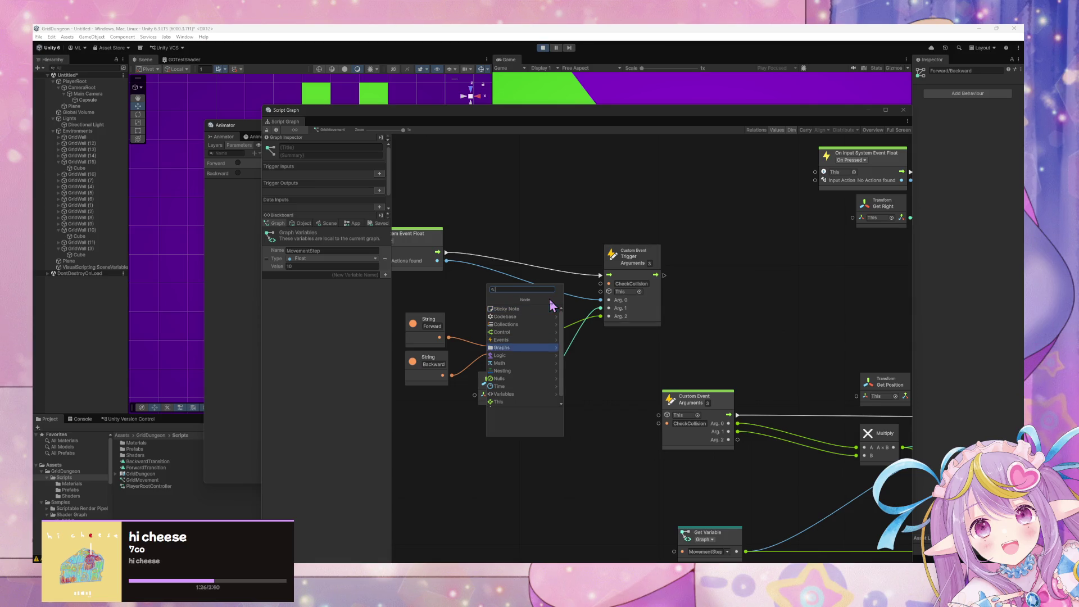
key("Return")
key("Down")
key("Down")
key("Down")
key("Down")
key("Down")
key("Down")
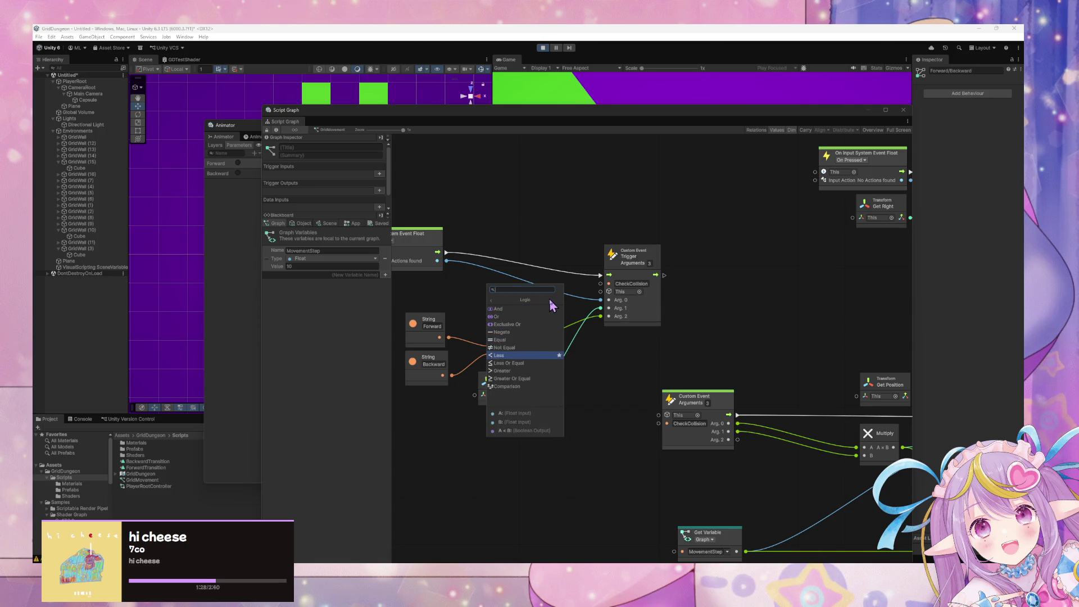
key("Up")
key("Return")
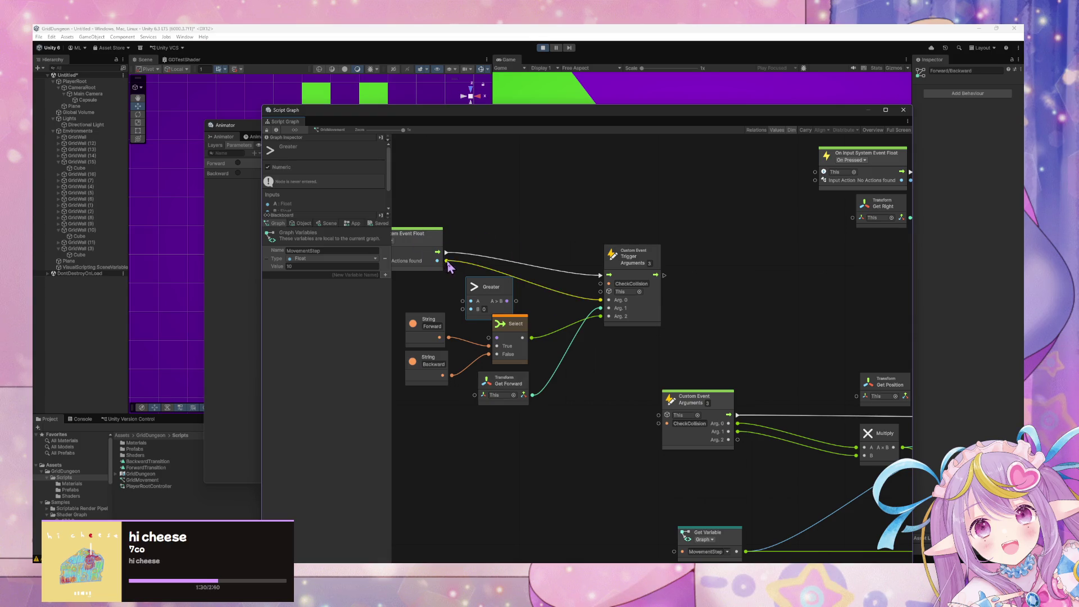
Step: Feed the input event's value into Greater's A input and tidy the surrounding nodes
mouse_move(446, 261)
left_mouse_down()
mouse_move(470, 303)
mouse_move(544, 308)
mouse_move(488, 338)
left_mouse_up()
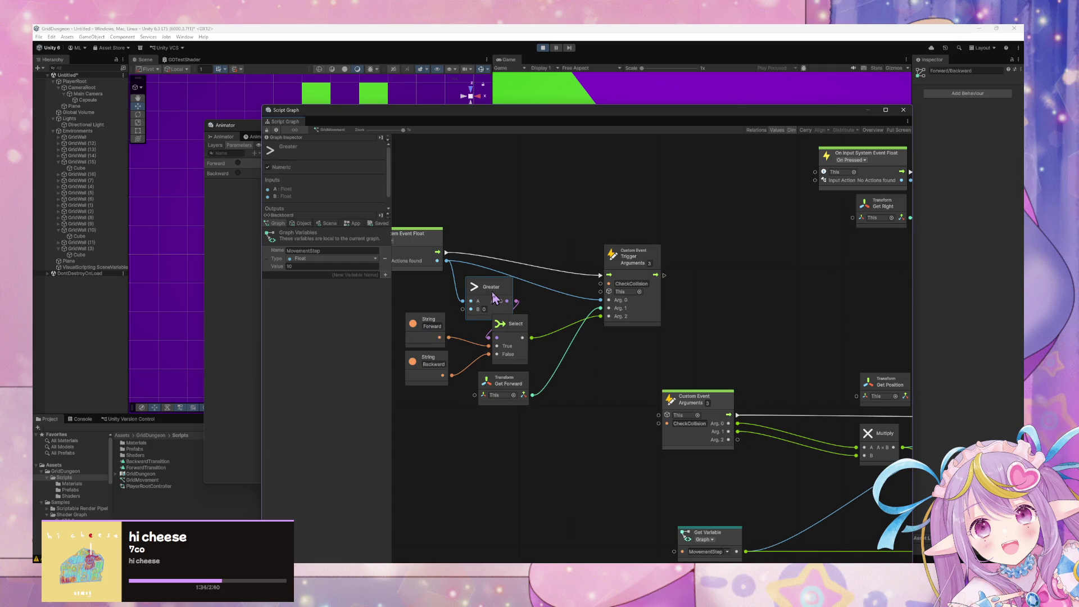
mouse_move(431, 243)
left_mouse_down()
mouse_move(416, 243)
mouse_move(483, 256)
mouse_move(538, 256)
mouse_move(541, 247)
left_mouse_up()
left_click_drag(599, 324, 556, 323)
left_click_drag(598, 361, 560, 379)
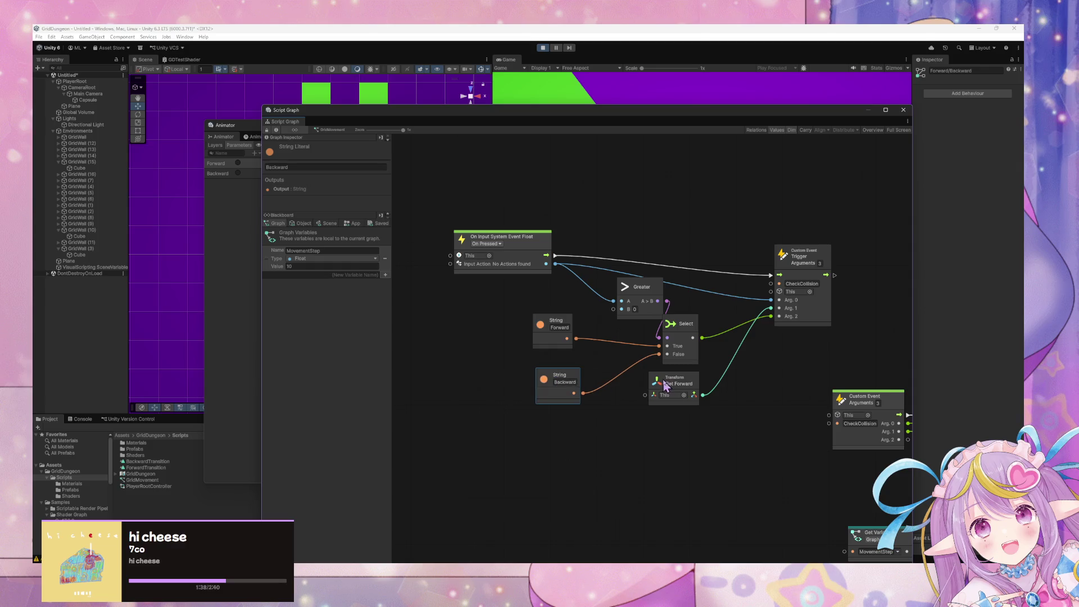
left_click_drag(676, 385, 689, 422)
left_click_drag(687, 324, 696, 359)
left_click_drag(562, 334, 565, 345)
left_click_drag(652, 295, 629, 318)
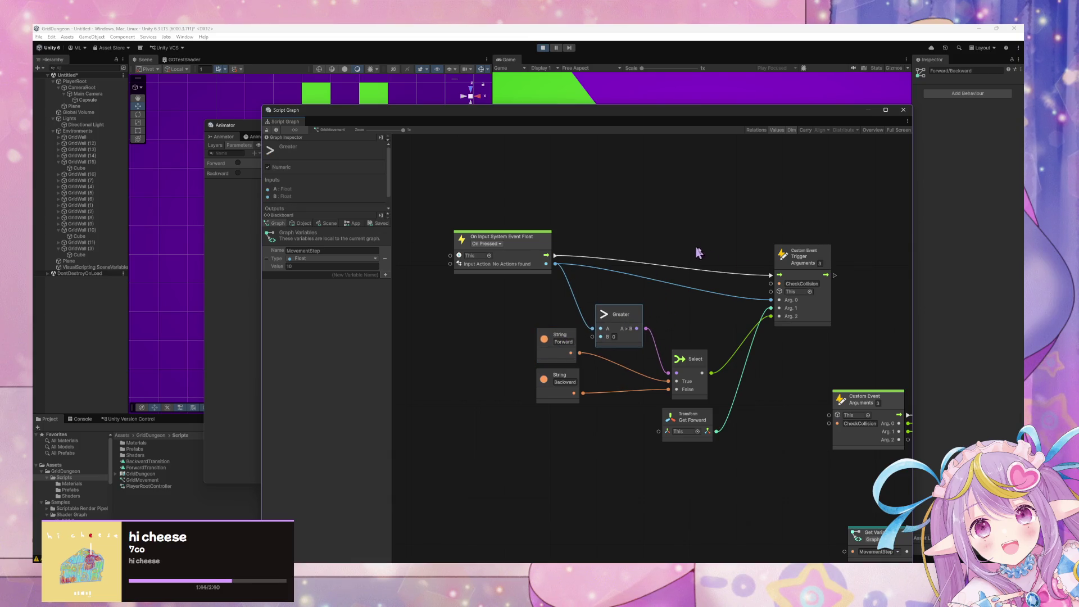
scroll(680, 308, "right", 3)
scroll(680, 308, "up", 1)
Step: Raise the Select and Get Forward nodes and shift the strafe event group left
left_click_drag(619, 392, 623, 362)
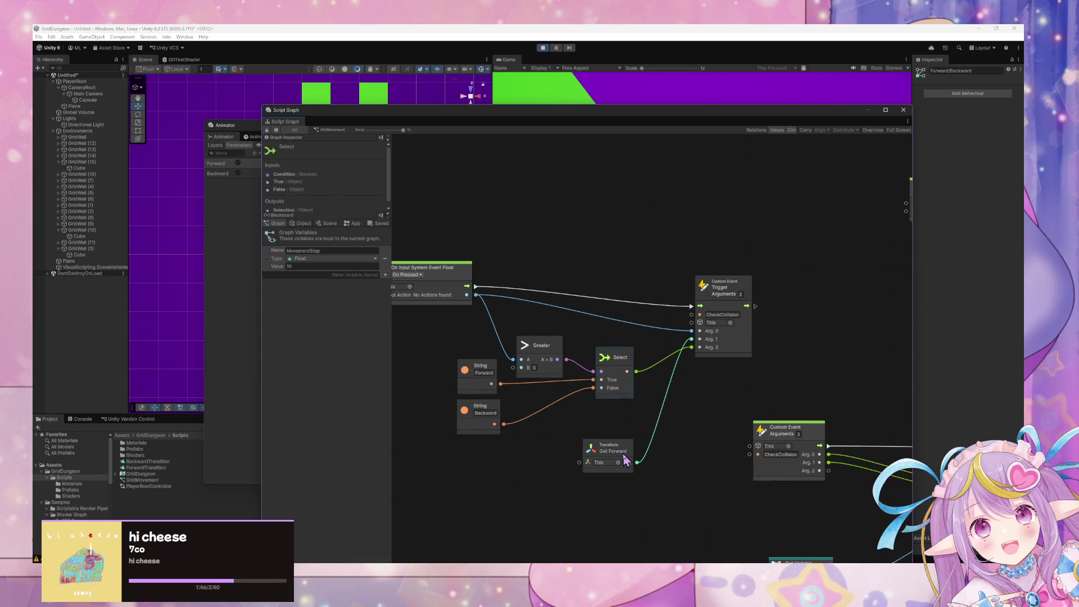
left_click_drag(619, 453, 618, 430)
scroll(747, 304, "down", 2)
scroll(747, 304, "down", 1, "ctrl")
scroll(622, 371, "right", 5)
scroll(623, 371, "up", 3)
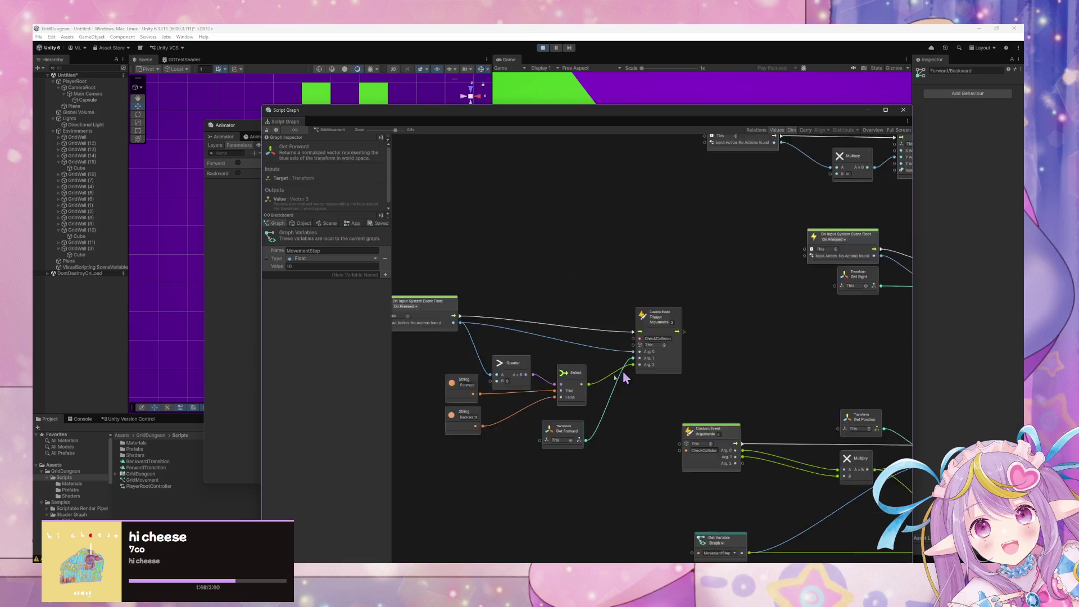
mouse_move(860, 375)
left_mouse_down()
mouse_move(669, 284)
mouse_move(681, 290)
mouse_move(409, 248)
mouse_move(421, 262)
mouse_move(410, 256)
left_mouse_up()
left_click(502, 332)
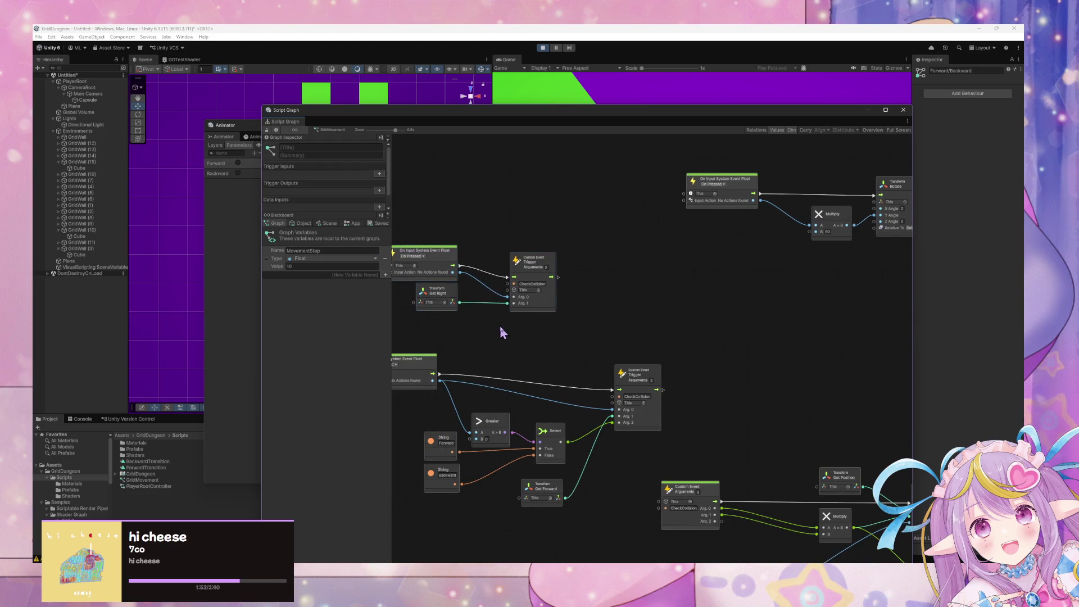
scroll(574, 329, "left", 5)
Step: Rearrange the top input event, custom event trigger and Get Right nodes
left_click_drag(663, 313, 433, 242)
left_click_drag(523, 256, 492, 265)
left_click(567, 327)
left_click_drag(691, 326, 421, 203)
left_click_drag(513, 256, 510, 217)
mouse_move(516, 304)
left_mouse_down()
mouse_move(512, 287)
mouse_move(509, 308)
left_mouse_up()
mouse_move(611, 269)
left_mouse_down()
mouse_move(641, 218)
mouse_move(752, 231)
left_mouse_up()
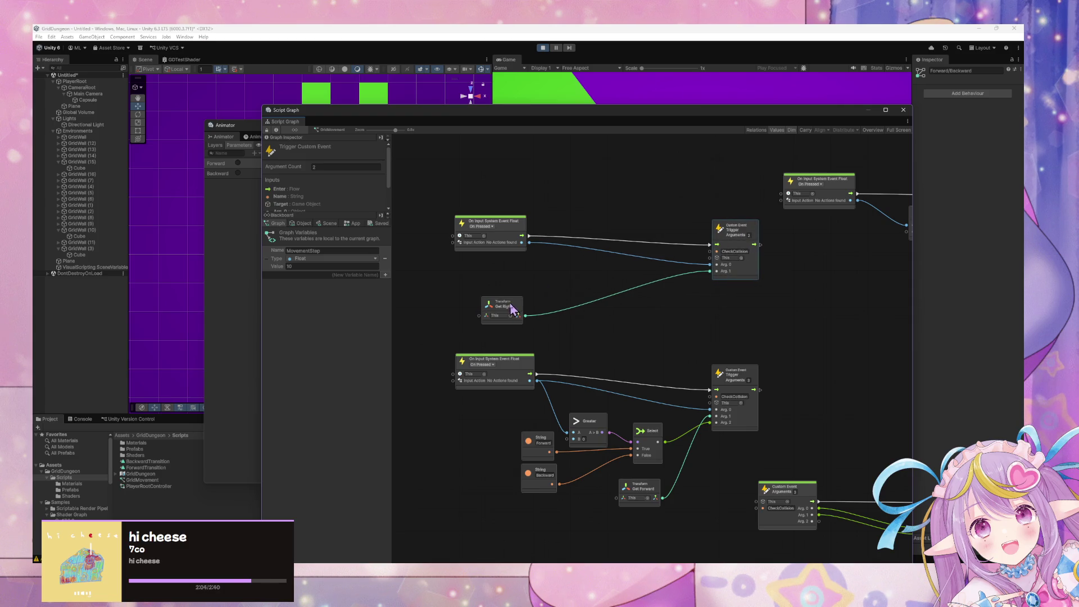
left_click_drag(512, 308, 626, 290)
Step: Delete the upper input event, CheckCollision trigger and Get Right node group
left_click(488, 365)
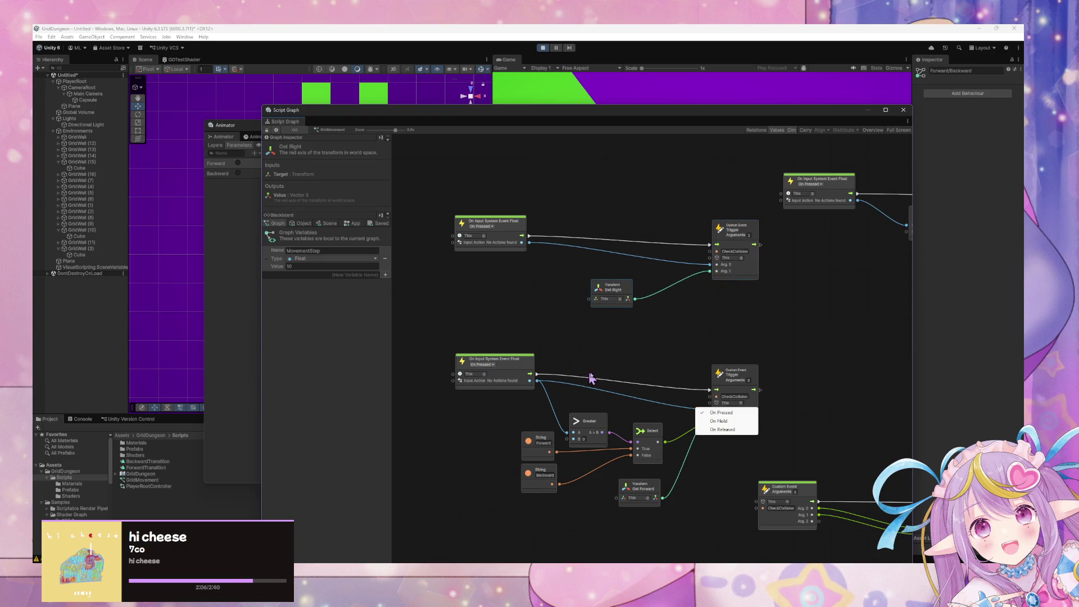
left_click(650, 373)
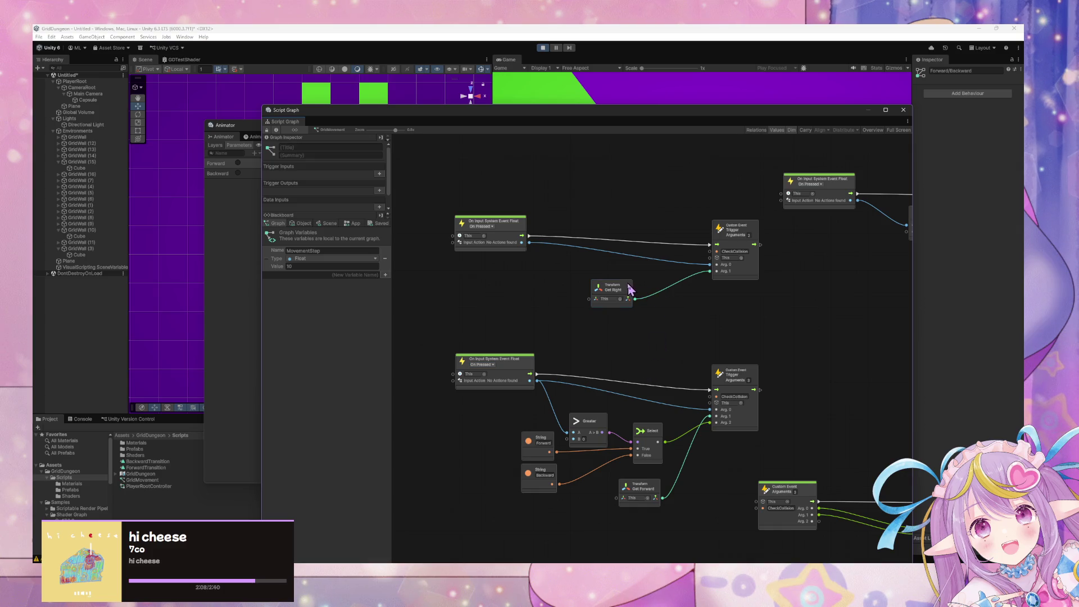
mouse_move(629, 289)
left_mouse_down()
mouse_move(664, 292)
mouse_move(671, 316)
left_mouse_up()
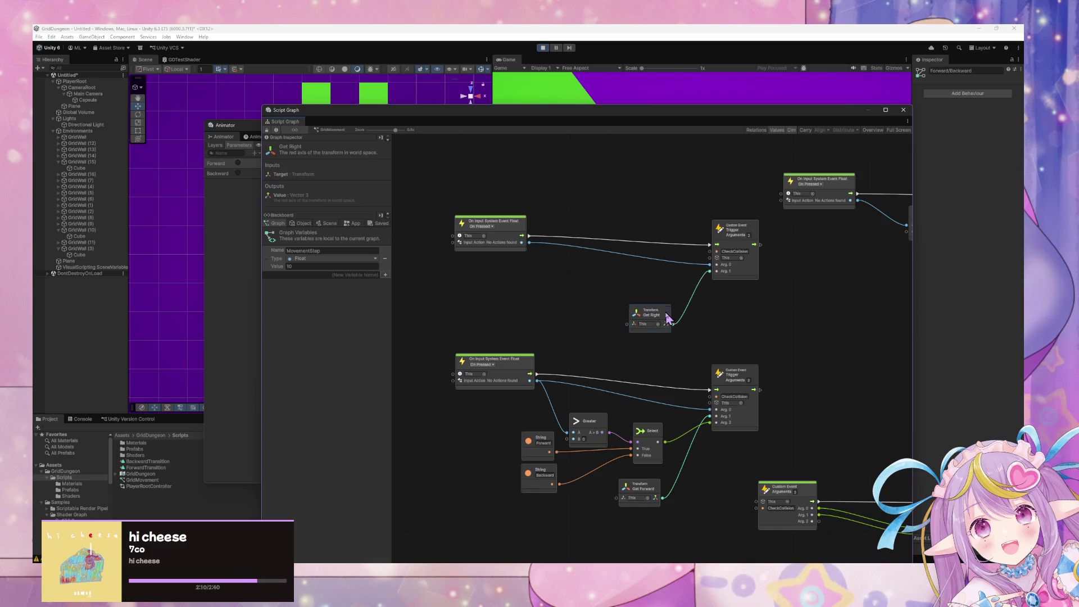
left_click(750, 242)
mouse_move(763, 328)
left_mouse_down()
mouse_move(607, 284)
mouse_move(475, 213)
mouse_move(516, 230)
left_mouse_up()
key("Delete")
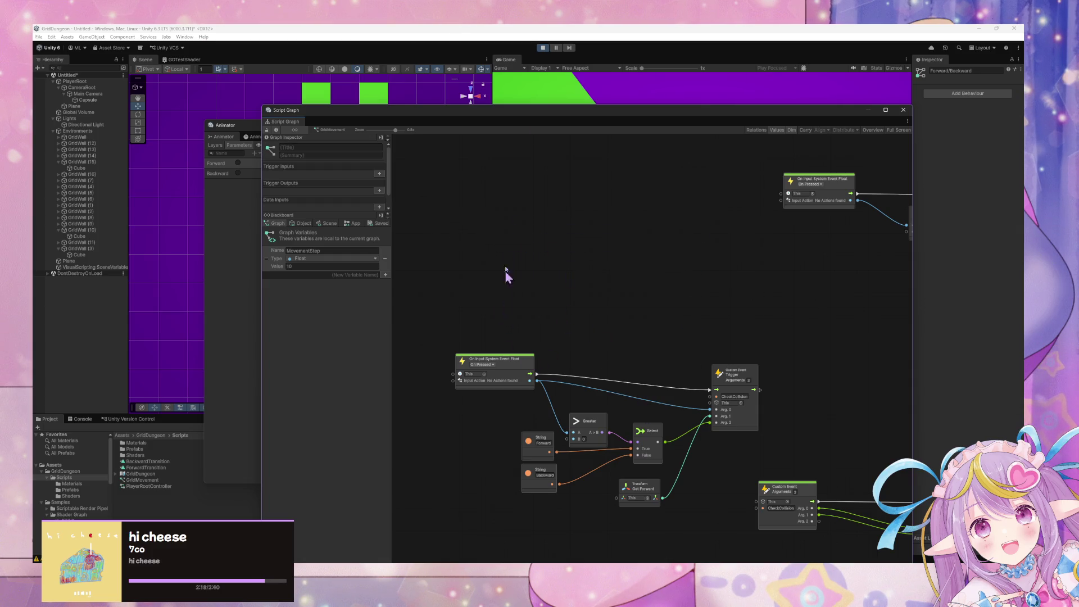
Step: Stop Play mode and duplicate the forward/backward node group into the space above
left_click(543, 48)
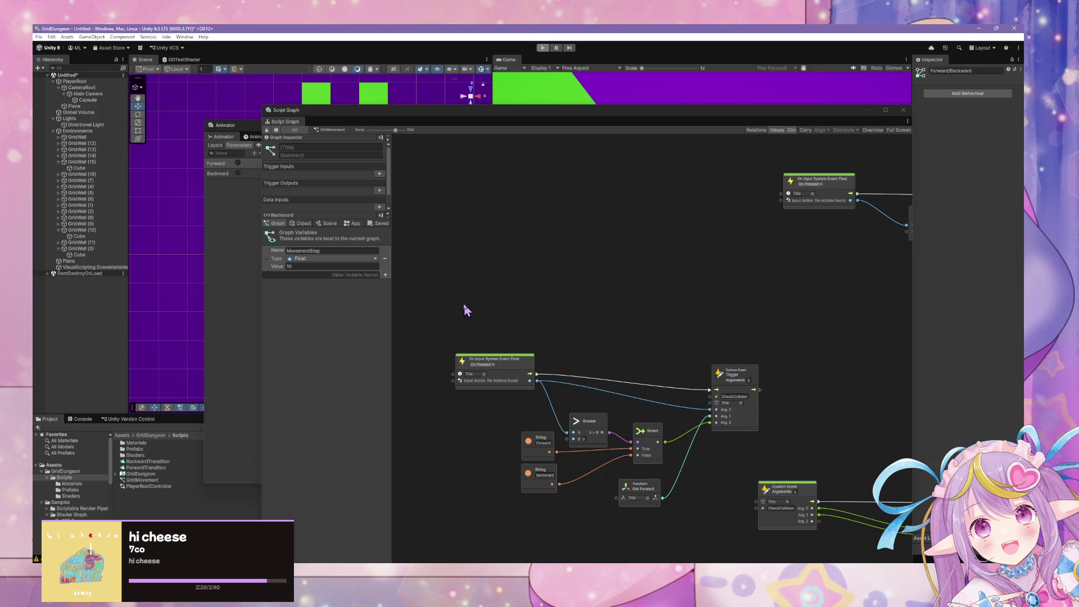
left_click_drag(749, 528, 495, 318)
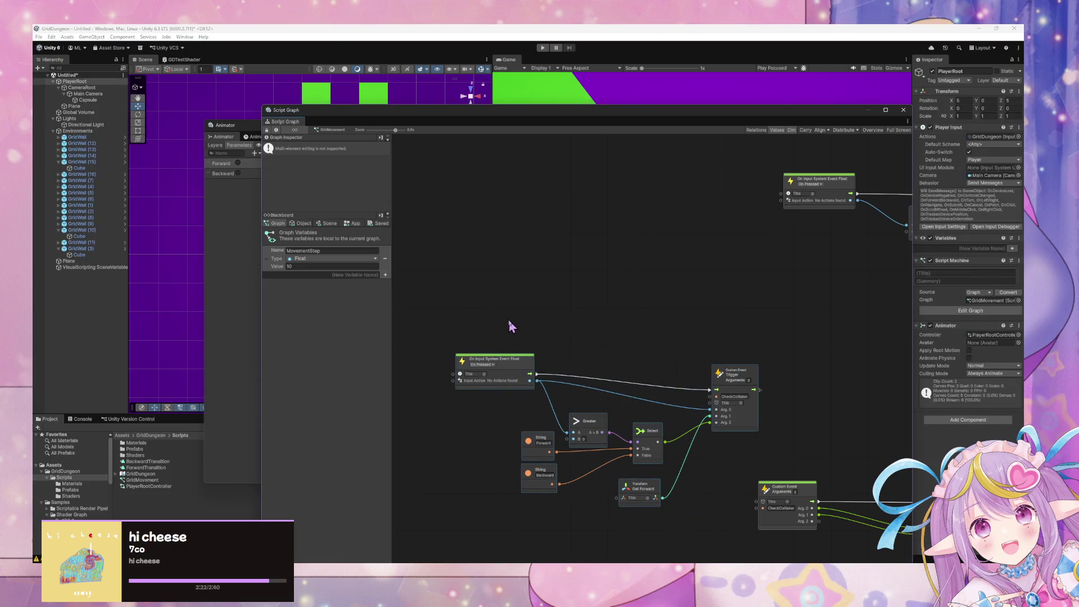
mouse_move(444, 289)
left_mouse_down()
mouse_move(453, 337)
mouse_move(742, 546)
left_mouse_up()
key("ctrl+d")
mouse_move(565, 340)
left_mouse_down()
mouse_move(539, 223)
mouse_move(511, 178)
mouse_move(523, 178)
mouse_move(513, 177)
left_mouse_up()
left_click(762, 321)
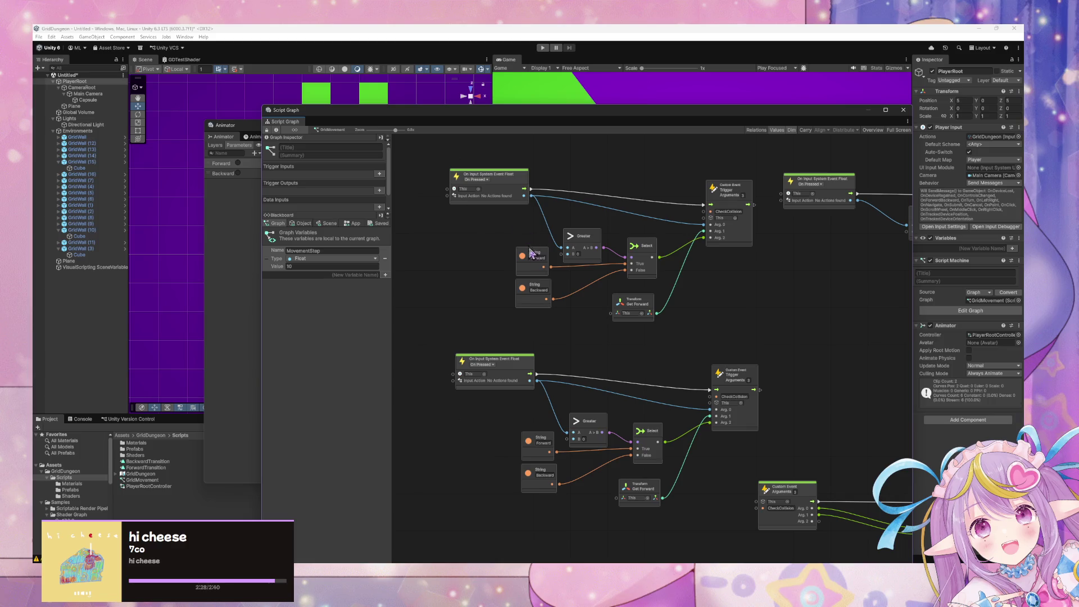
Step: Change the copied chain's strings to 'Right' and 'Left'
scroll(683, 289, "up", 1)
scroll(683, 289, "down", 1)
scroll(683, 288, "up", 1)
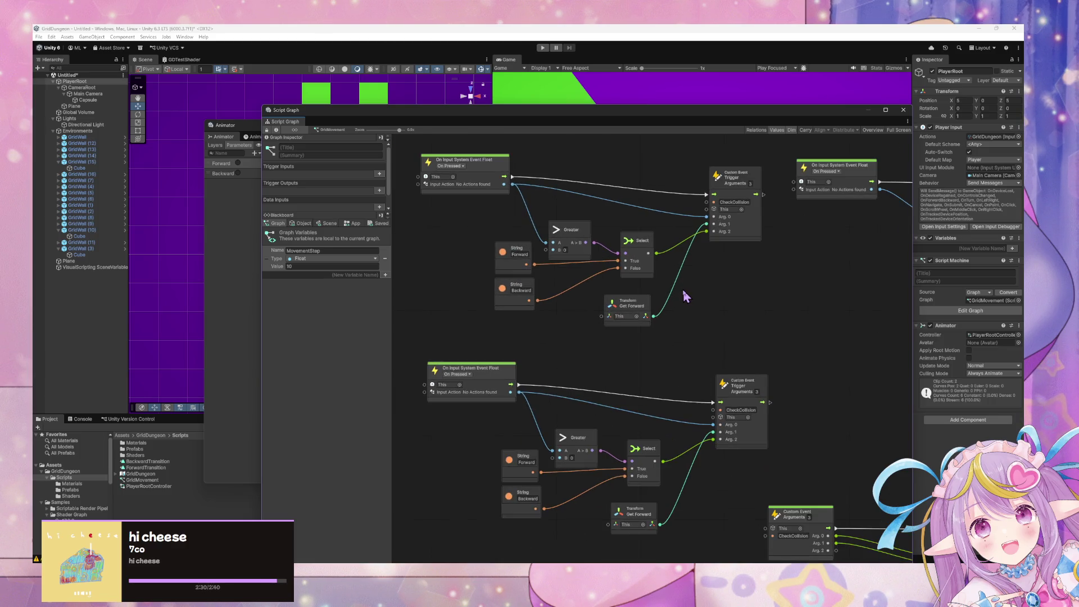
scroll(683, 289, "down", 2)
scroll(683, 289, "up", 2)
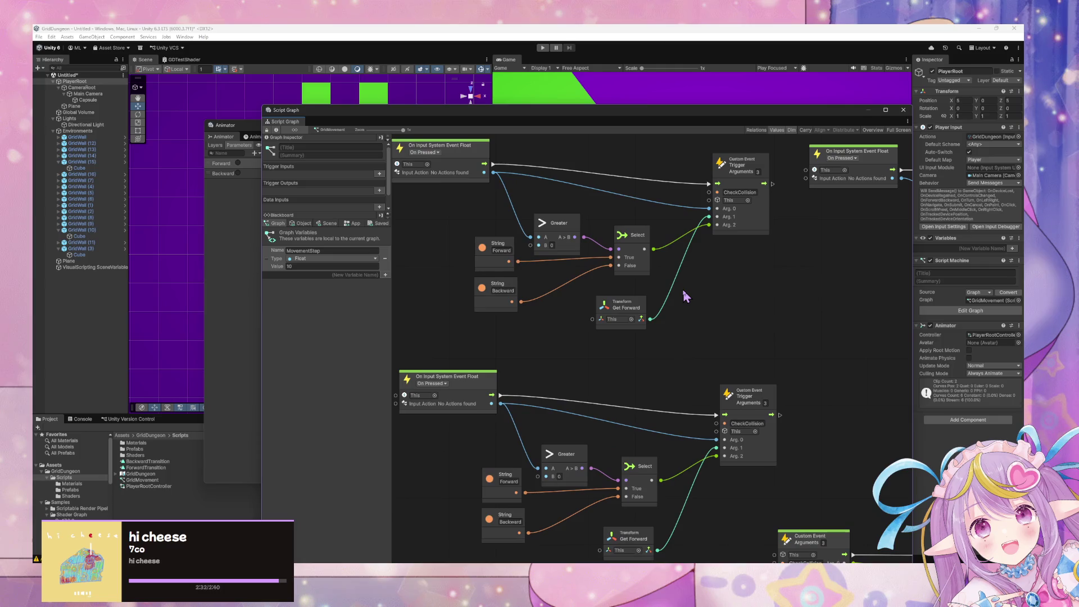
scroll(682, 289, "down", 1)
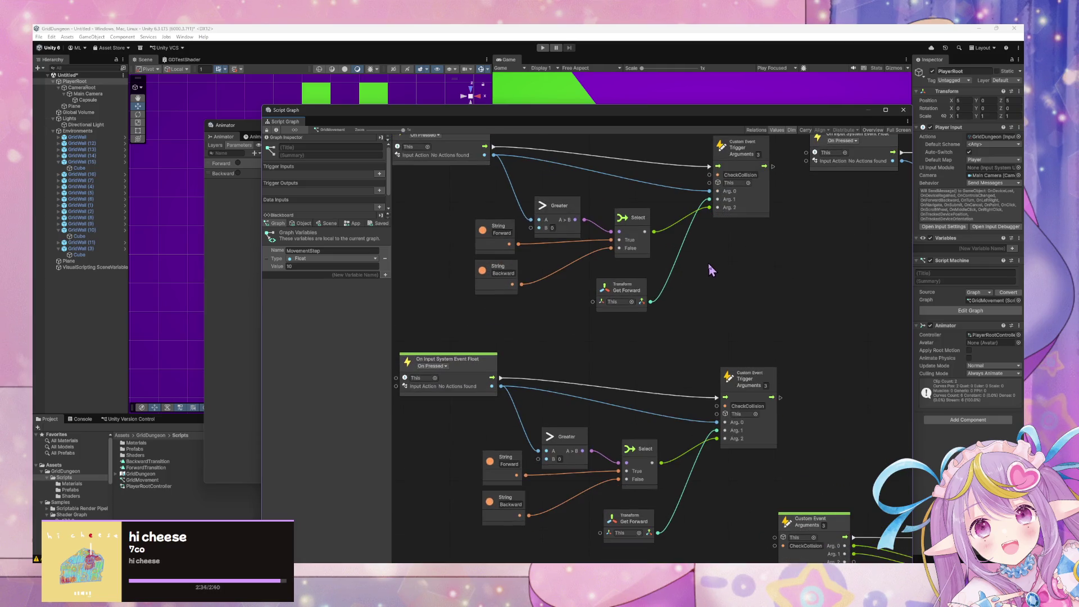
scroll(709, 263, "down", 1)
scroll(710, 264, "up", 2)
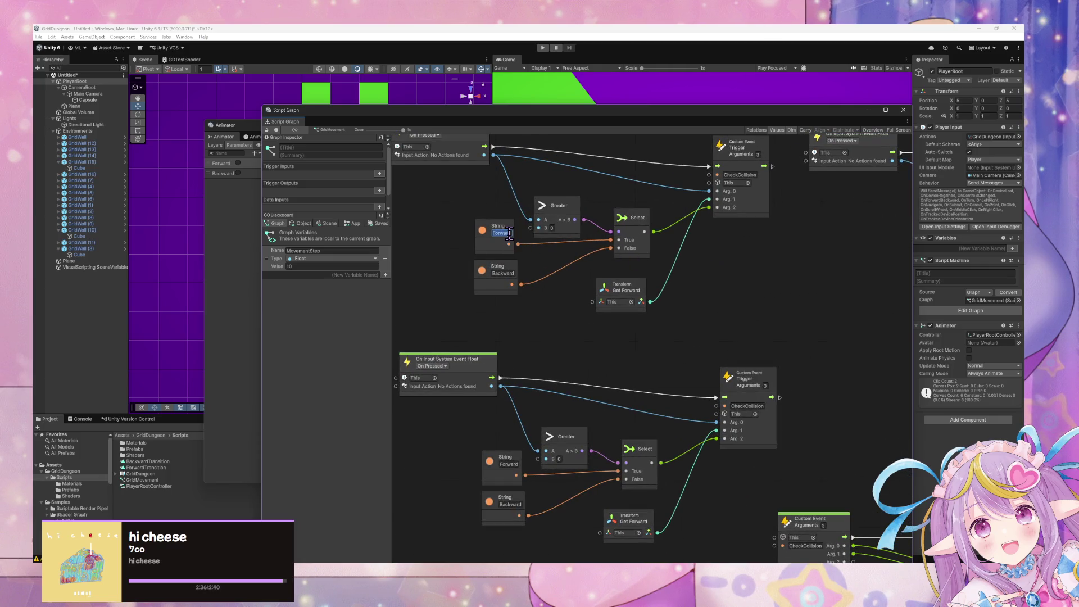
type("Right")
double_click(505, 273)
type("Left")
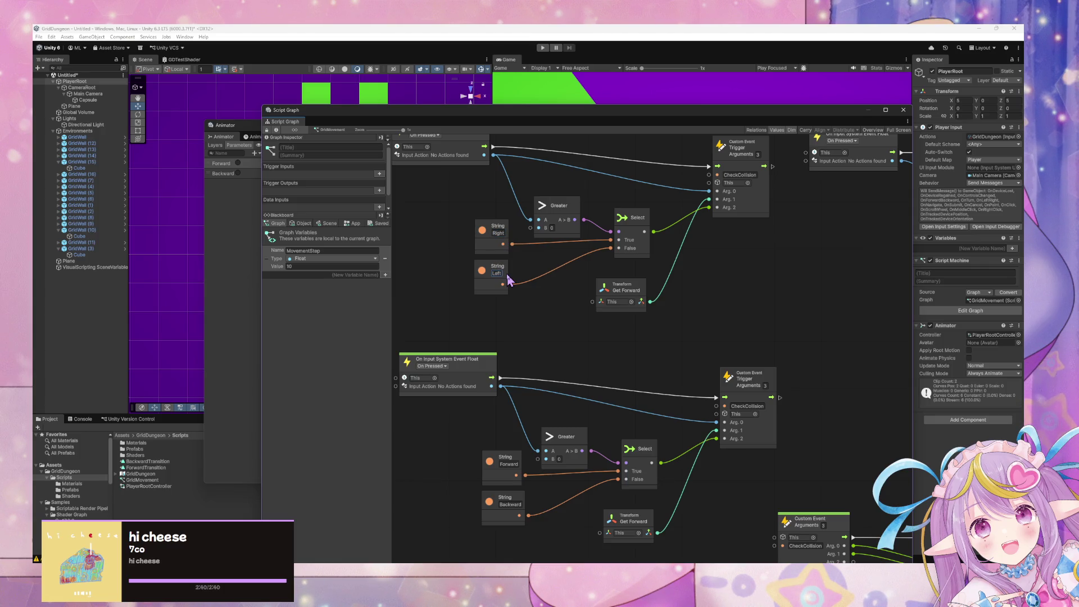
scroll(596, 292, "up", 3)
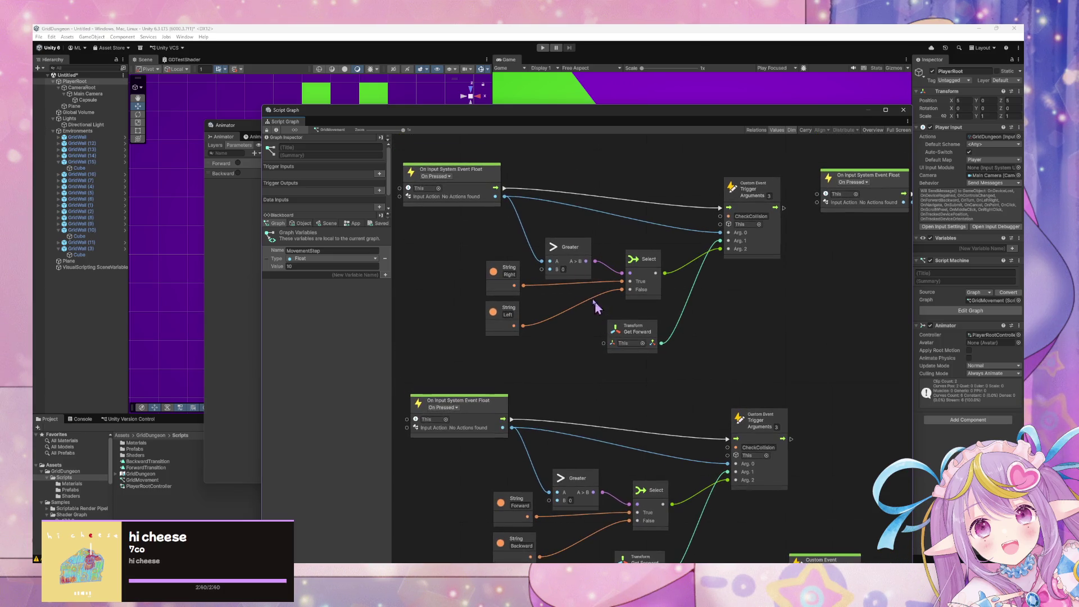
left_click(456, 206)
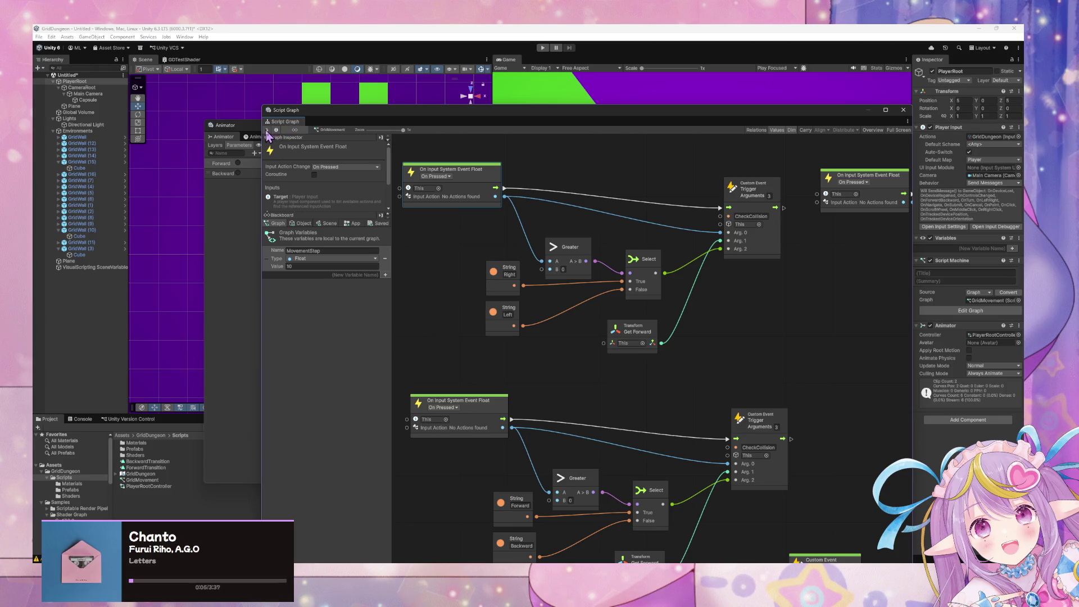
Step: Enter Play mode, set the copied event's input action to LeftRight, and delete its Get Forward node
left_click(112, 82)
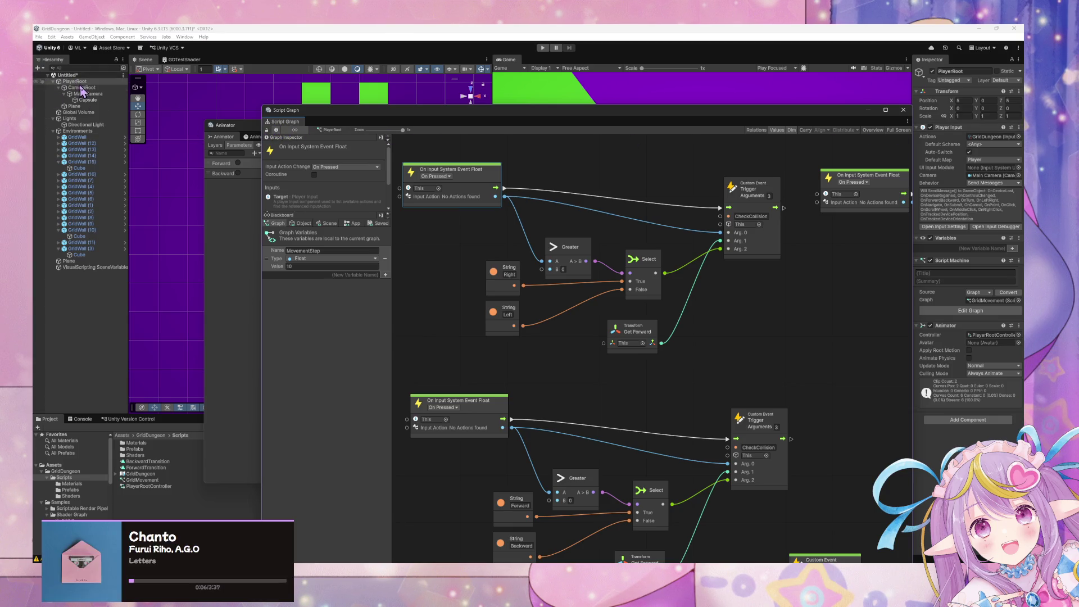
left_click(458, 200)
left_click(543, 48)
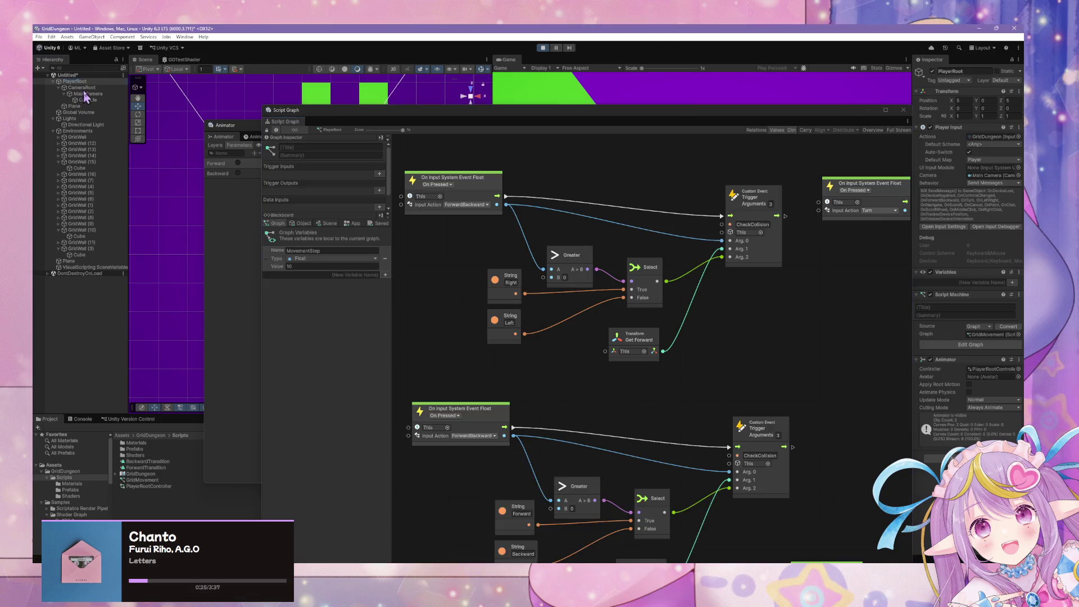
left_click(466, 205)
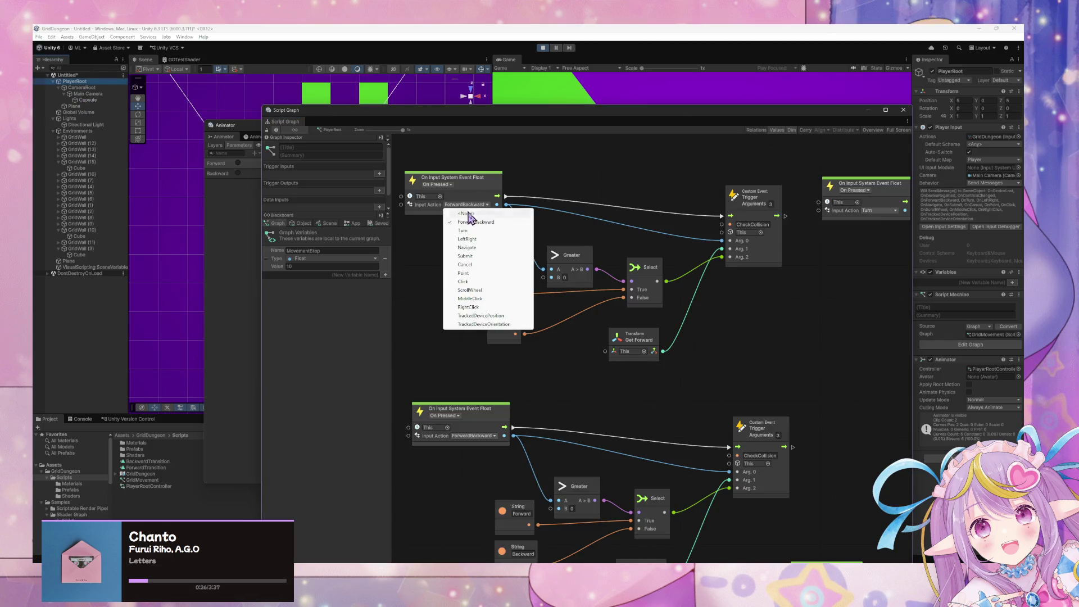
left_click(489, 240)
left_click(669, 347)
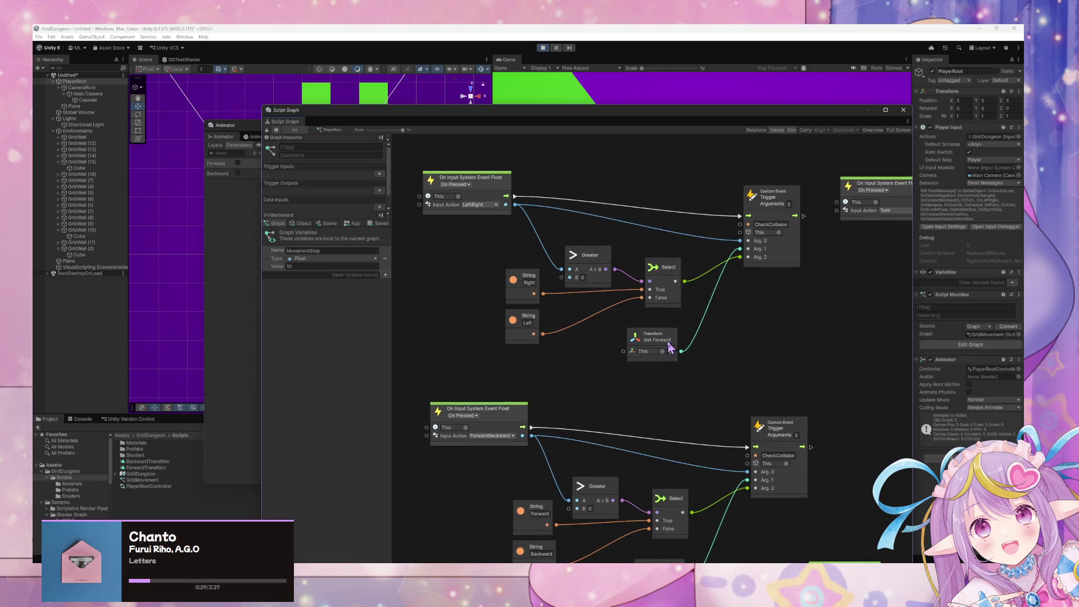
key("Delete")
Step: Add a Transform Get Right node and wire it into the Custom Event's Arg. 1
right_click(663, 348)
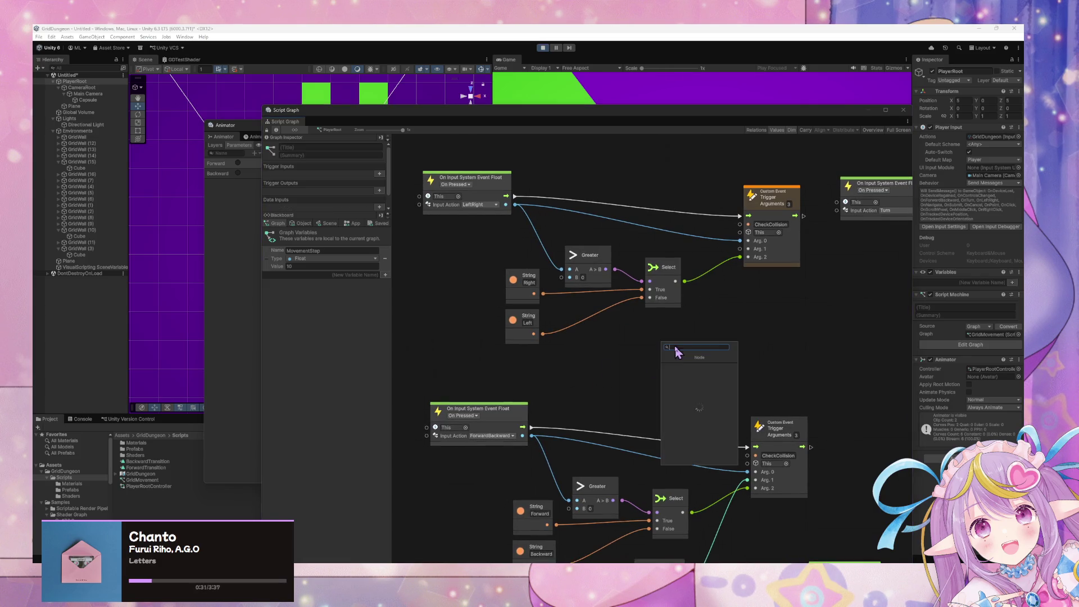
type("get right")
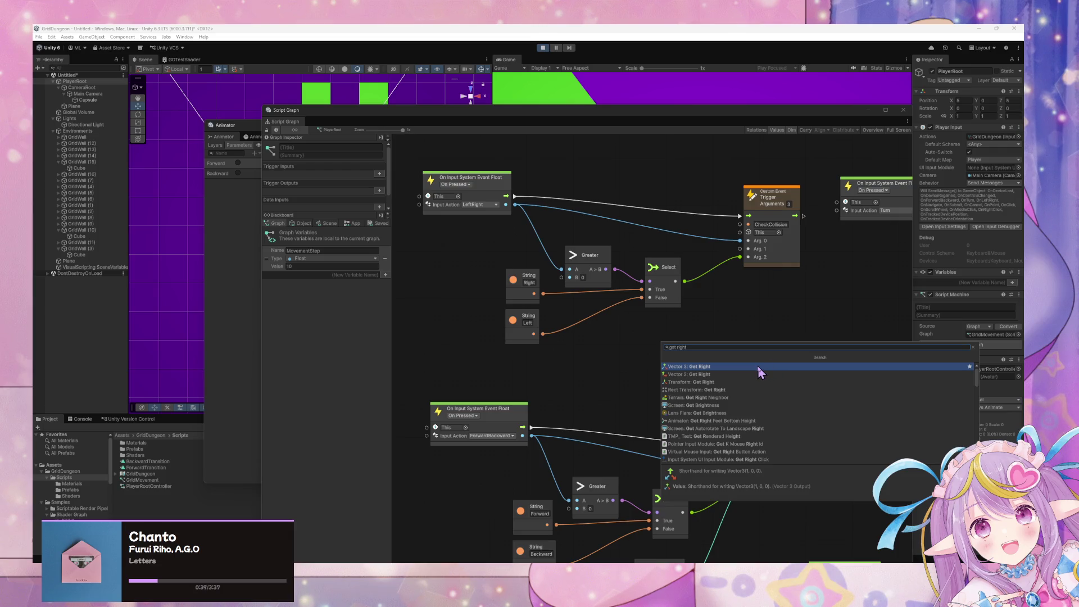
left_click(725, 382)
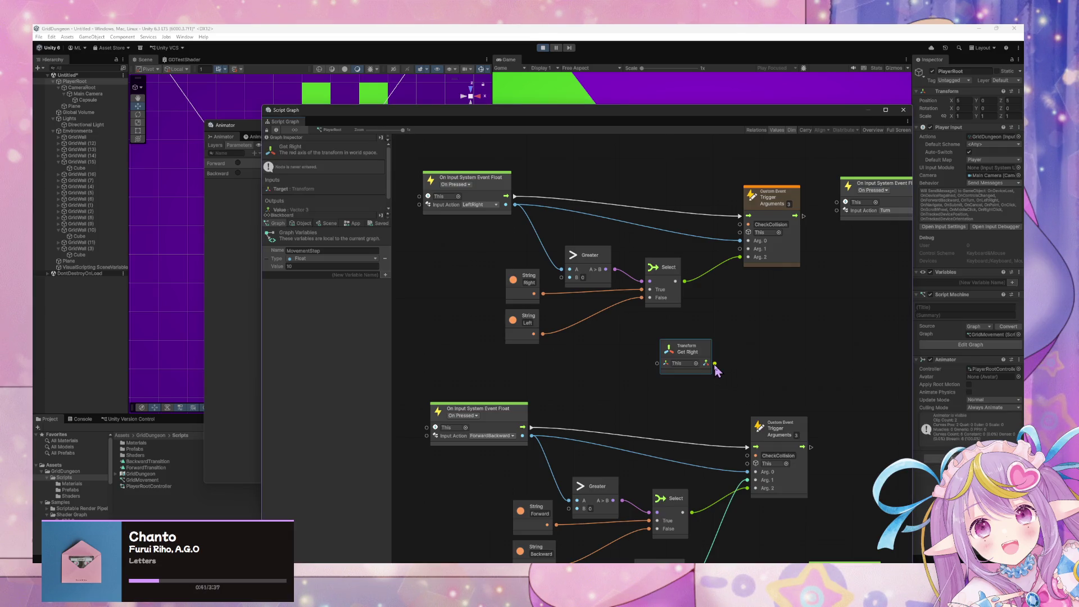
left_click_drag(715, 364, 739, 248)
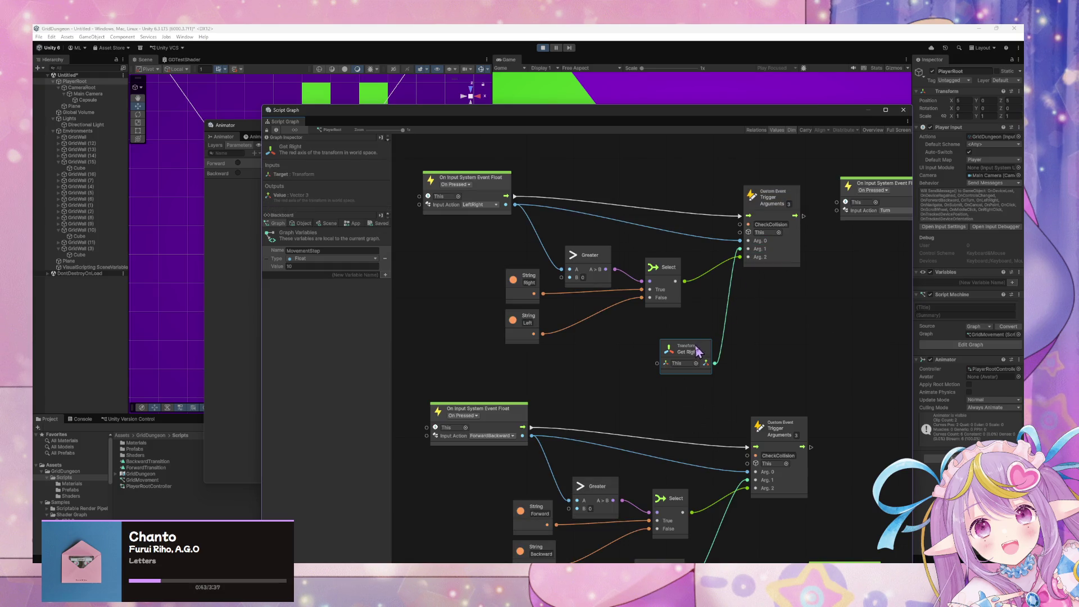
left_click_drag(698, 352, 686, 338)
Step: Connect the collision event's Arg. 2 to Set Trigger's name input
scroll(743, 354, "down", 1)
scroll(745, 353, "down", 2)
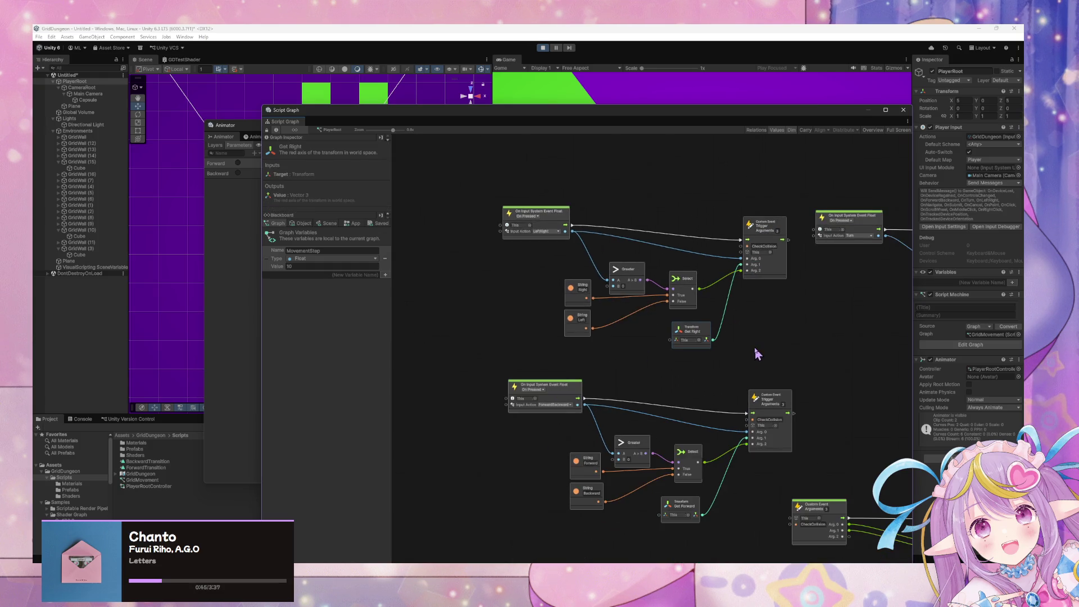
scroll(760, 352, "down", 5)
scroll(694, 275, "right", 10)
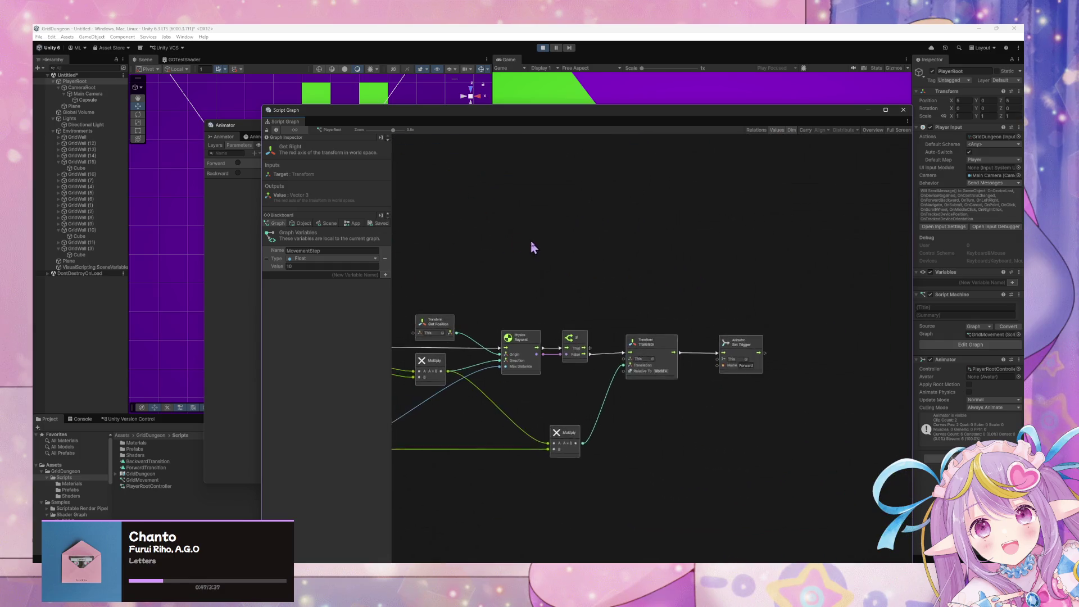
scroll(651, 269, "right", 3)
scroll(739, 386, "left", 7)
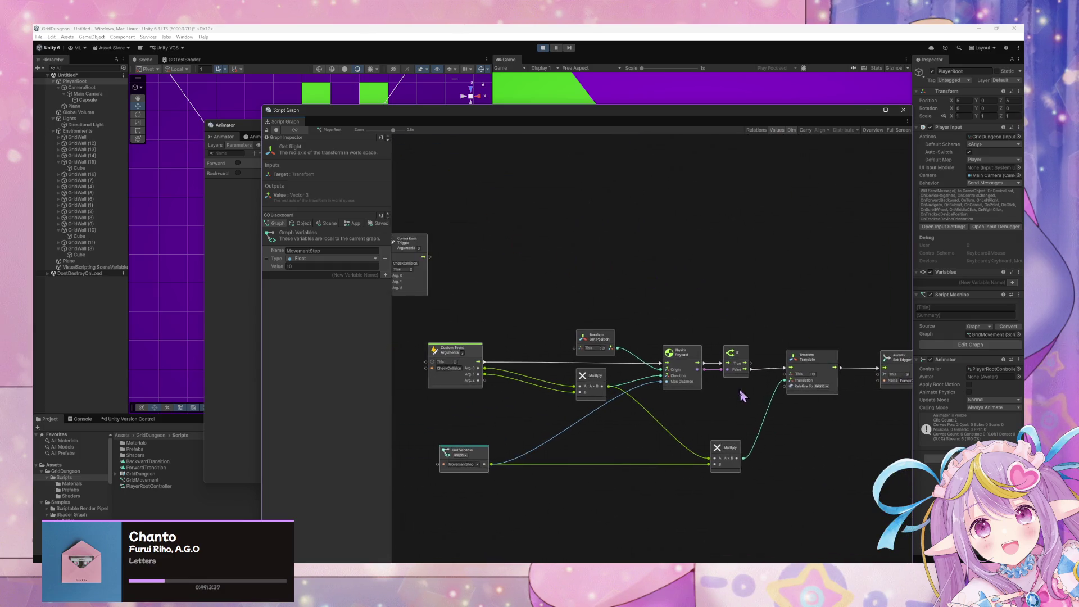
scroll(587, 387, "right", 4)
mouse_move(453, 383)
left_mouse_down()
mouse_move(850, 398)
mouse_move(851, 382)
left_mouse_up()
Step: Reposition the Get Position and Multiply nodes in the graph
left_click_drag(573, 343, 573, 304)
mouse_move(573, 380)
left_mouse_down()
mouse_move(569, 337)
mouse_move(568, 366)
left_mouse_up()
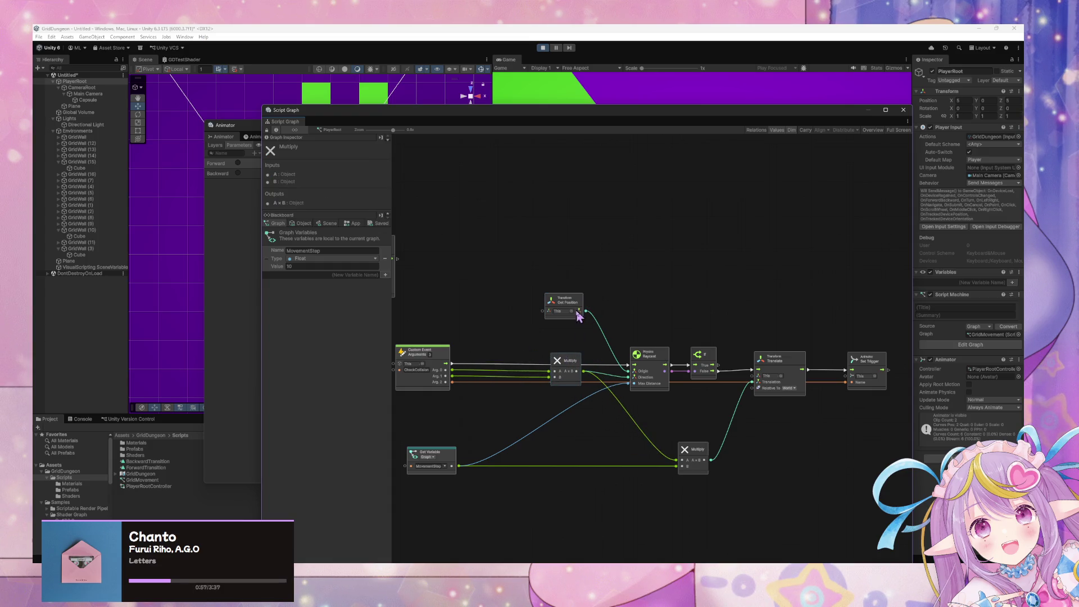
left_click_drag(578, 314, 576, 348)
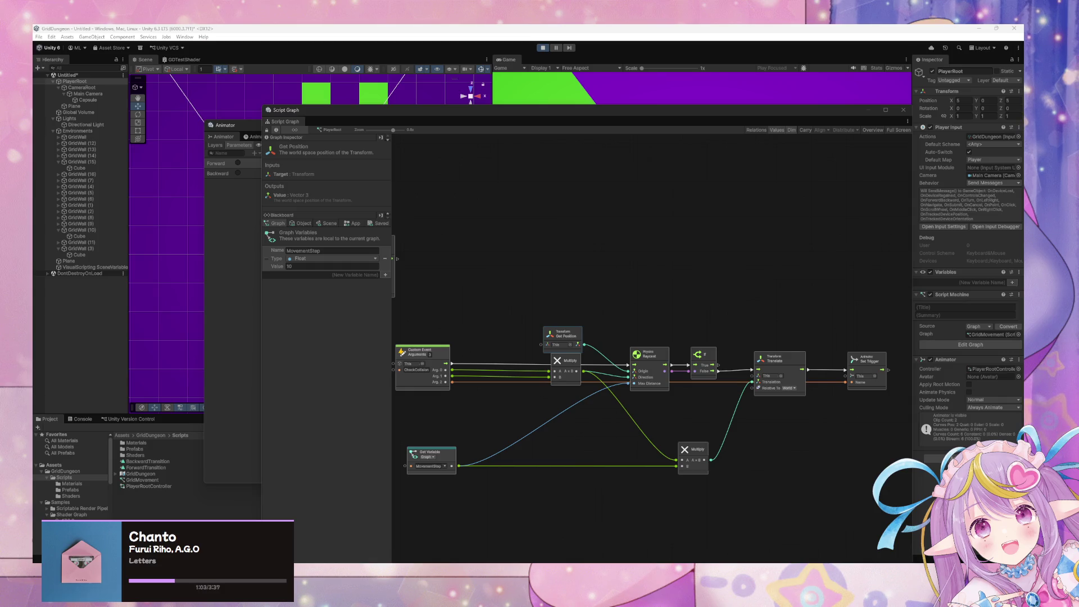
scroll(788, 299, "down", 3)
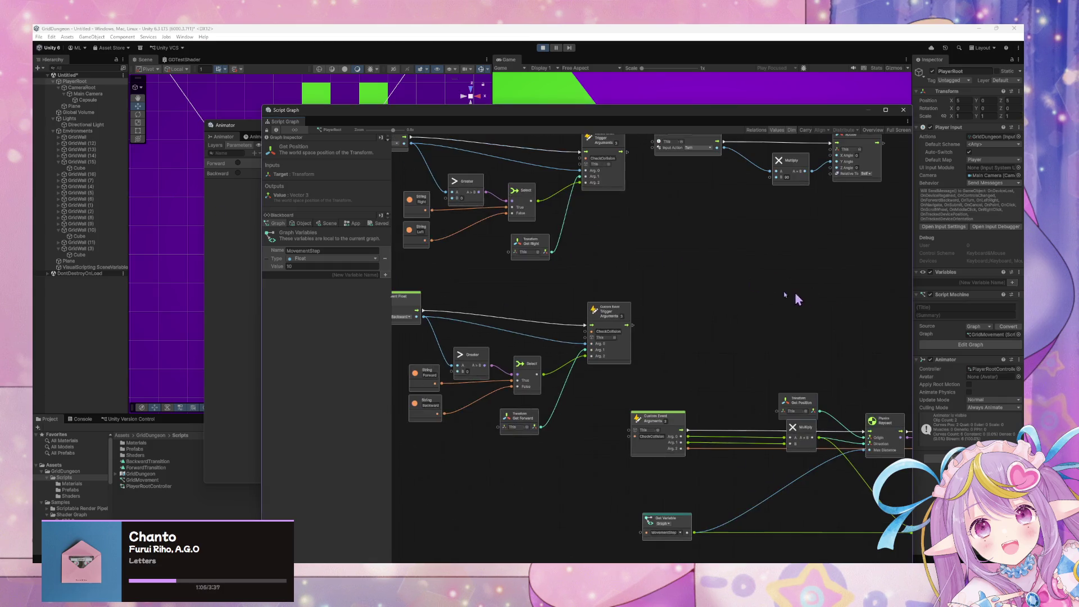
scroll(795, 326, "up", 2)
scroll(631, 405, "up", 1)
Step: Move the Event, Multiply and Rotate nodes higher to tidy the layout
left_click_drag(869, 327, 605, 221)
left_click_drag(675, 237, 680, 155)
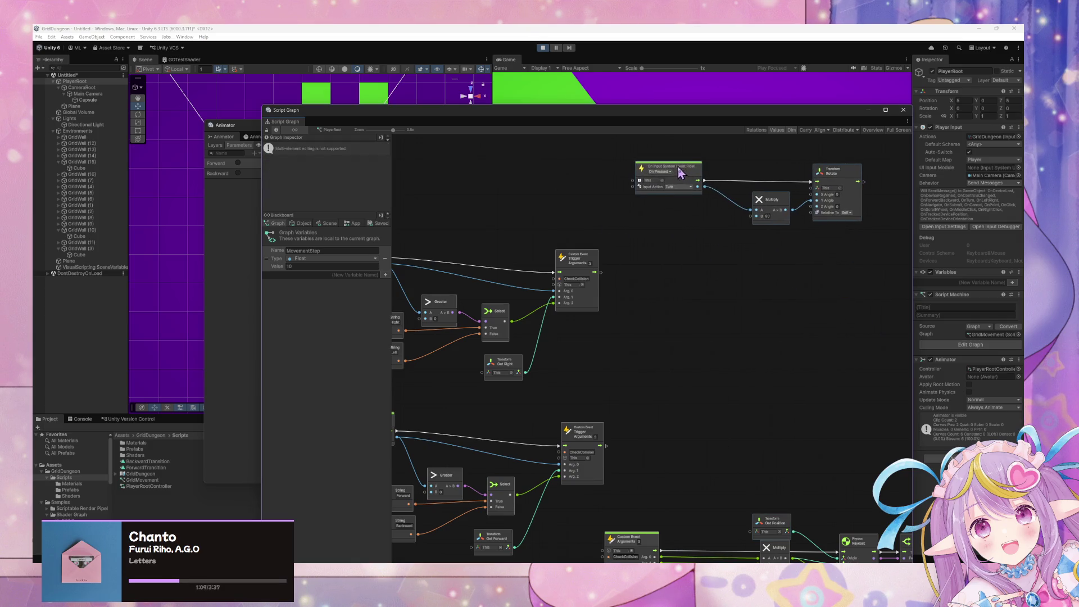
left_click(416, 239)
left_click_drag(740, 449, 494, 289)
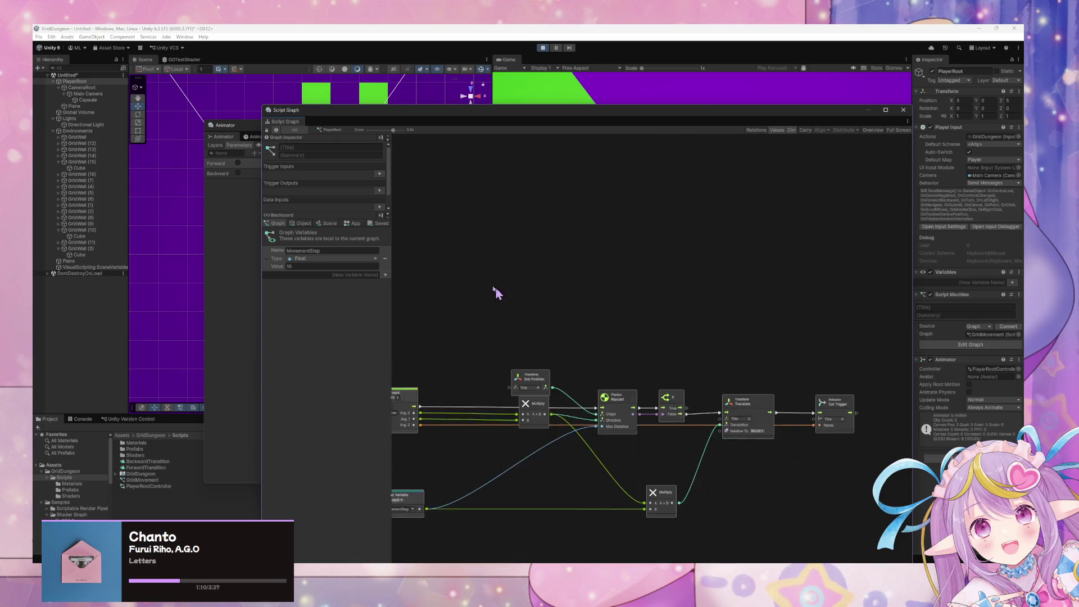
Step: Search 'ani' in the node finder and highlight Animator: Stop Playback ()
right_click(815, 447)
type("animator")
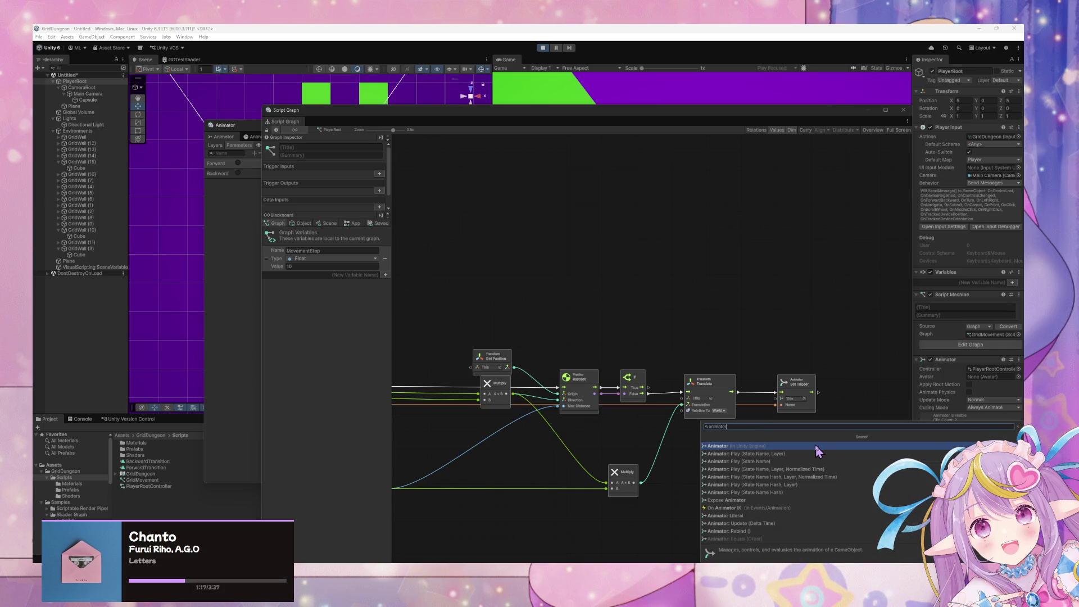
key("Down")
key("Down")
key("Down")
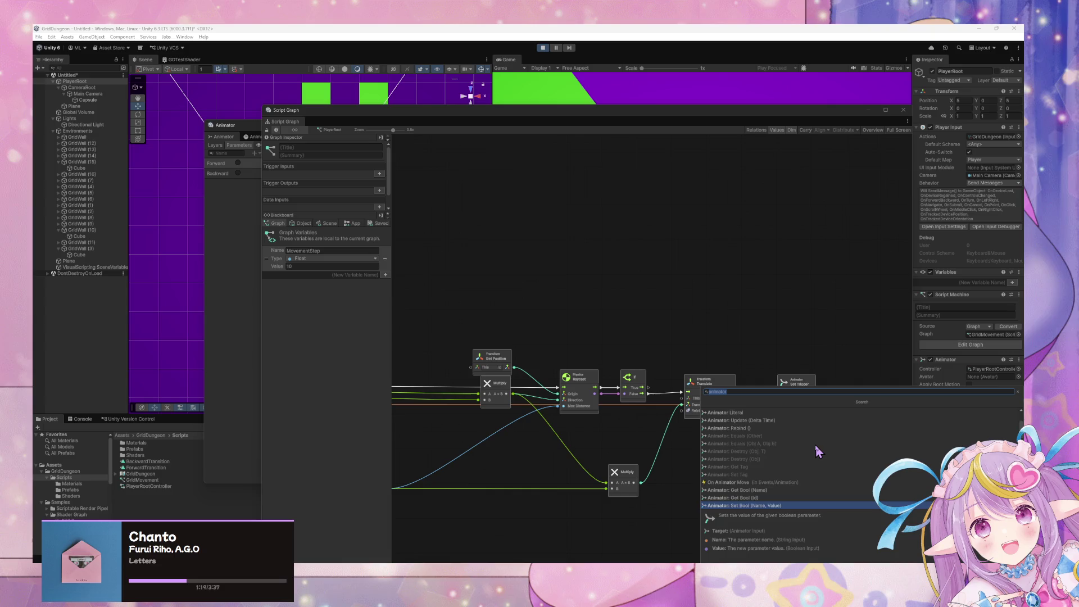
key("Down")
key("Down")
key("Down")
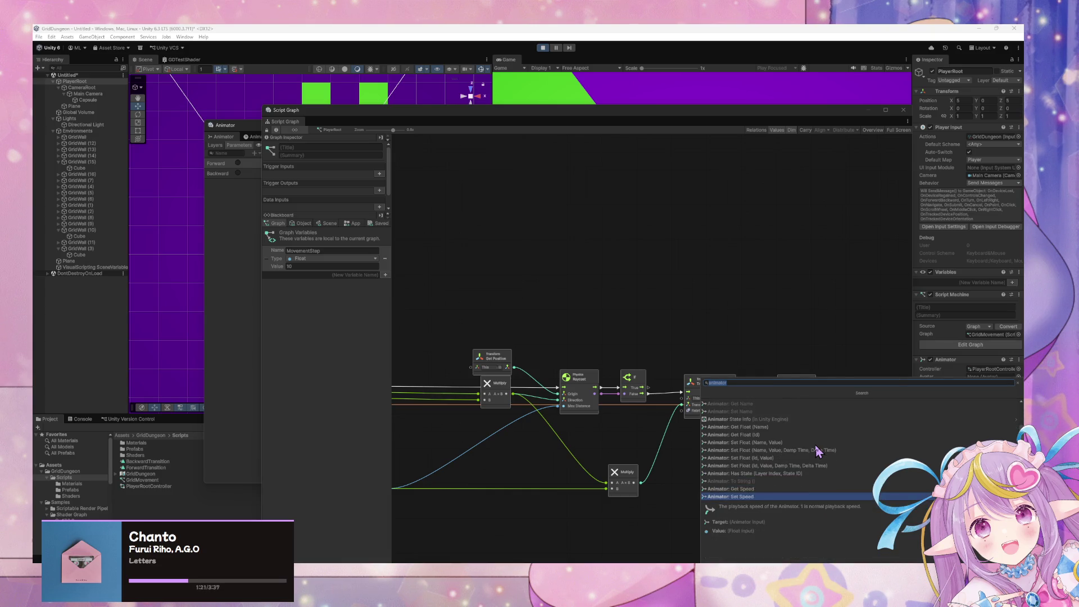
key("Down")
key("Down")
key("Down")
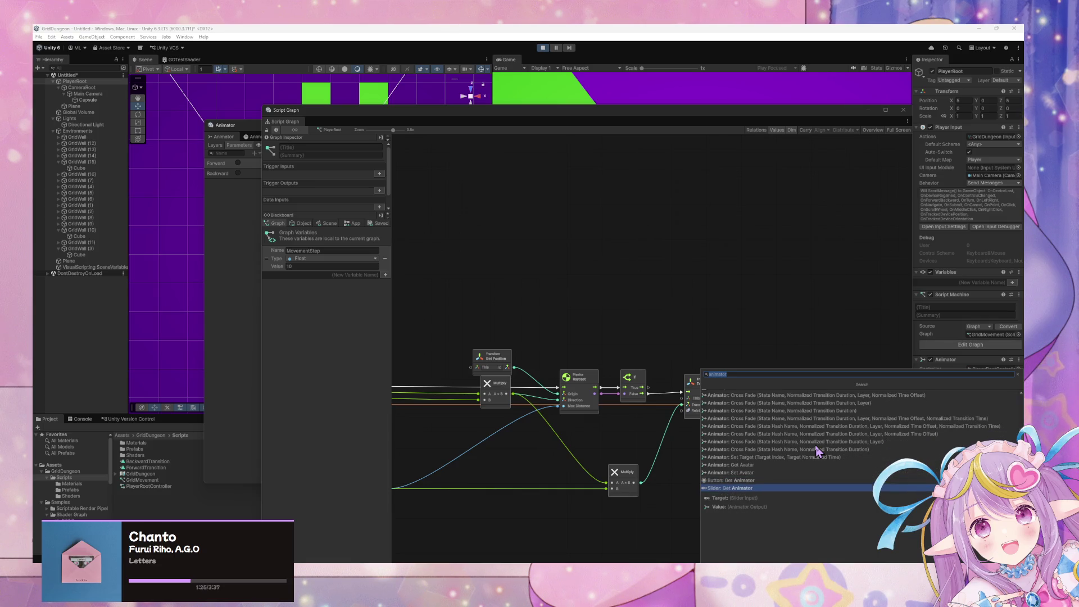
key("Down")
key("Down")
key("Down")
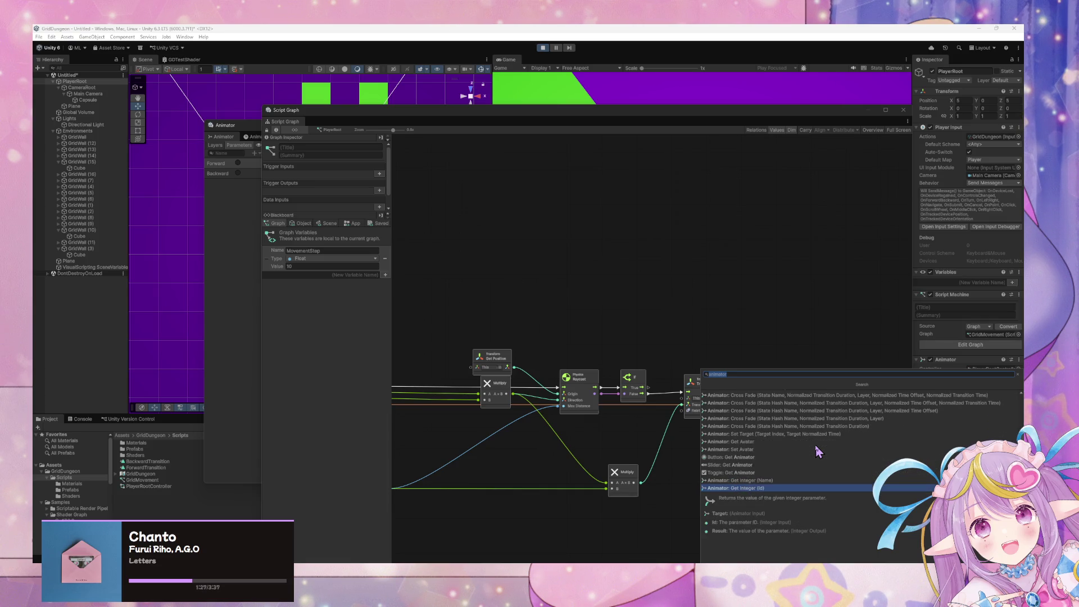
key("Down")
key("Down")
key("Down")
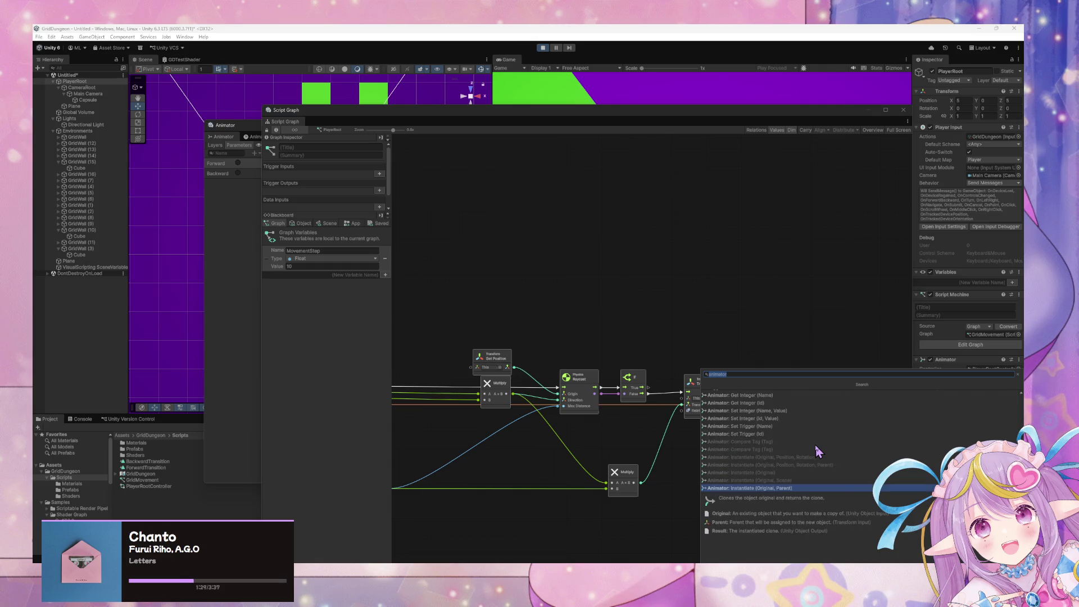
key("Down")
key("Down")
key("Down")
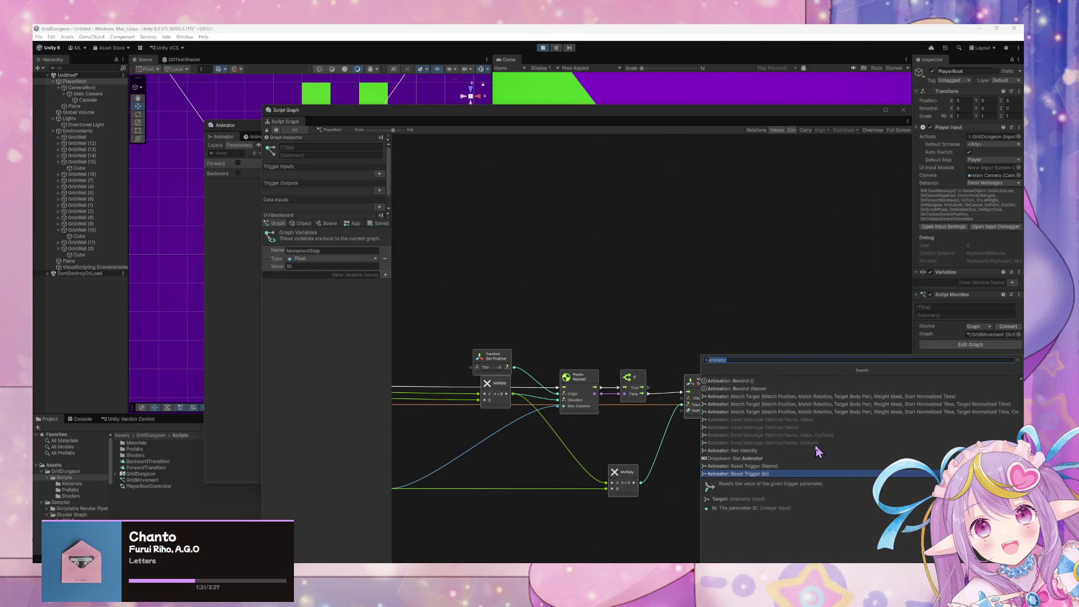
key("Down")
key("Down")
key("Down")
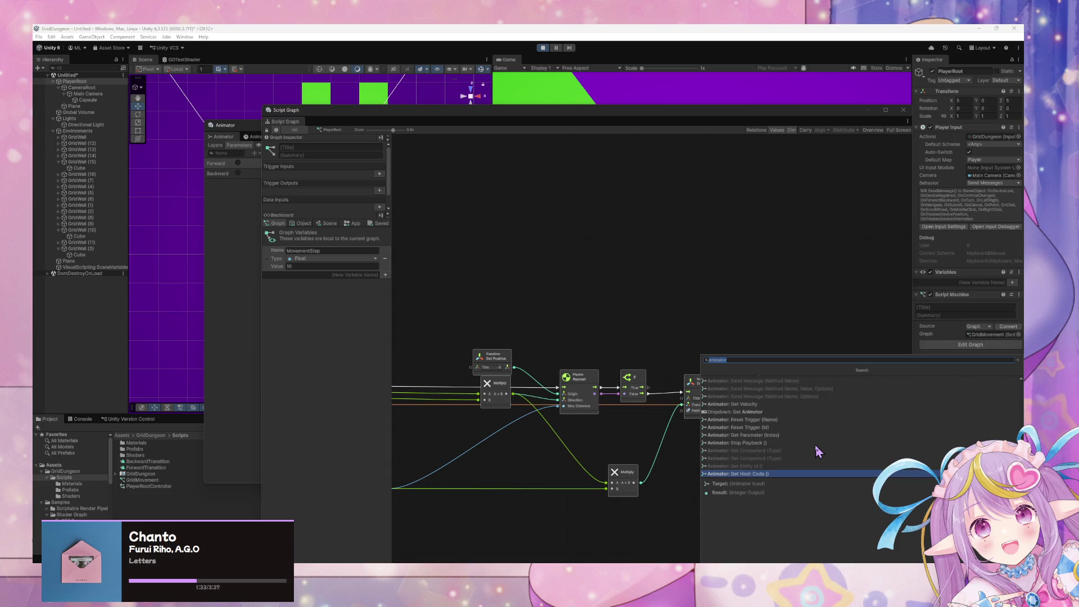
key("Down")
key("Down")
key("Down")
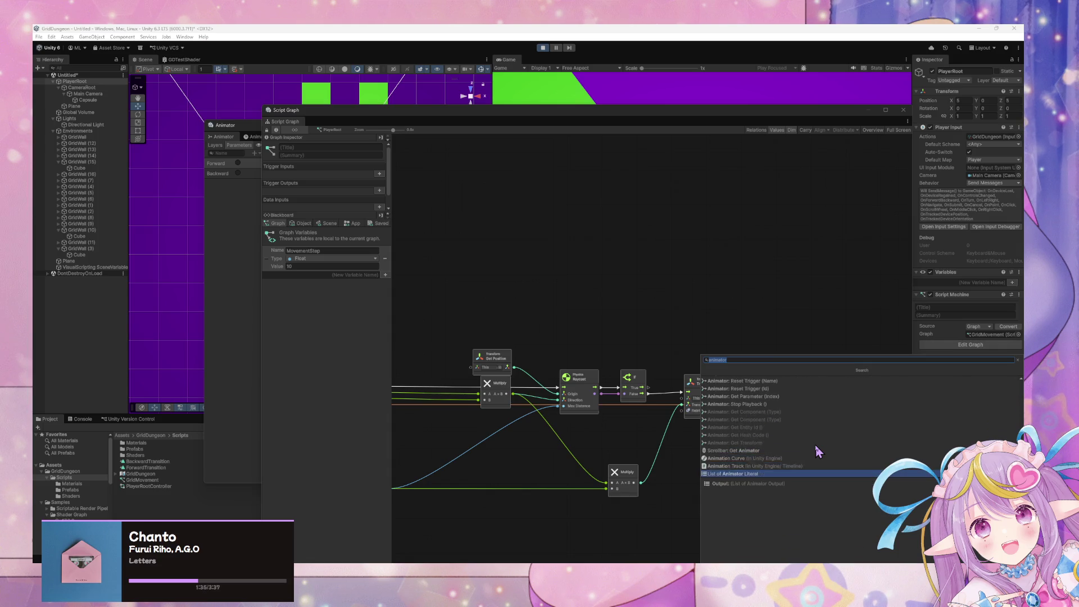
key("Down")
key("Down")
key("Down")
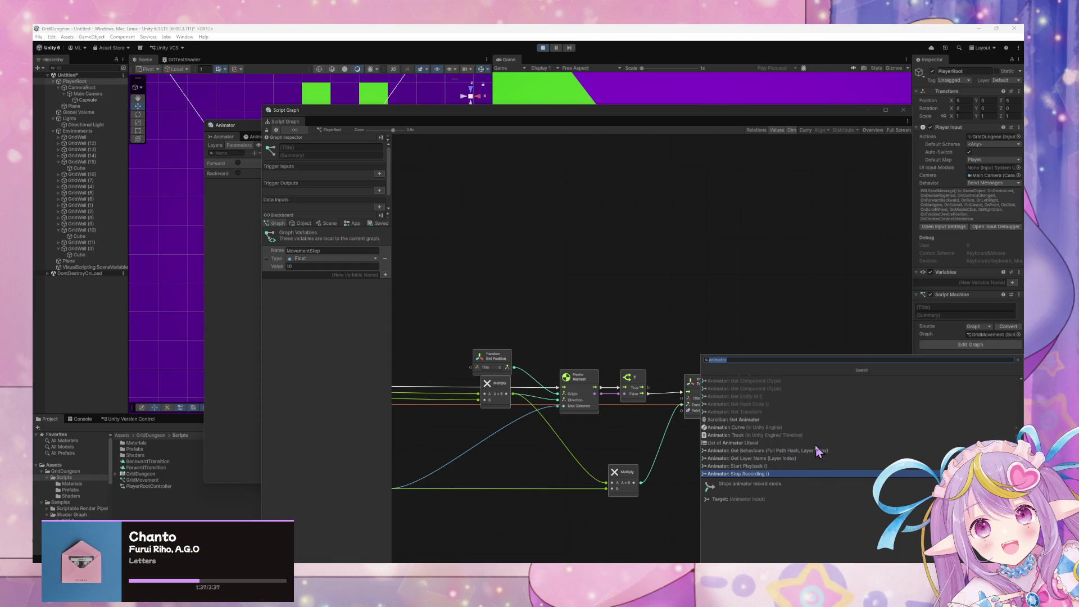
key("Down")
key("Down")
key("Down")
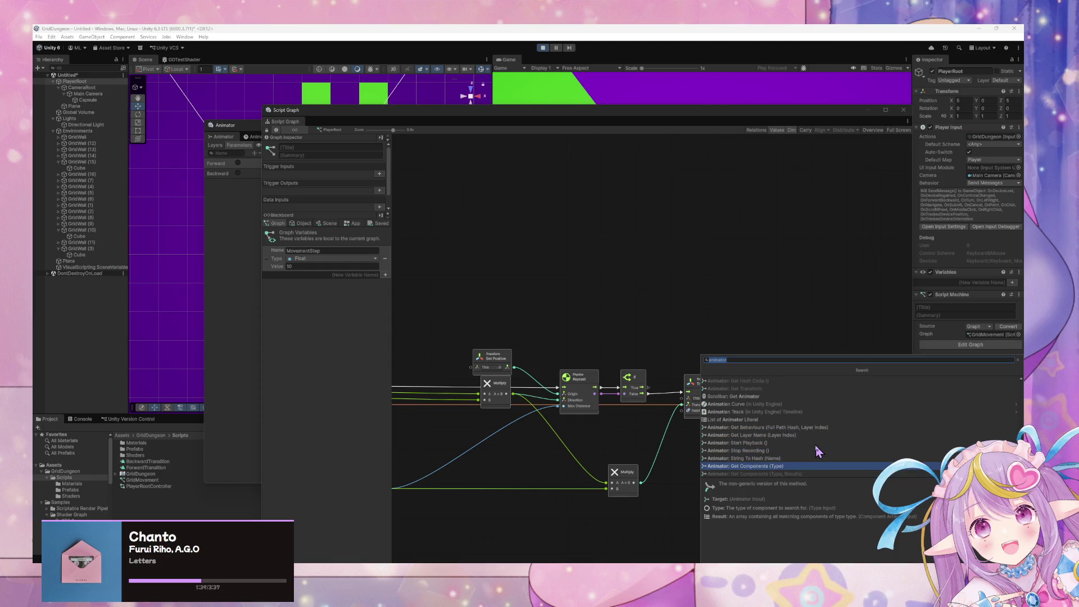
key("Down")
key("Down")
key("Down")
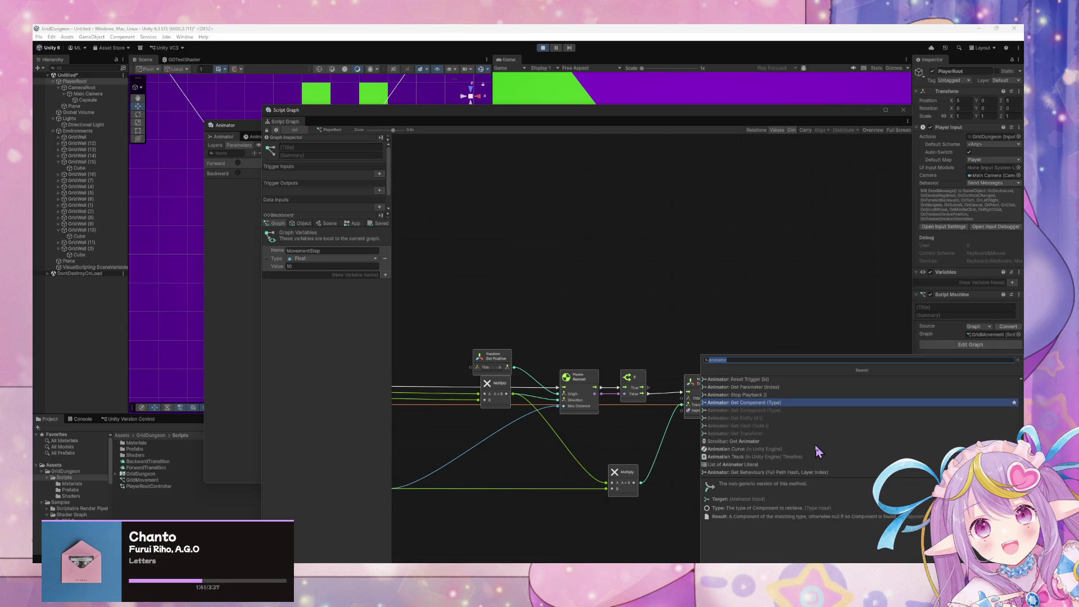
key("Down")
key("Down")
key("Down")
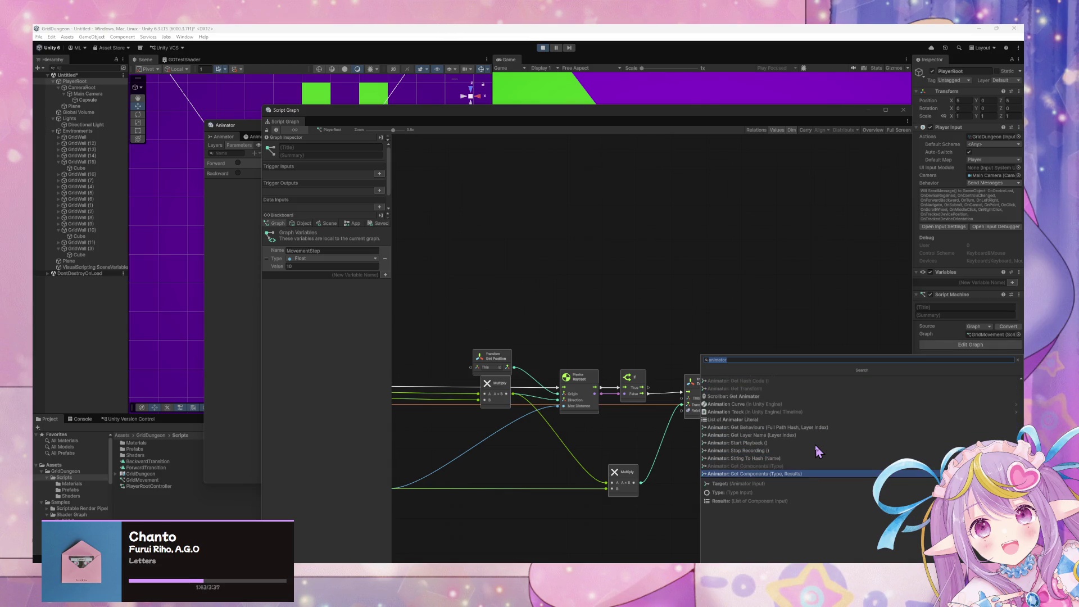
key("Up")
key("Down")
key("Up")
key("Up")
key("Up")
key("Up")
key("Up")
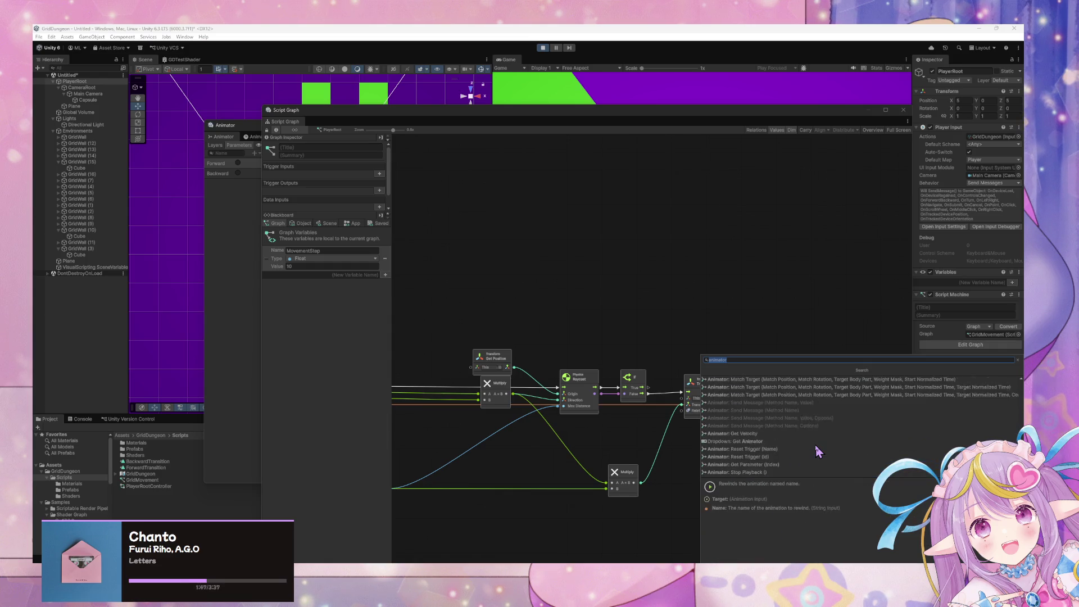
key("Down")
key("Down")
key("Down")
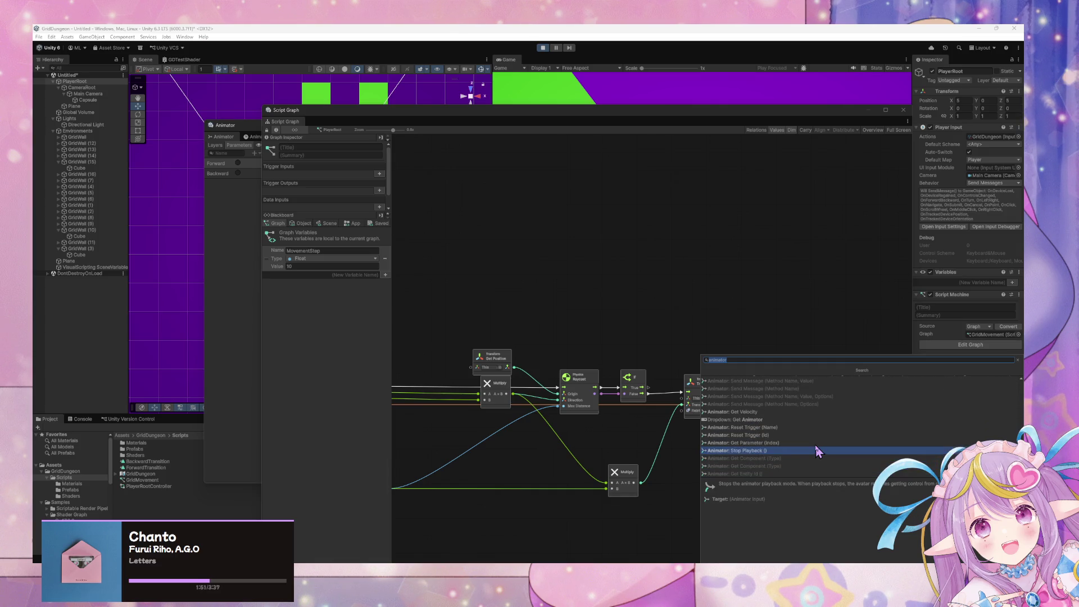
Step: Insert the Stop Playback node into the flow between Translate and Set Trigger
key("Return")
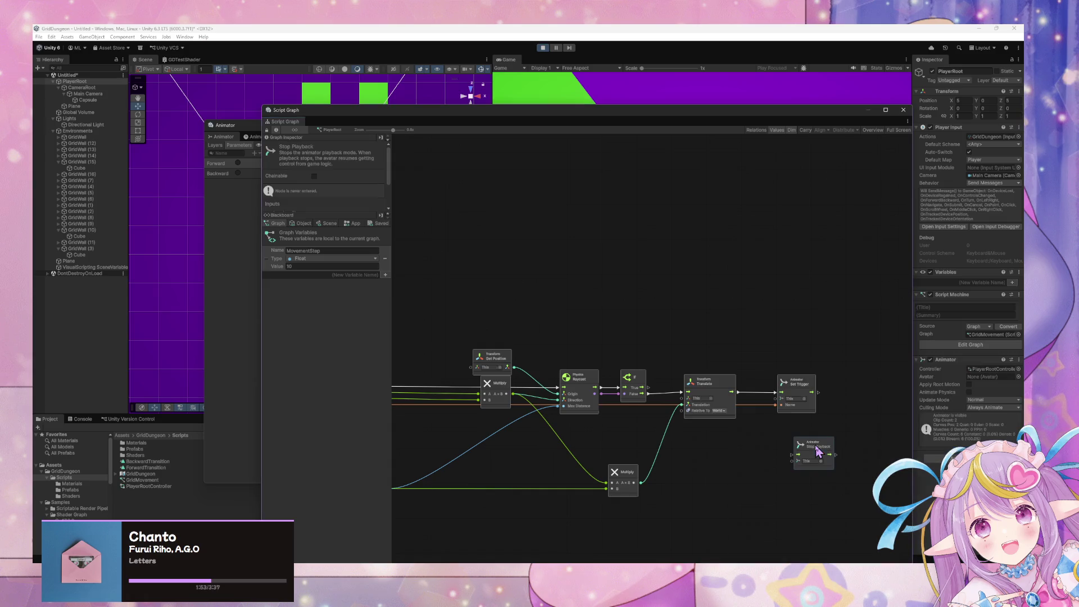
mouse_move(820, 449)
left_mouse_down()
mouse_move(762, 366)
mouse_move(856, 393)
left_mouse_up()
mouse_move(759, 366)
left_mouse_down()
mouse_move(771, 380)
mouse_move(738, 396)
mouse_move(836, 398)
left_mouse_up()
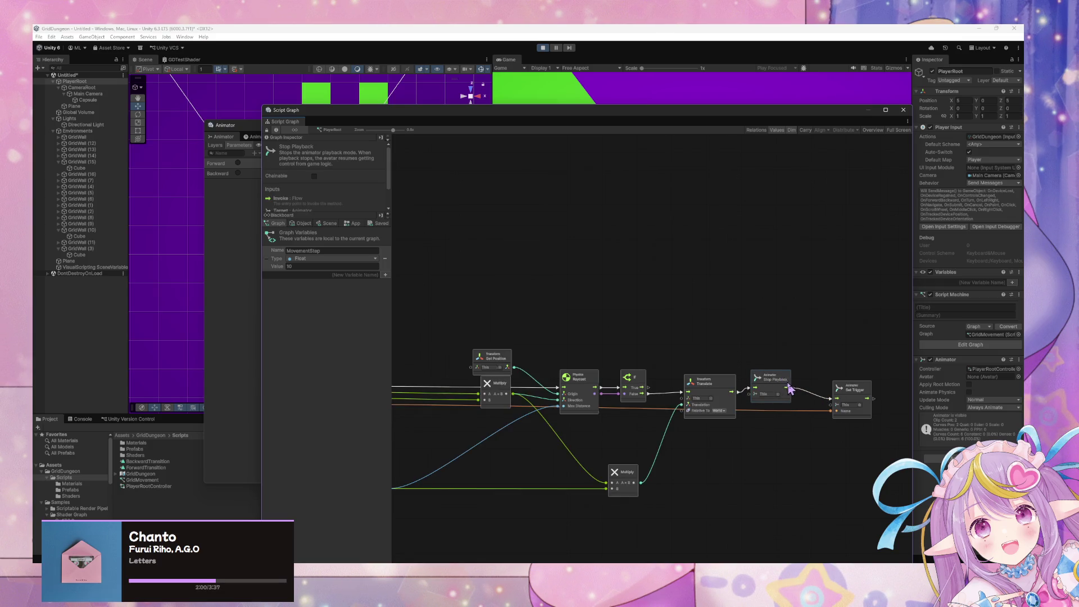
left_click(801, 427)
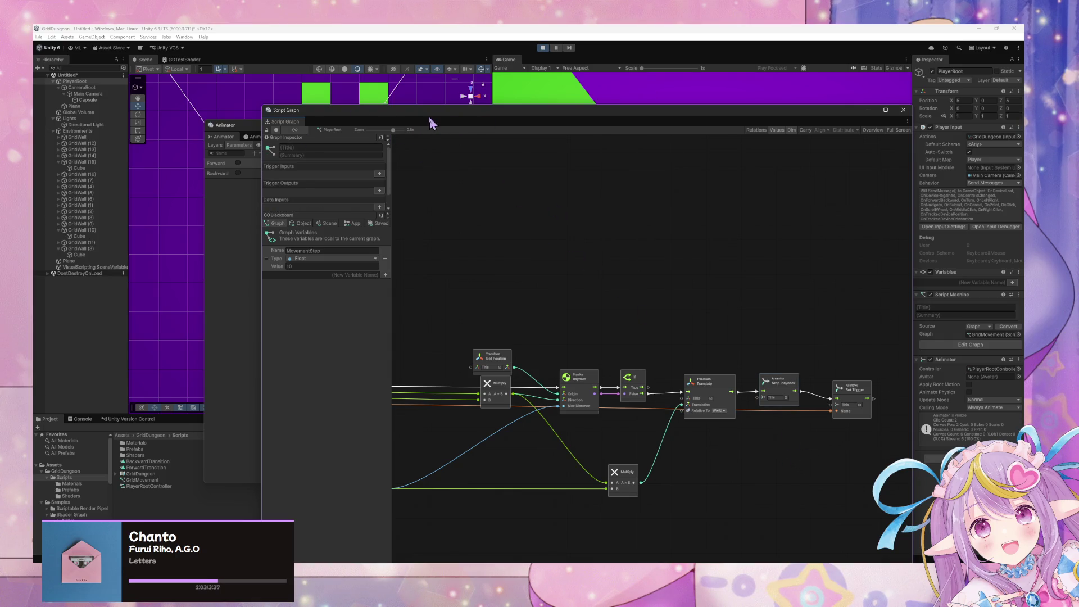
mouse_move(432, 124)
left_mouse_down()
mouse_move(482, 221)
mouse_move(484, 320)
left_mouse_up()
Step: Exit play mode and rearrange the Animator and Script Graph windows around the Scene
left_click(615, 260)
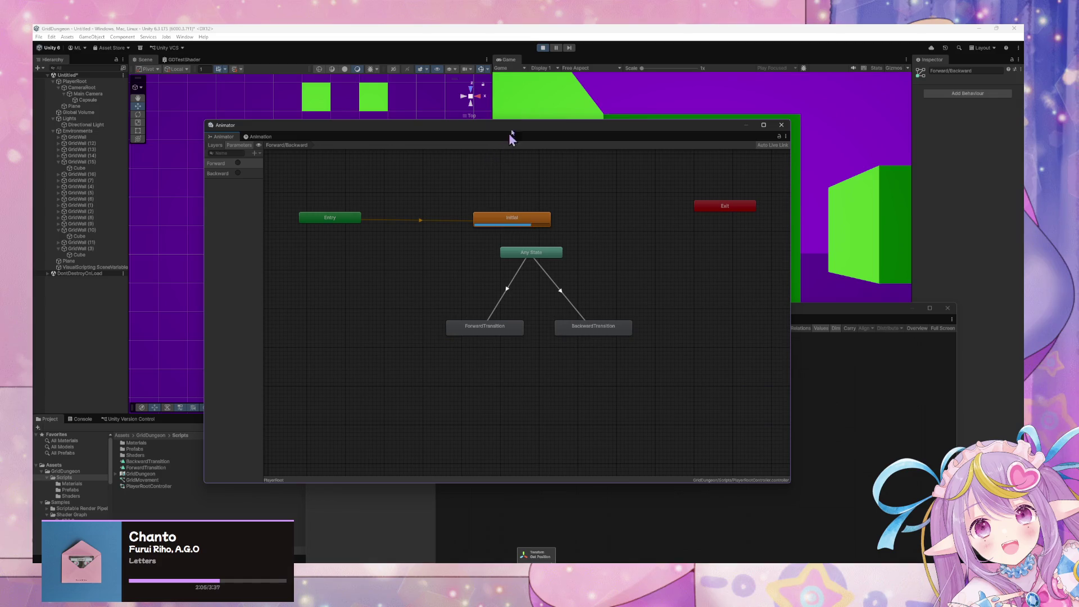
left_click(542, 47)
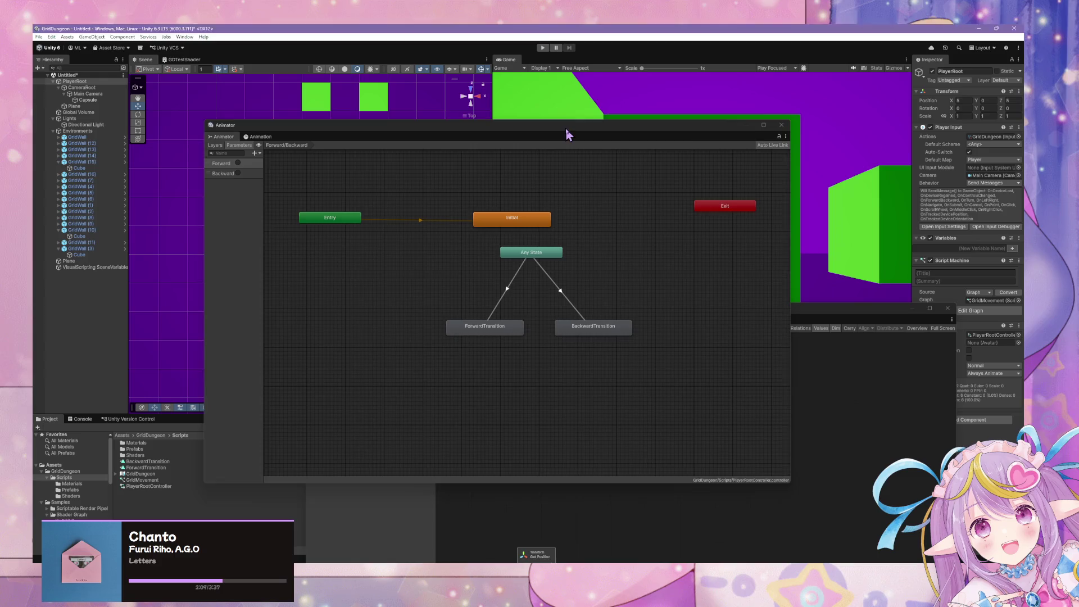
mouse_move(566, 130)
left_mouse_down()
mouse_move(479, 357)
mouse_move(640, 370)
left_mouse_up()
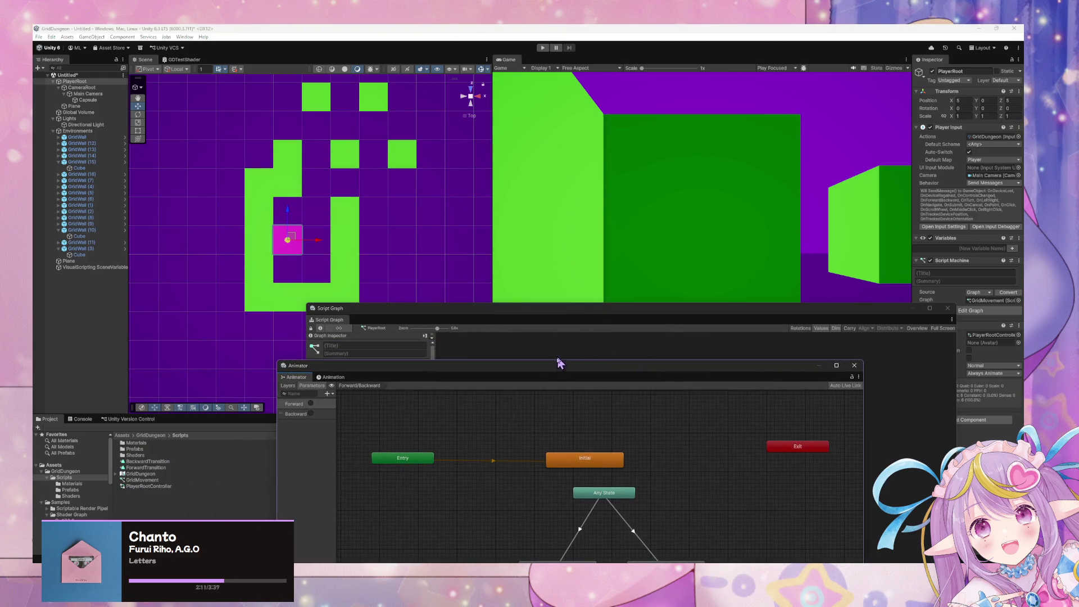
left_click_drag(560, 363, 719, 203)
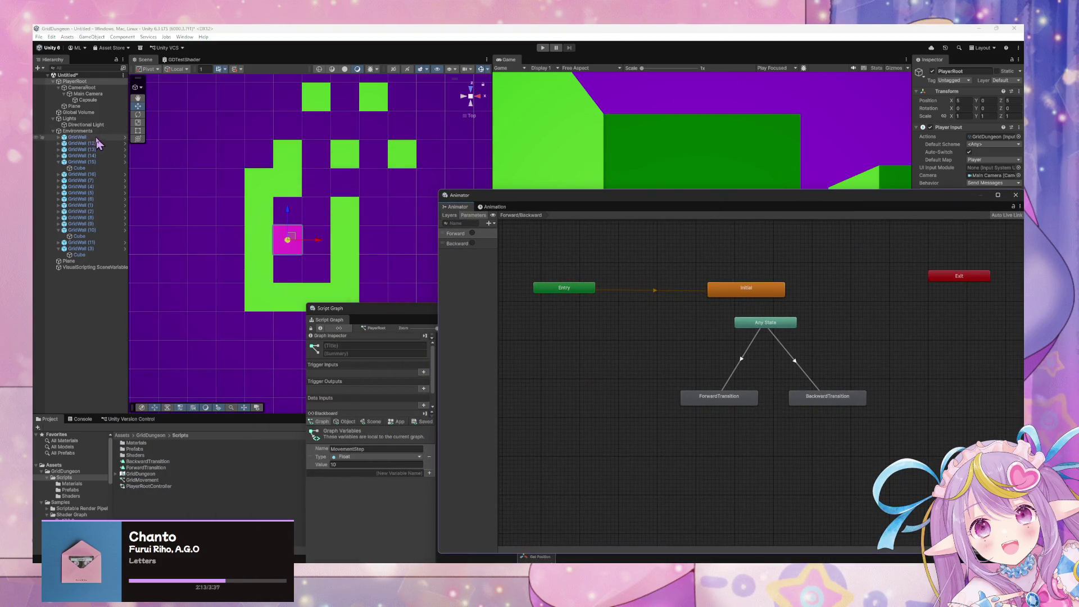
left_click(82, 81)
mouse_move(432, 306)
left_mouse_down()
mouse_move(425, 315)
mouse_move(341, 101)
mouse_move(466, 360)
mouse_move(475, 232)
mouse_move(478, 449)
left_mouse_up()
mouse_move(632, 457)
left_mouse_down()
mouse_move(397, 226)
mouse_move(421, 186)
mouse_move(513, 201)
left_mouse_up()
scroll(502, 324, "down", 5)
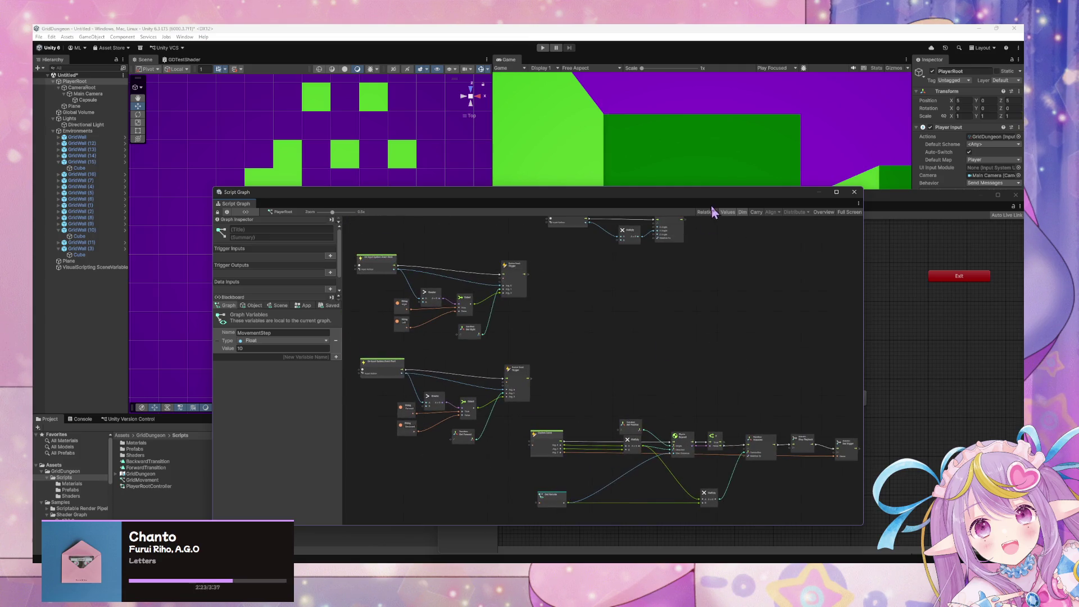
mouse_move(714, 192)
left_mouse_down()
mouse_move(676, 265)
mouse_move(725, 295)
left_mouse_up()
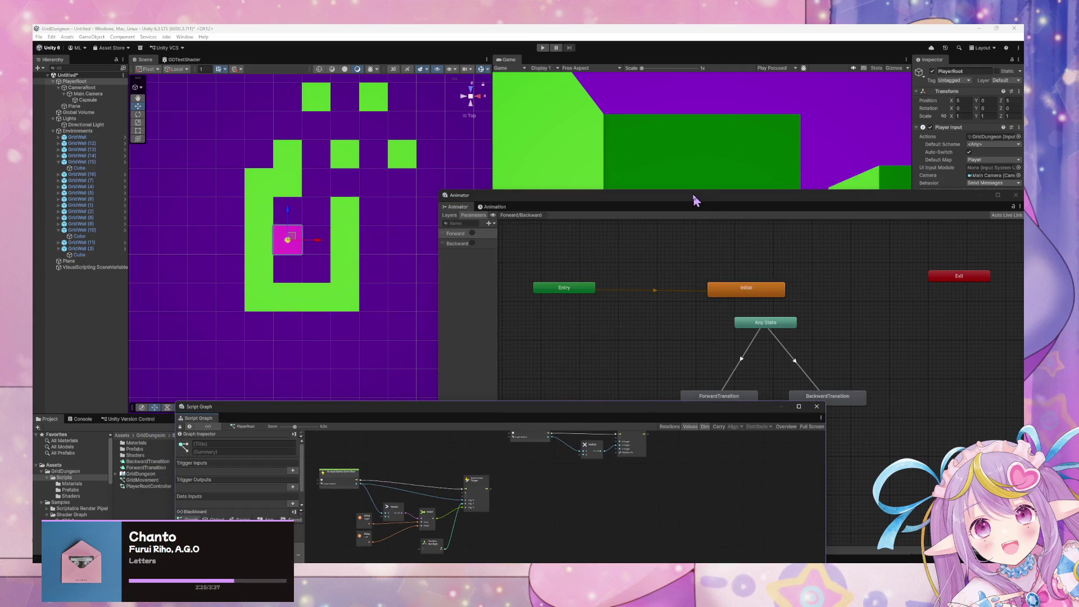
mouse_move(694, 200)
left_mouse_down()
mouse_move(406, 256)
mouse_move(487, 176)
left_mouse_up()
Step: Lay out ForwardTransition's expanded CameraRoot Position keys beside the Scene, then enter play mode
left_click(292, 185)
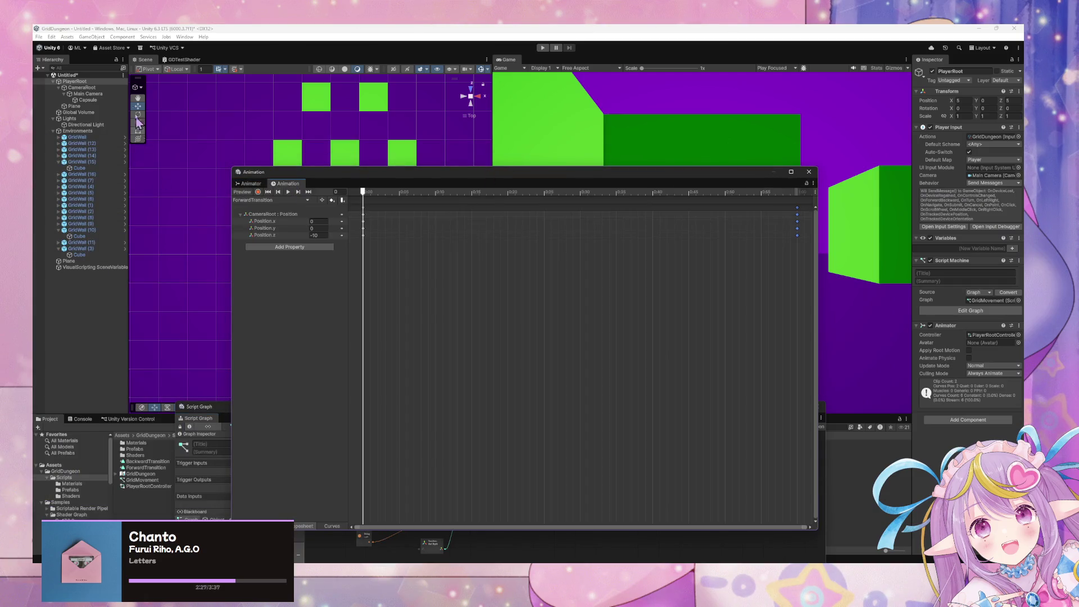
left_click(241, 214)
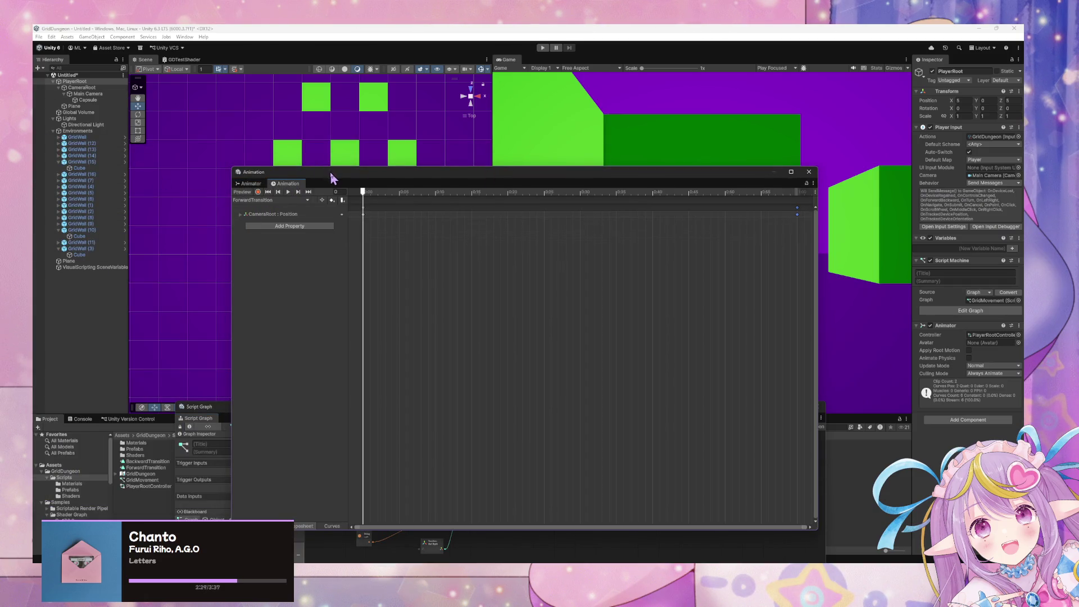
left_click_drag(332, 178, 531, 211)
left_click(439, 248)
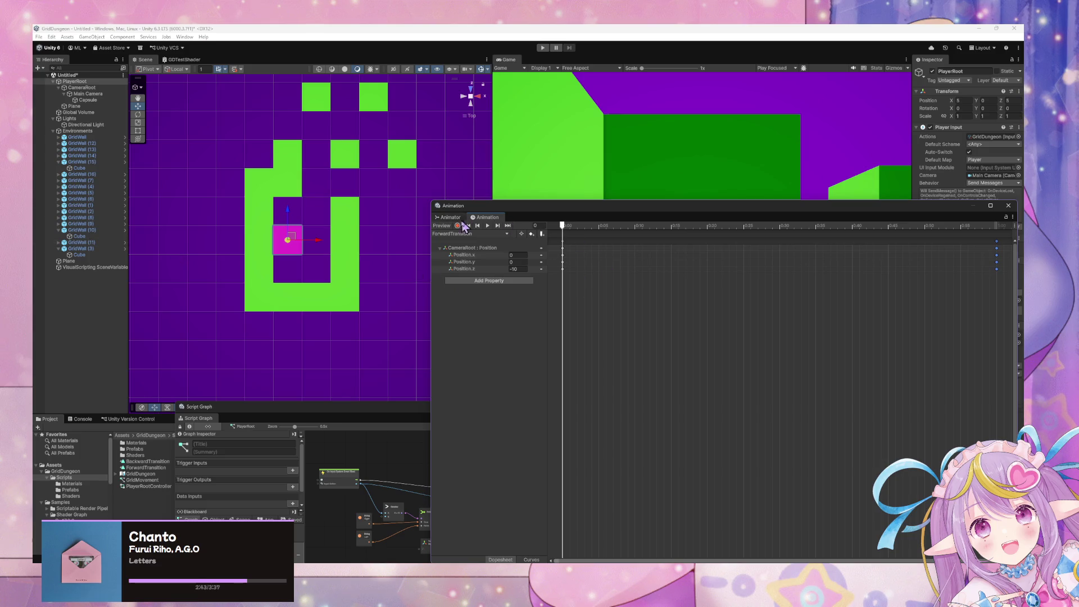
mouse_move(346, 414)
left_mouse_down()
mouse_move(498, 387)
mouse_move(629, 396)
left_mouse_up()
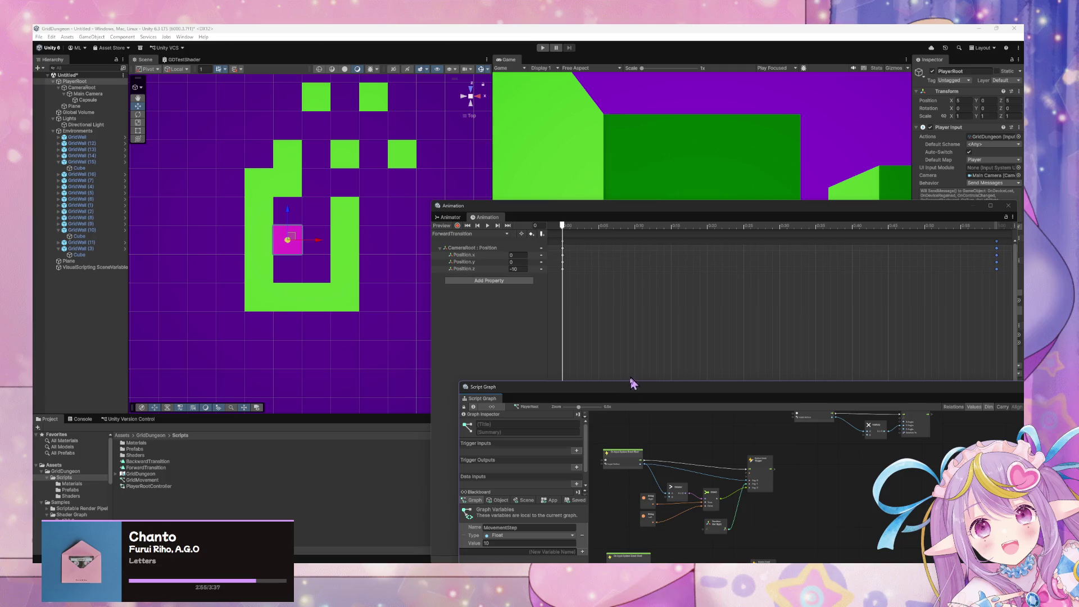
mouse_move(629, 396)
left_mouse_down()
mouse_move(562, 202)
mouse_move(309, 159)
mouse_move(696, 302)
mouse_move(642, 362)
left_mouse_up()
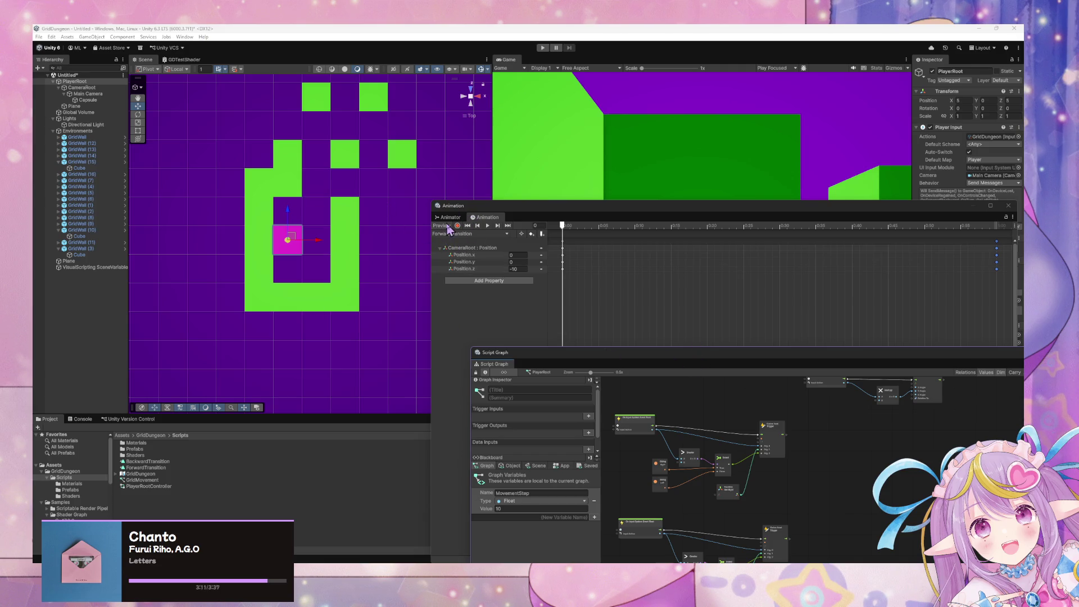
left_click(543, 49)
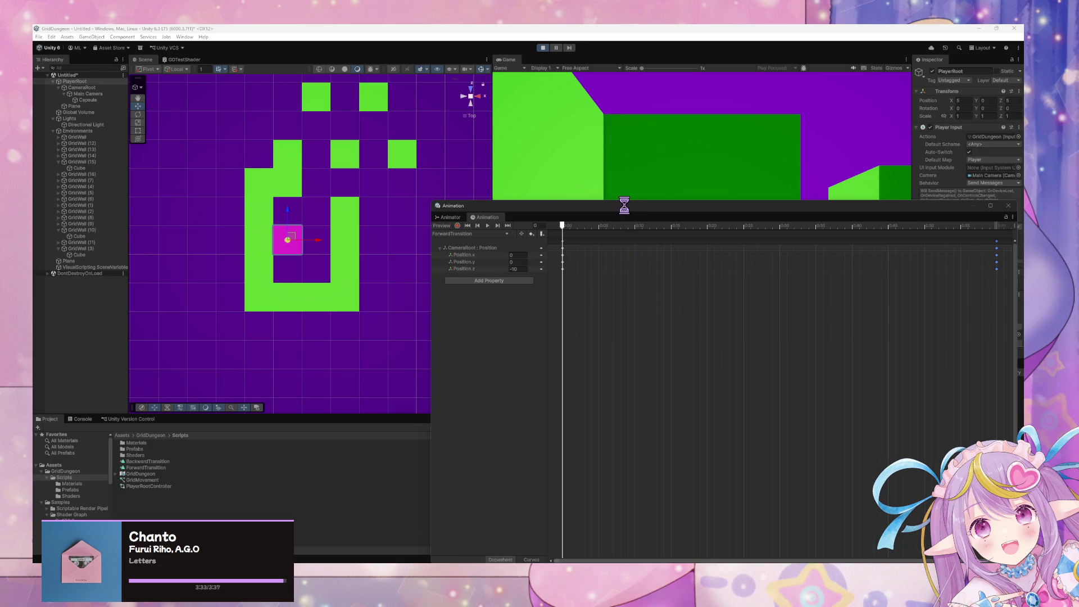
Step: Uncover the Game view and step the player forward and back with W and S
mouse_move(624, 212)
left_mouse_down()
mouse_move(465, 441)
mouse_move(354, 450)
left_mouse_up()
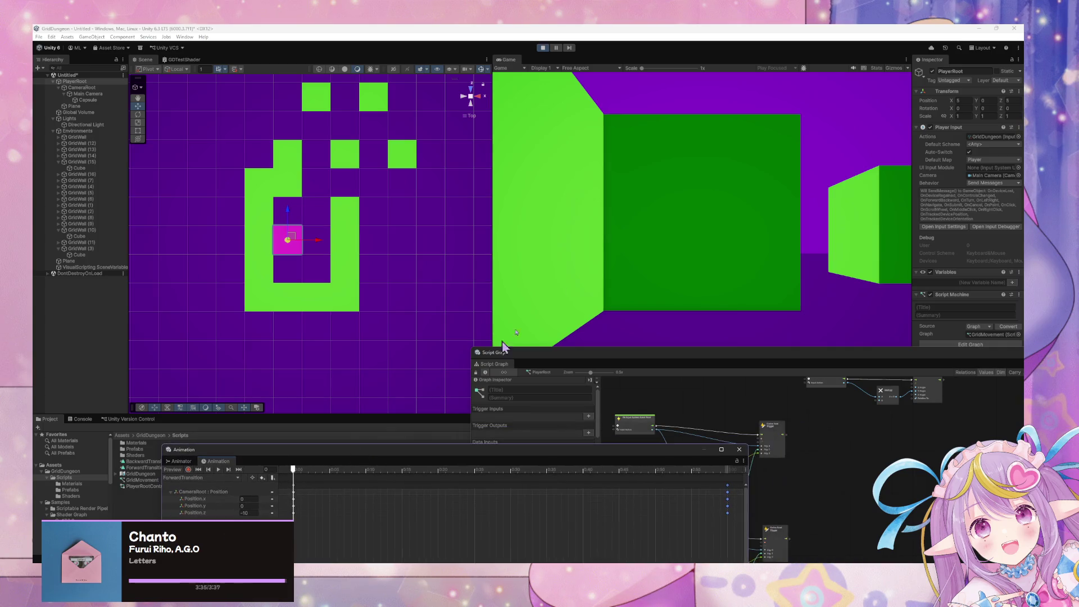
left_click(412, 31)
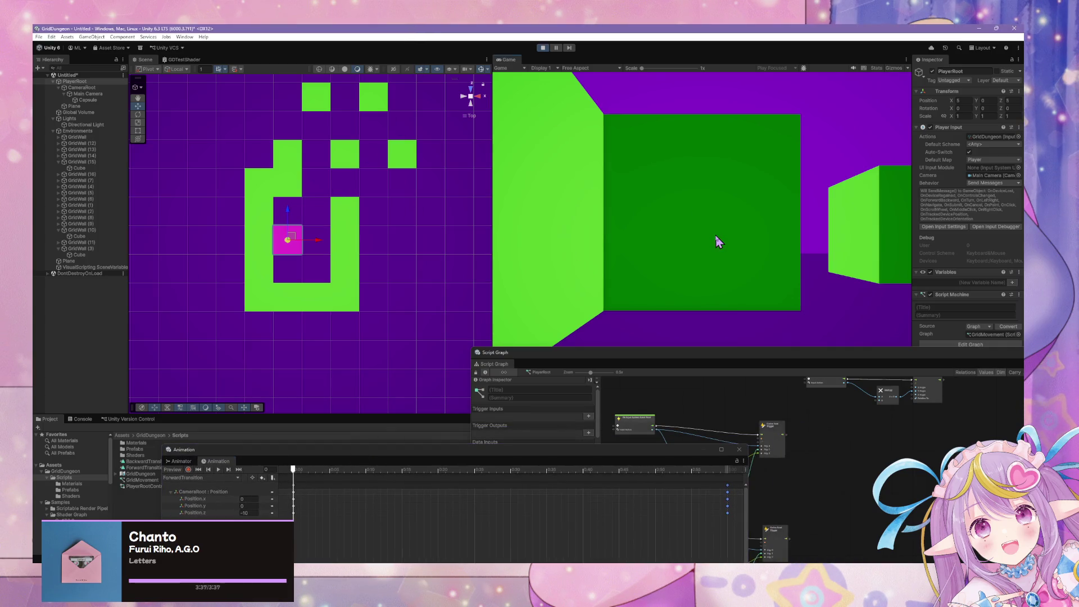
key("w")
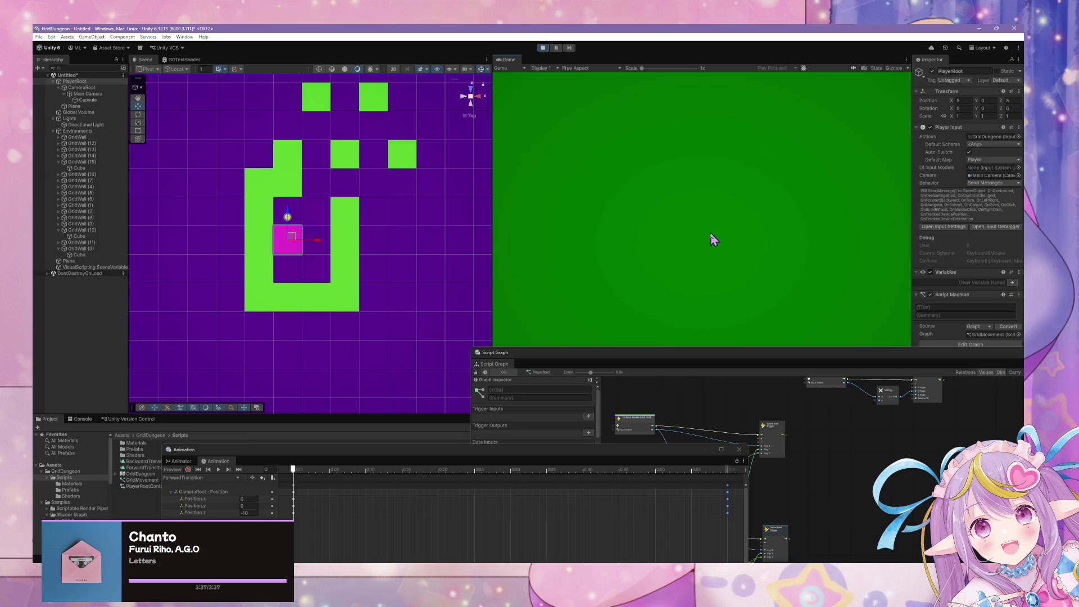
key("s")
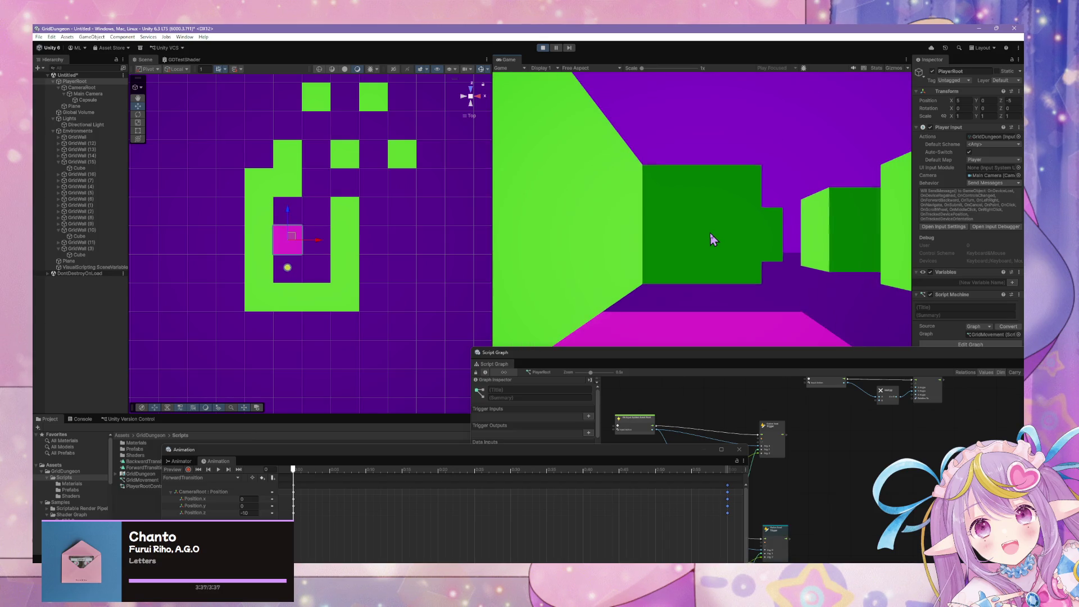
key("w")
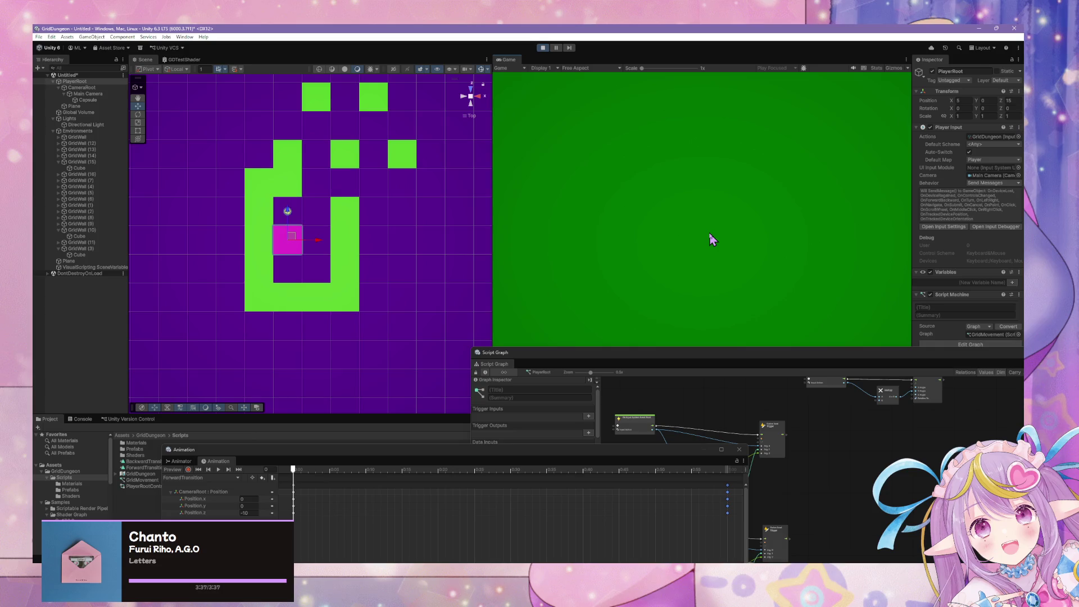
key("s")
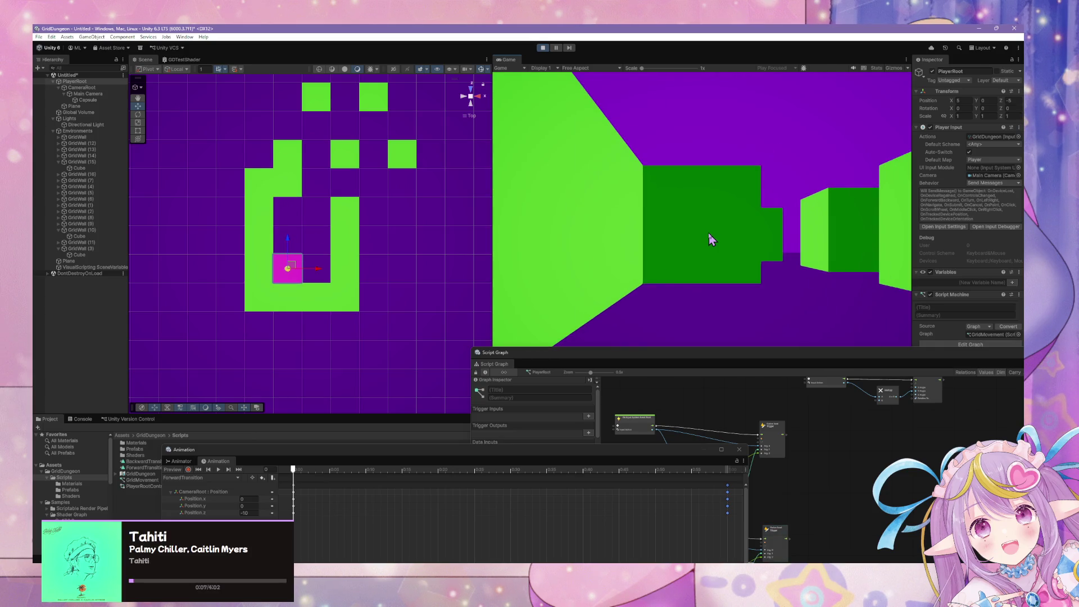
key("w")
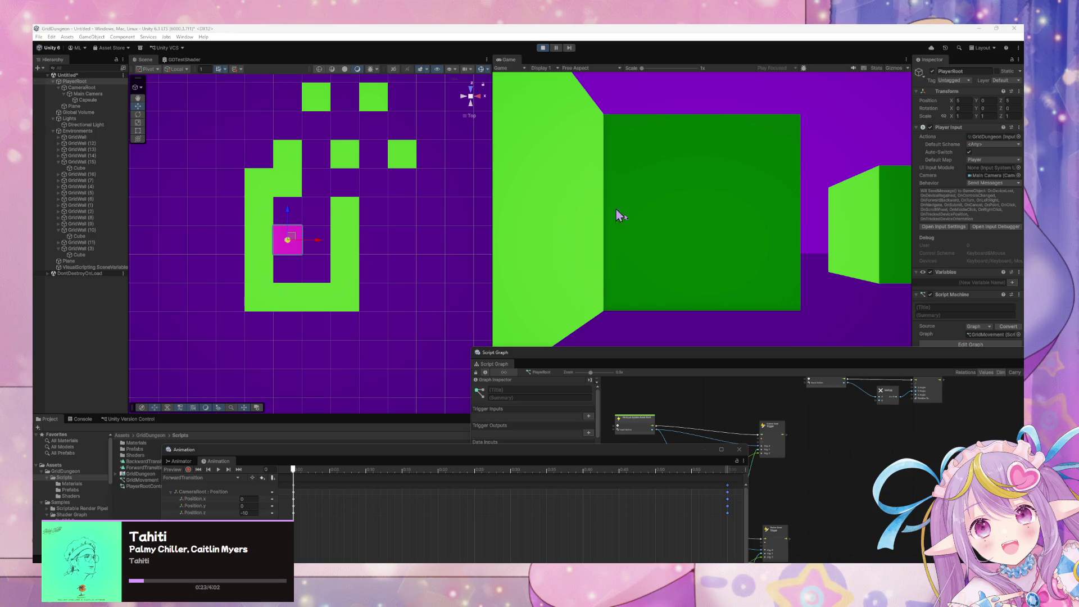
Step: Walk the player up to the wall and back, then sidestep right and left
key("w")
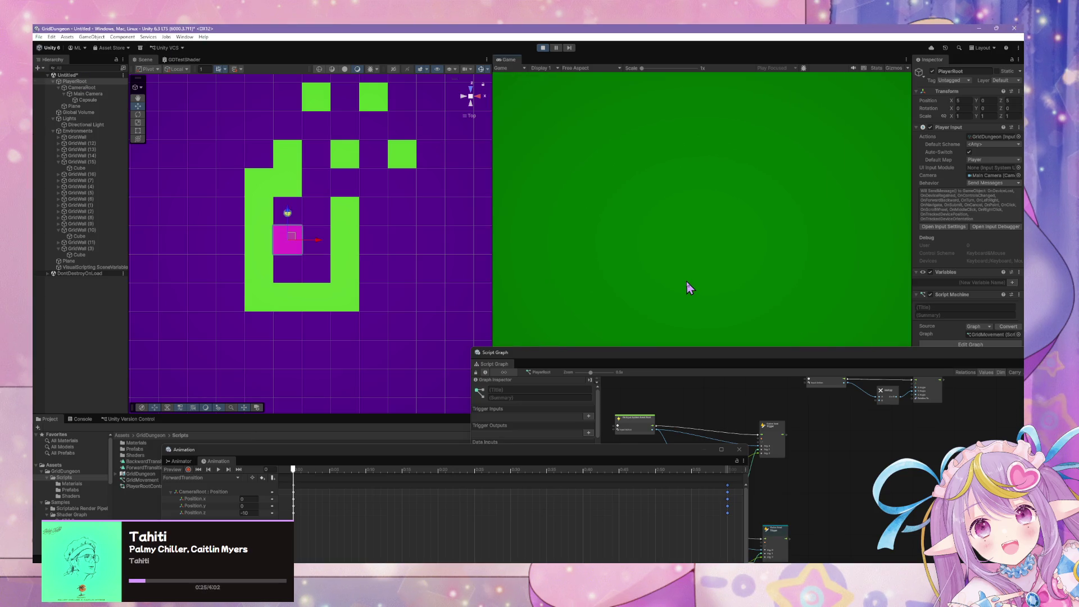
key("s")
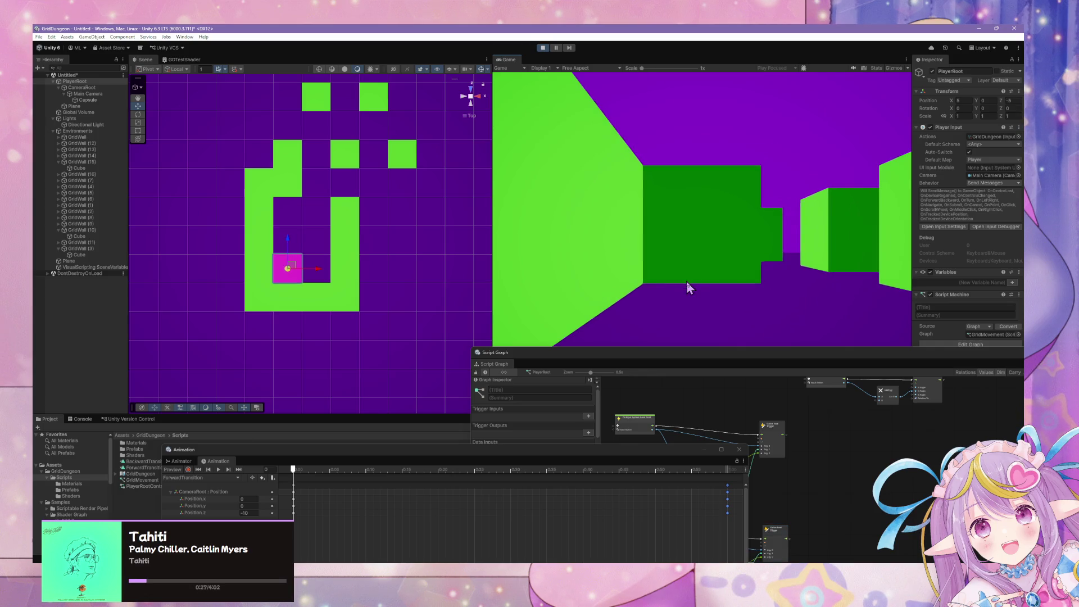
key("w")
key("w")
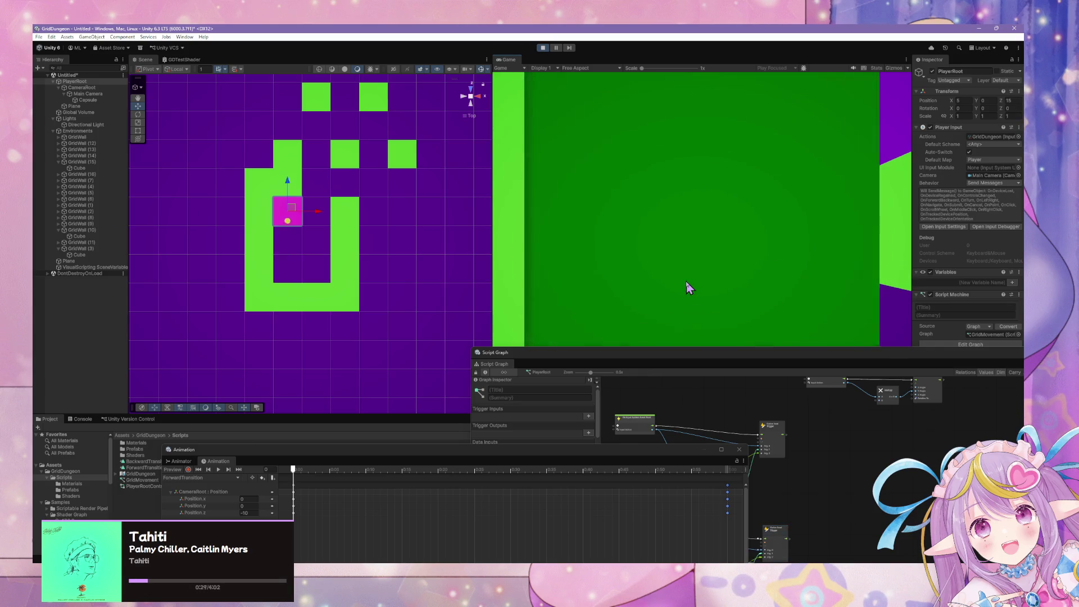
key("s")
key("s")
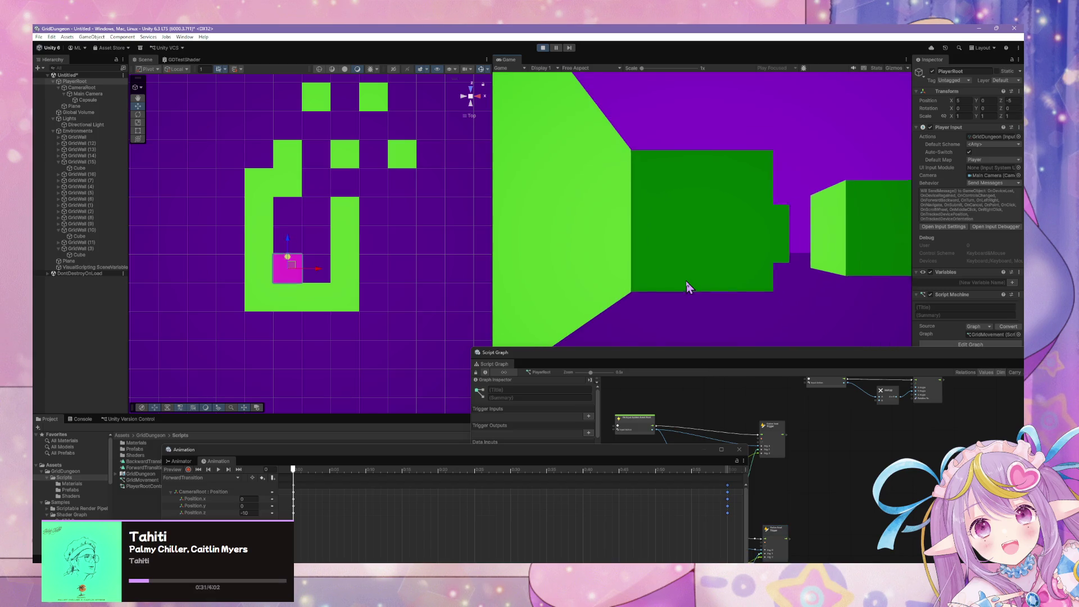
key("w")
key("w")
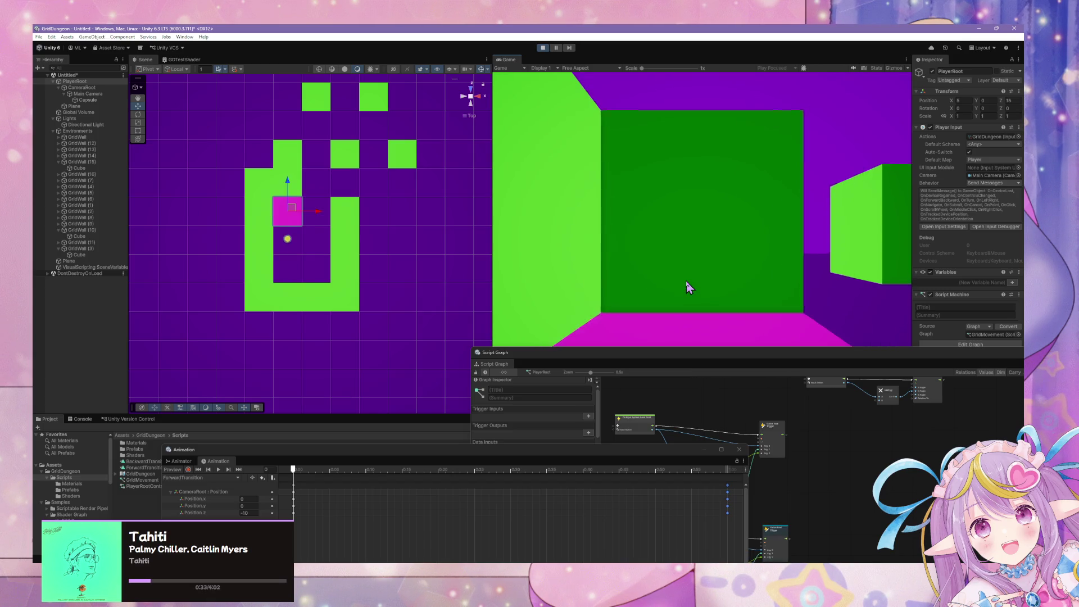
key("s")
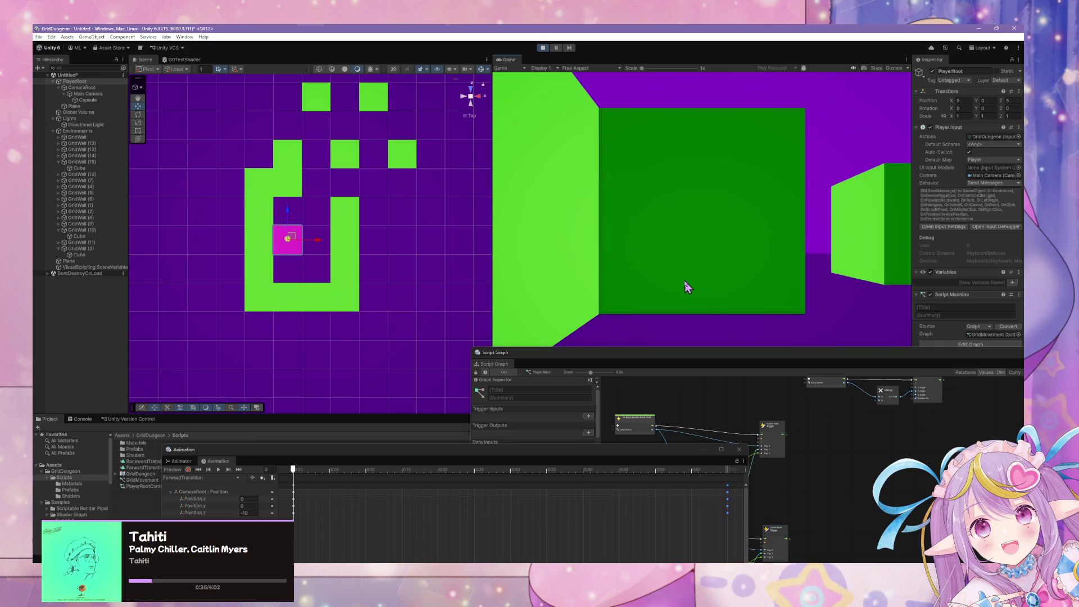
key("s")
key("d")
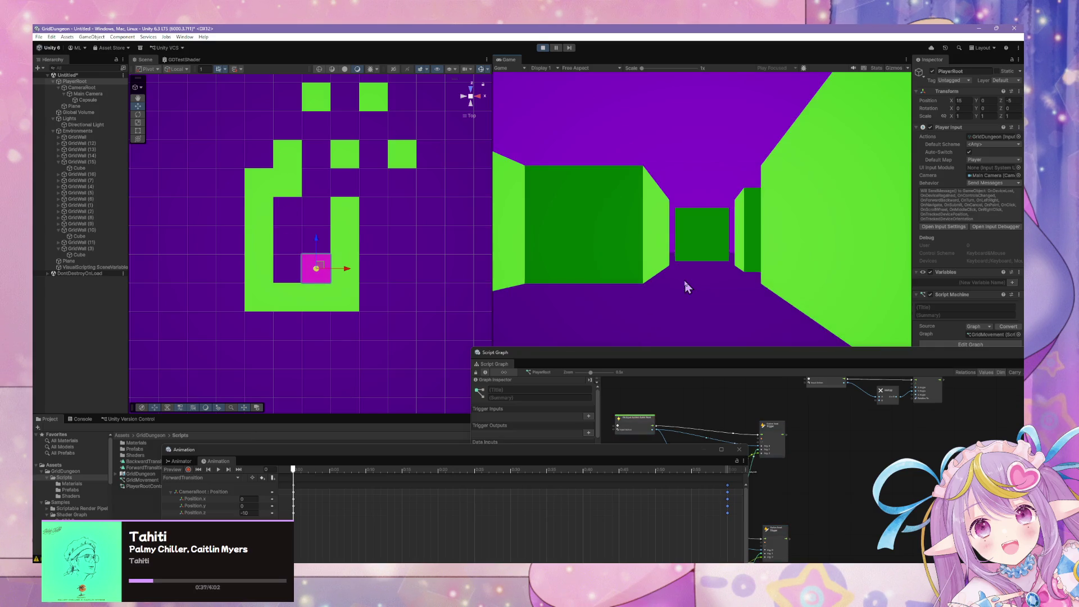
key("a")
Step: Test stepping forward into the wall along the corridor and stepping back
key("w")
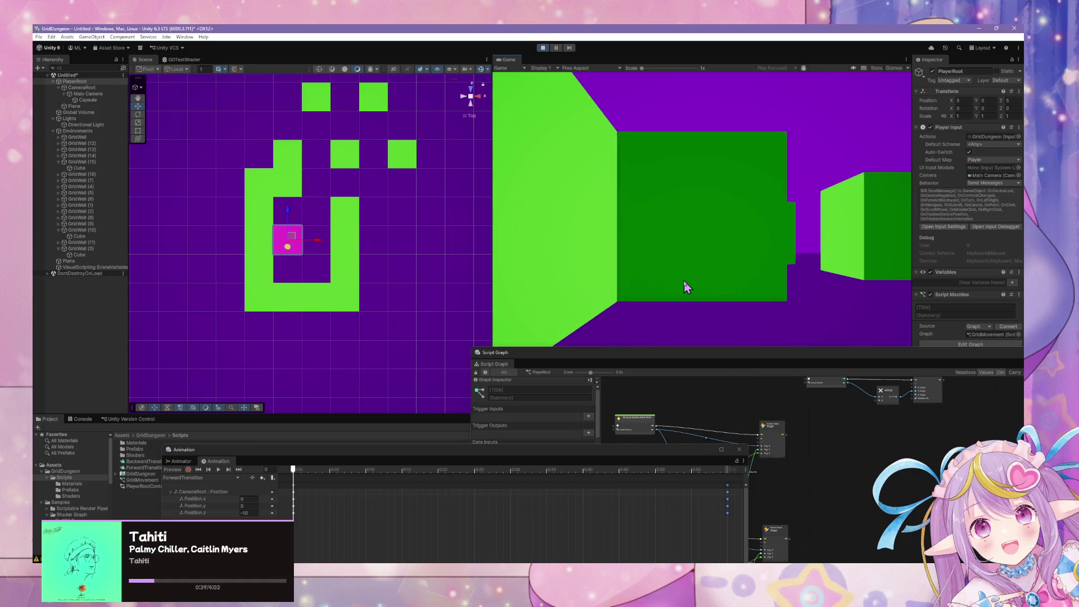
key("w")
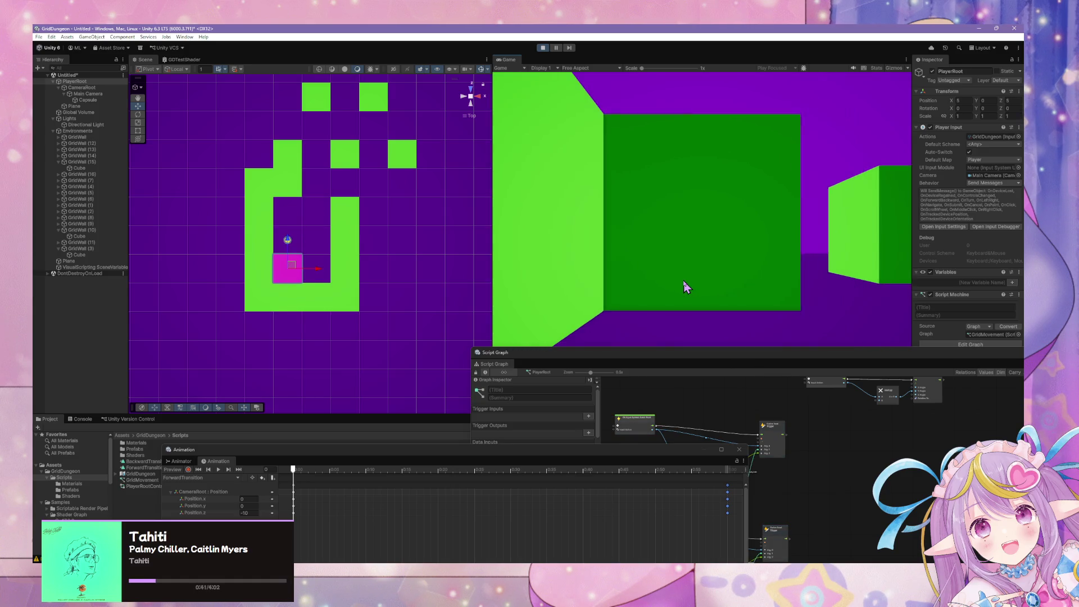
key("w")
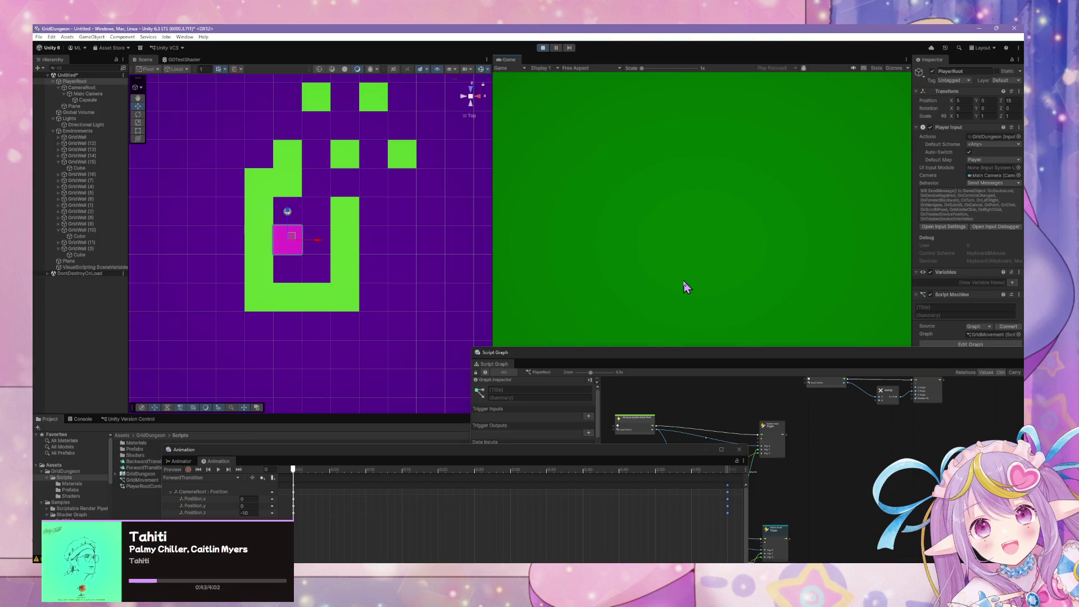
key("s")
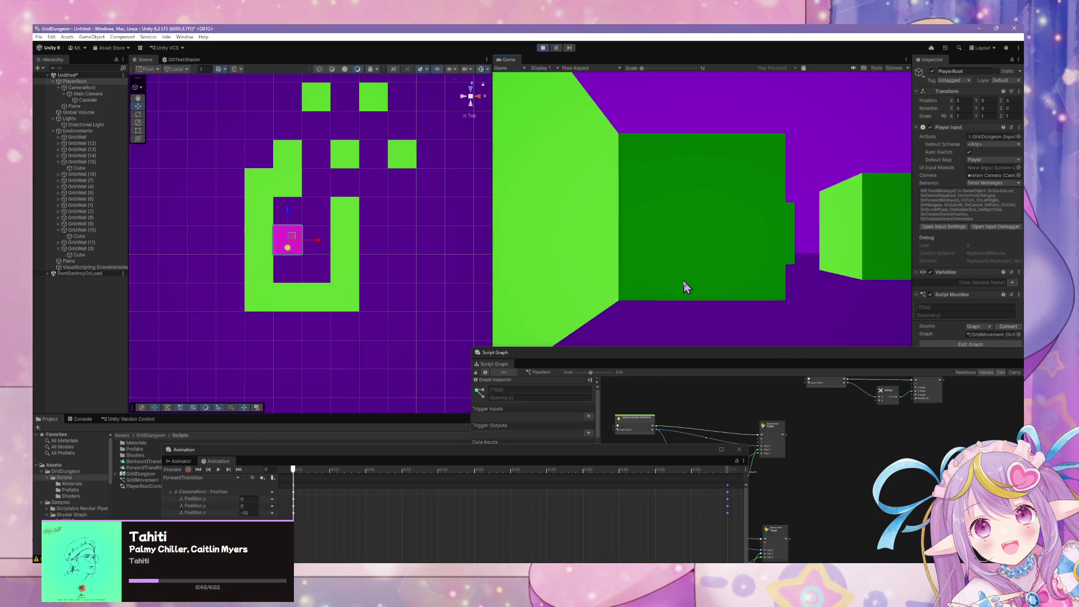
key("w")
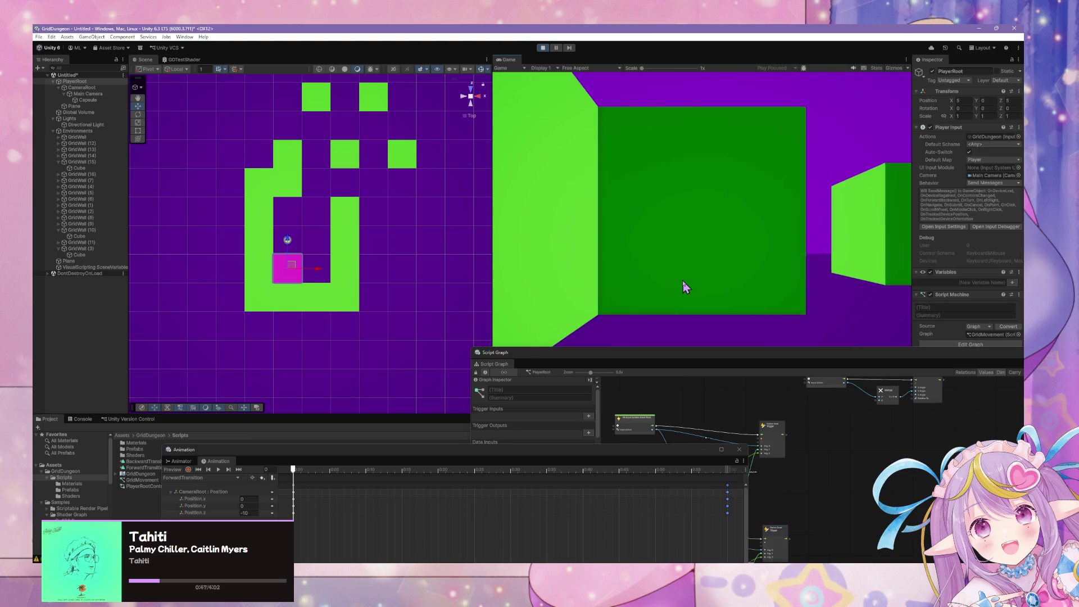
key("w")
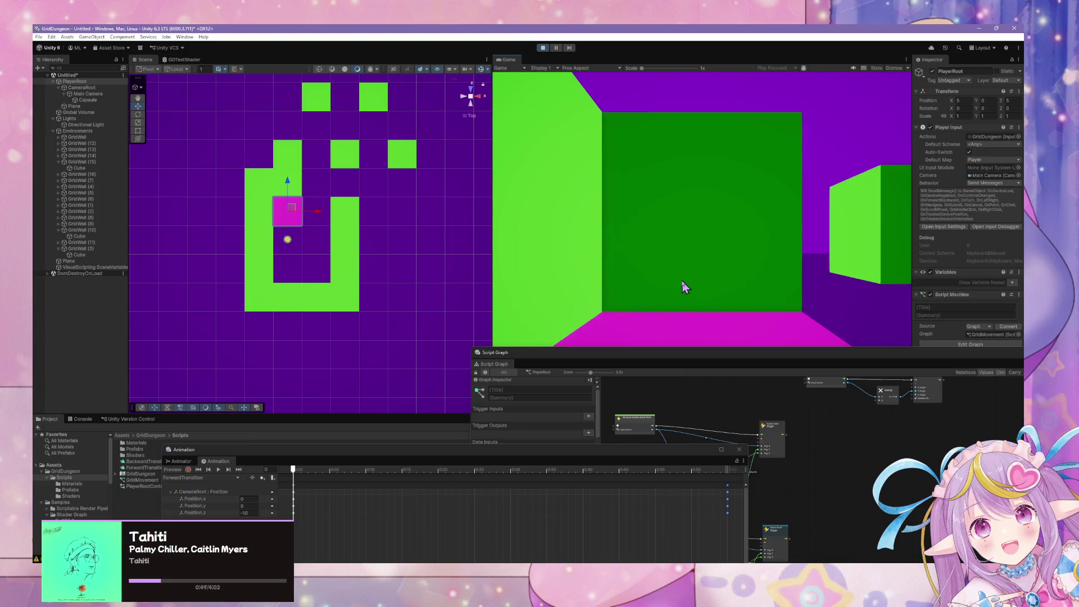
key("s")
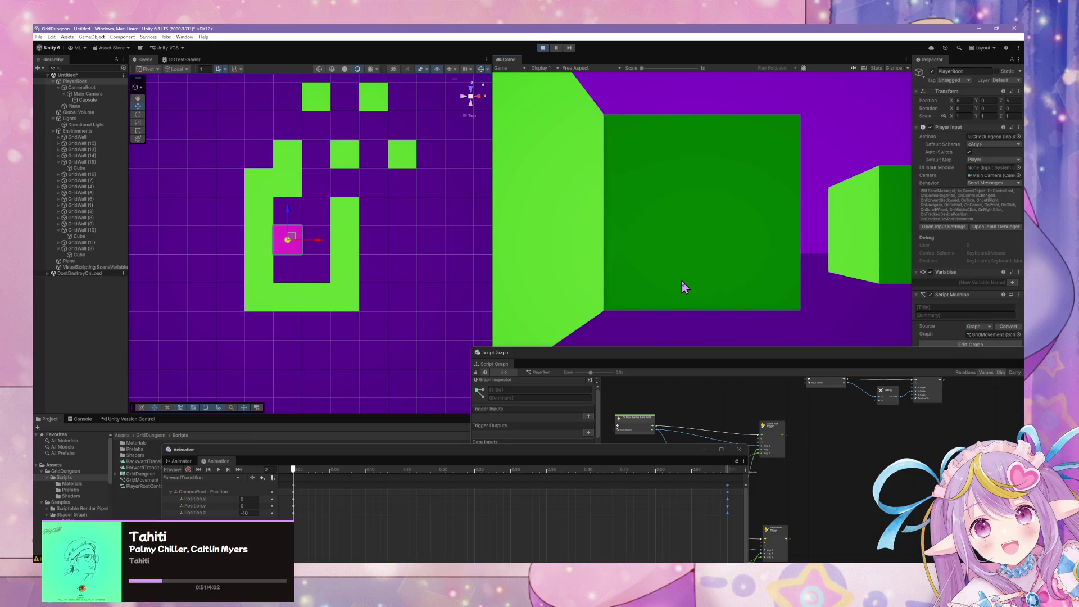
Step: Move into the right corridor and walk three cells north up it
key("w")
key("d")
key("w")
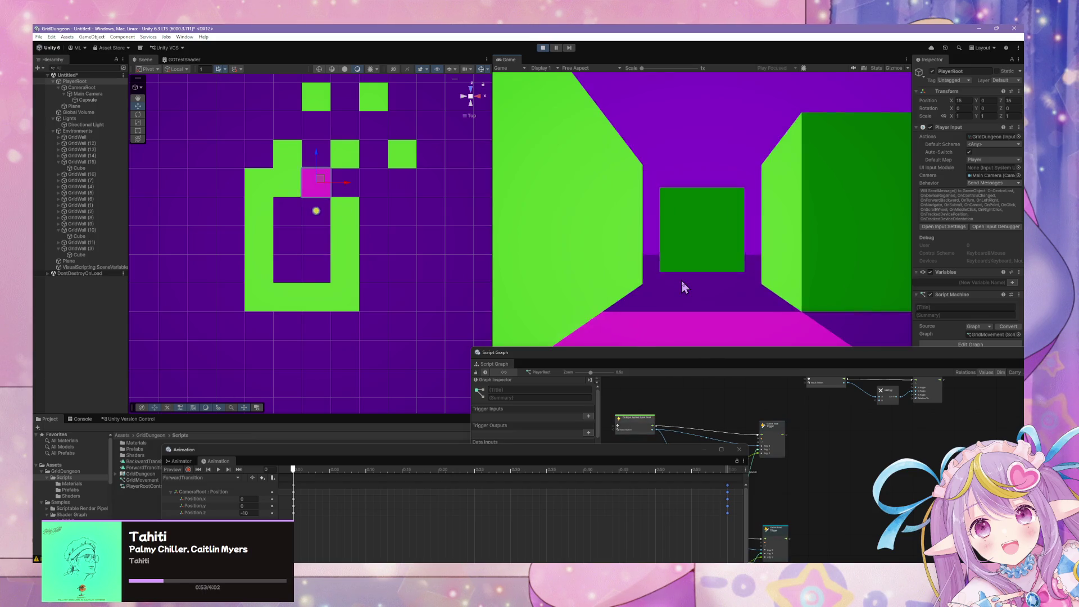
key("s")
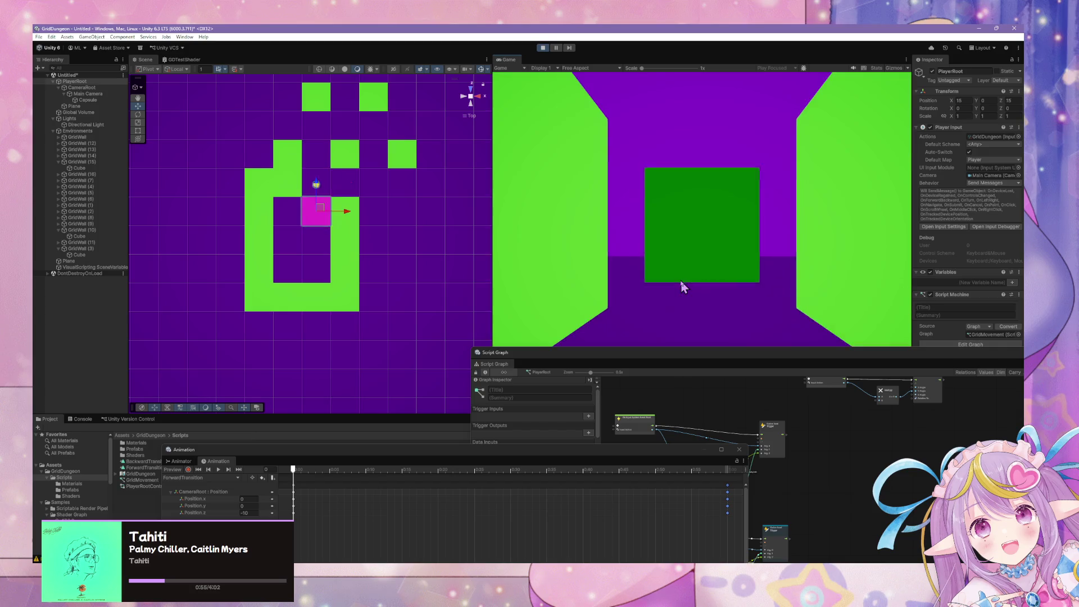
key("s")
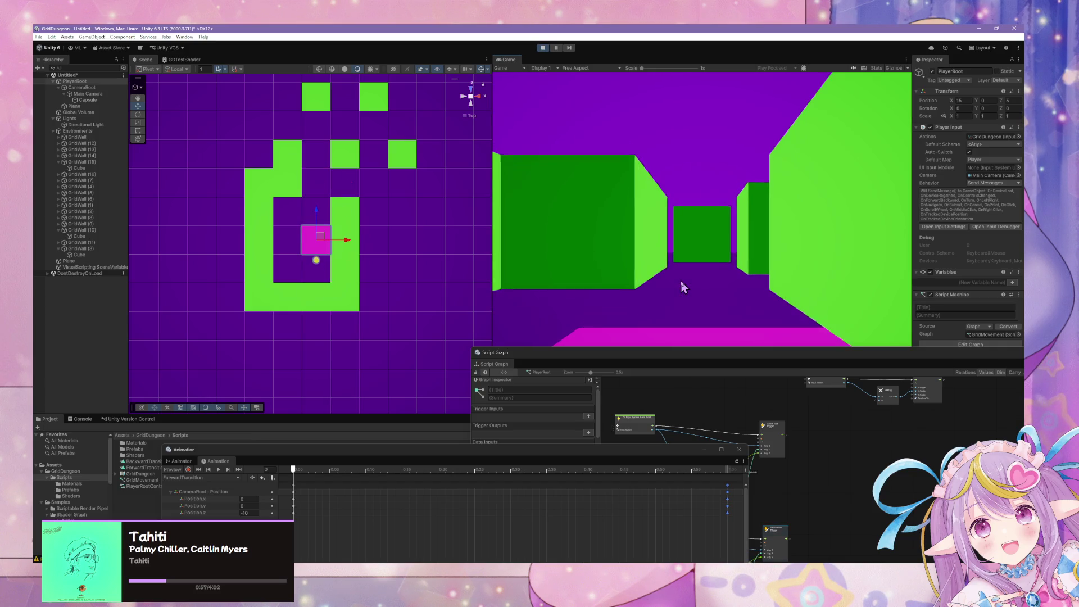
key("w")
key("w")
key("w")
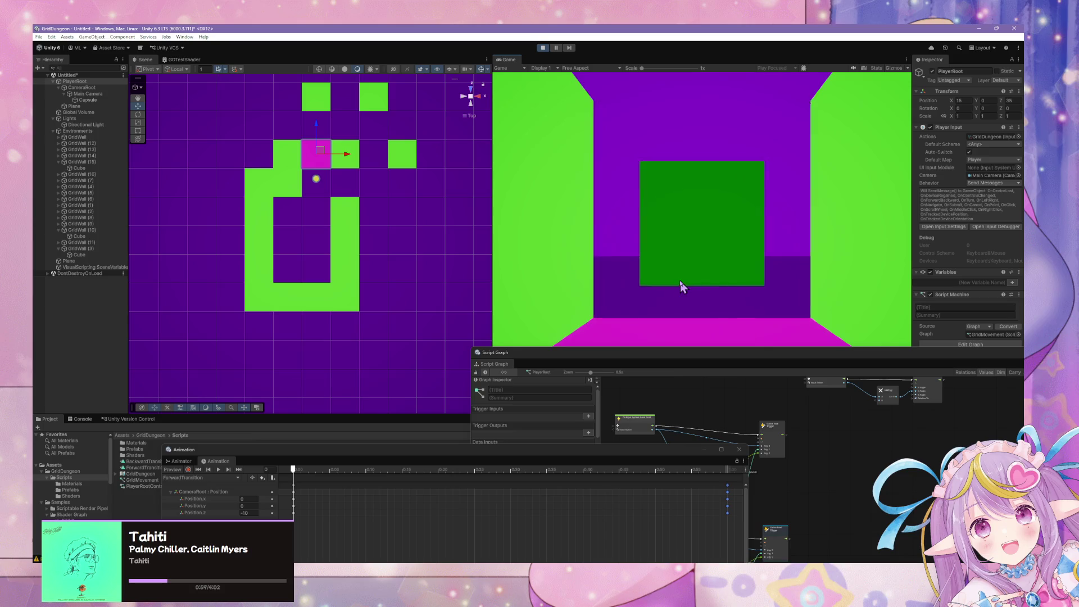
Step: Walk the player down the left corridor, then turn back and walk past the green walls
key("w")
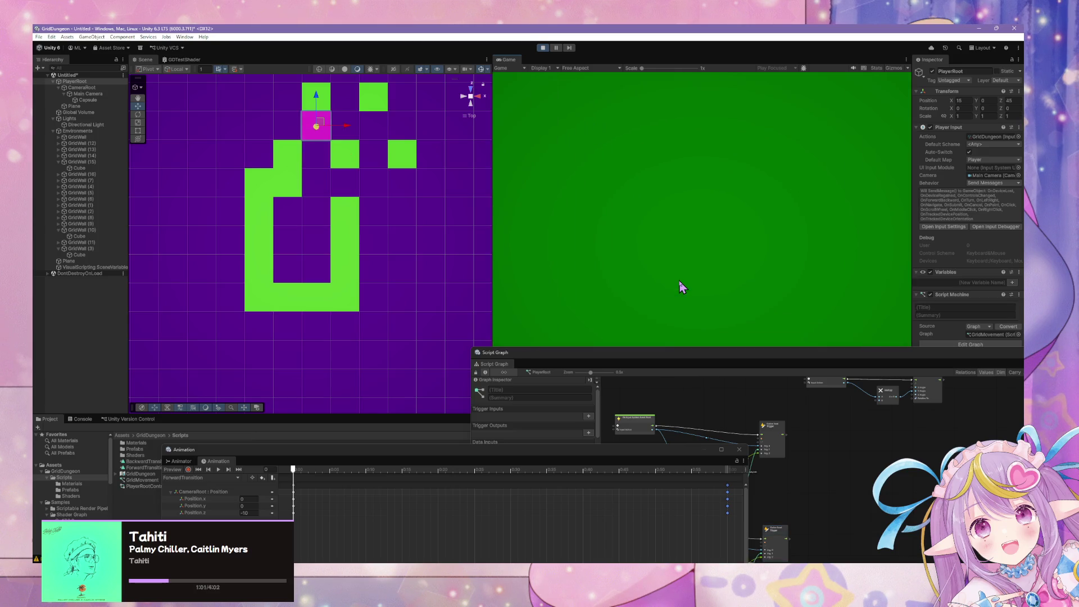
key("a")
key("w")
key("w")
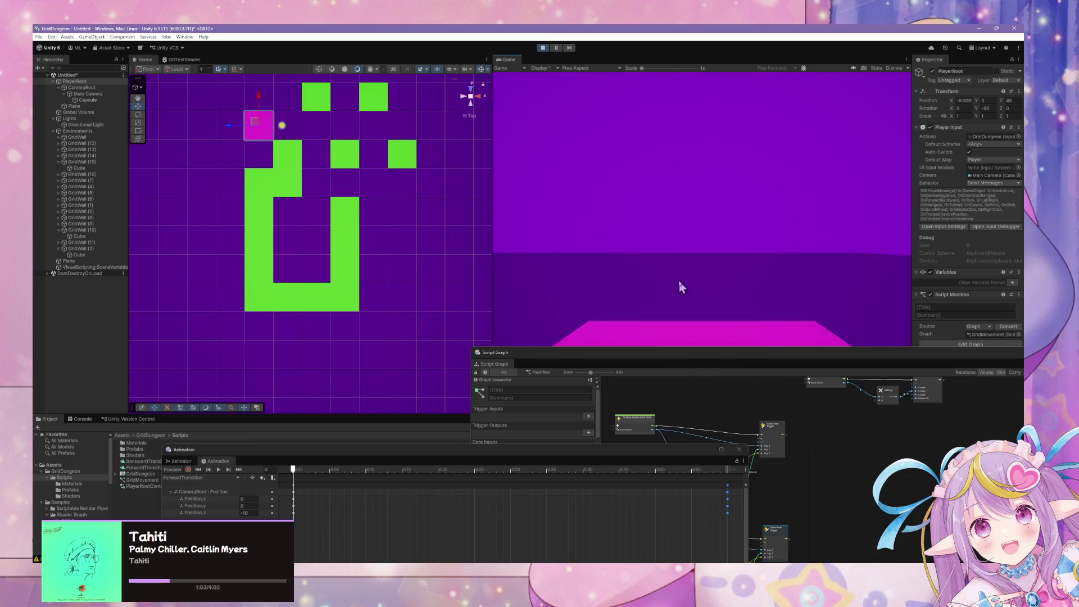
key("w")
key("w")
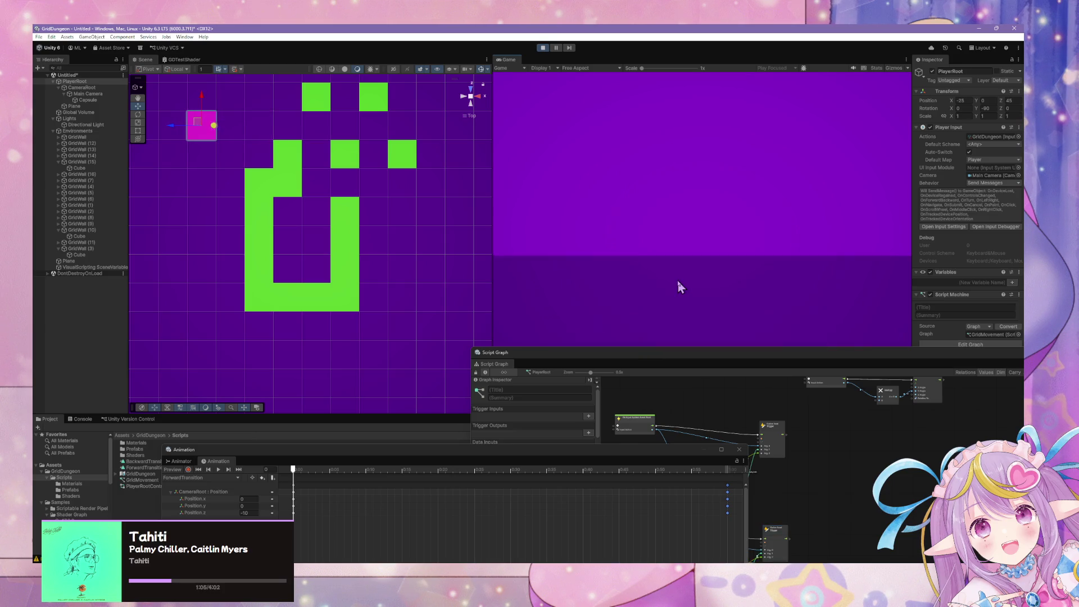
key("w")
key("w")
key("w")
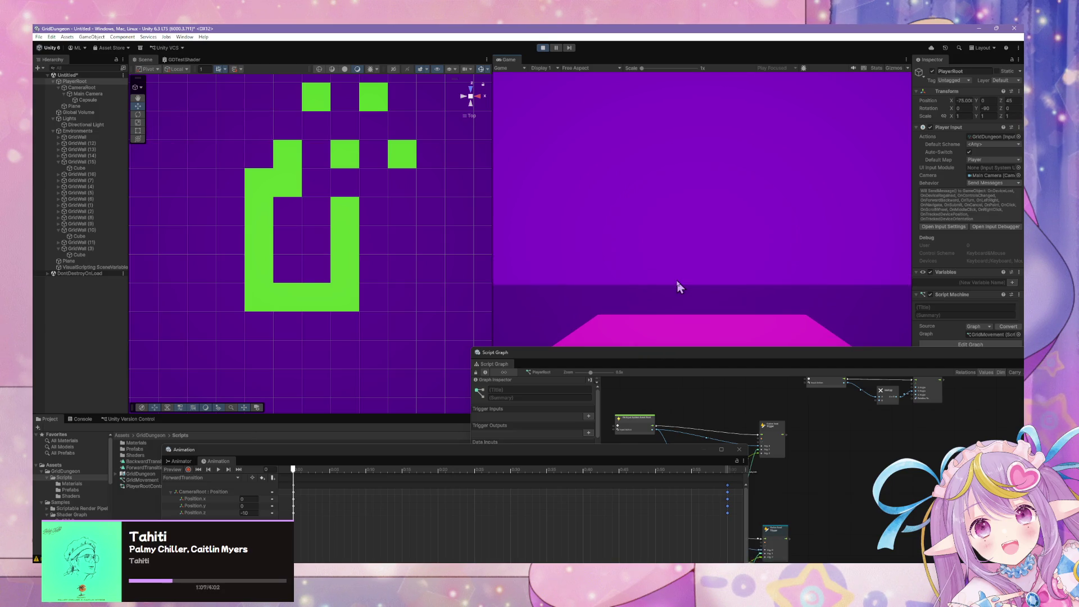
key("d")
key("d")
key("w")
key("w")
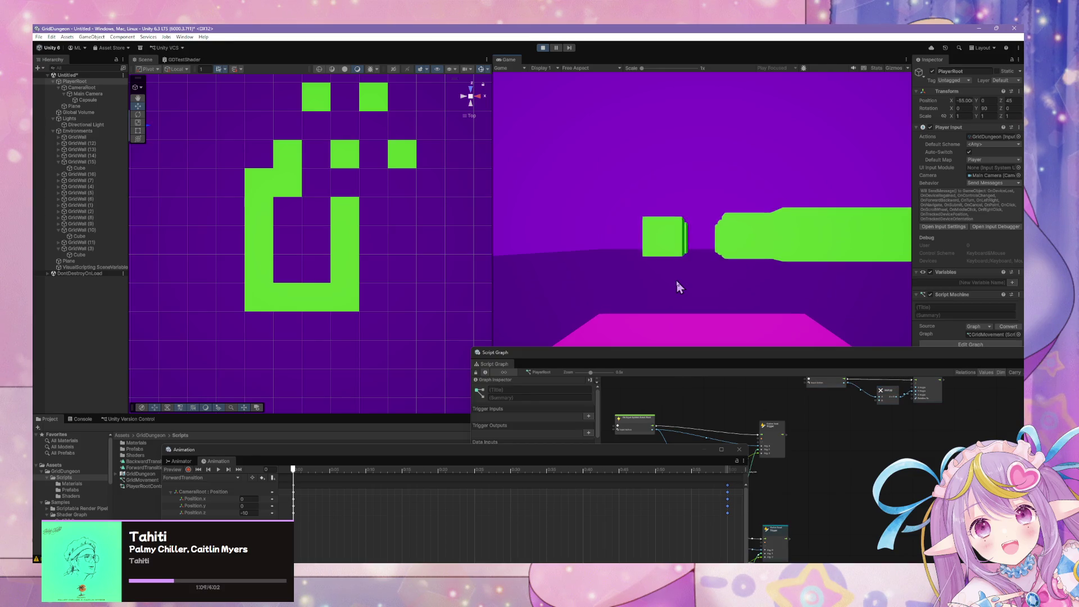
key("w")
key("w")
key("w")
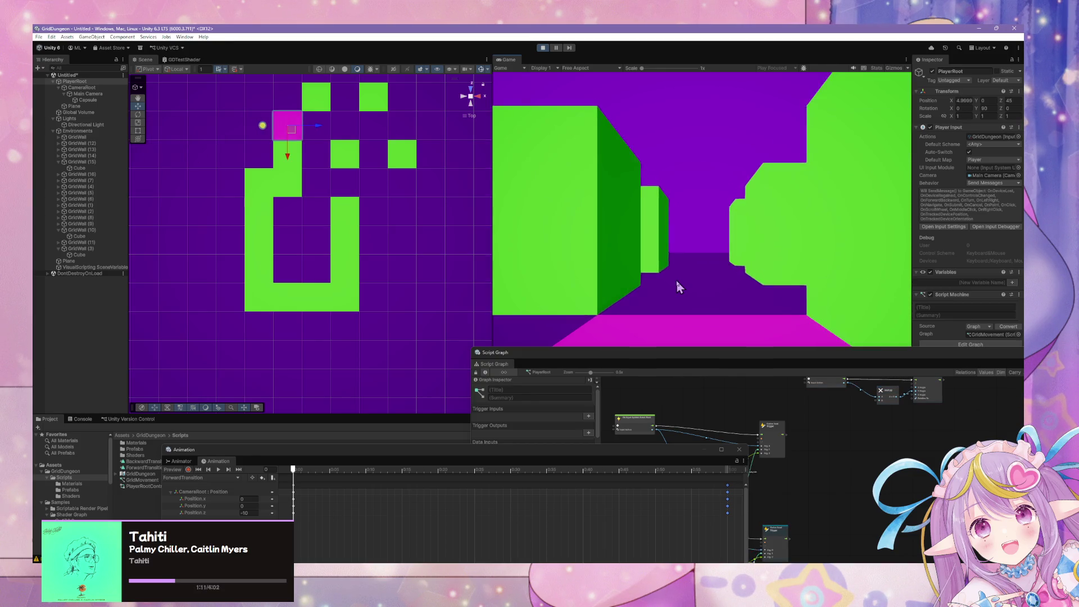
key("w")
key("w")
key("w")
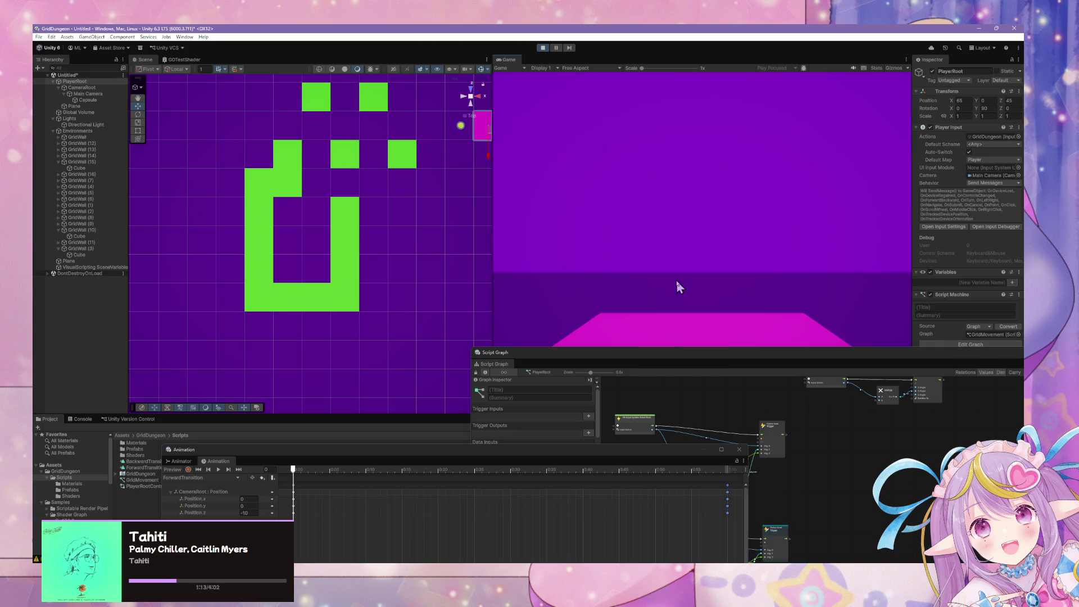
key("w")
key("w")
key("d")
key("d")
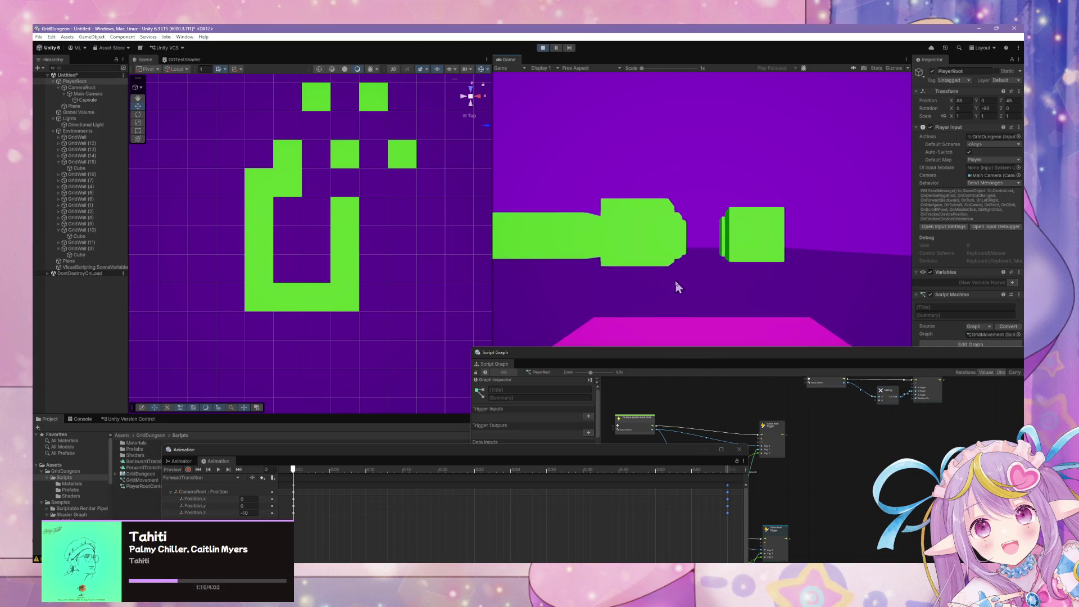
key("w")
key("w")
key("w")
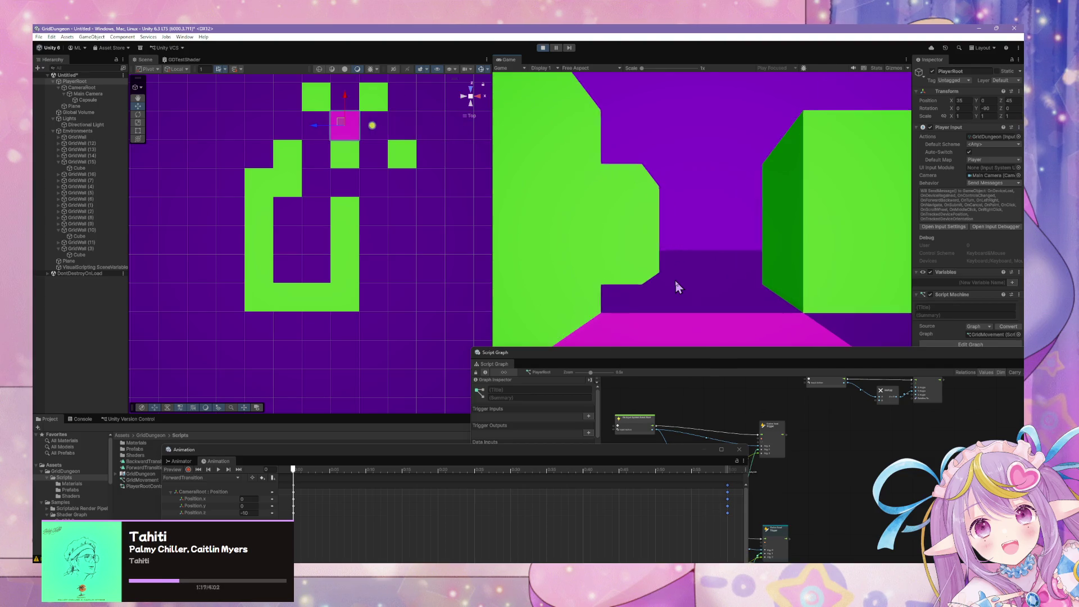
key("w")
key("w")
key("w")
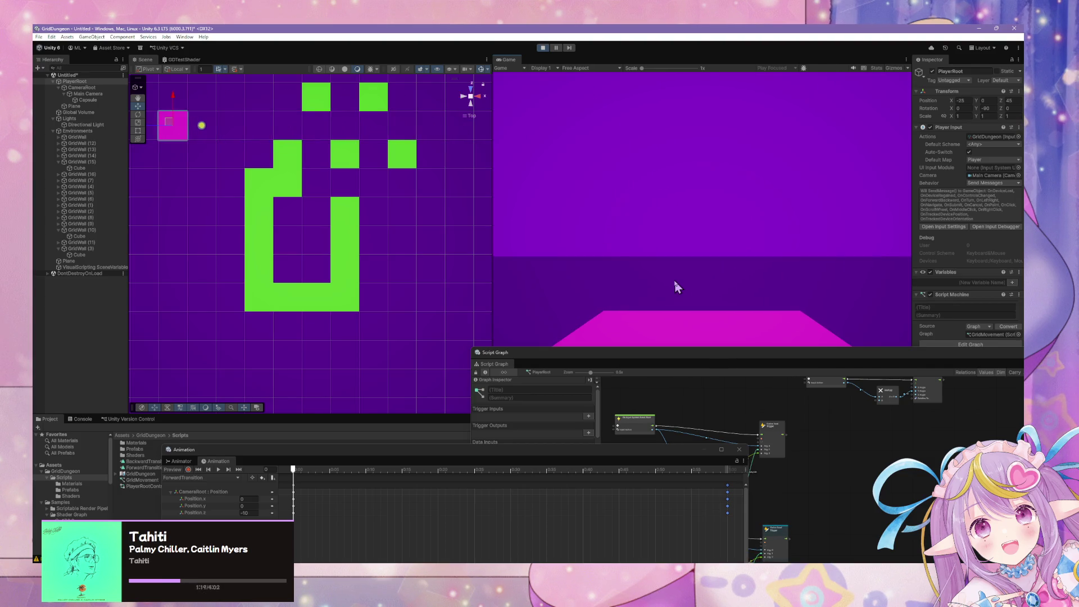
key("w")
key("w")
key("w")
Step: Turn and step through the lower maze, backing up two cells before walking past the walls
key("a")
key("w")
key("w")
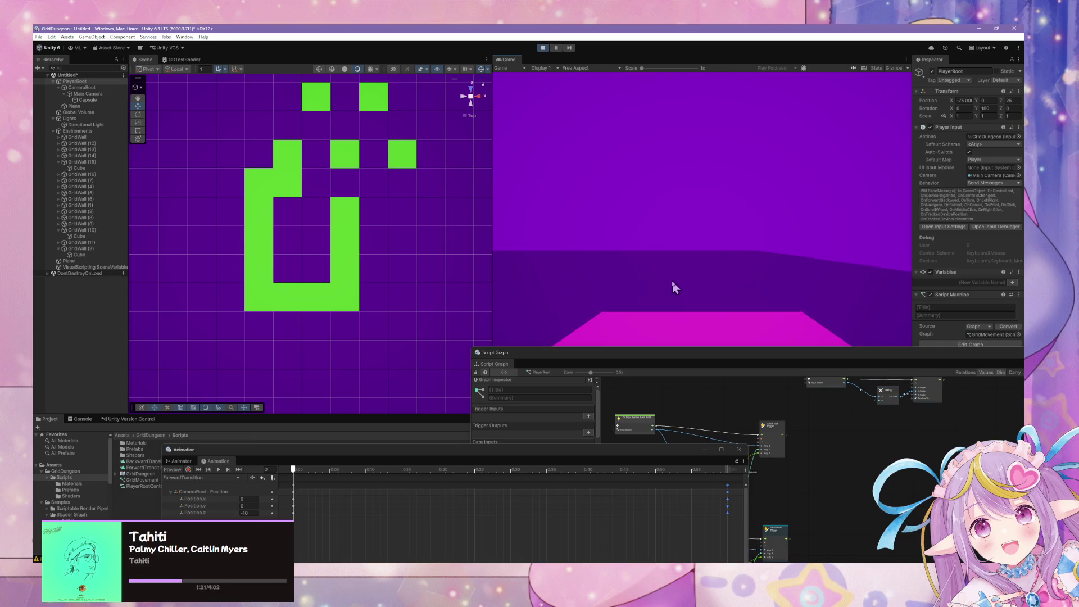
key("a")
key("a")
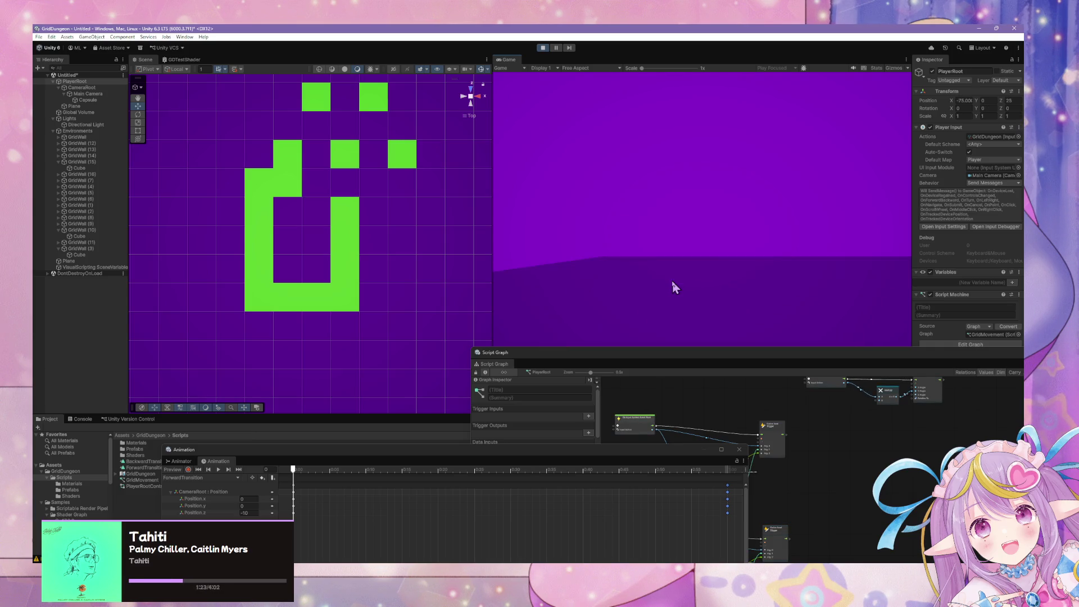
key("w")
key("w")
key("w")
key("a")
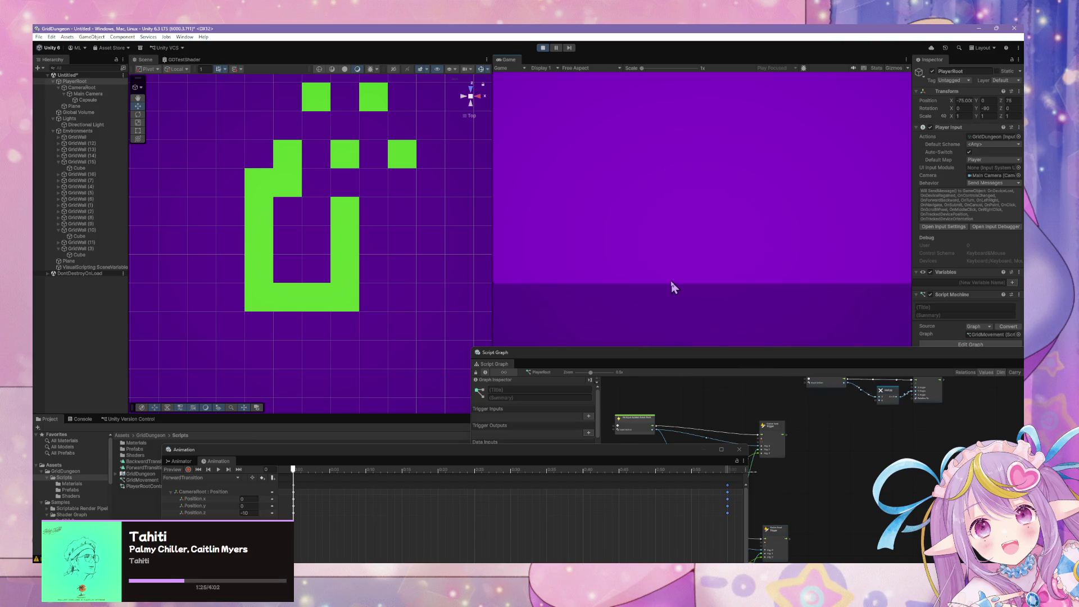
key("a")
key("a")
key("w")
key("w")
key("w")
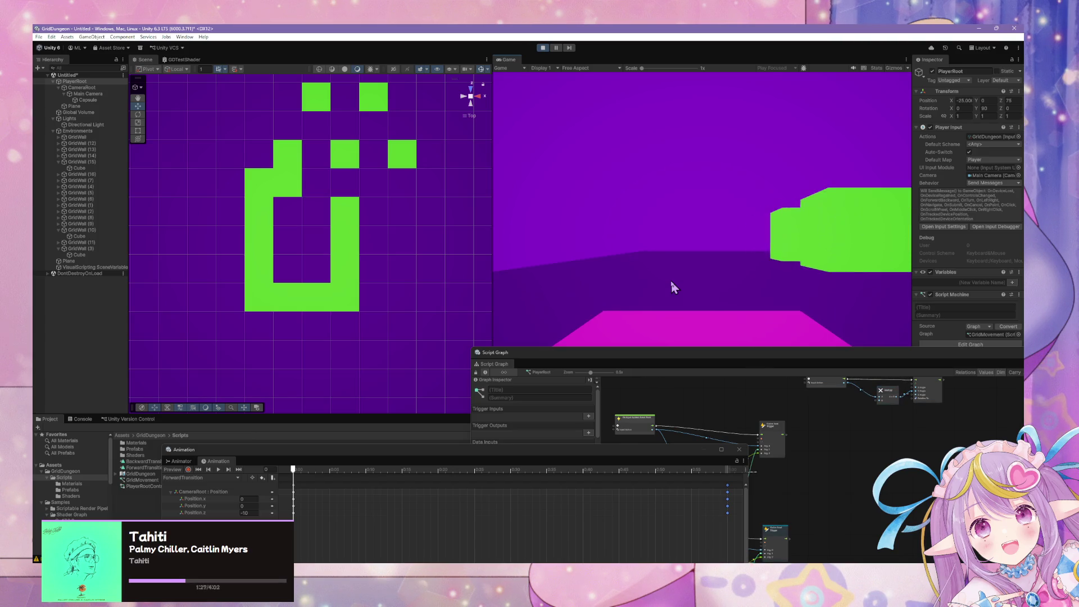
key("w")
key("d")
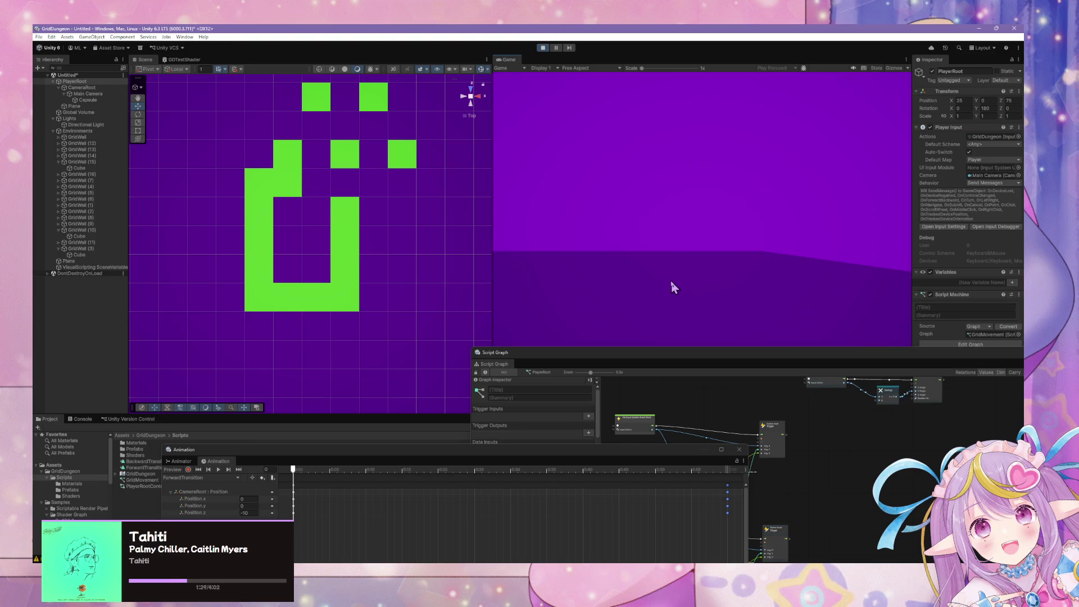
key("w")
key("w")
key("w")
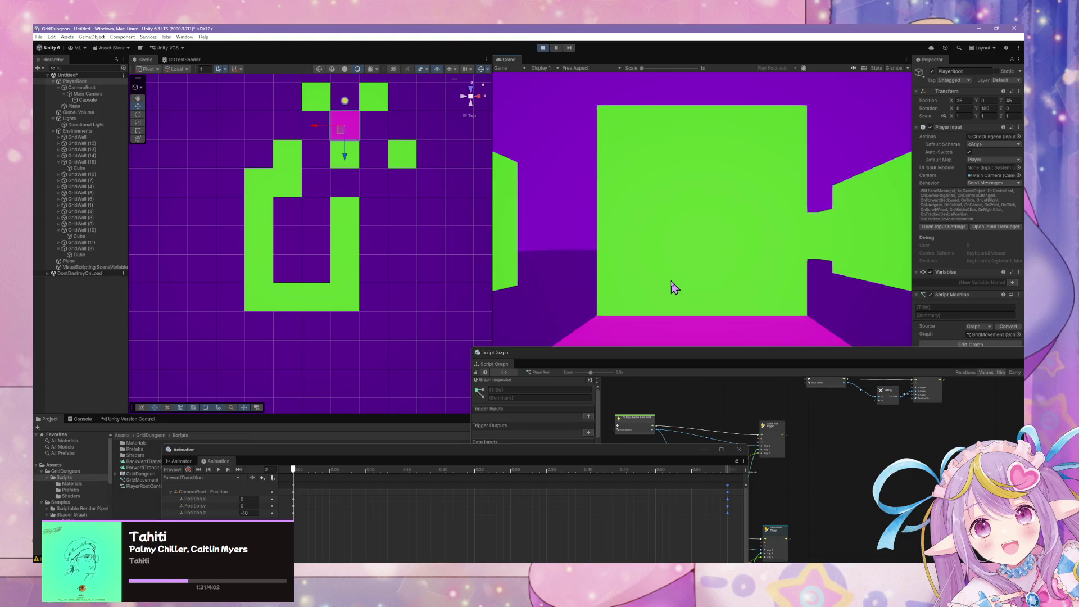
key("a")
key("w")
key("w")
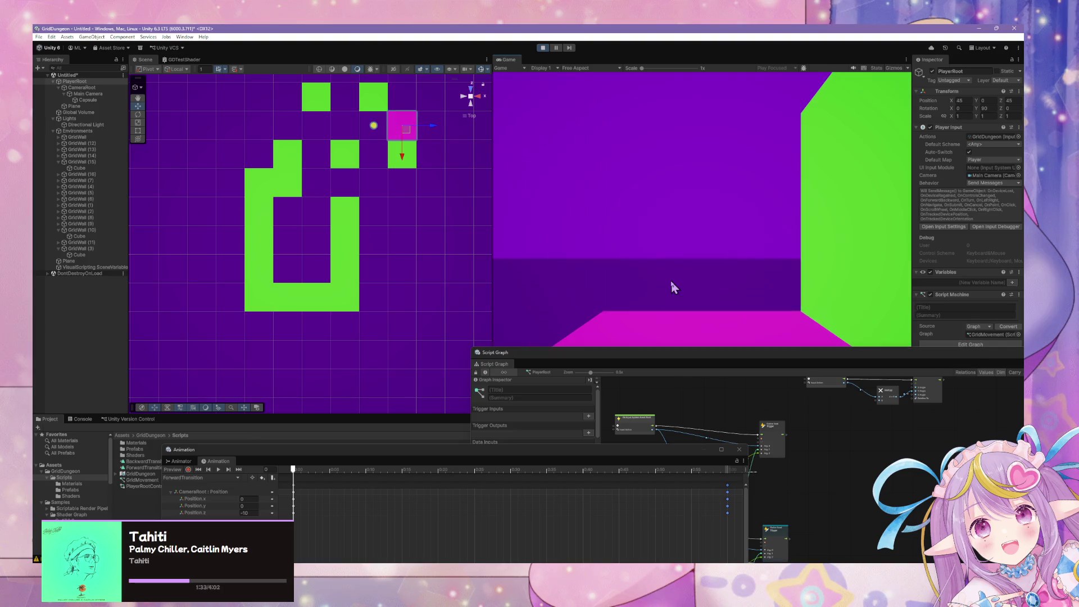
key("s")
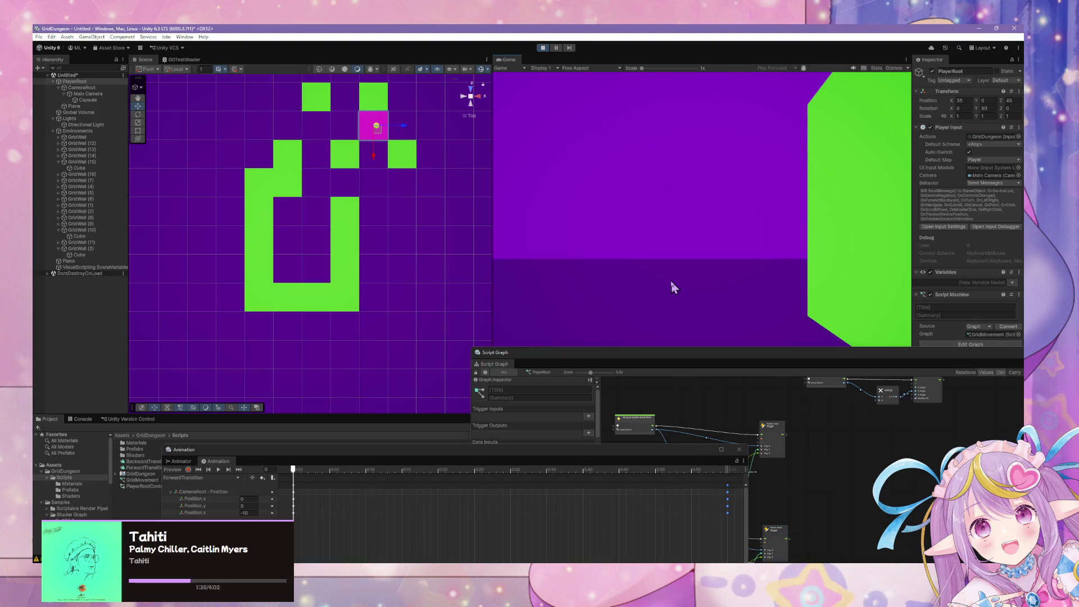
key("s")
key("s")
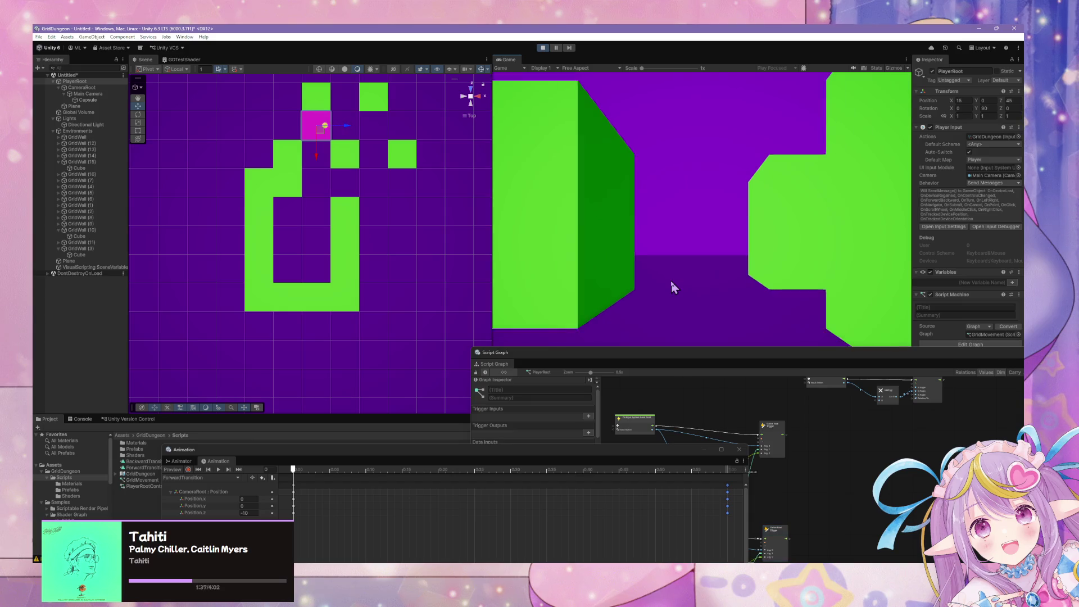
key("w")
key("w")
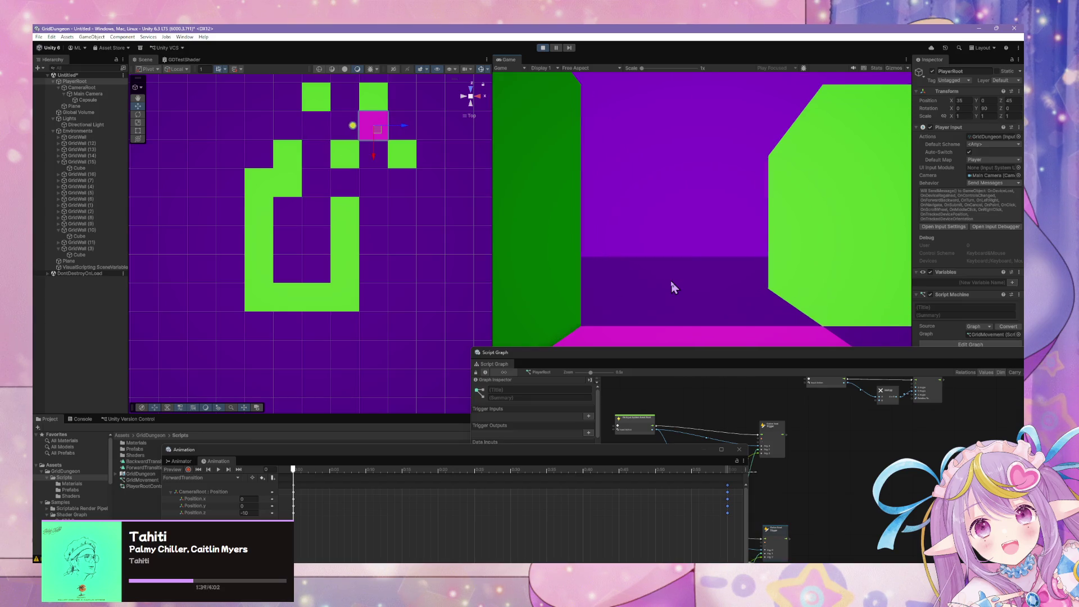
key("w")
key("w")
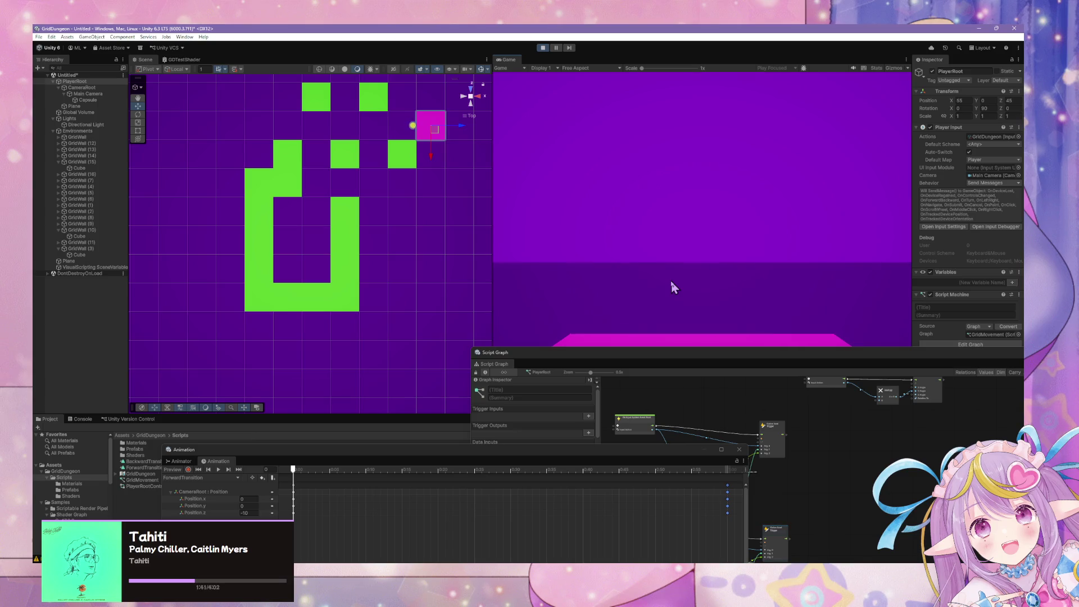
Step: Walk the player down the open side, up the maze edge and along the top row
key("d")
key("w")
key("w")
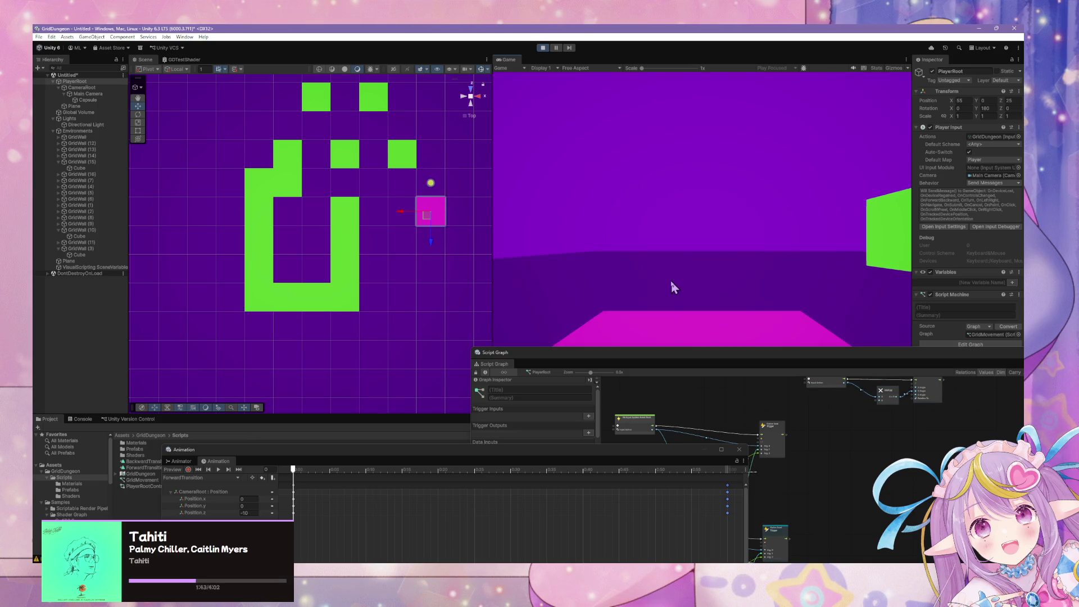
key("w")
key("w")
key("w")
key("d")
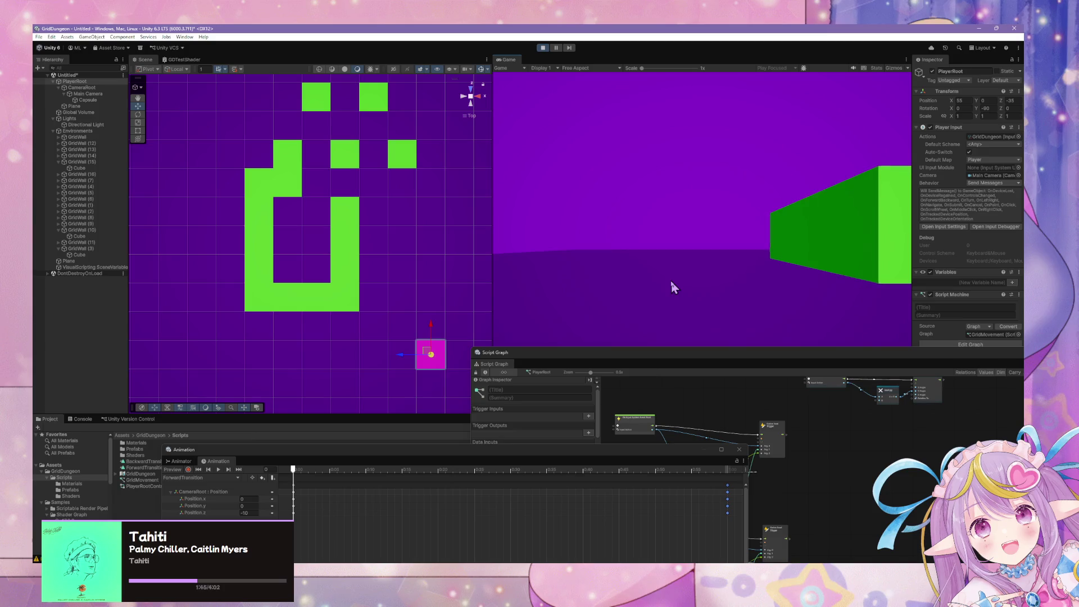
key("w")
key("w")
key("w")
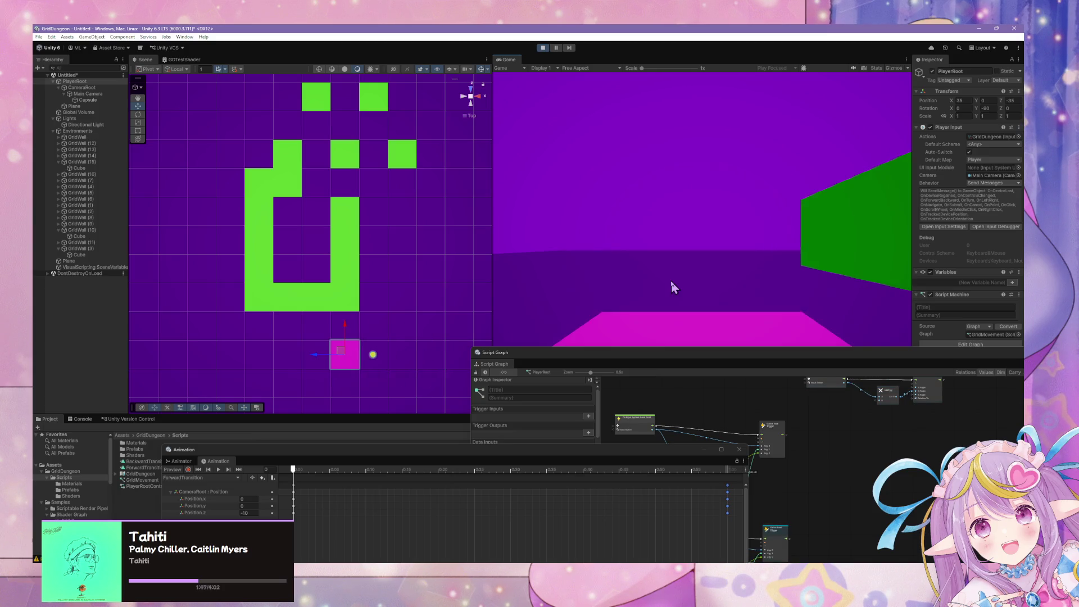
key("w")
key("w")
key("w")
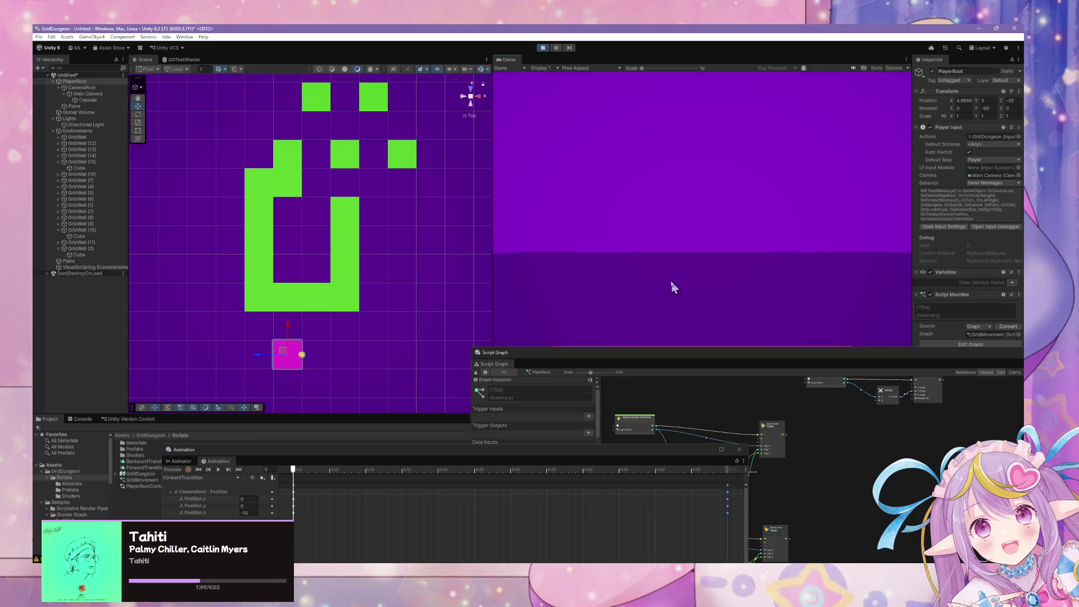
key("w")
key("w")
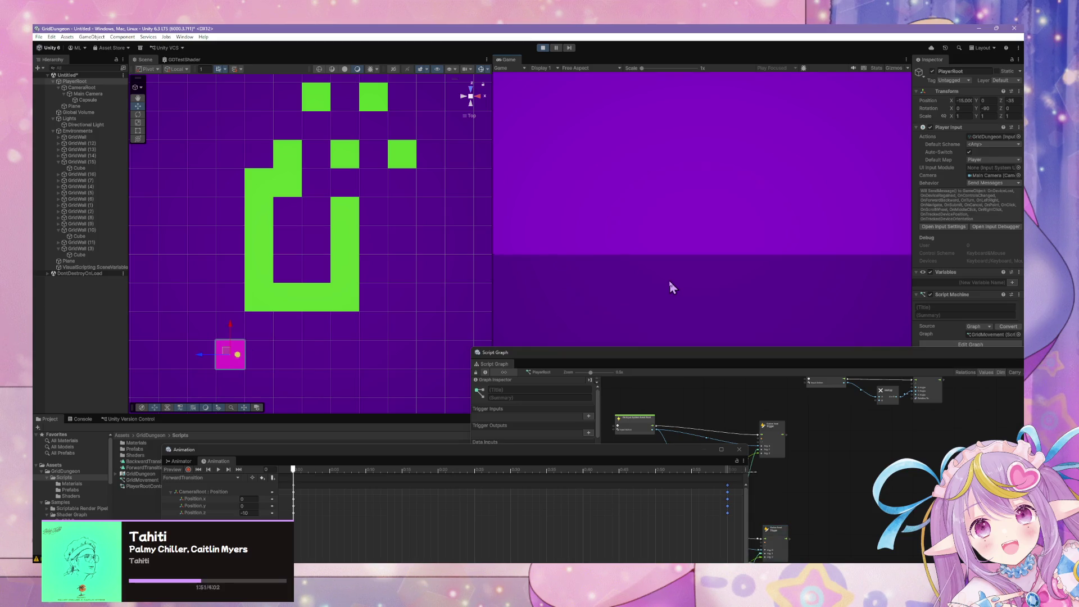
key("e")
key("w")
key("w")
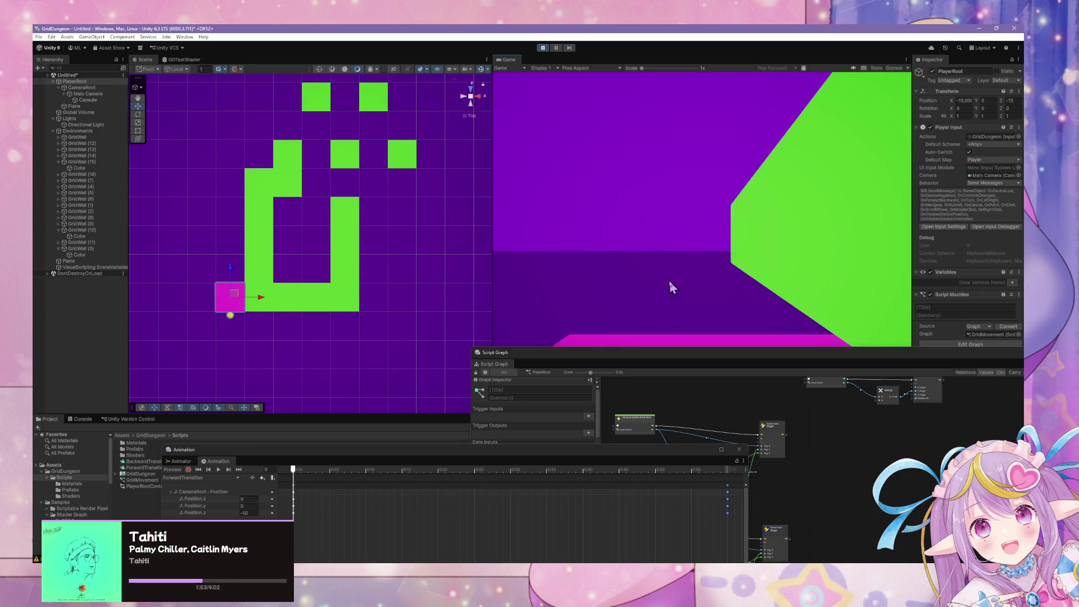
key("w")
key("w")
key("w")
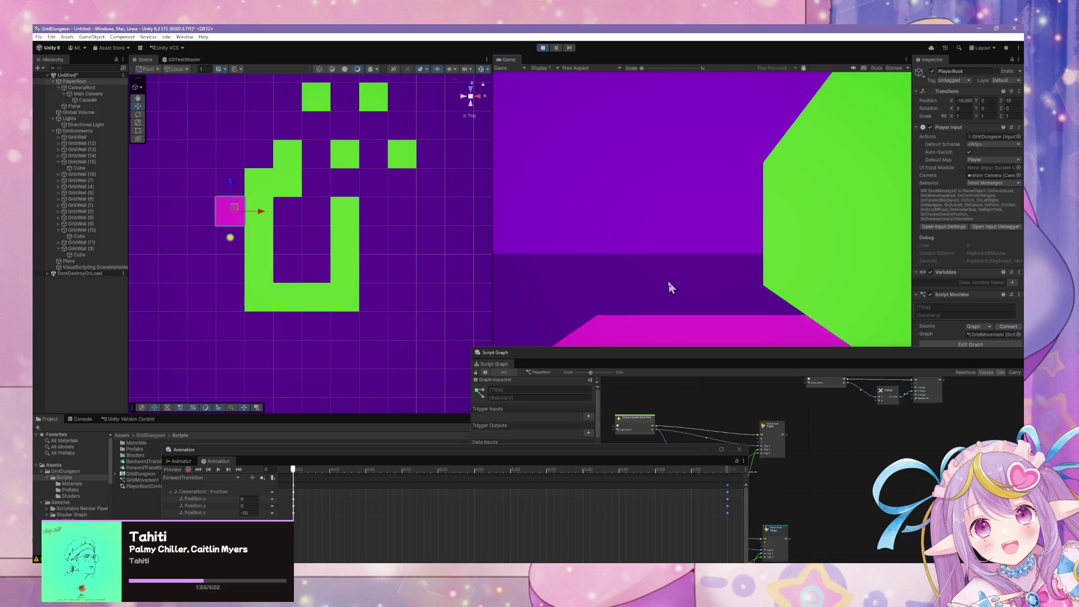
key("w")
key("w")
key("e")
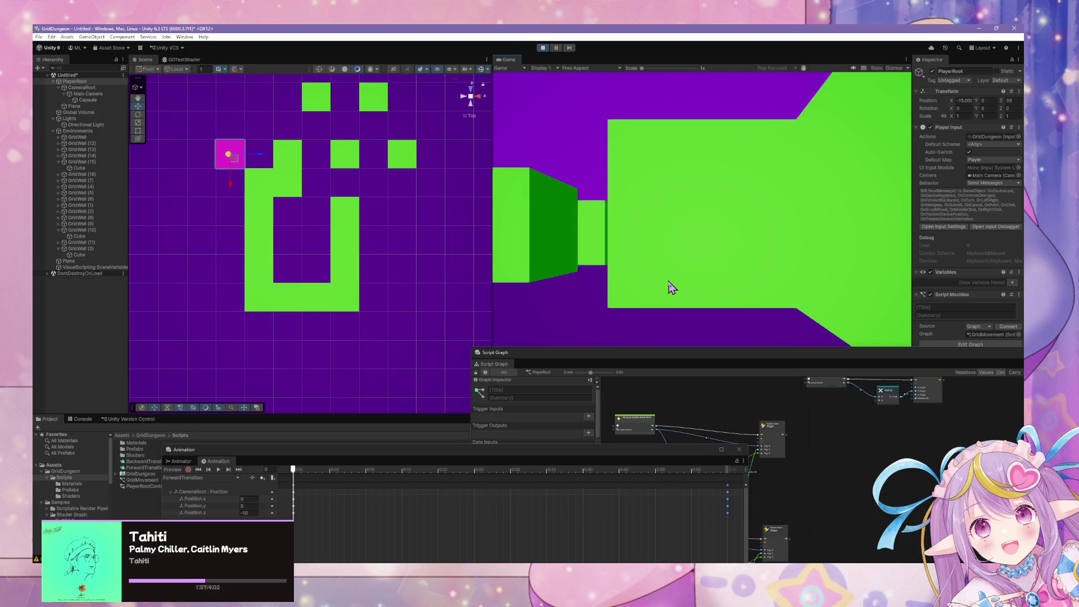
key("w")
key("q")
key("w")
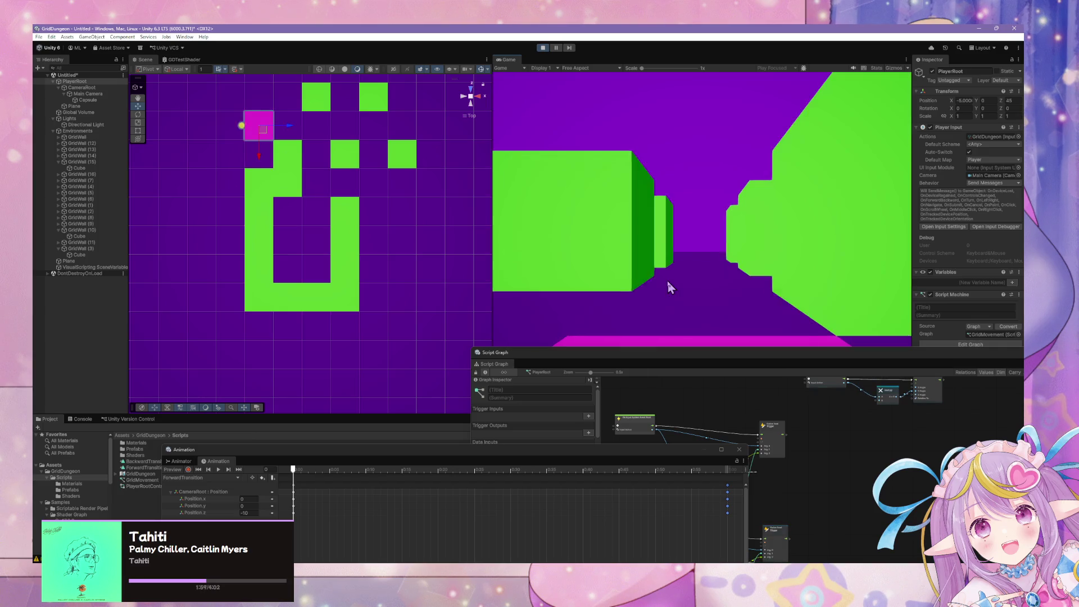
key("d")
key("e")
key("w")
key("w")
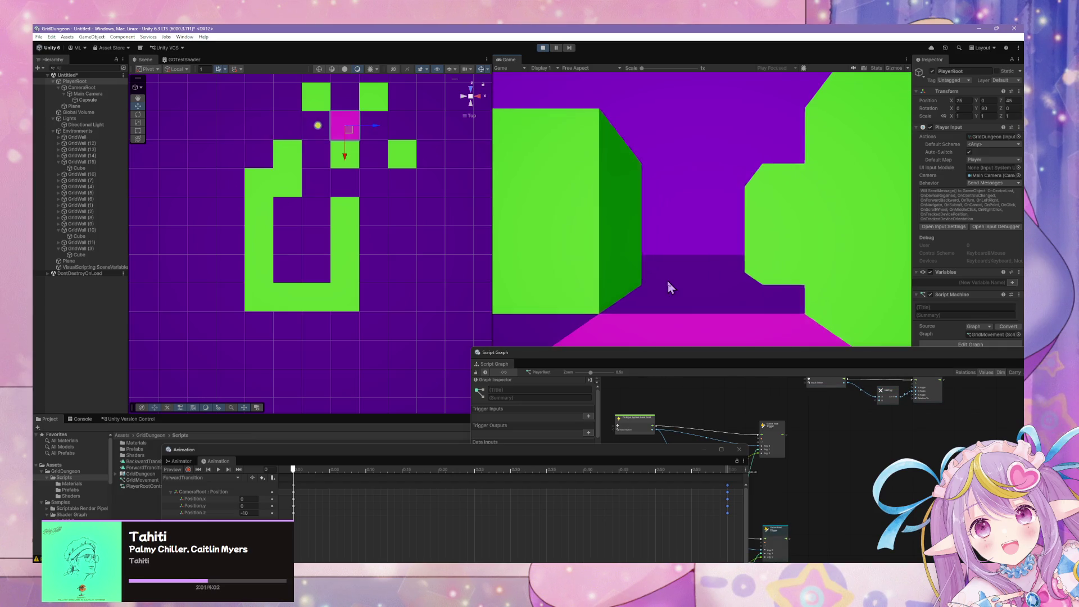
key("w")
Step: Walk the player along the green corridor, turning left repeatedly, and finish facing down the maze
key("w")
key("w")
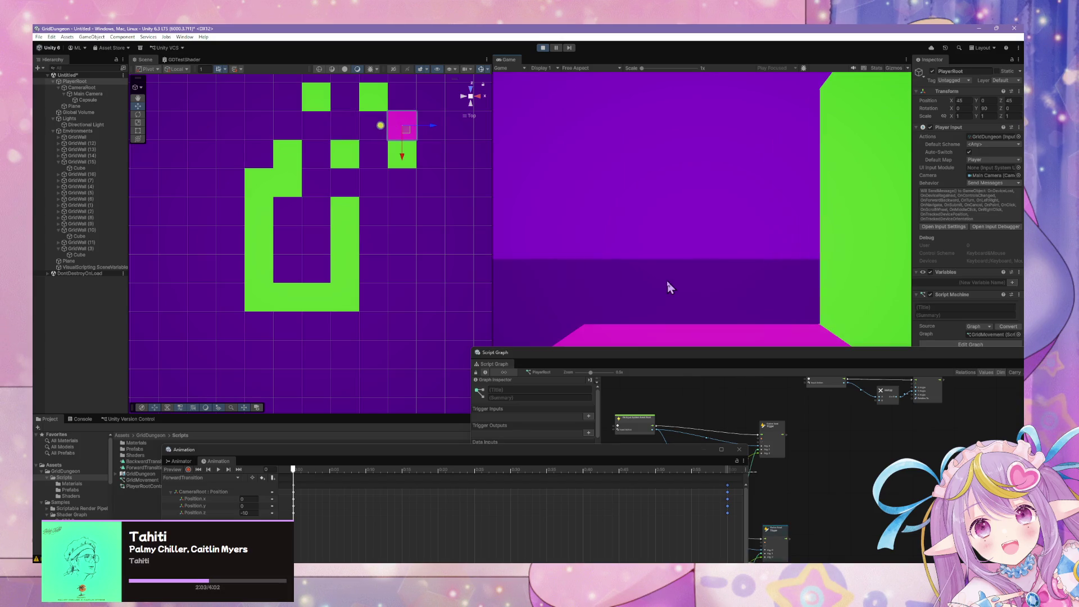
key("d")
key("w")
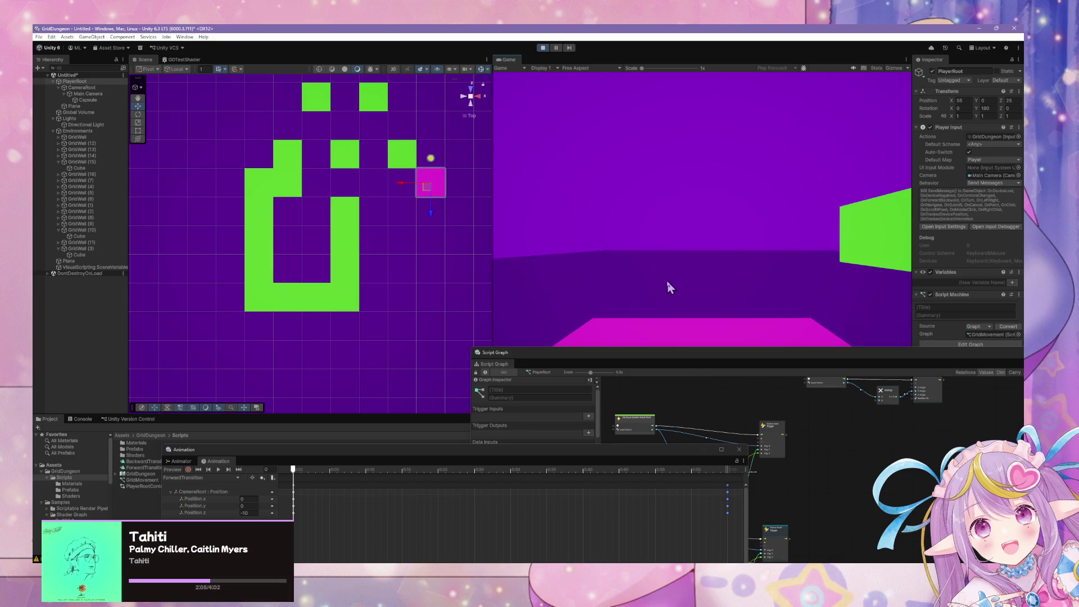
key("d")
key("w")
key("w")
key("w")
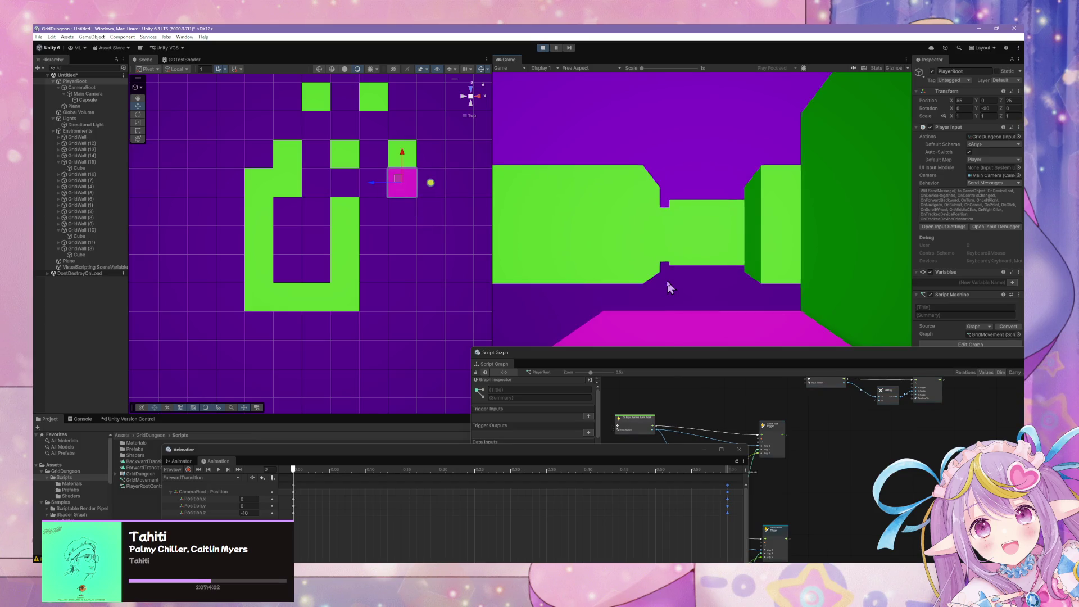
key("w")
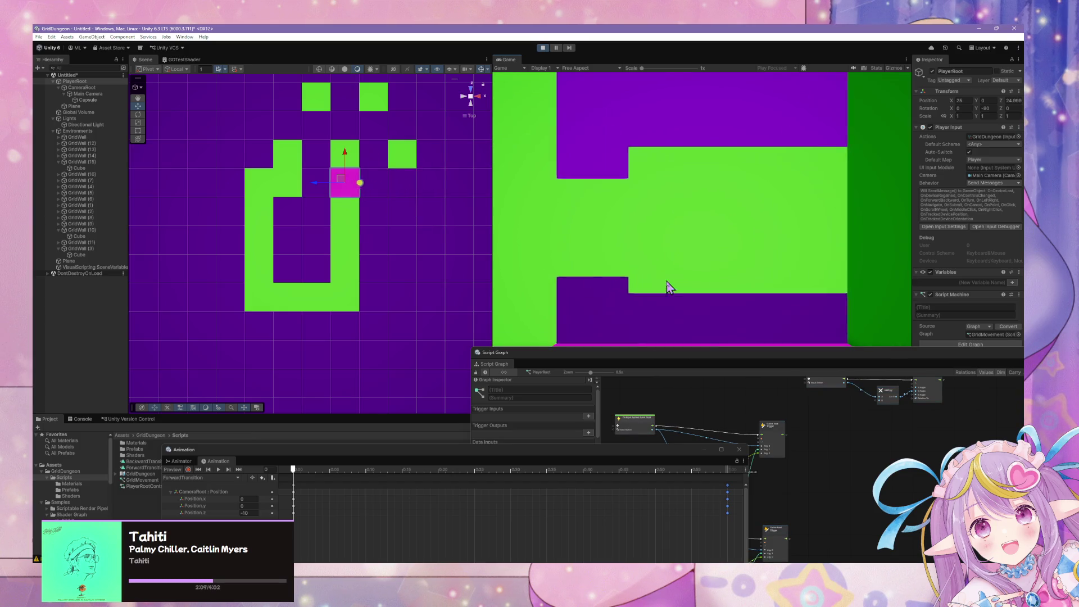
key("d")
key("w")
key("w")
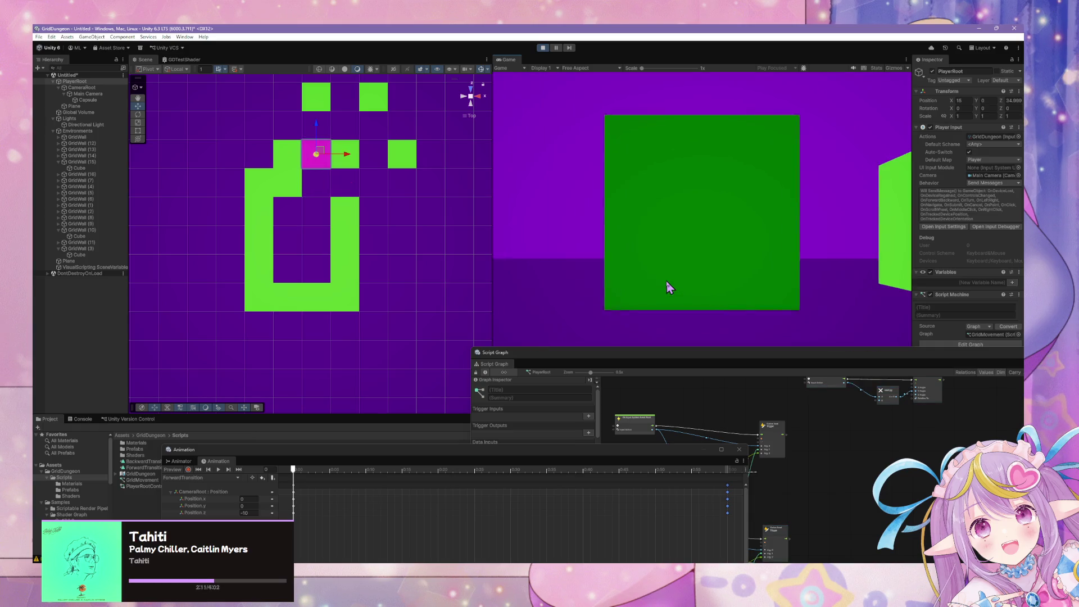
key("a")
key("w")
key("w")
key("w")
key("w")
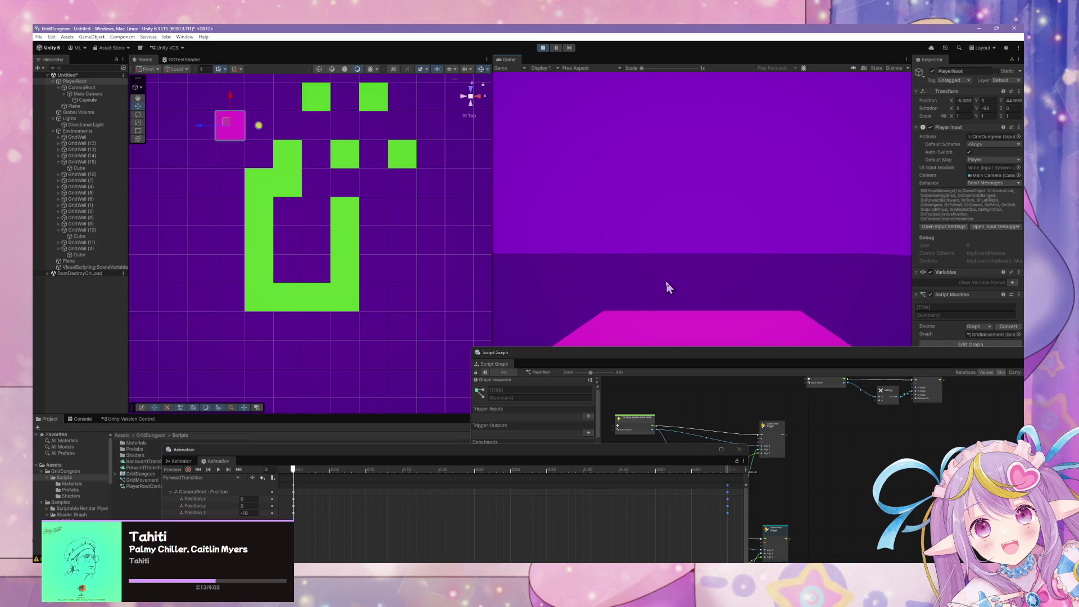
key("a")
key("w")
key("w")
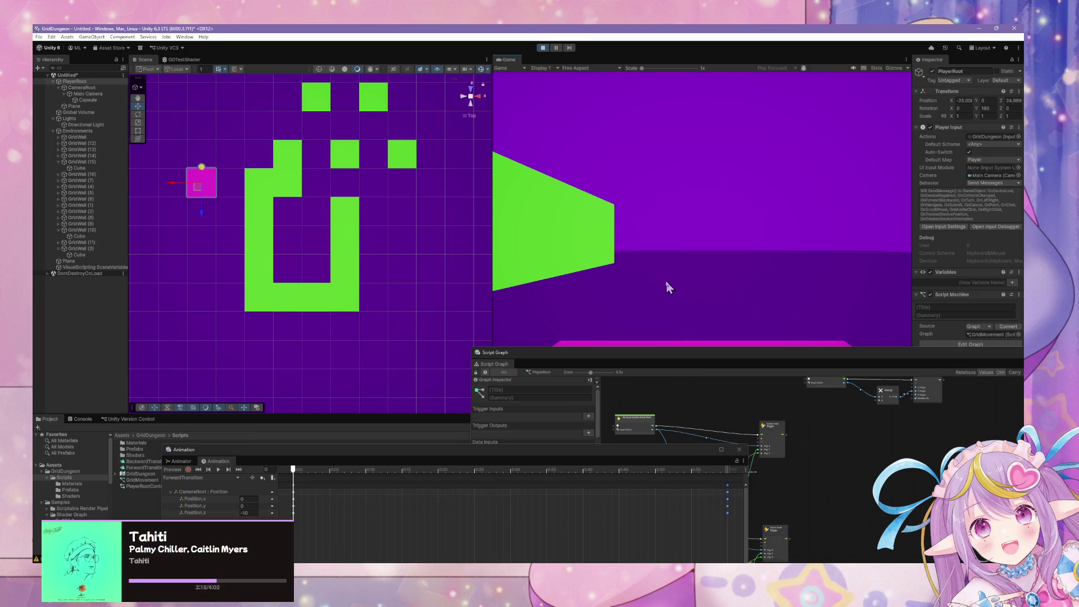
key("w")
key("w")
key("w")
key("w")
key("w")
key("w")
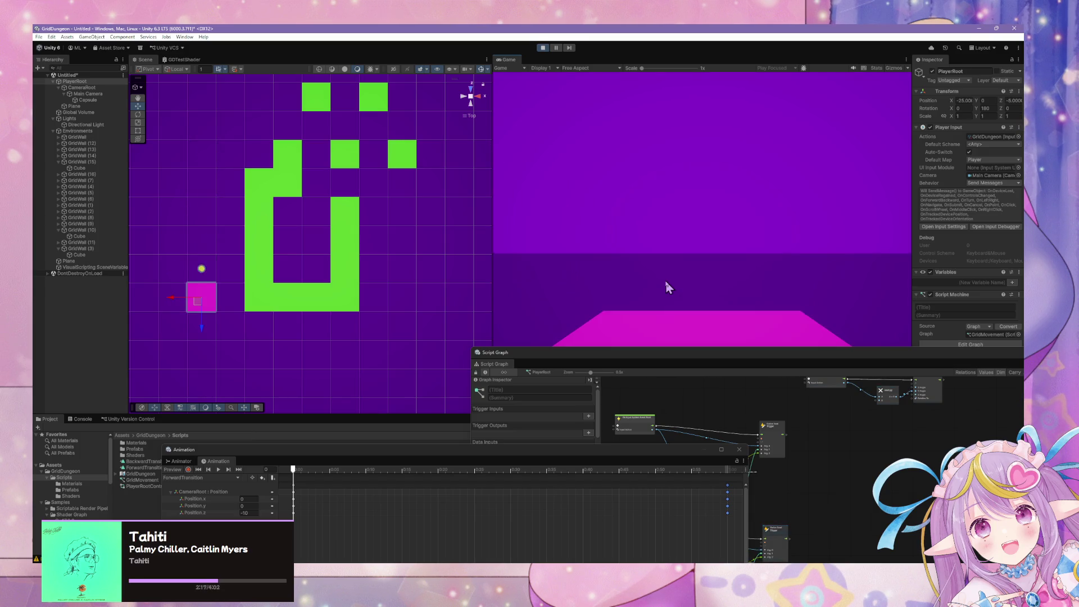
key("a")
key("a")
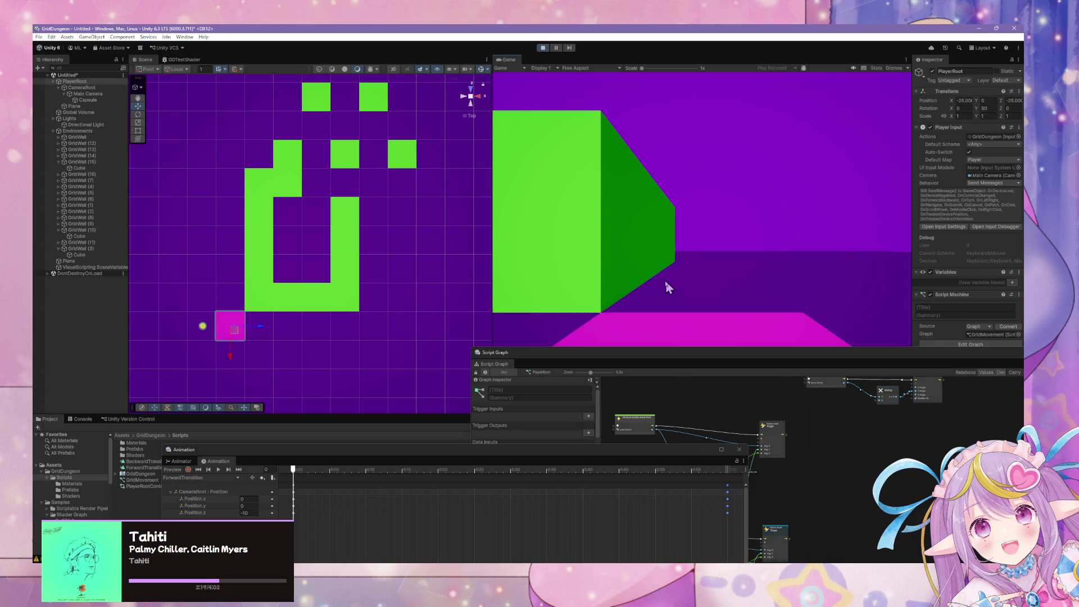
key("w")
key("w")
key("w")
key("w")
key("w")
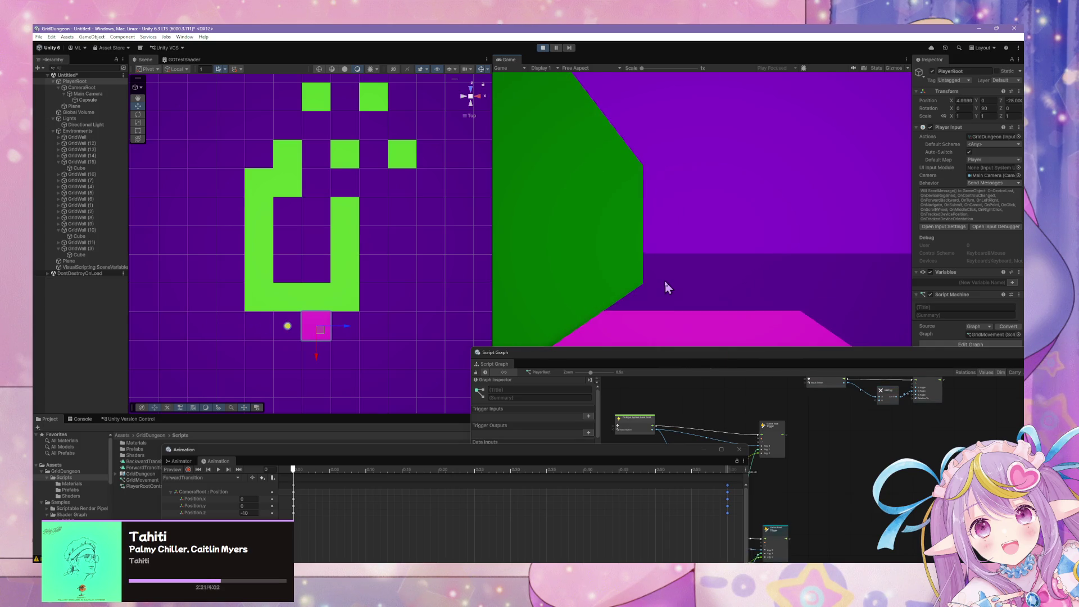
key("w")
key("a")
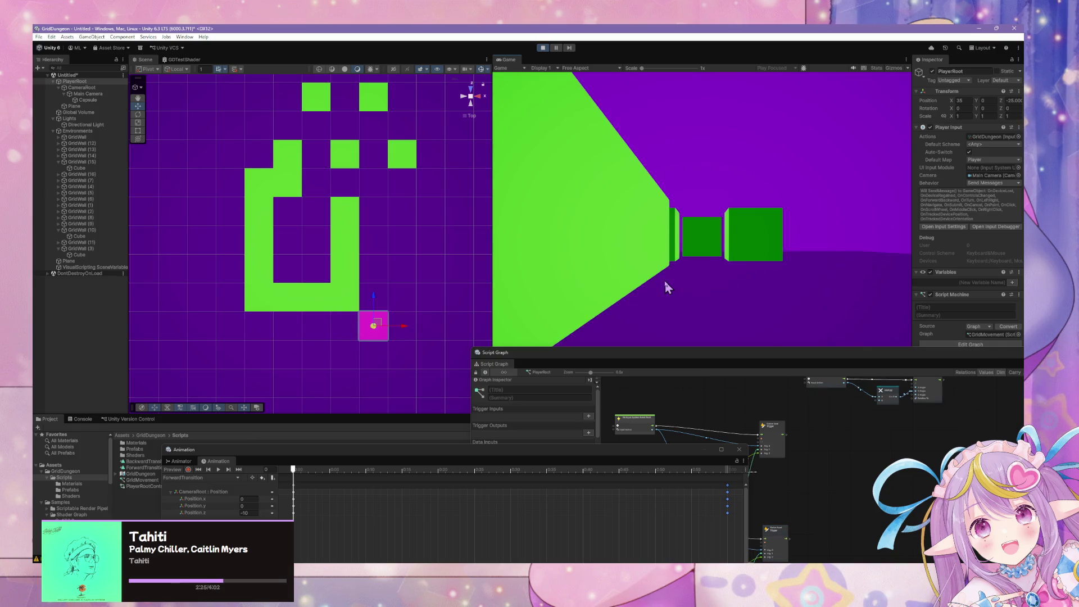
key("w")
key("w")
key("w")
key("w")
key("w")
key("a")
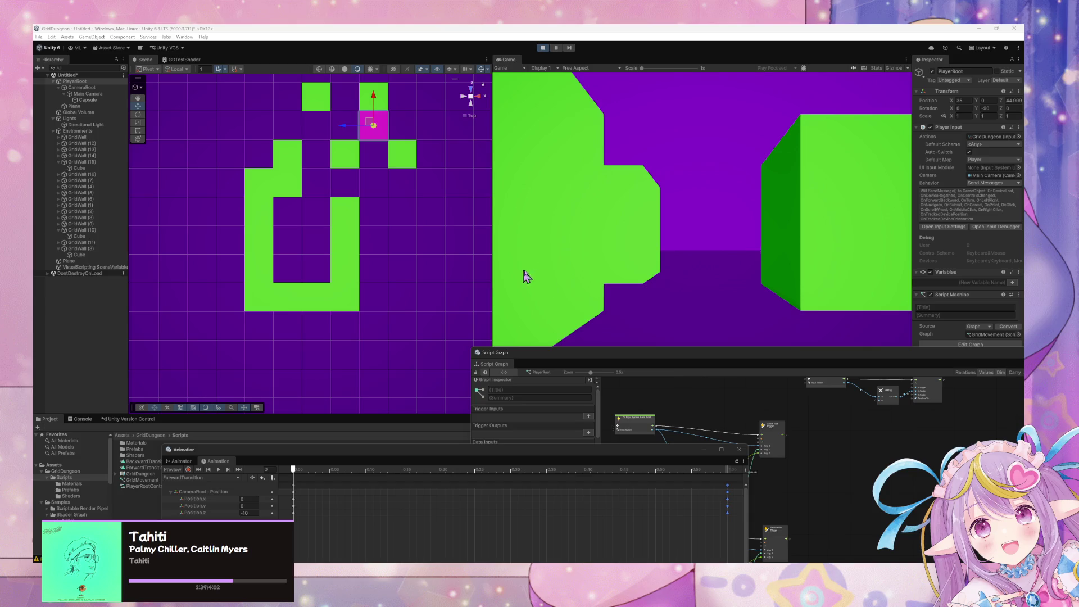
key("w")
key("w")
key("w")
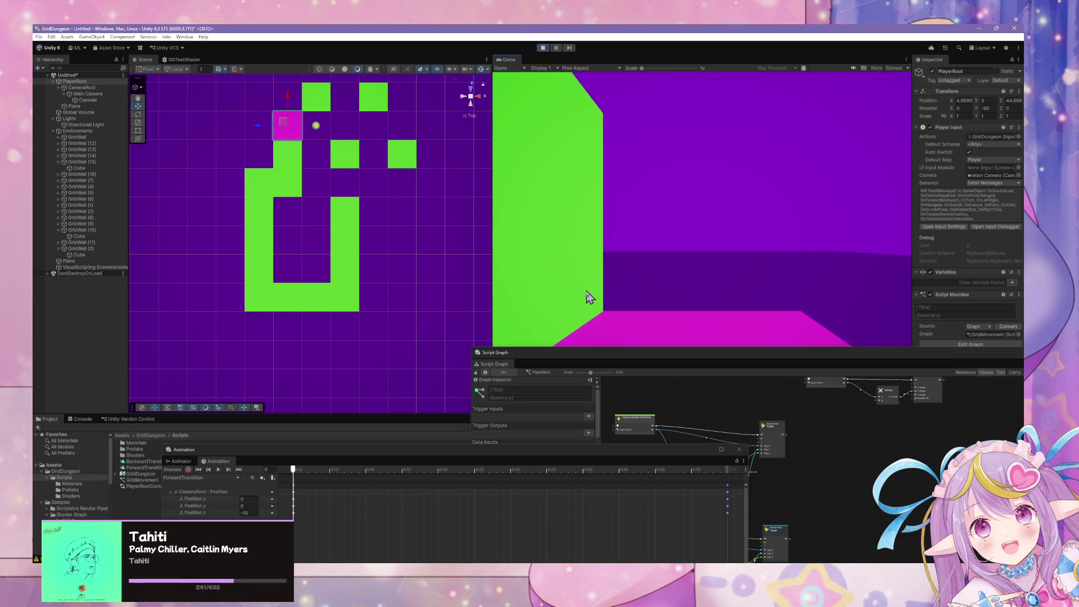
key("w")
key("q")
key("w")
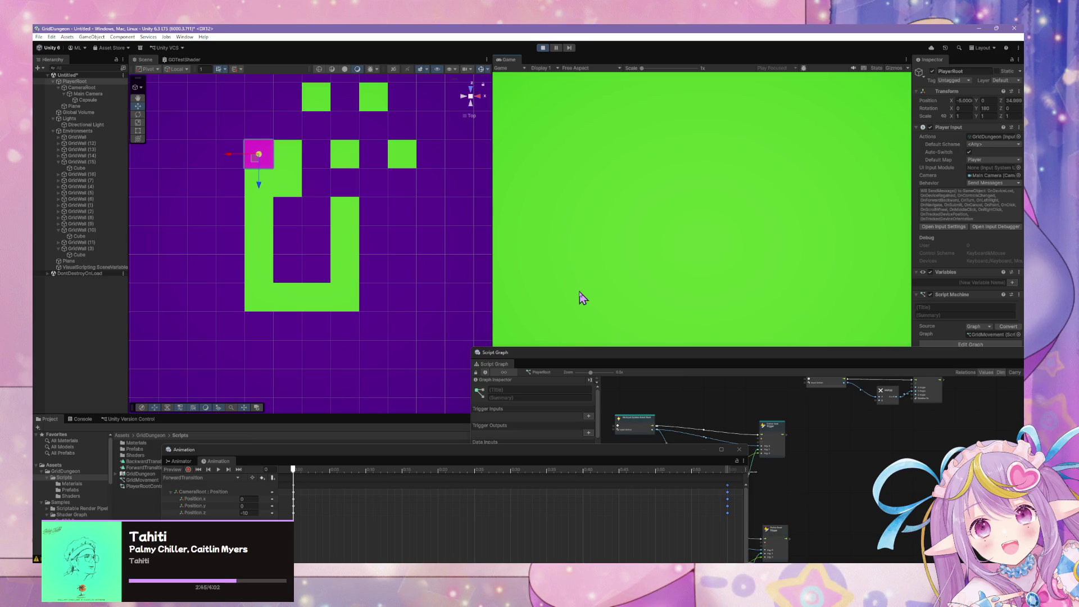
Step: Bump the player into the wall, then float the Script Graph below the game, zoomed on Translate, Stop Playback and Set Trigger
key("w")
left_click_drag(684, 357, 535, 171)
left_click_drag(745, 354, 597, 313)
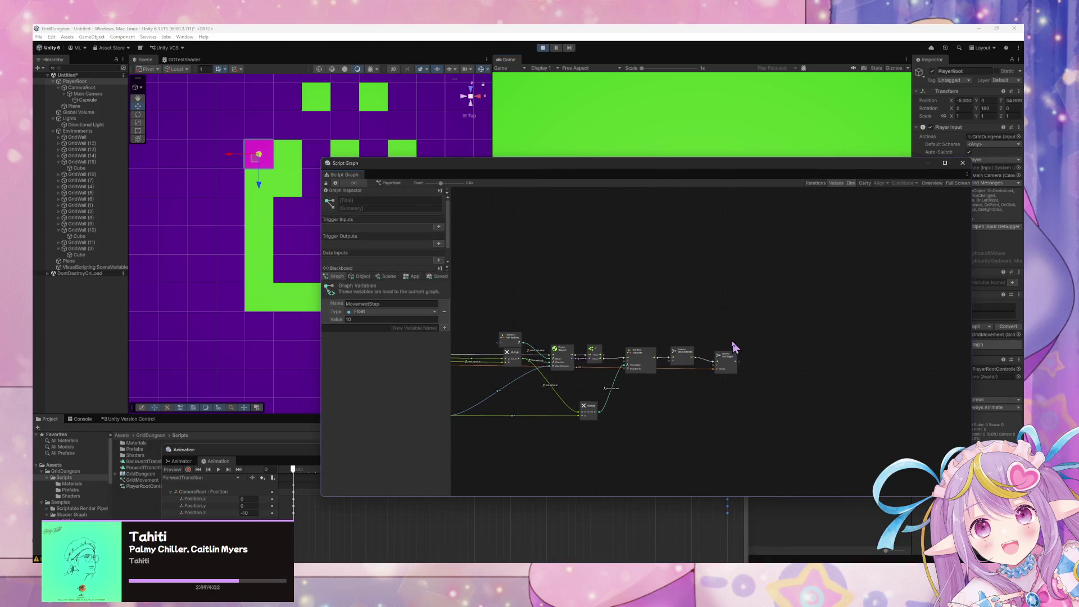
scroll(733, 343, "up", 4)
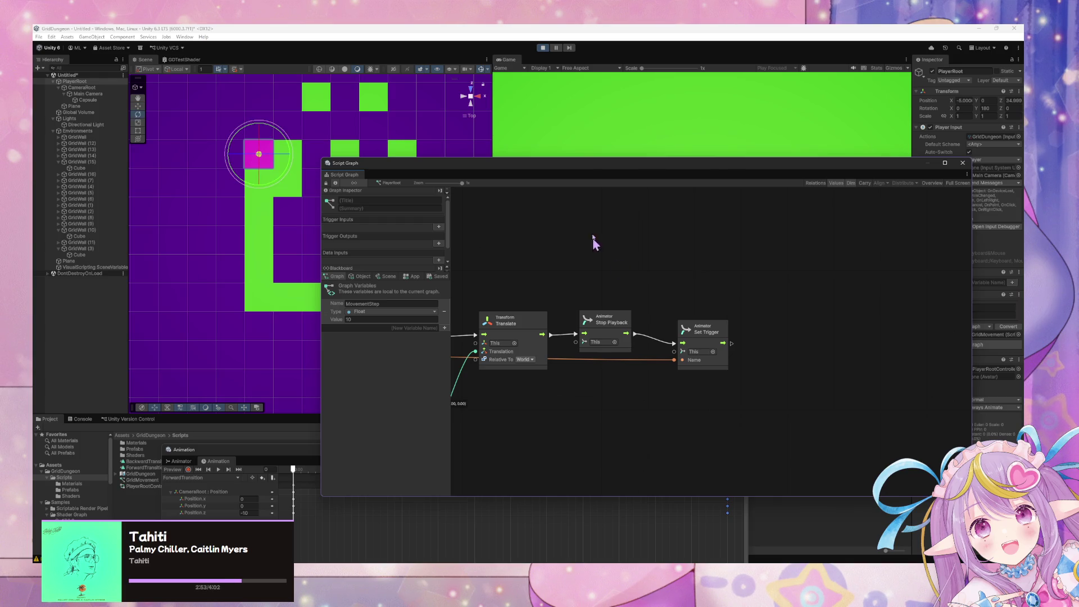
left_click(734, 135)
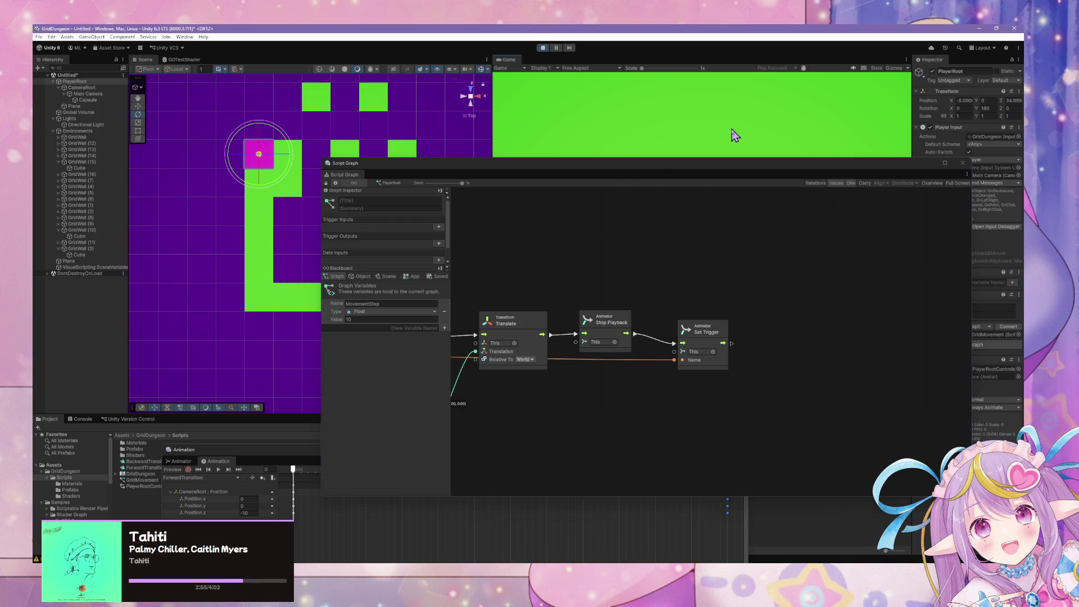
left_click_drag(703, 180, 654, 346)
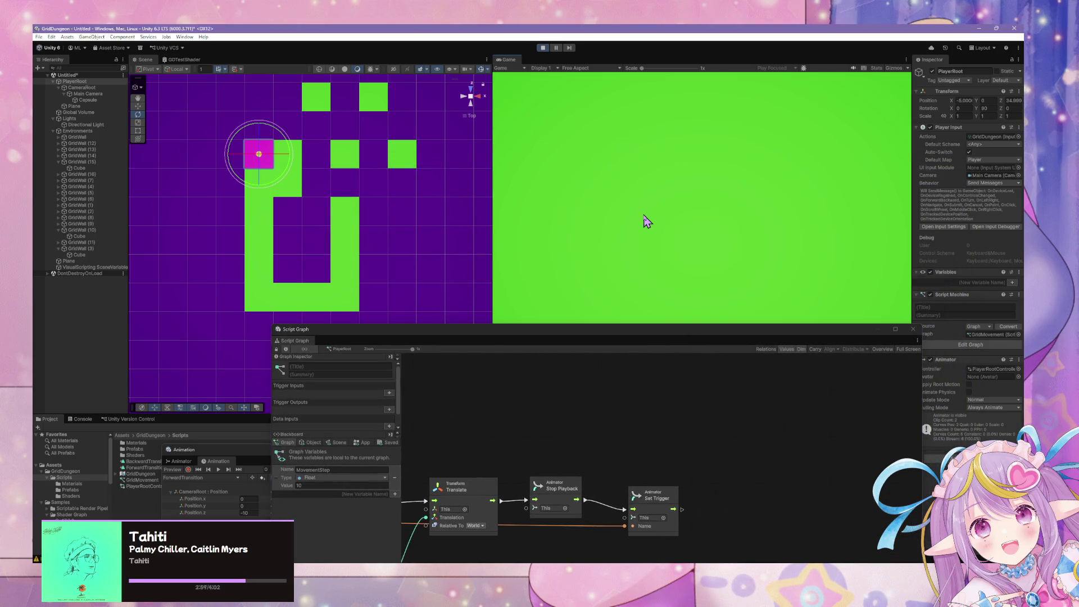
Step: Step, turn and sidestep the player through several corridors toward the maze's upper-left area
key("w")
key("w")
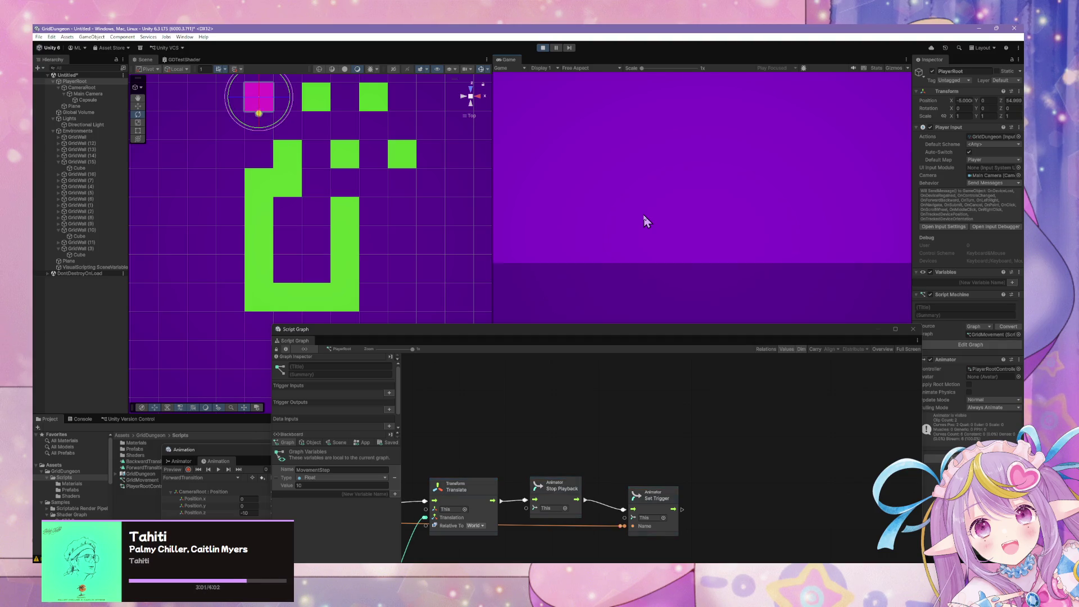
key("e")
key("w")
key("a")
key("w")
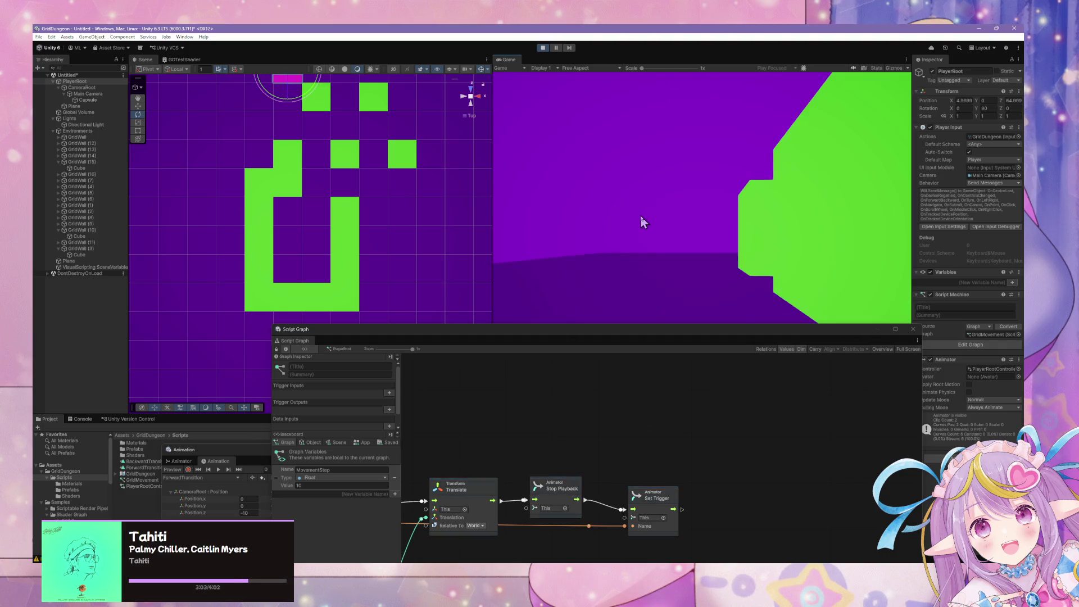
key("w")
key("d")
key("d")
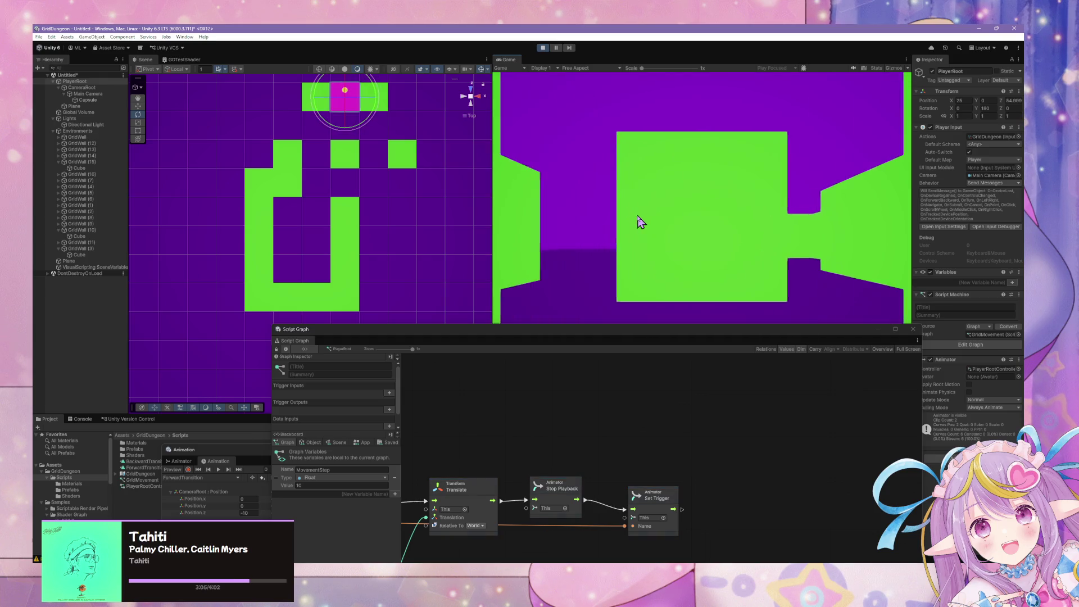
key("w")
key("w")
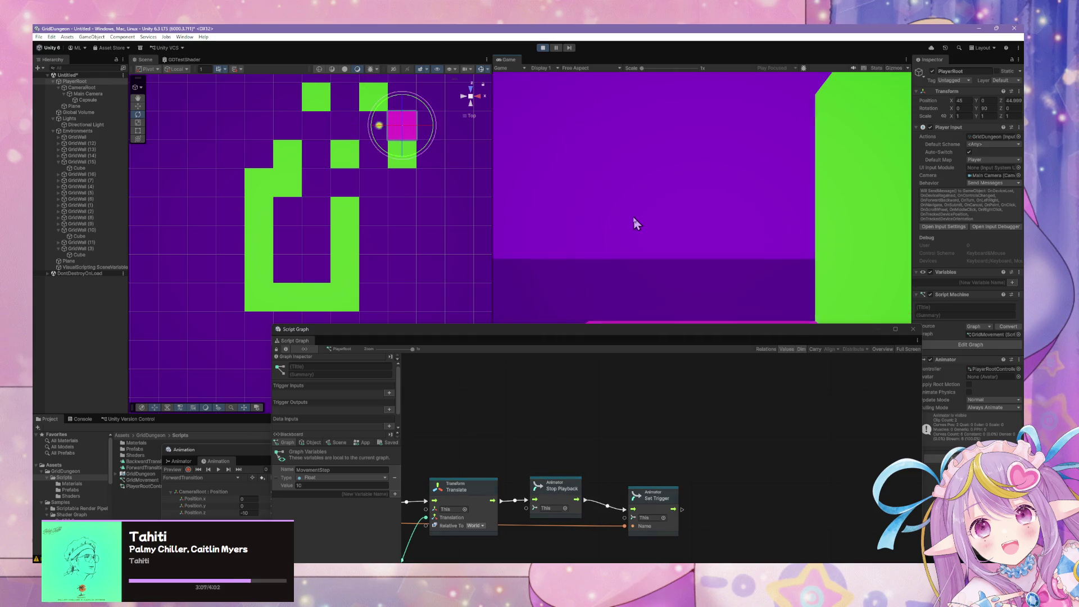
key("e")
key("w")
key("w")
key("w")
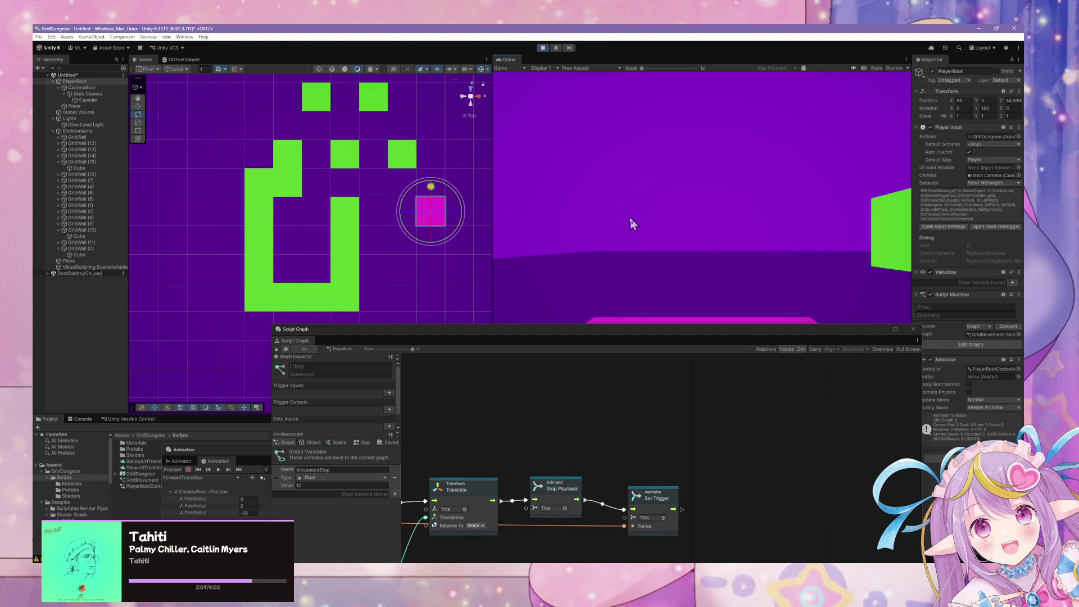
key("e")
key("w")
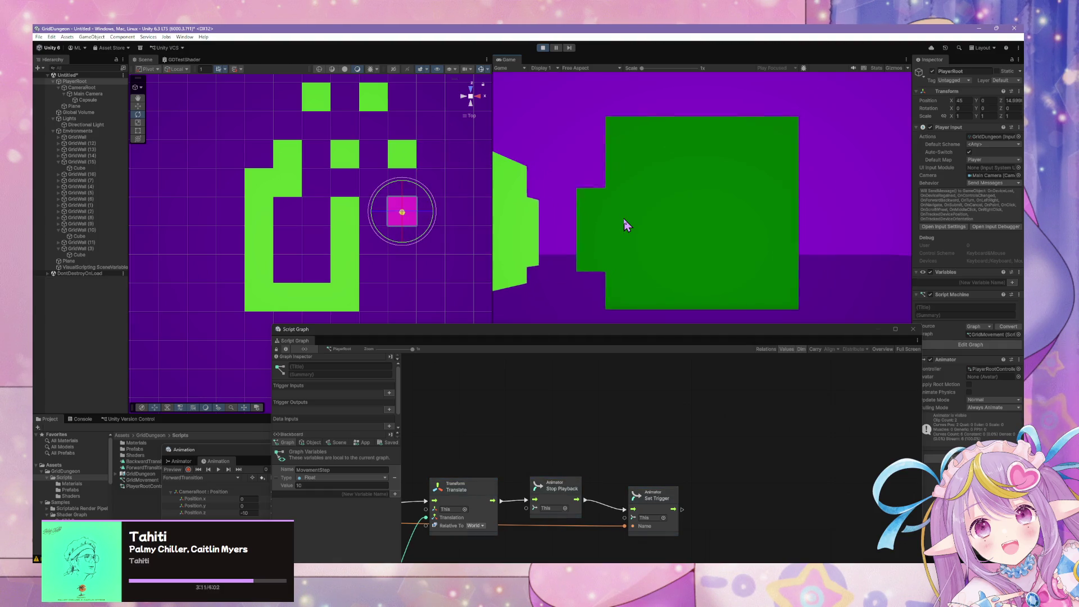
key("d")
key("w")
key("w")
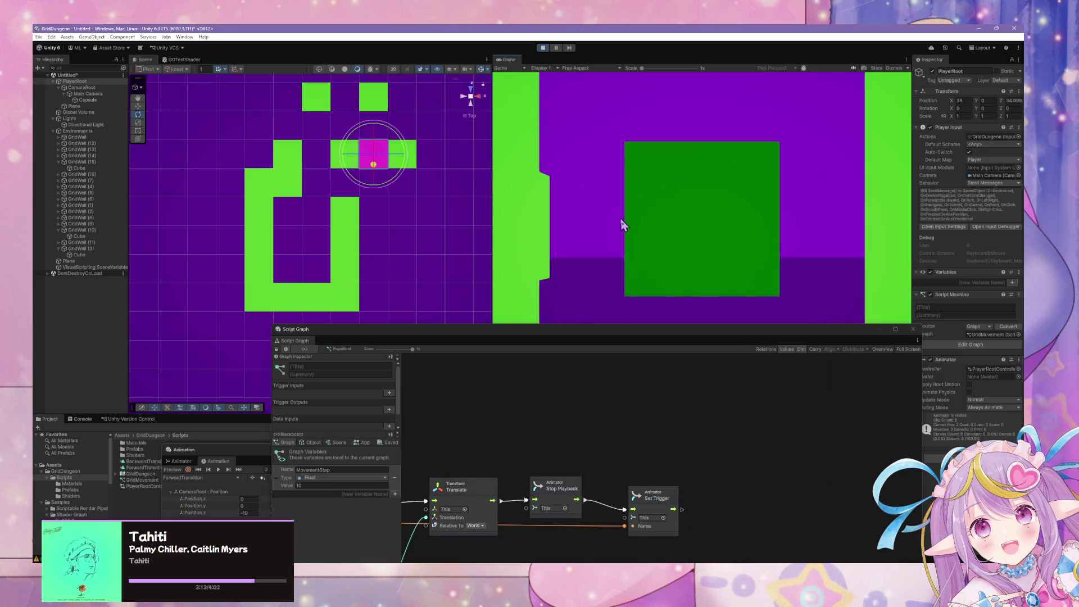
Step: Turn the player, walk three cells along the corridor, step back and sidestep one cell
key("q")
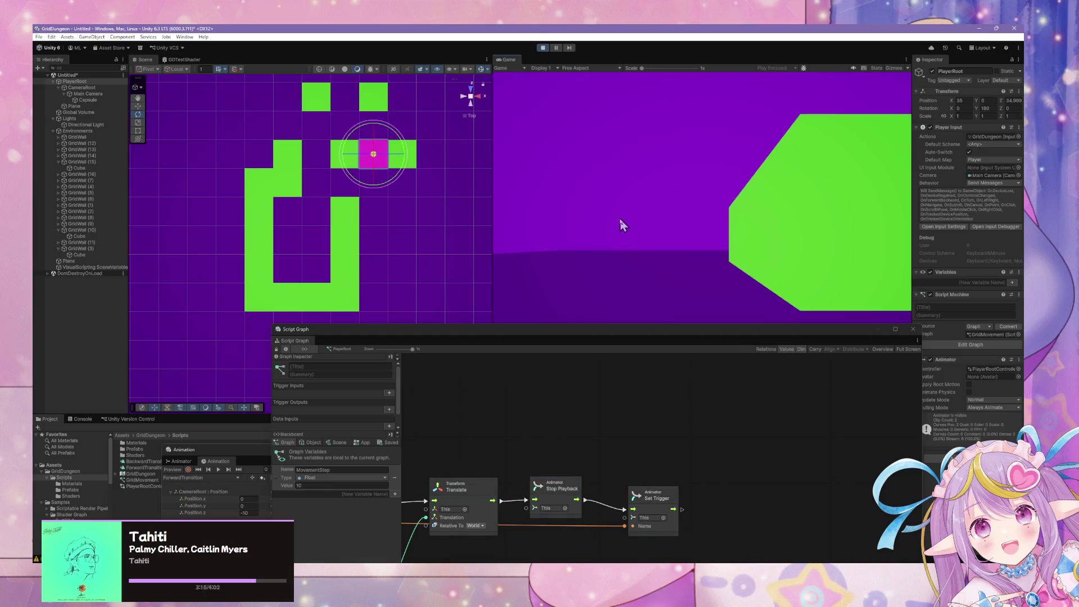
key("w")
key("w")
key("w")
key("s")
key("s")
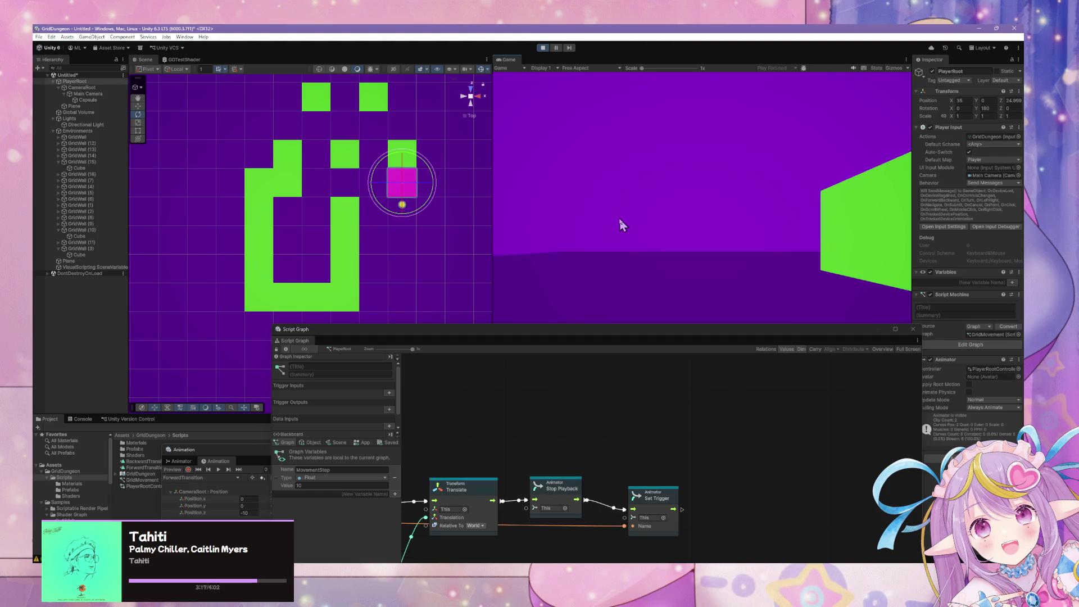
key("d")
key("d")
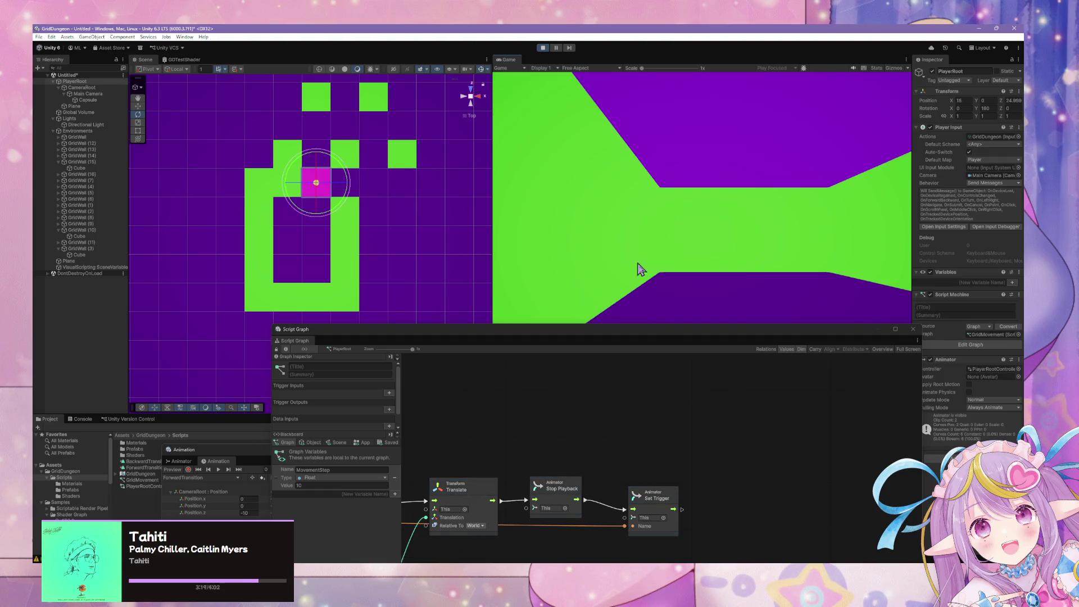
Step: Bring the Animation window forward in Curves view and make ForwardTransition's keyframe tangents linear
mouse_move(559, 326)
left_mouse_down()
mouse_move(646, 244)
mouse_move(622, 159)
mouse_move(506, 90)
mouse_move(518, 80)
left_mouse_up()
mouse_move(314, 458)
left_mouse_down()
mouse_move(485, 243)
mouse_move(514, 378)
mouse_move(545, 196)
left_mouse_up()
left_click(453, 412)
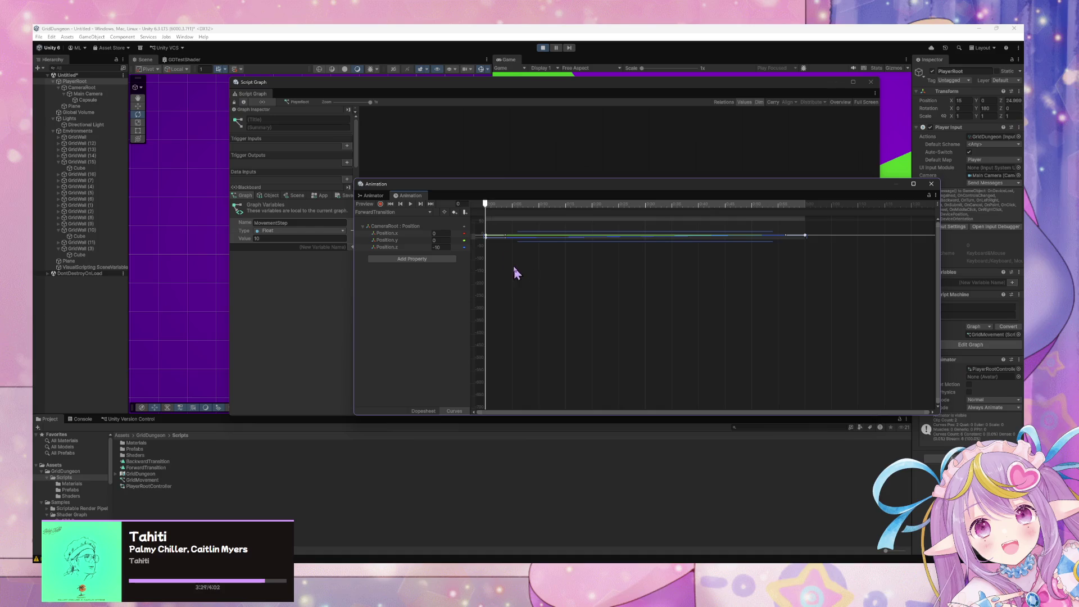
right_click(487, 236)
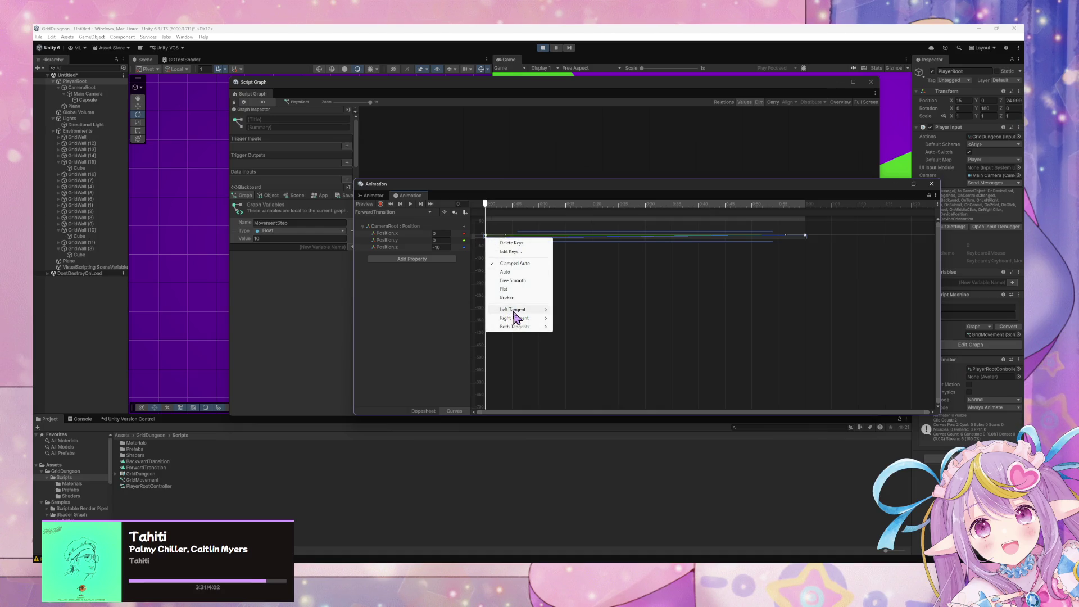
mouse_move(515, 329)
left_click(564, 335)
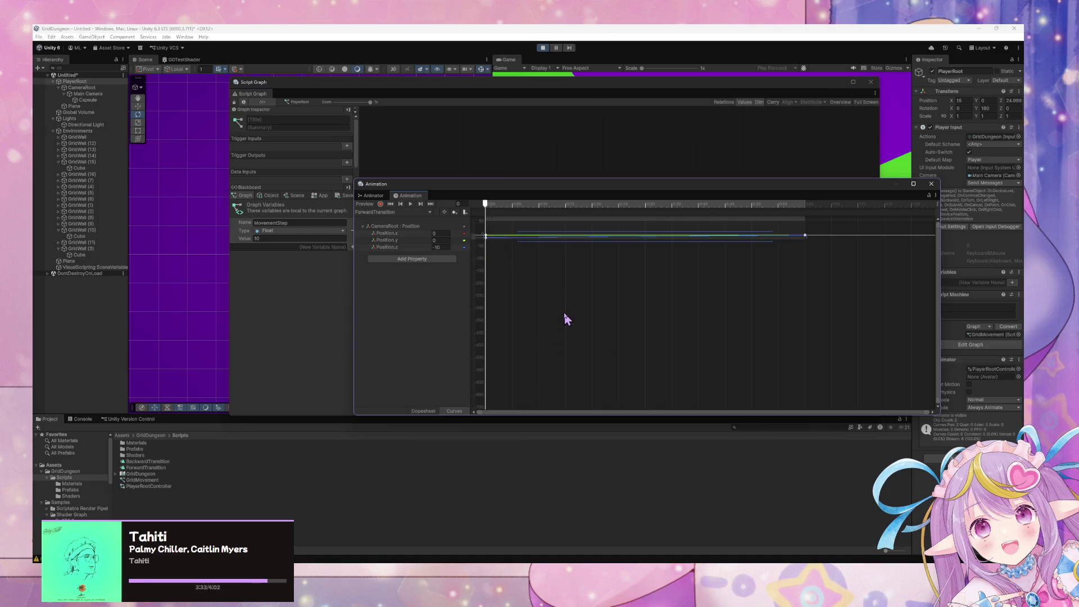
Step: Switch to the BackwardTransition clip and set Both Tangents to Linear on all its keys
left_click(373, 196)
left_click(412, 197)
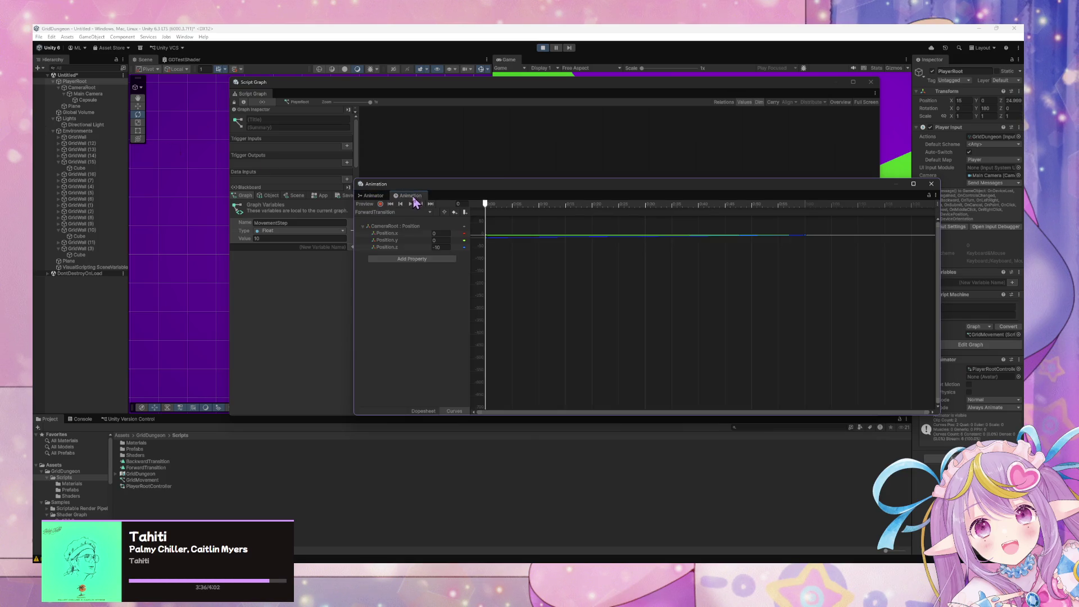
left_click(365, 204)
left_click(369, 212)
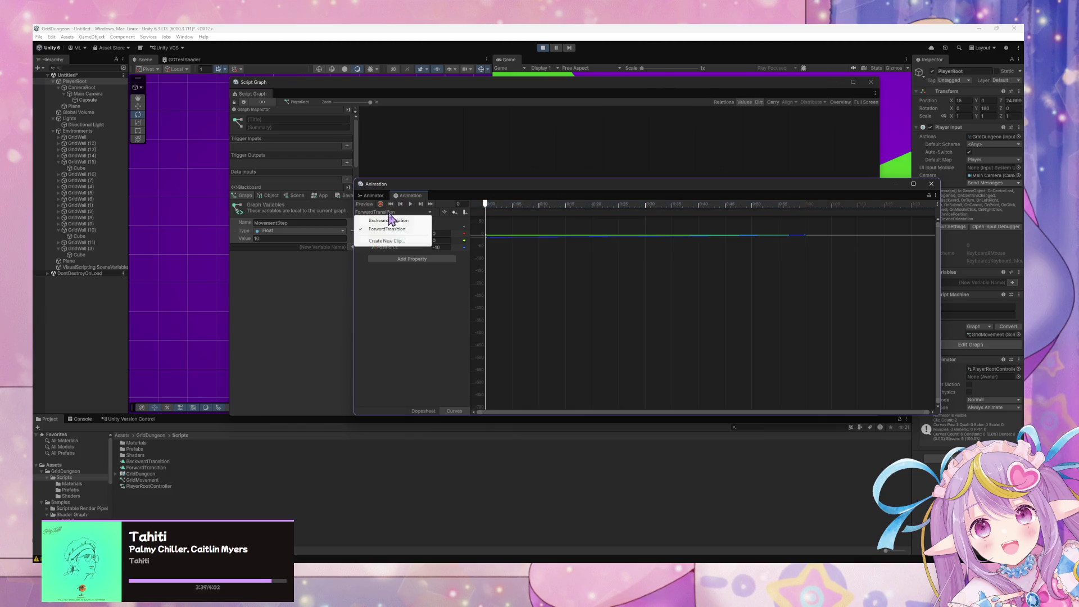
left_click(389, 220)
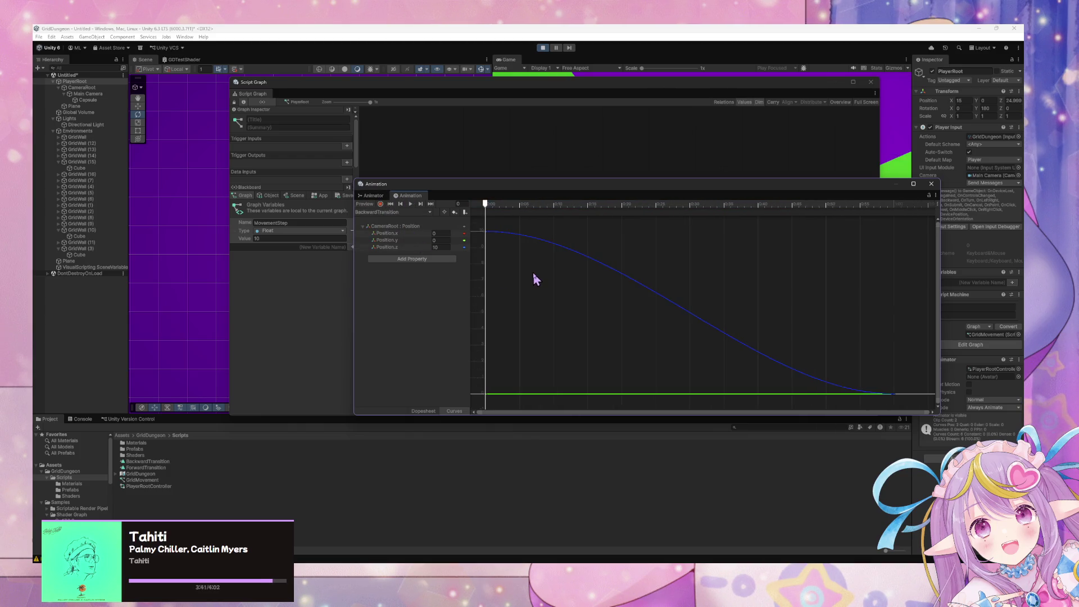
key("ctrl+a")
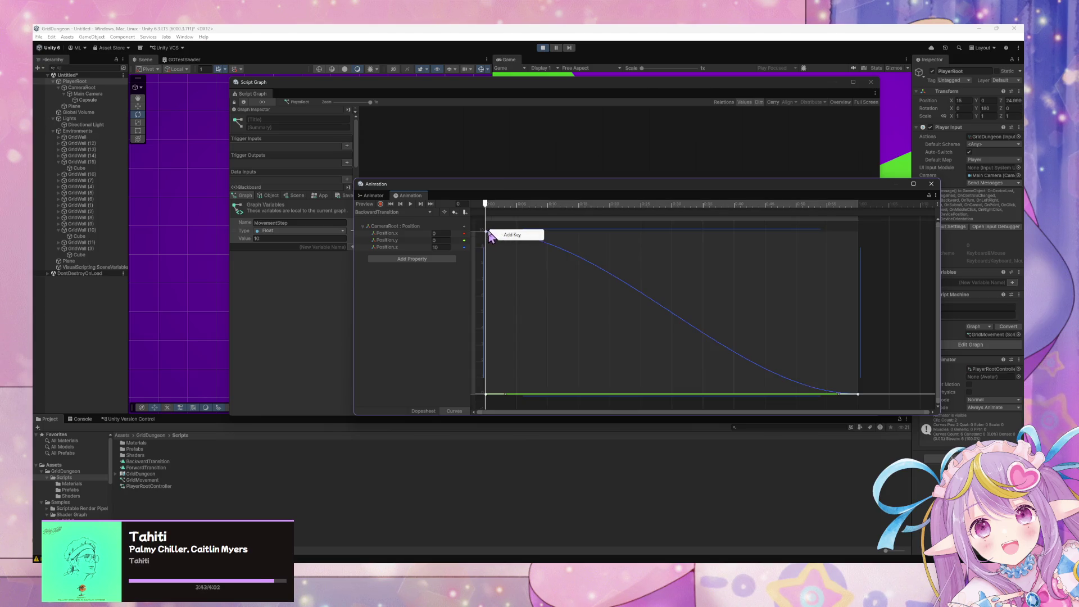
right_click(487, 232)
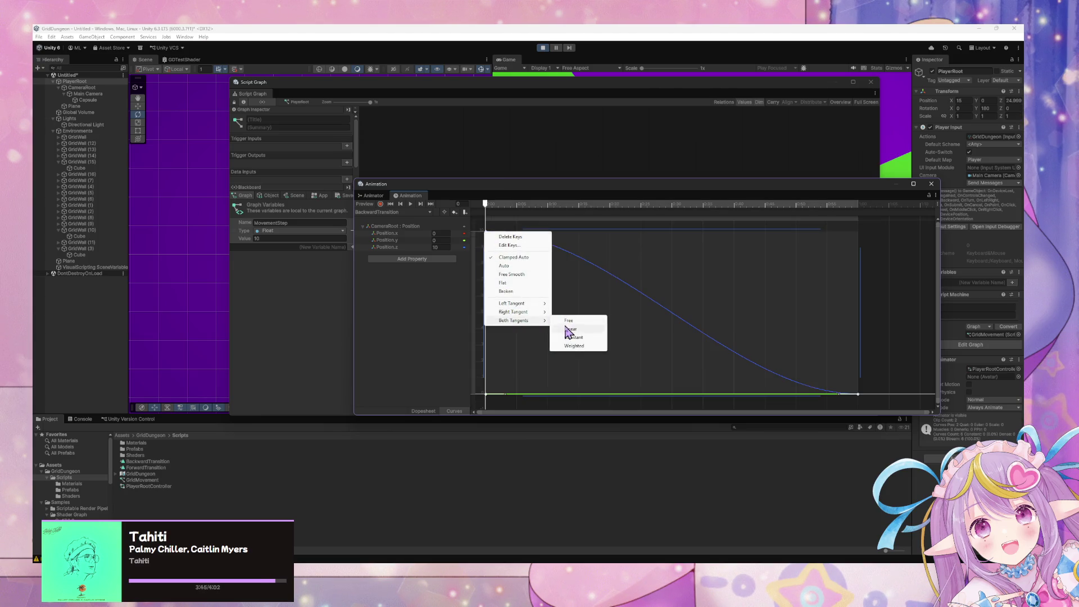
left_click(569, 330)
left_click(888, 339)
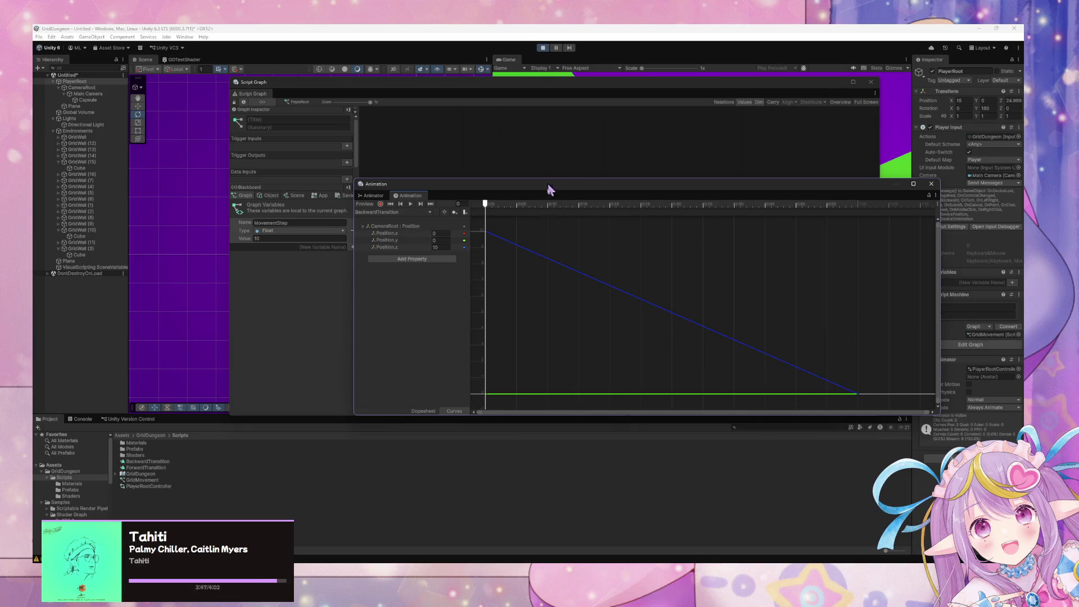
Step: Uncover the Game view and take the player's first steps and turns through the maze
left_click_drag(511, 191, 596, 315)
left_click_drag(564, 85, 666, 408)
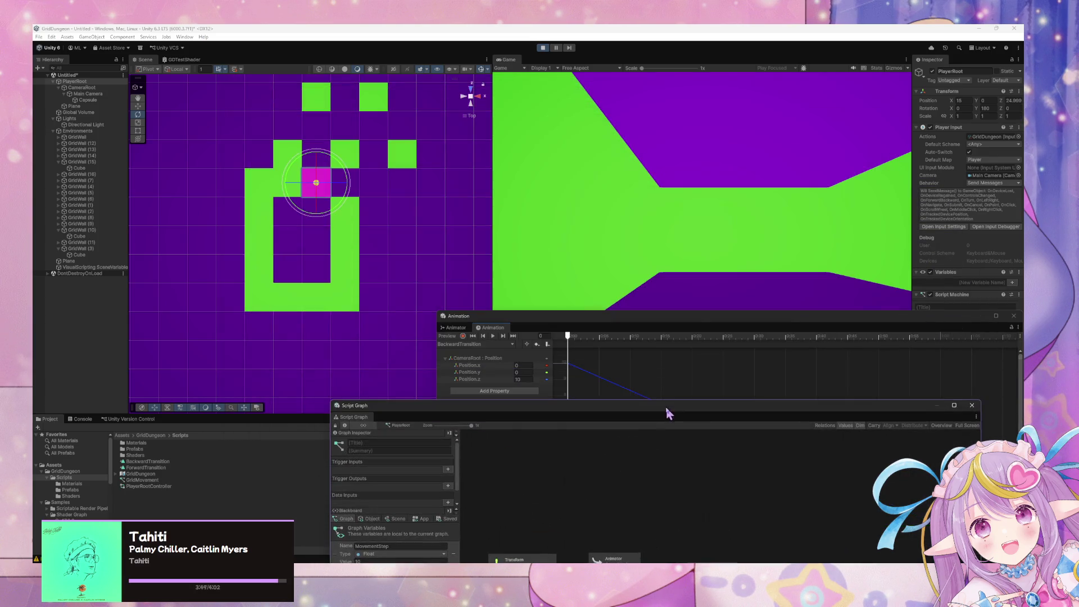
key("w")
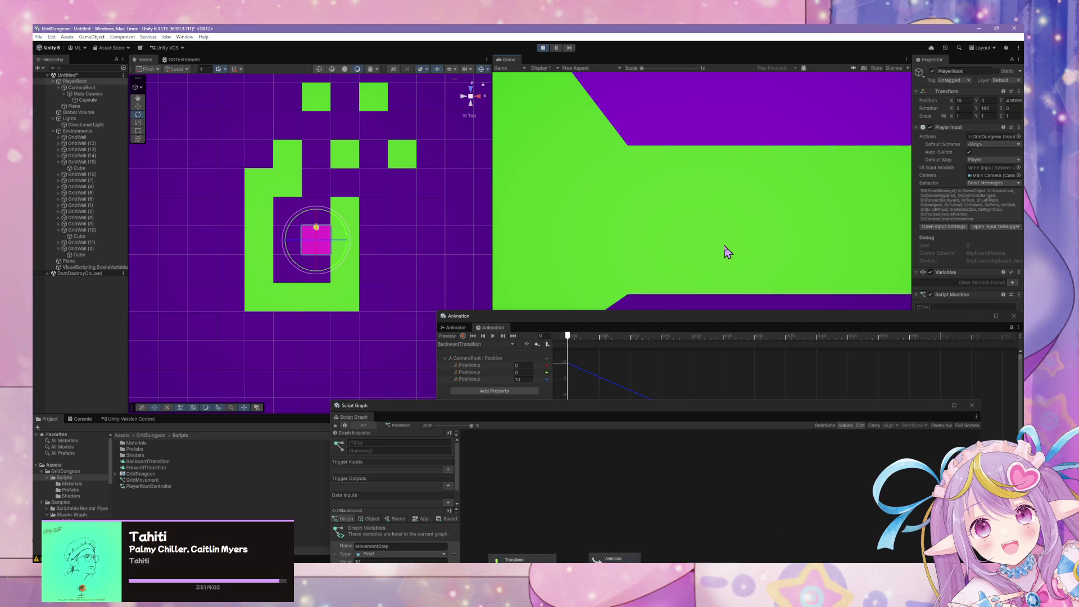
key("d")
key("w")
key("d")
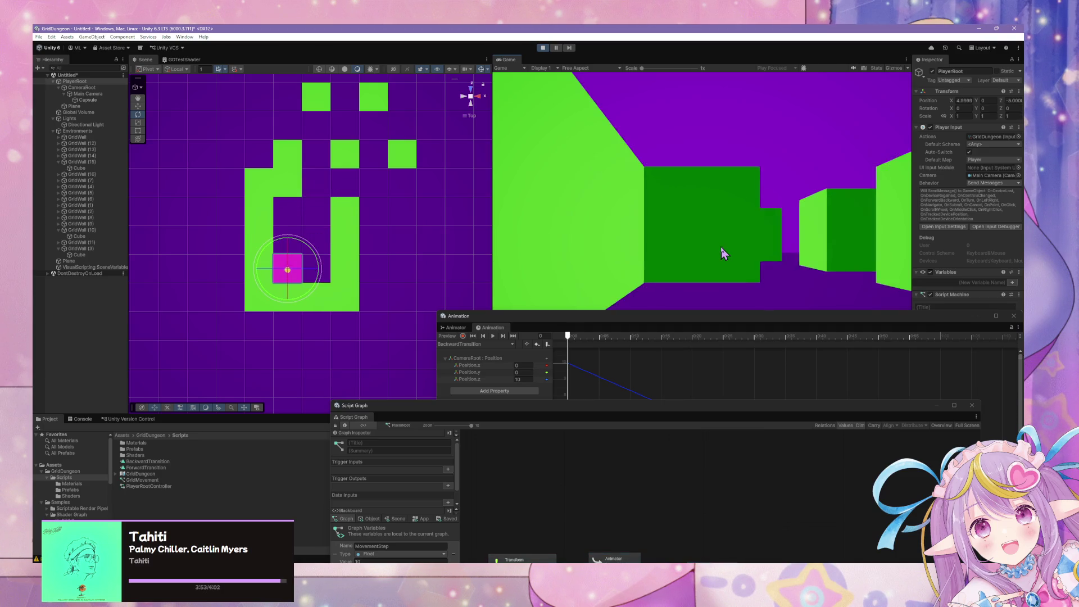
key("w")
key("w")
key("d")
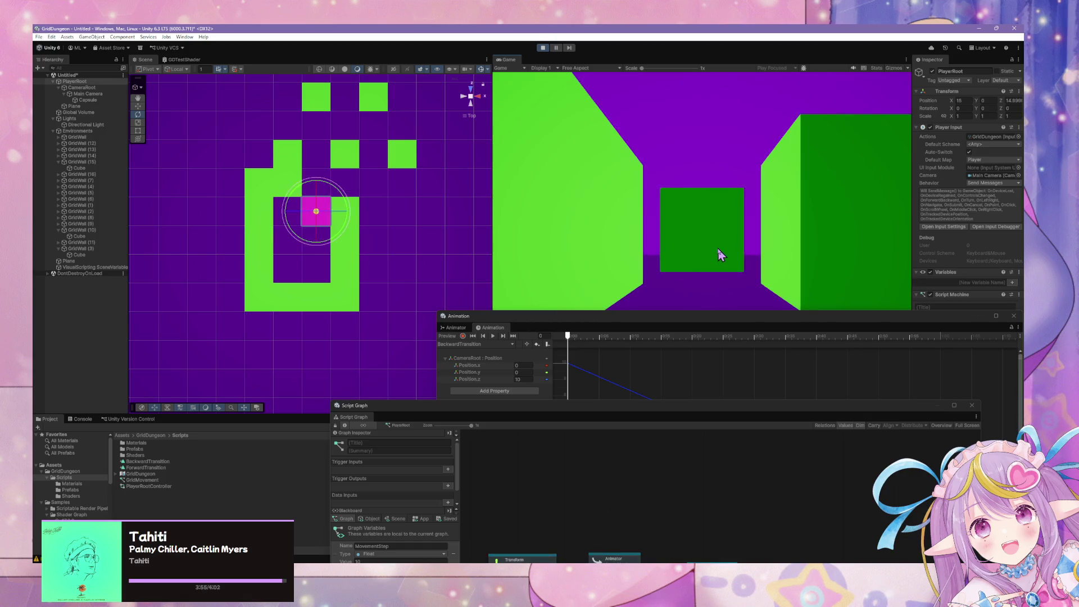
key("w")
key("w")
key("w")
key("a")
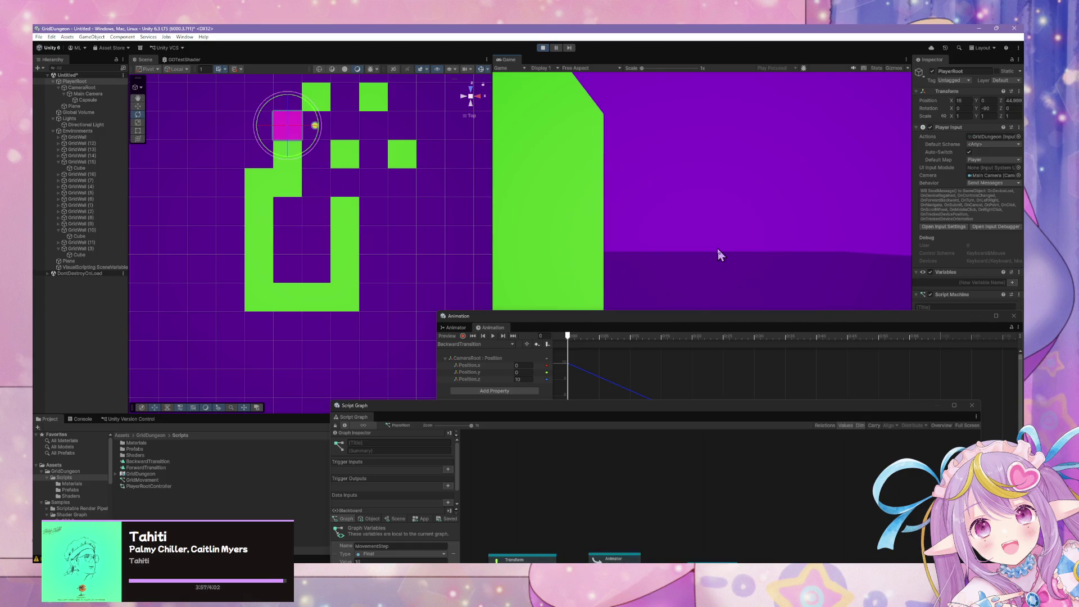
key("a")
Step: Turn the player around and walk it along the next corridors, several cells at a time
key("d")
key("d")
key("w")
key("w")
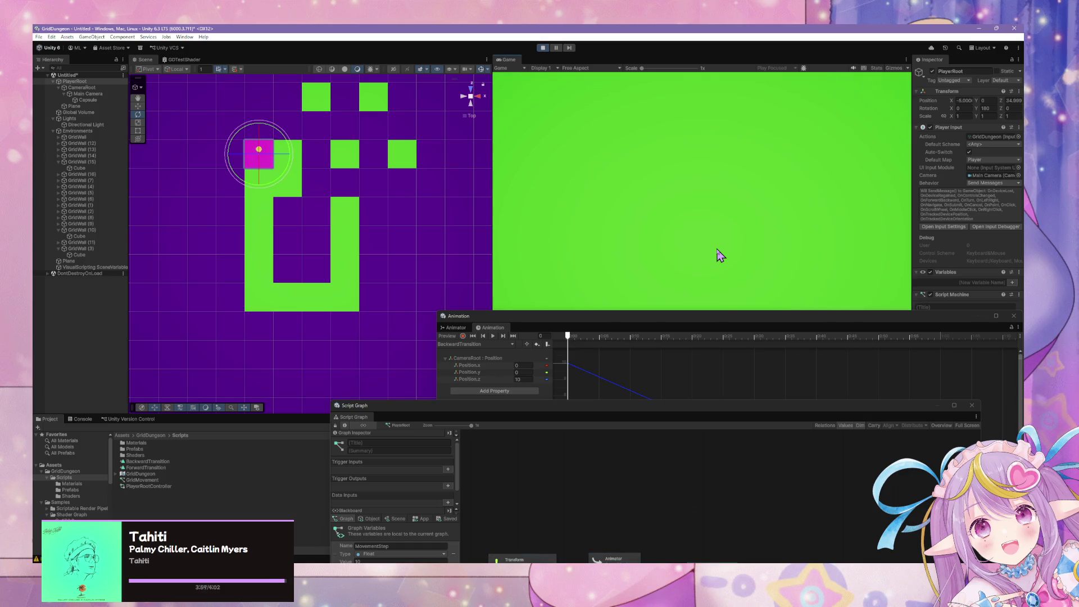
key("d")
key("w")
key("w")
key("w")
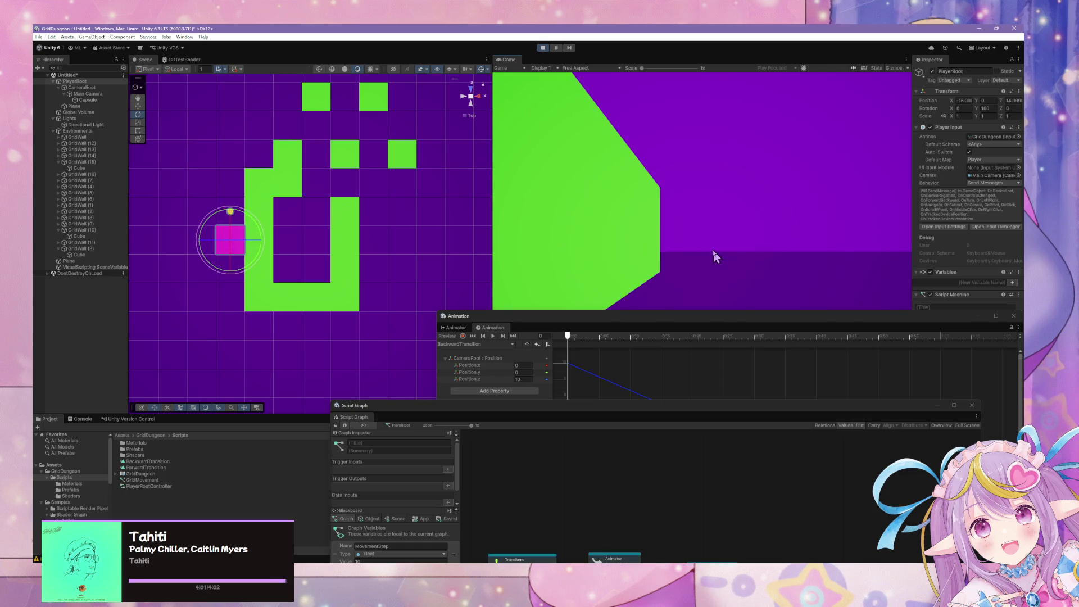
key("a")
key("w")
key("w")
key("w")
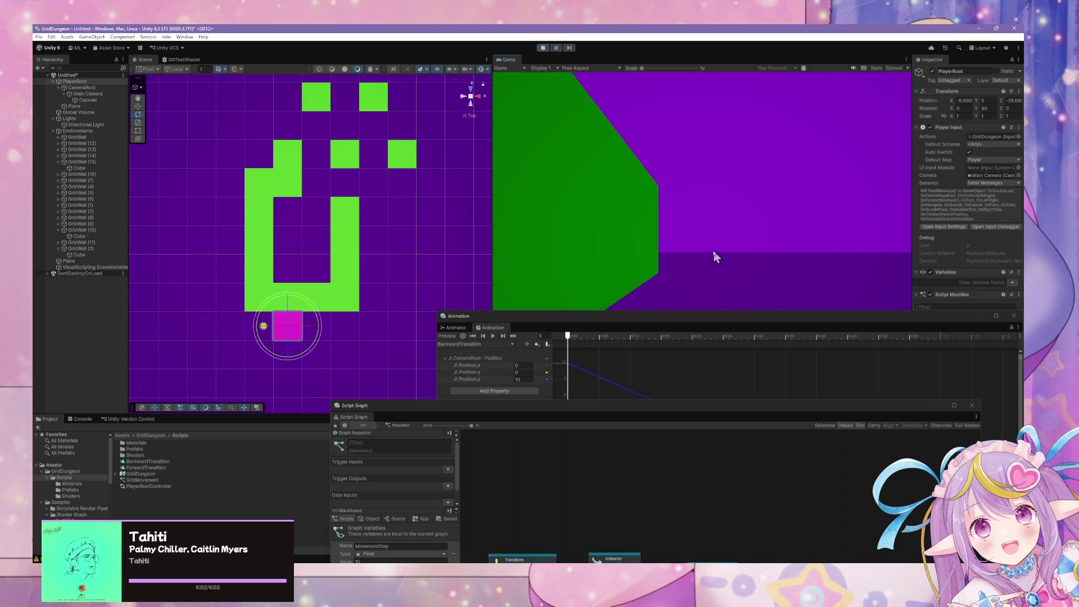
key("a")
key("w")
key("w")
key("w")
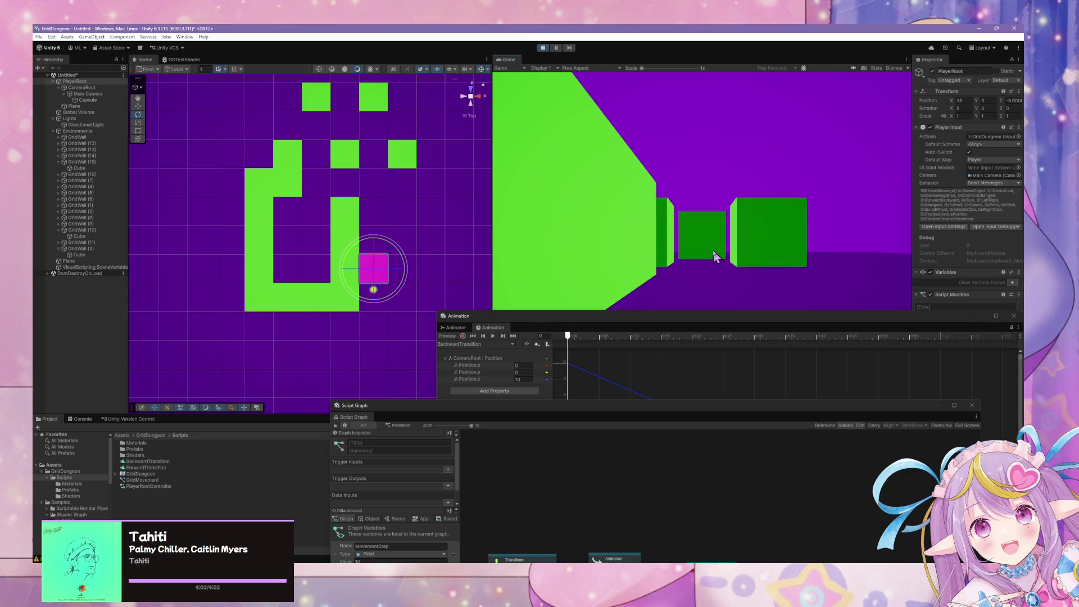
key("a")
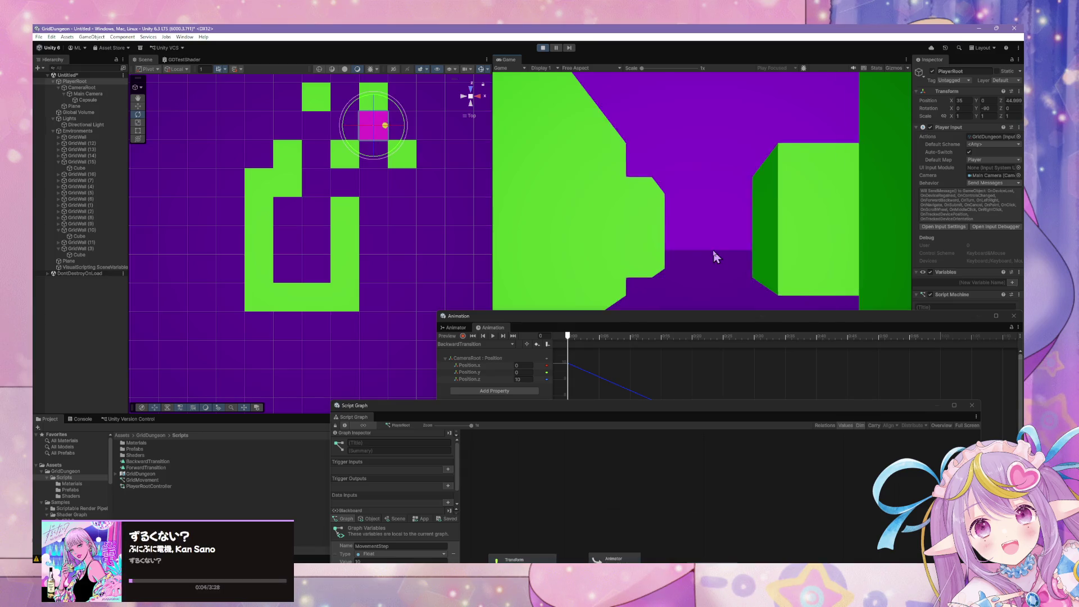
key("w")
key("w")
key("w")
key("w")
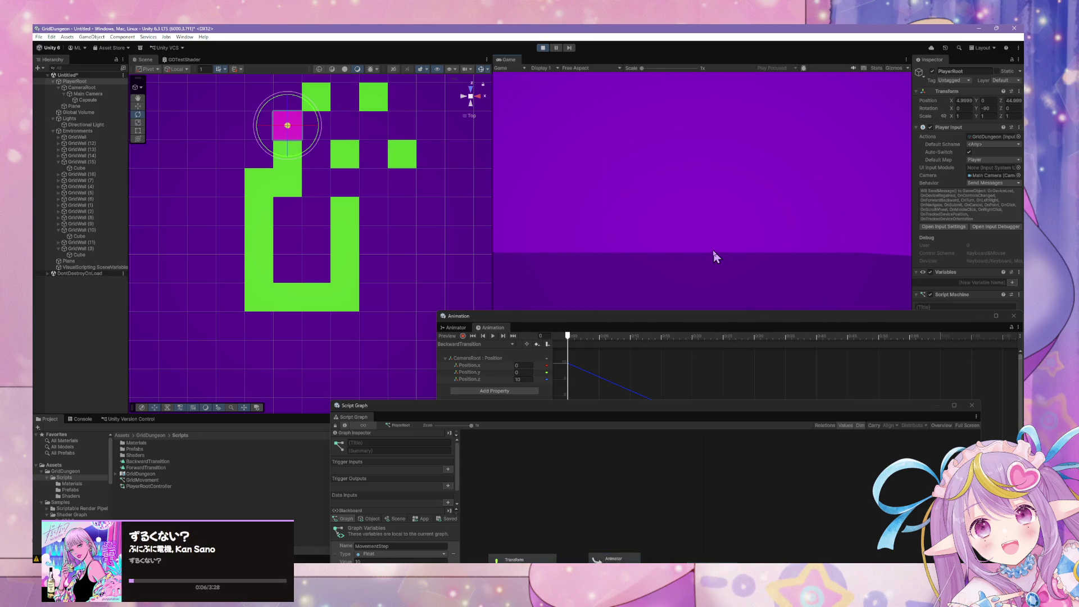
key("a")
Step: Walk the player toward the top of the maze, then turn back and head south
key("w")
key("w")
key("w")
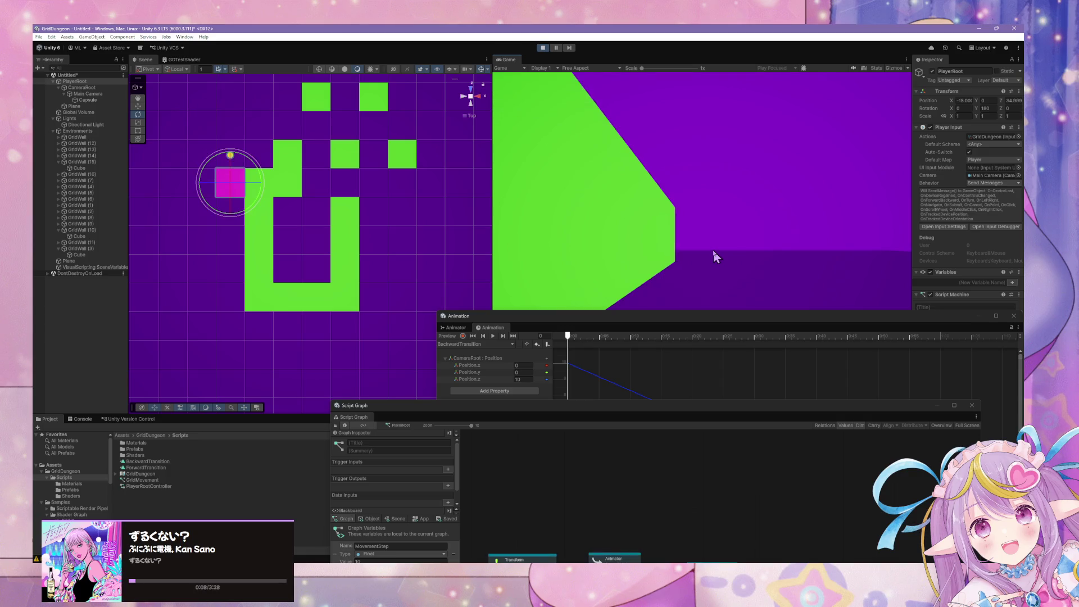
key("w")
key("a")
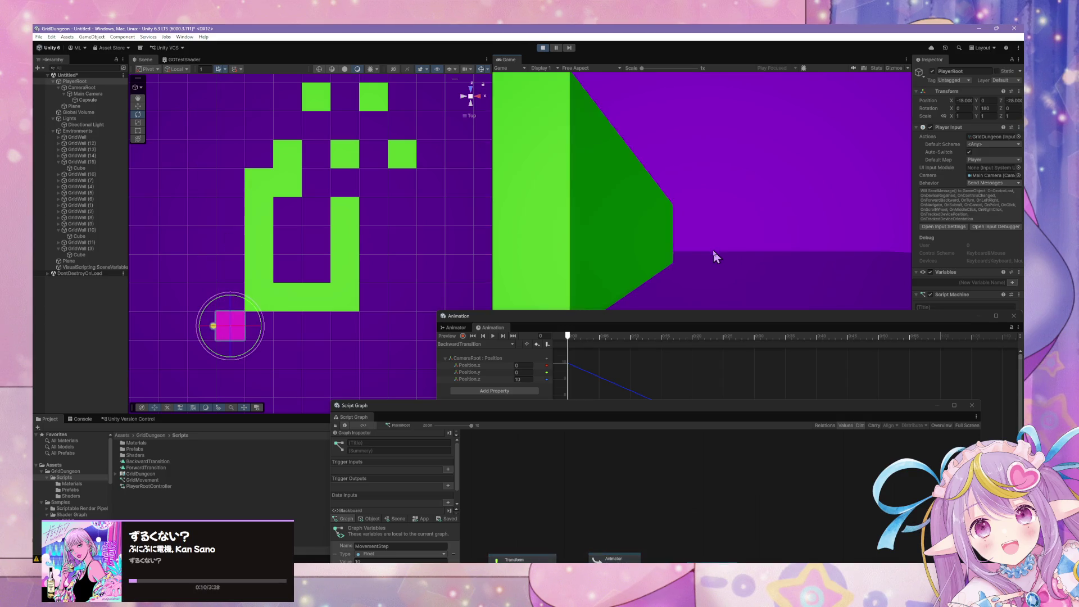
key("w")
key("w")
key("w")
key("a")
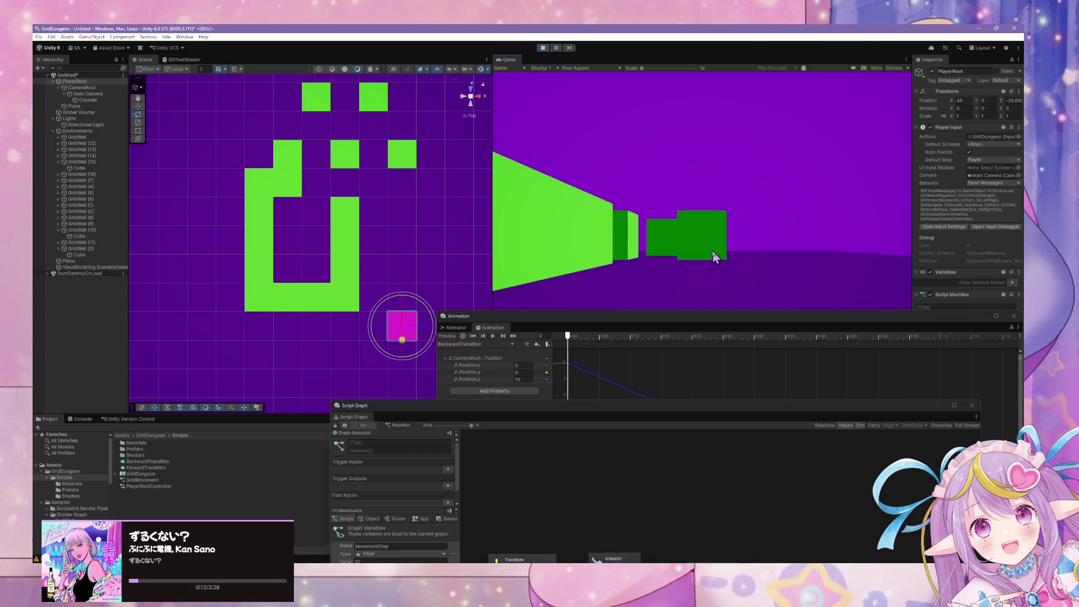
key("w")
key("w")
key("w")
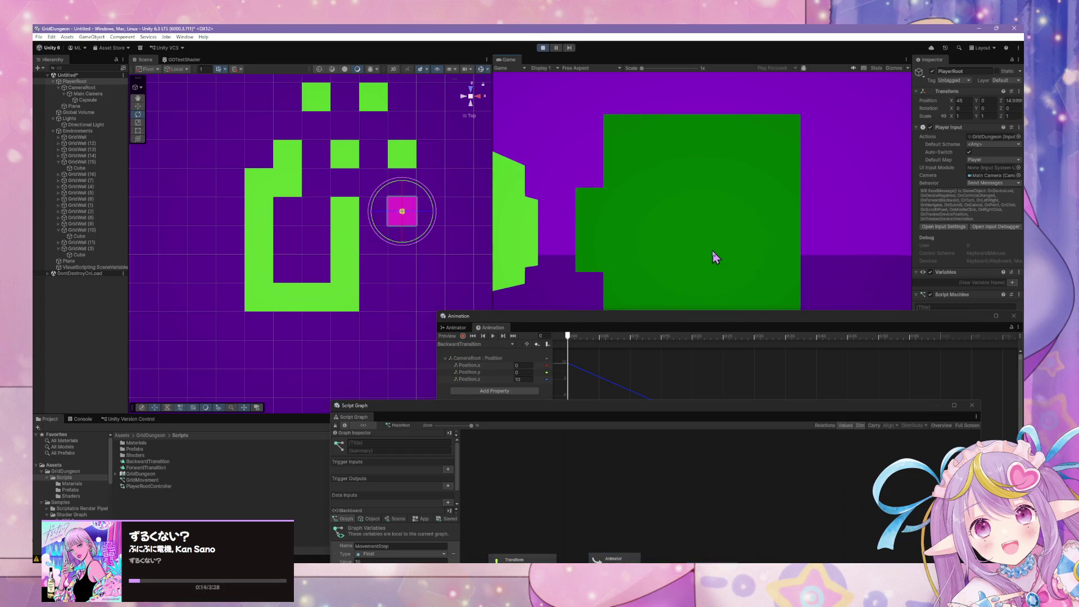
key("w")
key("a")
key("a")
key("a")
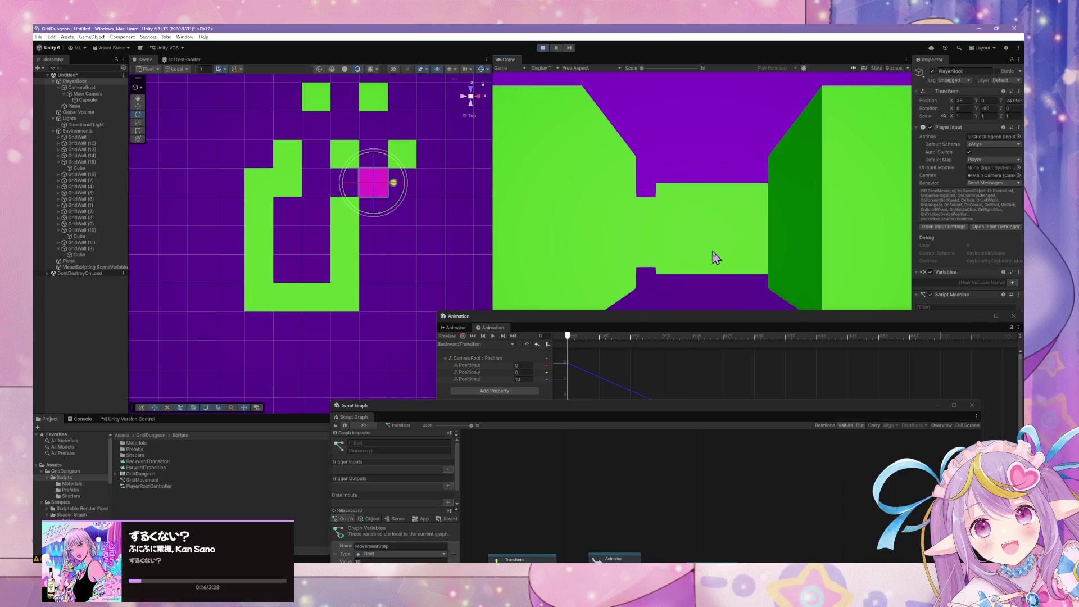
key("a")
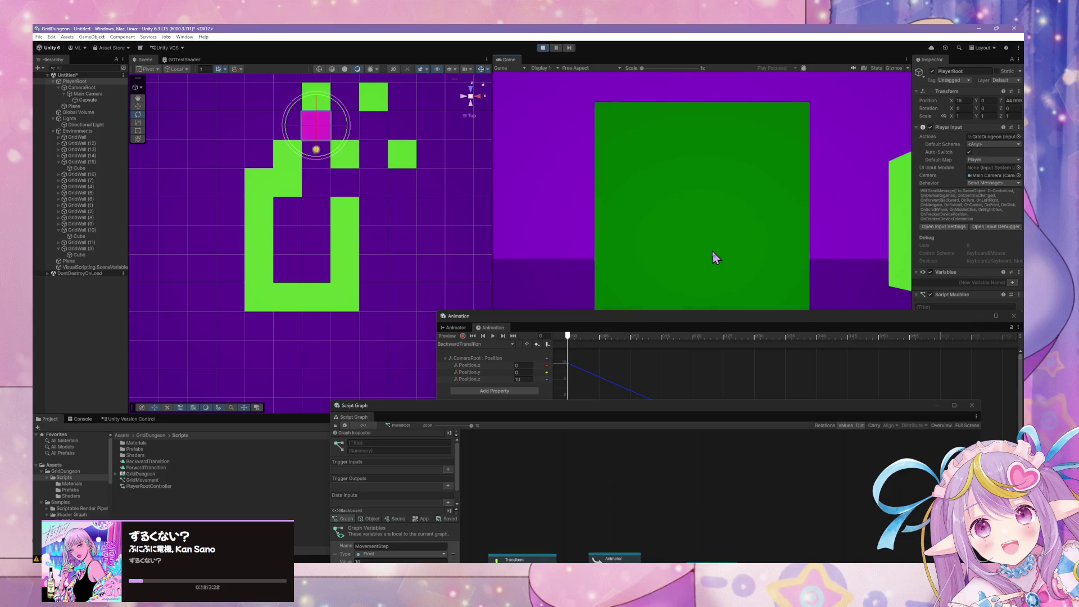
key("q")
key("q")
key("a")
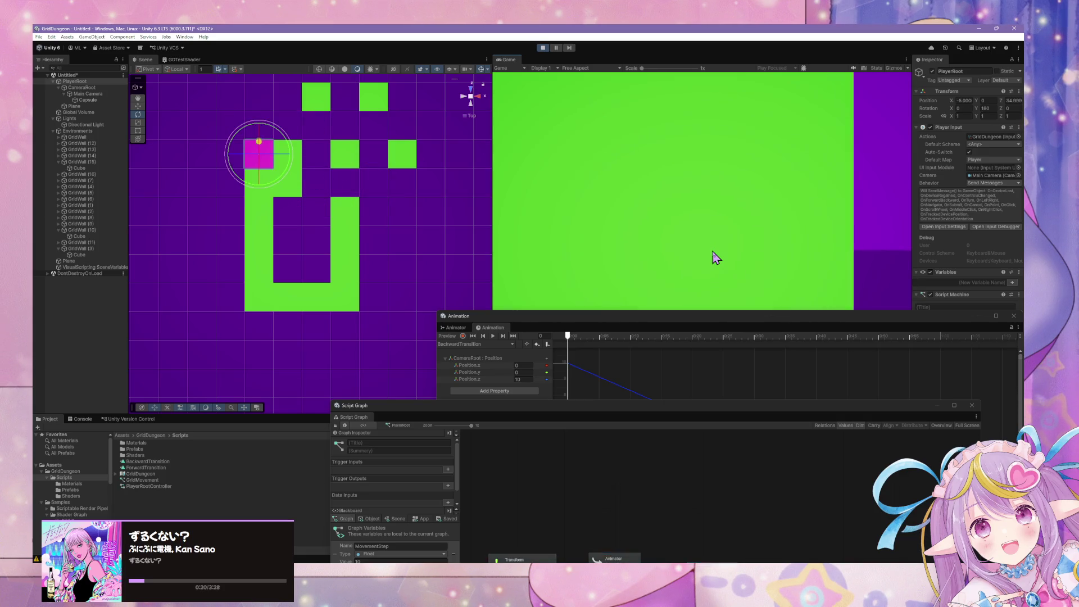
key("d")
key("w")
key("w")
key("w")
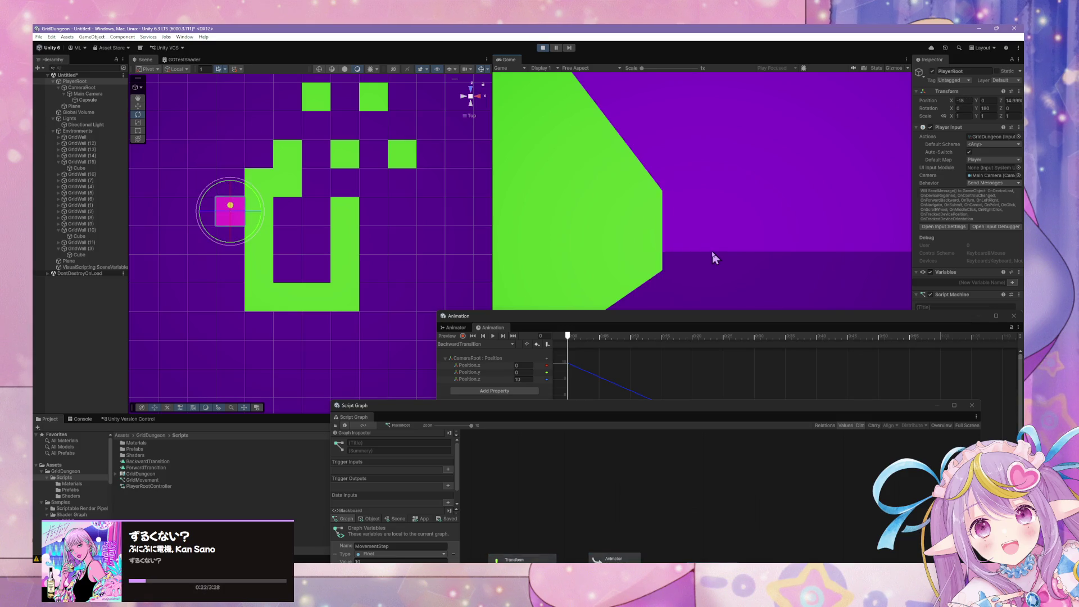
key("w")
key("w")
key("w")
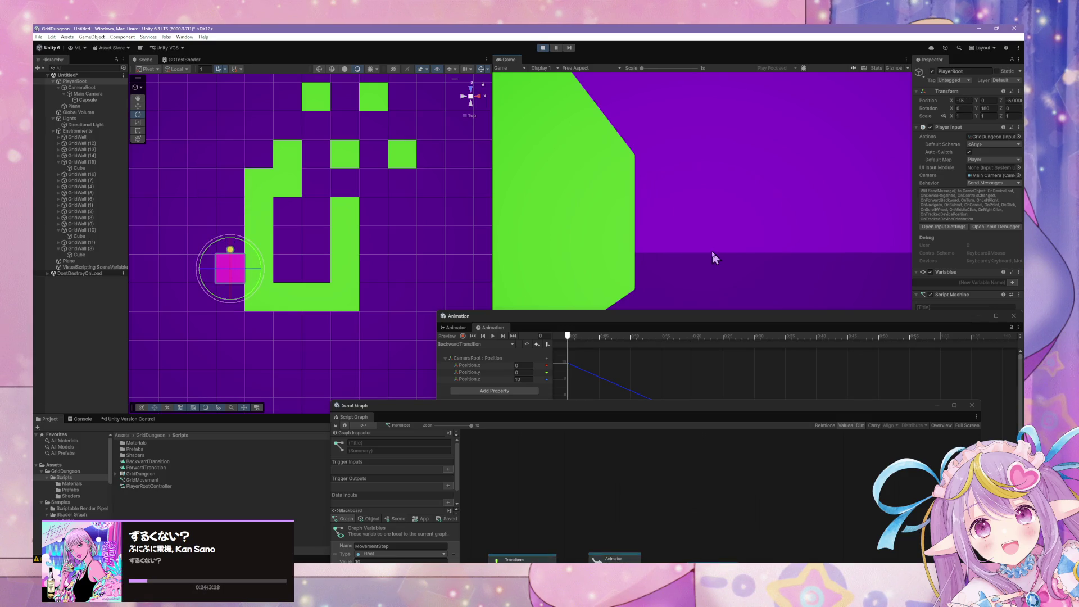
key("w")
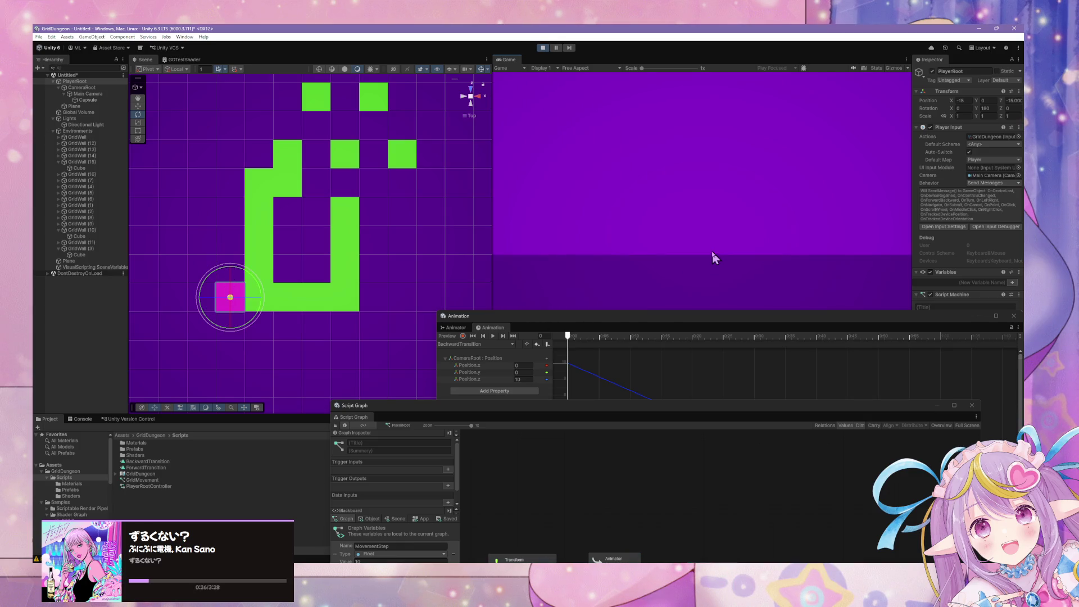
Step: Walk the player east, then west and south to the lower-left corner beside a green wall
key("a")
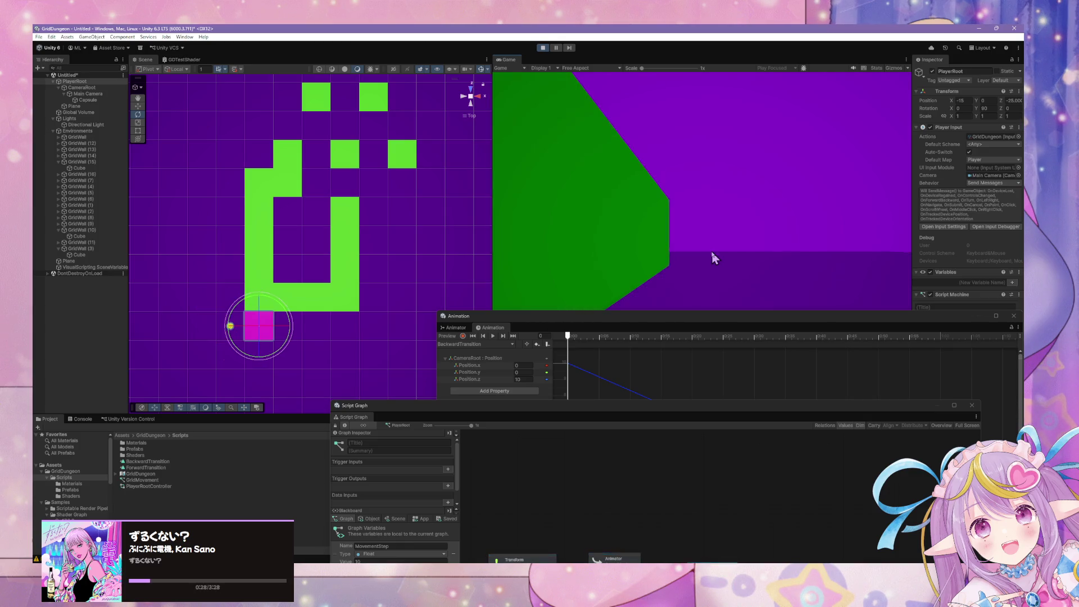
key("w")
key("w")
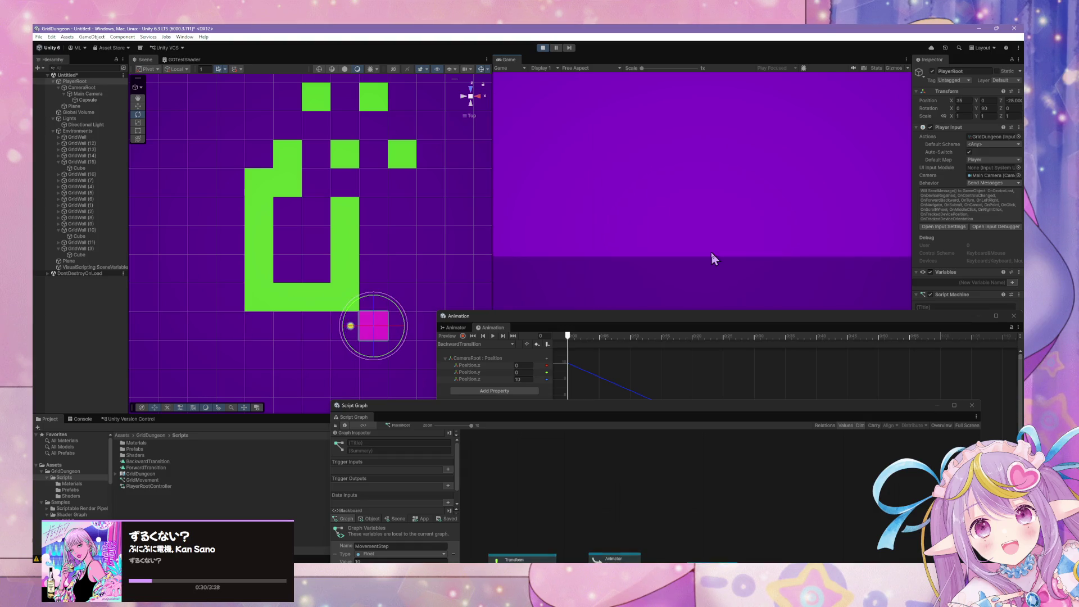
key("w")
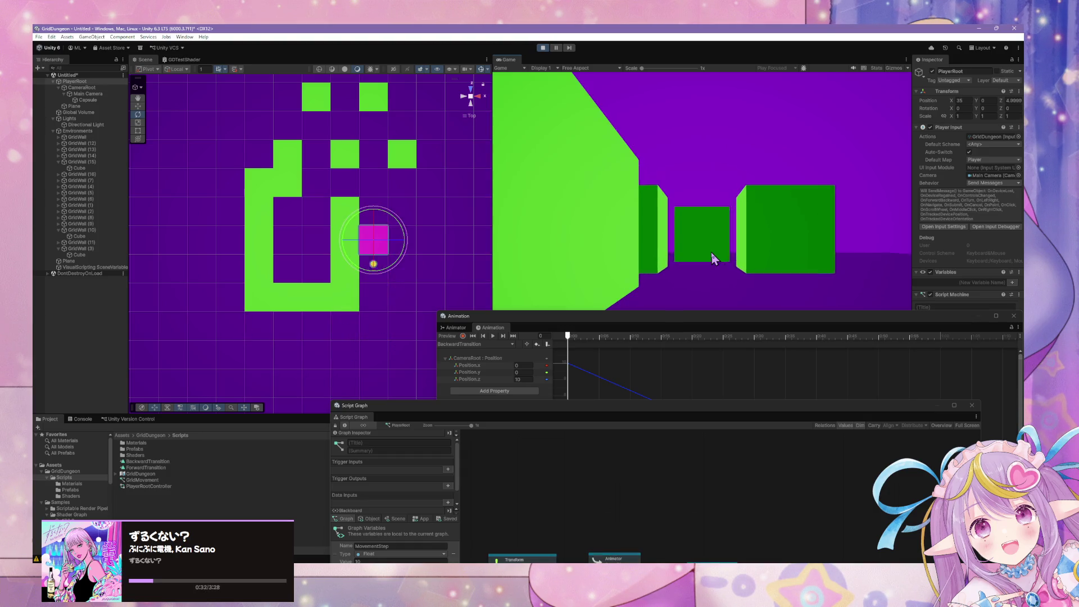
key("w")
key("a")
key("w")
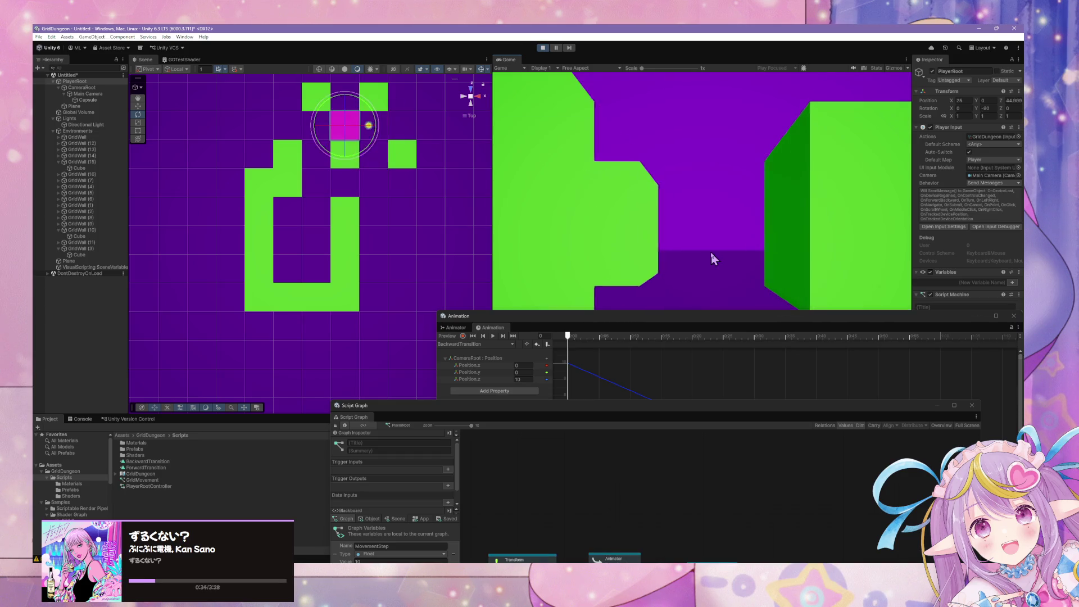
key("w")
key("w")
key("a")
key("w")
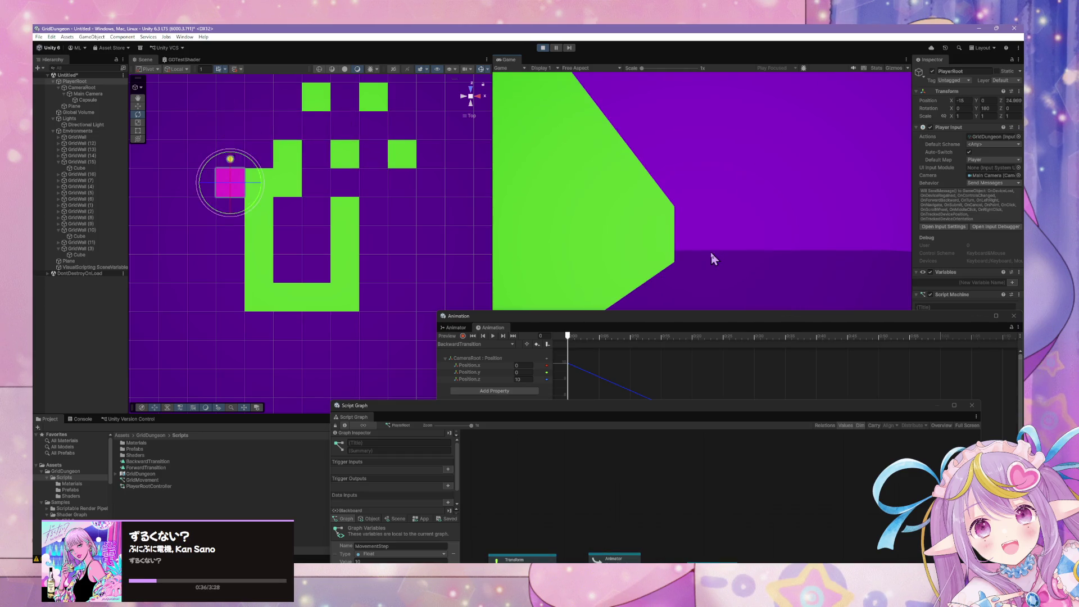
key("w")
key("w")
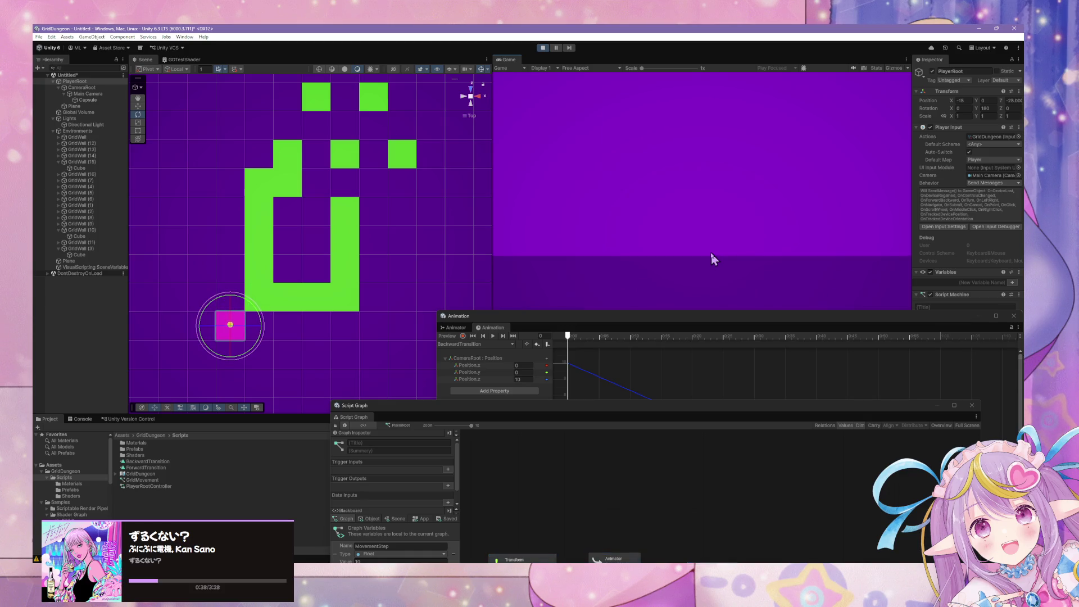
key("a")
key("w")
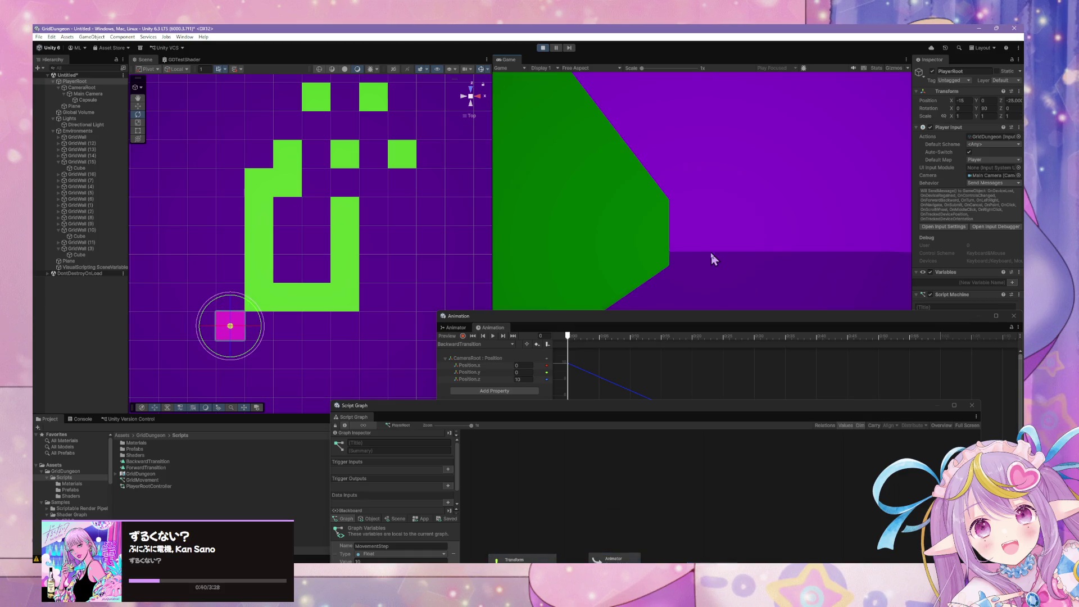
mouse_move(614, 407)
left_mouse_down()
mouse_move(562, 212)
mouse_move(537, 178)
mouse_move(675, 362)
mouse_move(495, 391)
mouse_move(551, 402)
left_mouse_up()
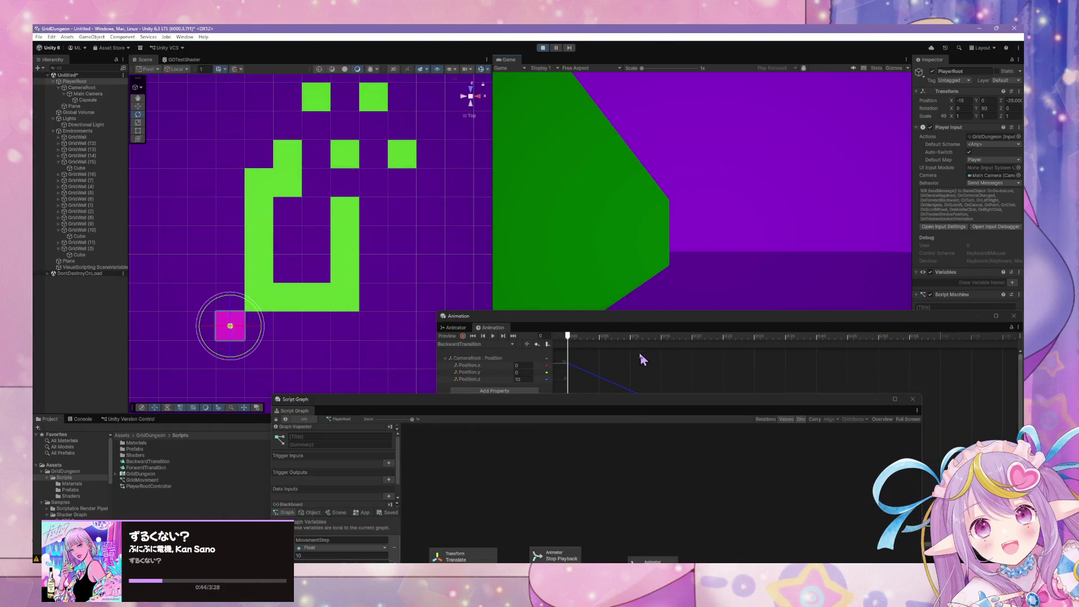
Step: Turn the player toward the opposite wall and bring the script graph's nodes into view
key("a")
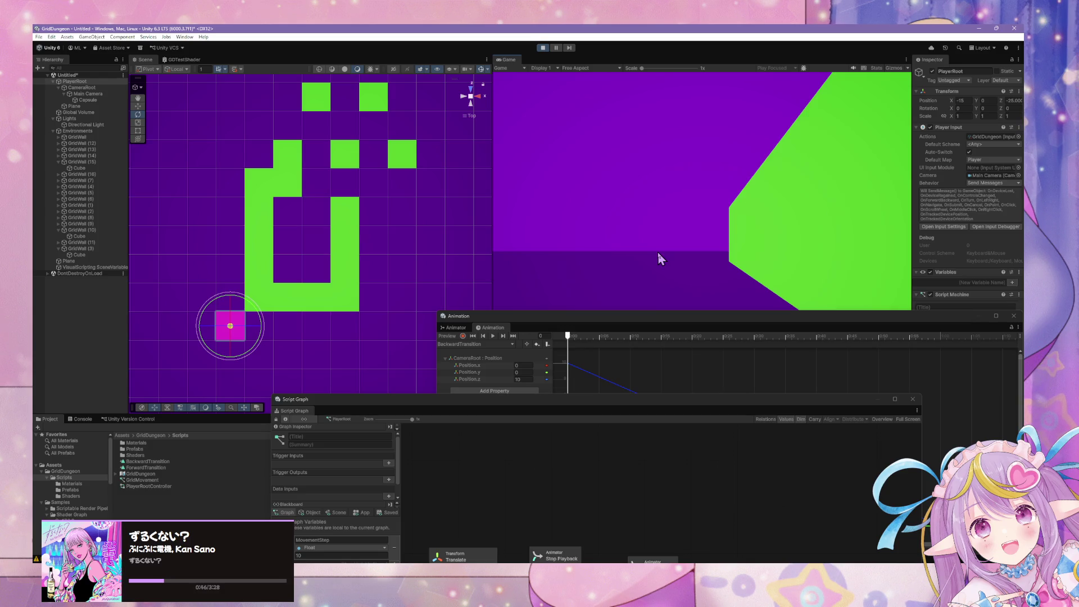
left_click_drag(511, 403, 559, 185)
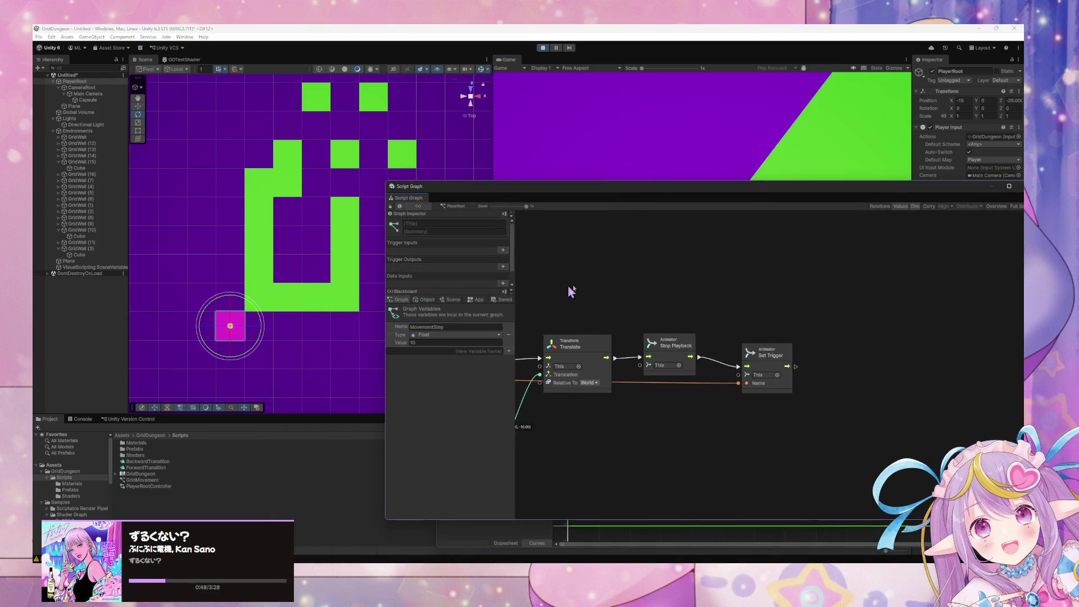
scroll(675, 320, "down", 5)
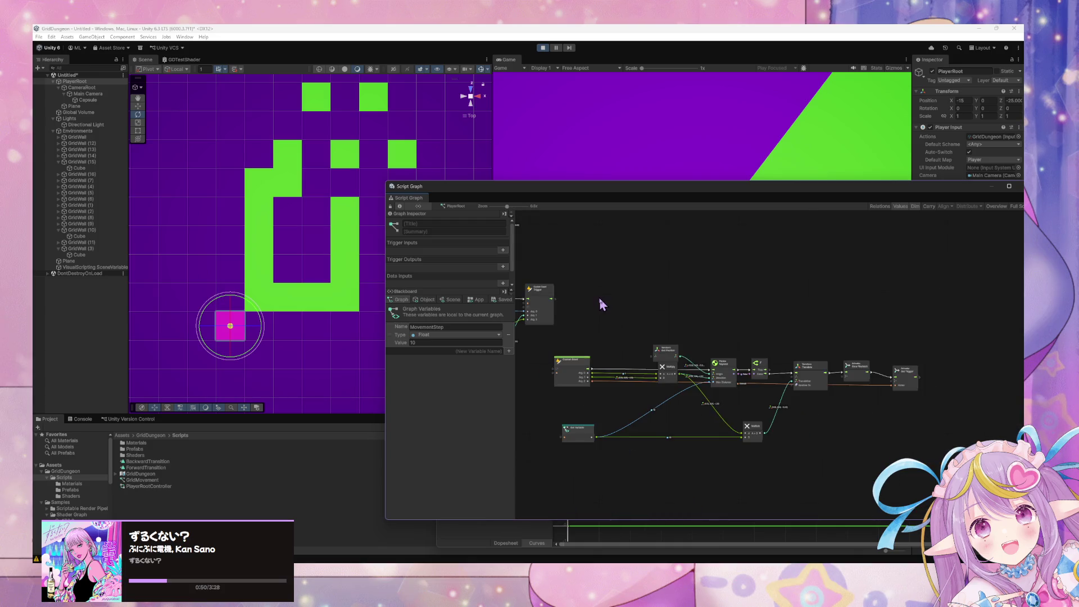
scroll(807, 344, "up", 5)
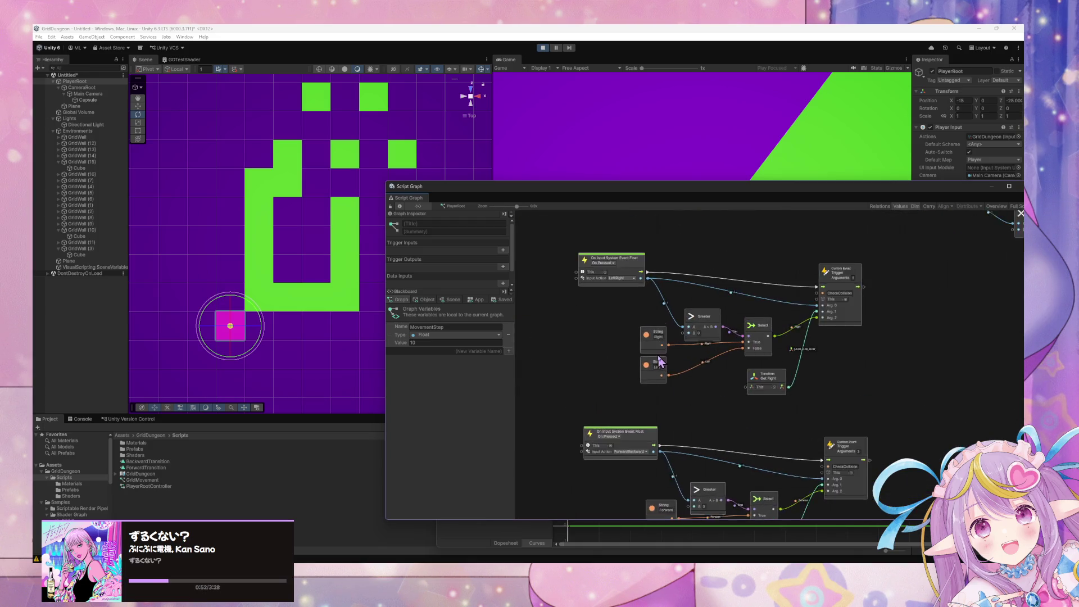
scroll(657, 357, "down", 2)
Step: Reveal and enlarge the BackwardTransition position curves, then stop Play mode
mouse_move(718, 191)
left_mouse_down()
mouse_move(498, 403)
mouse_move(480, 402)
left_mouse_up()
left_click_drag(591, 327, 557, 208)
left_click(537, 50)
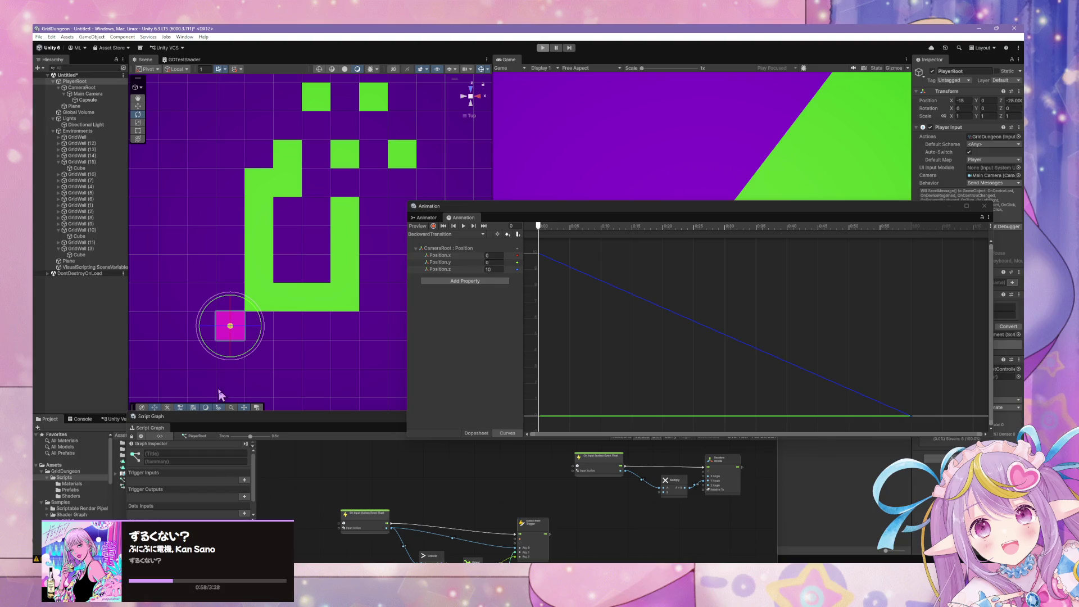
Step: Duplicate the BackwardTransition clip in Scripts with Ctrl+D, creating BackwardTransition 1
left_click_drag(246, 421, 545, 386)
left_click(168, 461)
right_click(160, 464)
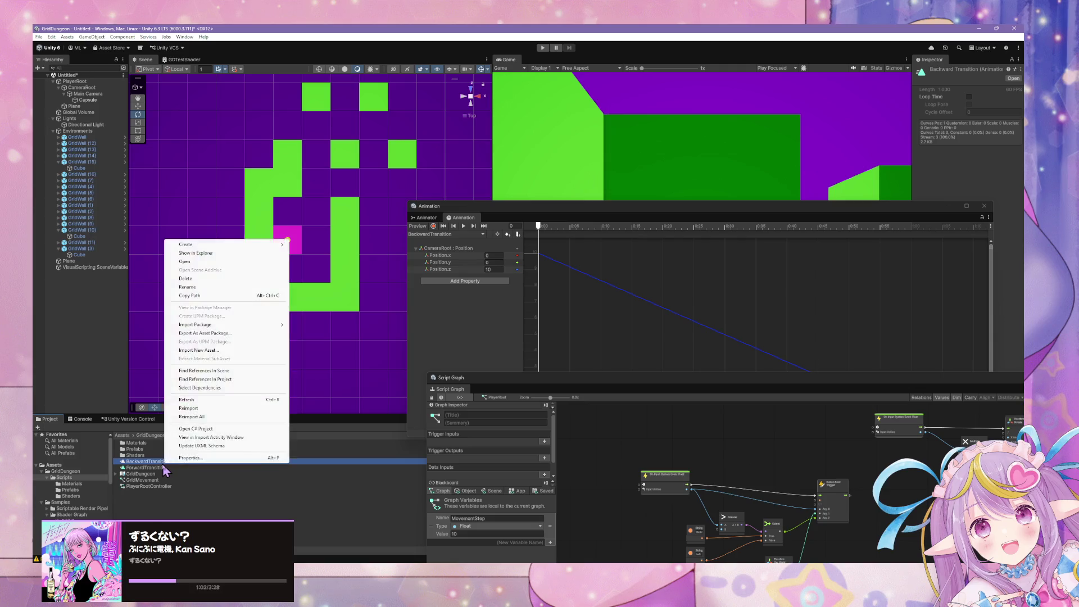
key("Escape")
key("ctrl+d")
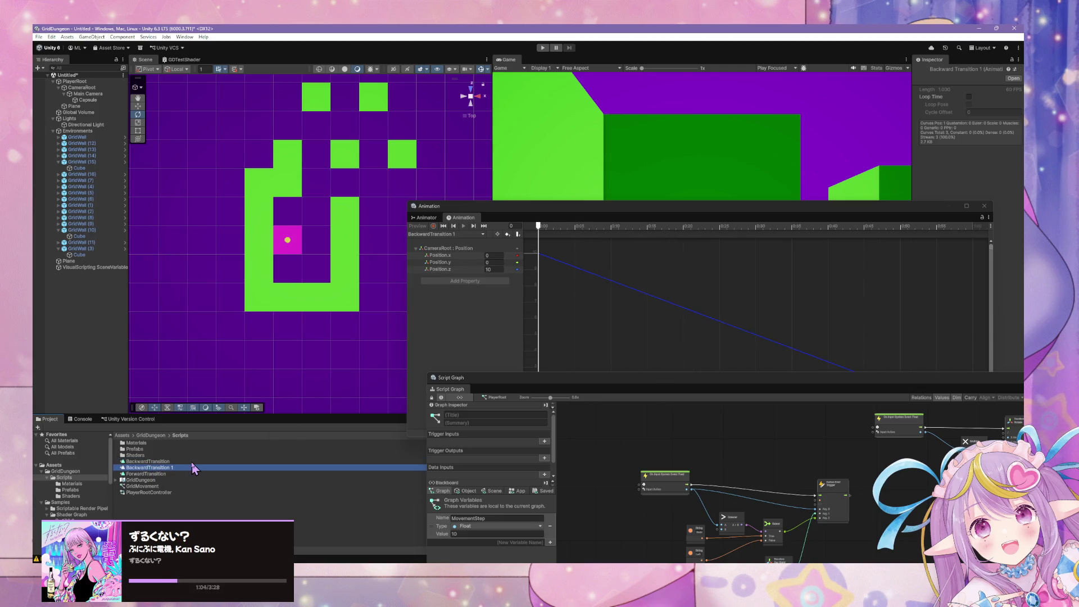
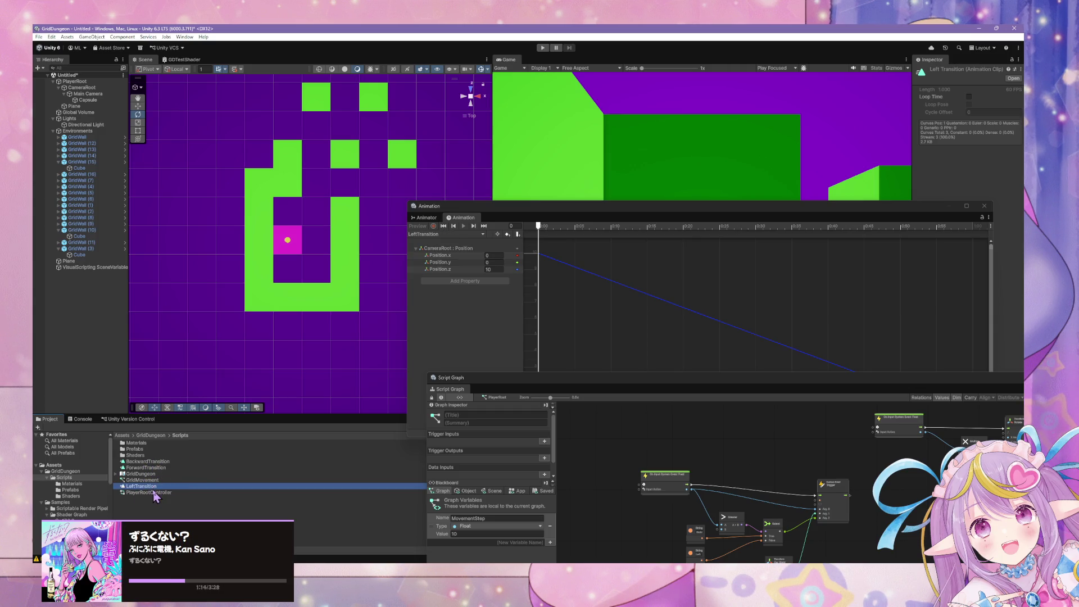
Step: Rearrange the Script Graph and clip editor windows and view LeftTransition's keys as a dopesheet
left_click(592, 472)
mouse_move(510, 373)
left_mouse_down()
mouse_move(311, 307)
mouse_move(360, 258)
mouse_move(440, 280)
left_mouse_up()
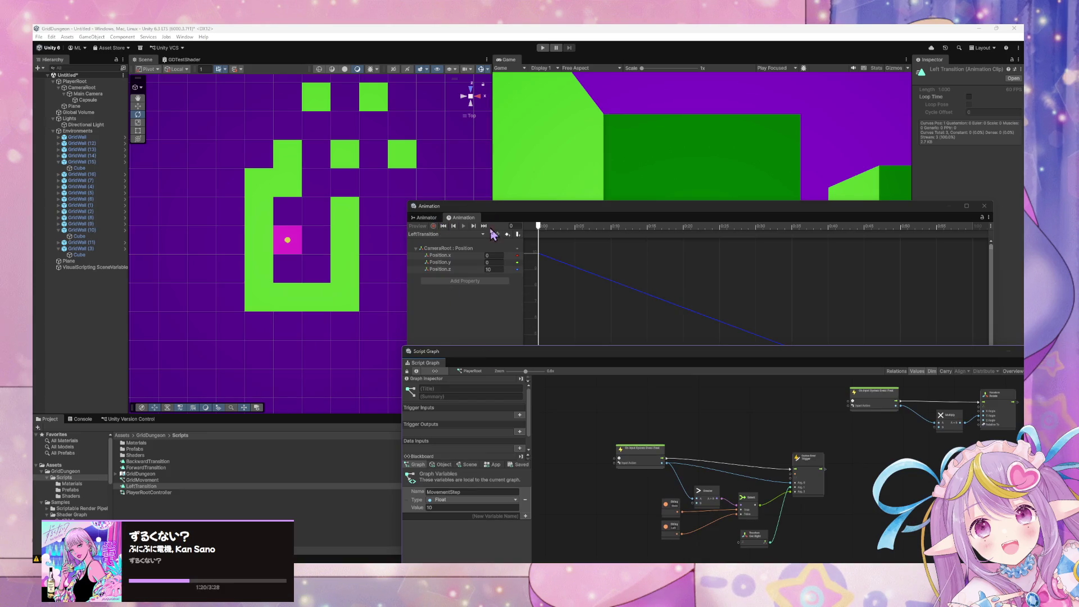
left_click(601, 296)
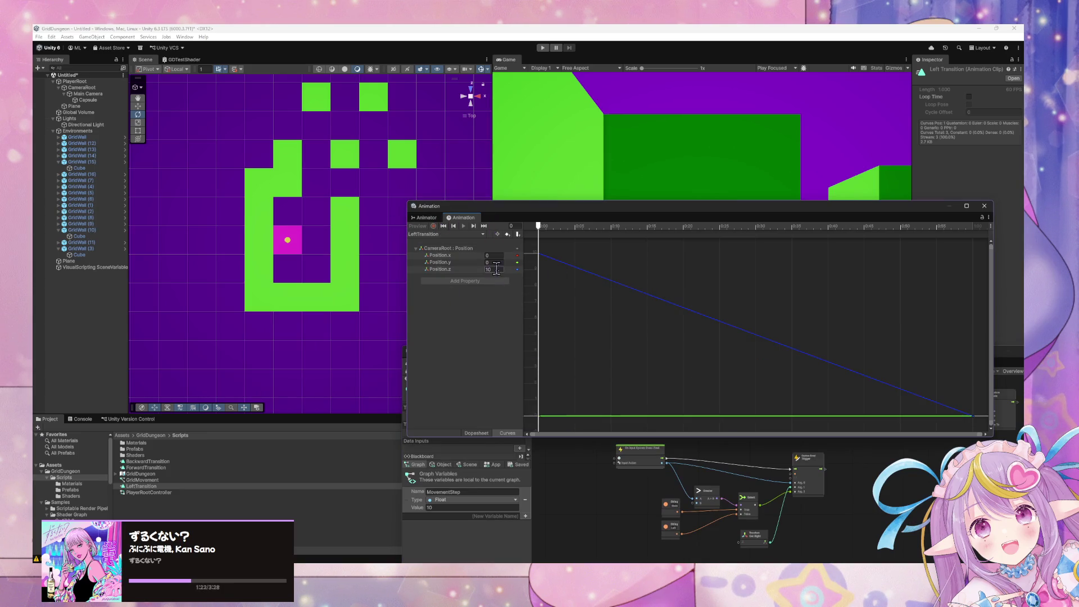
left_click(489, 434)
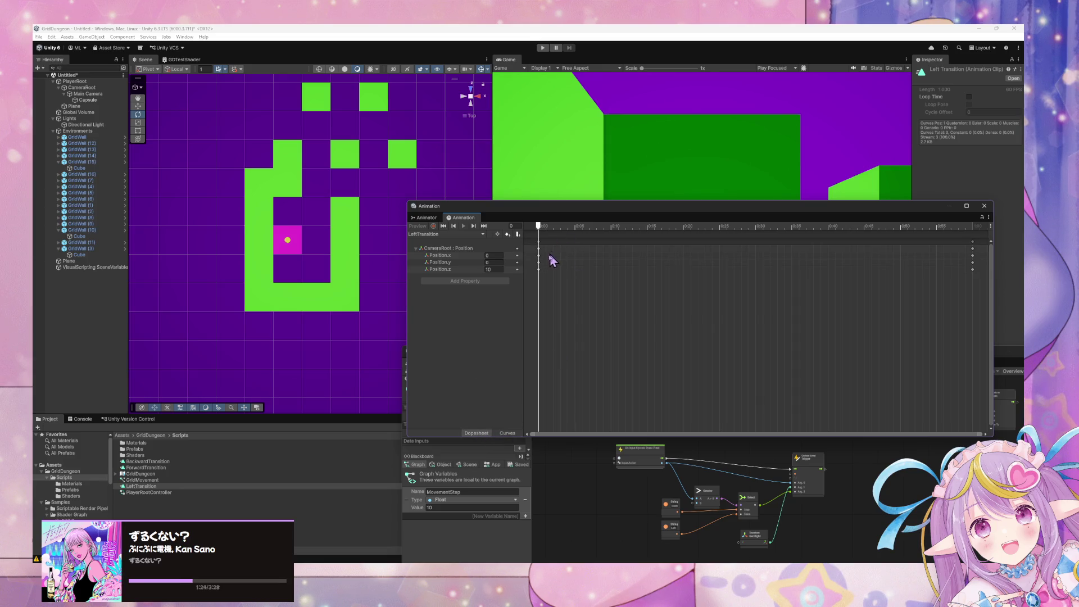
left_click(496, 270)
Step: Add LeftTransition as a state in the player's Animator, then scrub its clip to check position keys
left_click(427, 217)
left_click_drag(141, 486, 586, 381)
left_click(462, 217)
scroll(560, 271, "down", 2)
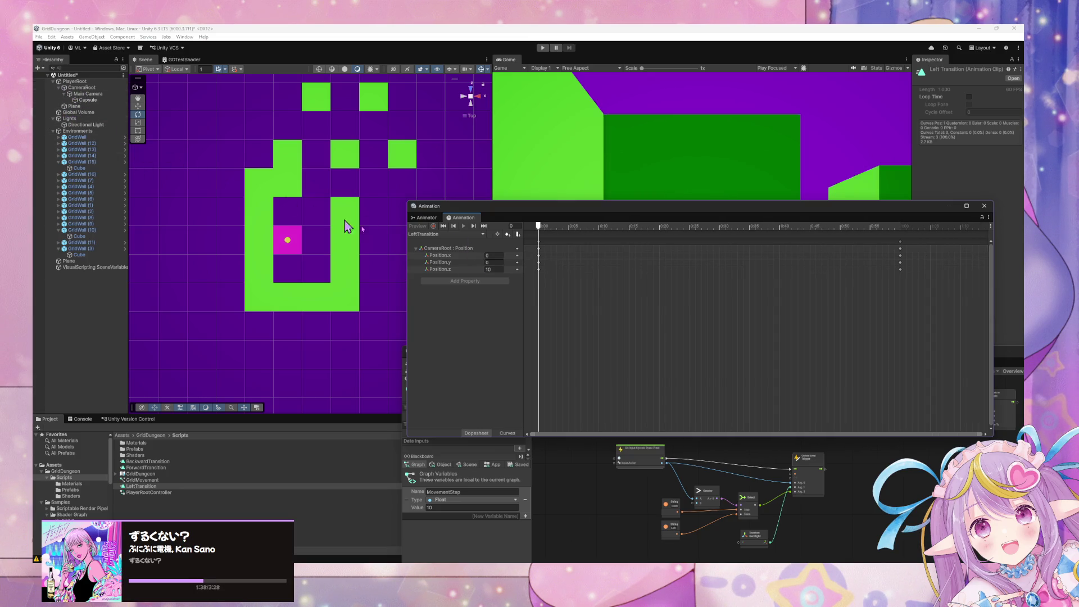
scroll(736, 363, "down", 5)
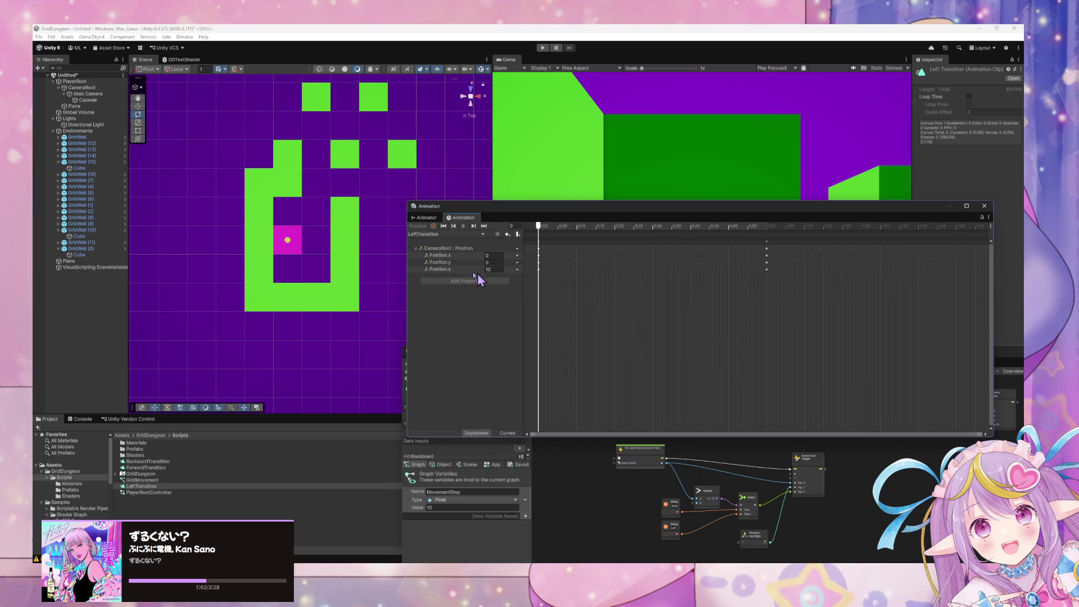
mouse_move(540, 226)
left_mouse_down()
mouse_move(749, 230)
mouse_move(768, 248)
mouse_move(511, 244)
mouse_move(789, 247)
mouse_move(774, 263)
mouse_move(451, 246)
left_mouse_up()
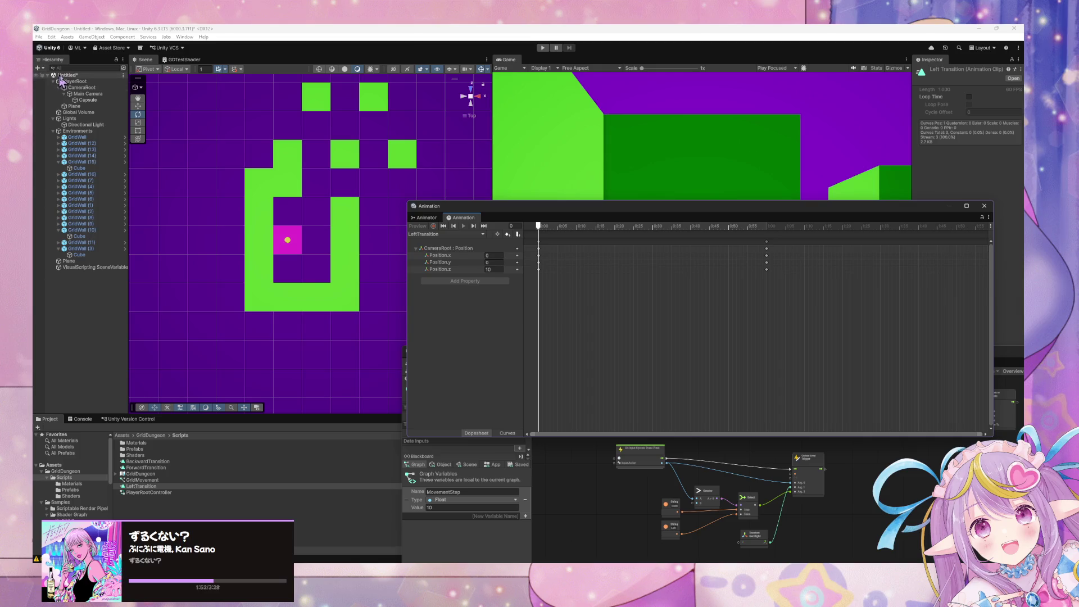
Step: On PlayerRoot's LeftTransition clip, set CameraRoot Position.z to 0 and Position.x to 10
left_click(75, 81)
left_click(444, 234)
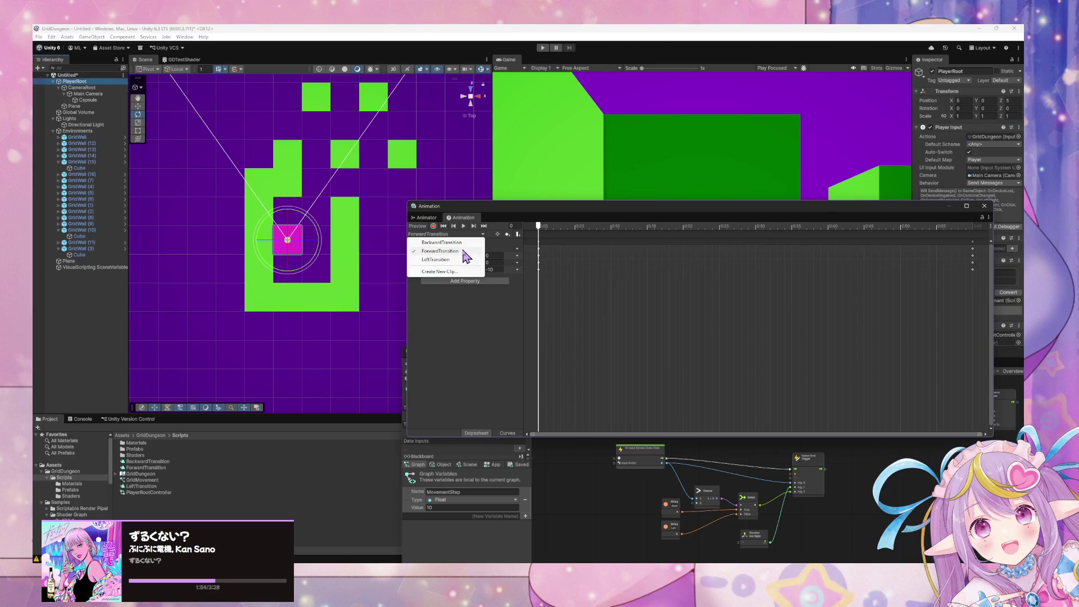
left_click(449, 260)
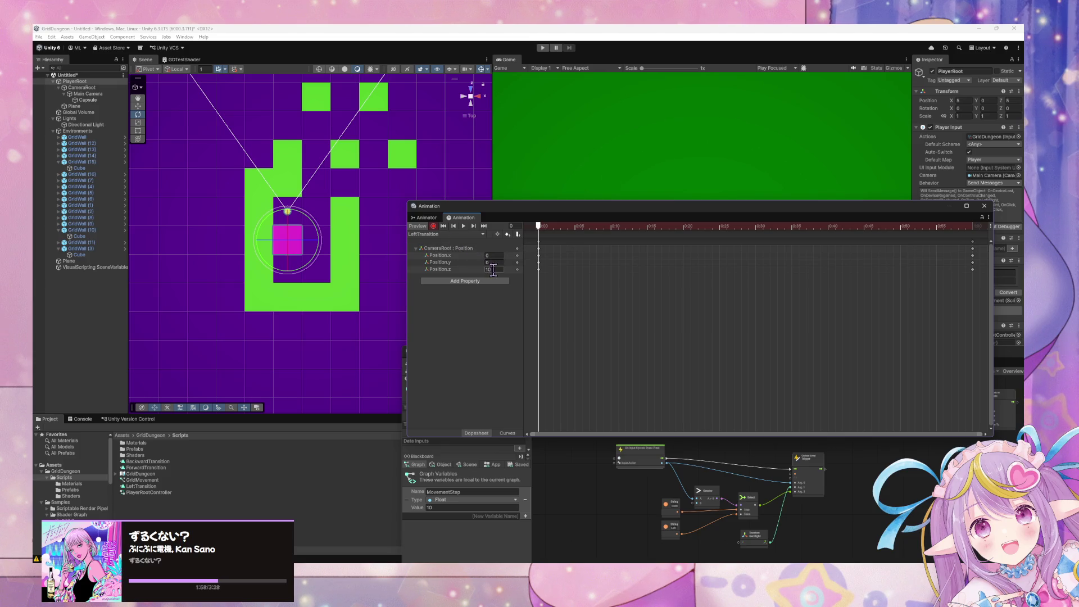
left_click(493, 269)
type("0")
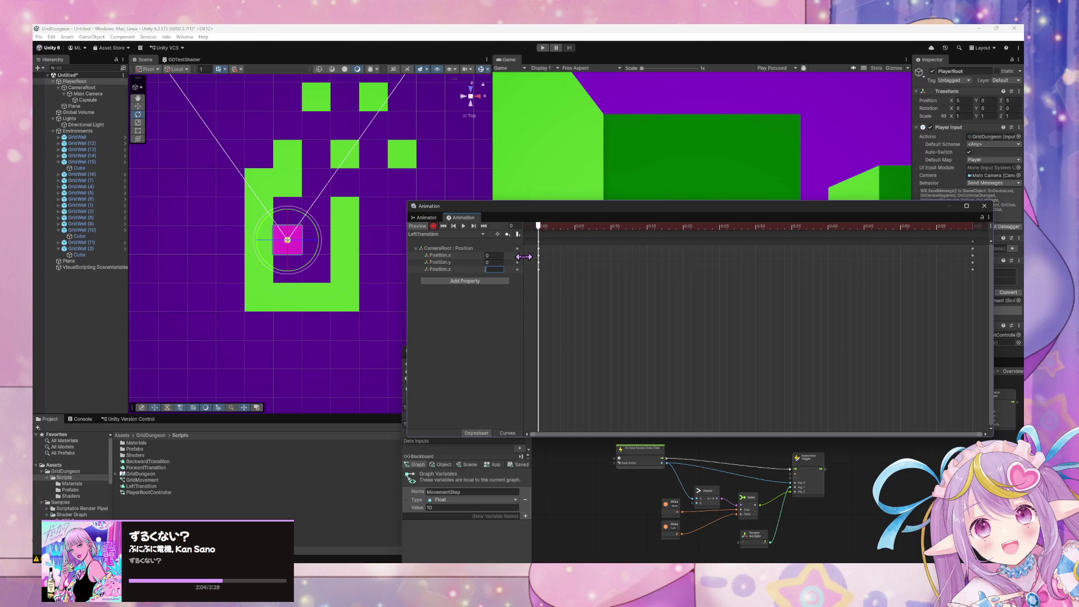
type("10")
key("BackSpace")
key("BackSpace")
type("10")
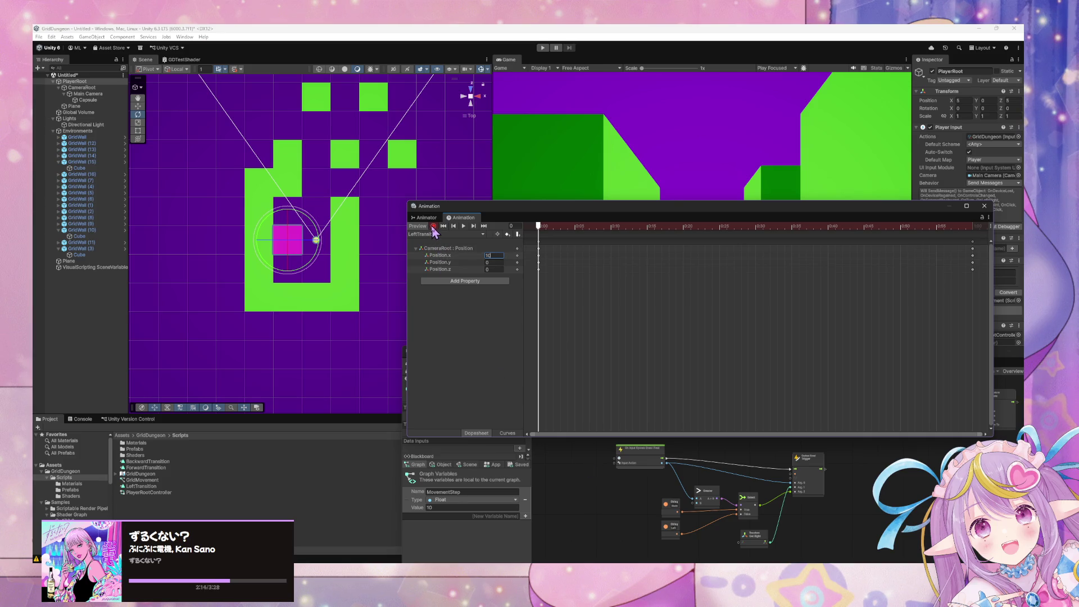
Step: Duplicate the LeftTransition clip and rename the copy RightTransition
left_click(156, 487)
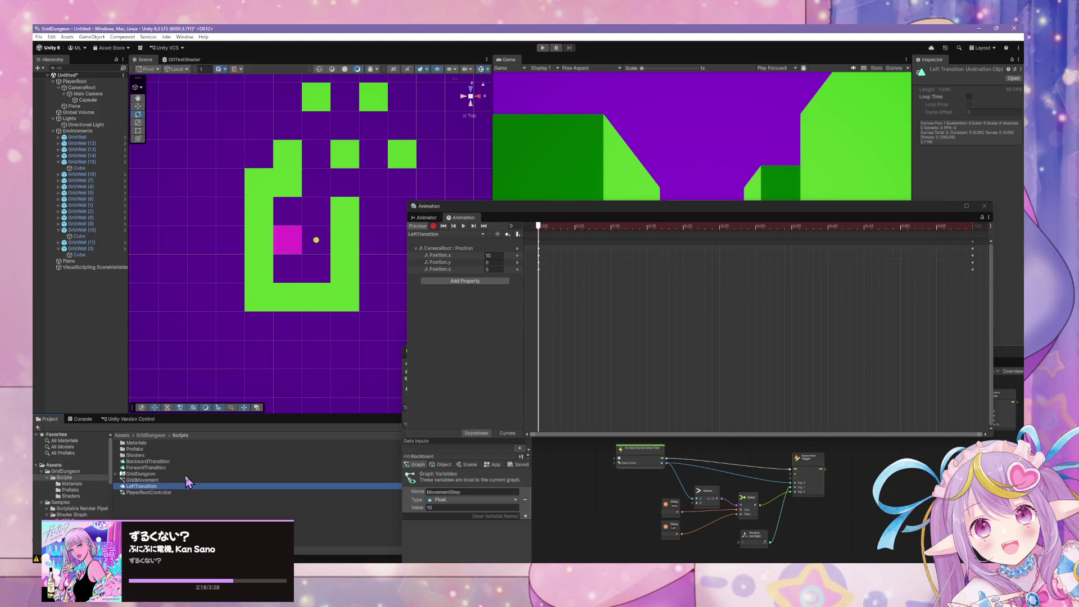
key("ctrl+d")
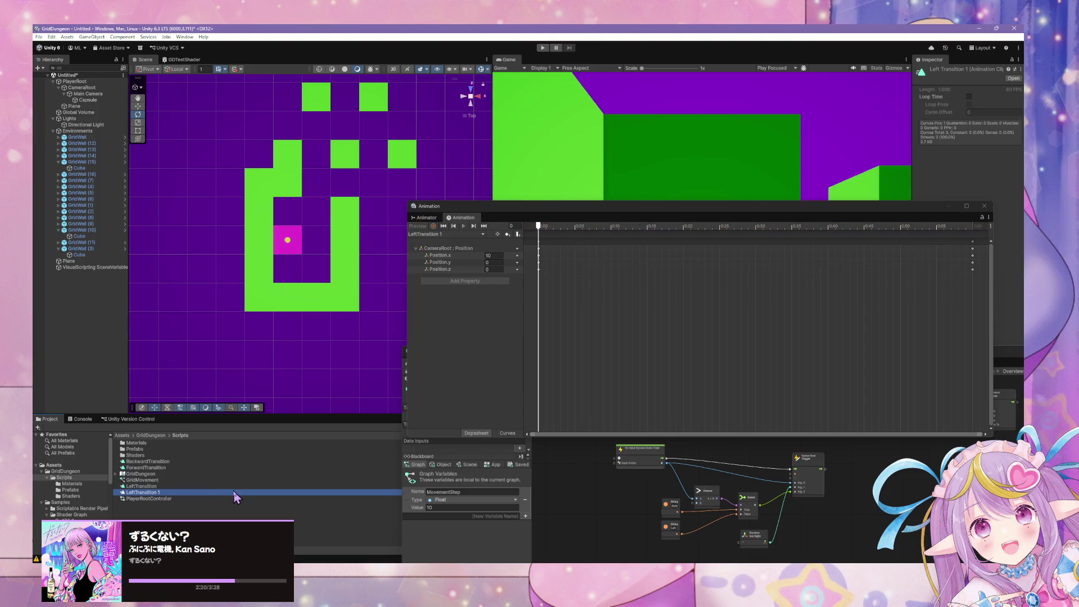
right_click(235, 497)
left_click(270, 305)
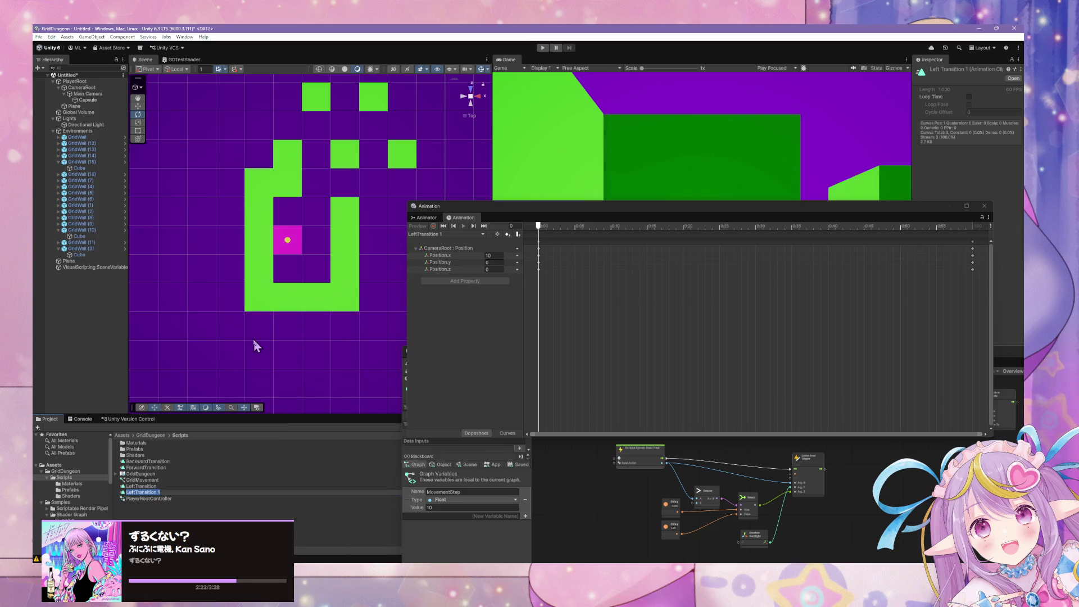
key("End")
type("ht")
key("Return")
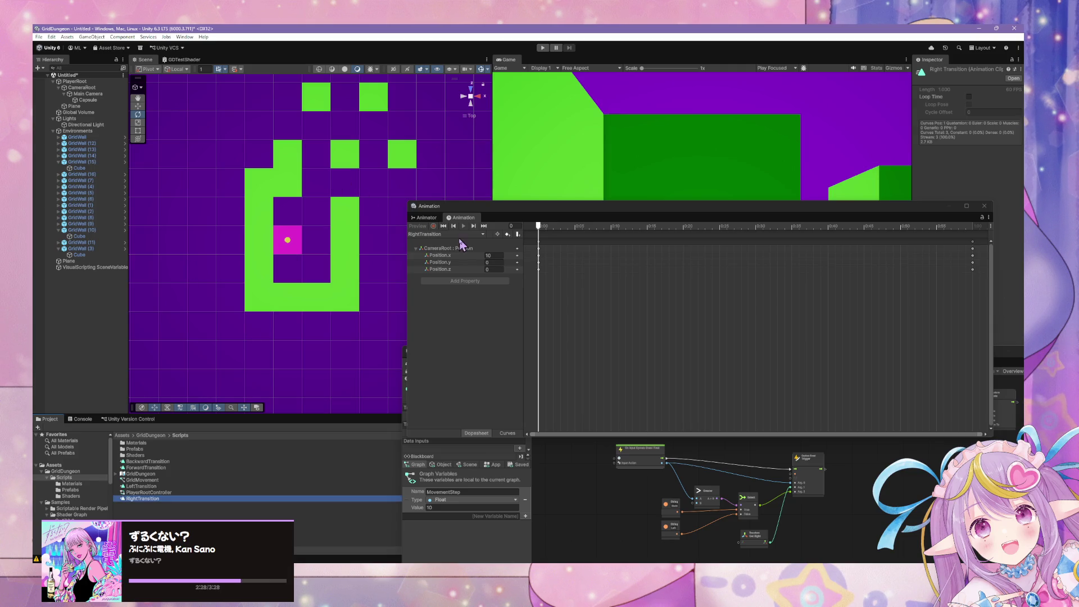
Step: Add the RightTransition clip as a new state in the player's Animator graph
left_click(441, 241)
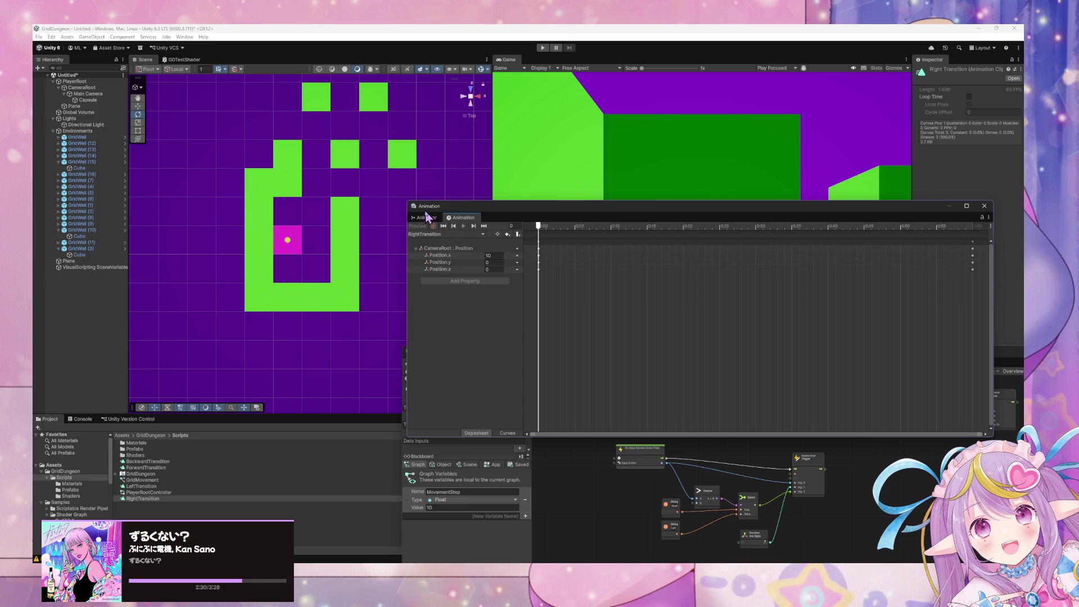
left_click(426, 218)
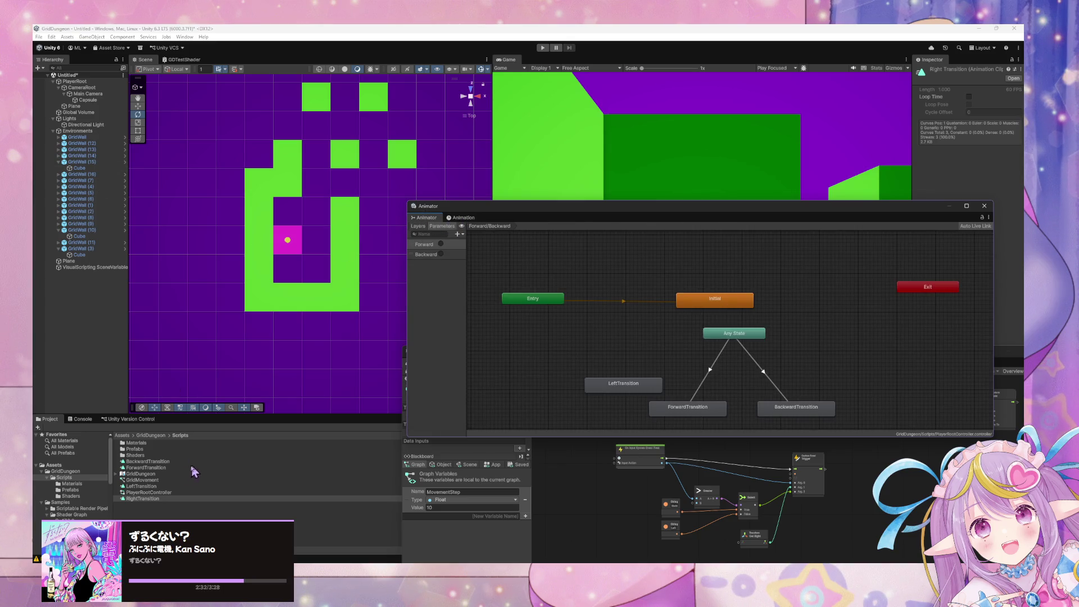
left_click_drag(143, 498, 886, 401)
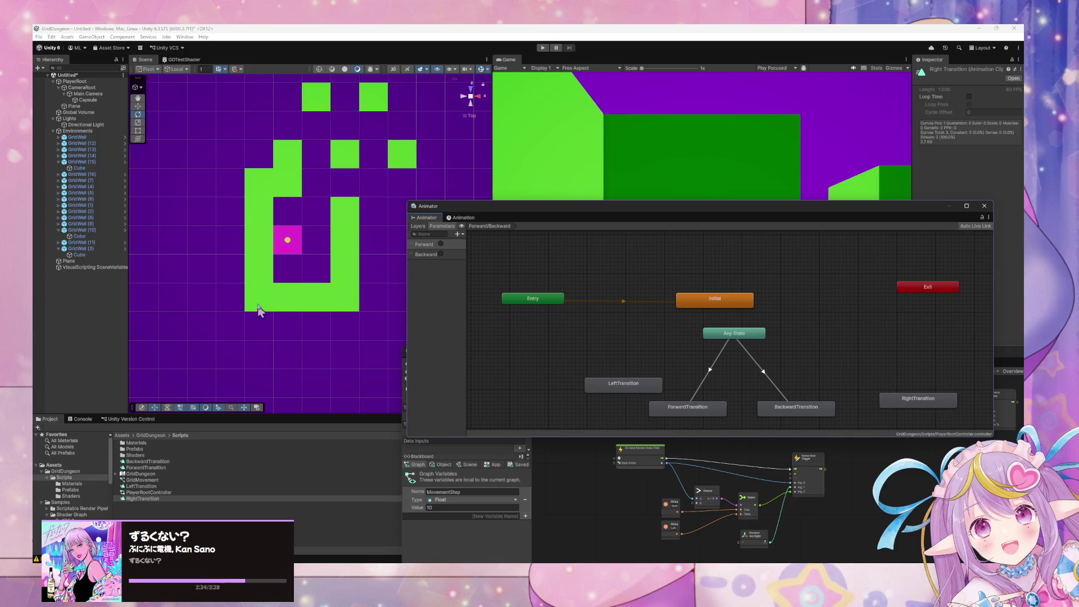
left_click(893, 400)
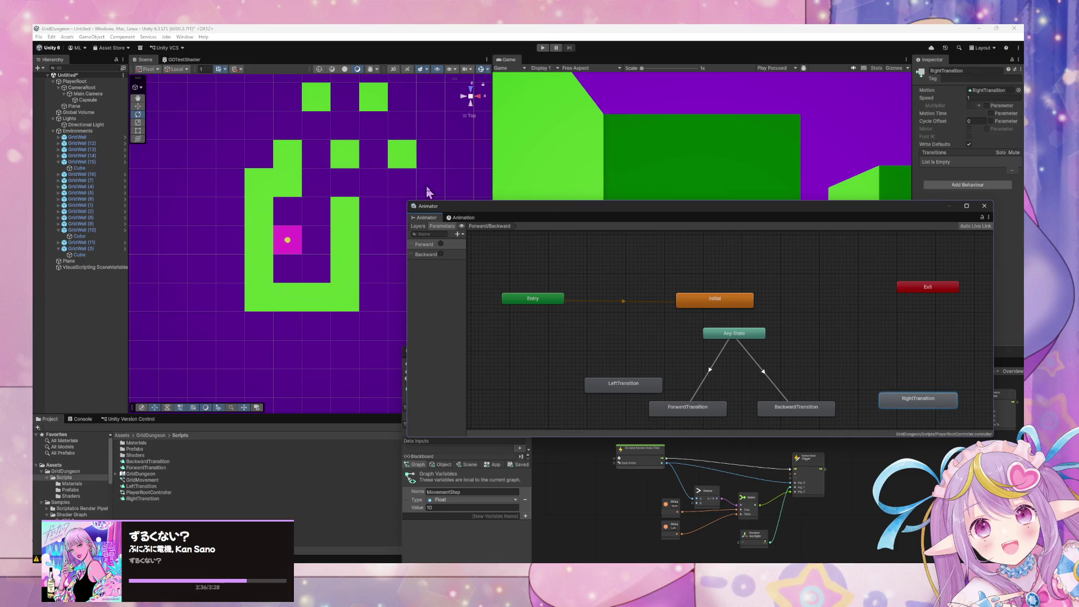
left_click(460, 218)
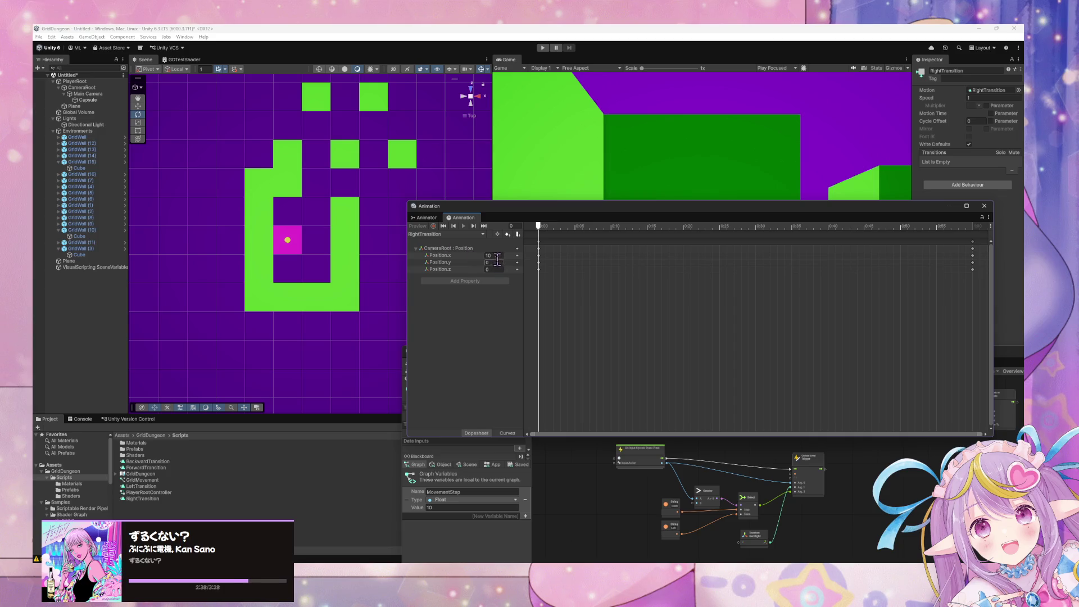
Step: Change the RightTransition clip's starting Position.x from 10 to -10
mouse_move(539, 233)
left_mouse_down()
mouse_move(590, 235)
mouse_move(413, 236)
left_mouse_up()
left_click(74, 82)
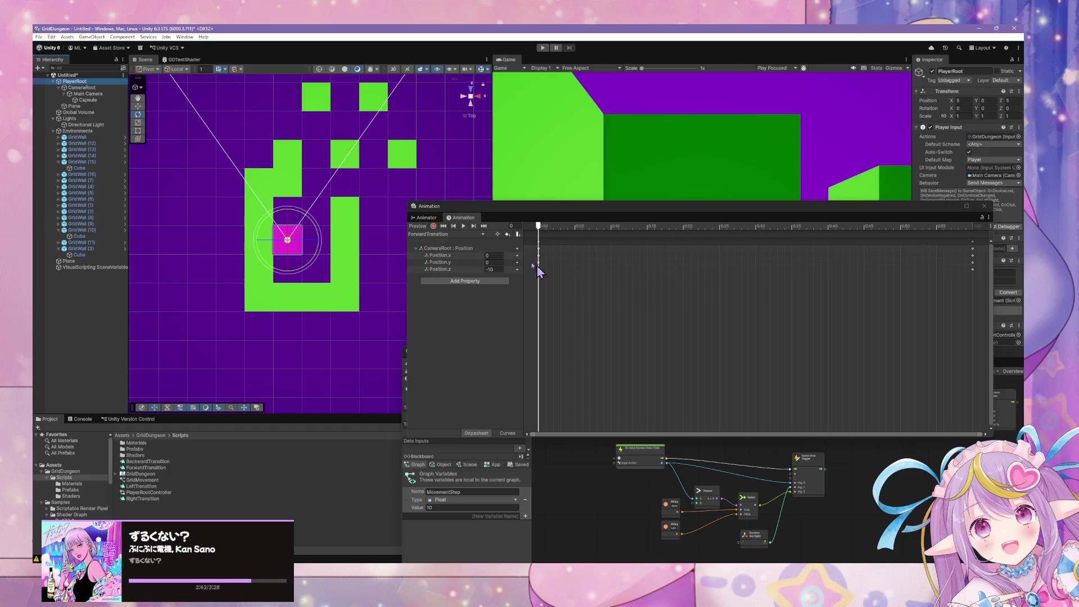
left_click(464, 234)
left_click(444, 268)
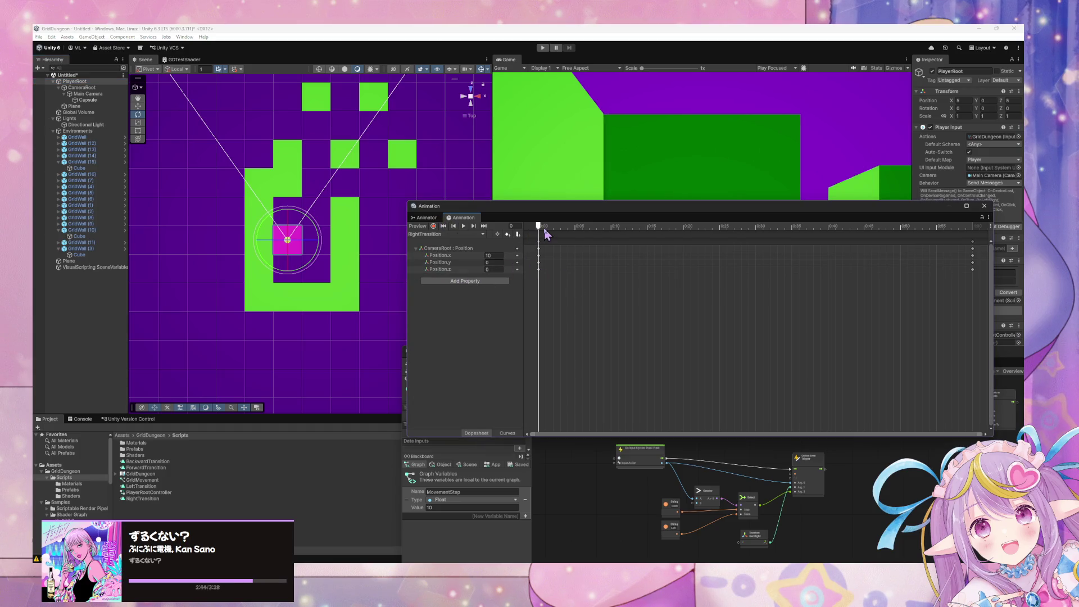
mouse_move(543, 230)
left_mouse_down()
mouse_move(710, 253)
mouse_move(426, 252)
left_mouse_up()
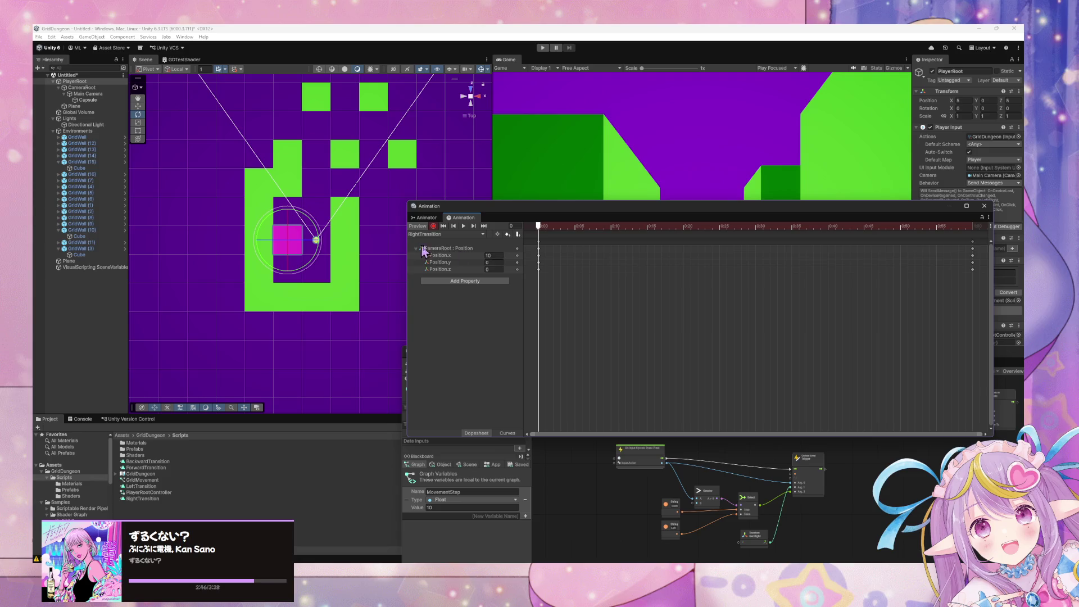
left_click(489, 255)
type("-")
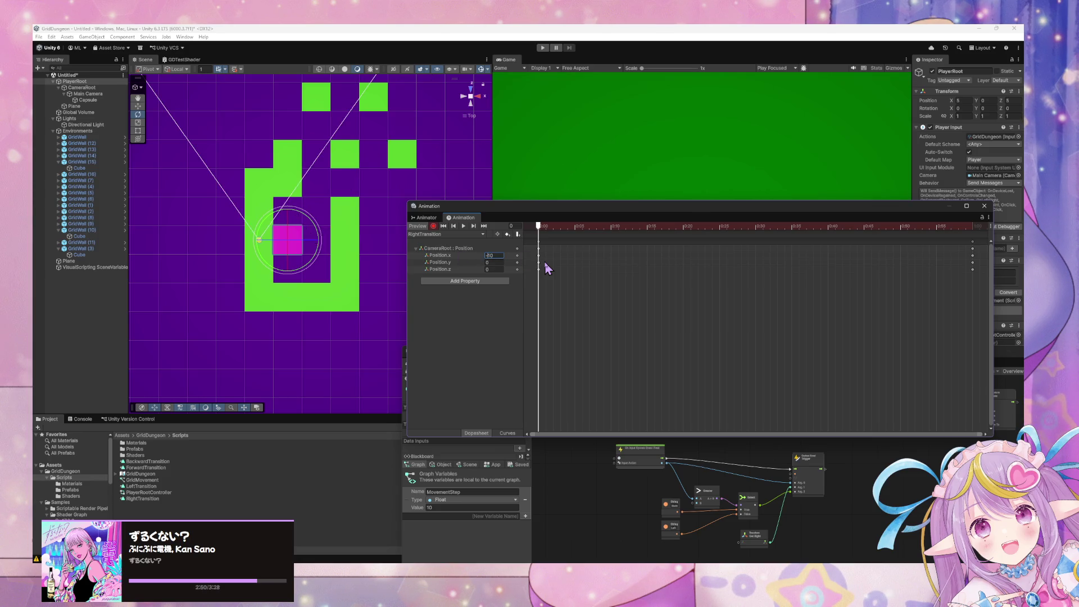
Step: Preview the RightTransition clip playing to confirm the move, then stop it
left_click(463, 226)
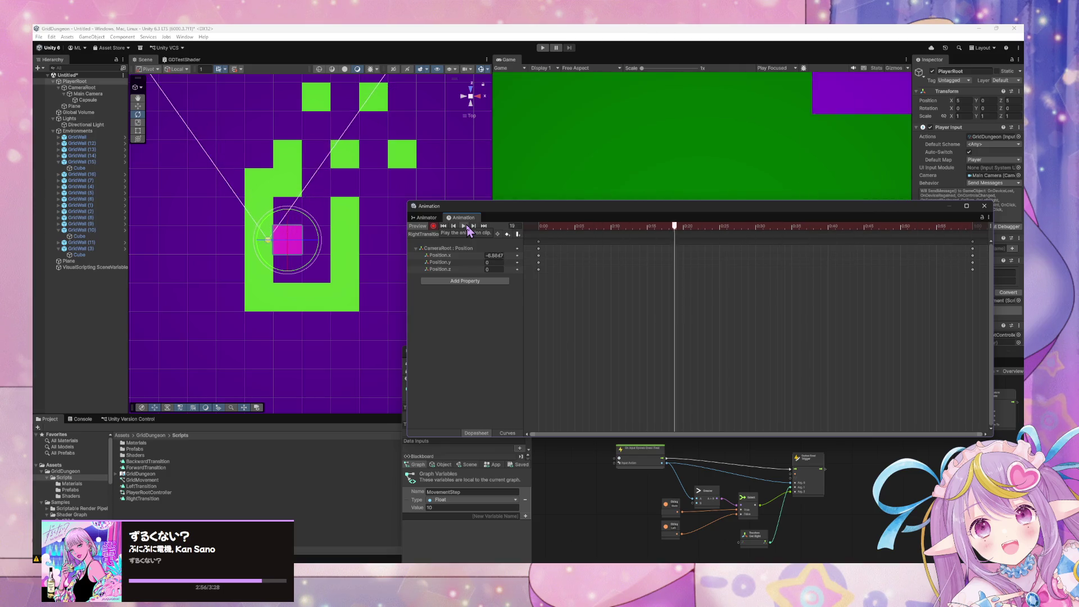
left_click(444, 226)
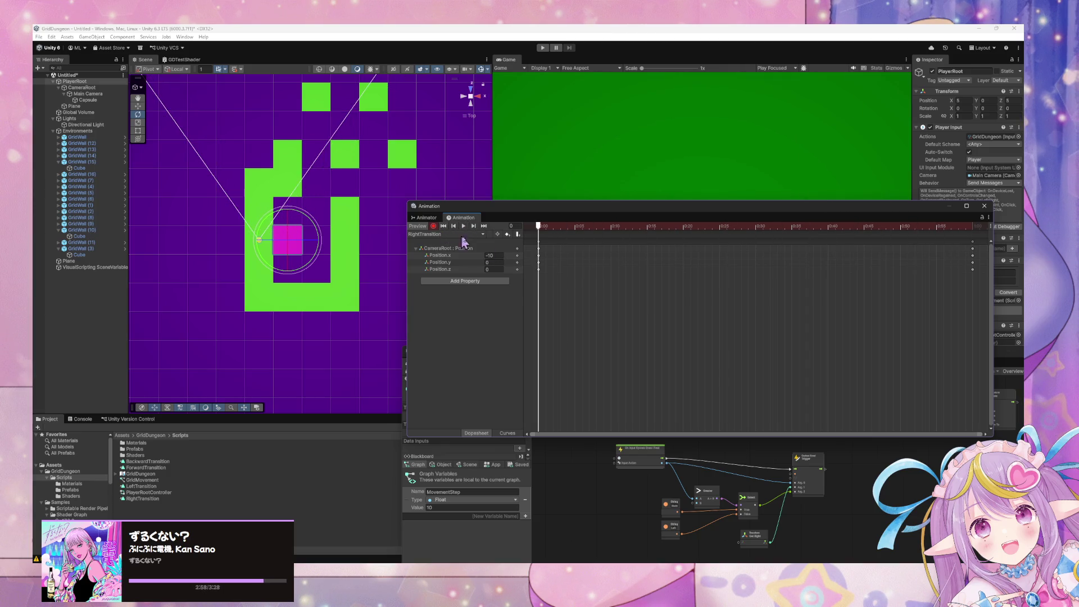
left_click(507, 433)
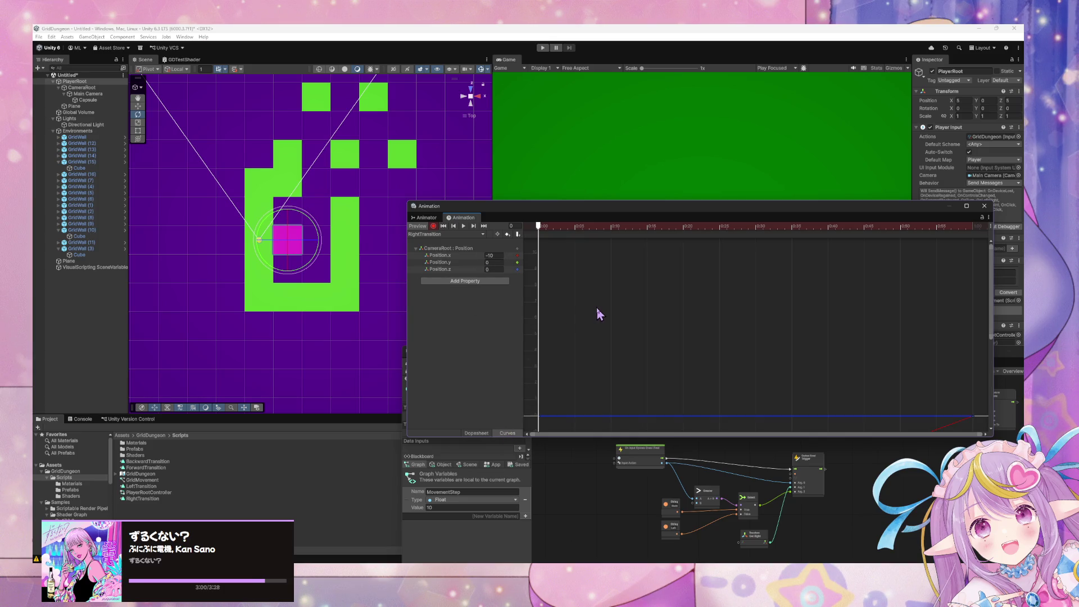
Step: Set the Position.x curve's end key Right Tangent, frame the curve, and preview it
right_click(973, 417)
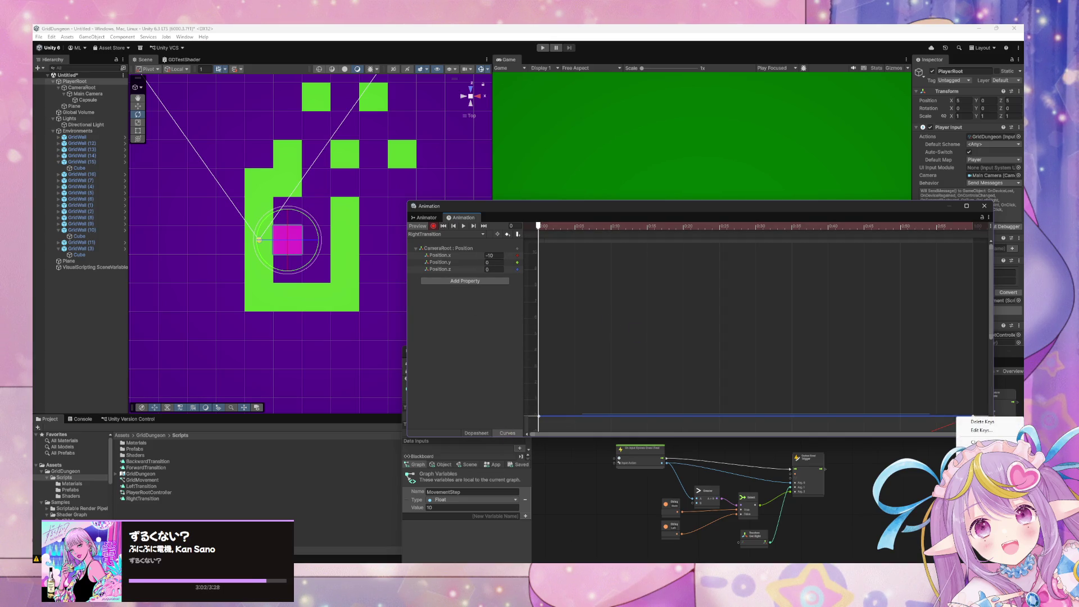
mouse_move(964, 503)
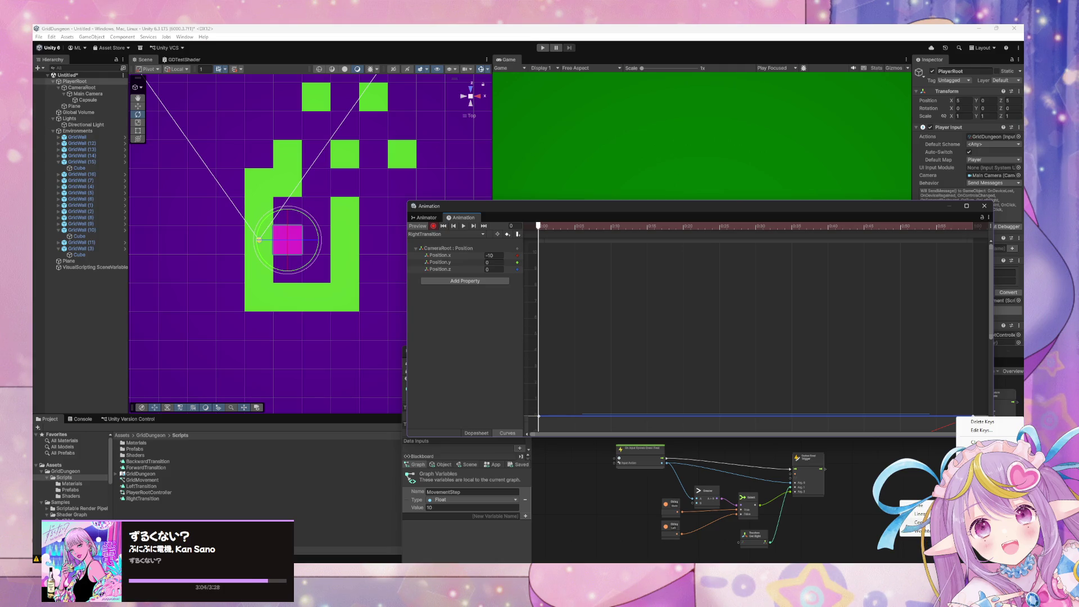
left_click(917, 506)
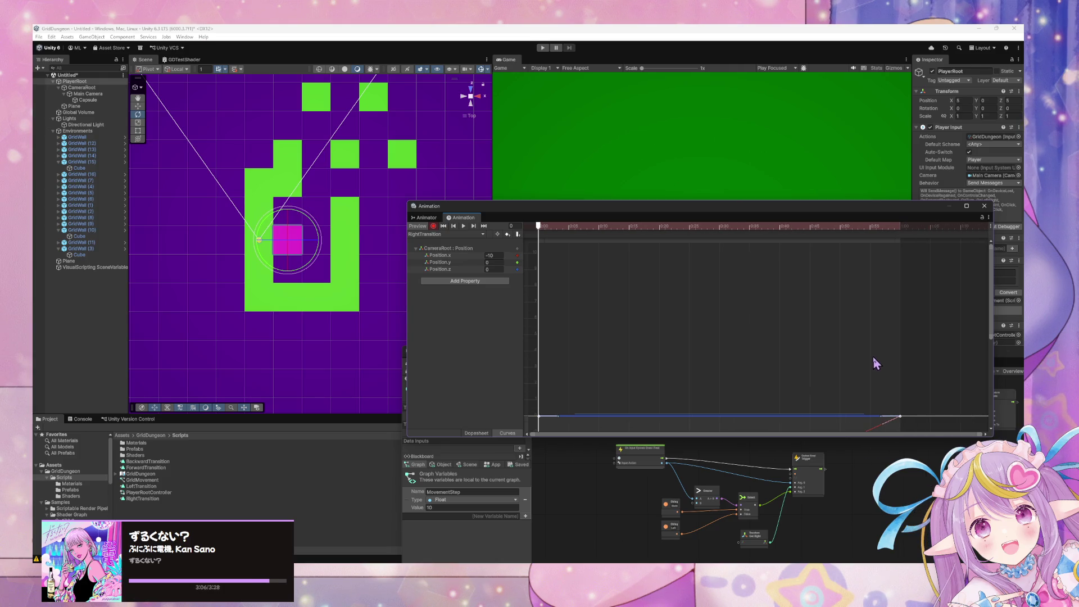
key("f")
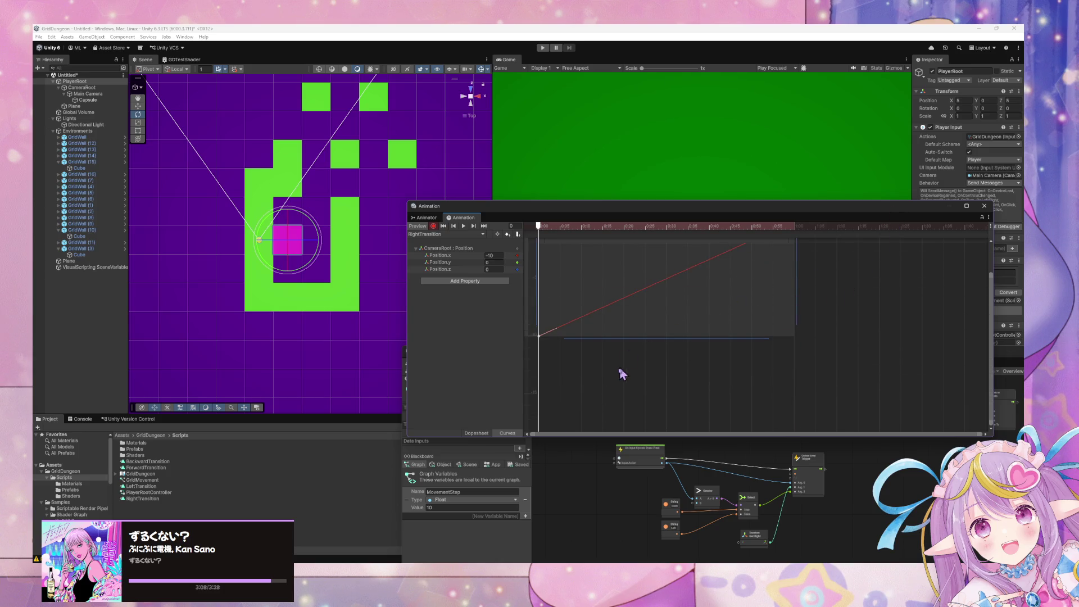
key("f")
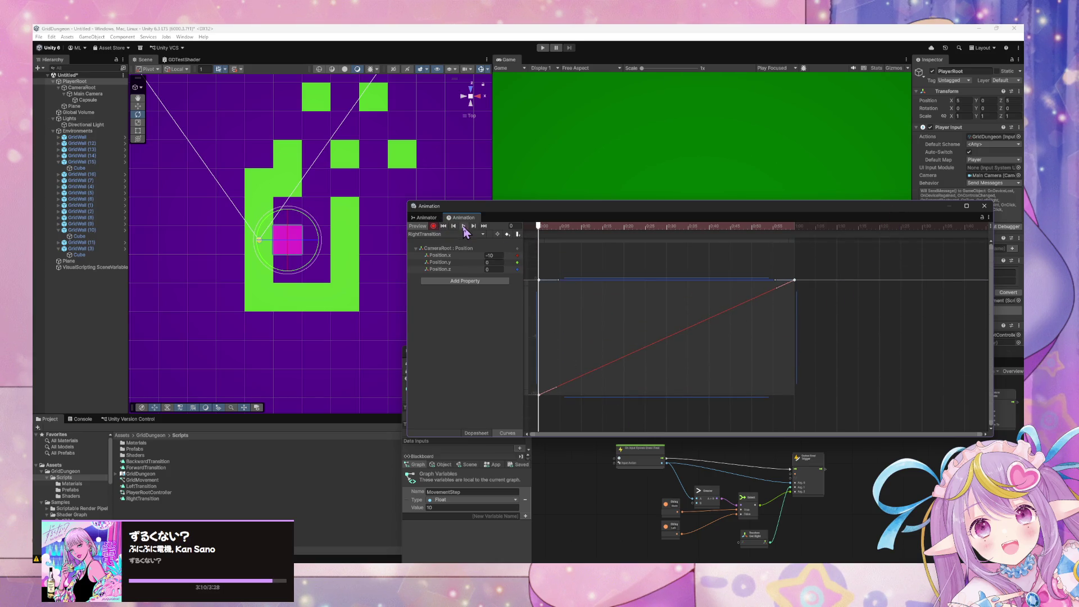
left_click(463, 225)
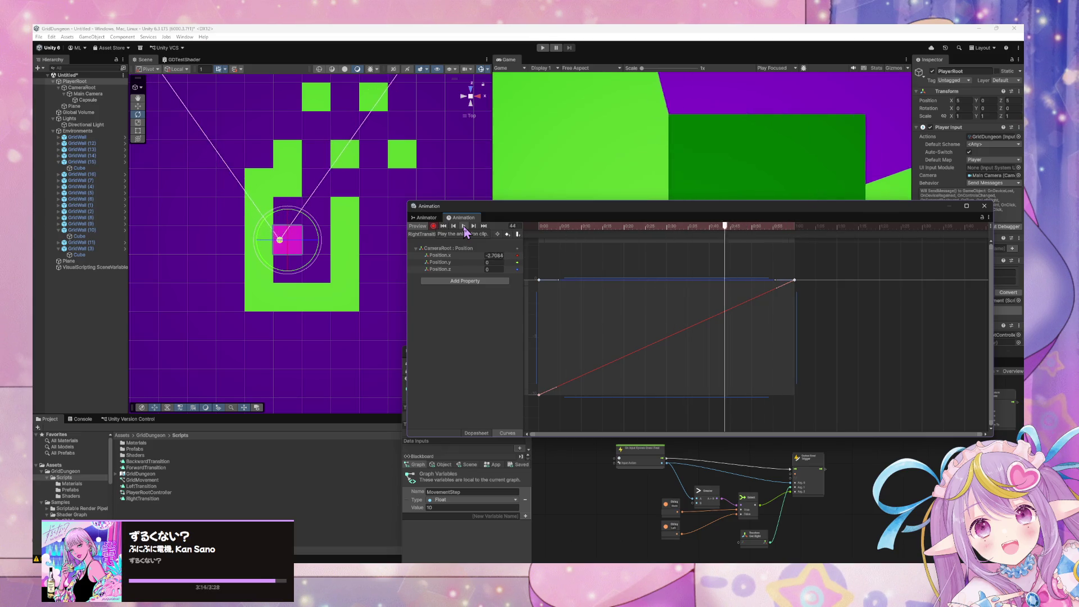
left_click(443, 226)
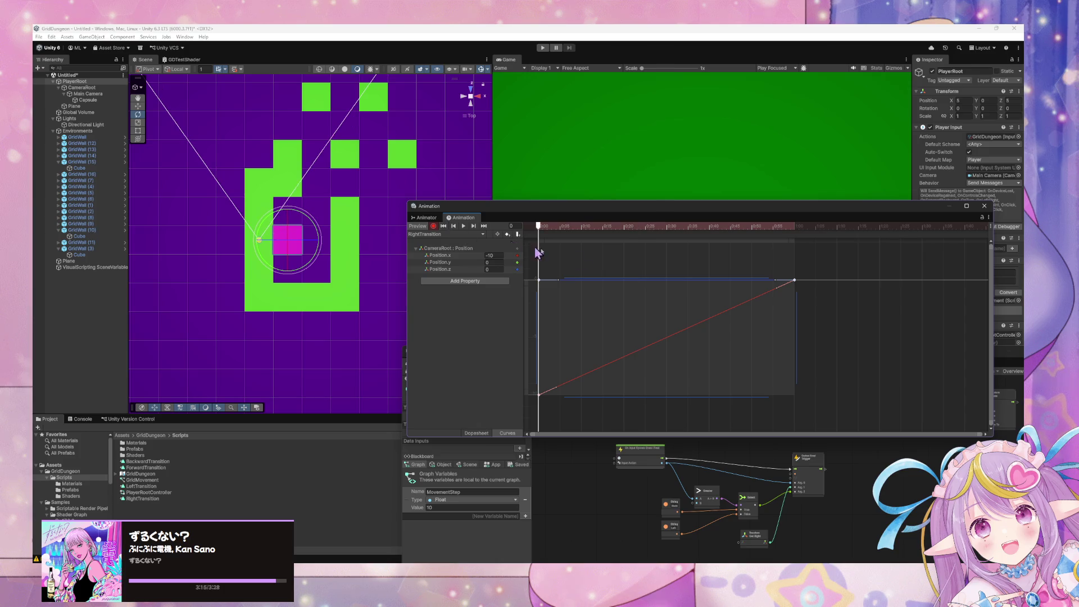
Step: Make the end key Free Smooth so the motion eases, then preview and rewind
right_click(795, 284)
mouse_move(850, 358)
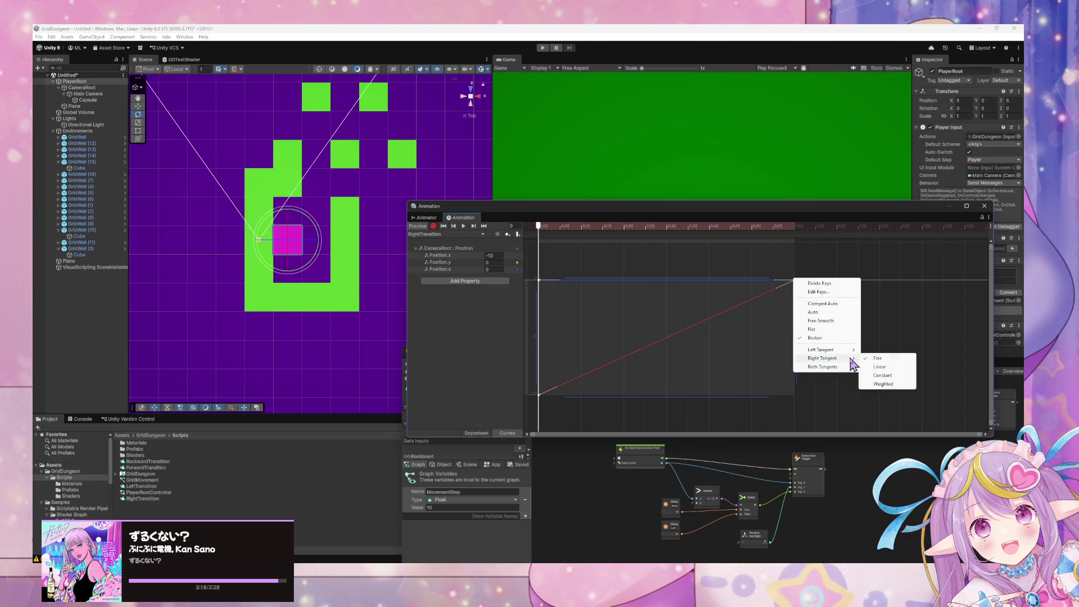
left_click(843, 320)
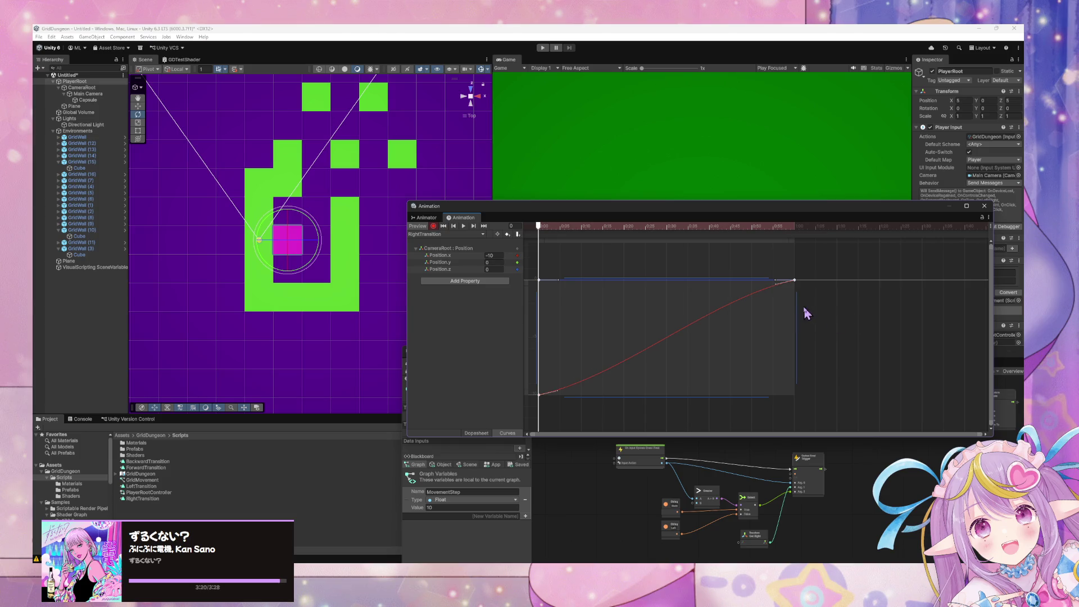
left_click(463, 226)
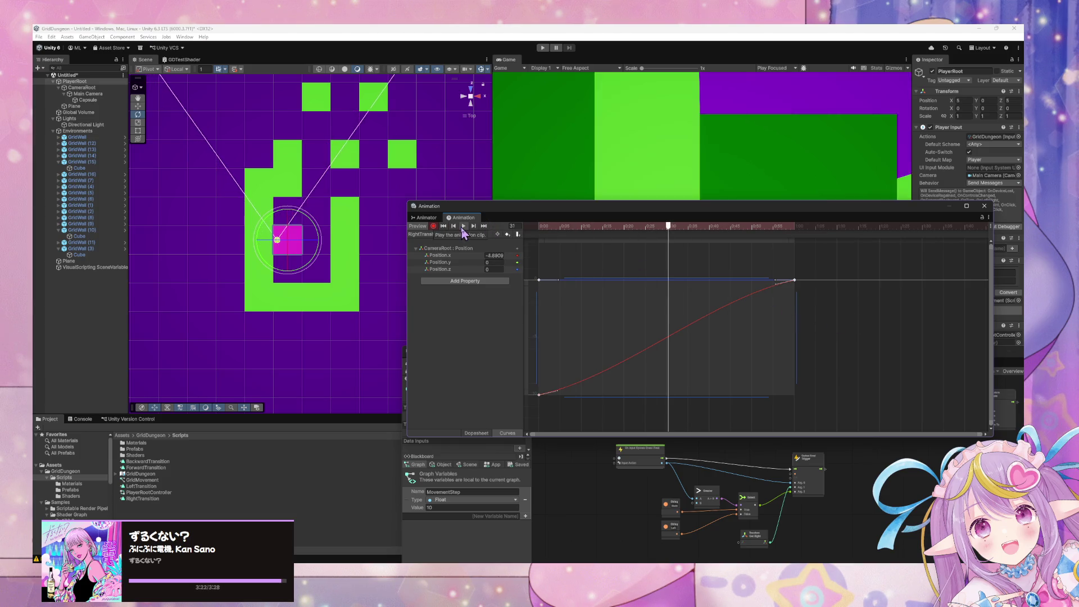
left_click(464, 226)
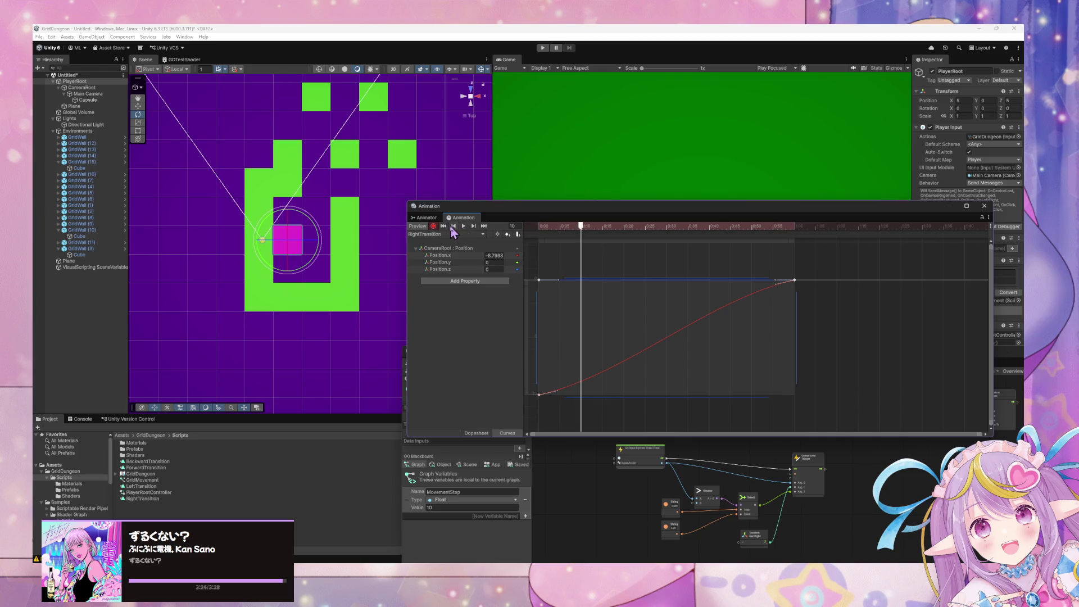
left_click(454, 226)
Step: Give the LeftTransition curve keys smooth tangents and preview the eased motion
left_click(453, 234)
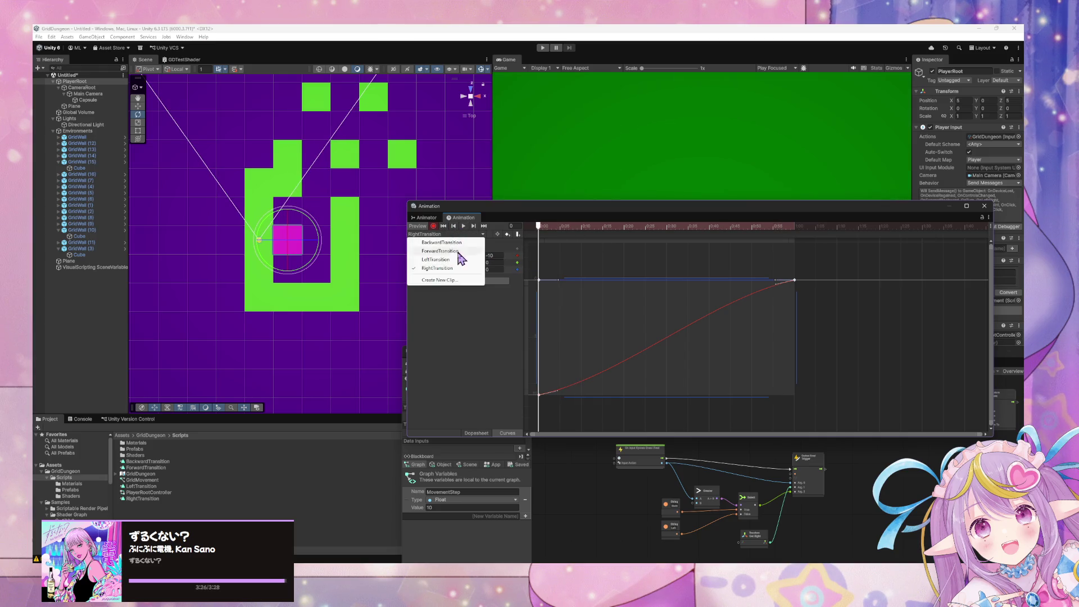
left_click(452, 260)
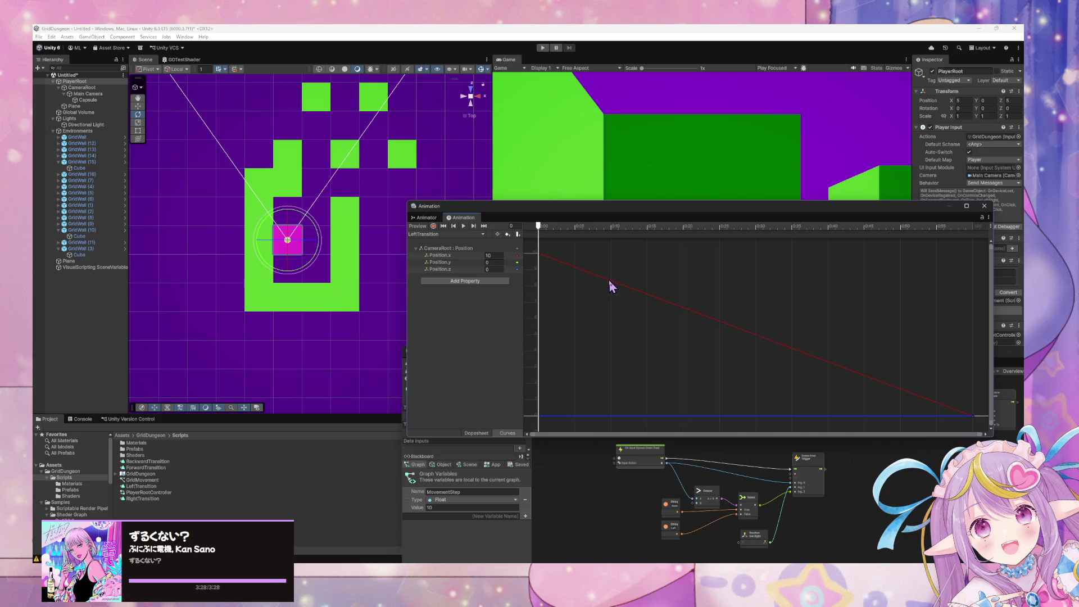
left_click(610, 282)
right_click(539, 254)
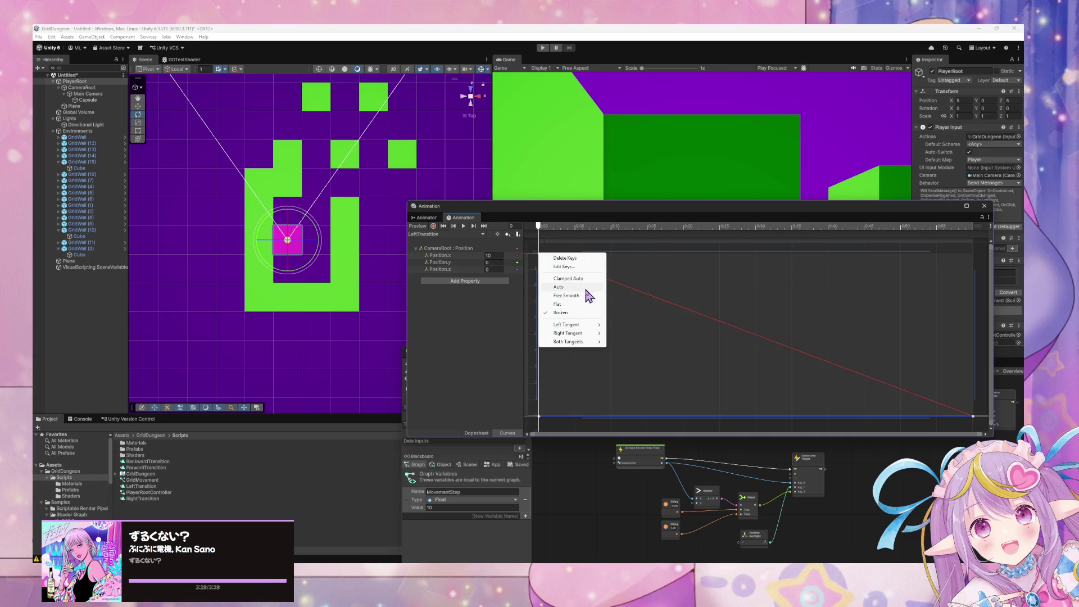
left_click(583, 295)
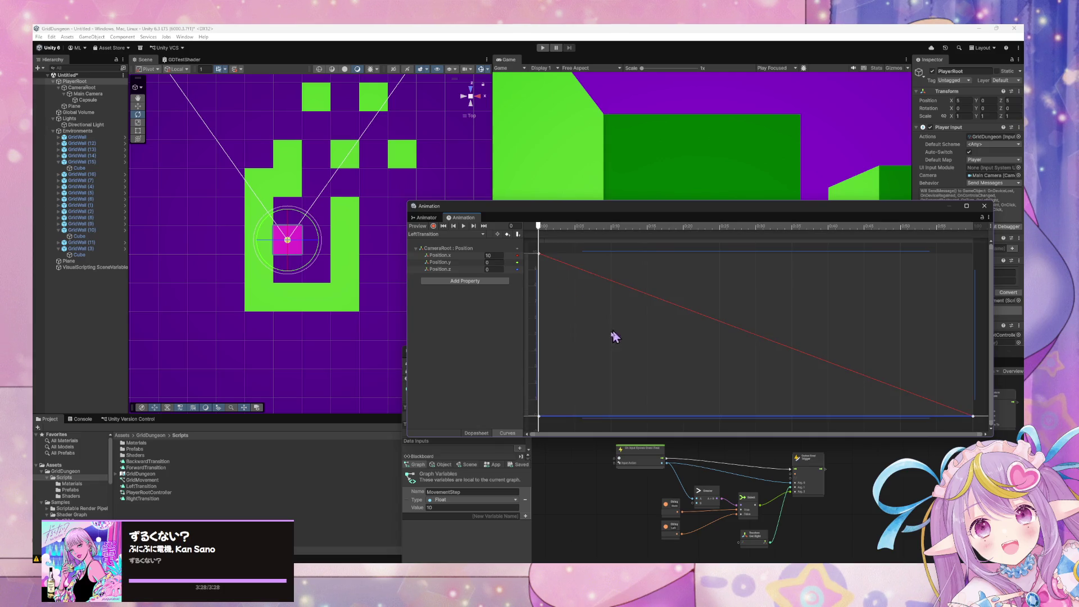
right_click(541, 254)
left_click(585, 296)
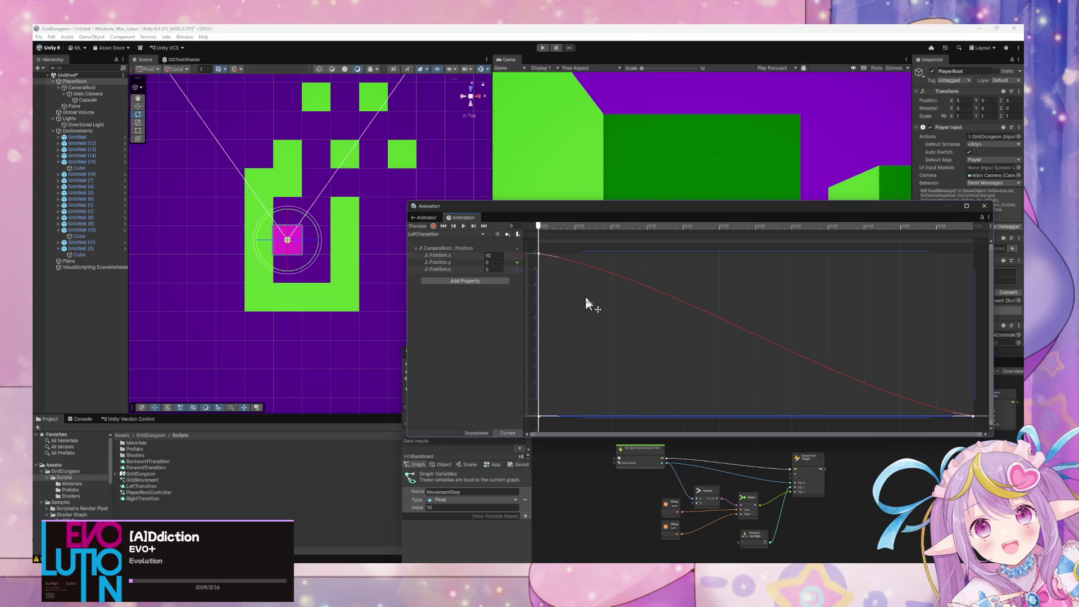
left_click(464, 226)
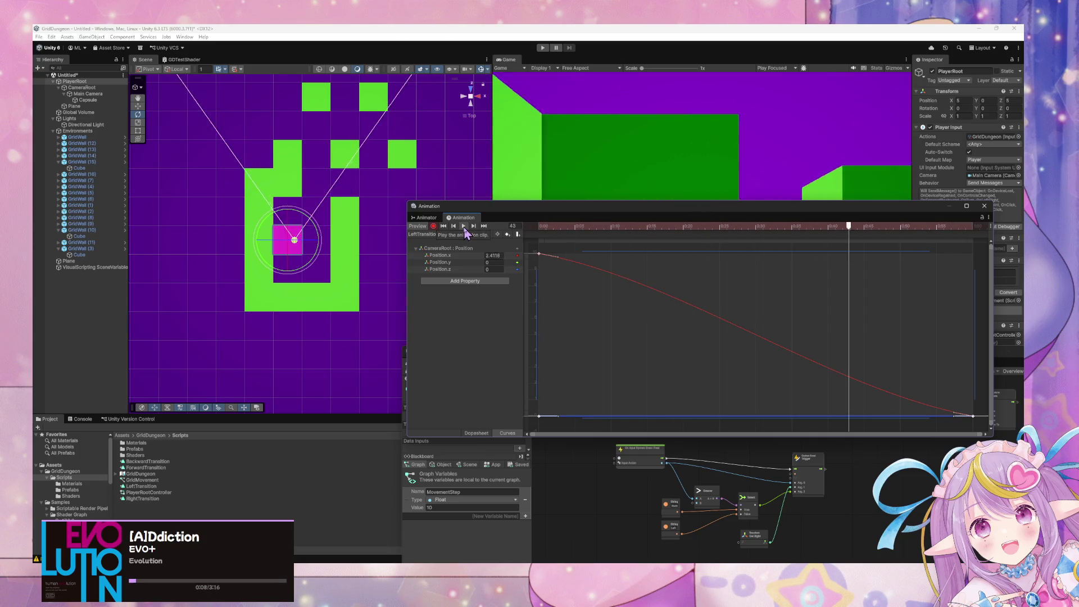
left_click(464, 227)
left_click(444, 225)
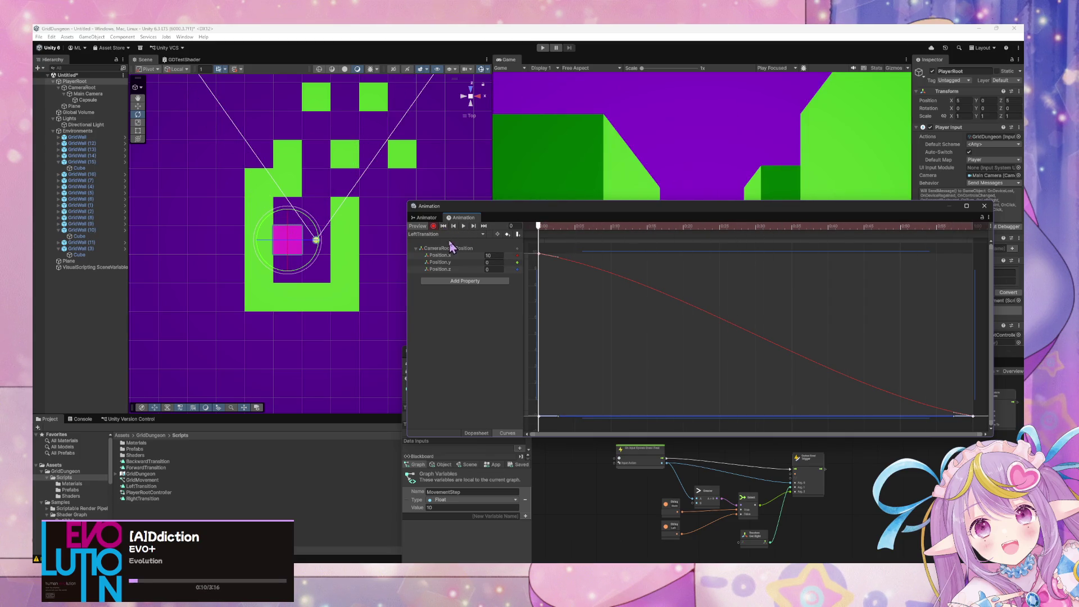
Step: Select all ForwardTransition keys and apply smooth tangents
left_click(450, 234)
left_click(453, 251)
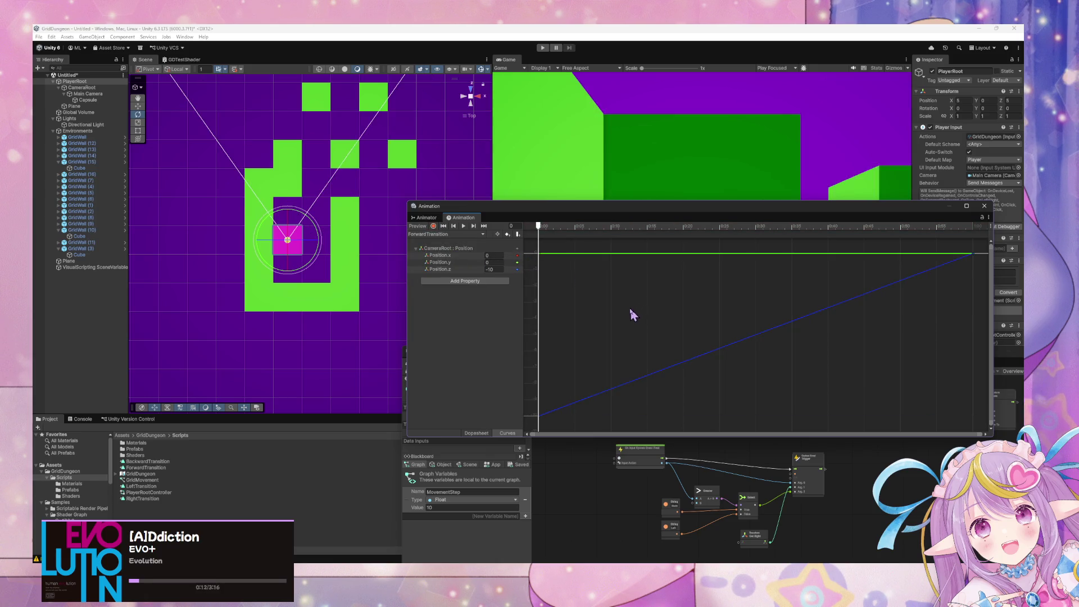
key("ctrl+a")
right_click(541, 417)
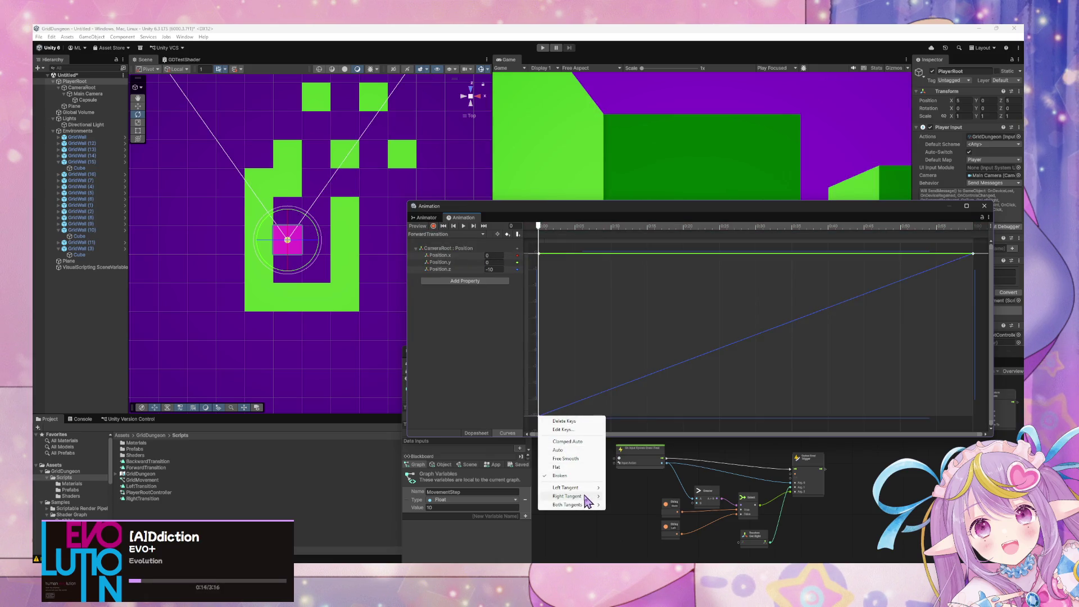
left_click(572, 459)
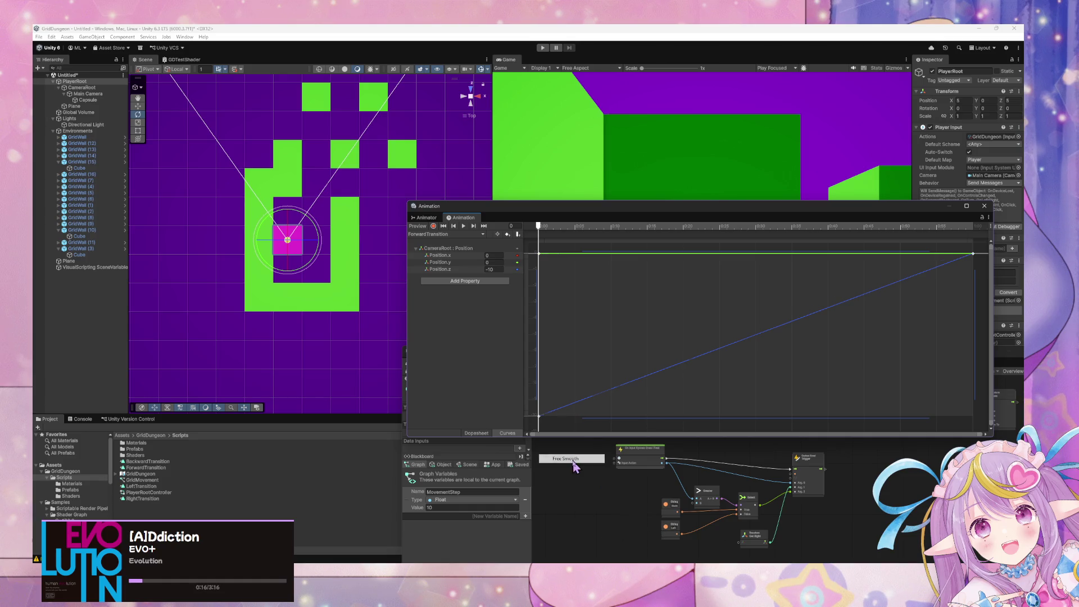
Step: Make the BackwardTransition Position.z curve ease smoothly
left_click(464, 234)
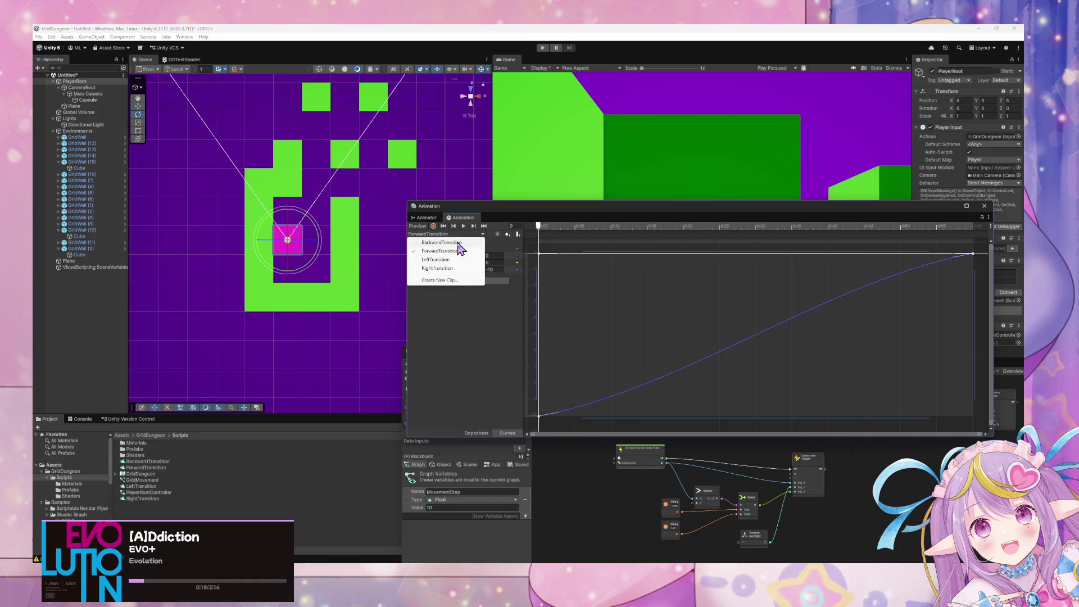
left_click(458, 243)
right_click(539, 254)
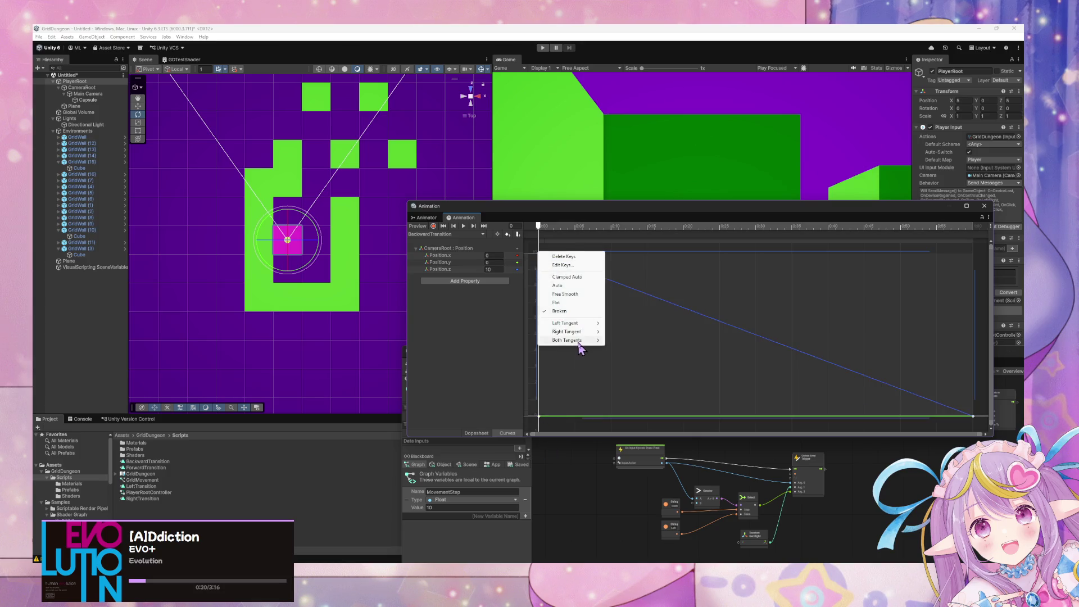
mouse_move(592, 341)
left_click(571, 299)
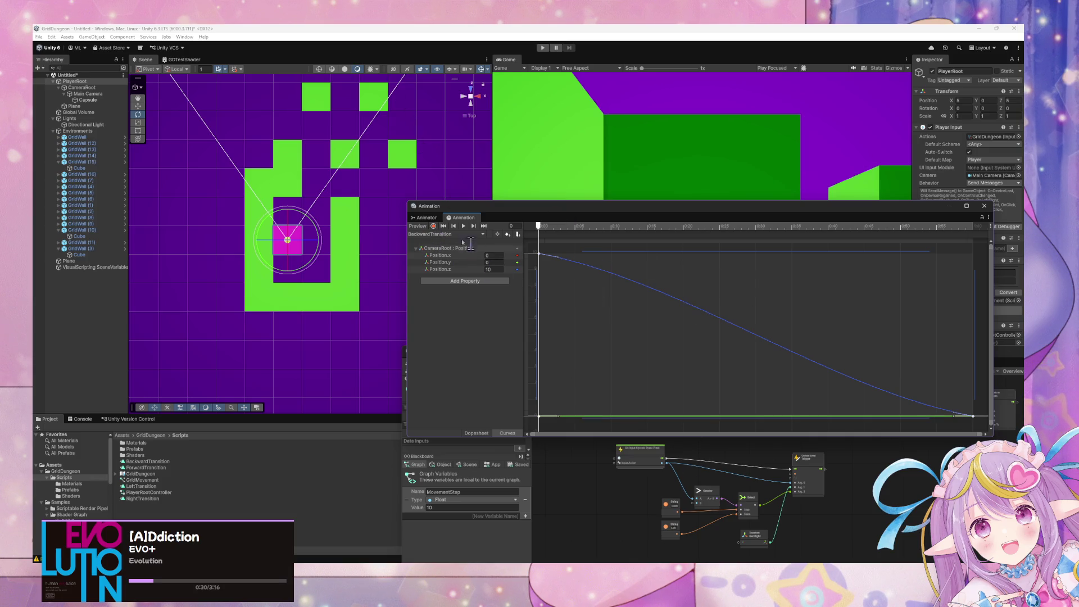
left_click(426, 217)
Step: Nudge the side states and rename the Forward/Backward layer to GridMovement
left_click_drag(623, 386, 590, 406)
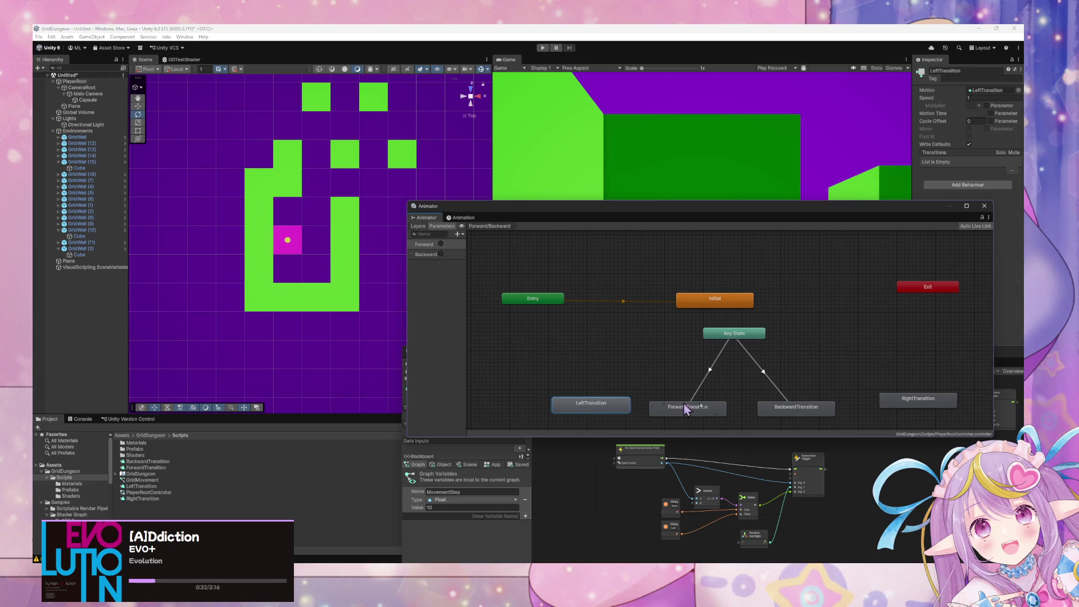
left_click_drag(931, 404, 915, 415)
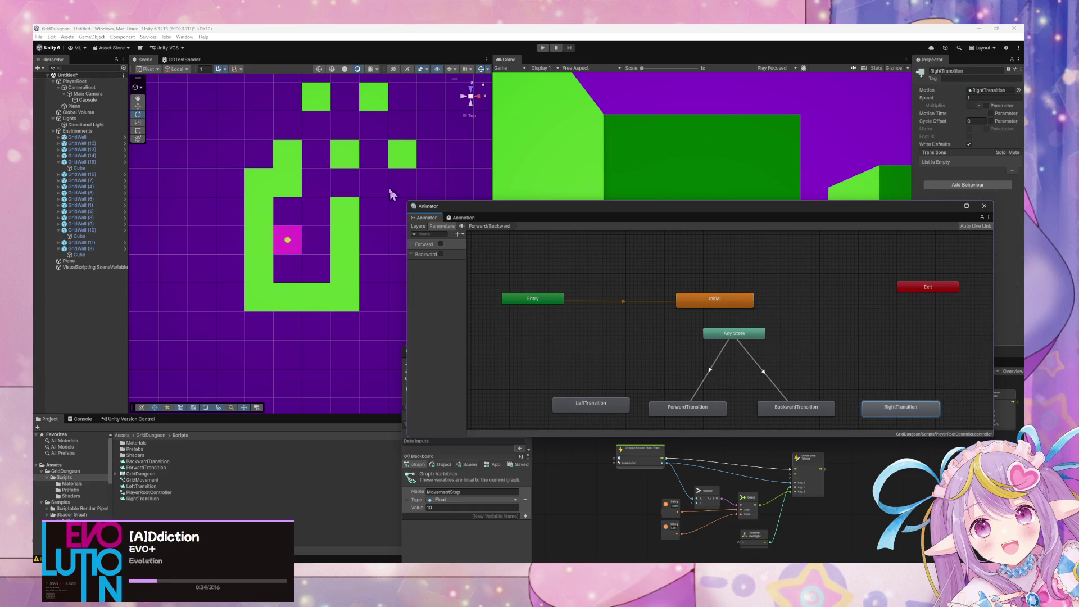
left_click(419, 226)
double_click(438, 246)
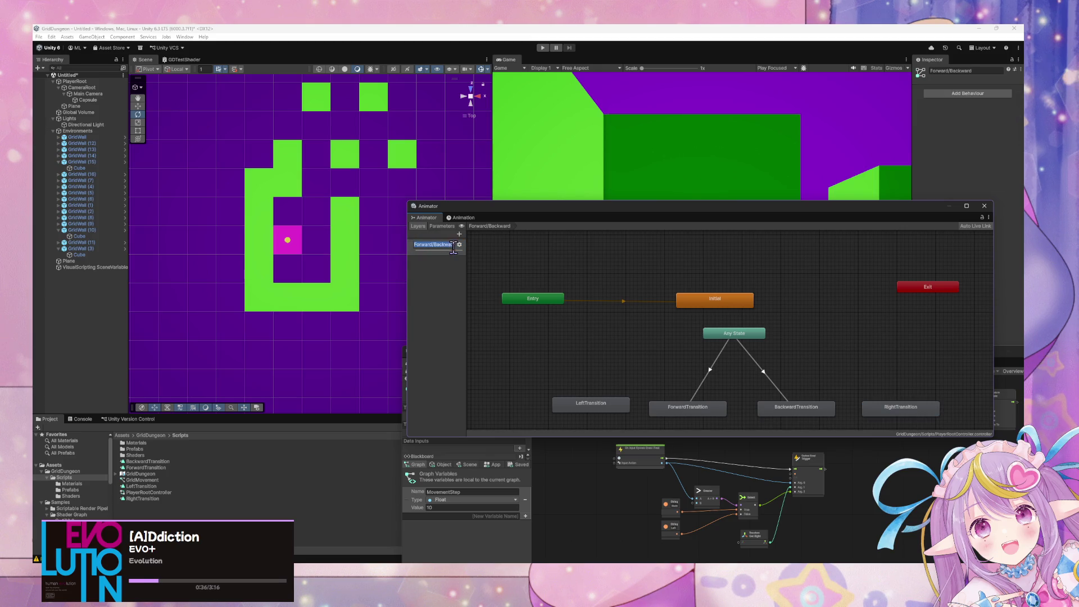
type("GridMovement")
key("Return")
Step: Arrange Forward, Backward, Left and Right transition states around Any State
left_click_drag(617, 209, 540, 186)
left_click(672, 312)
left_click_drag(526, 389, 832, 341)
left_click_drag(682, 356, 658, 284)
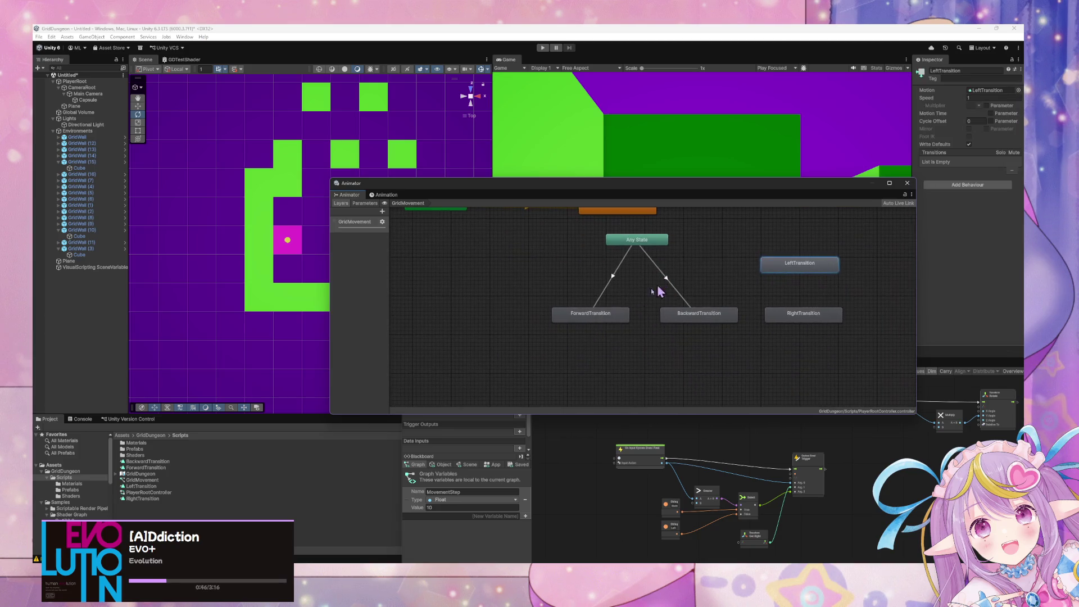
left_click_drag(596, 315, 642, 272)
mouse_move(689, 319)
left_mouse_down()
mouse_move(646, 381)
mouse_move(638, 372)
left_mouse_up()
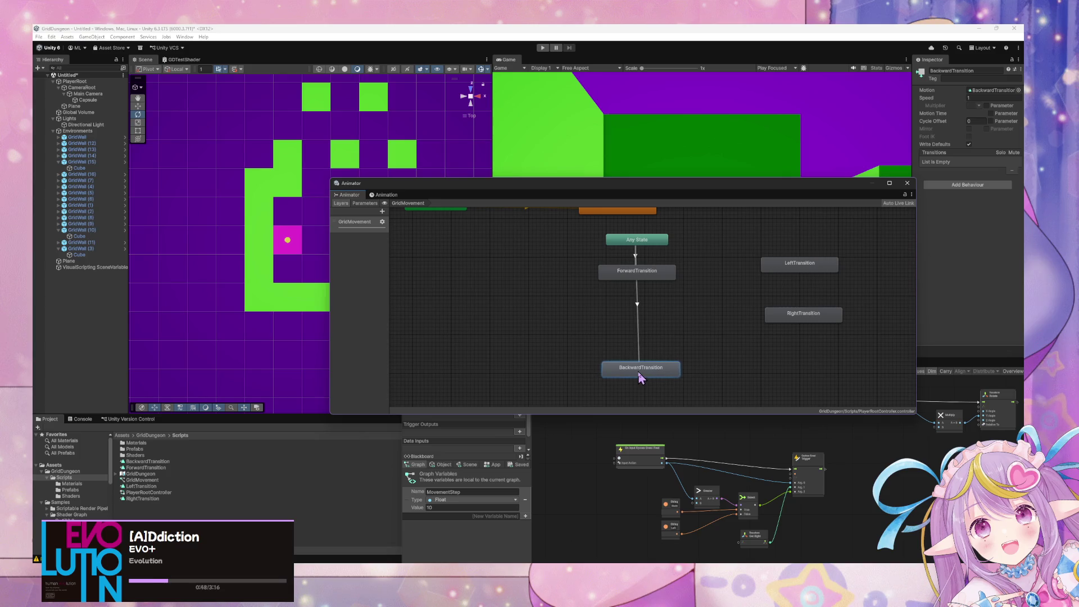
mouse_move(645, 277)
left_mouse_down()
mouse_move(569, 291)
mouse_move(691, 301)
mouse_move(631, 283)
left_mouse_up()
left_click_drag(816, 263, 568, 309)
left_click_drag(804, 321, 735, 320)
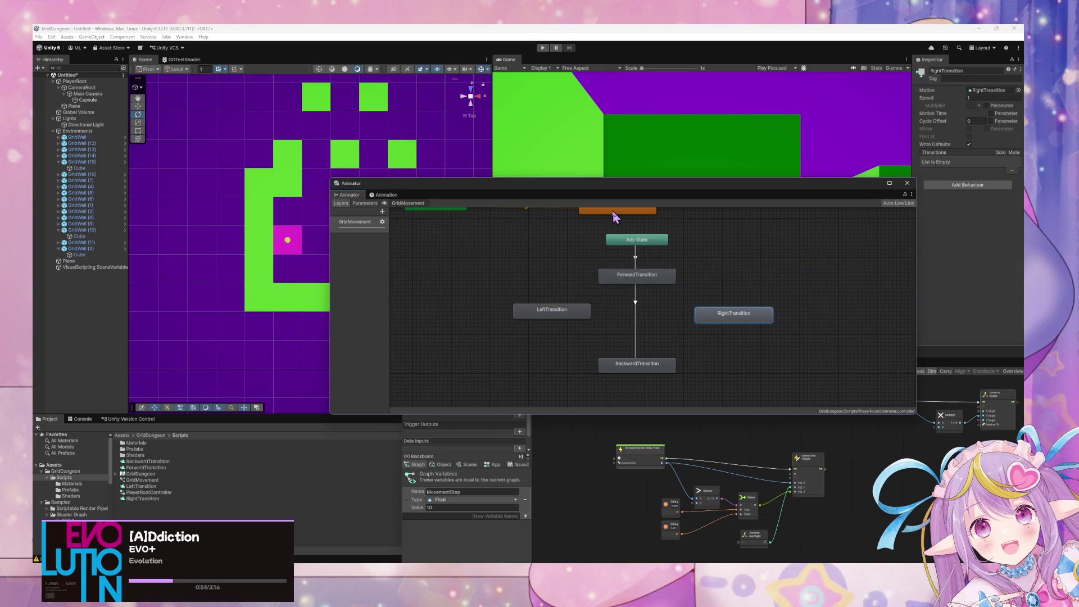
left_click(638, 238)
mouse_move(624, 238)
left_mouse_down()
mouse_move(625, 326)
mouse_move(554, 325)
left_mouse_up()
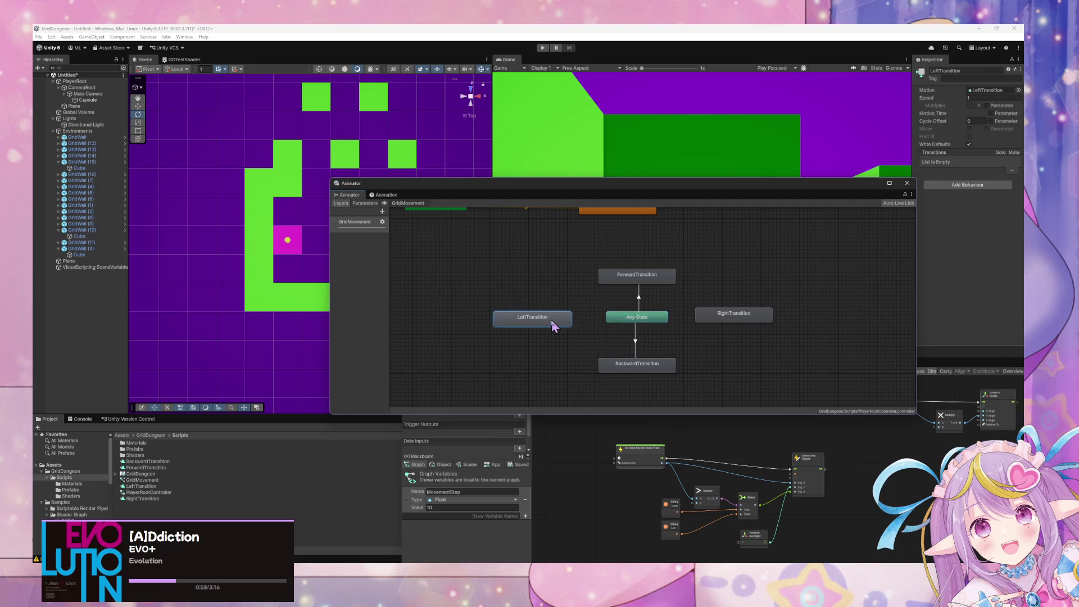
left_click_drag(736, 320, 740, 325)
Step: Create a transition from Any State to RightTransition
right_click(731, 323)
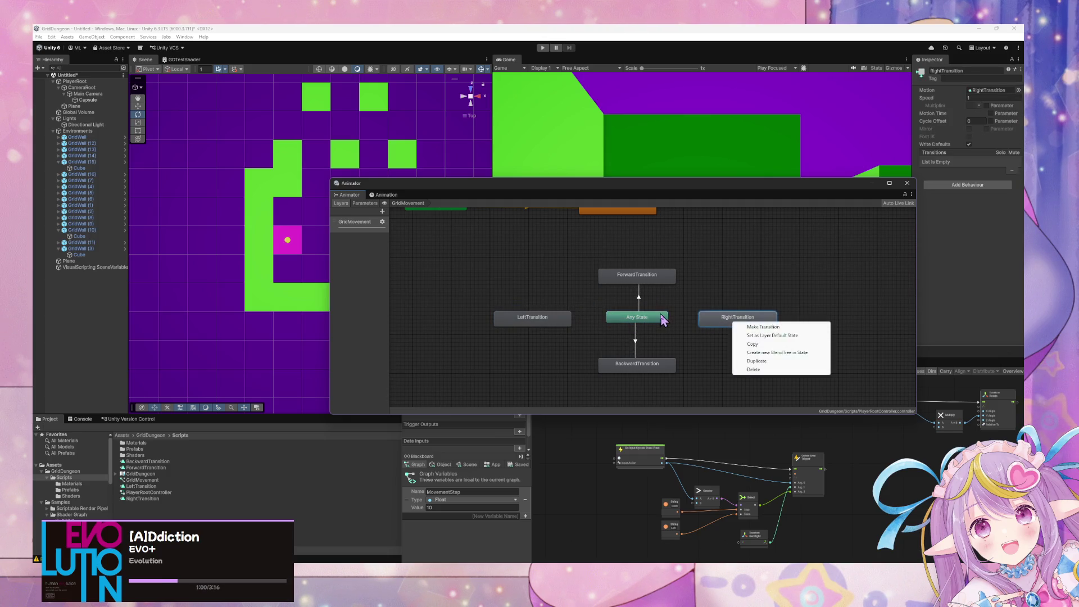
left_click(663, 319)
right_click(663, 319)
left_click(675, 325)
left_click(728, 319)
right_click(629, 320)
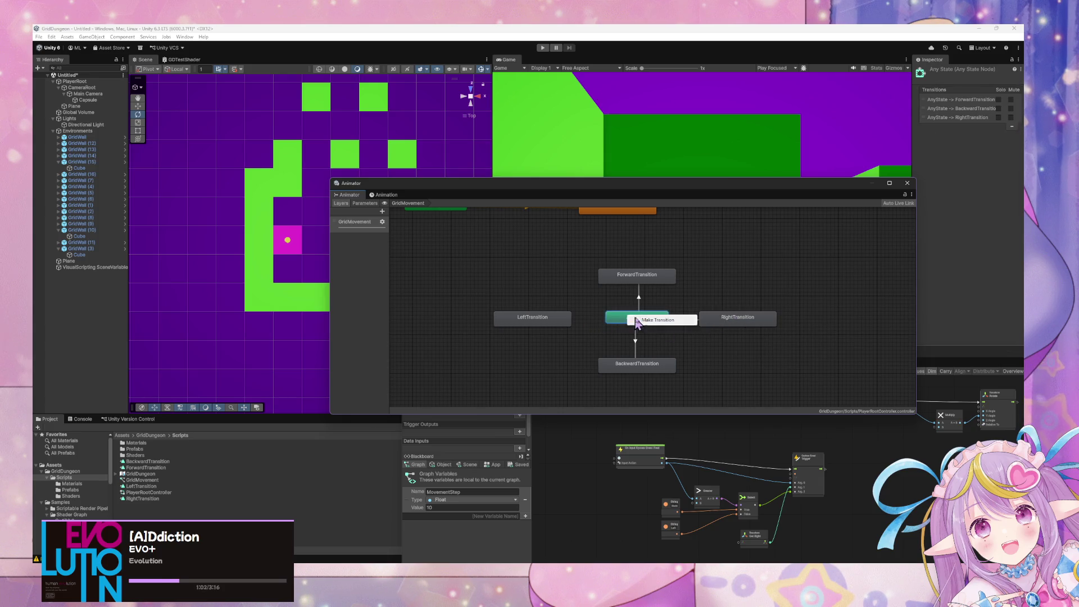
left_click(655, 314)
left_click(557, 320)
left_click(673, 324)
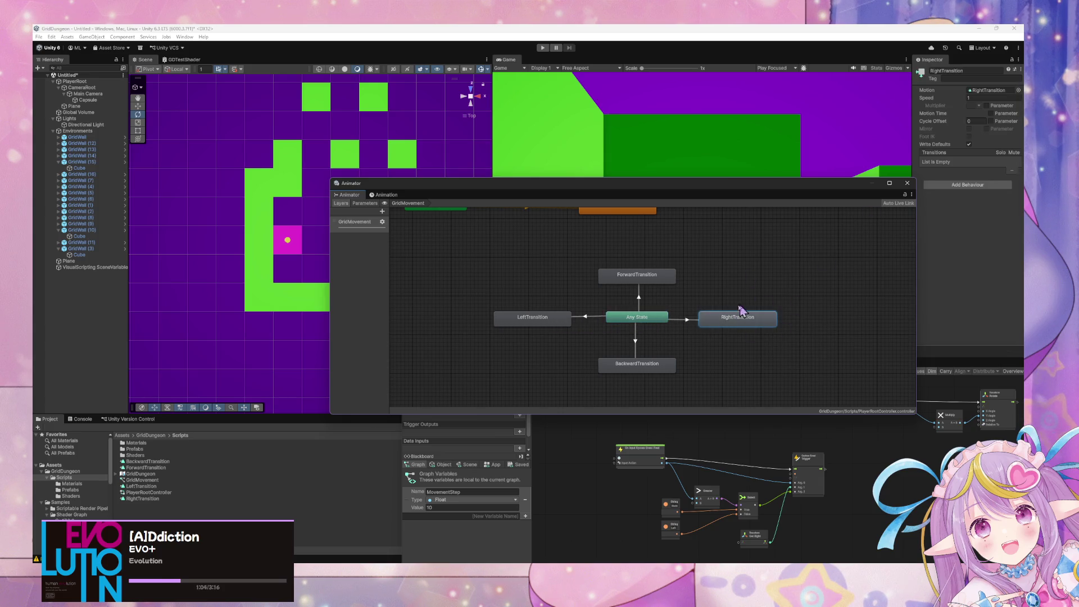
left_click(686, 321)
Step: Add a condition to the right transition and create Left and Right trigger parameters
left_click_drag(866, 181, 765, 179)
left_click(1001, 255)
left_click(958, 246)
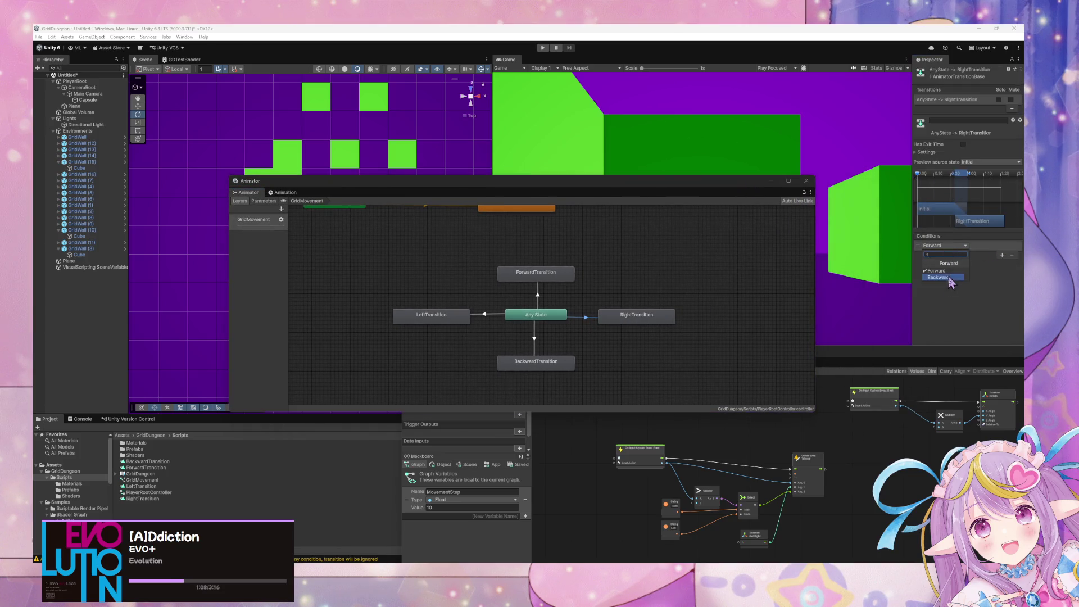
left_click(278, 207)
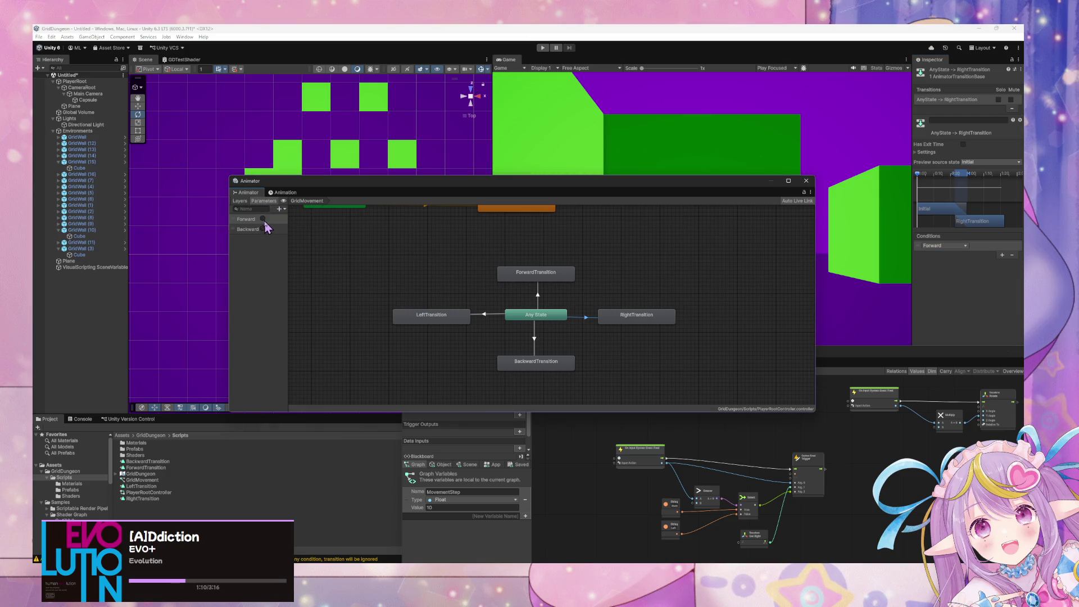
left_click(285, 210)
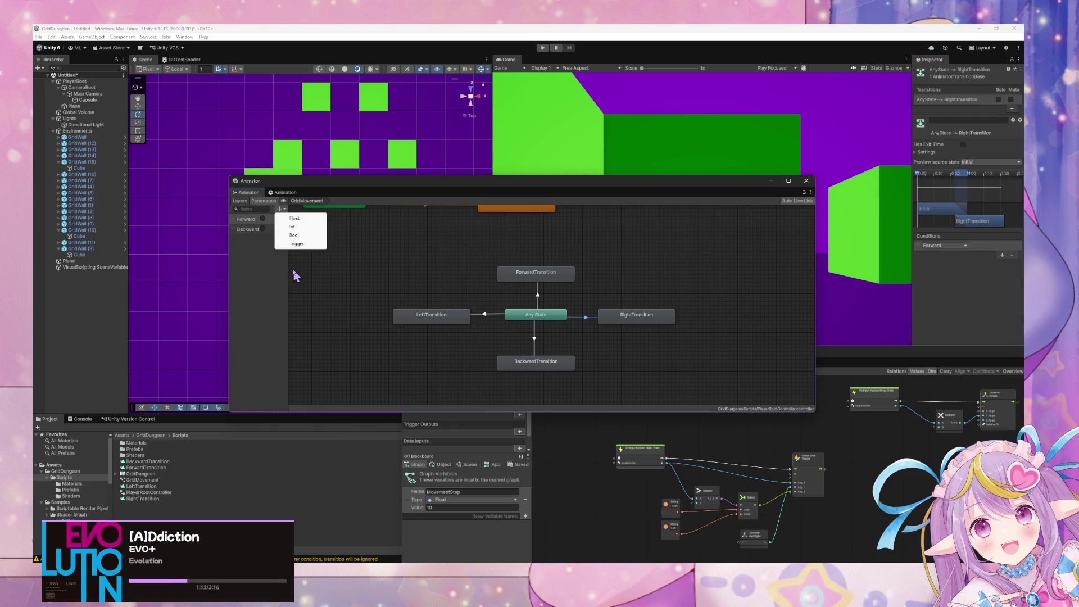
left_click(298, 244)
type("Le")
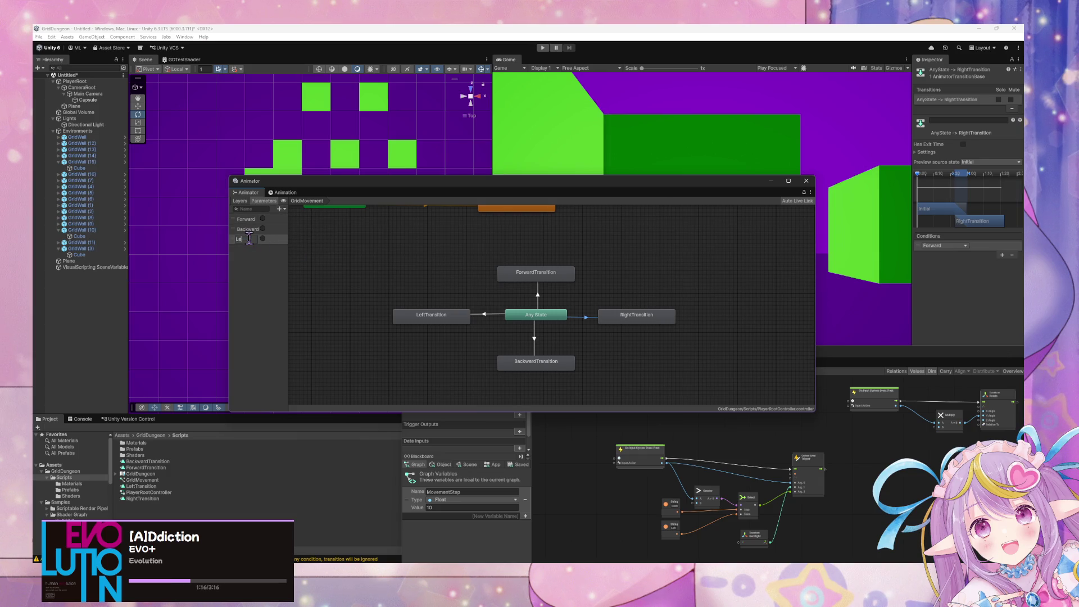
type("ft")
key("Return")
left_click(285, 210)
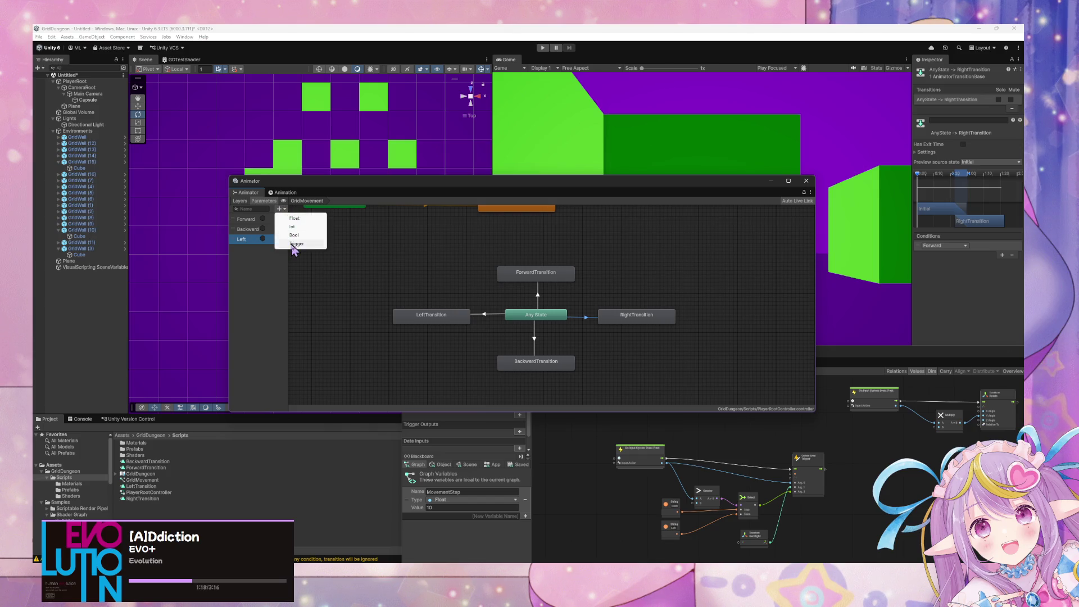
left_click(298, 244)
type("Right")
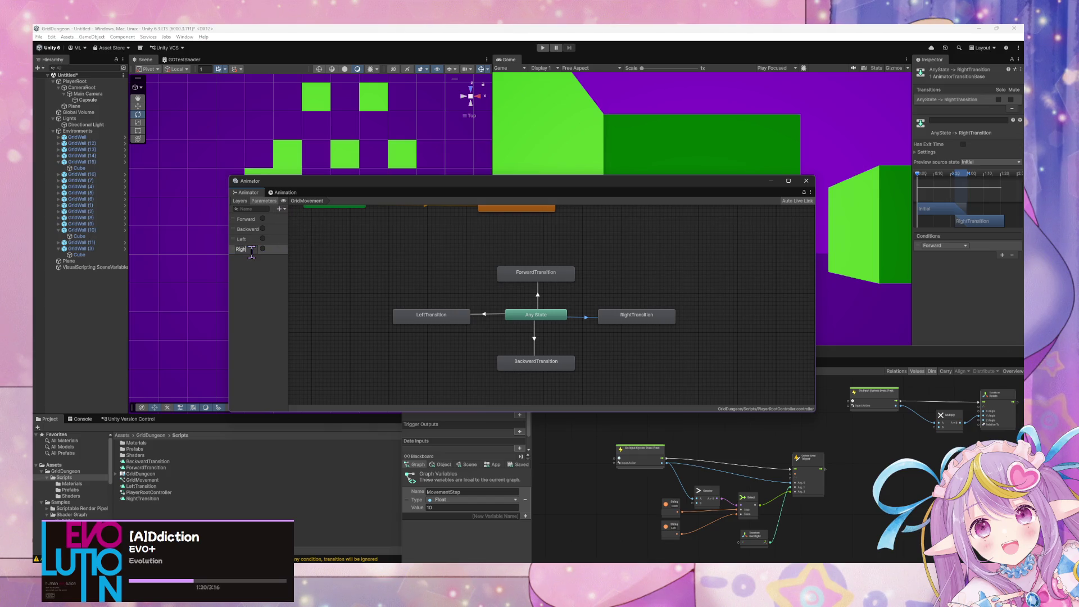
Step: Make Any State's RightTransition fire on Right and LeftTransition fire on Left
left_click(944, 245)
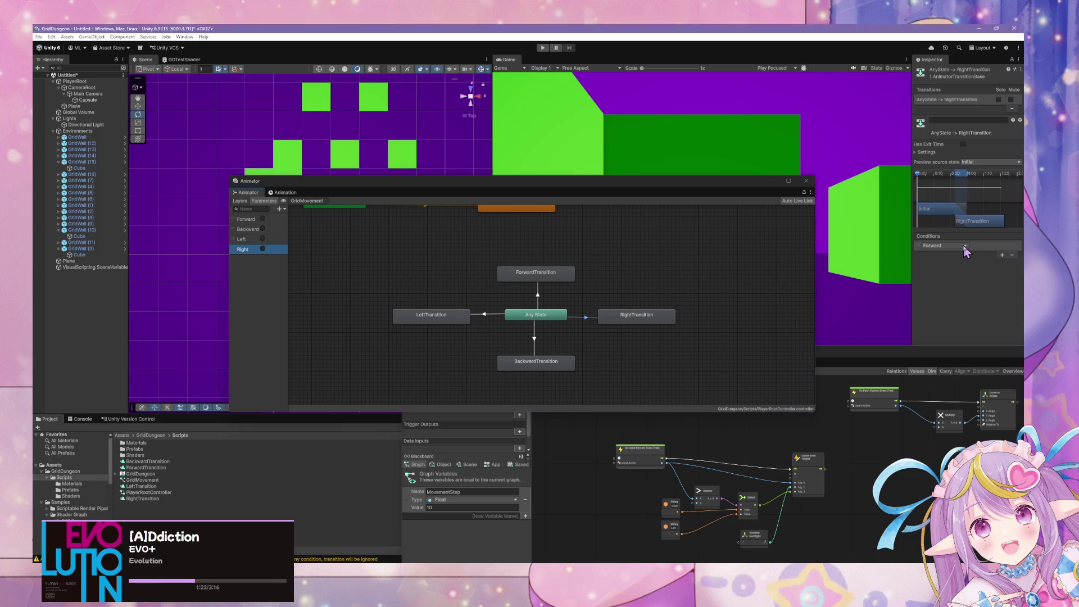
left_click(944, 290)
left_click(495, 315)
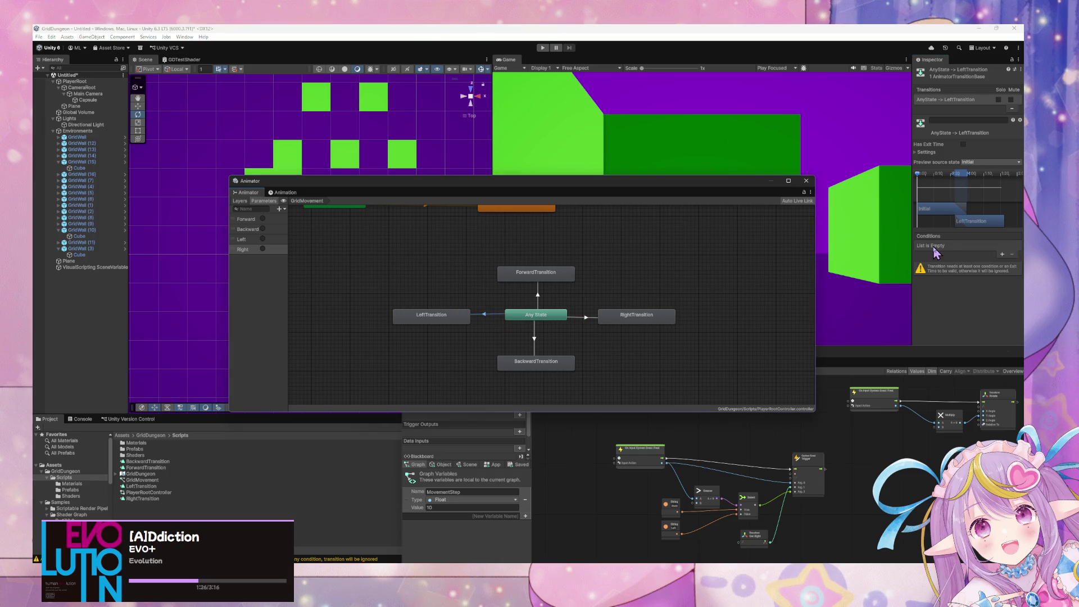
left_click(1002, 254)
left_click(945, 245)
left_click(937, 279)
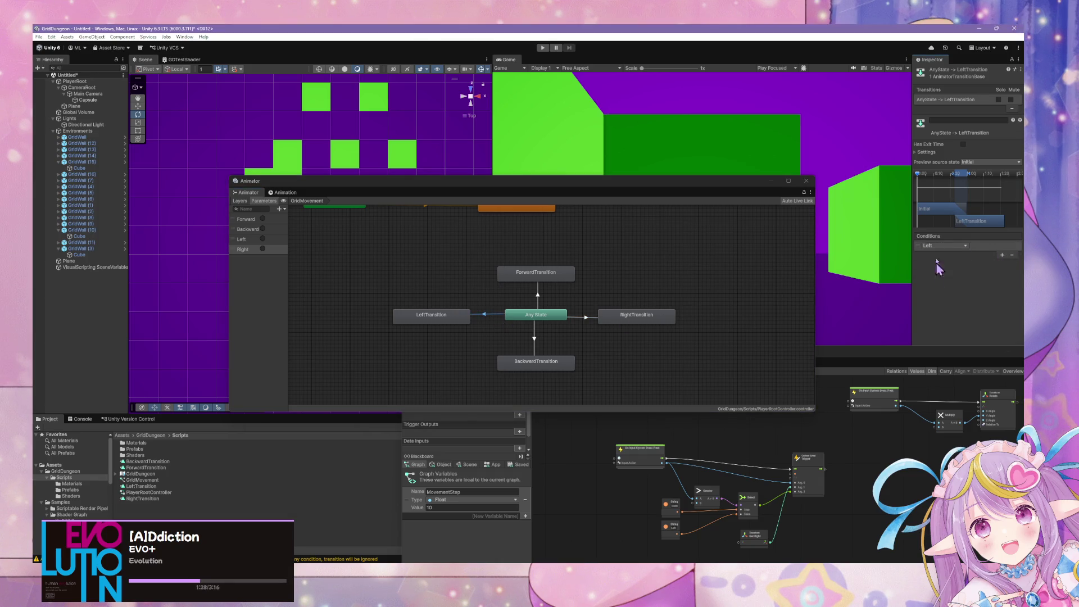
left_click(918, 153)
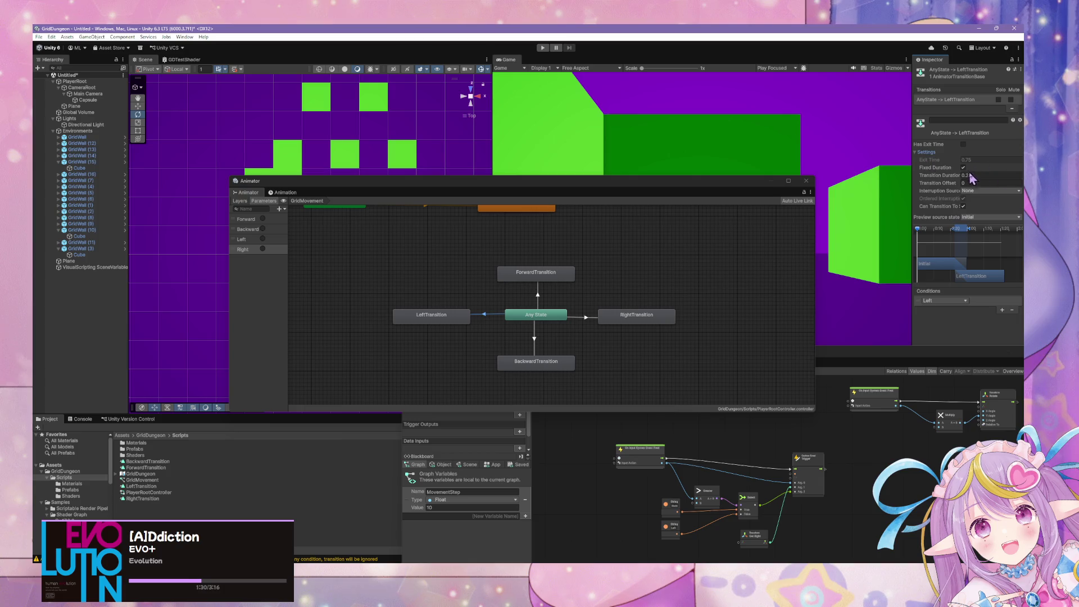
Step: Shorten the Any State to RightTransition duration and widen the Inspector so labels fit
type("0")
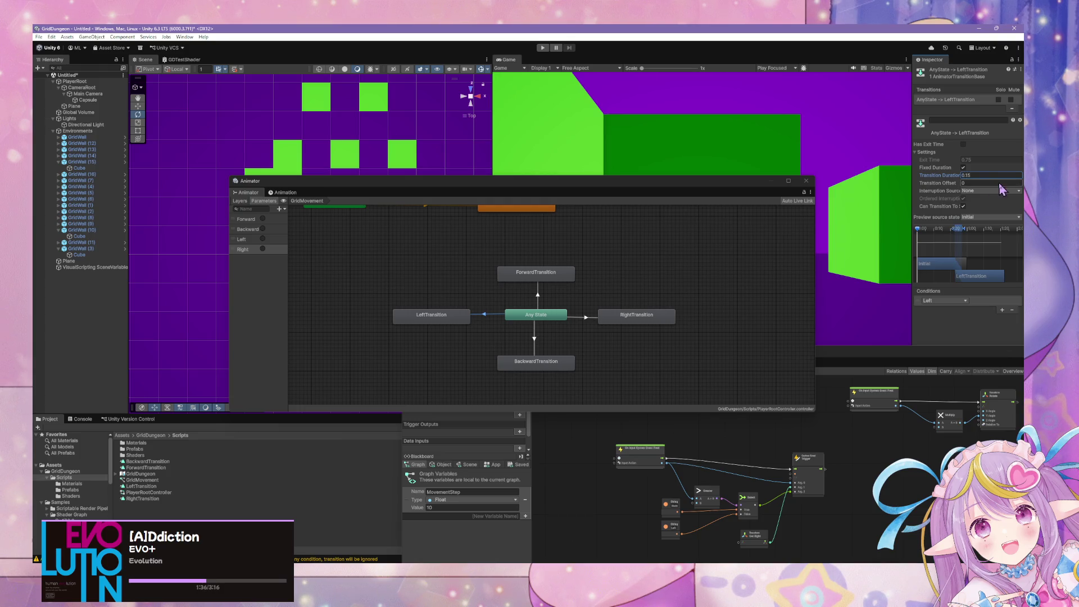
left_click(586, 319)
left_click(976, 176)
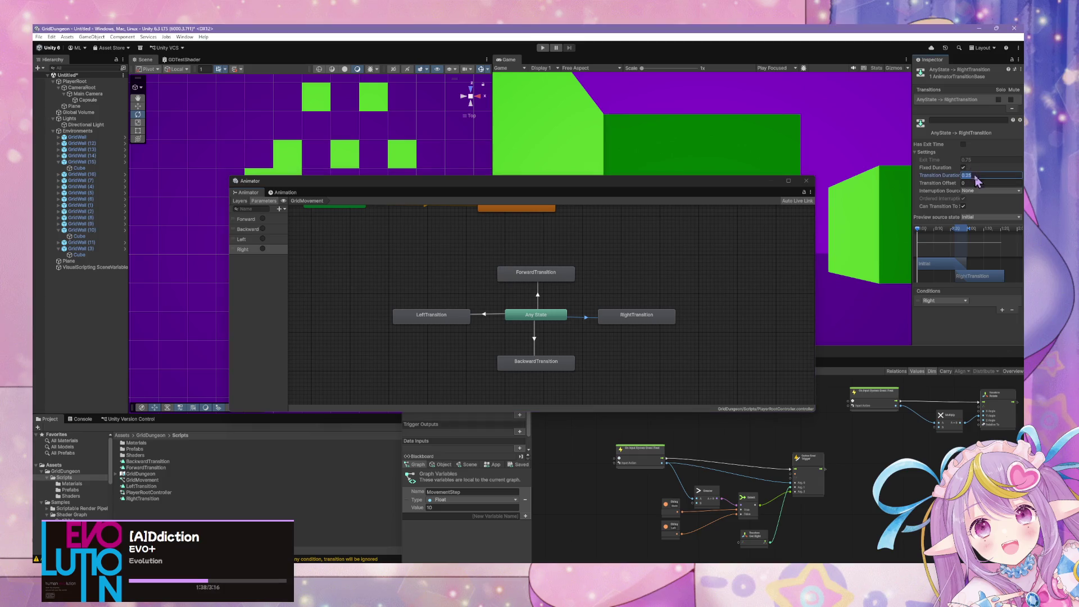
type("0.1")
key("BackSpace")
left_click_drag(912, 157, 842, 152)
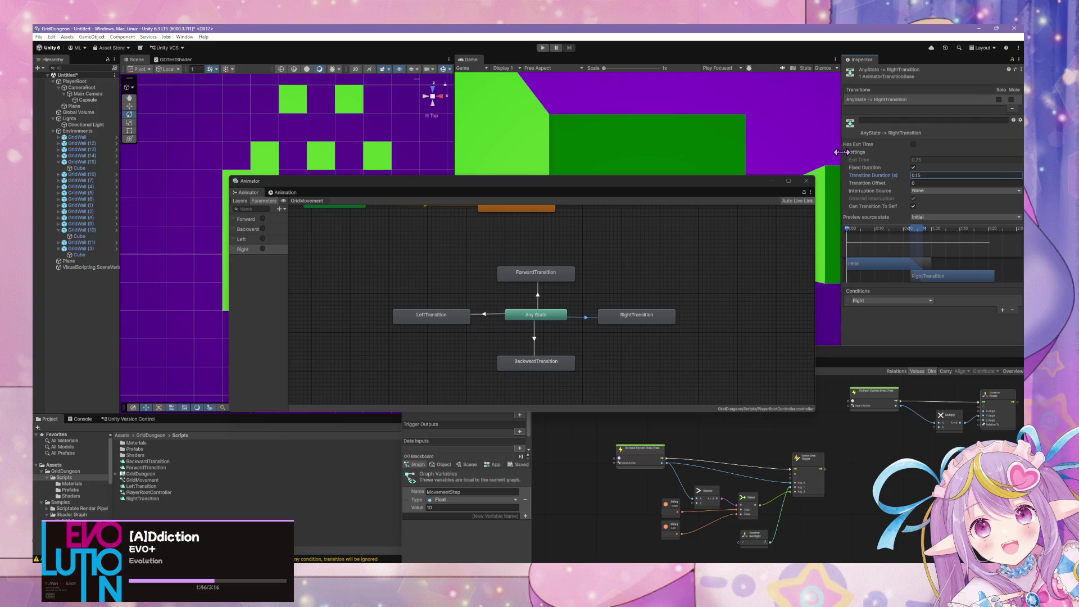
Step: Set the Any State to BackwardTransition Transition Duration to 0.15
left_click(538, 297)
left_click(926, 175)
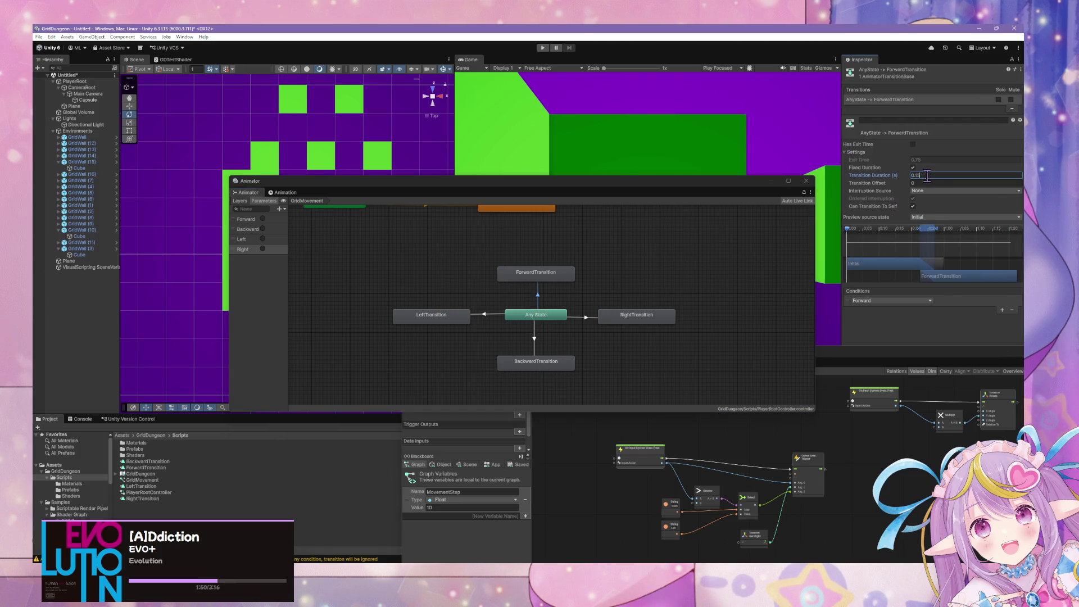
left_click(535, 337)
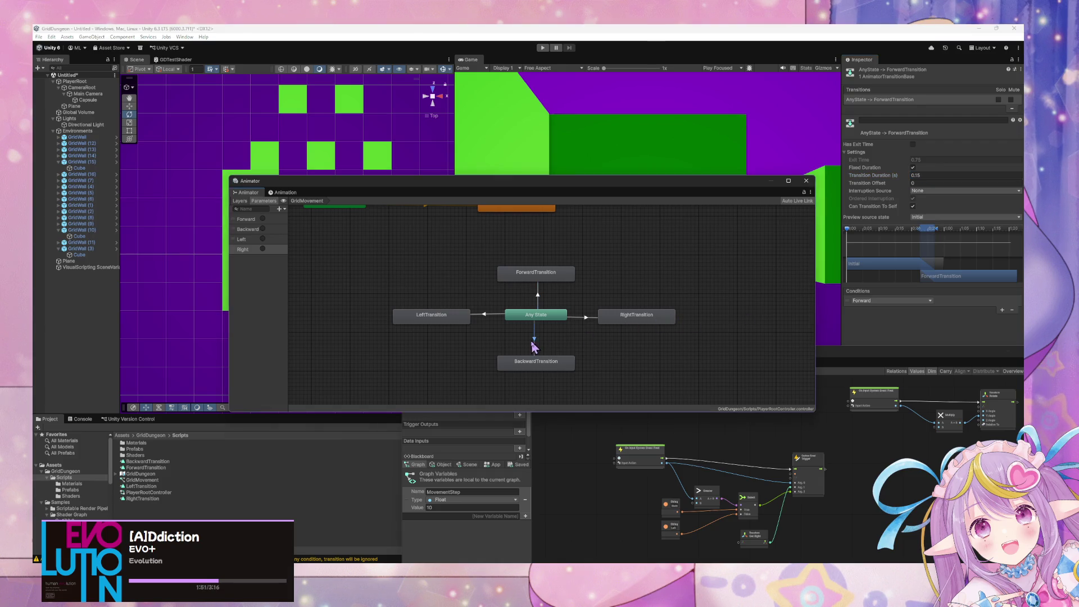
left_click(930, 176)
type("0.15")
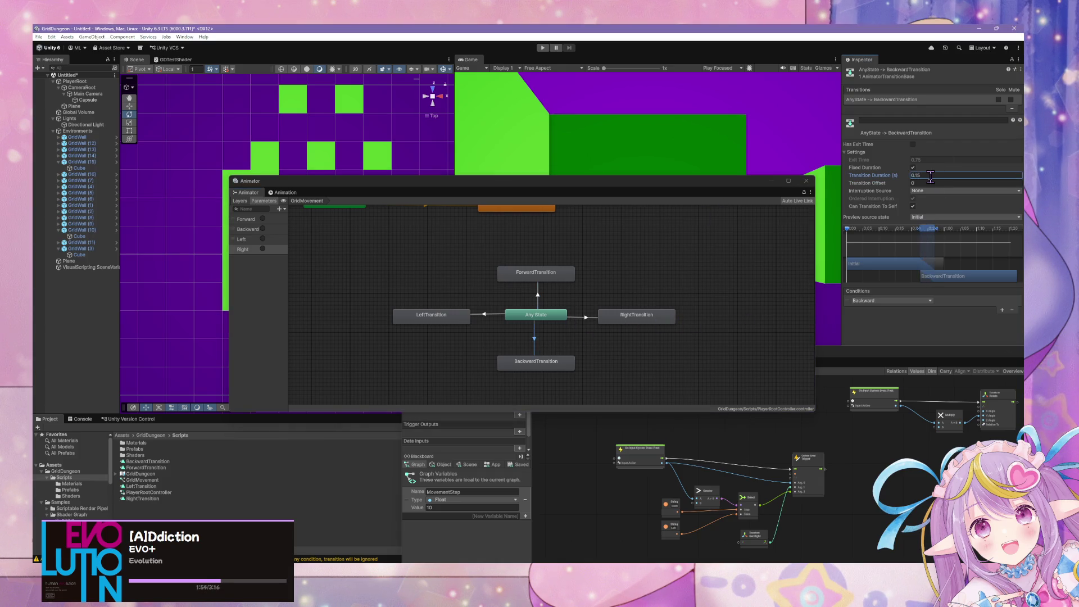
left_click(613, 281)
Step: Inspect the LeftTransition, RightTransition and BackwardTransition states in the graph
left_click(470, 316)
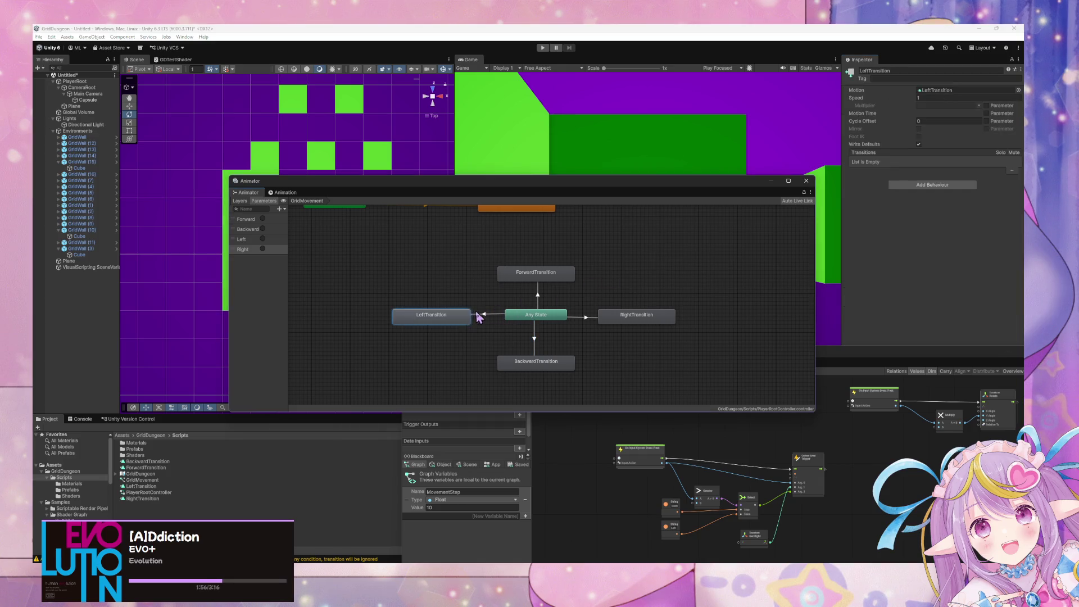
left_click(602, 319)
left_click(534, 346)
left_click(533, 367)
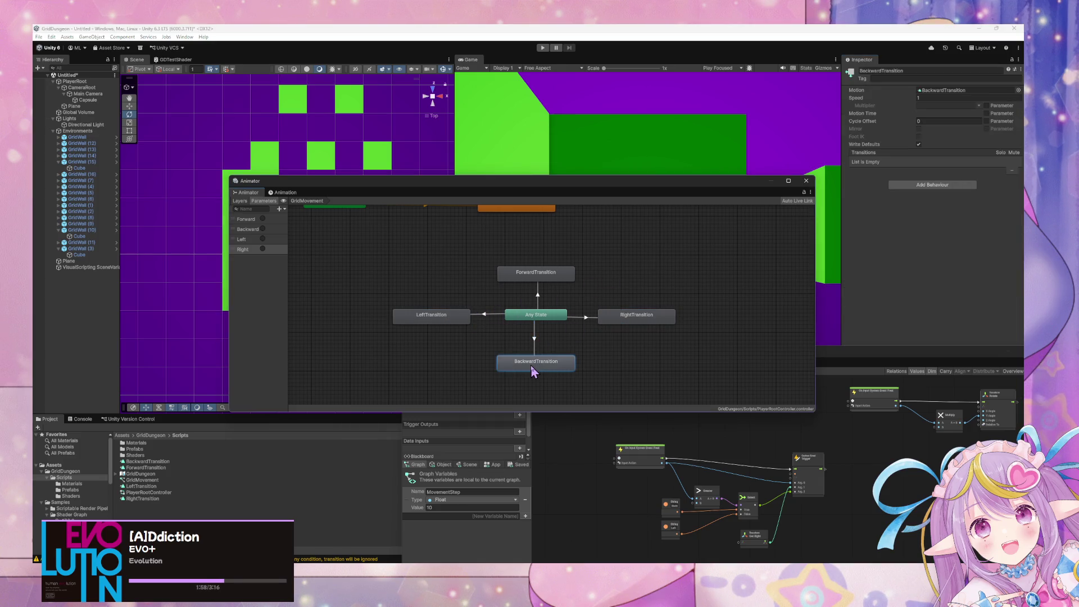
left_click(472, 302)
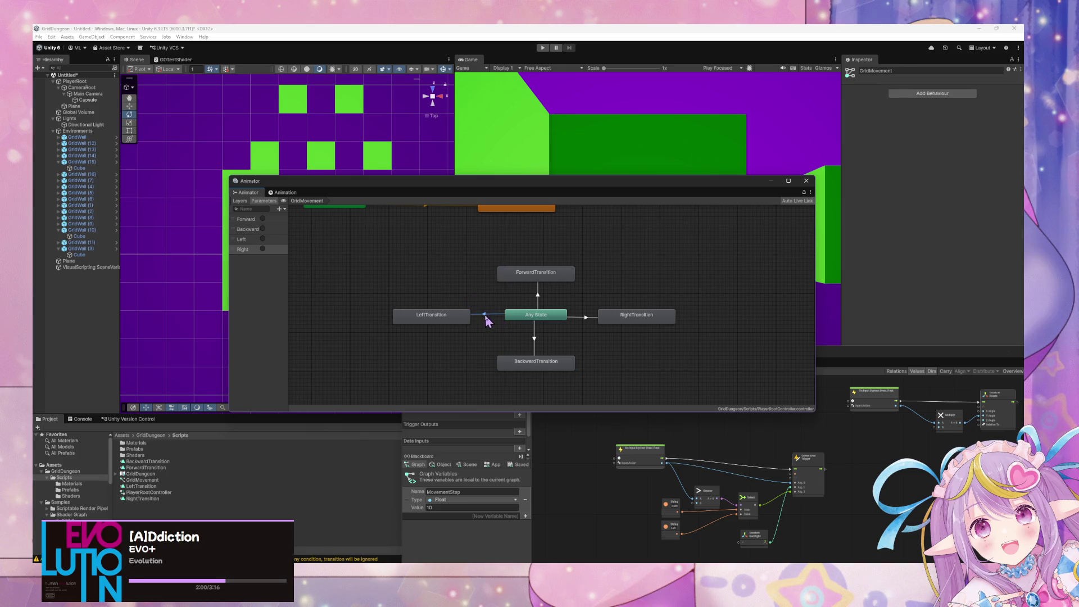
Step: Review the Left, Backward, Right and Forward transition settings, then move the Animator panel aside
left_click(486, 316)
left_click(535, 342)
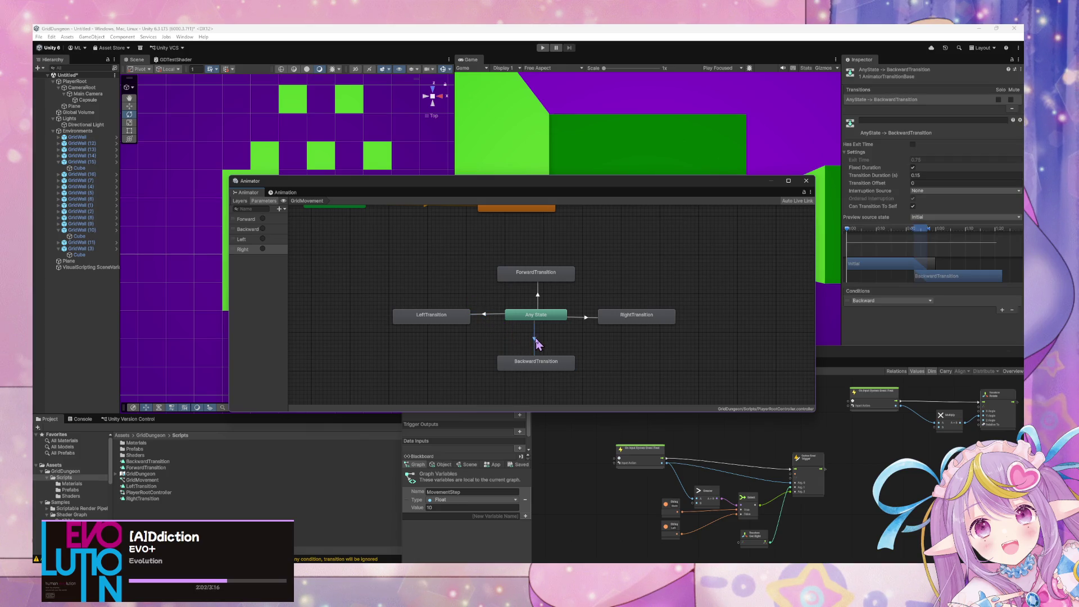
left_click(585, 319)
left_click(540, 297)
left_click(543, 344)
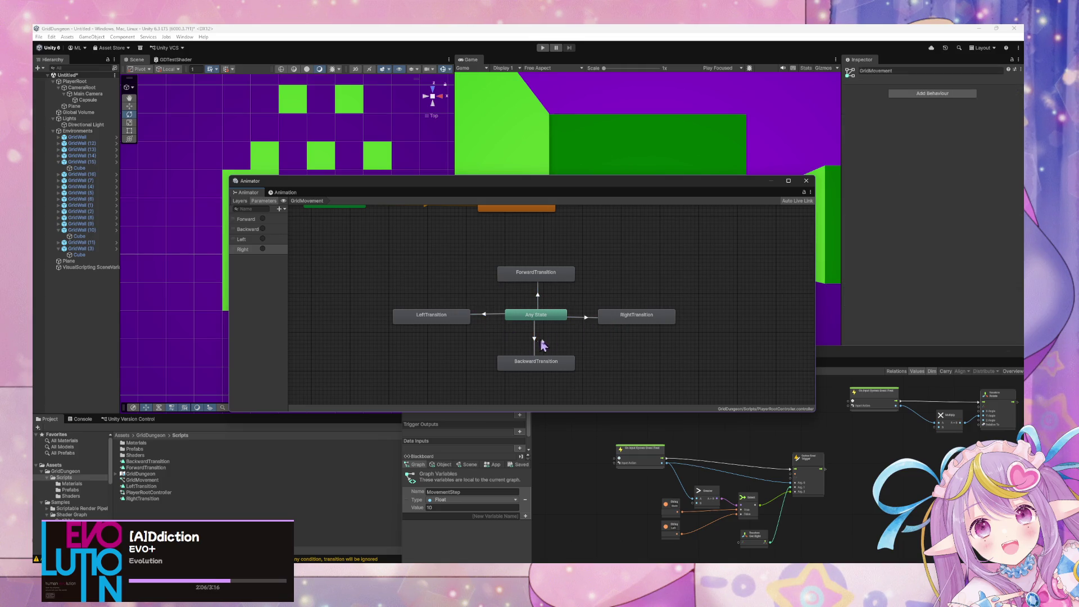
left_click_drag(457, 188, 701, 193)
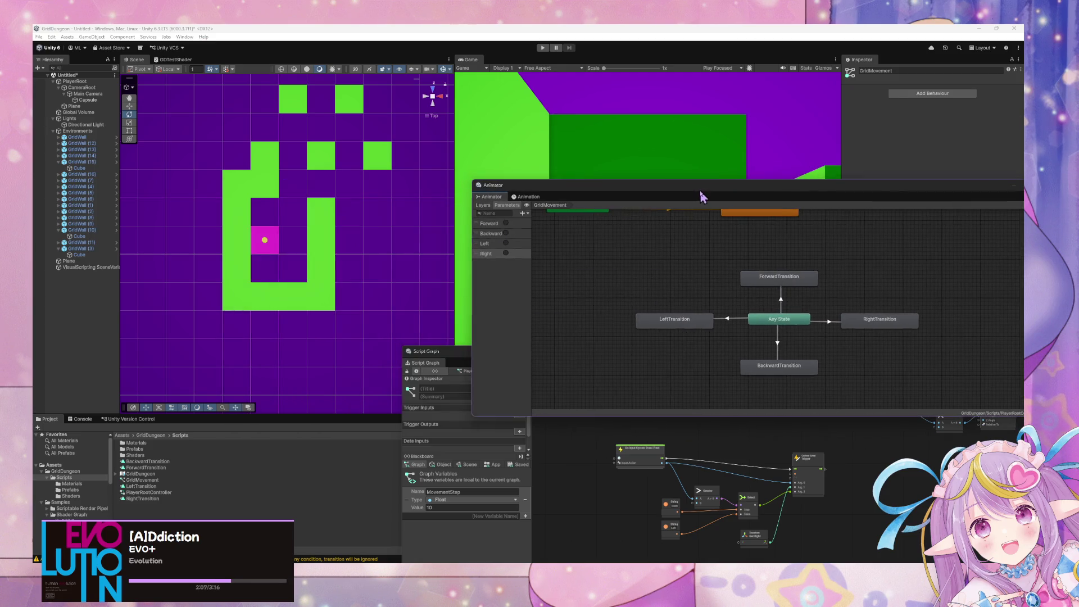
Step: Enter Play mode and walk the player forward, turn right, then head north
left_click(543, 48)
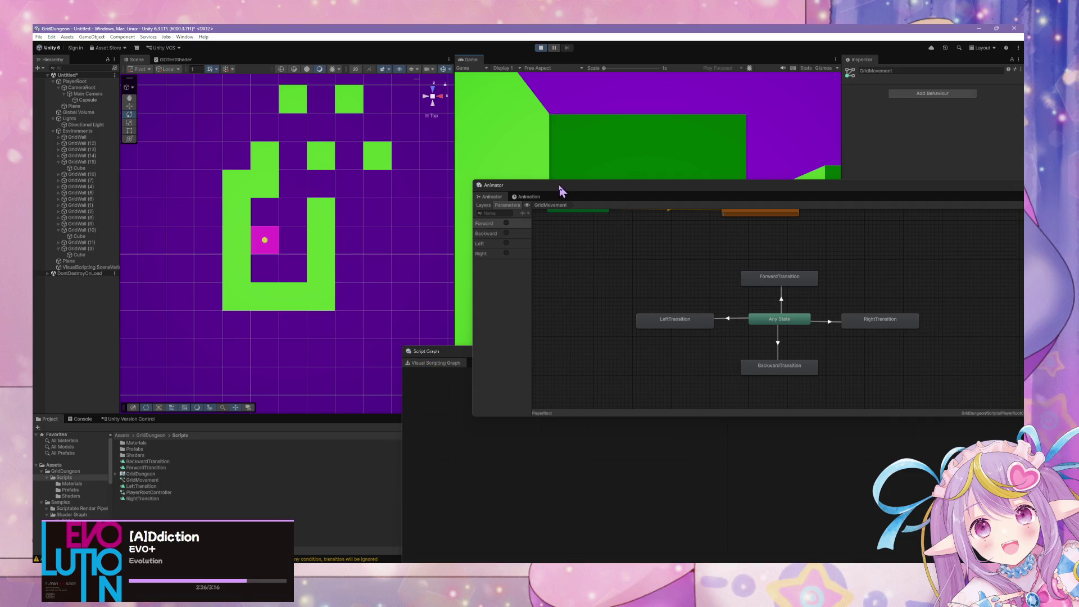
mouse_move(590, 190)
left_mouse_down()
mouse_move(762, 309)
mouse_move(732, 314)
left_mouse_up()
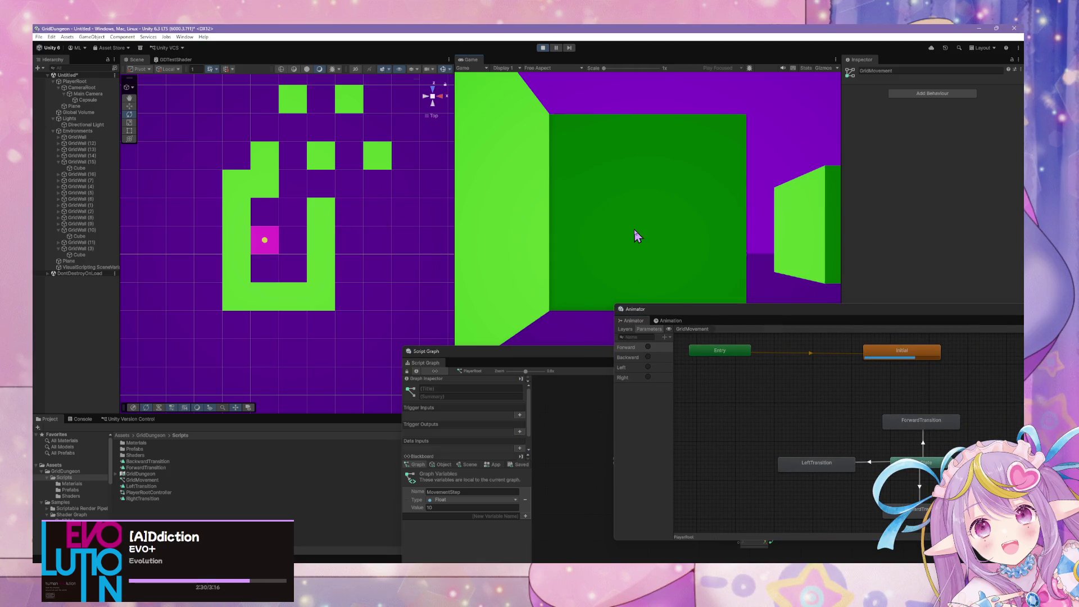
key("w")
key("d")
key("w")
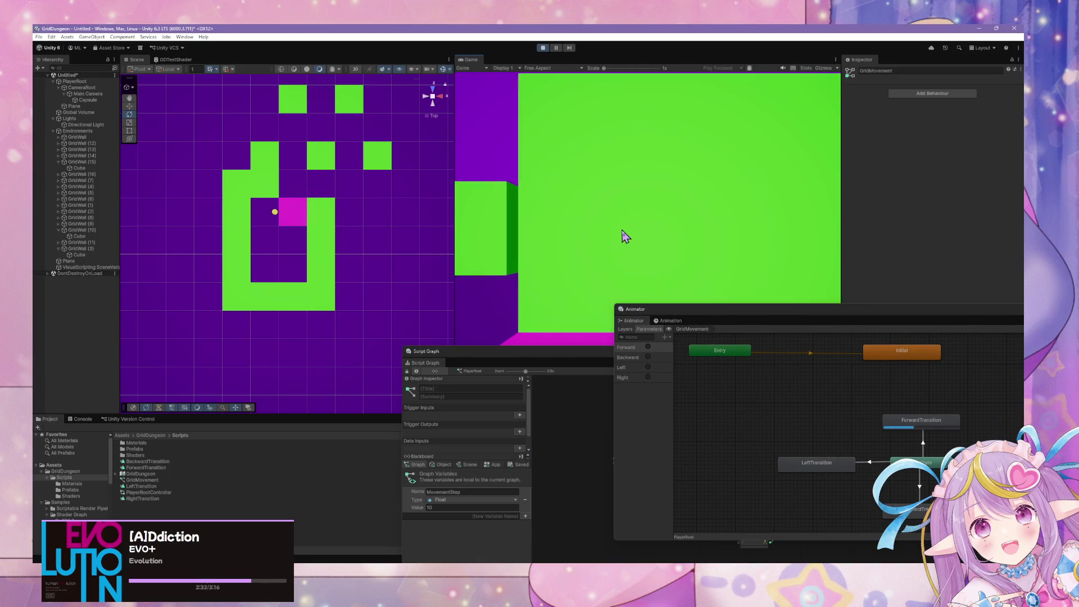
key("a")
key("w")
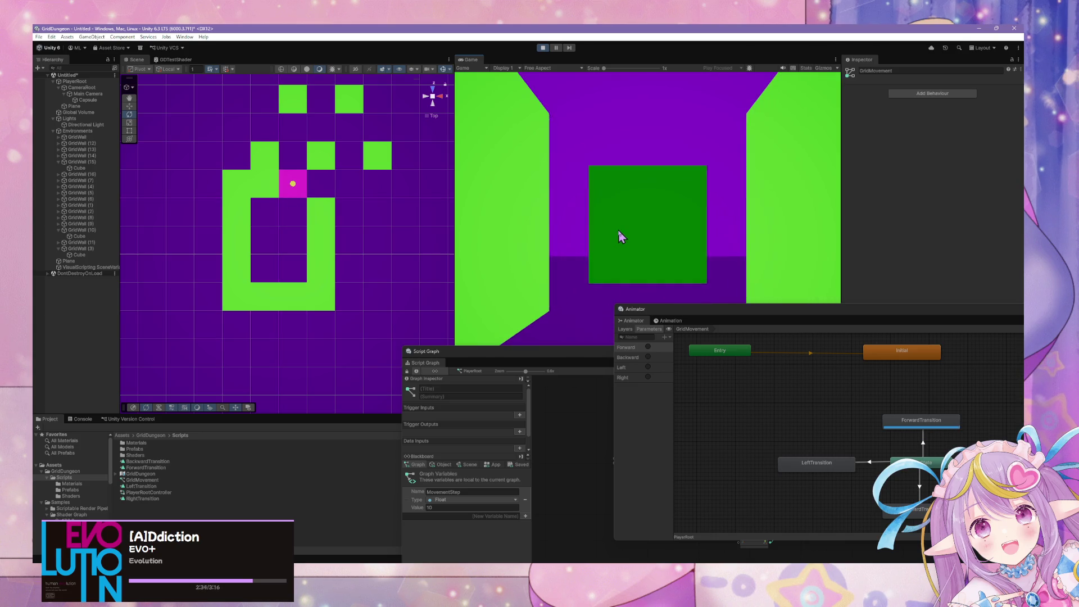
Step: Walk the player west, south down the corridor, then east to close the dungeon loop
key("w")
key("a")
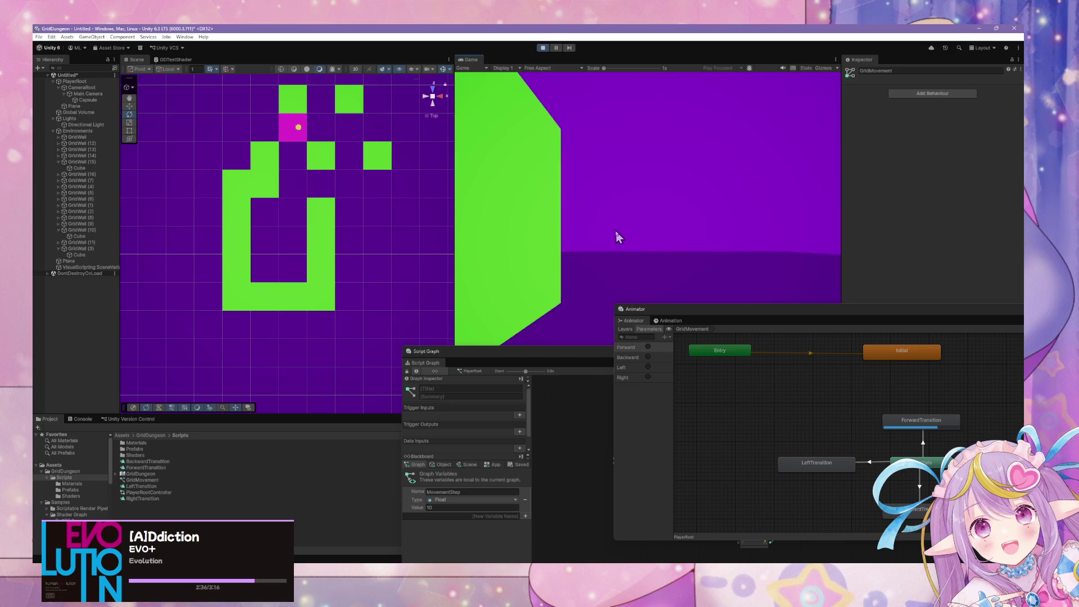
key("w")
key("w")
key("w")
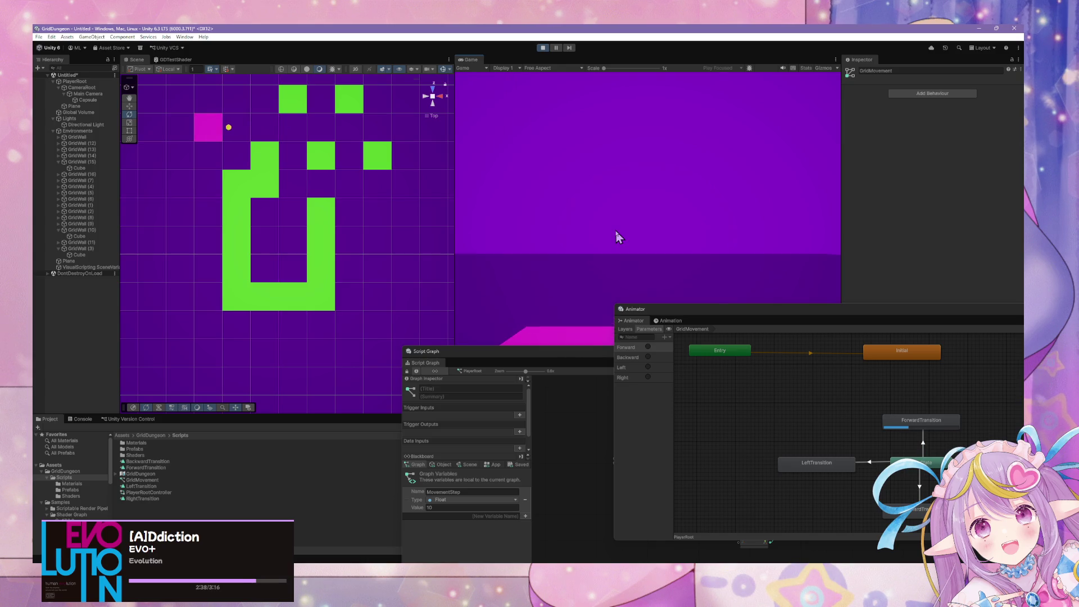
key("w")
key("a")
key("w")
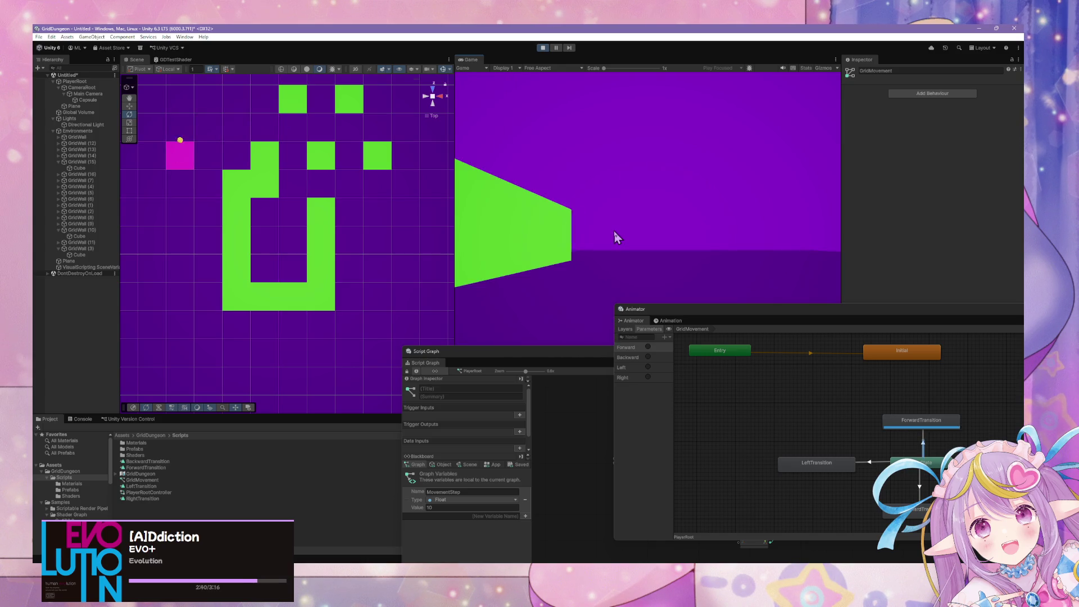
key("w")
key("w")
key("w")
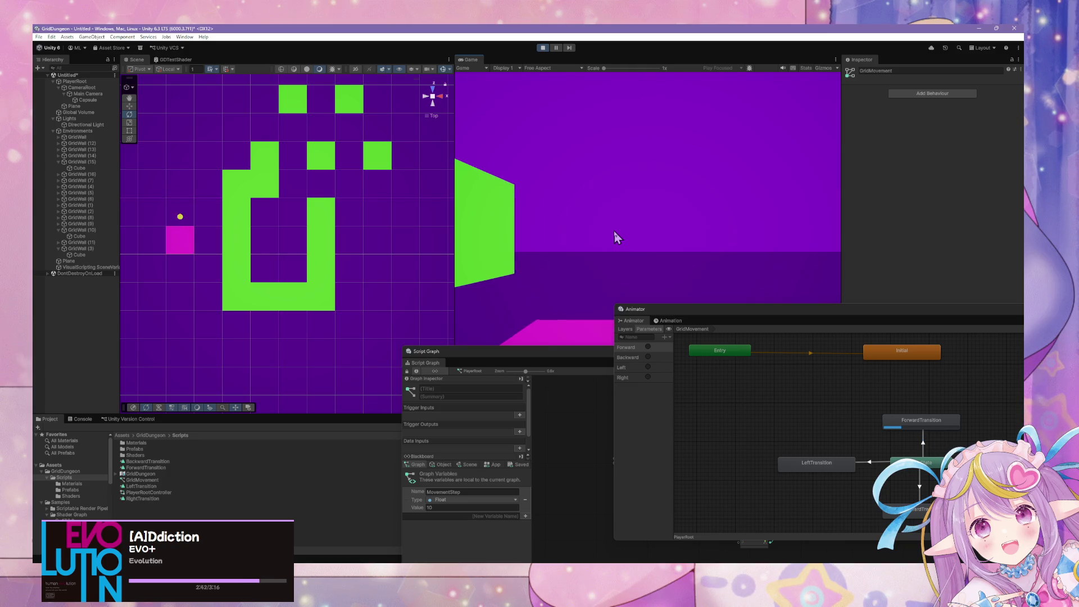
key("w")
key("w")
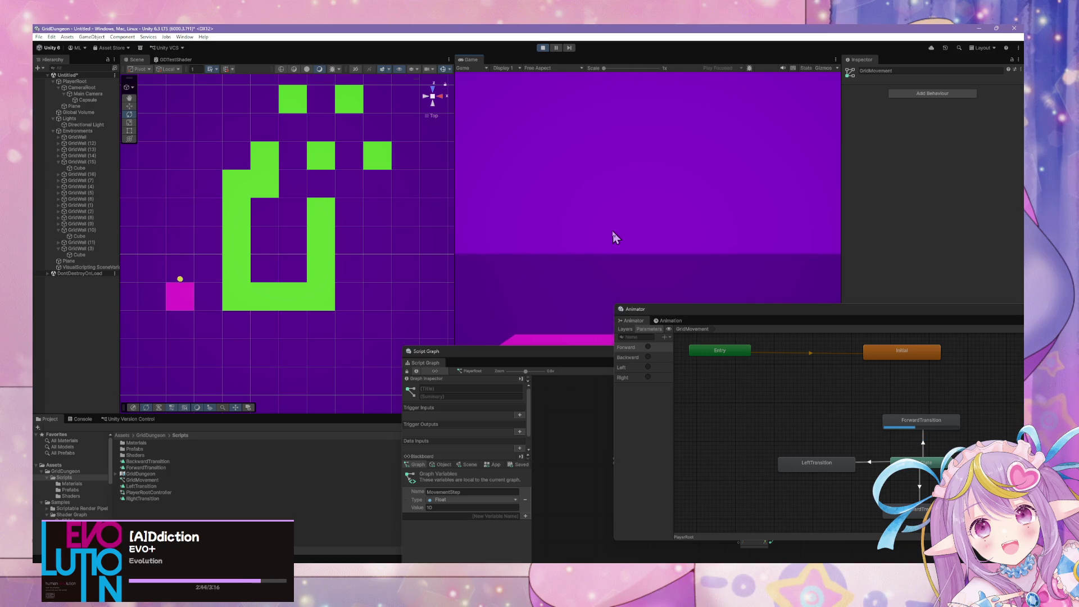
key("w")
key("a")
key("w")
key("w")
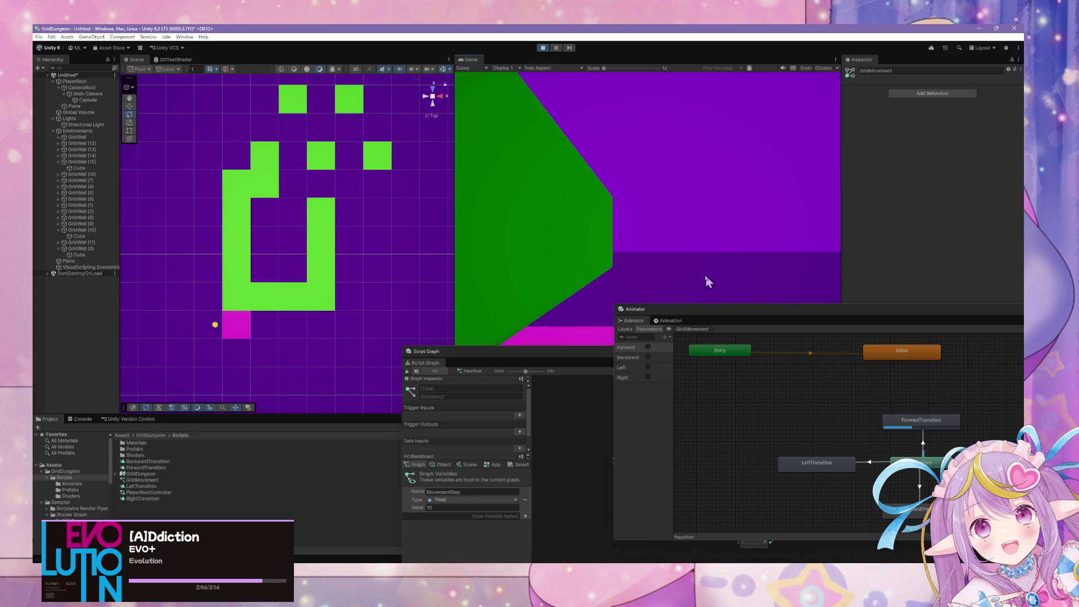
key("w")
key("w")
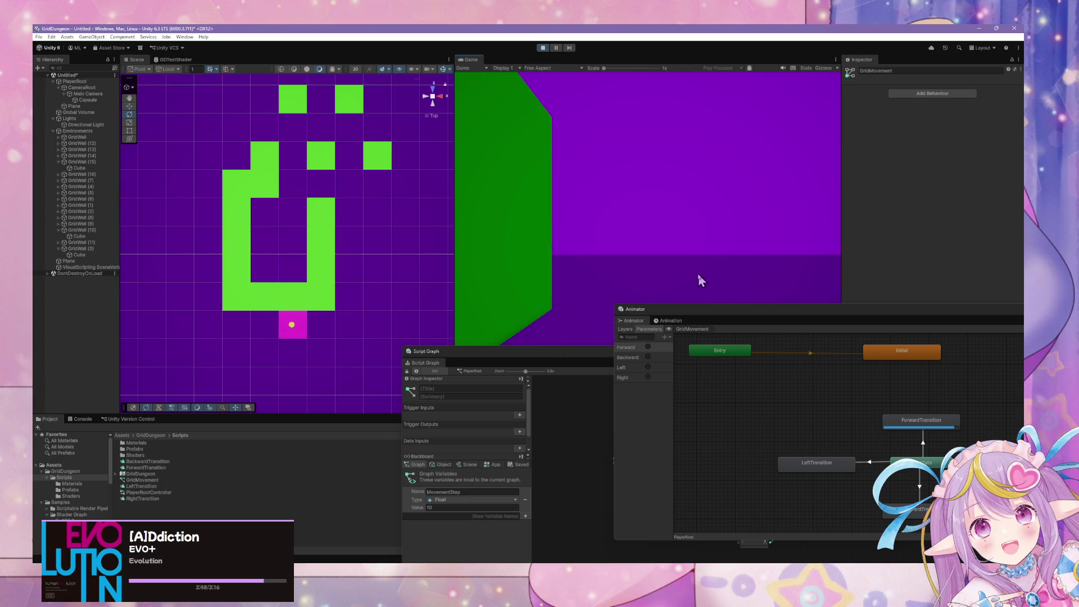
key("w")
key("w")
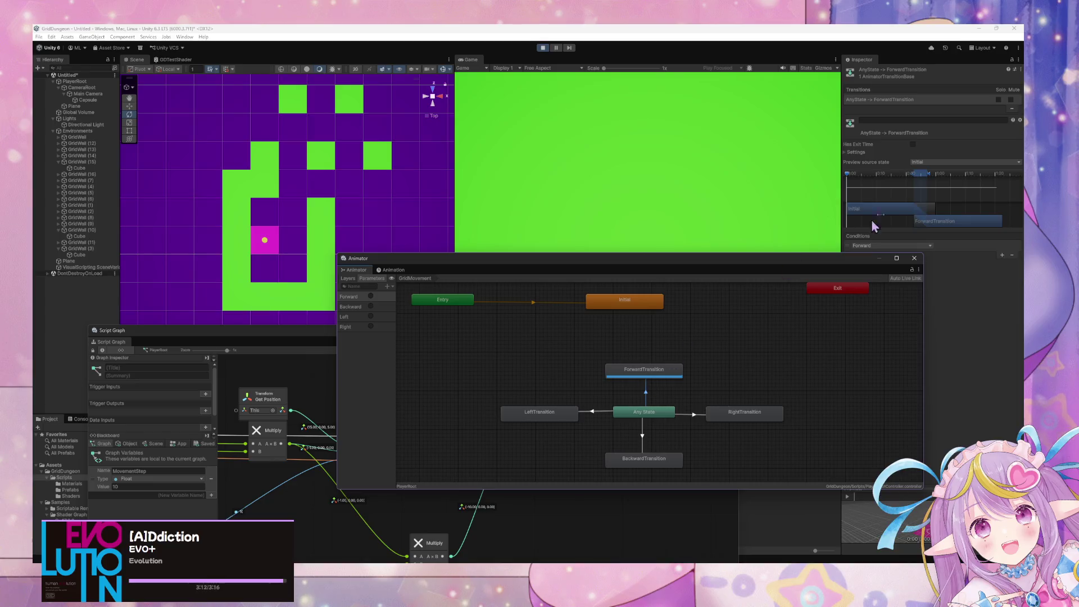
Step: Expand the forward transition's Settings and cut its Transition Duration to 0.05
left_click_drag(871, 258, 802, 282)
left_click(855, 152)
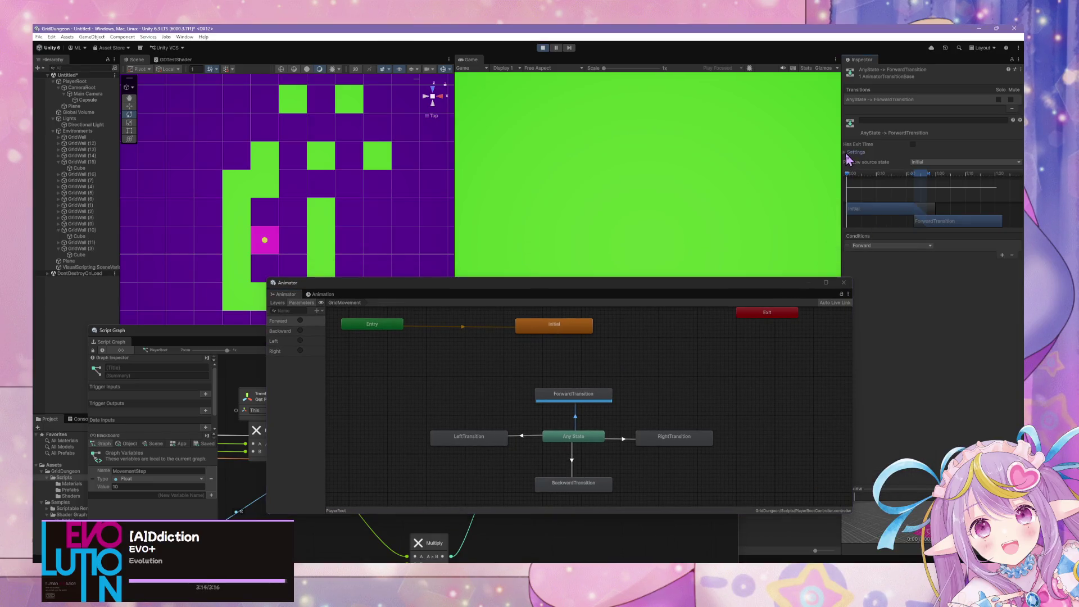
left_click(931, 175)
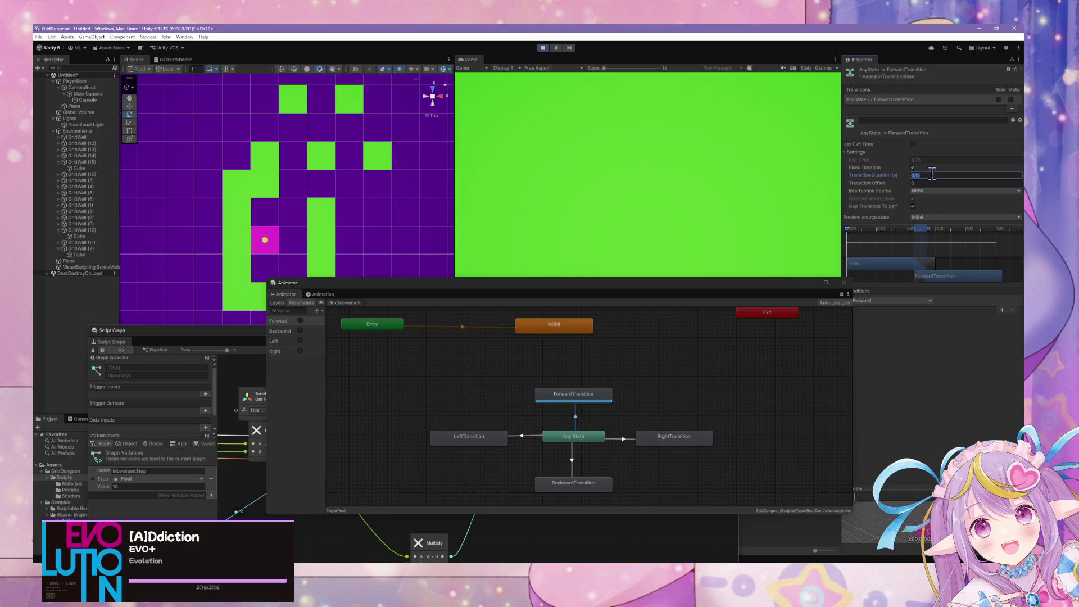
key("BackSpace")
type("0")
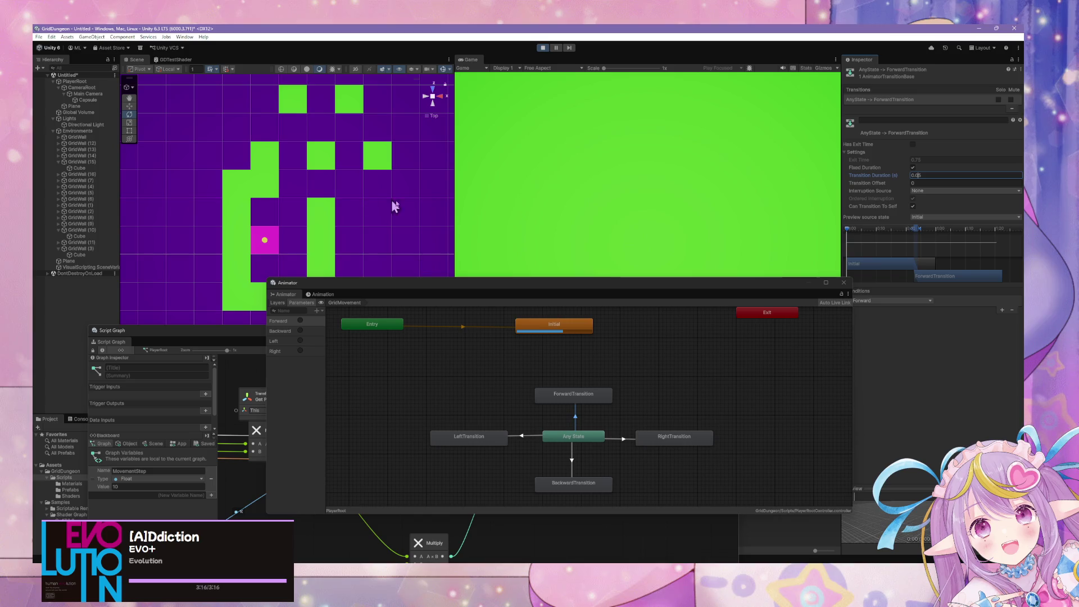
left_click(633, 239)
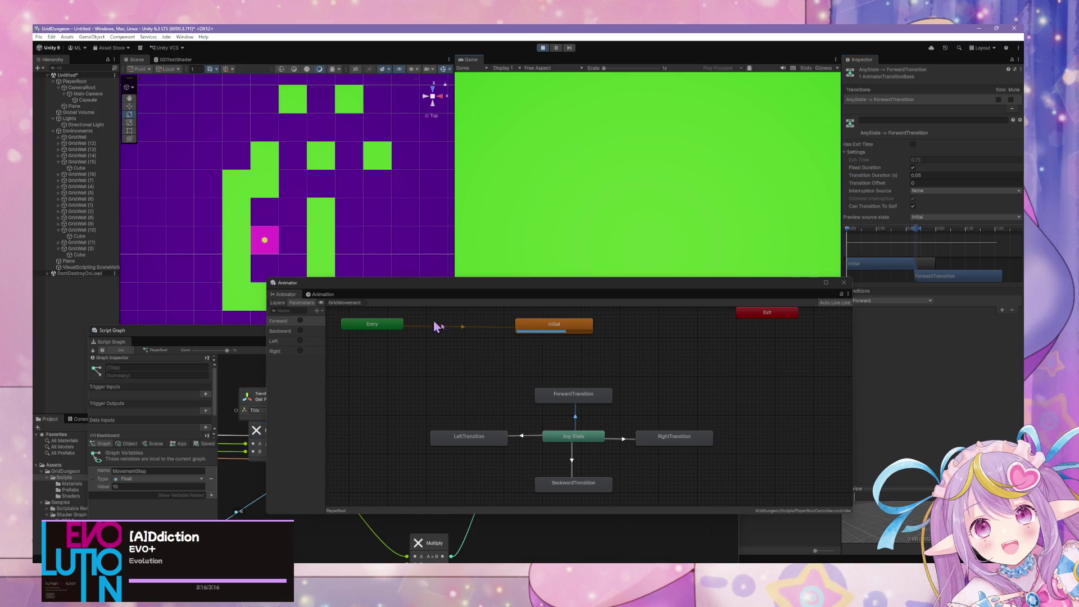
Step: Walk the player forward, right and up the corridor to the wall to test forward steps
left_click(382, 247)
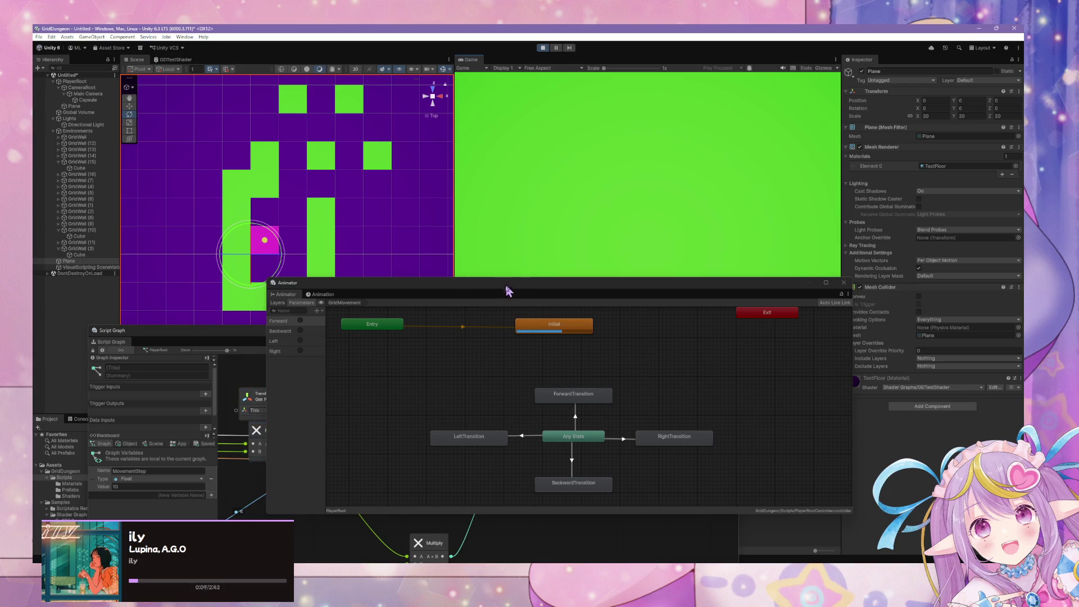
key("w")
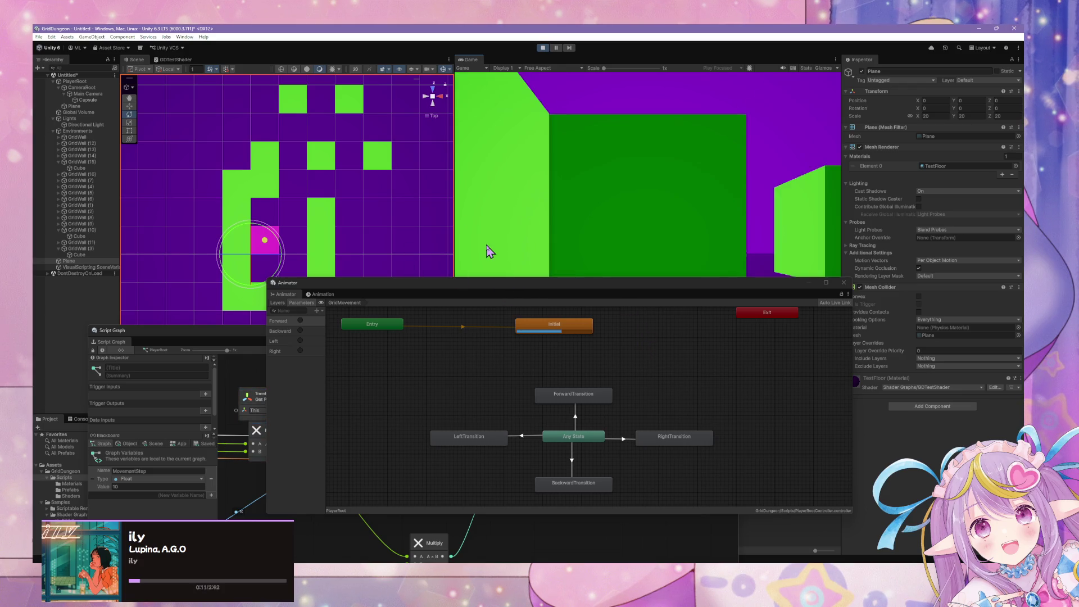
key("d")
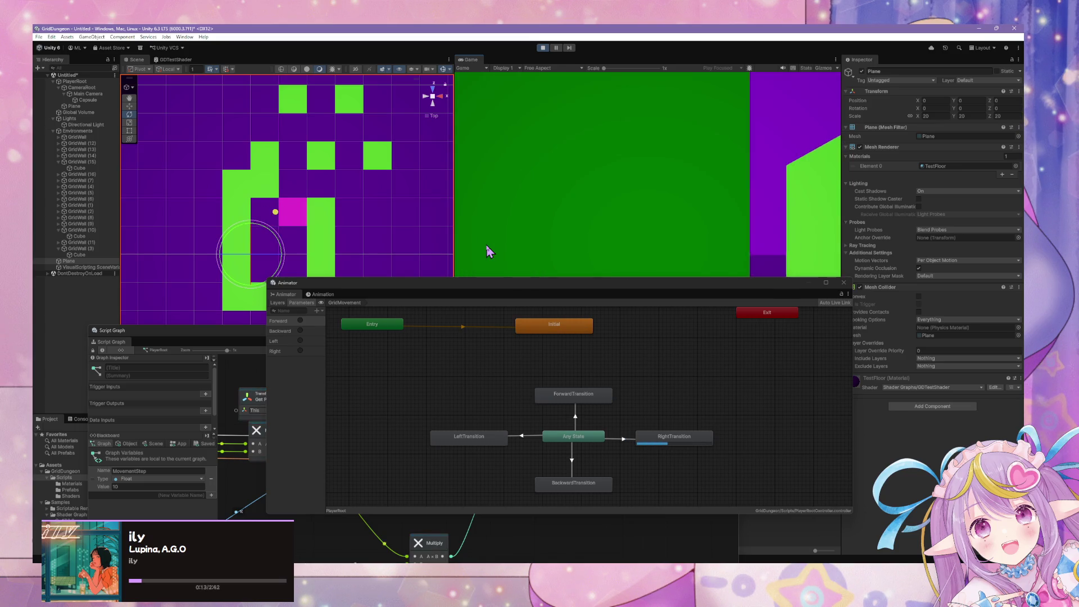
key("w")
key("w")
key("w")
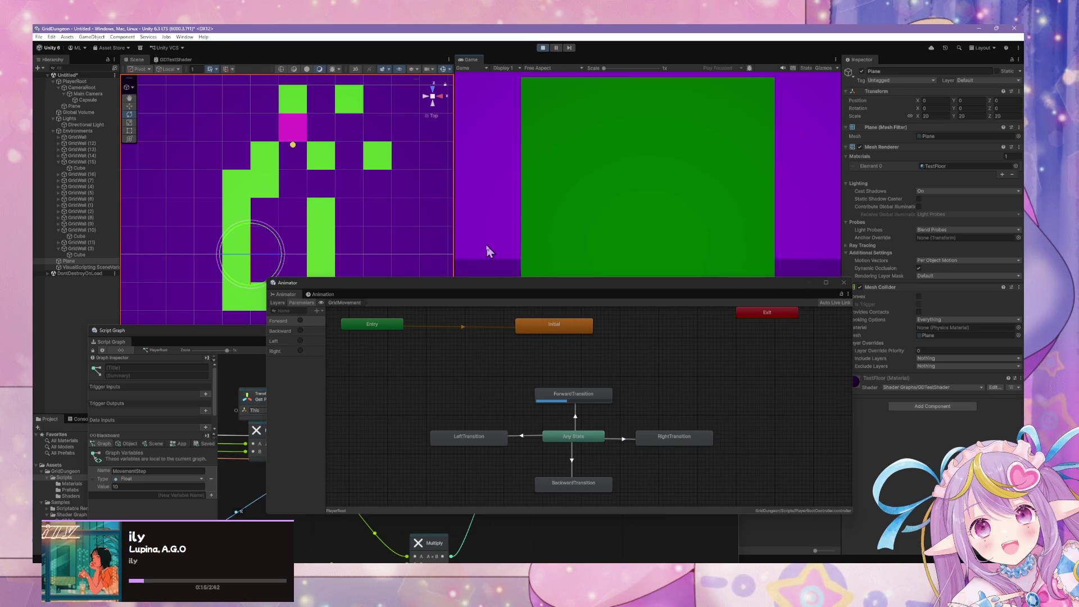
key("w")
key("w")
key("w")
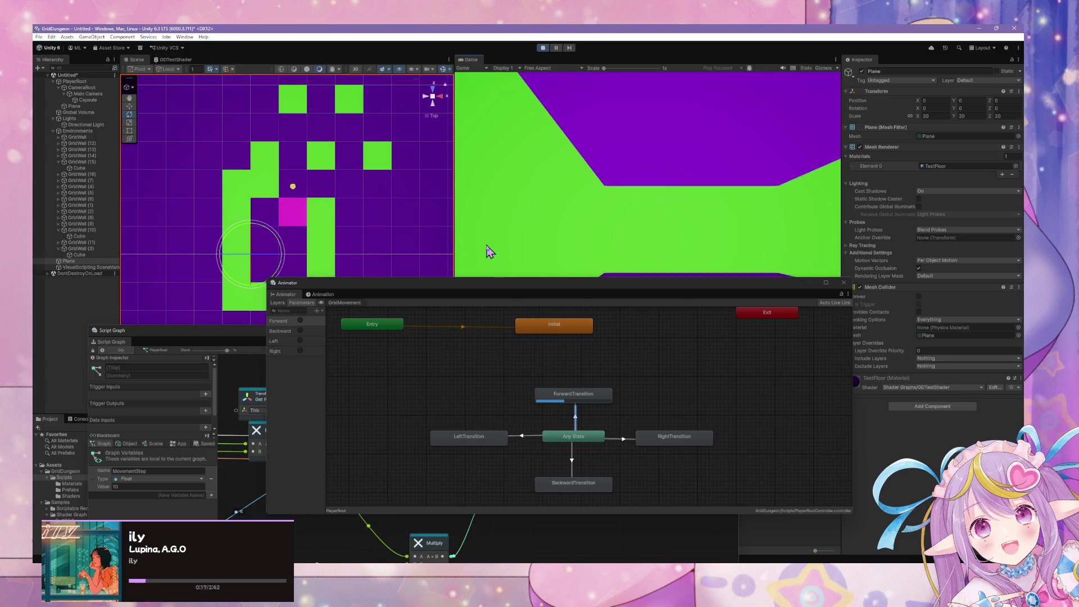
key("a")
key("w")
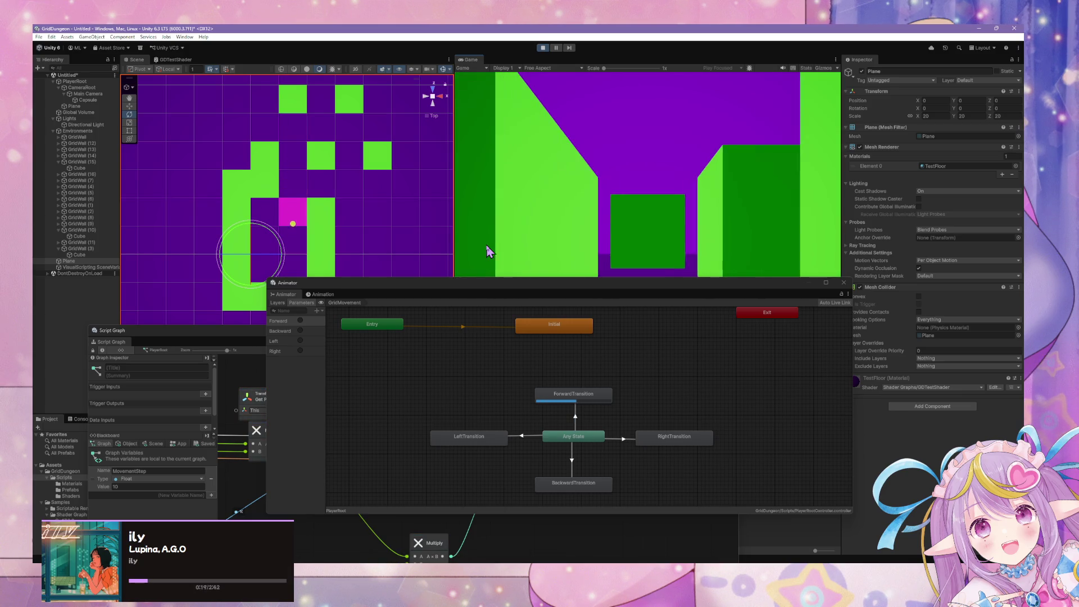
key("w")
key("w")
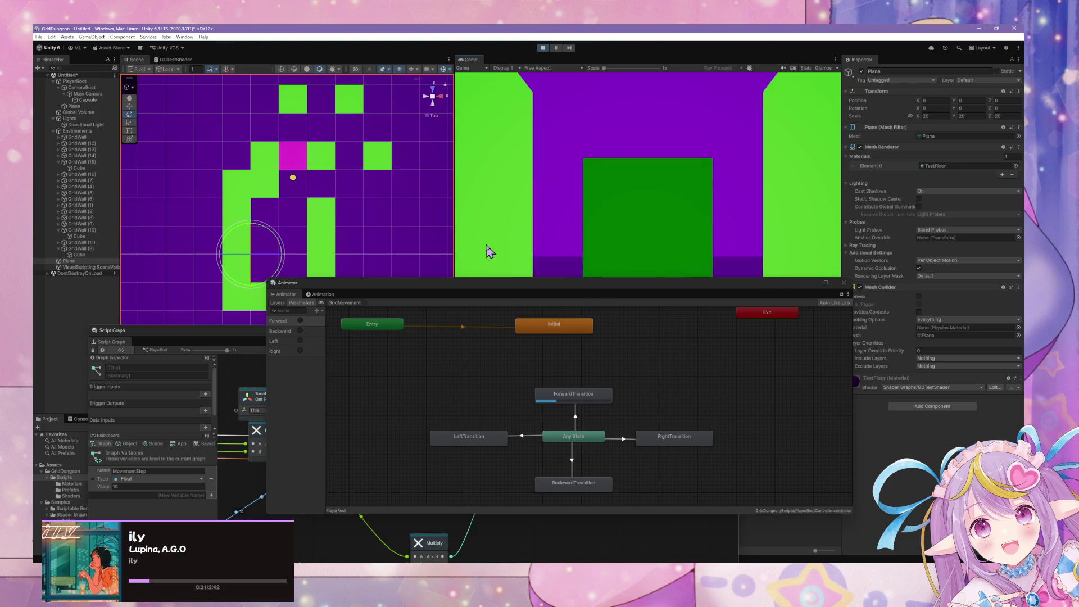
key("w")
Step: Set the Any State to ForwardTransition Transition Duration to 0
left_click(575, 422)
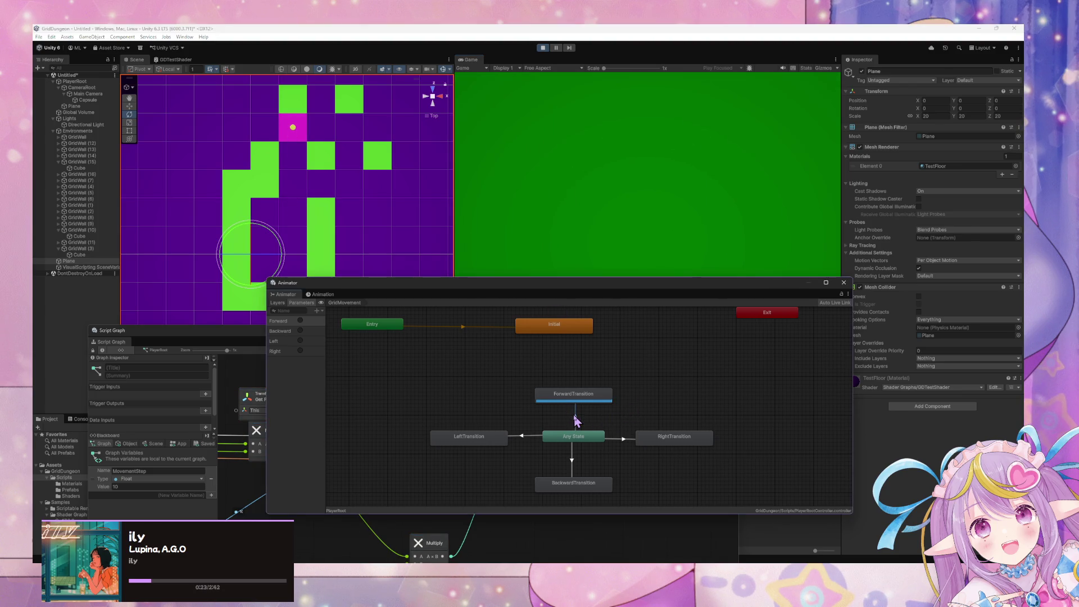
left_click(930, 175)
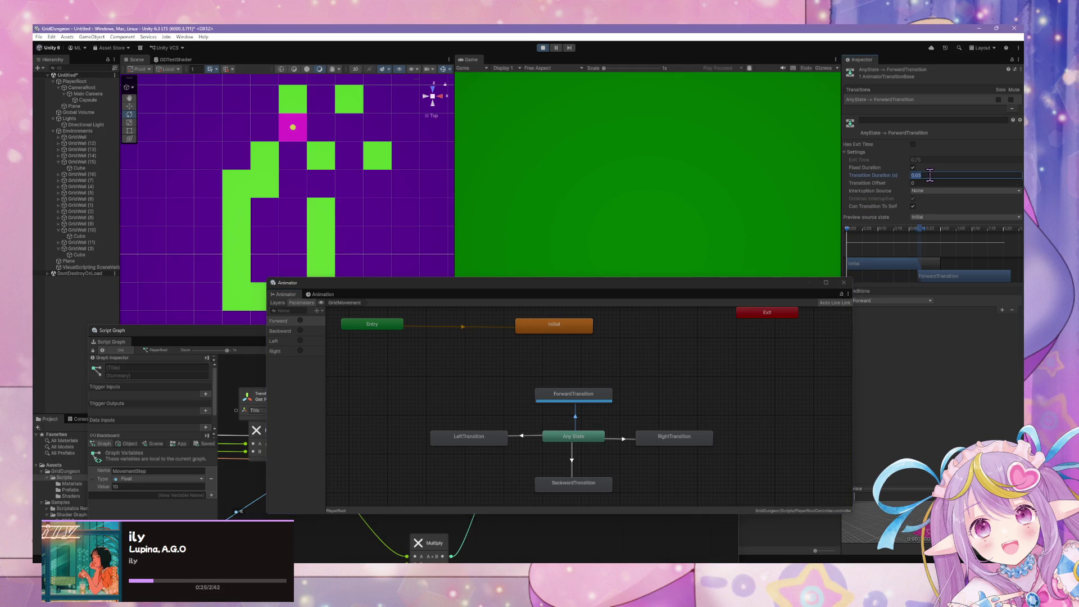
type("0")
left_click(581, 193)
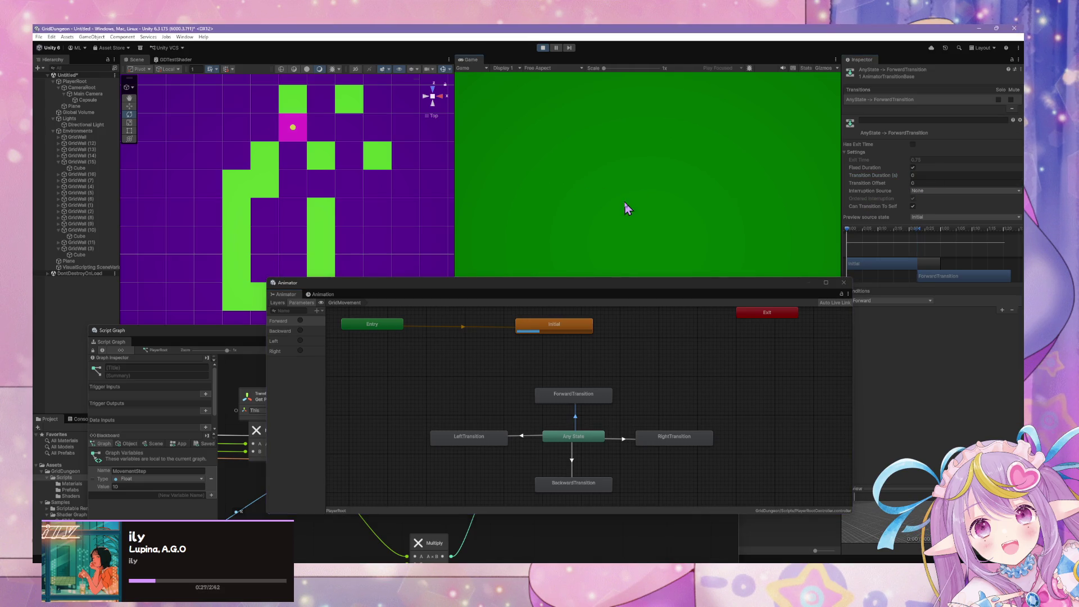
Step: Test the instant forward step by walking two cells and turning right
key("w")
key("w")
key("w")
key("w")
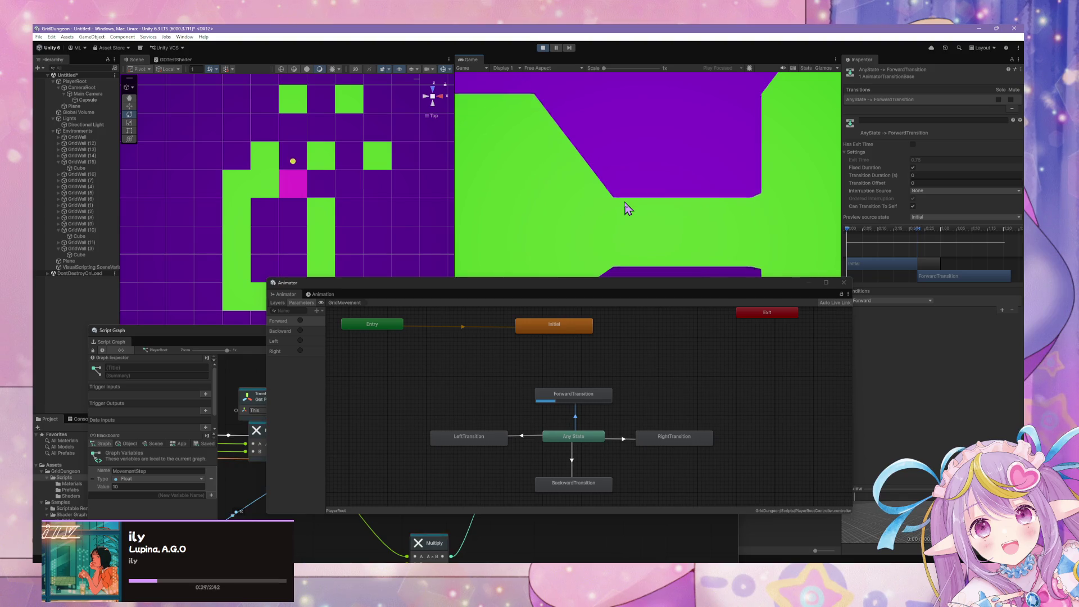
key("w")
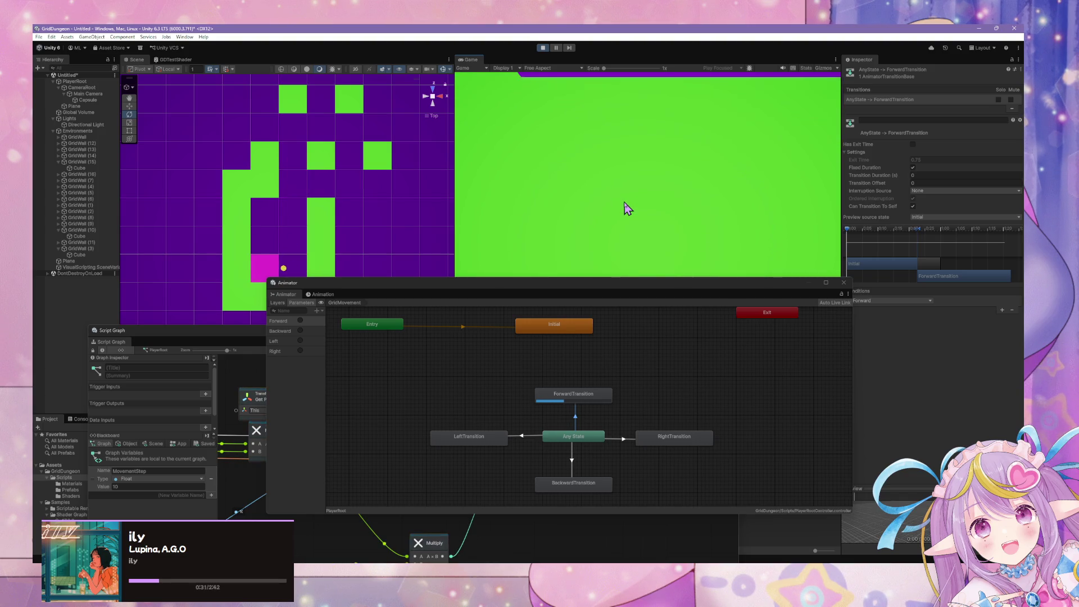
key("d")
left_click(624, 440)
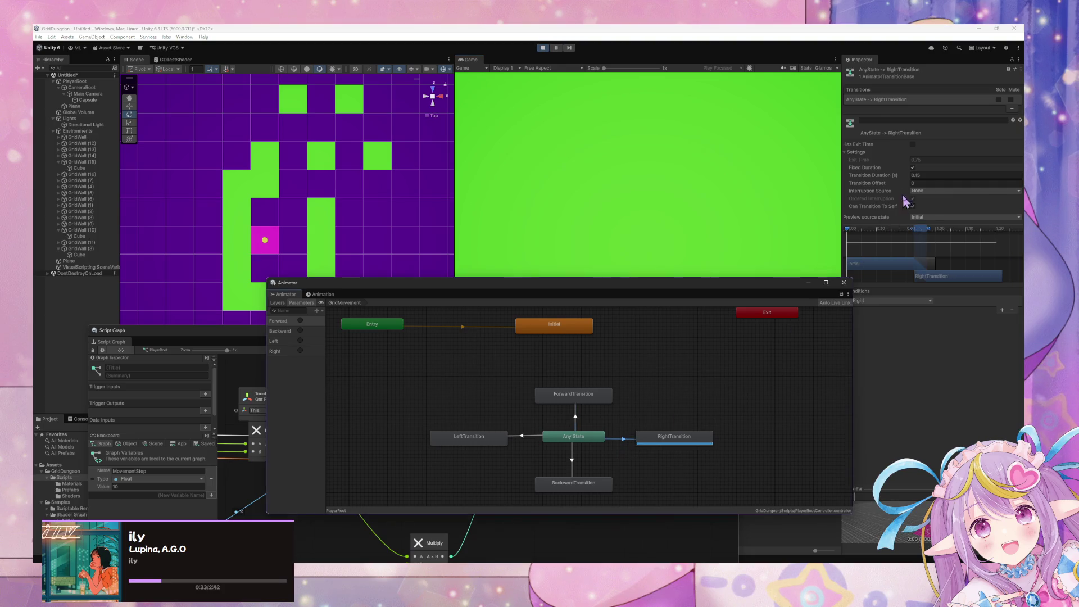
Step: Set the Right, Backward and Left Any State transition durations to 0
left_click(924, 176)
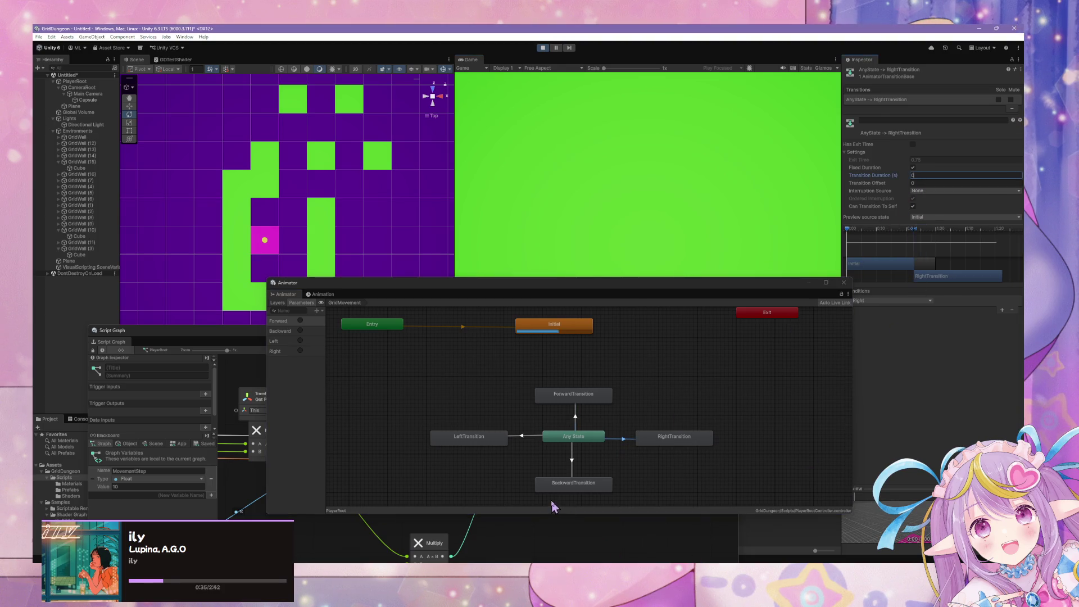
left_click(572, 458)
left_click(927, 175)
type("0")
left_click(522, 437)
left_click(928, 175)
type("0")
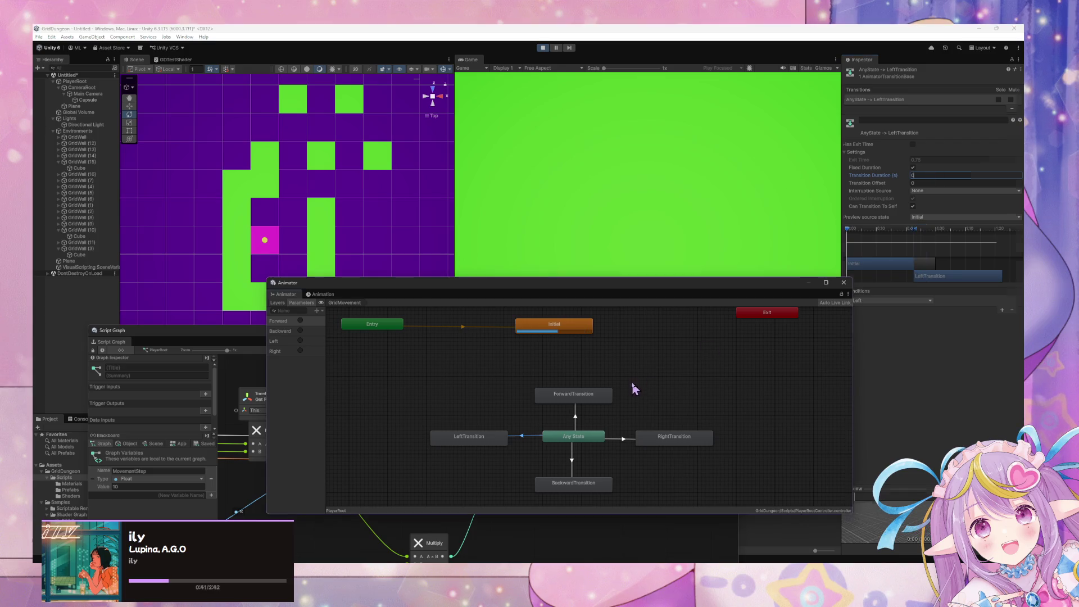
left_click(634, 388)
Step: Walk the player up the grid and west along the corridor to check movement
left_click(634, 176)
key("w")
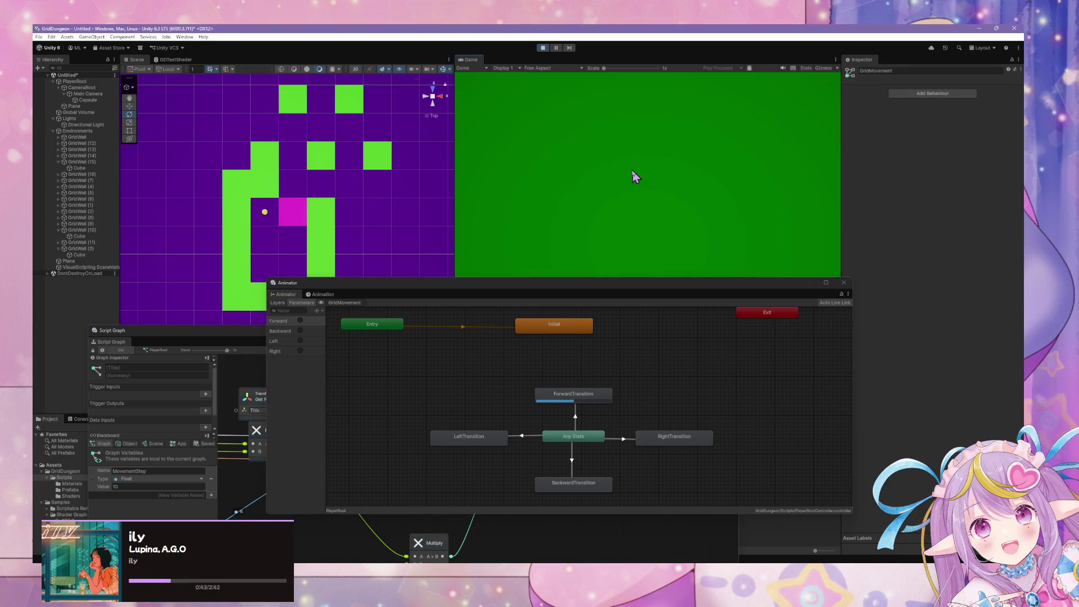
key("w")
key("w")
key("w")
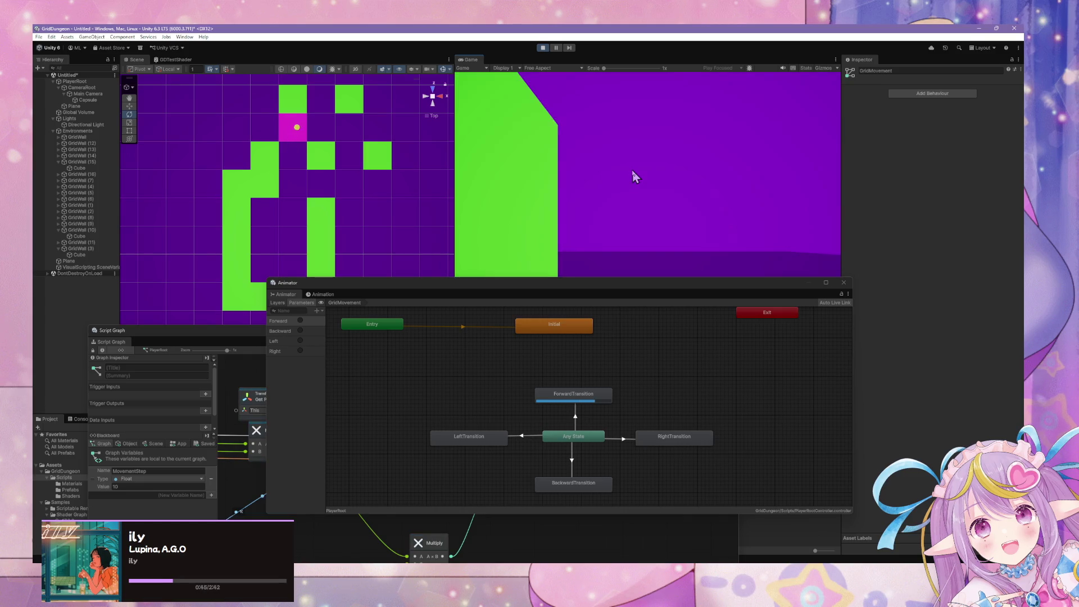
key("w")
key("w")
key("w")
key("a")
key("w")
left_click(576, 418)
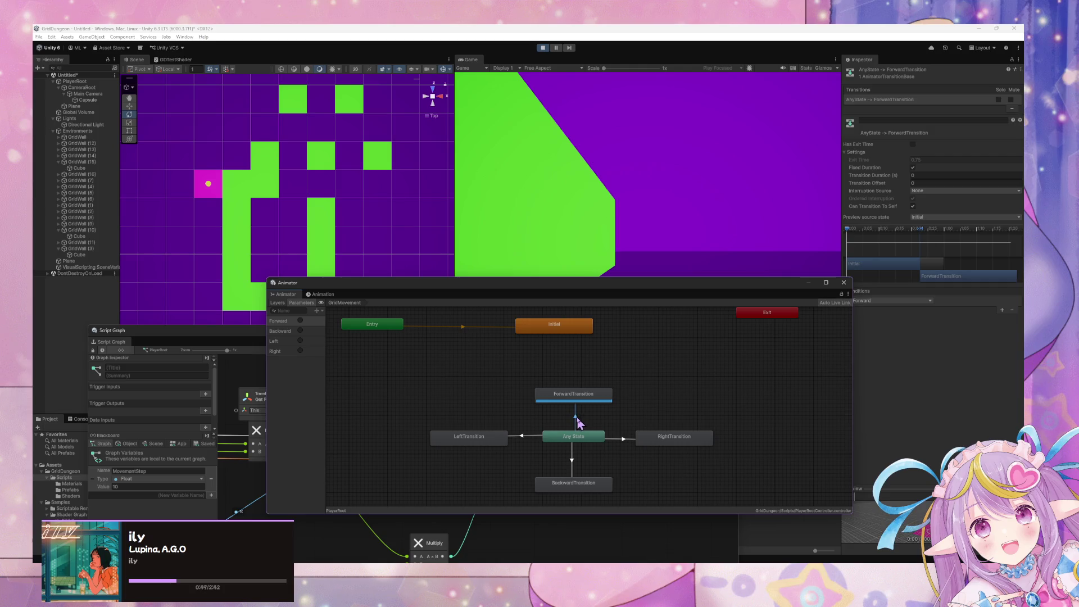
Step: Set the Any State to ForwardTransition Transition Duration to 0.05
left_click(917, 175)
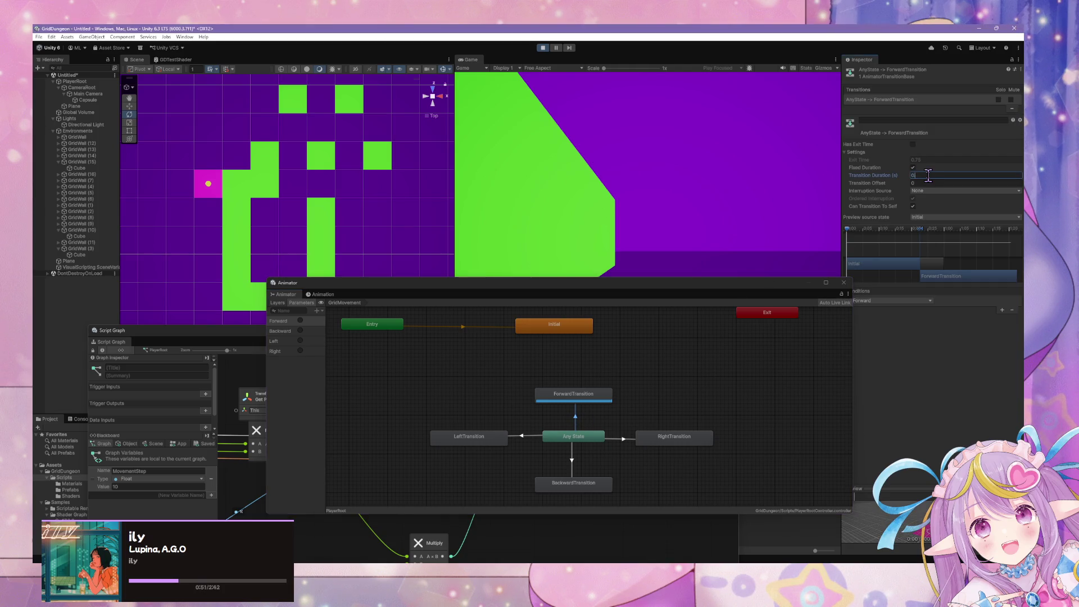
type(".05")
left_click(919, 183)
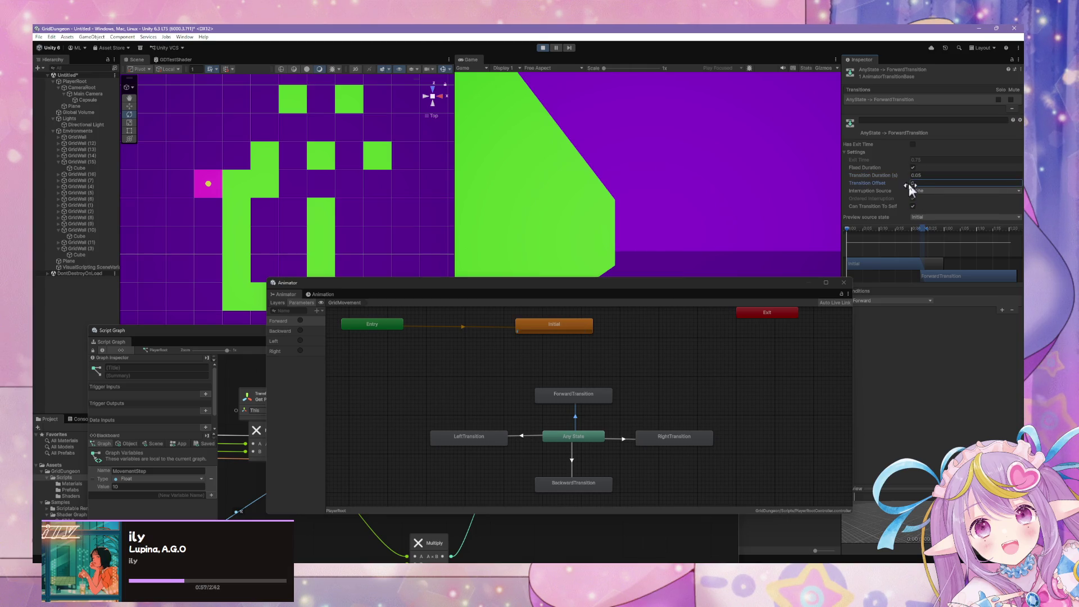
left_click(930, 192)
left_click(930, 191)
left_click(931, 191)
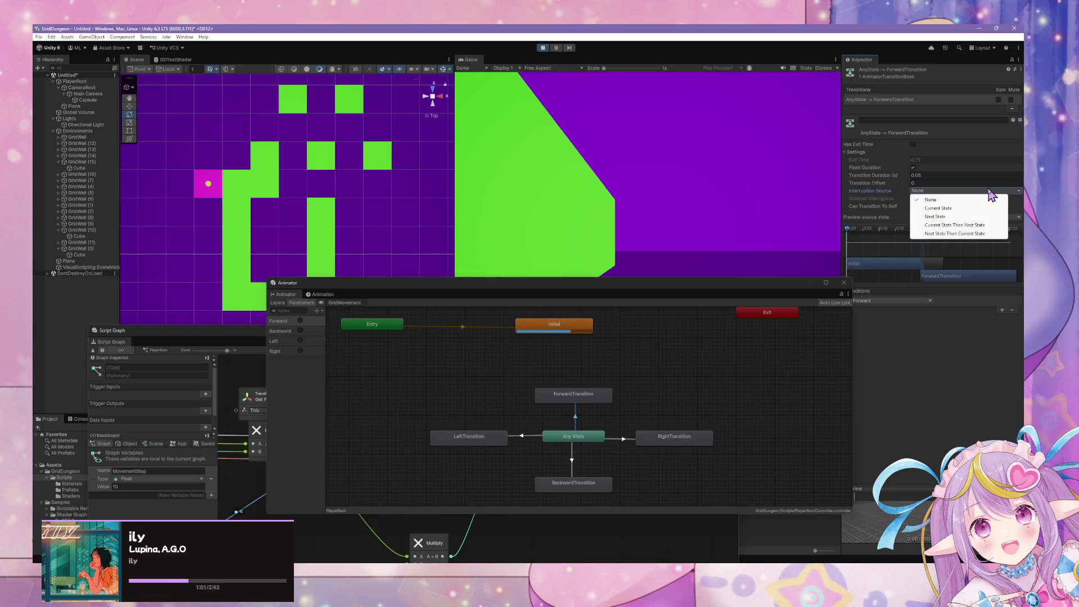
left_click(963, 234)
left_click(701, 410)
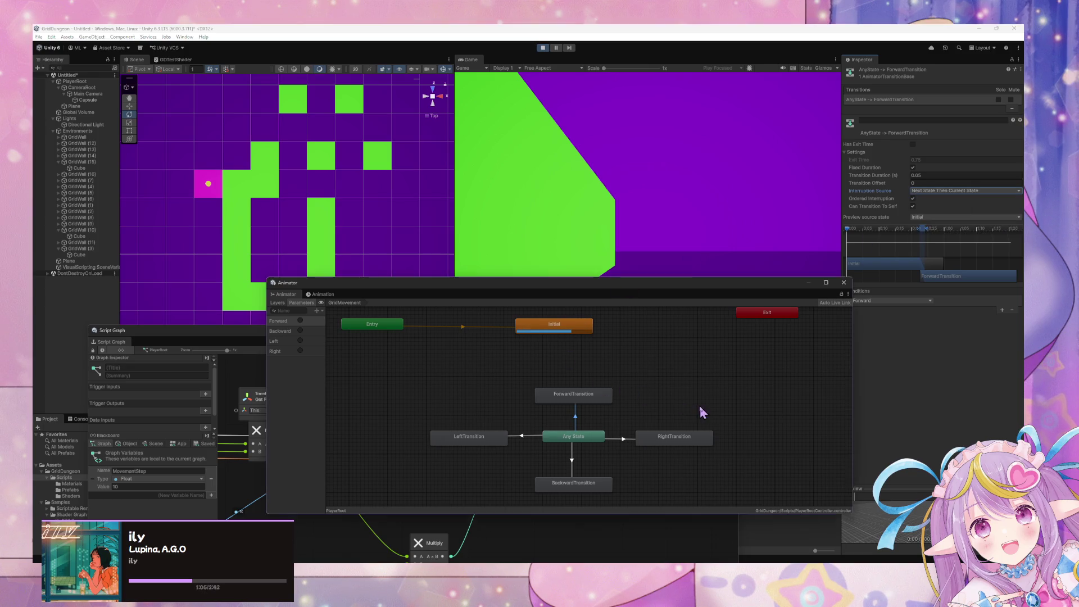
left_click(578, 416)
Step: Try Interruption Source Next State Then Current State, then Current State Then Next State, testing movement
left_click(978, 62)
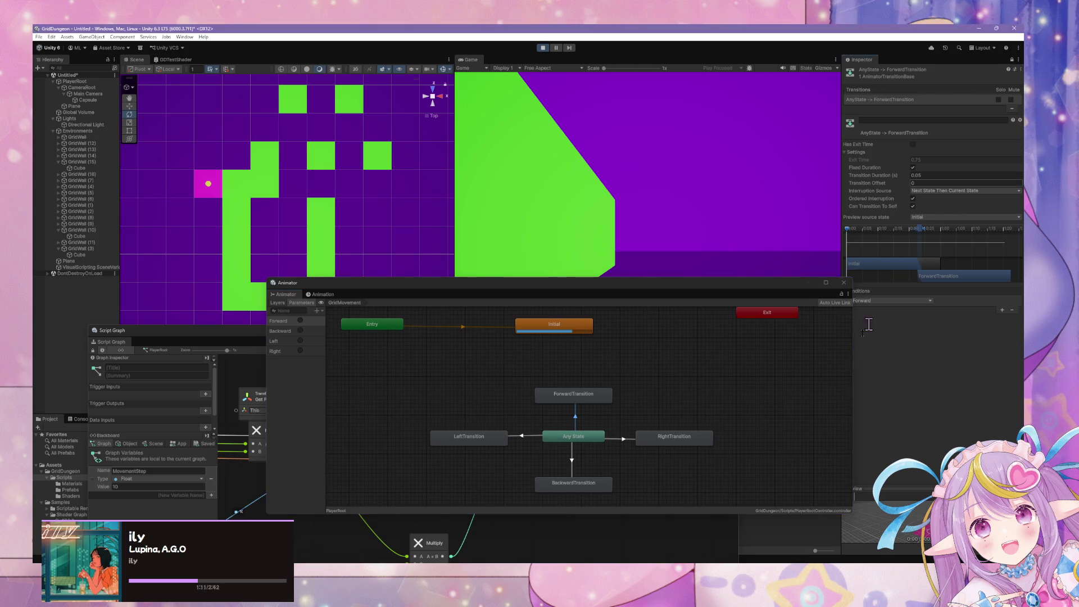
key("w")
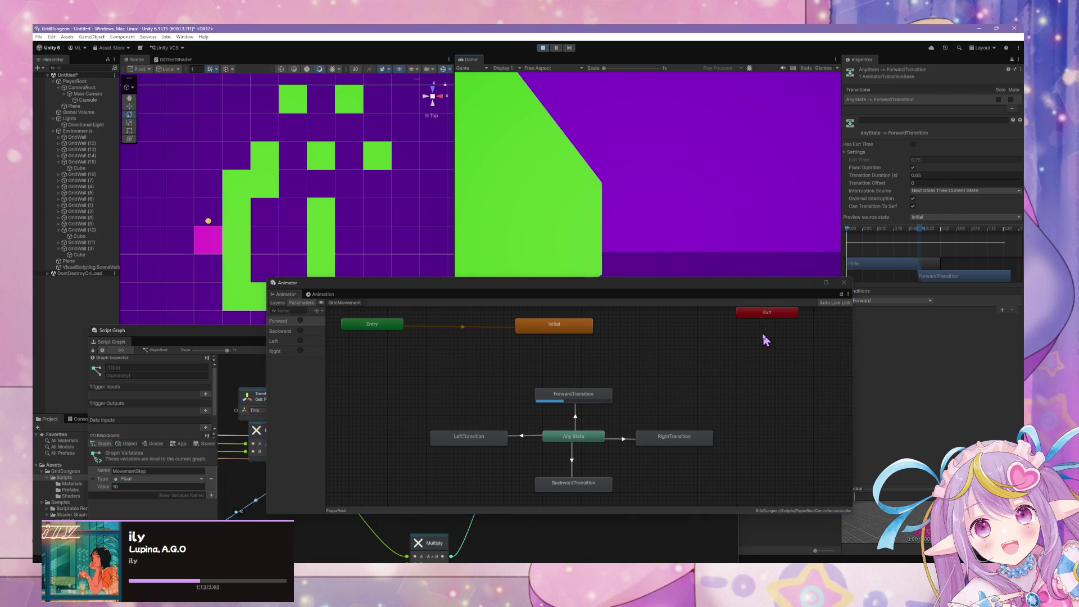
left_click(936, 192)
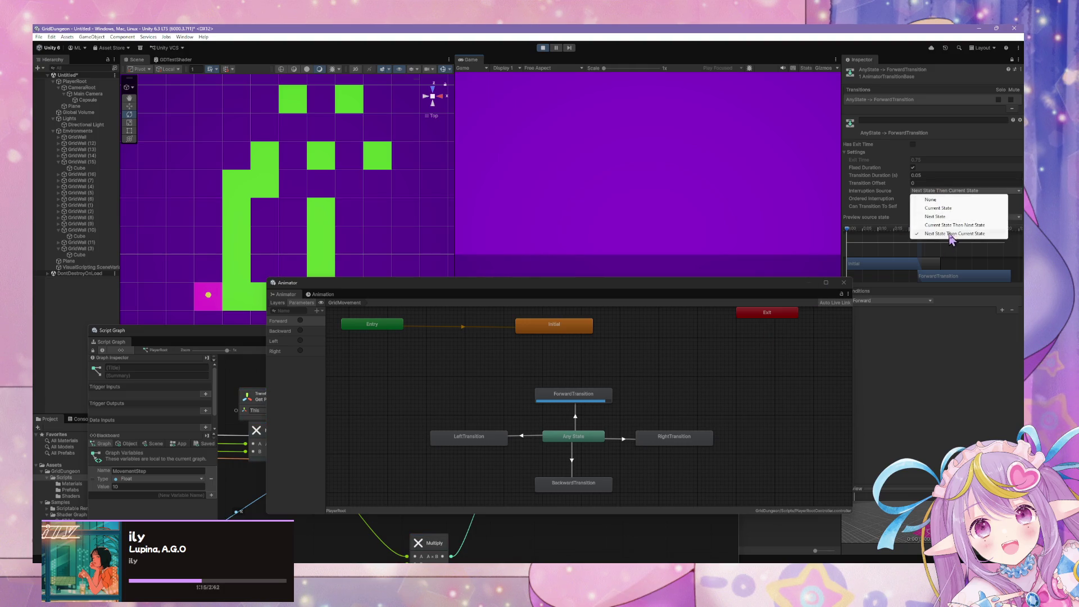
left_click(723, 207)
key("s")
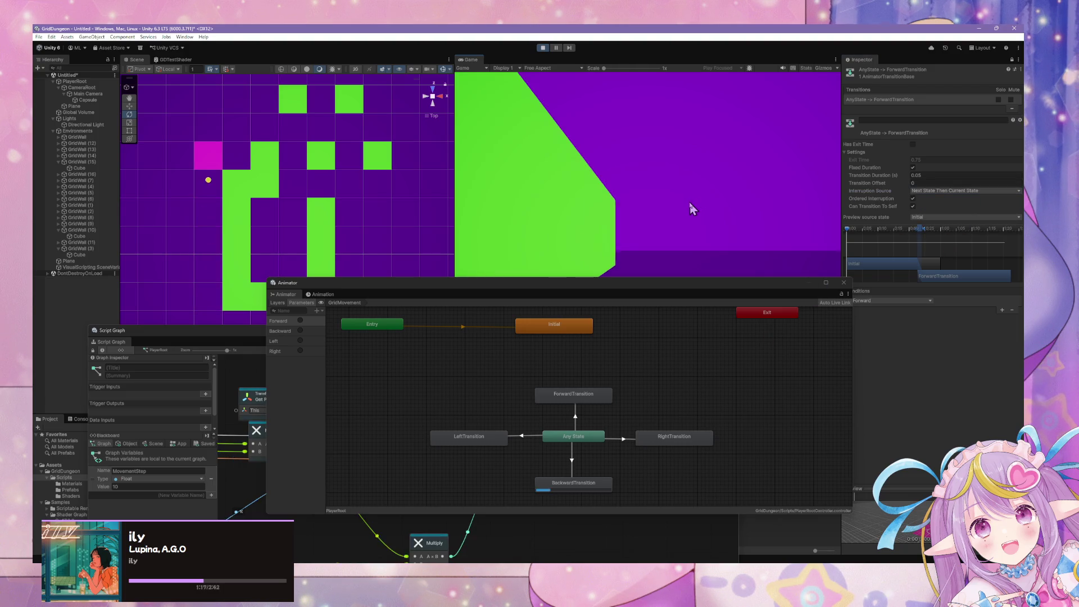
left_click(980, 191)
left_click(975, 226)
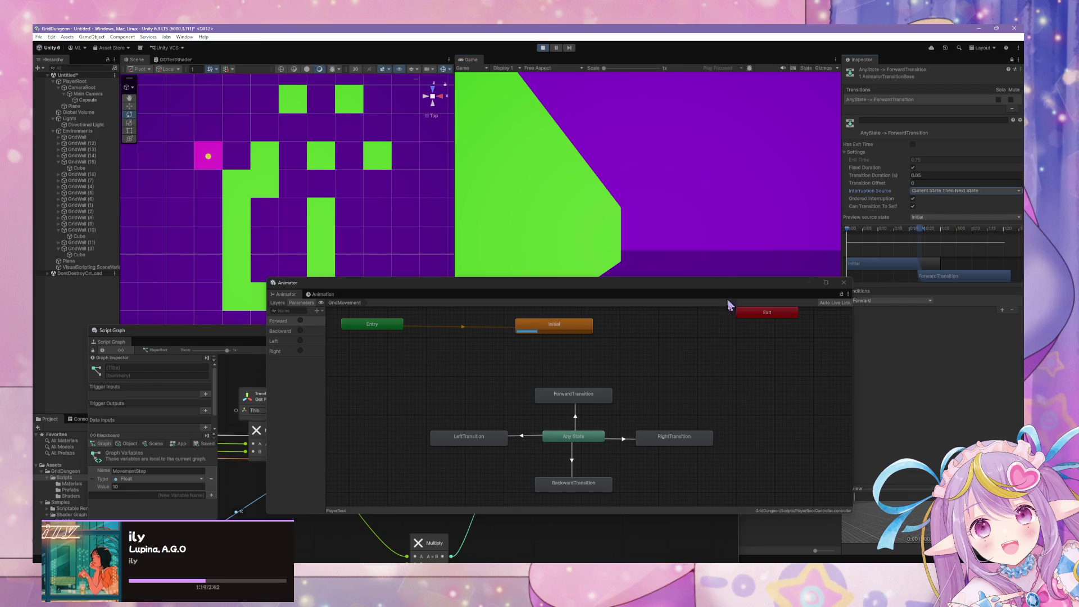
key("w")
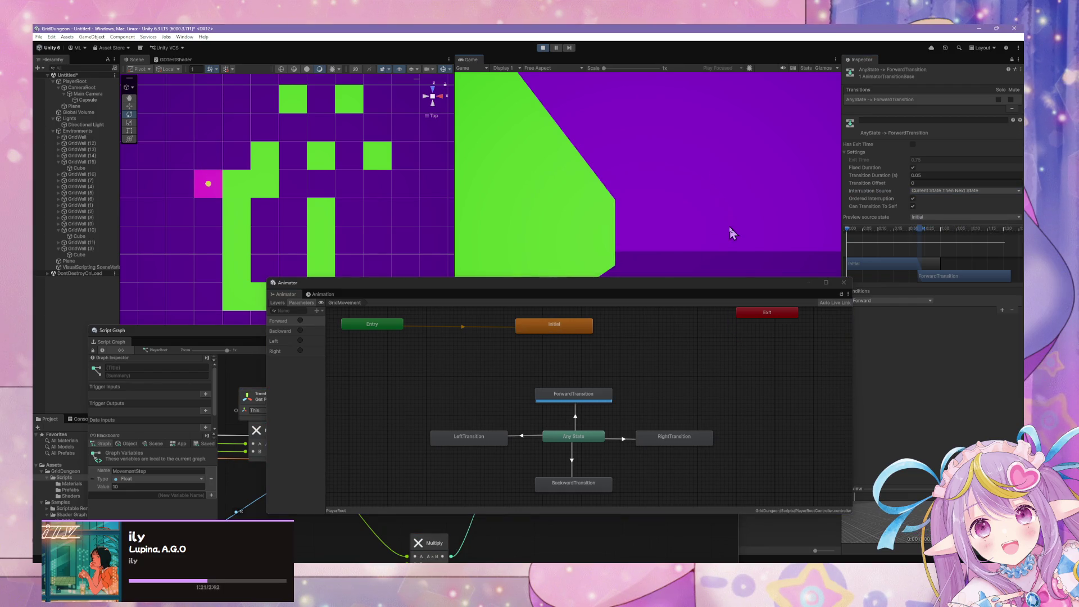
key("w")
Step: Set Interruption Source to Next State and walk the player forward to test it
left_click(967, 191)
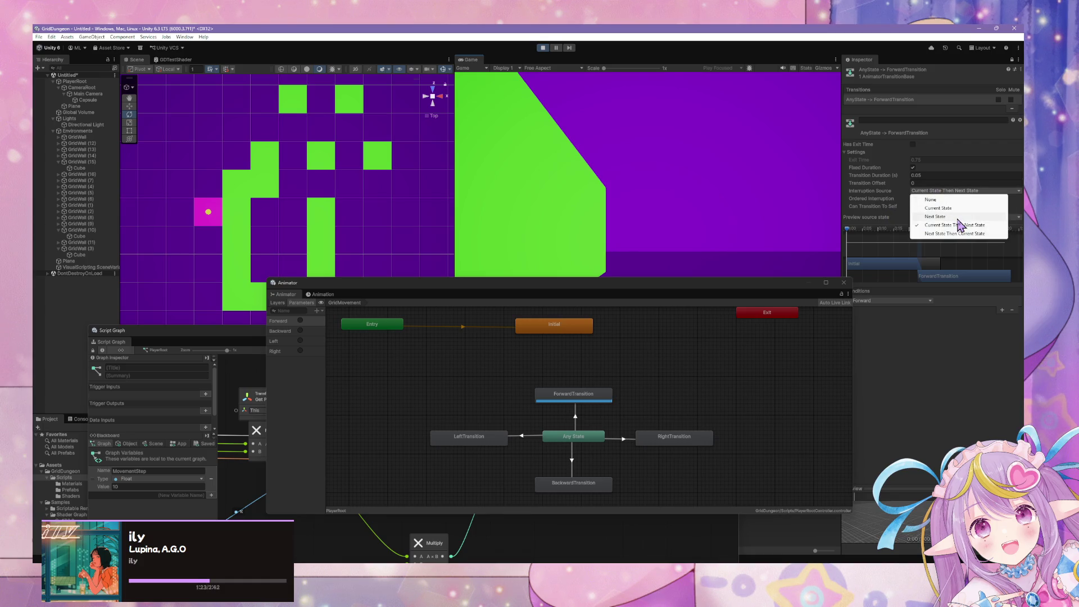
left_click(958, 218)
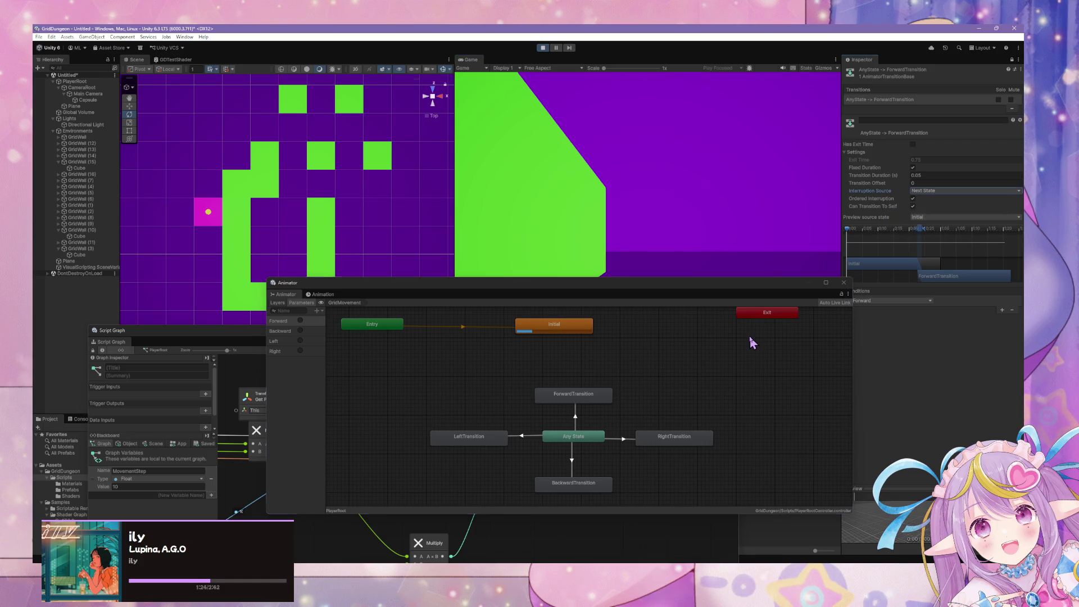
left_click(768, 226)
key("w")
key("w")
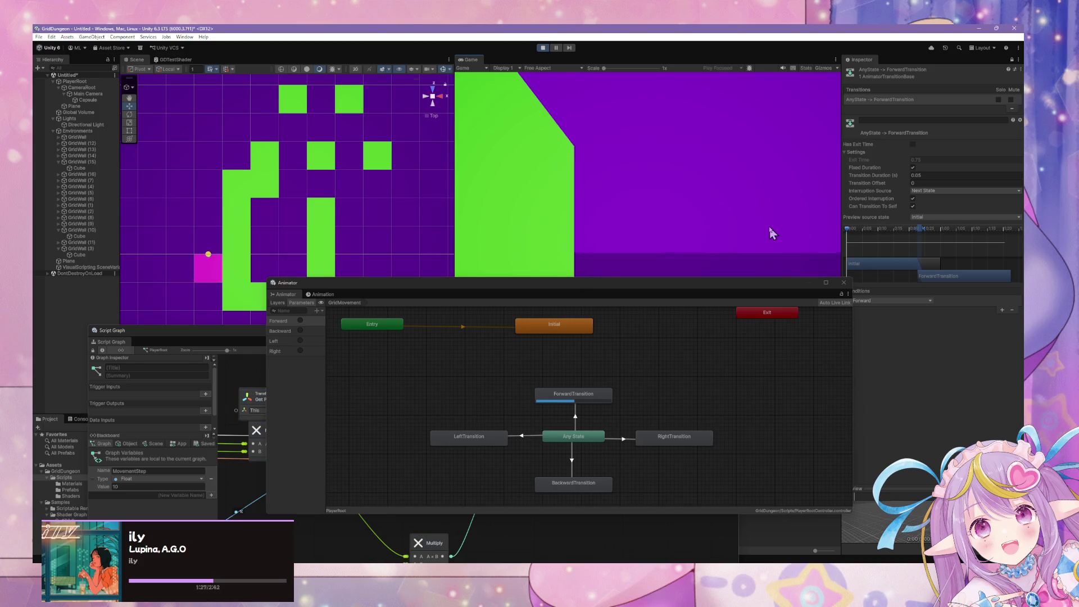
key("w")
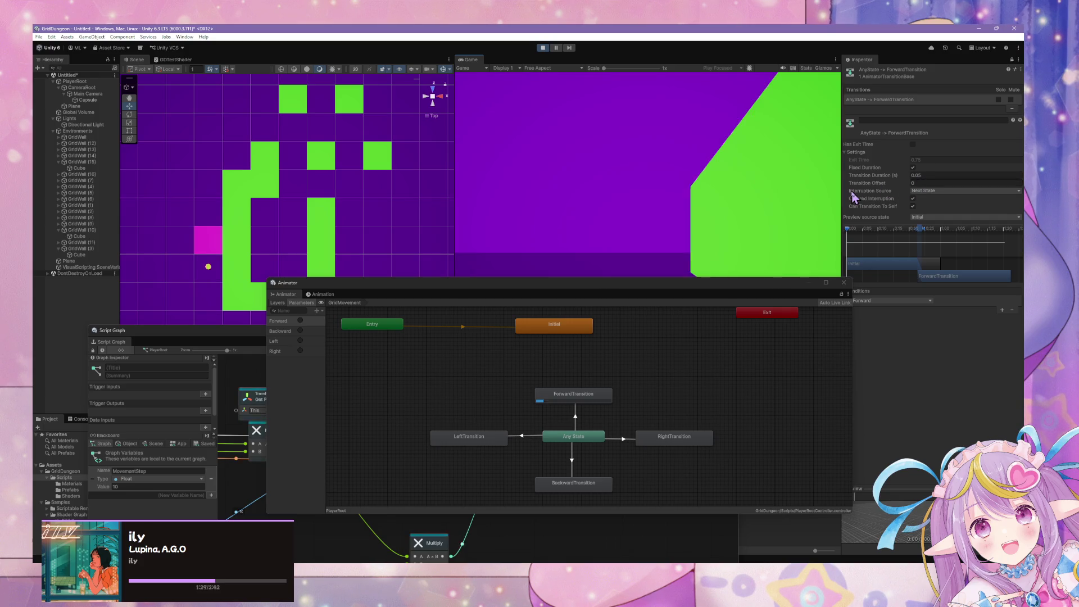
key("w")
key("w")
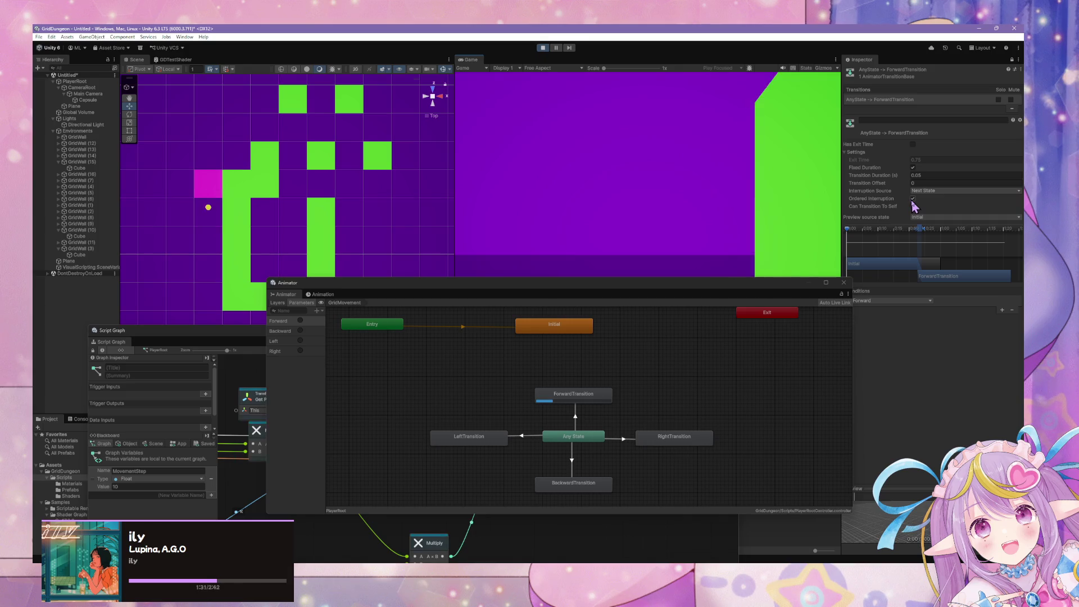
key("w")
key("w")
key("w")
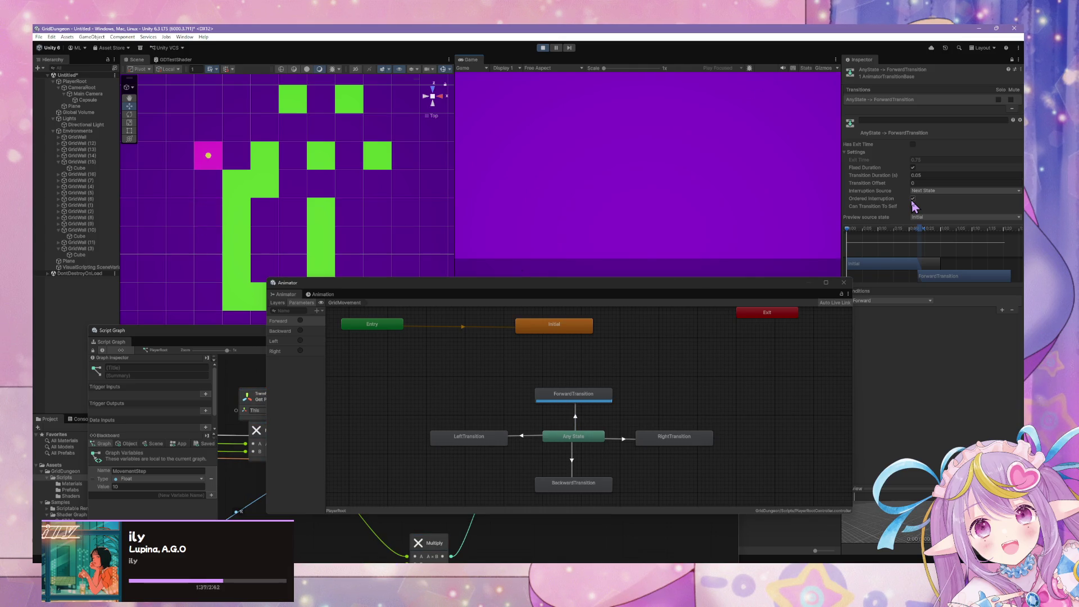
Step: Set the Animator transition duration to 0 while the game keeps running
right_click(915, 205)
left_click(964, 344)
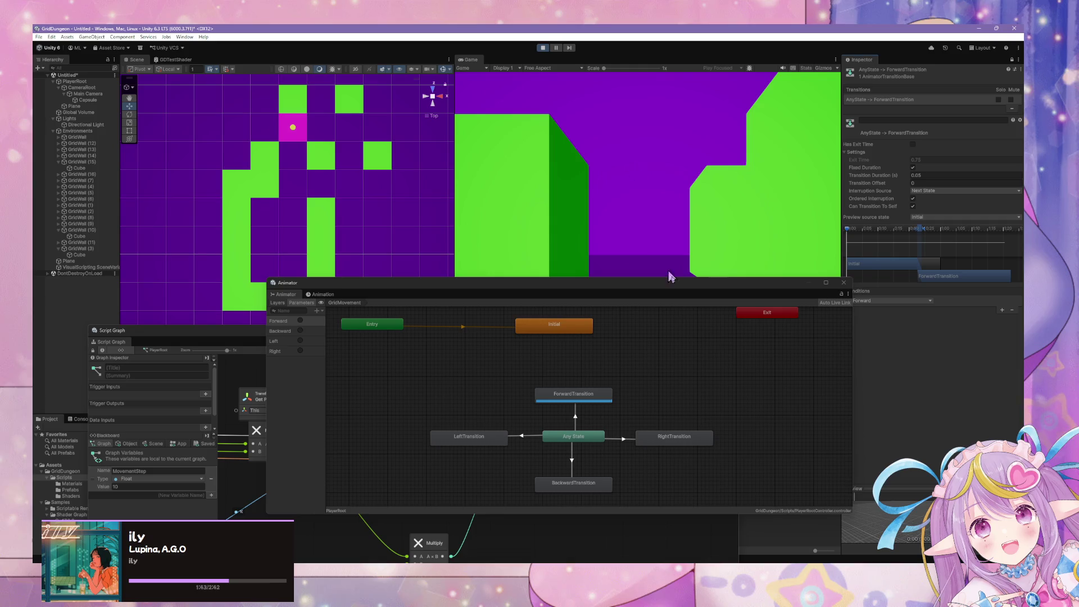
left_click(739, 356)
left_click(695, 238)
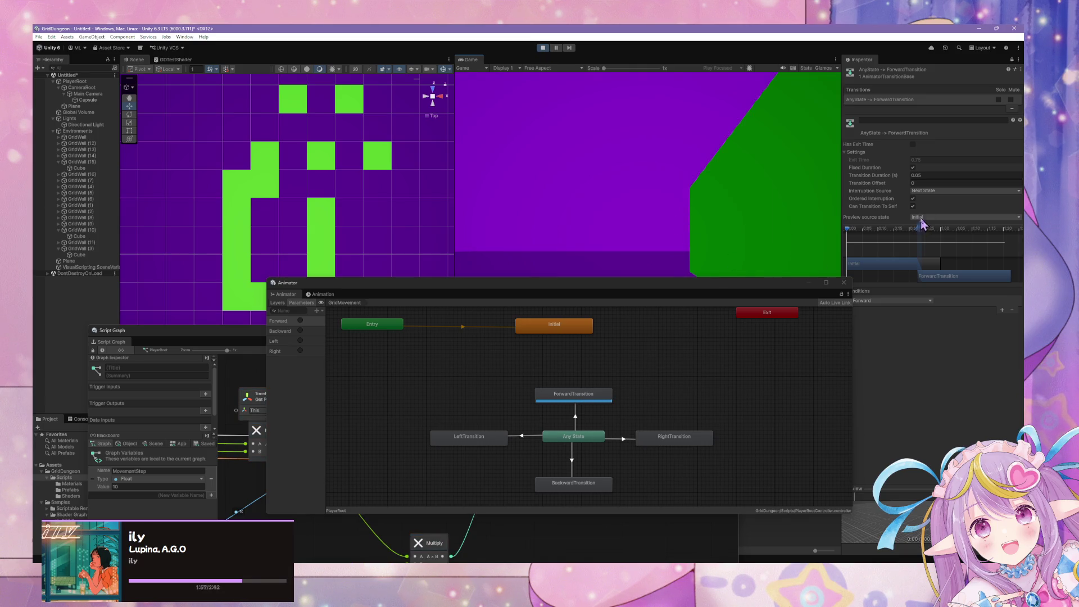
left_click(934, 174)
type("0")
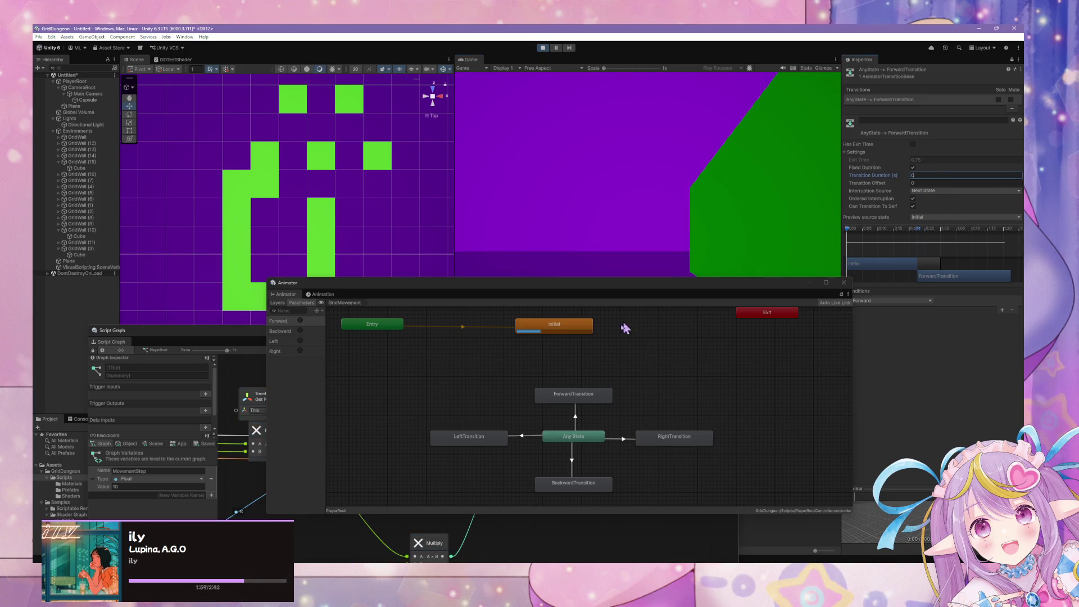
left_click(619, 438)
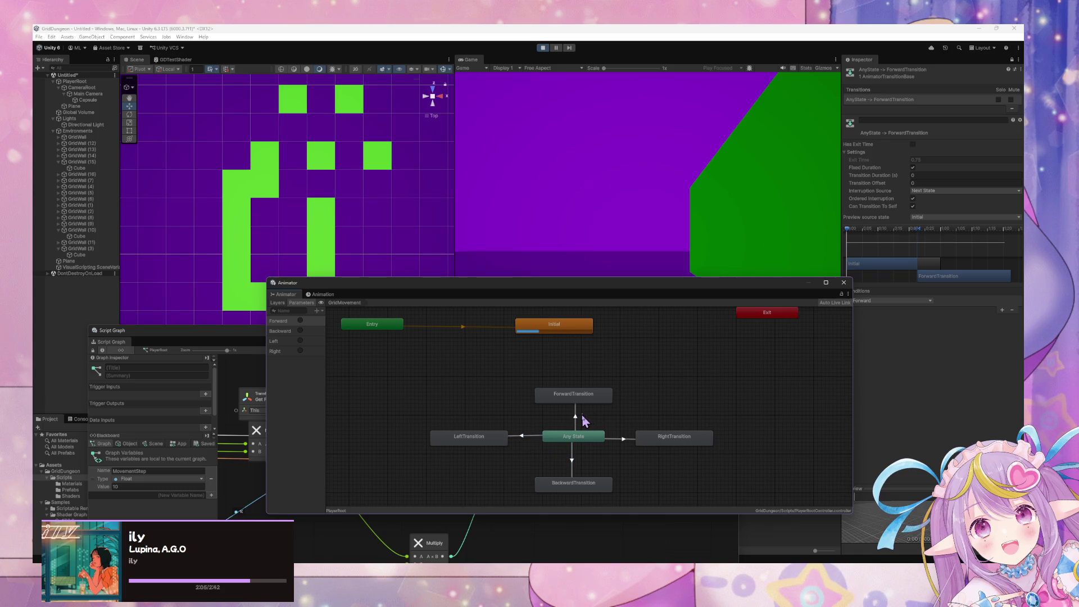
left_click(641, 183)
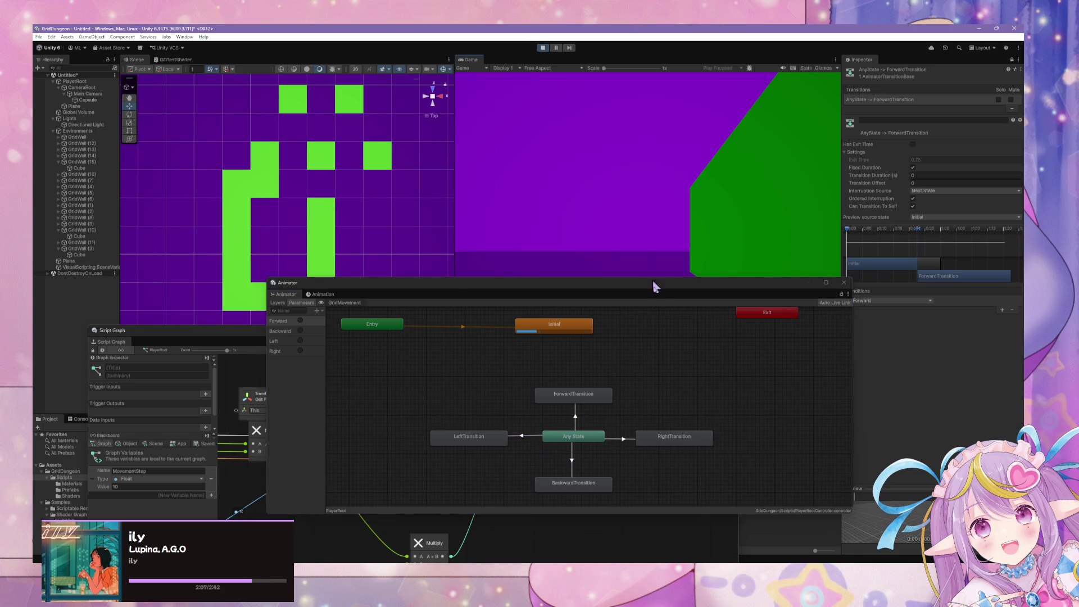
Step: Walk the player back a cell, up the corridor and left through the dungeon
left_click_drag(640, 290, 756, 325)
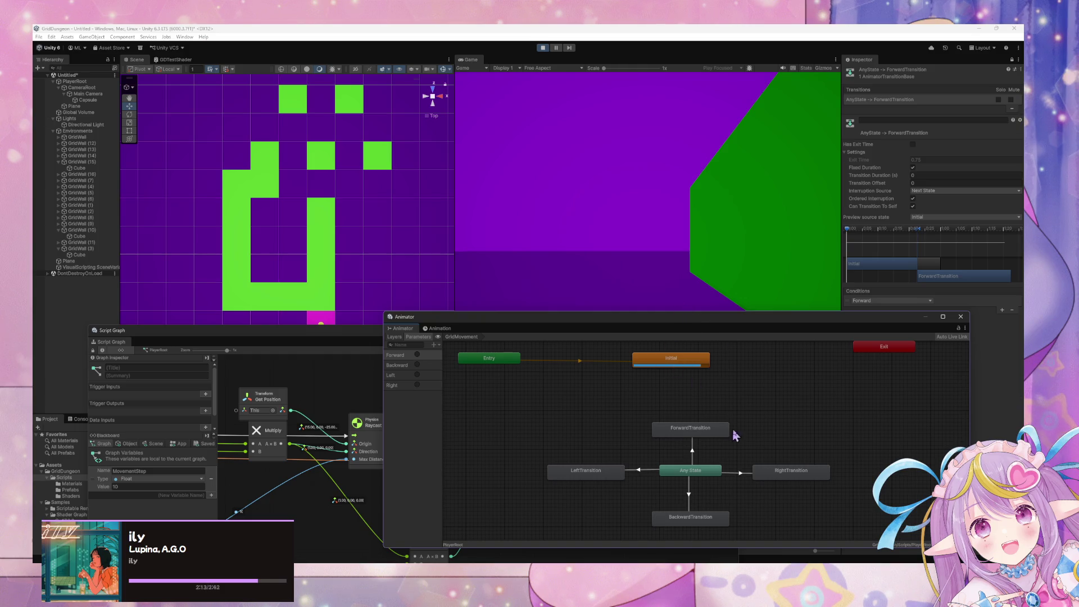
left_click(760, 259)
key("s")
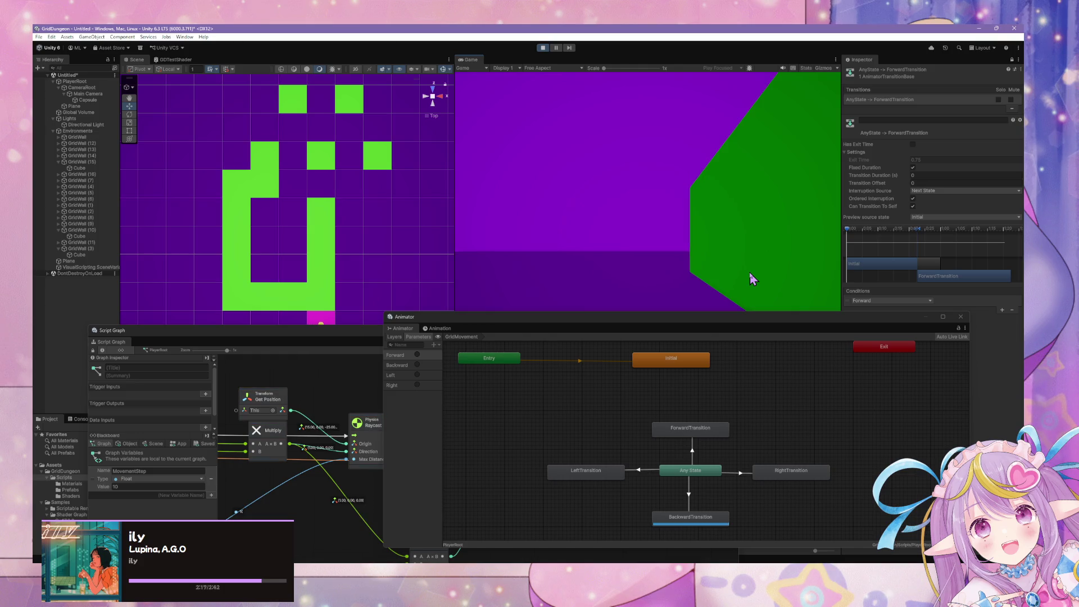
key("d")
key("w")
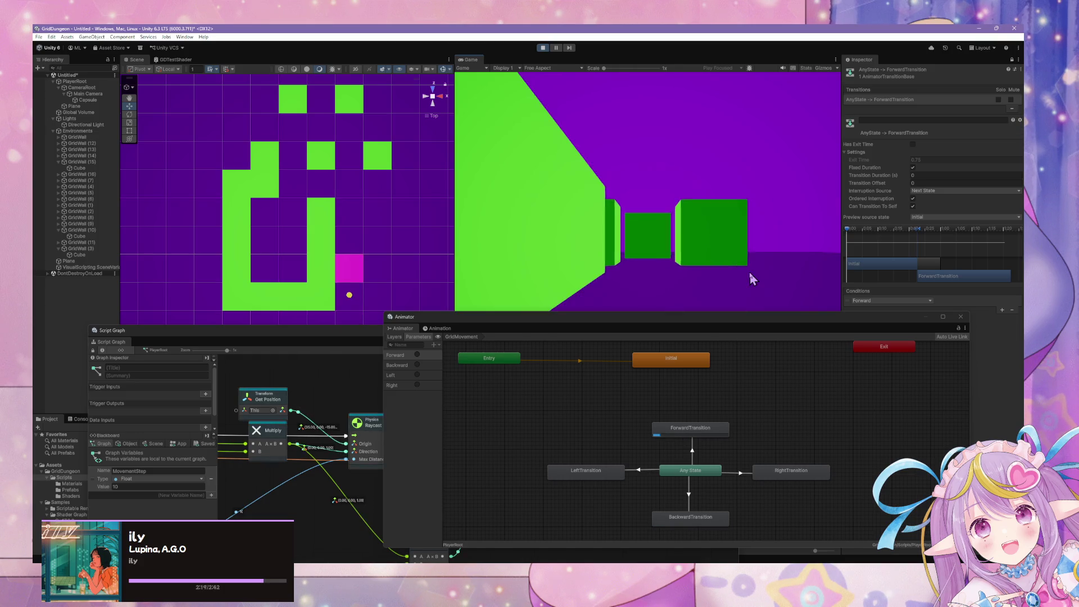
key("w")
key("w")
key("a")
key("w")
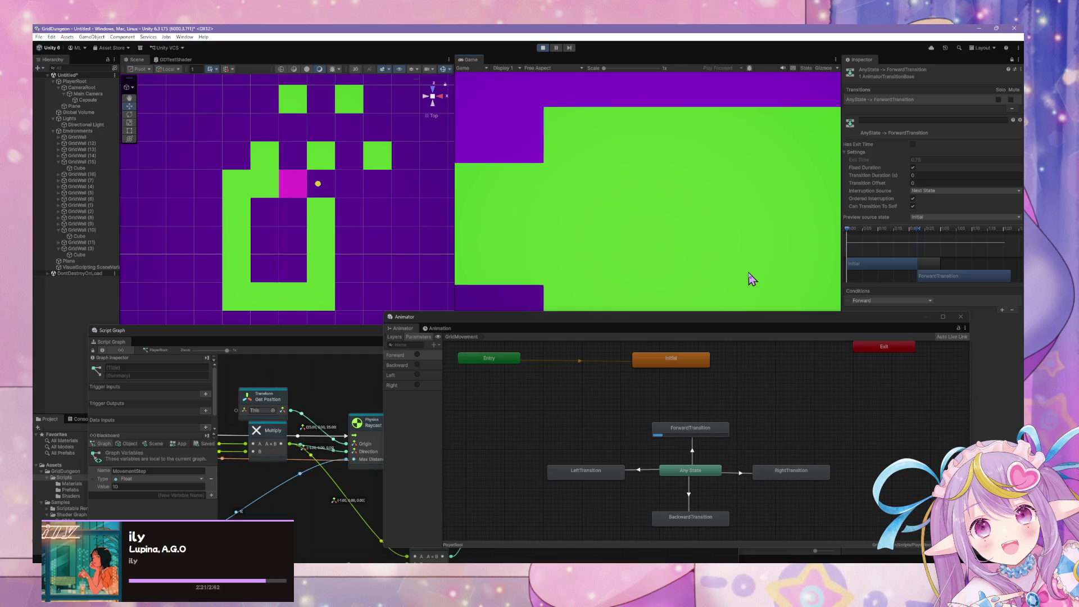
key("d")
key("w")
key("w")
key("a")
key("w")
key("w")
key("a")
key("w")
key("d")
key("w")
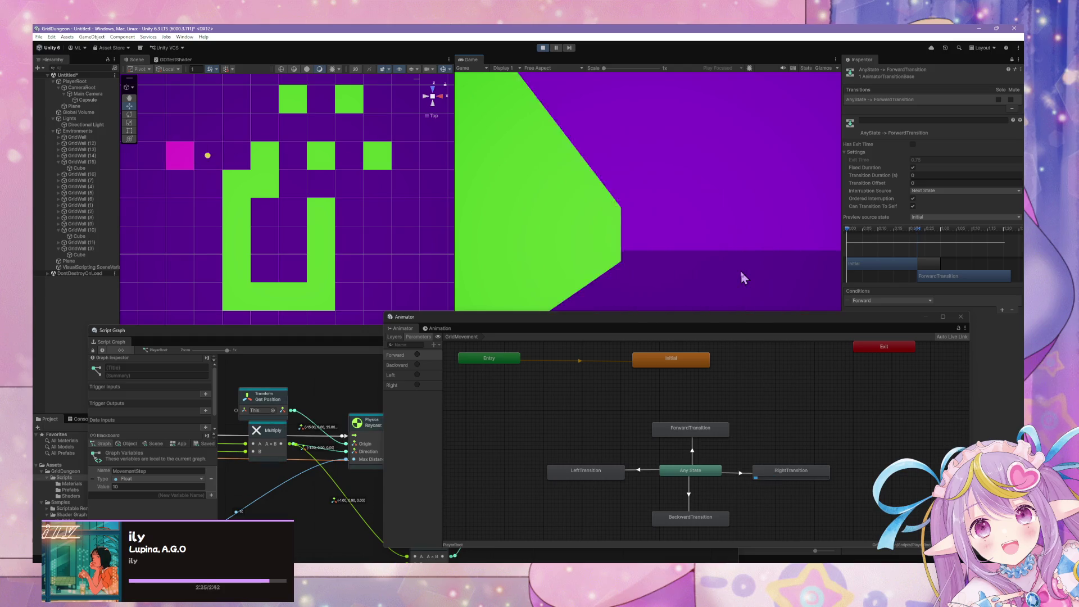
key("a")
key("w")
Step: Walk the player down toward the cube, then up to the northwest corner, checking the faster transitions
key("w")
key("w")
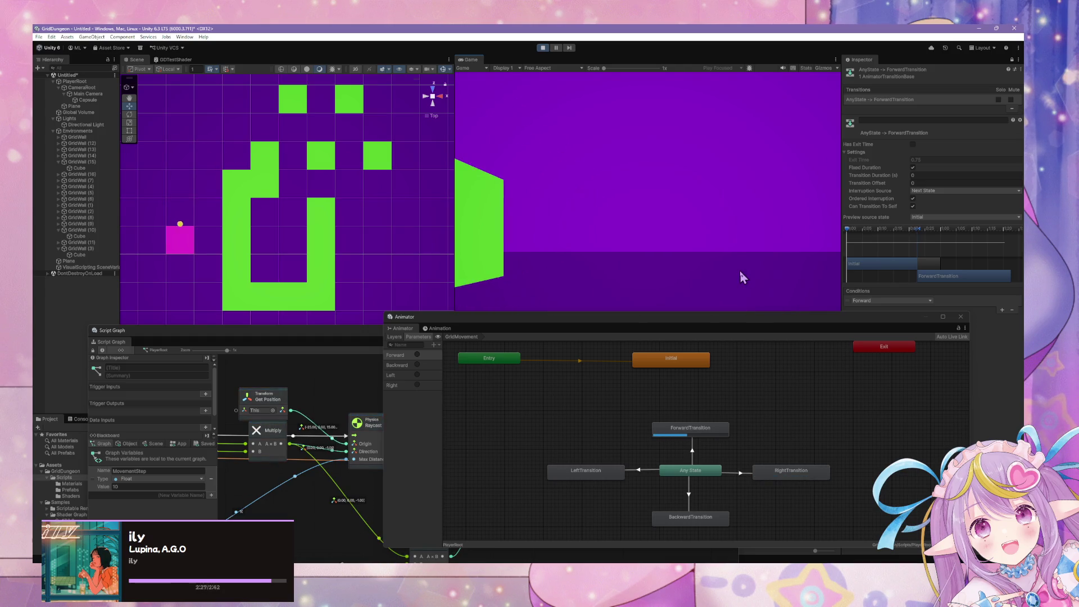
key("w")
key("w")
key("w")
key("a")
key("w")
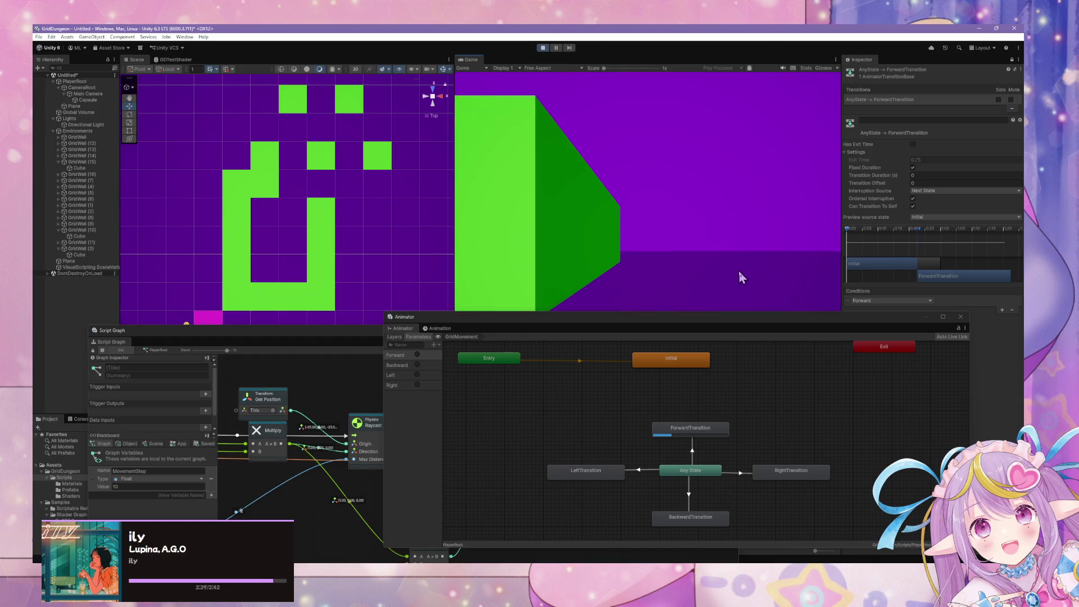
key("w")
key("w")
key("w")
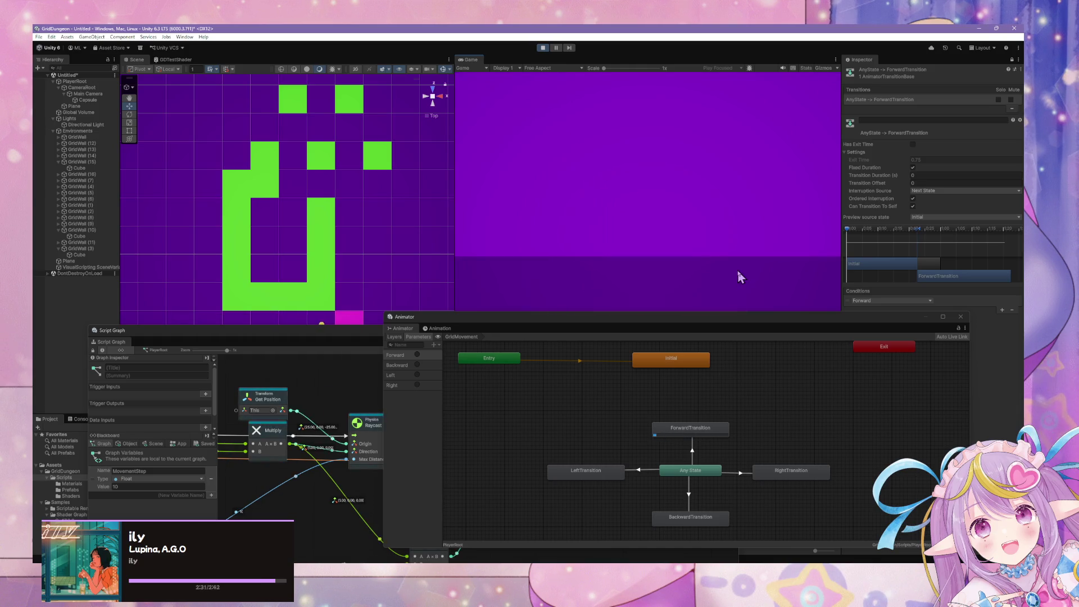
key("a")
key("w")
key("w")
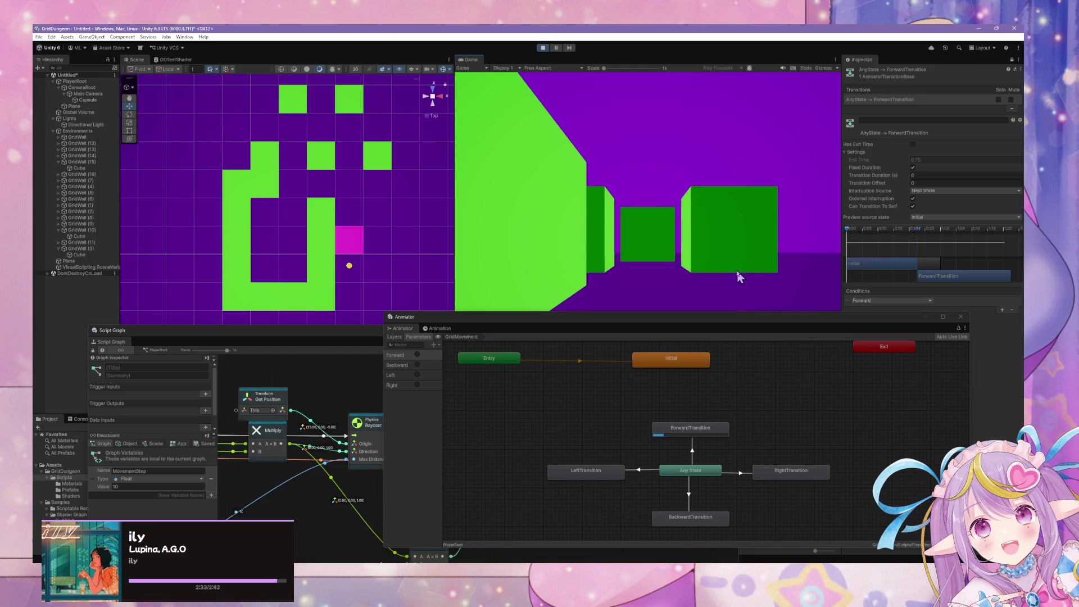
key("w")
key("d")
key("w")
key("w")
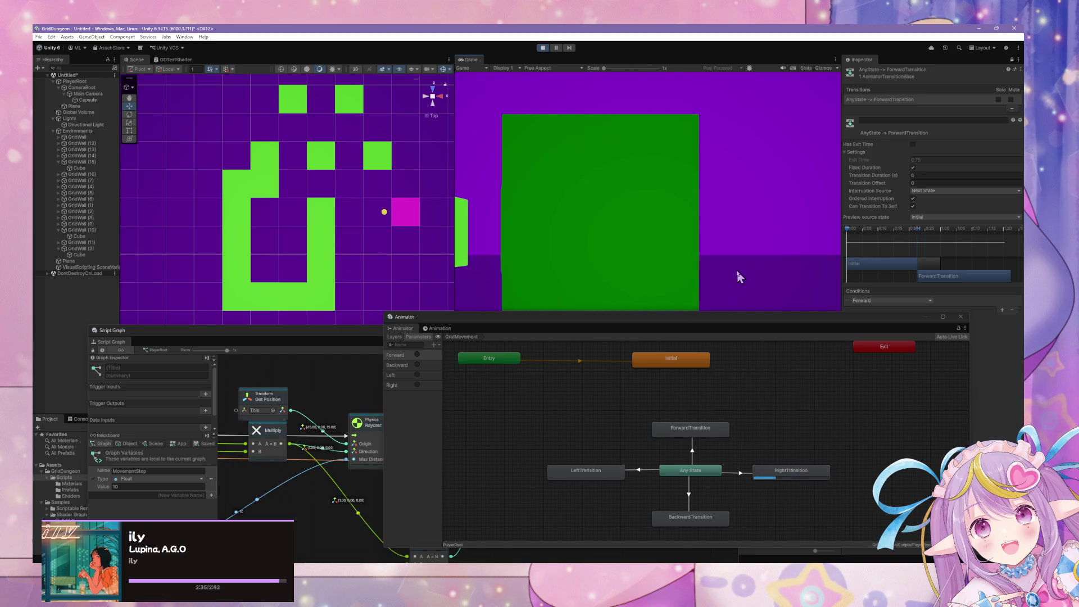
key("a")
key("w")
key("w")
key("w")
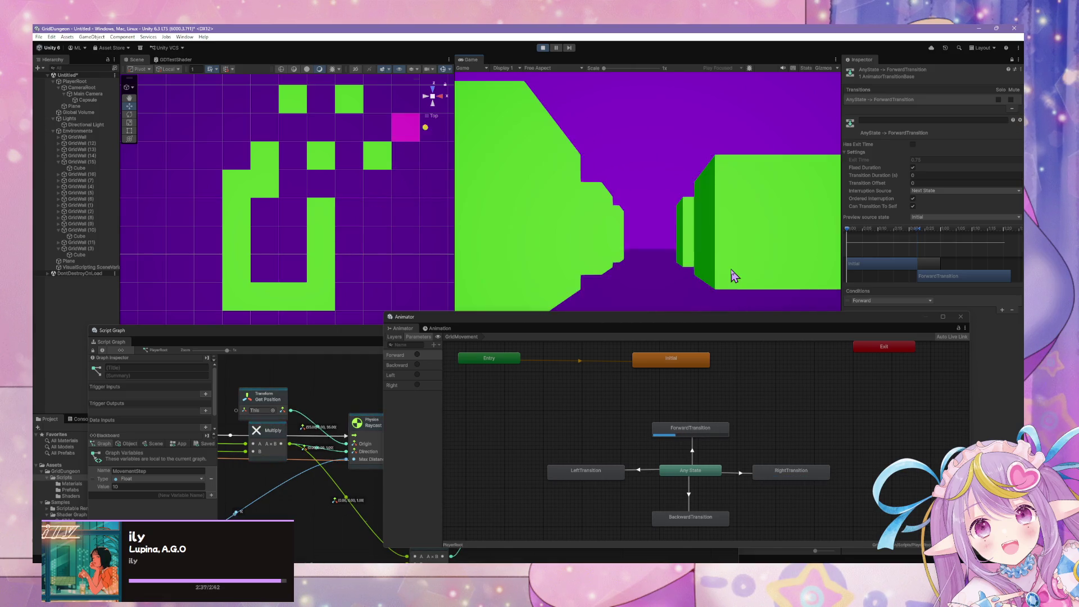
key("w")
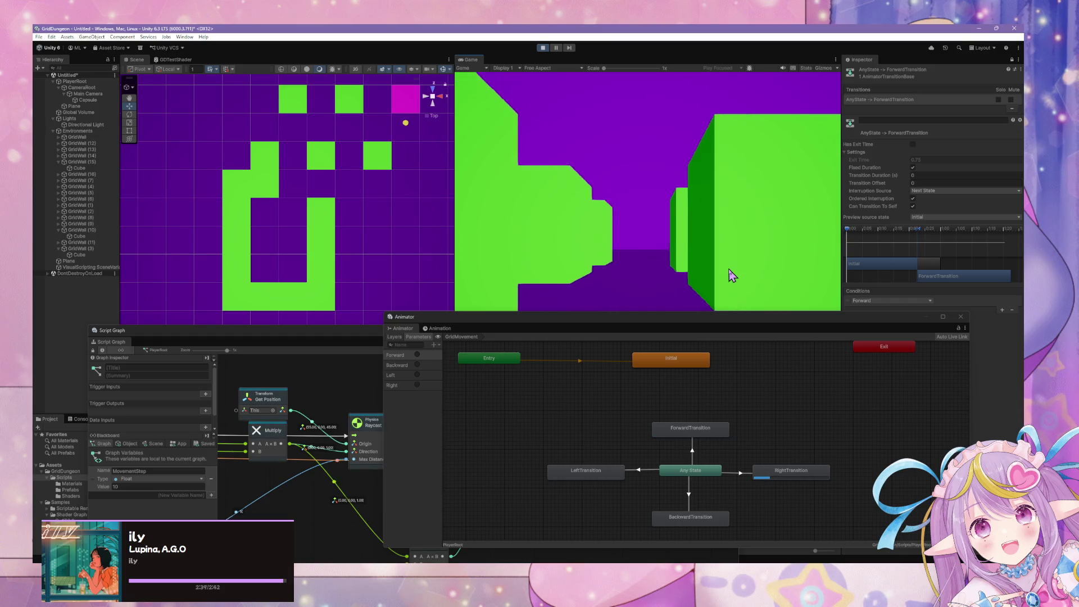
key("d")
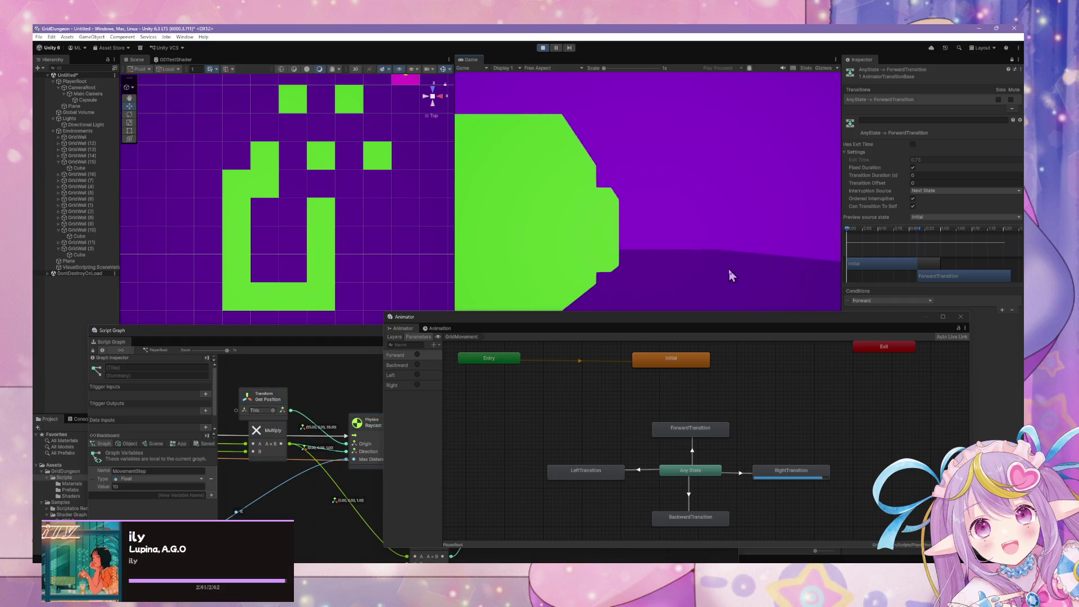
key("w")
key("w")
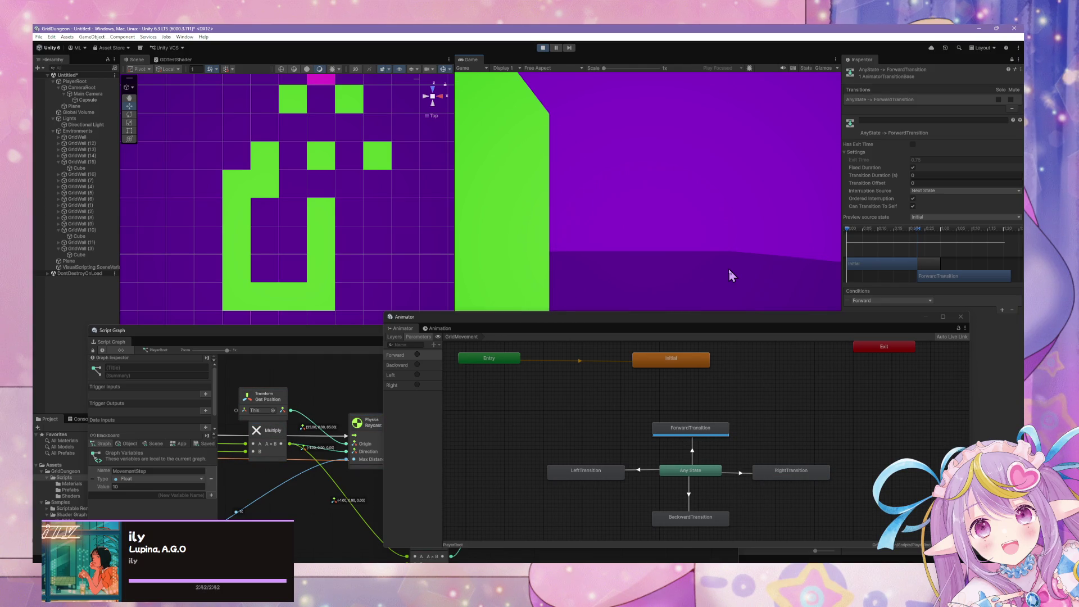
key("w")
key("w")
key("a")
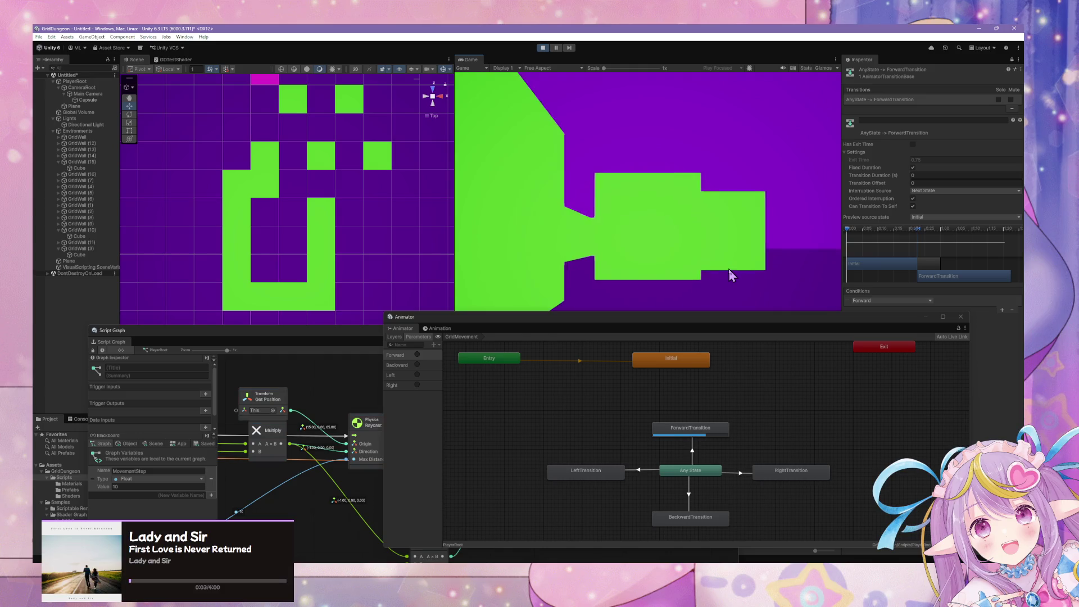
key("w")
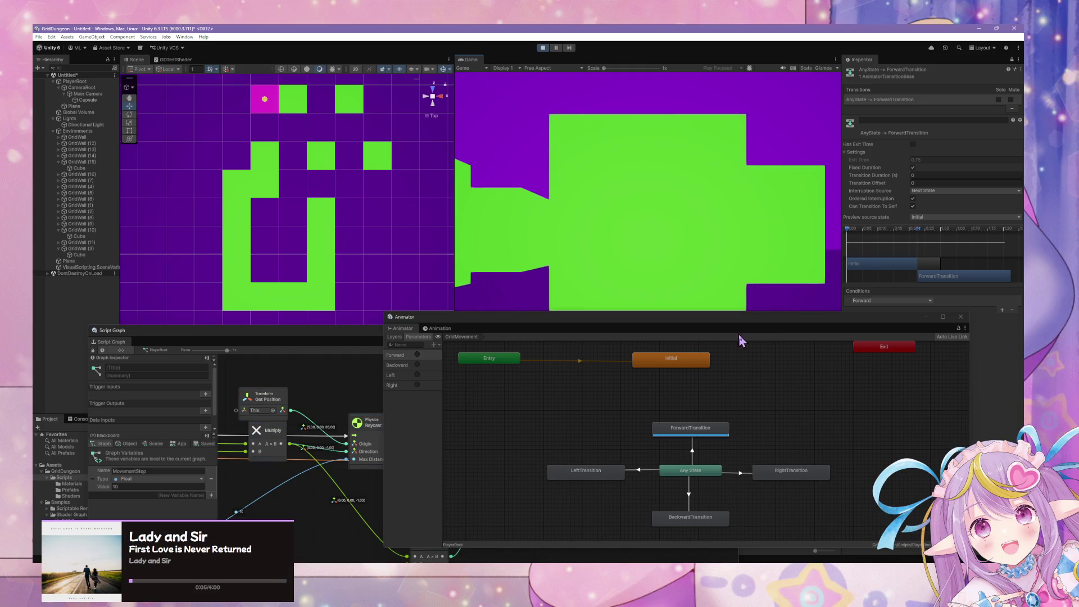
left_click_drag(748, 326, 693, 201)
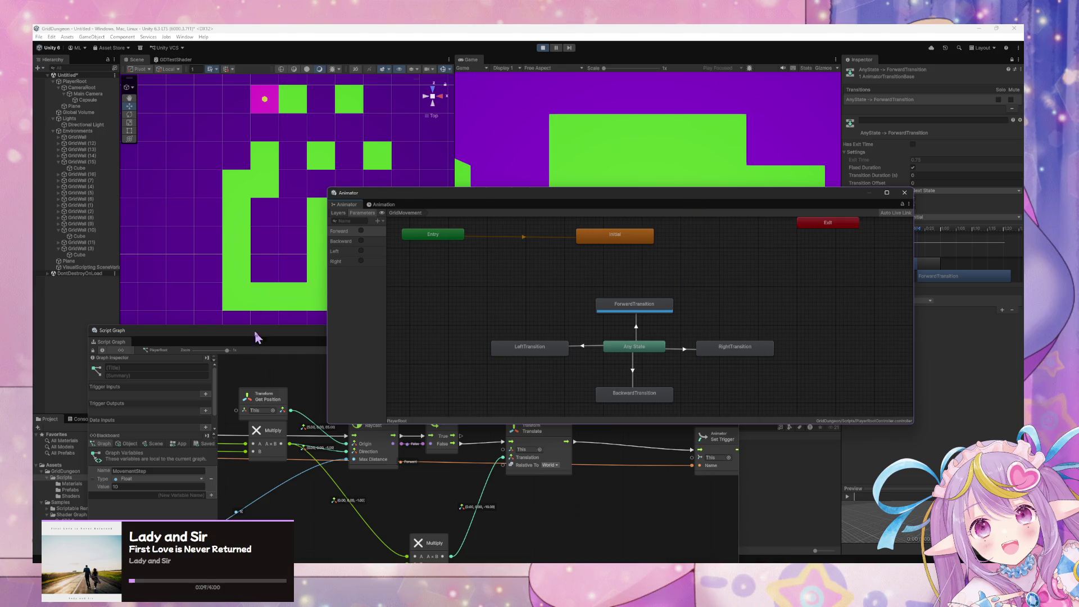
Step: Move the Script Graph aside and make a TurnRightTransition asset from RightTransition in Scripts
mouse_move(244, 334)
left_mouse_down()
mouse_move(348, 336)
mouse_move(566, 404)
left_mouse_up()
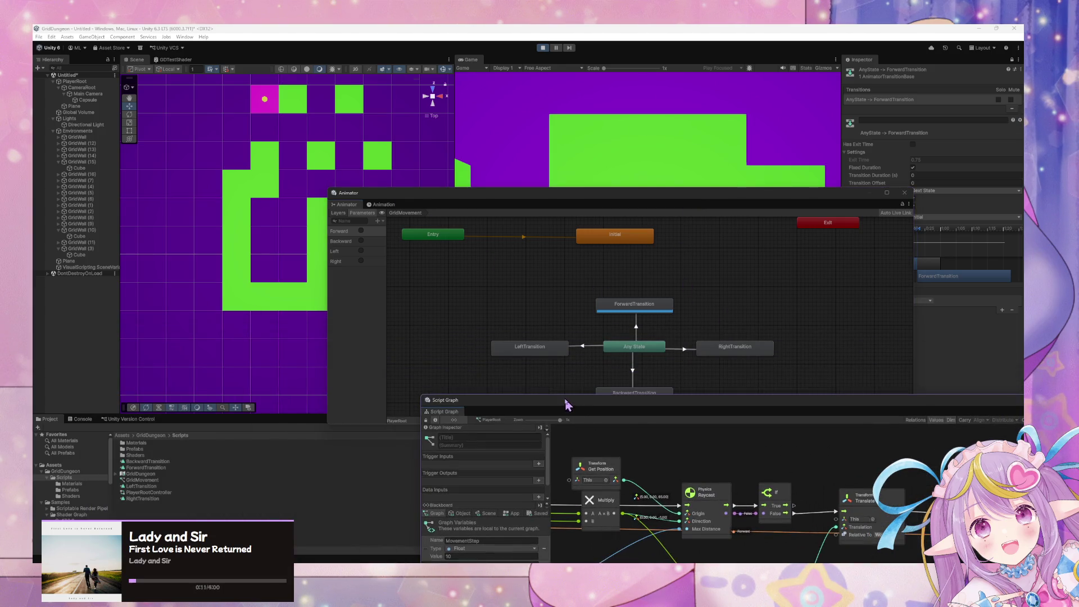
right_click(175, 516)
mouse_move(230, 295)
mouse_move(354, 340)
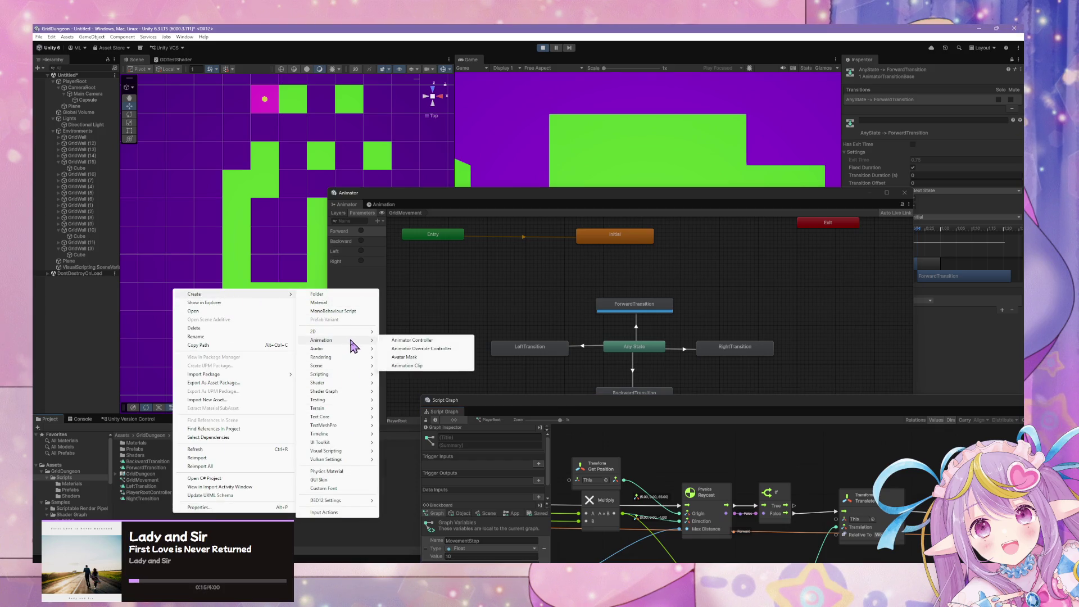
left_click(402, 365)
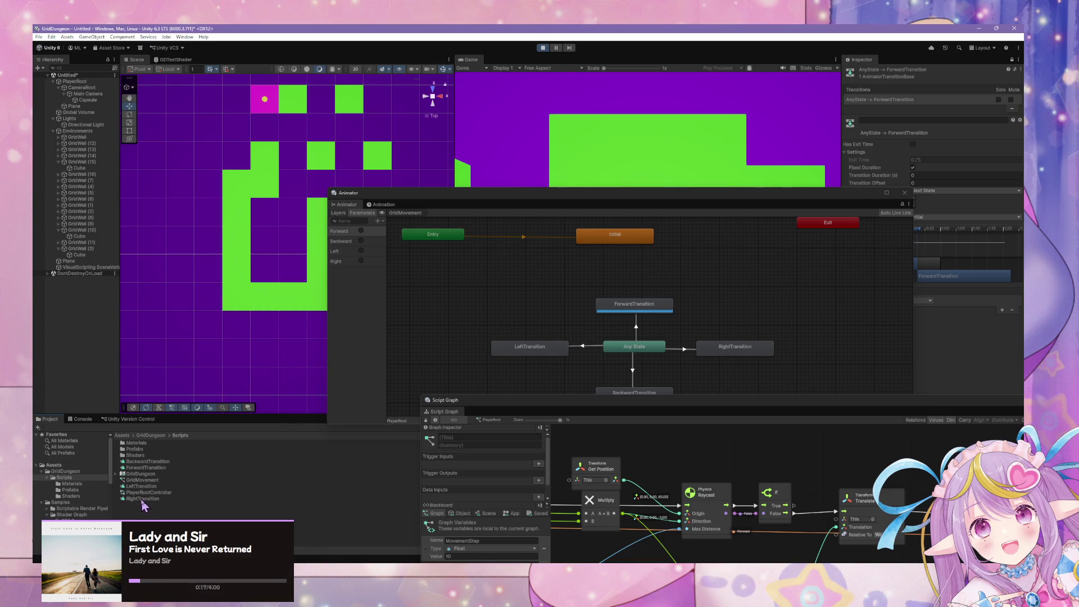
right_click(145, 506)
left_click(241, 303)
left_click(144, 499)
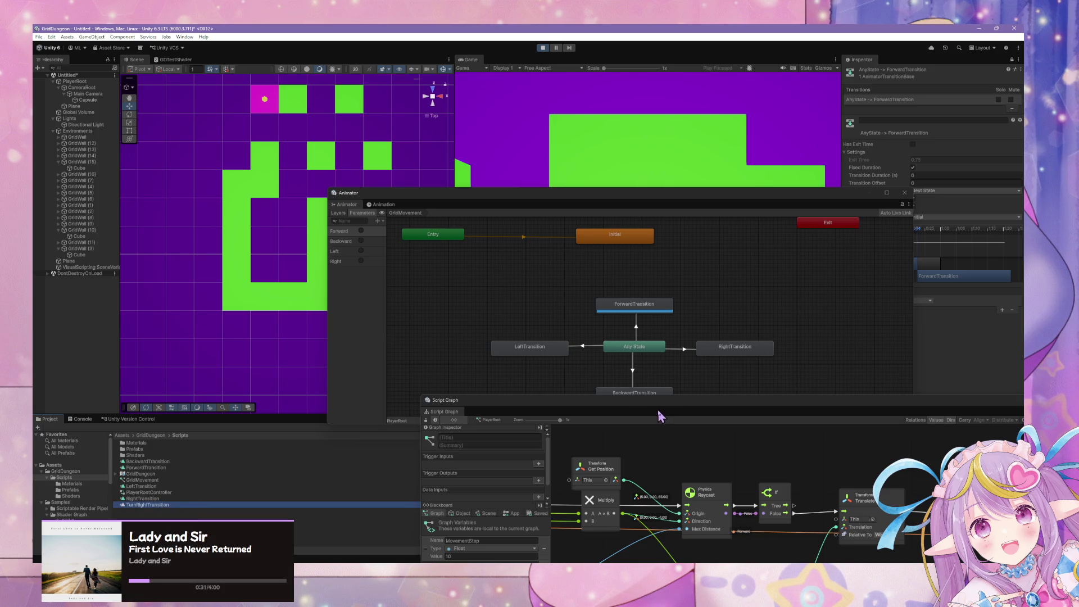
Step: Bring the Animator state graph back in front of the Script Graph and stop Play mode
mouse_move(523, 410)
left_mouse_down()
mouse_move(495, 377)
mouse_move(538, 294)
mouse_move(457, 261)
left_mouse_up()
left_click(391, 225)
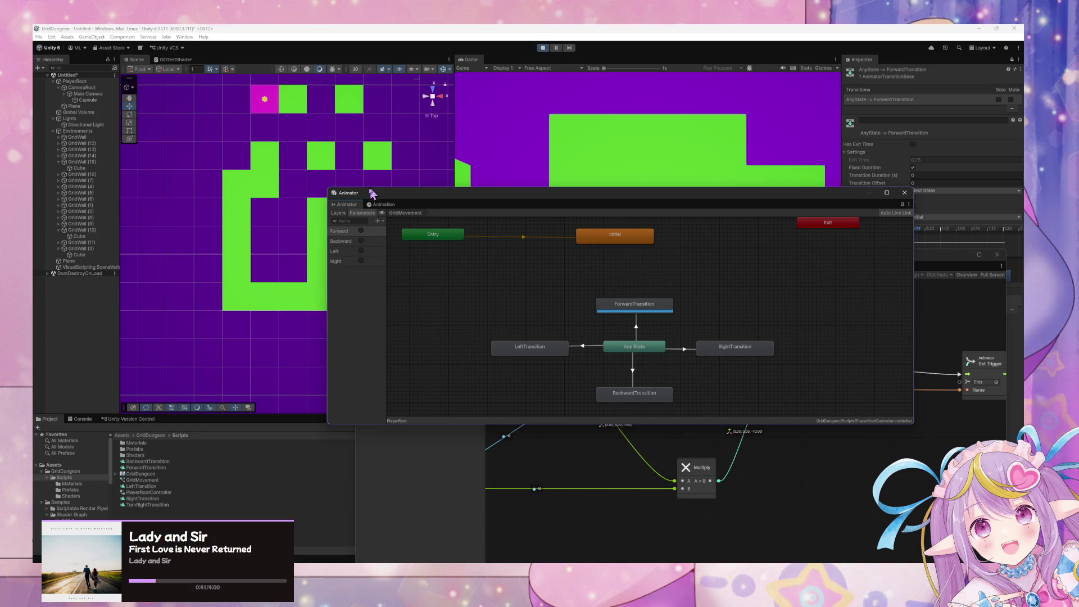
left_click(543, 48)
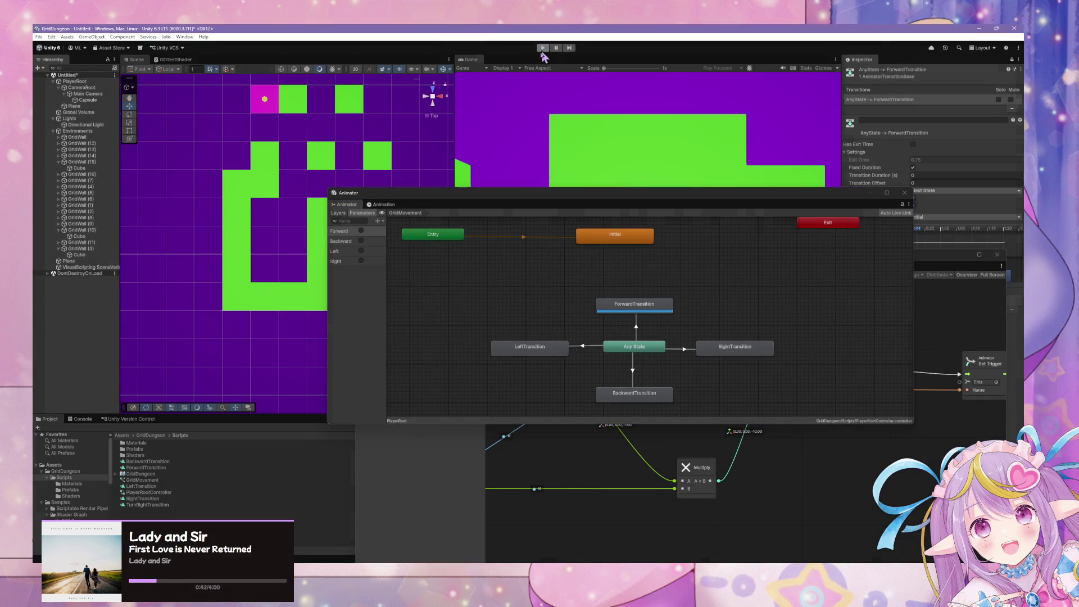
Step: Confirm the TurnRightTransition name on the new asset in the Project window
left_click(378, 221)
left_click(157, 506)
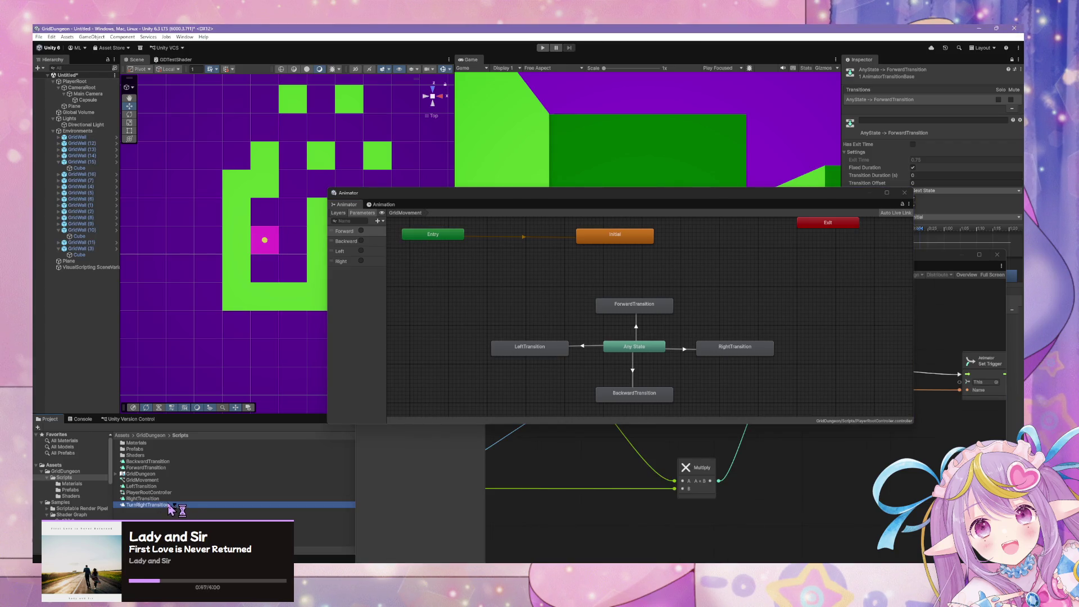
key("F2")
key("End")
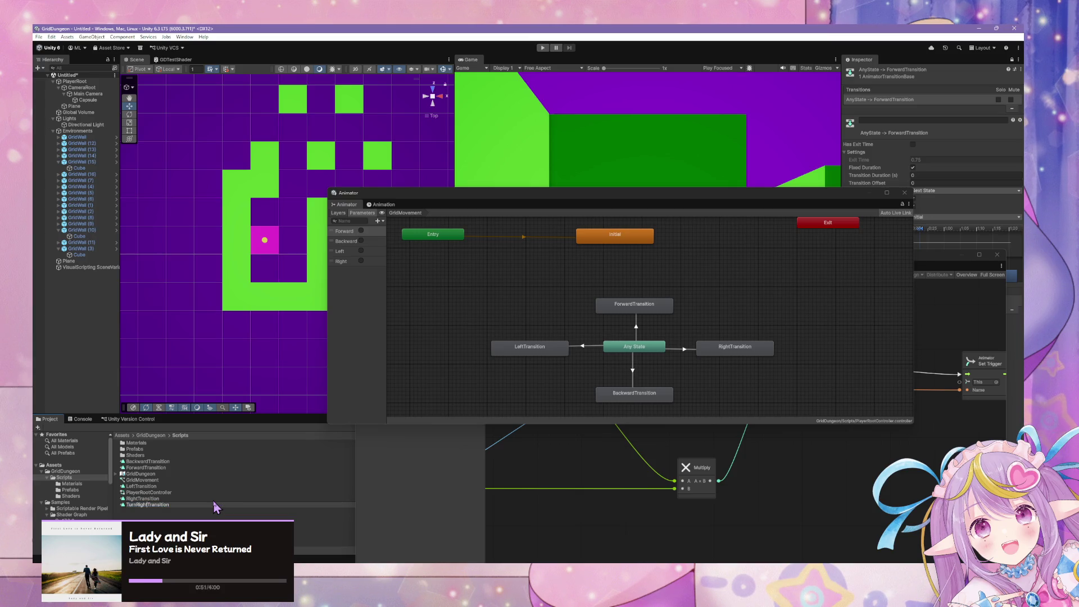
key("Return")
Step: Add a trigger parameter named Turn Right to the Animator
left_click(377, 221)
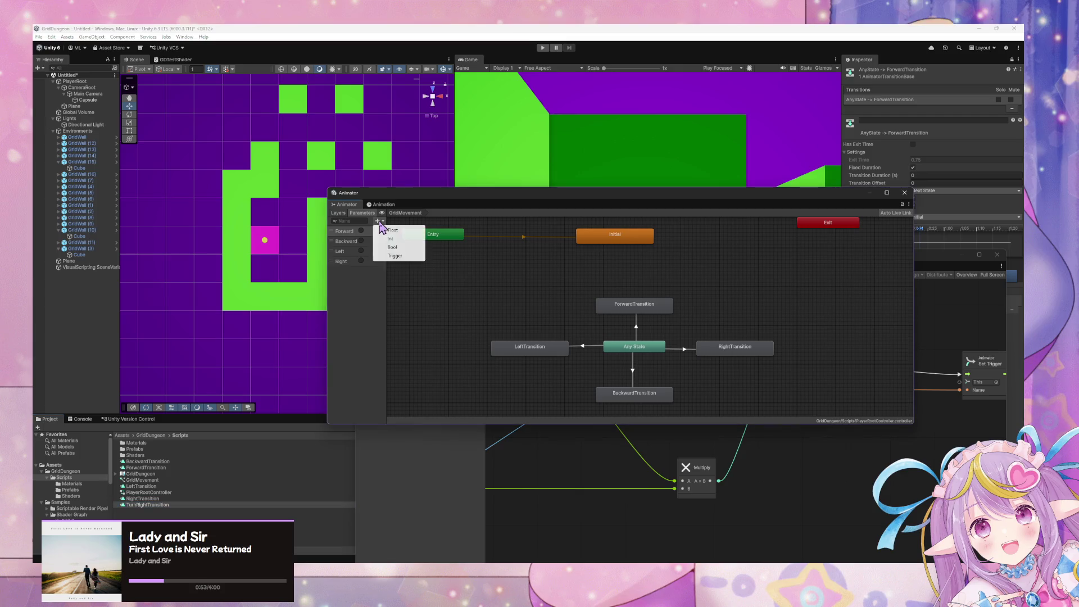
left_click(404, 257)
type("Turn Right")
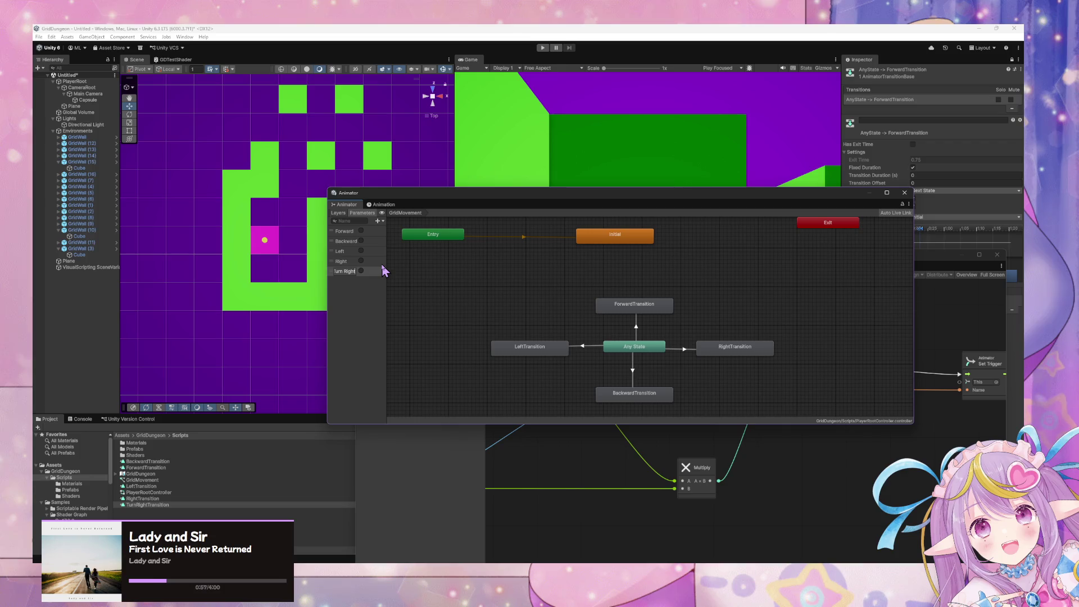
key("Return")
Step: Place TurnRightTransition as a state beside ForwardTransition and spread the states around Any State
mouse_move(157, 514)
left_mouse_down()
mouse_move(348, 494)
mouse_move(711, 316)
mouse_move(728, 246)
left_mouse_up()
left_click_drag(721, 308, 724, 316)
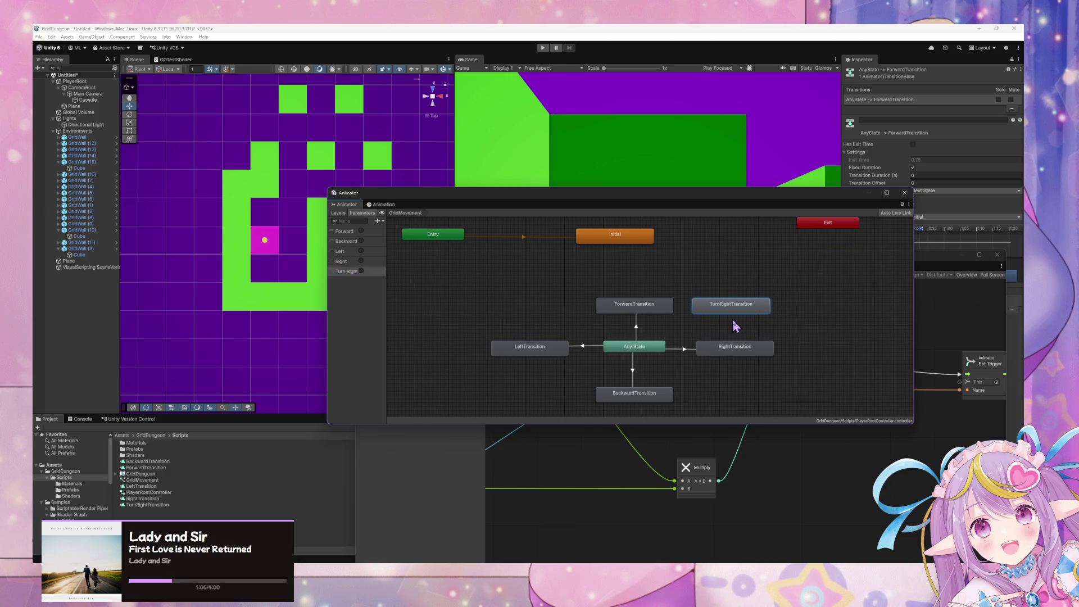
left_click_drag(636, 311, 635, 287)
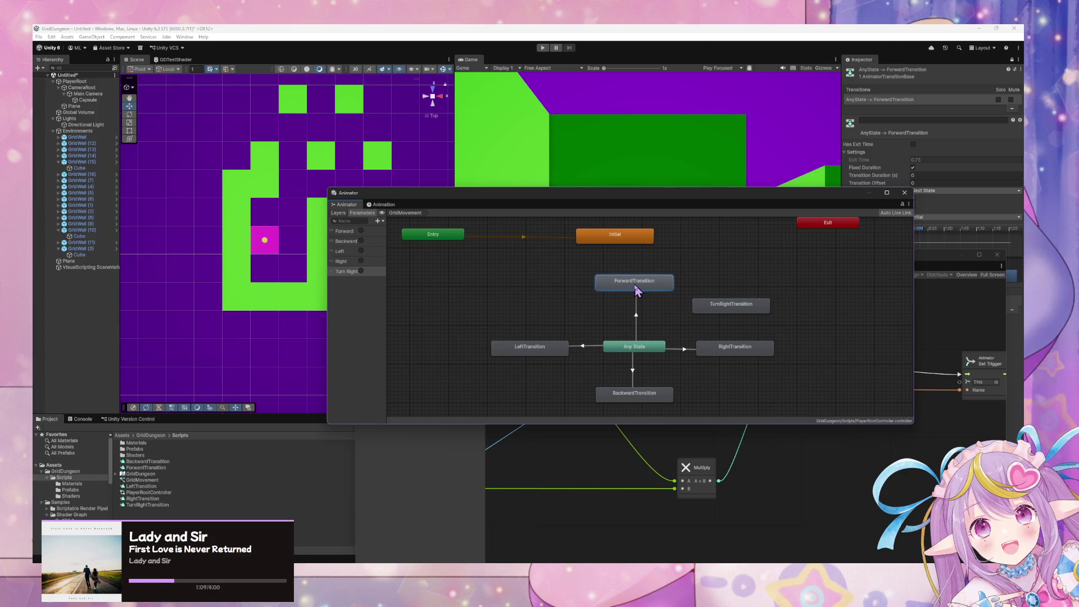
left_click_drag(641, 403, 642, 418)
left_click_drag(735, 309, 730, 286)
left_click(745, 349)
left_click_drag(745, 348, 760, 350)
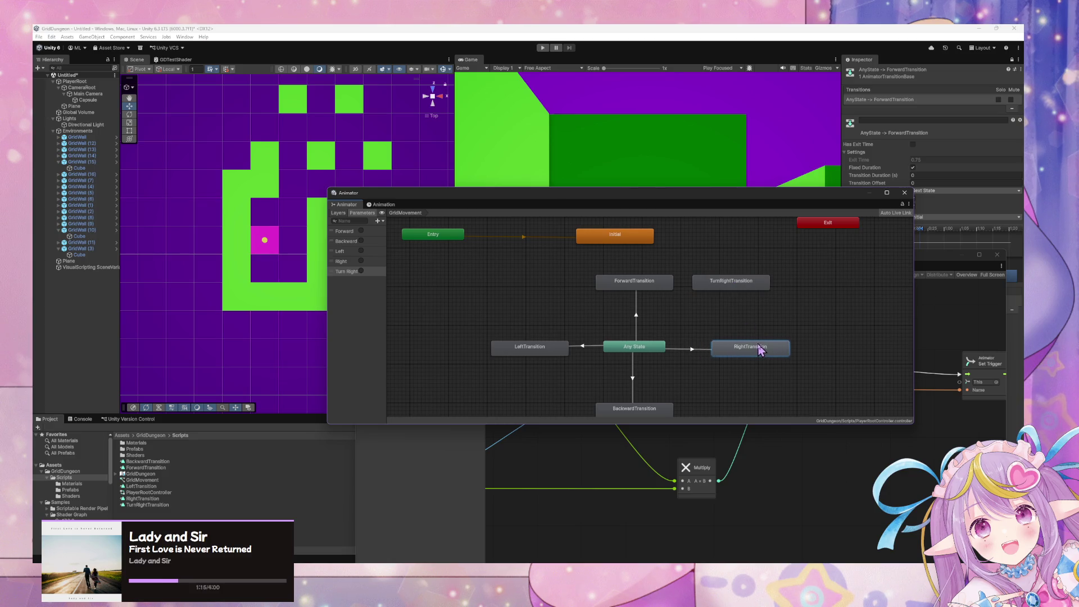
left_click_drag(739, 291, 759, 290)
left_click_drag(551, 355, 543, 351)
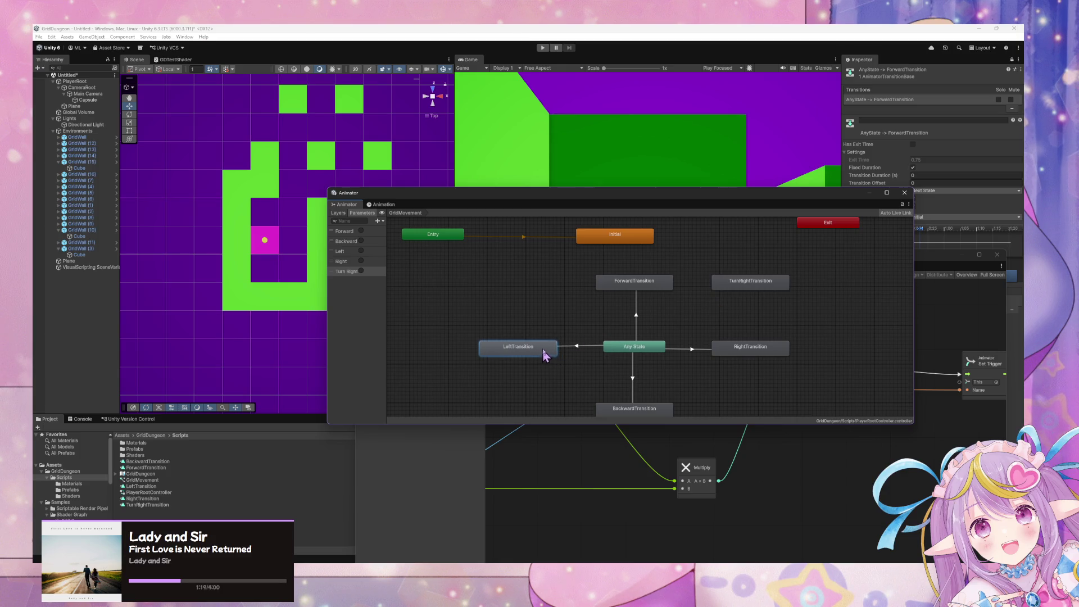
Step: Create a transition from Any State to TurnRightTransition
right_click(638, 347)
left_click(661, 352)
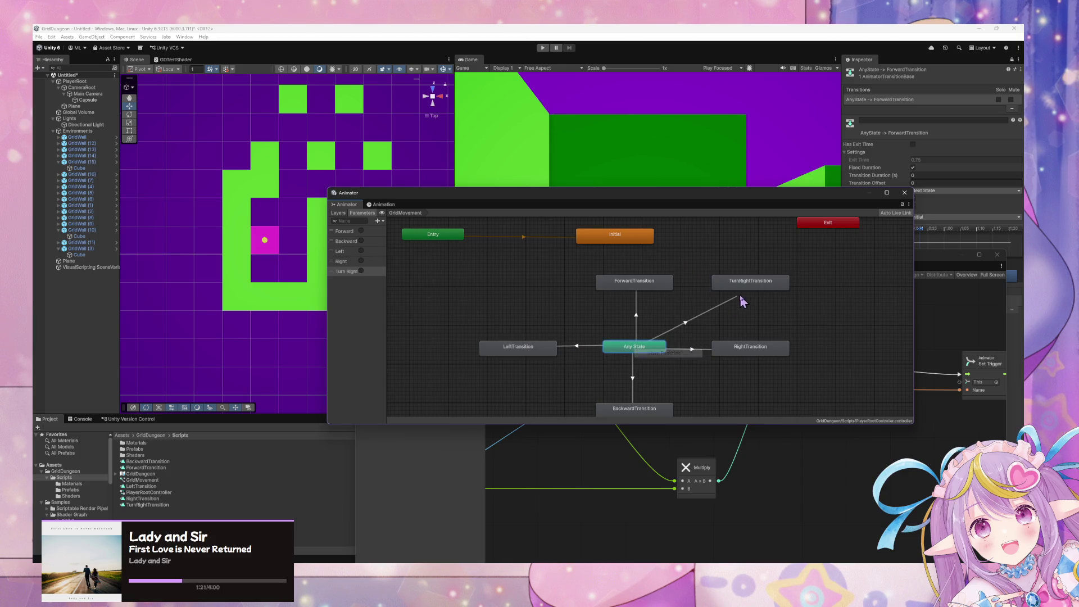
left_click(745, 291)
Step: Add a trigger parameter named Turn Left
left_click(379, 221)
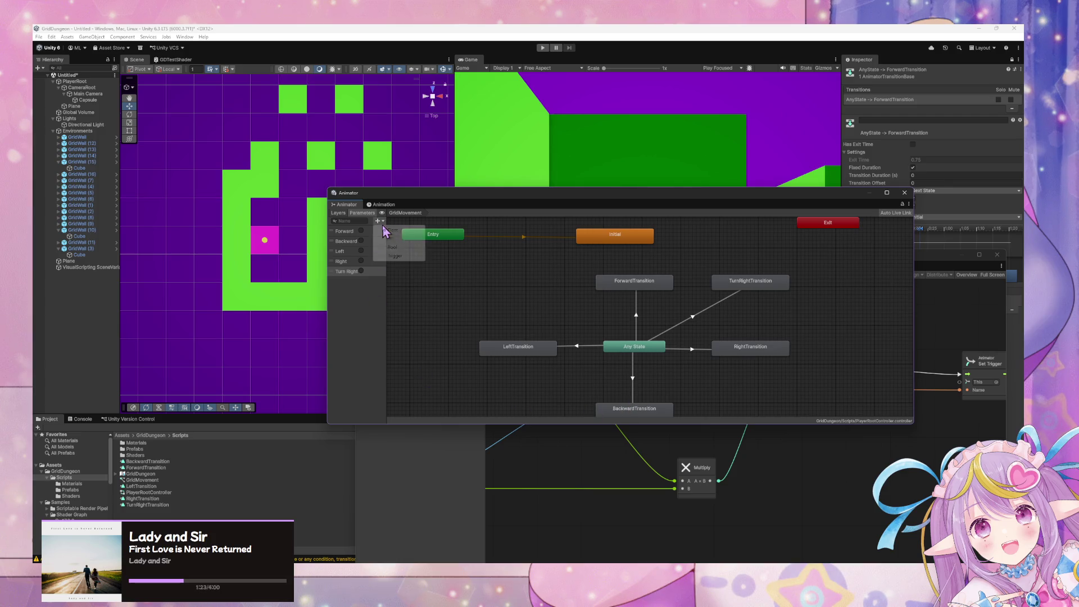
left_click(400, 256)
type("Turn Left")
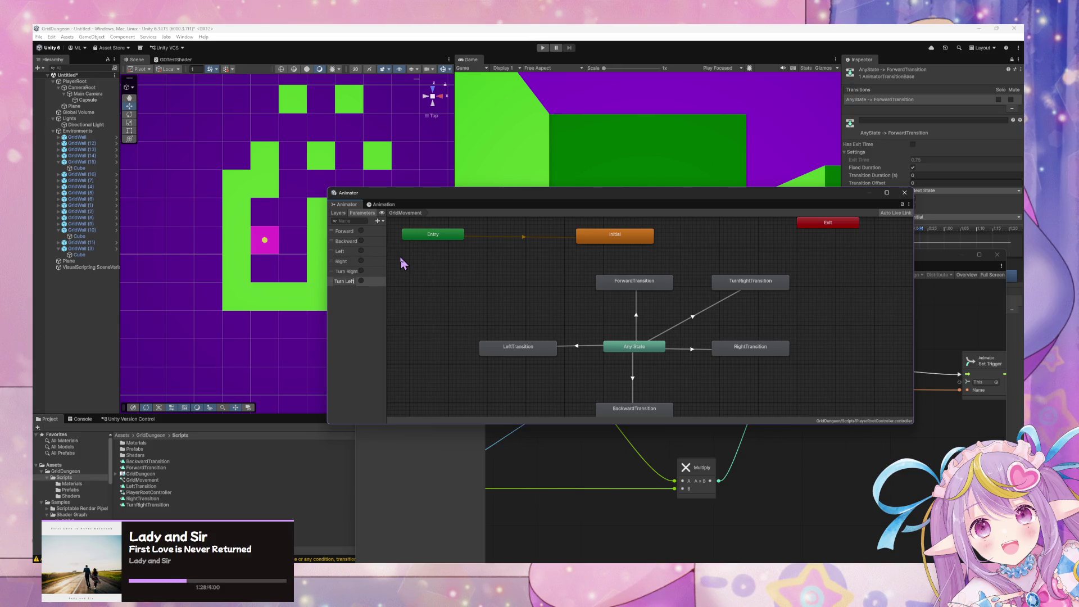
key("Return")
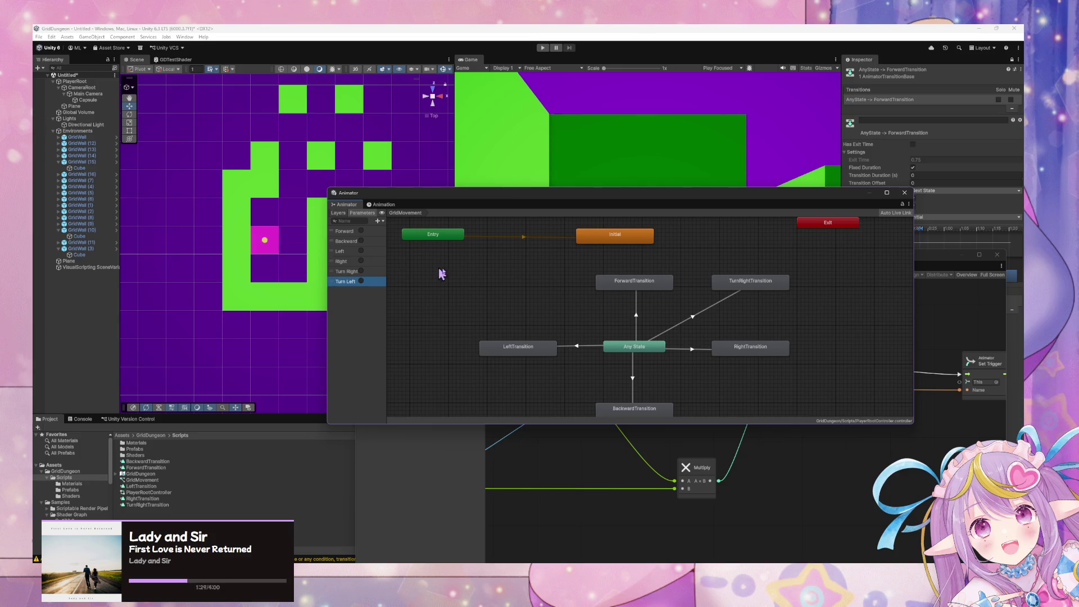
Step: Select the Any State to TurnRightTransition transition and open its Conditions parameter dropdown
mouse_move(489, 272)
left_mouse_down()
mouse_move(549, 313)
mouse_move(512, 268)
left_mouse_up()
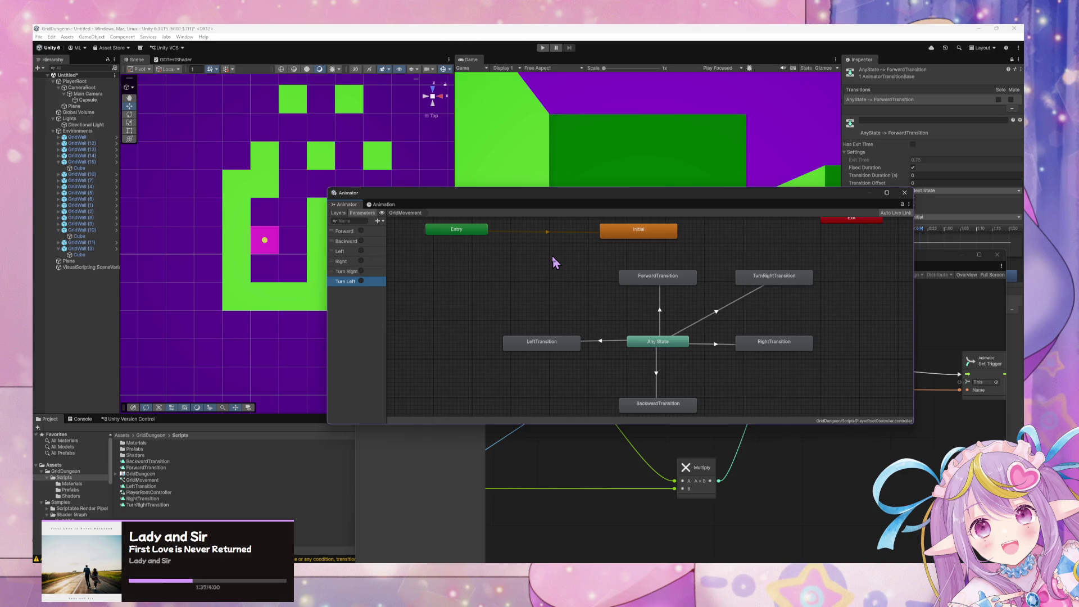
left_click(780, 280)
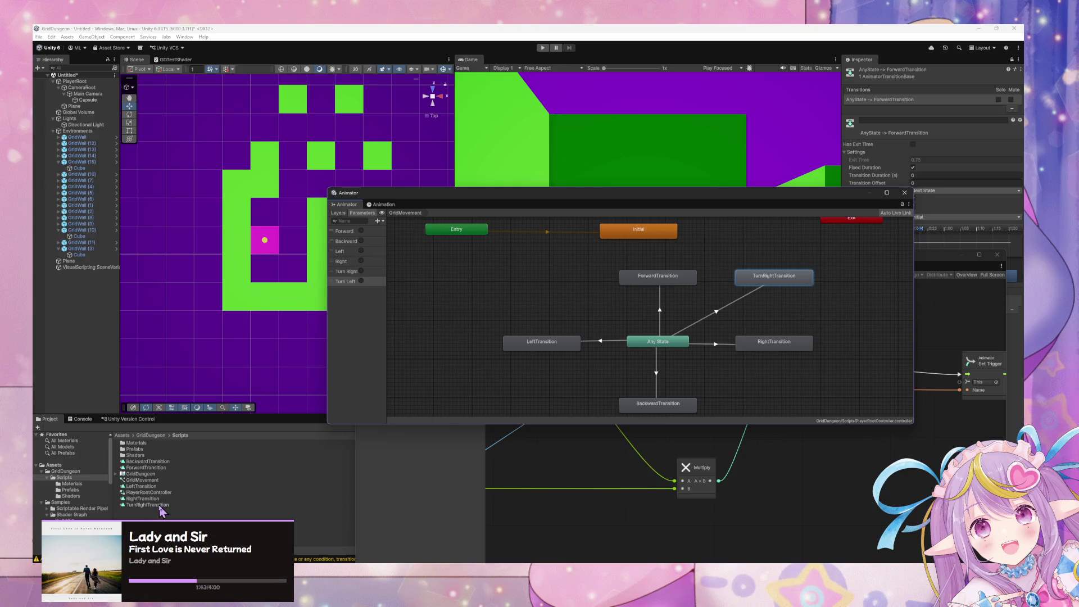
left_click(345, 284)
left_click(724, 313)
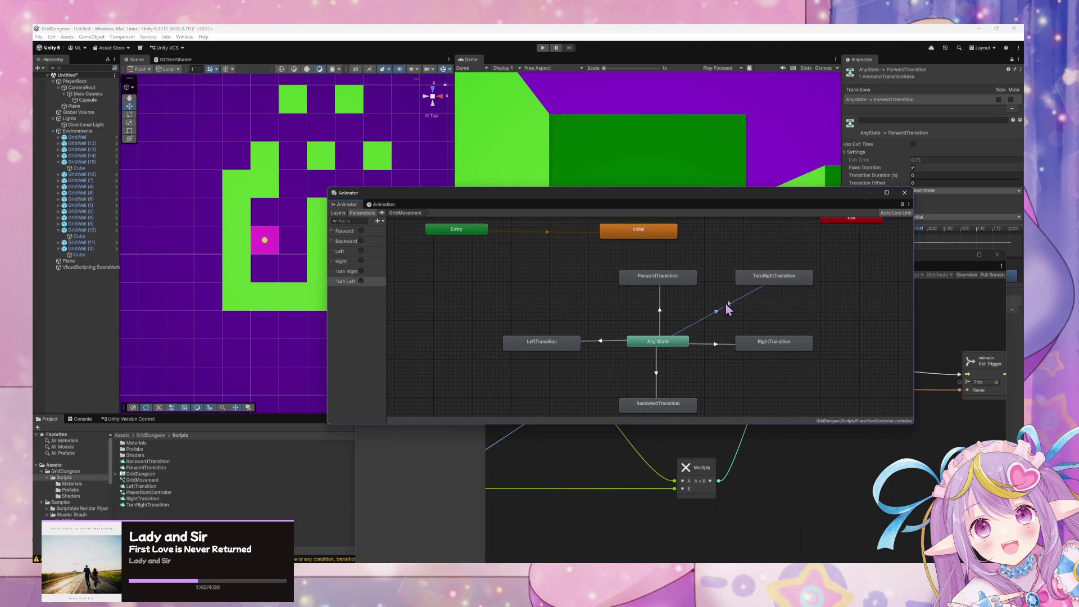
left_click_drag(827, 194, 739, 216)
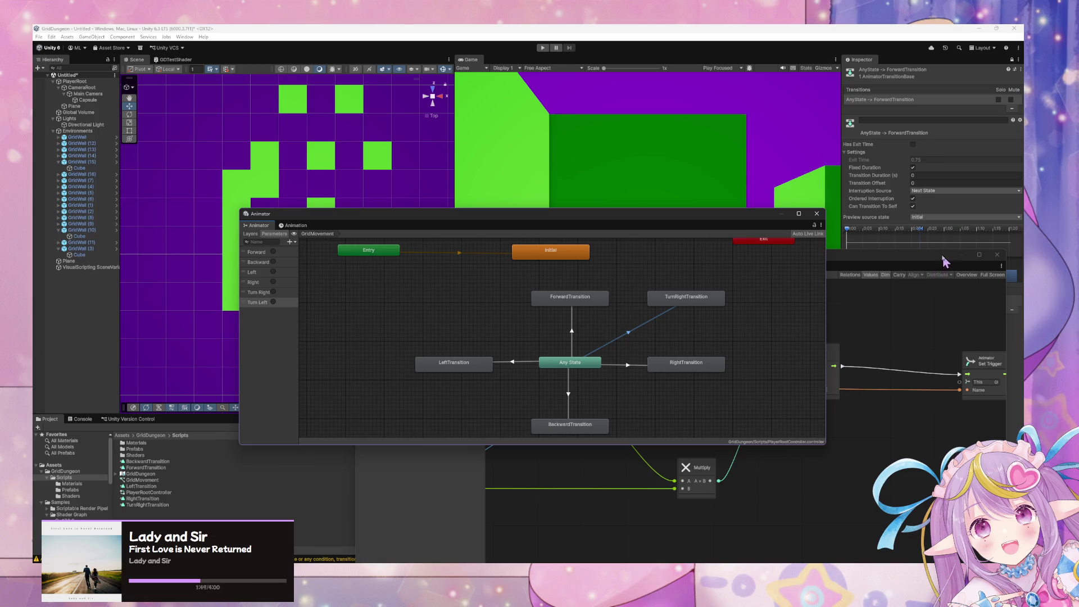
left_click_drag(941, 256, 860, 367)
left_click(910, 301)
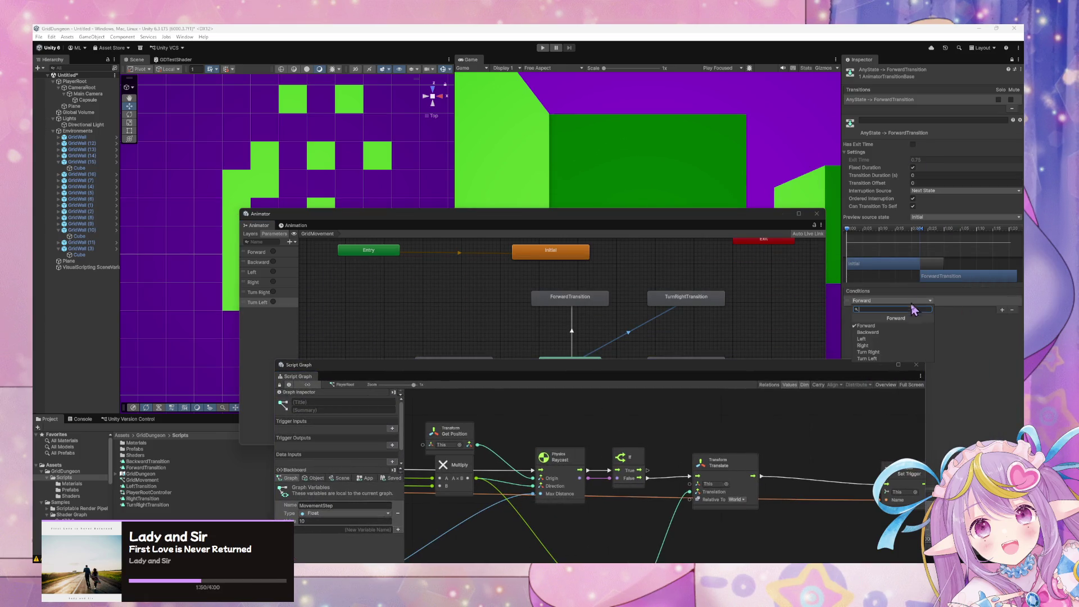
Step: Set the condition to Turn Right and bring the Script Graph back, showing its Set Trigger end
left_click(895, 352)
mouse_move(539, 369)
left_mouse_down()
mouse_move(748, 259)
mouse_move(623, 232)
left_mouse_up()
left_click_drag(672, 306, 559, 345)
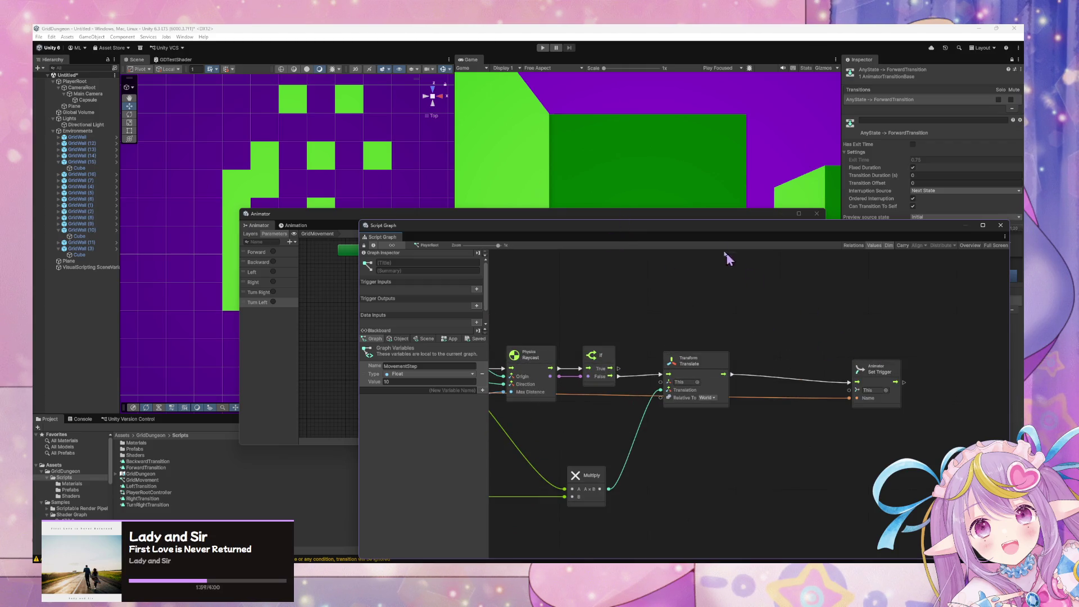
left_click_drag(704, 226, 679, 227)
right_click(775, 358)
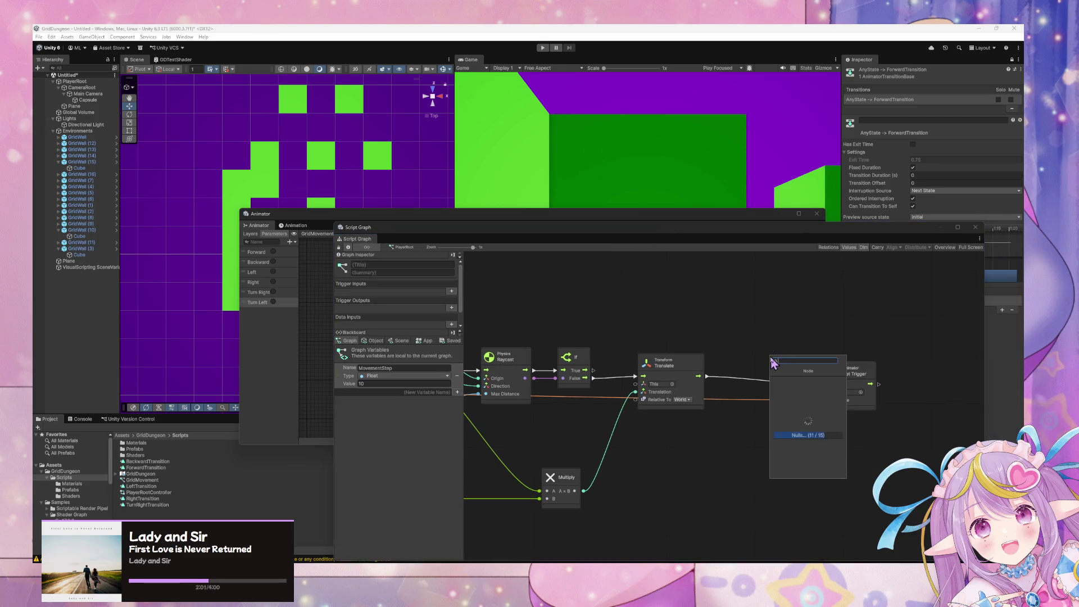
Step: Paste a copy of the Set Trigger node between Translate and the original Set Trigger
type("set")
left_click(839, 360)
left_click(850, 372)
left_click(852, 376)
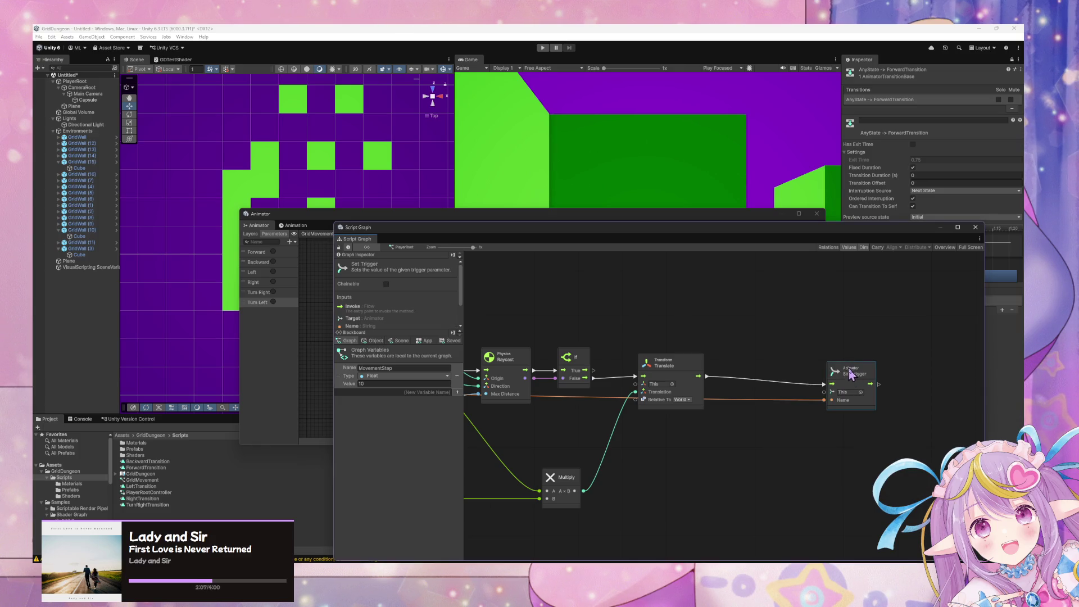
key("ctrl+v")
left_click_drag(728, 398, 774, 360)
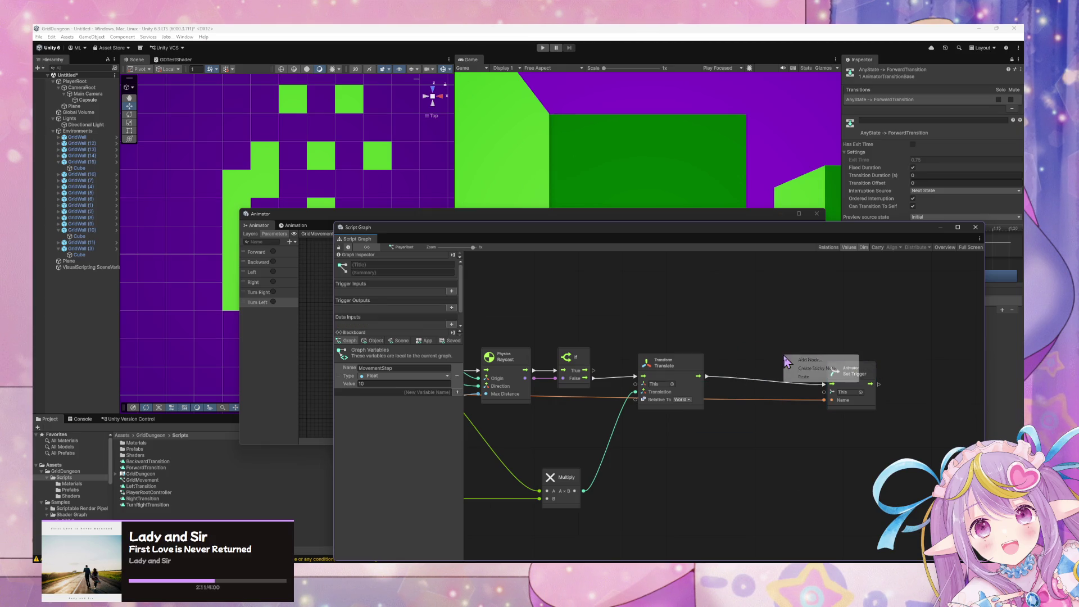
Step: Search the node finder for Animator nodes ('animator stop', then 'animtaator') and browse the results
right_click(822, 365)
type("a")
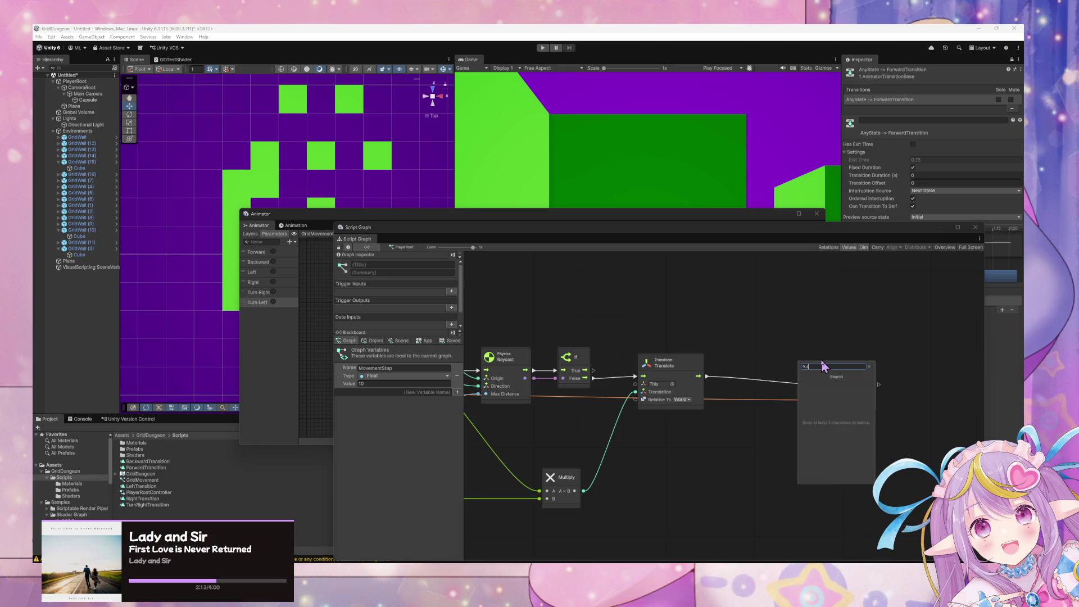
type("nim")
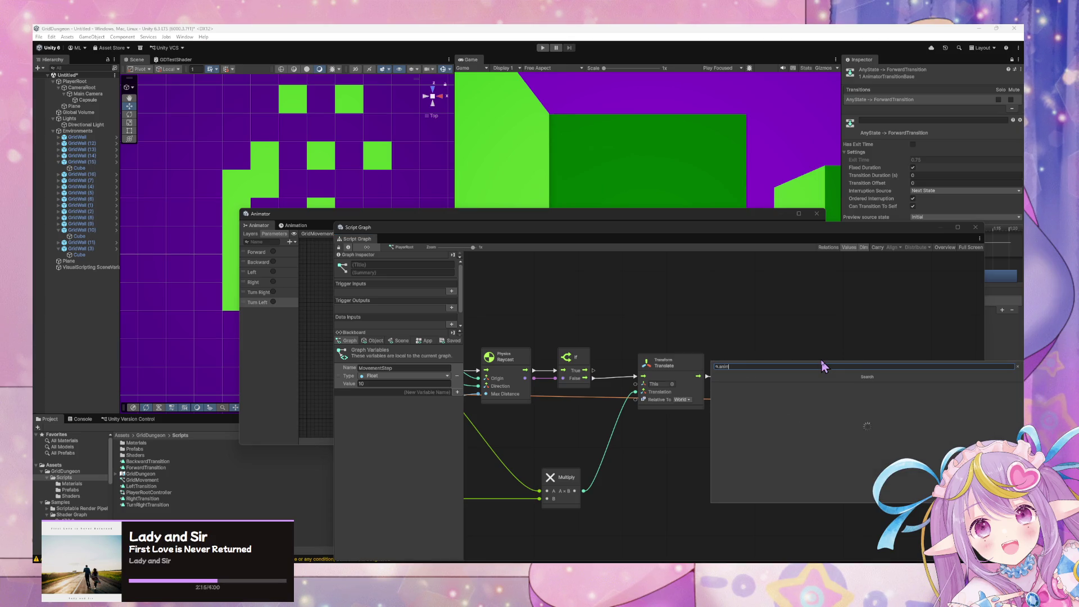
type("ator stop")
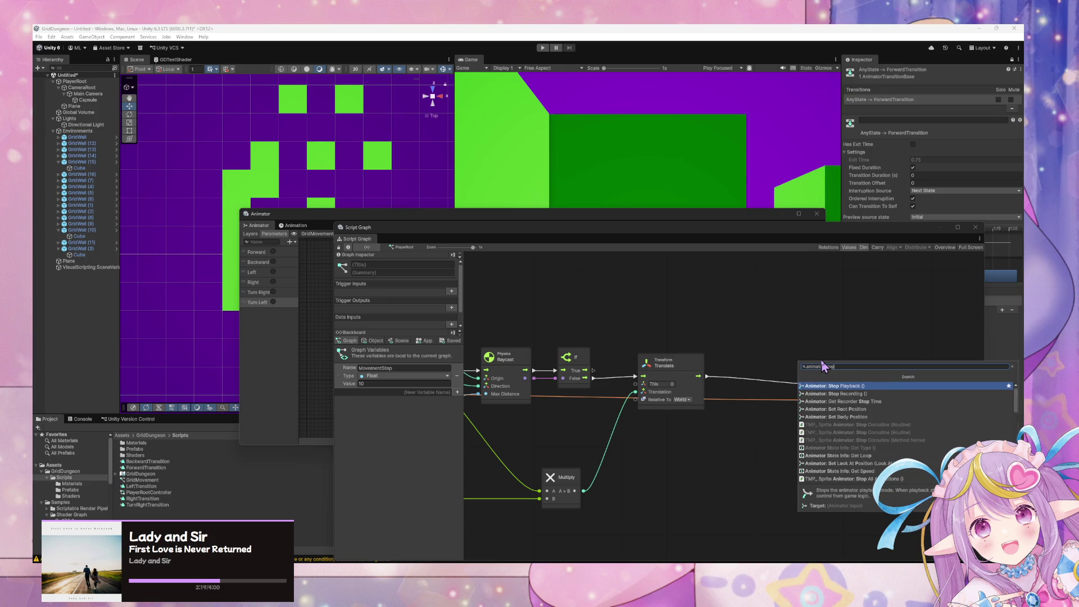
key("ctrl+a")
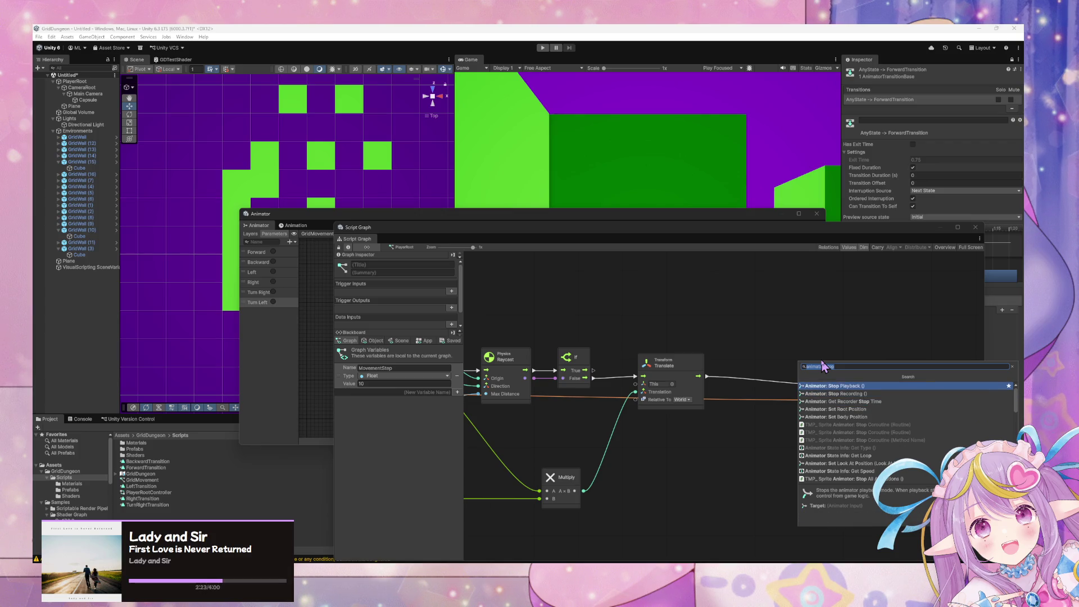
key("Down")
key("Down")
key("Down")
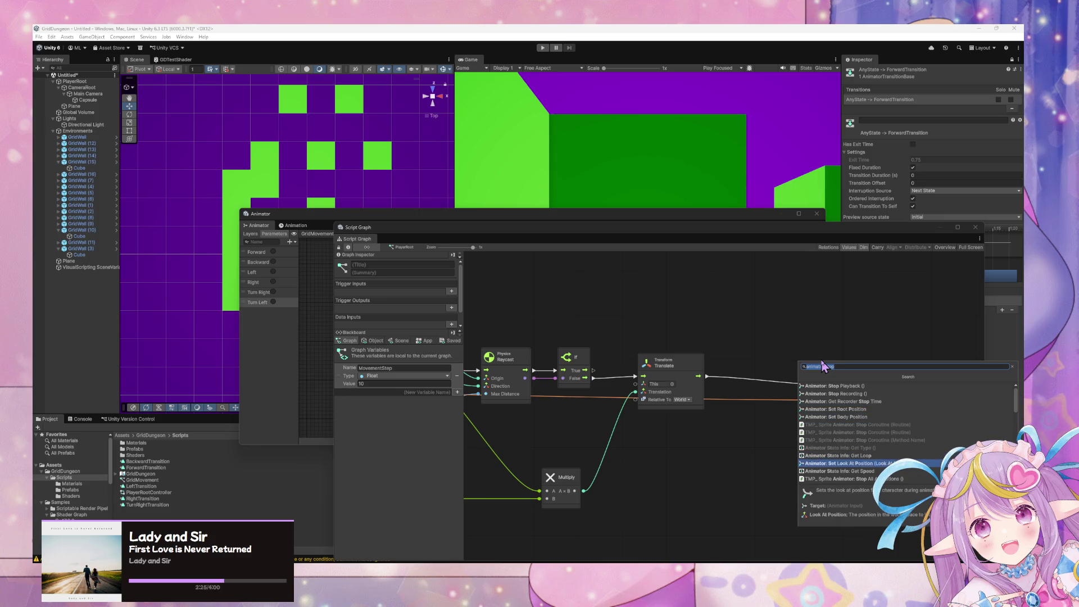
key("Down")
key("Down")
key("Down")
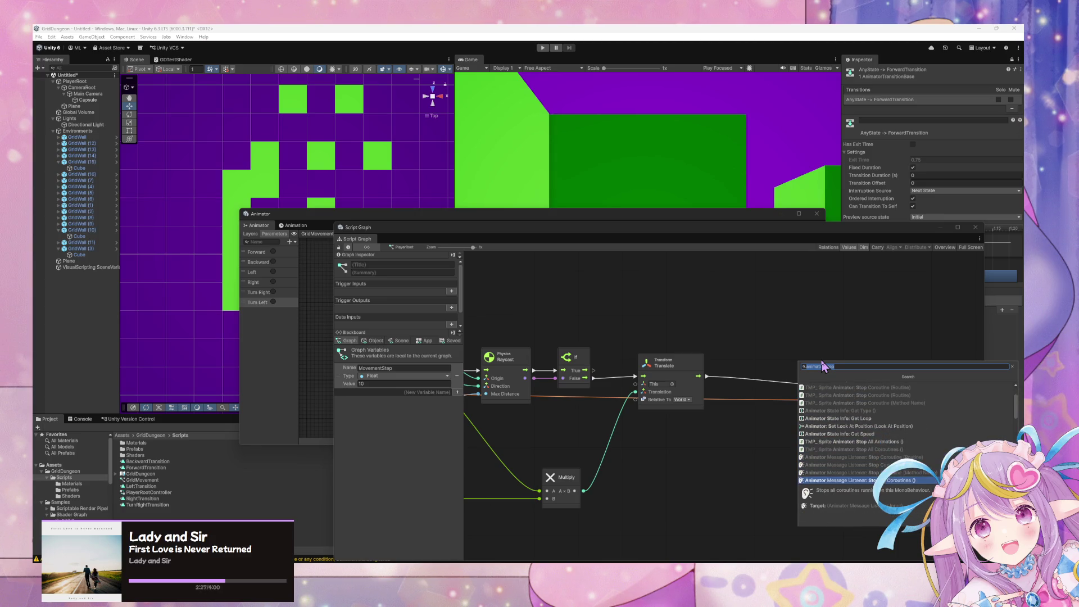
key("Down")
key("Down")
key("Down")
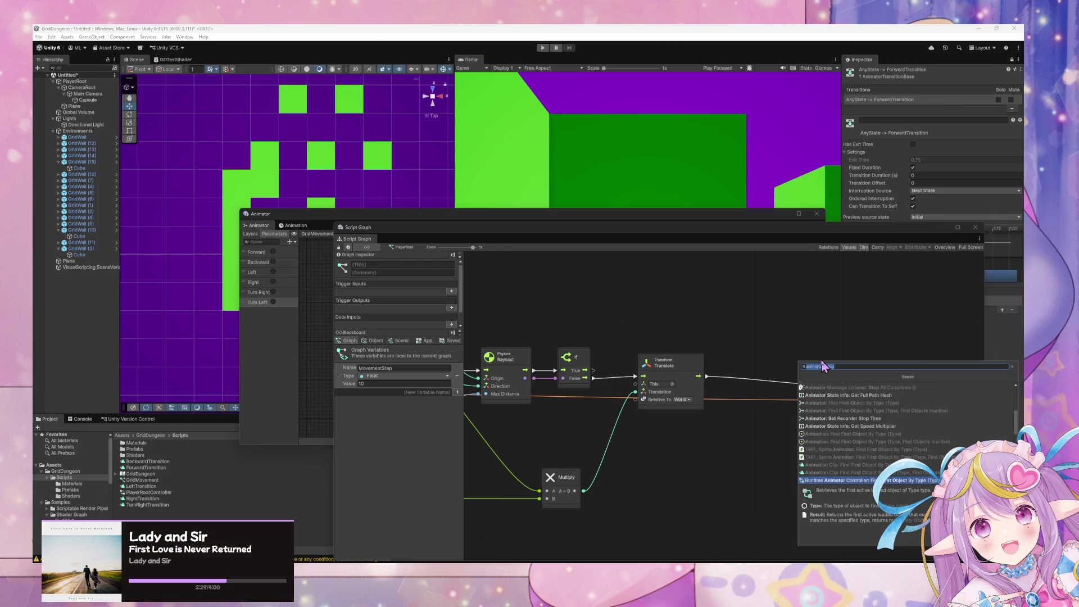
key("Down")
key("Down")
key("Down")
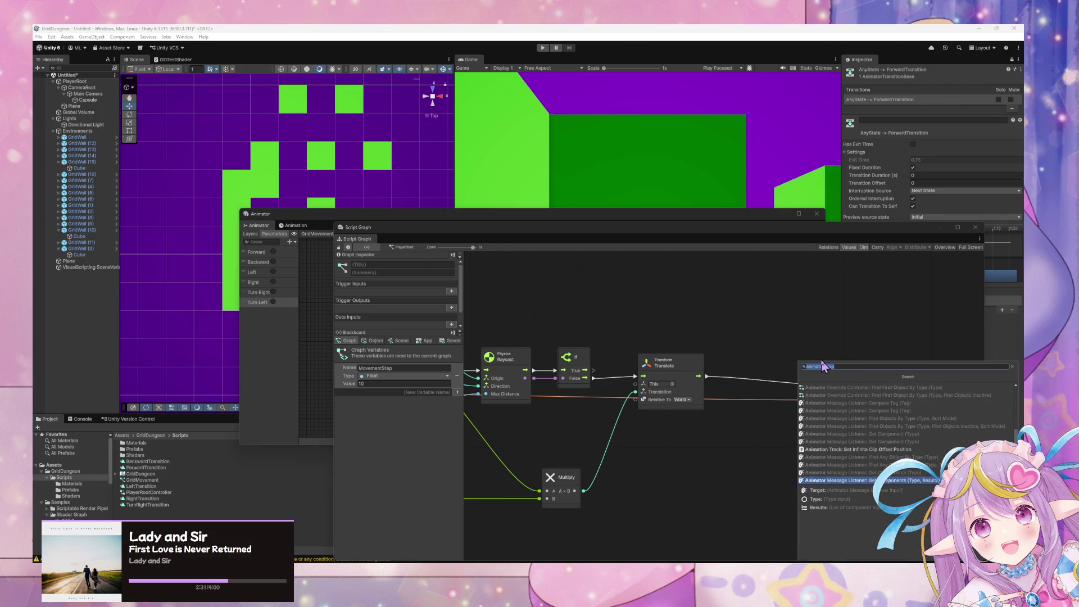
key("Down")
key("Down")
key("Down")
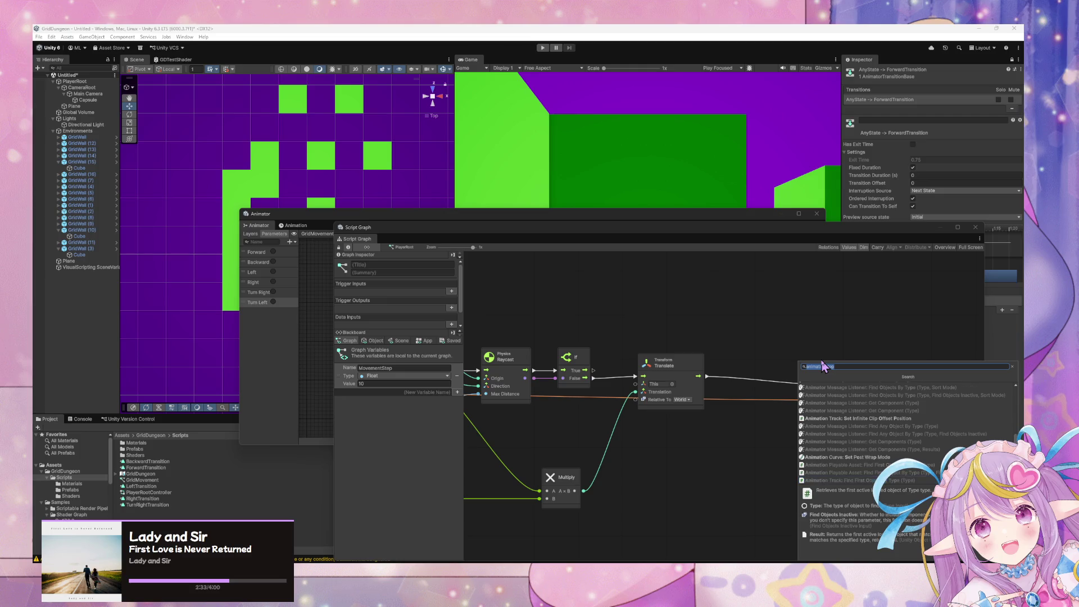
key("Up")
key("Up")
key("Up")
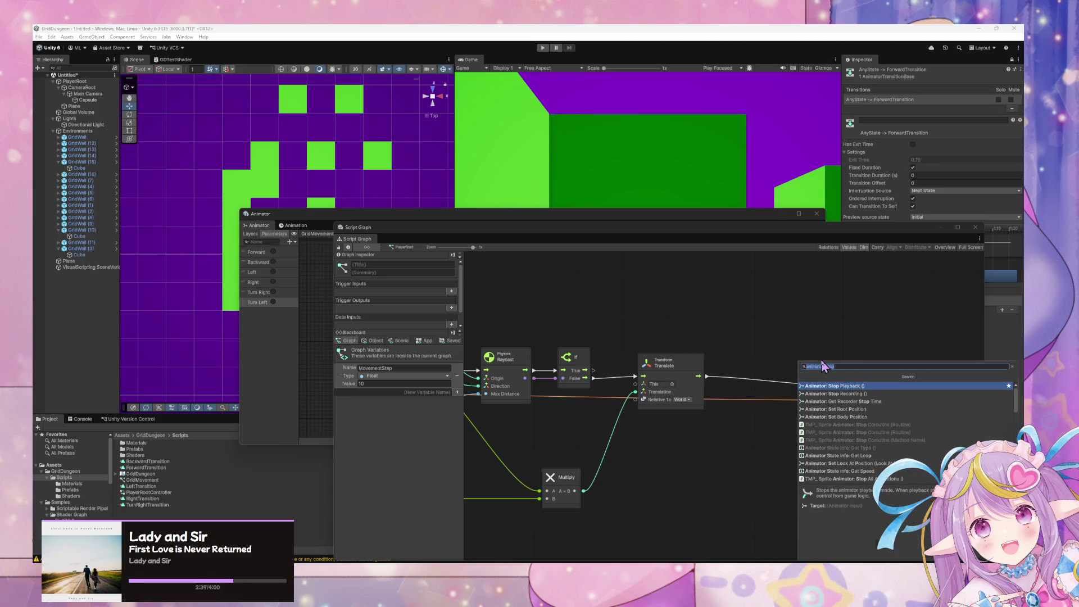
key("BackSpace")
type("animta")
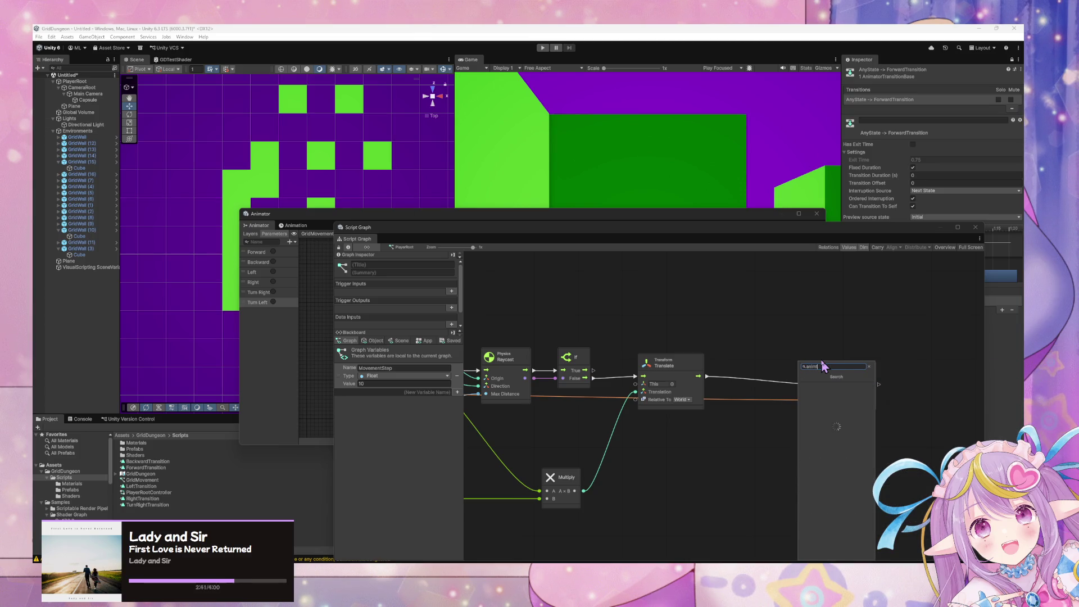
type("ator")
key("Down")
key("Down")
key("Down")
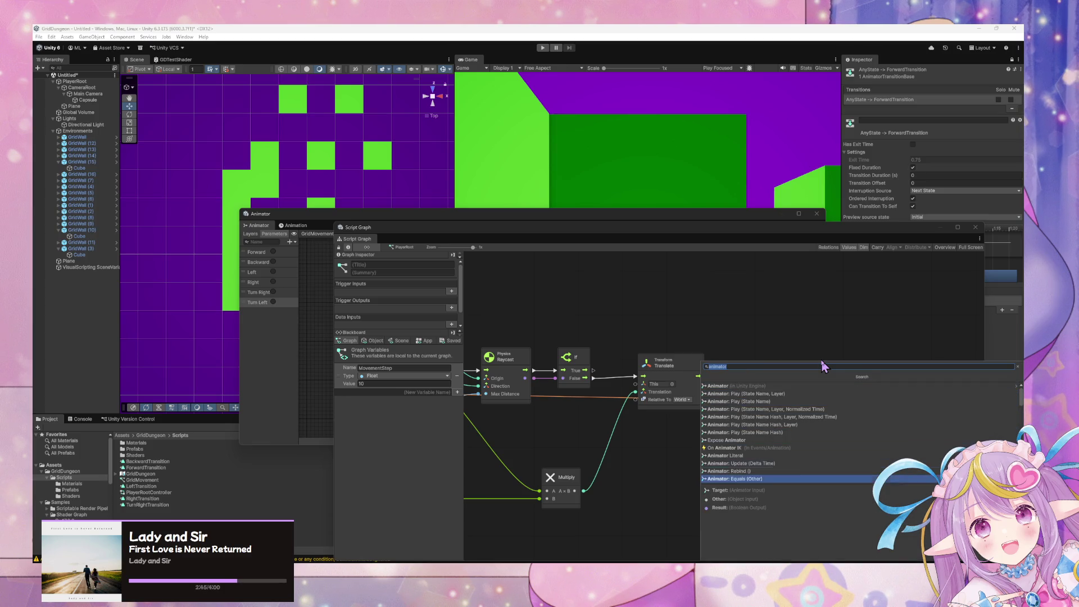
key("Down")
key("Down")
key("Down")
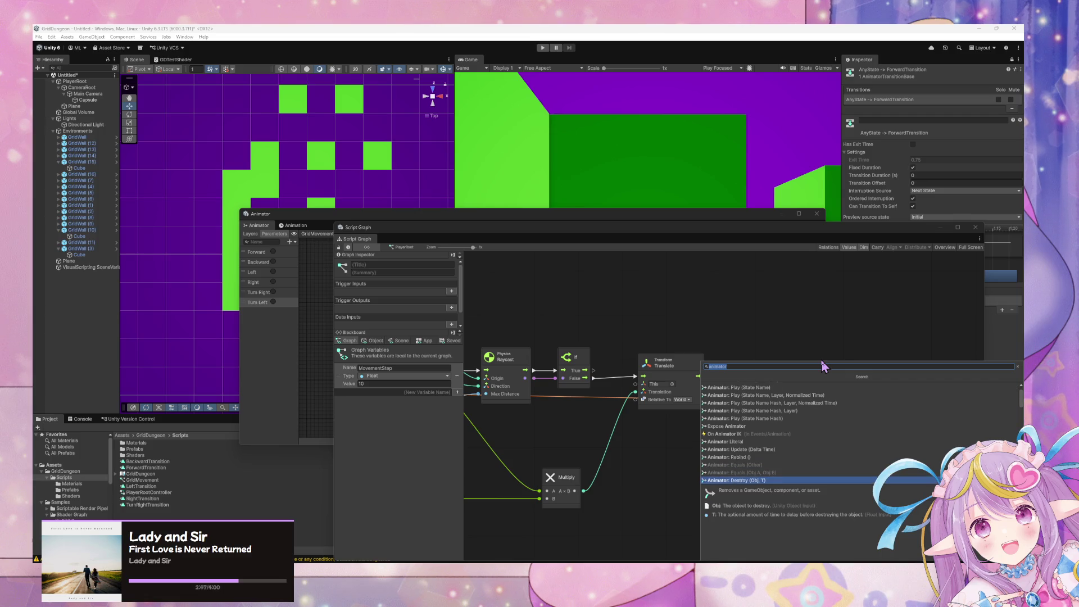
key("Down")
key("Down")
key("Down")
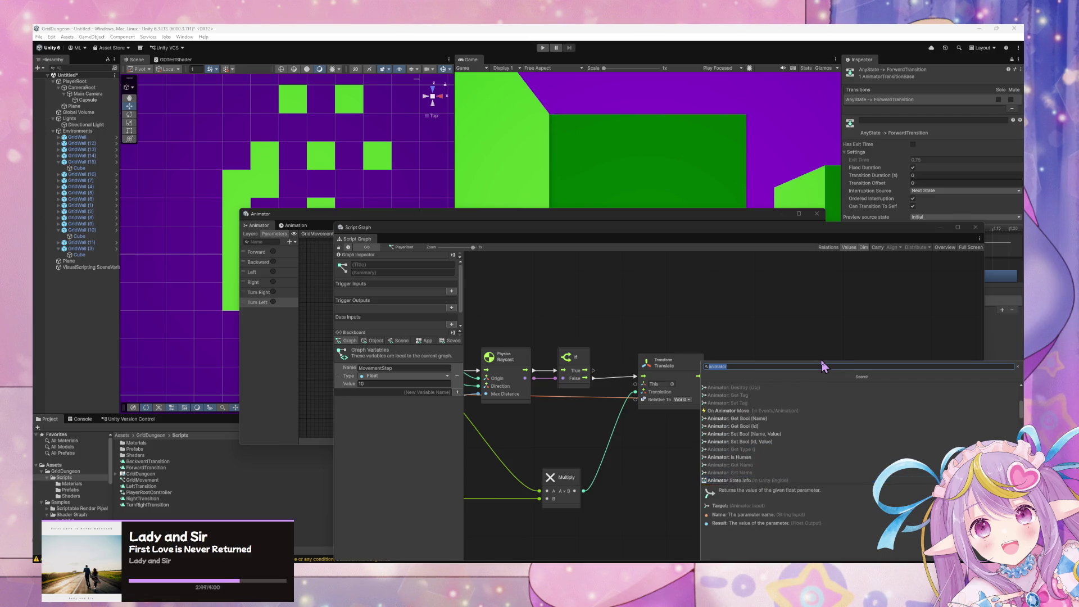
key("Down")
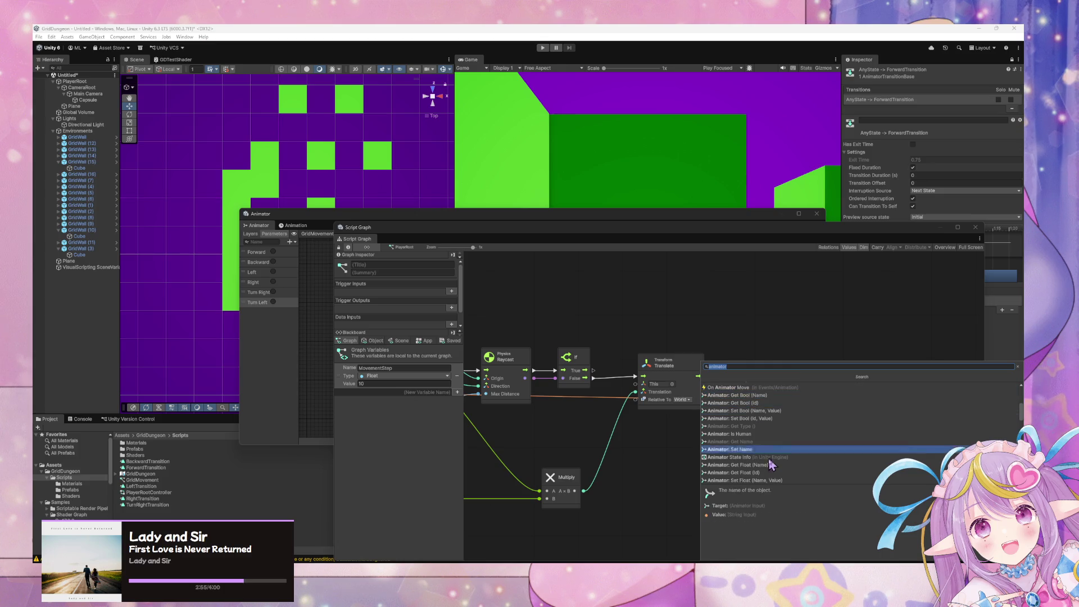
Step: Scroll the Animator results and add an Animator: Set Trigger node after Translate
scroll(784, 483, "down", 4)
scroll(784, 486, "down", 1)
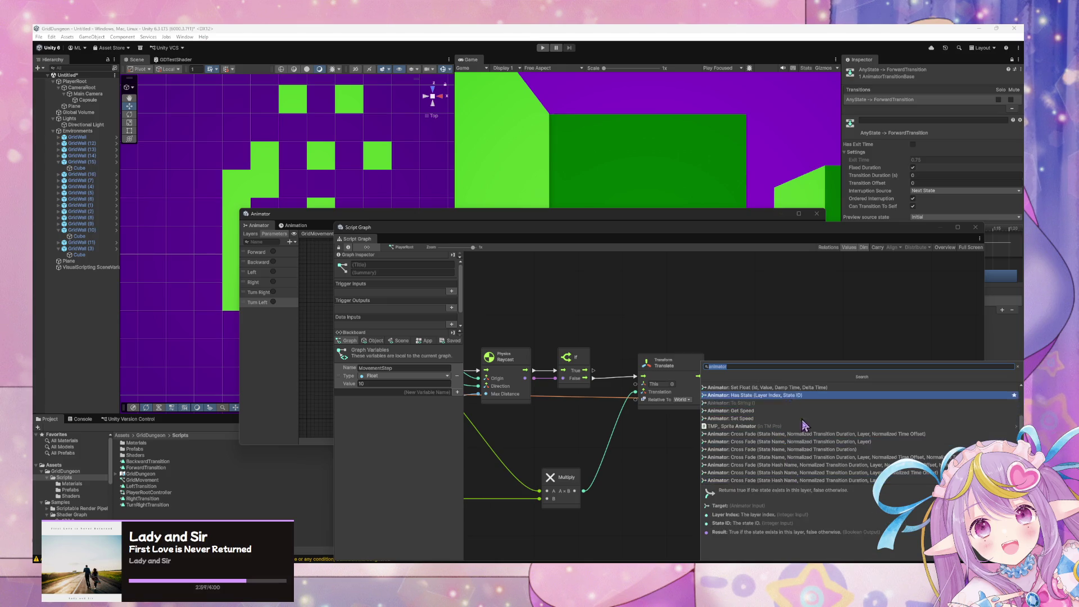
scroll(804, 483, "down", 2)
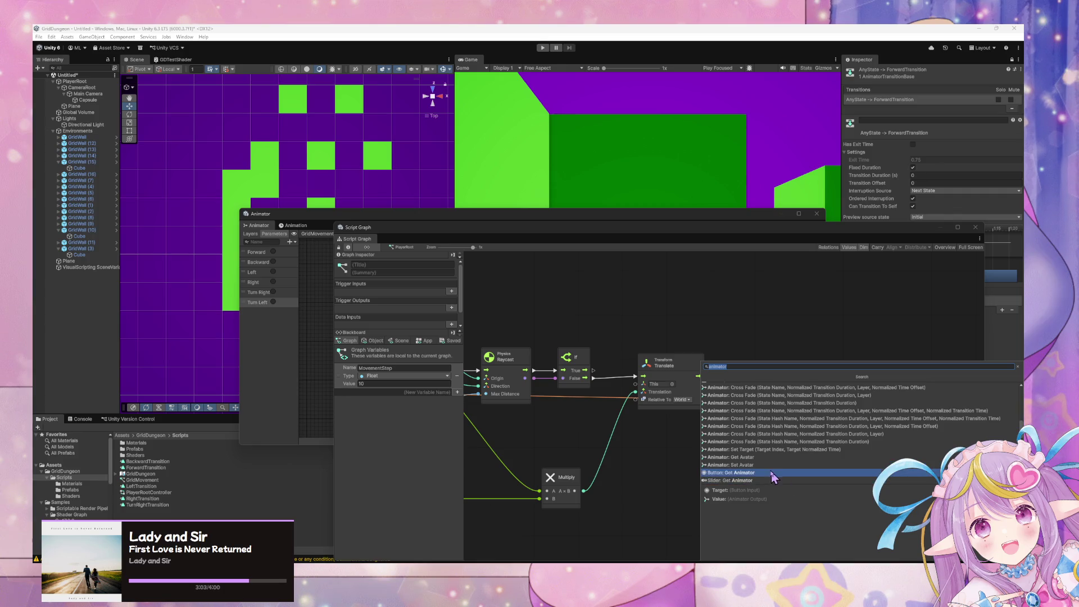
scroll(768, 484, "down", 4)
scroll(770, 484, "down", 5)
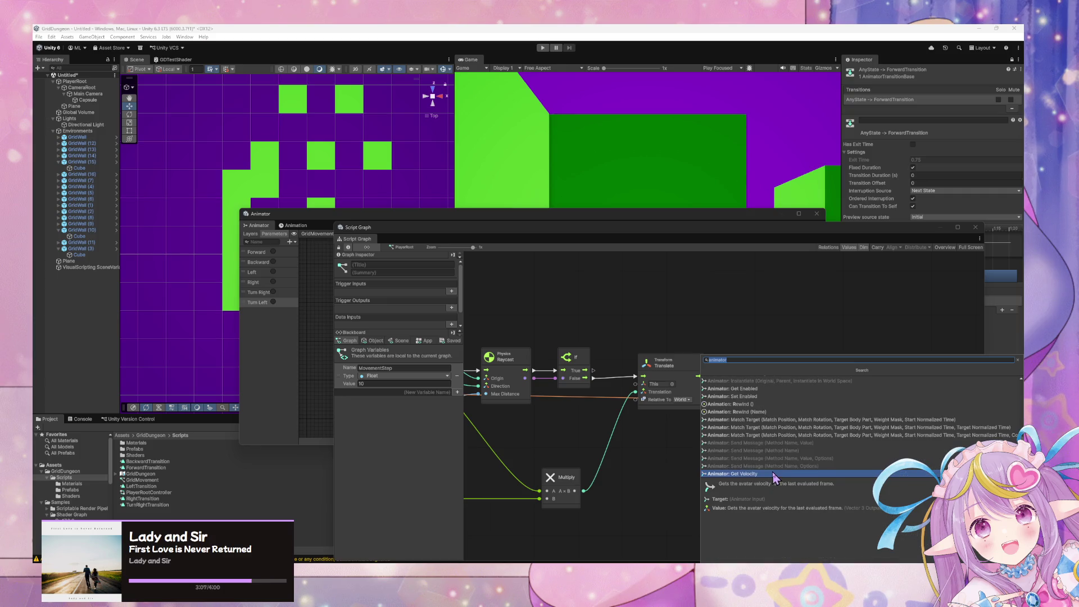
scroll(770, 472, "down", 3)
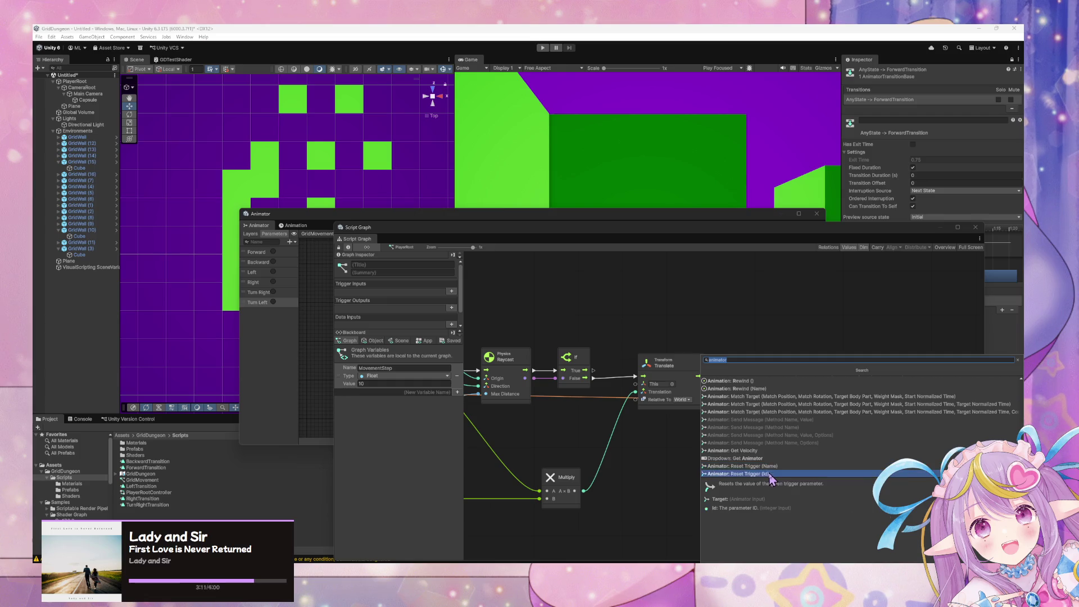
scroll(771, 467, "down", 3)
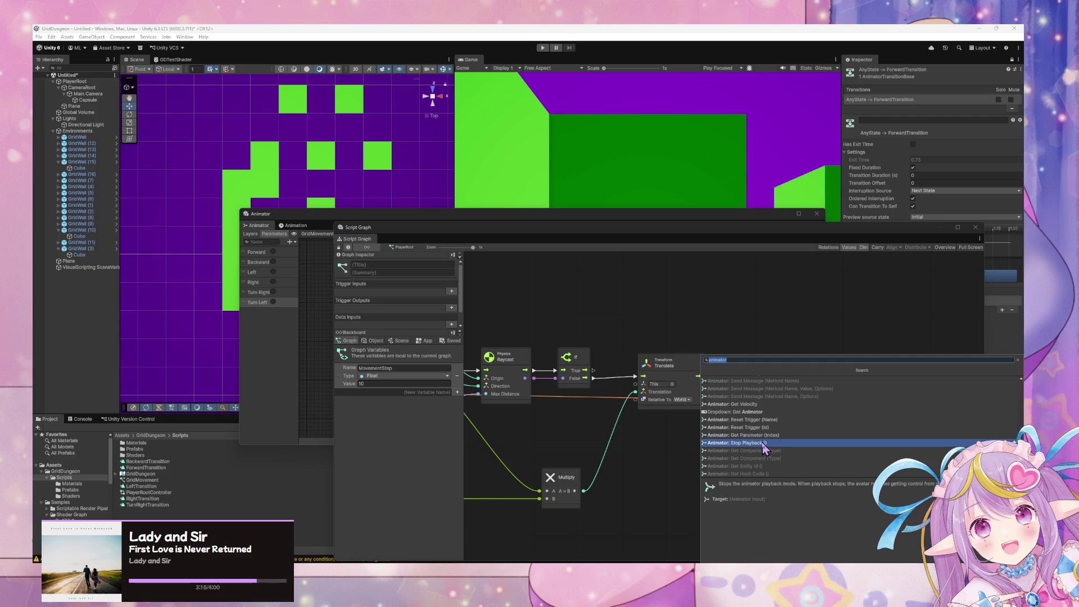
scroll(765, 449, "down", 3)
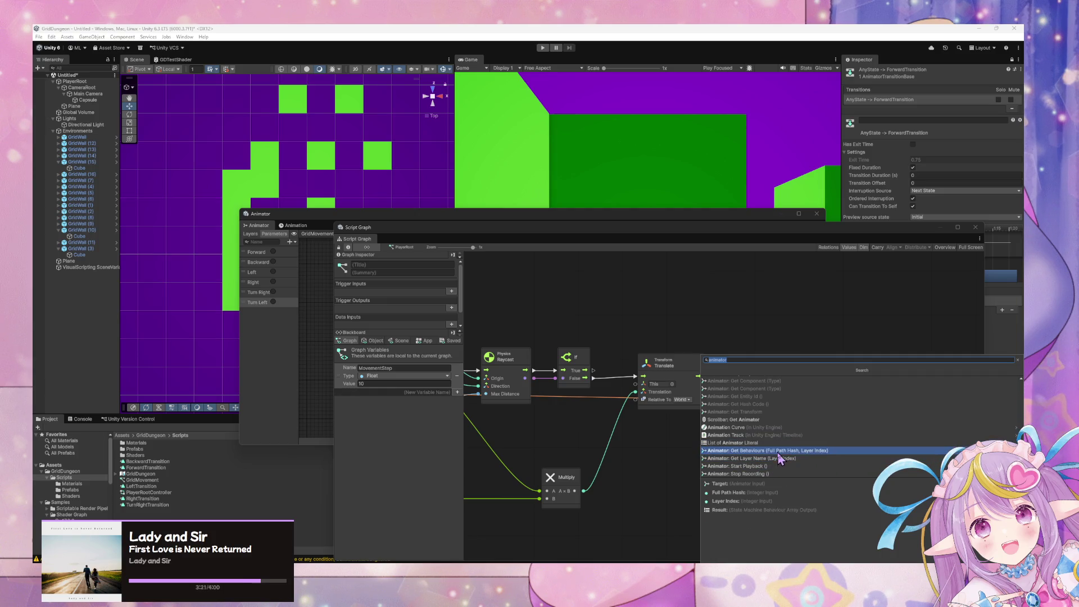
scroll(781, 475, "down", 1)
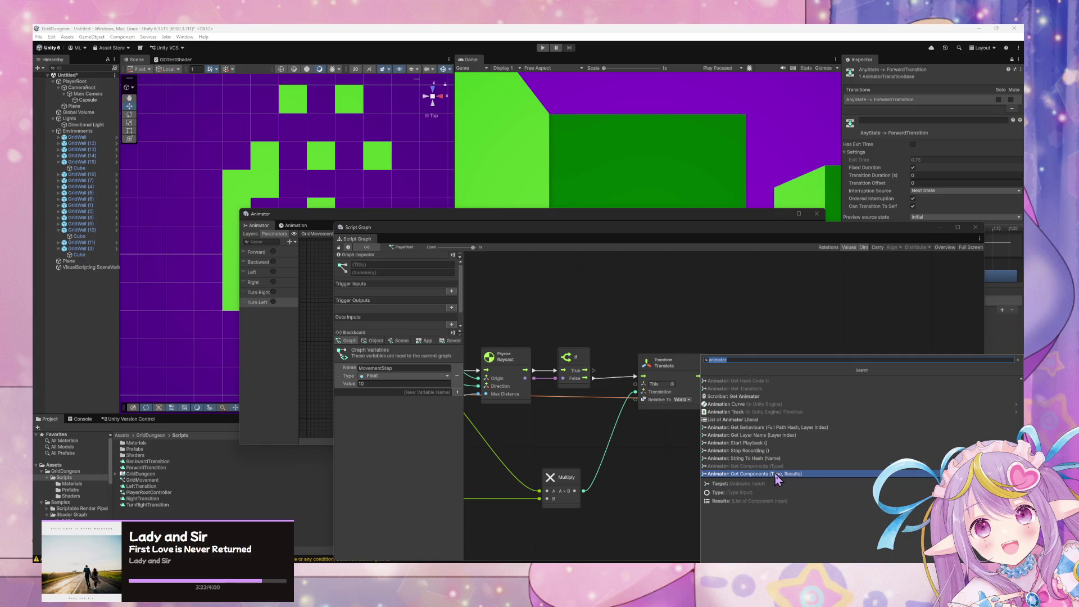
scroll(776, 410, "down", 3)
scroll(775, 403, "down", 5)
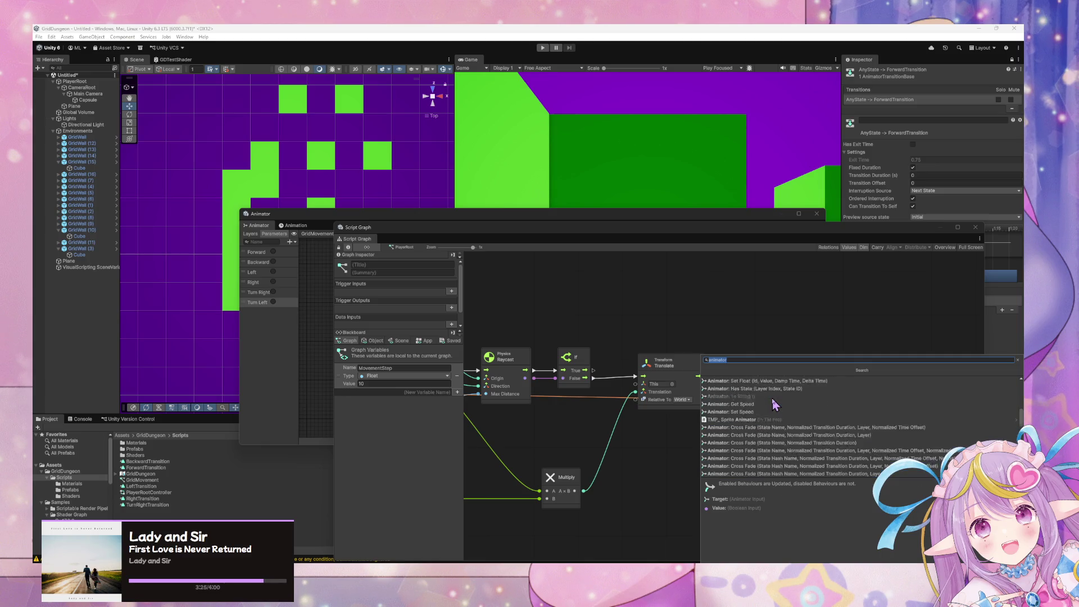
left_click(776, 405)
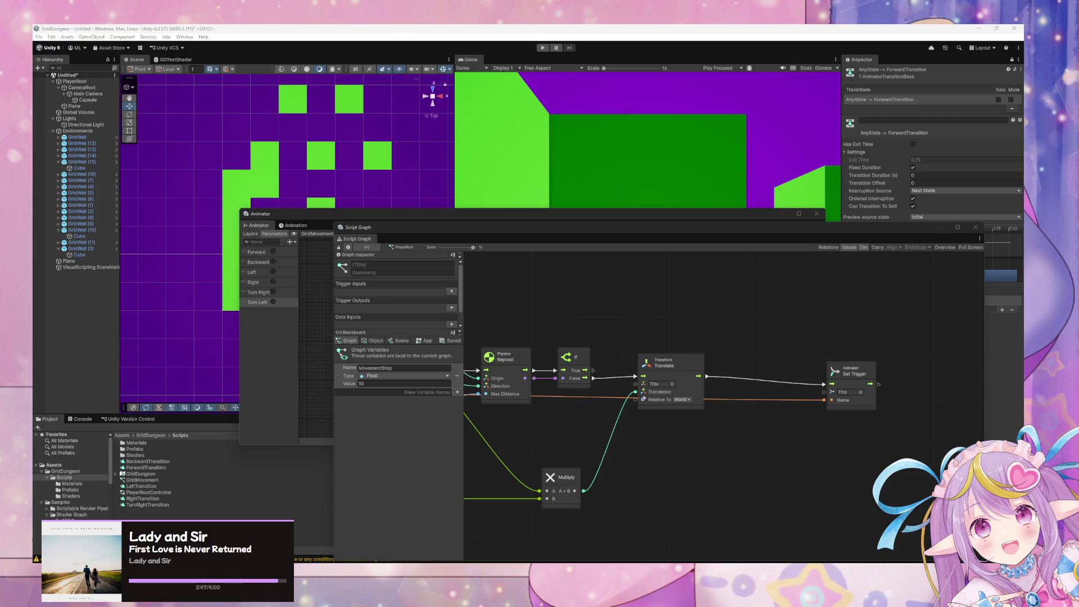
key("super+d")
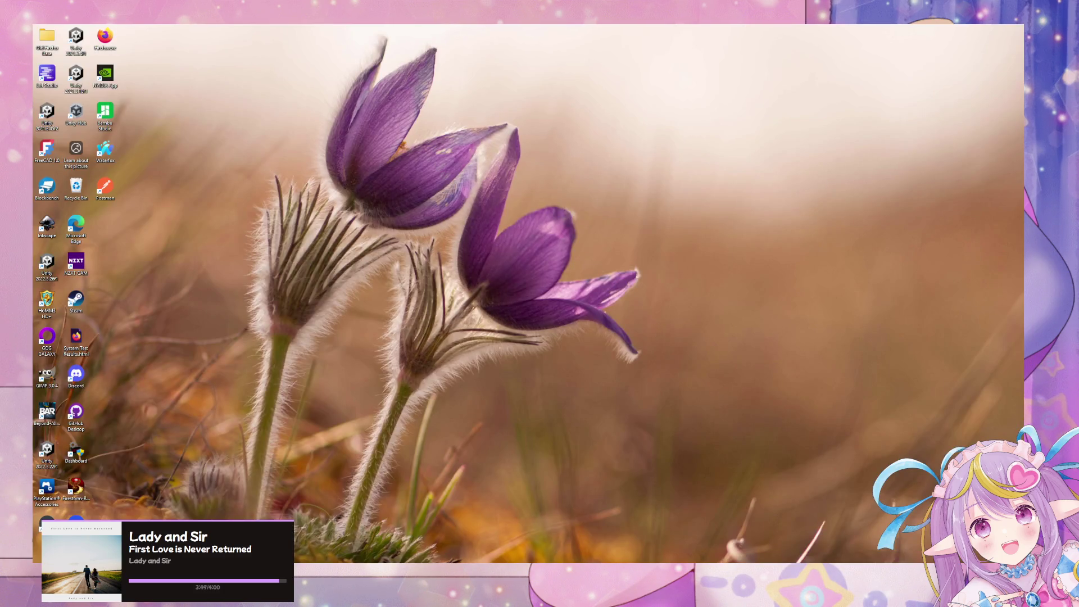
Step: Use the Windows+D shortcut again to bring the Unity Editor back on screen
key("super+d")
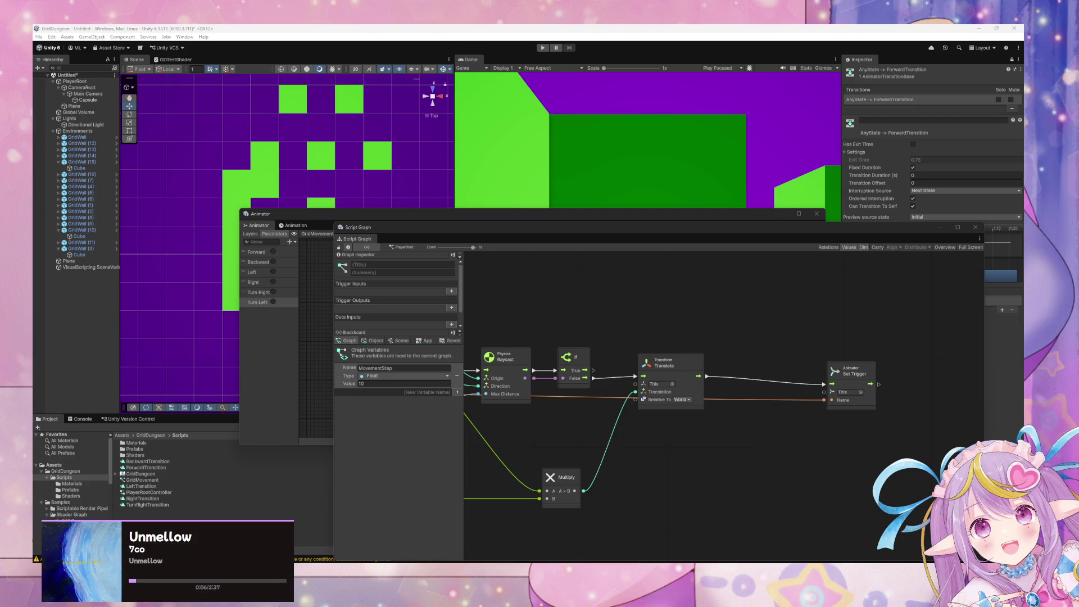
Step: Add an Animator State Info Get Length node by searching 'animator state'
right_click(747, 439)
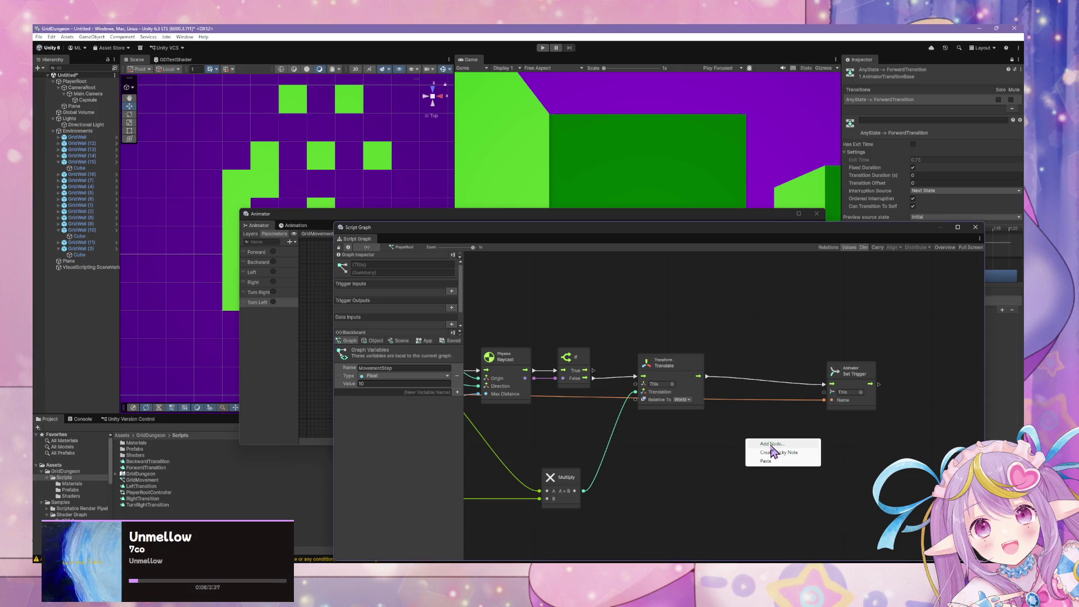
left_click(771, 444)
type("anima")
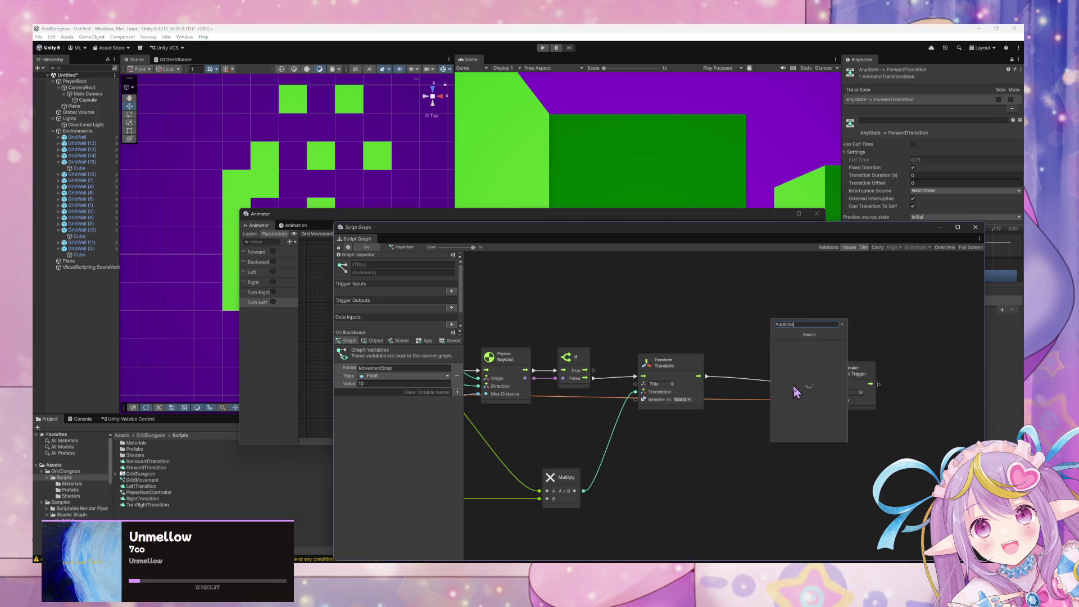
type("tor")
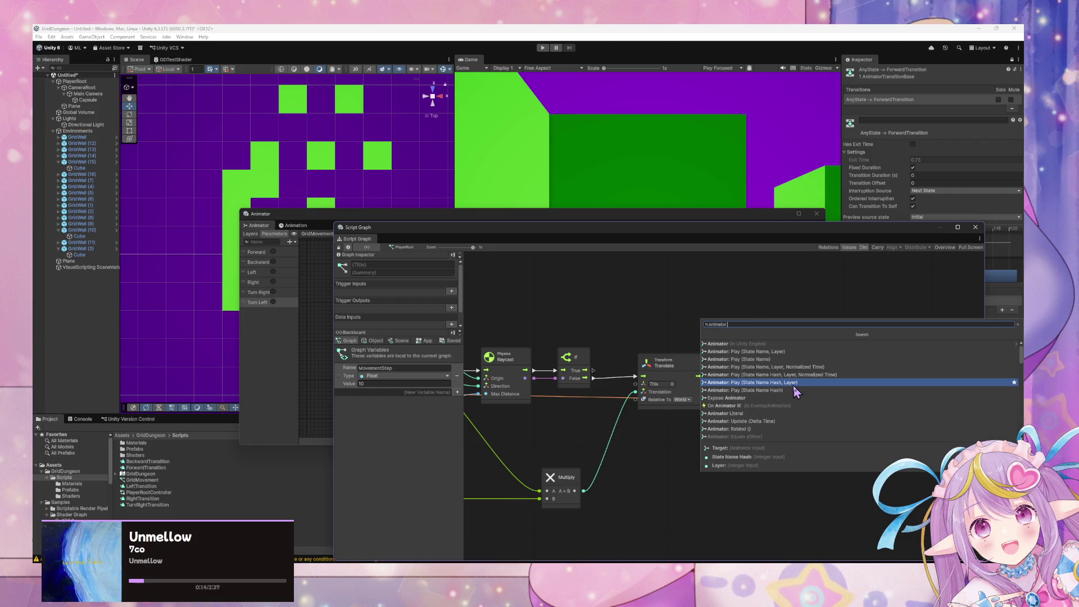
type(" state")
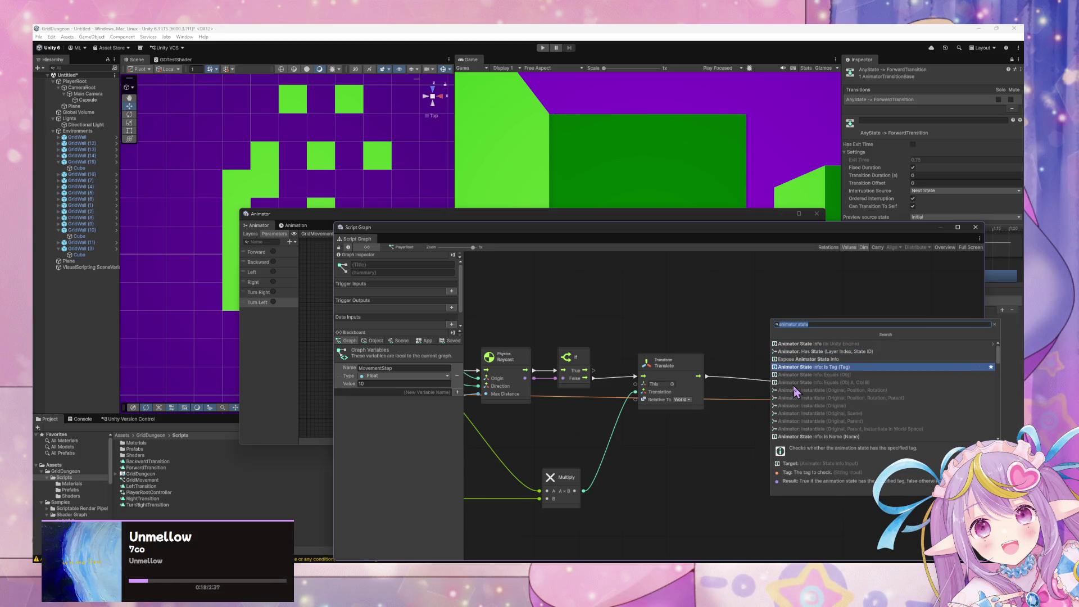
key("Return")
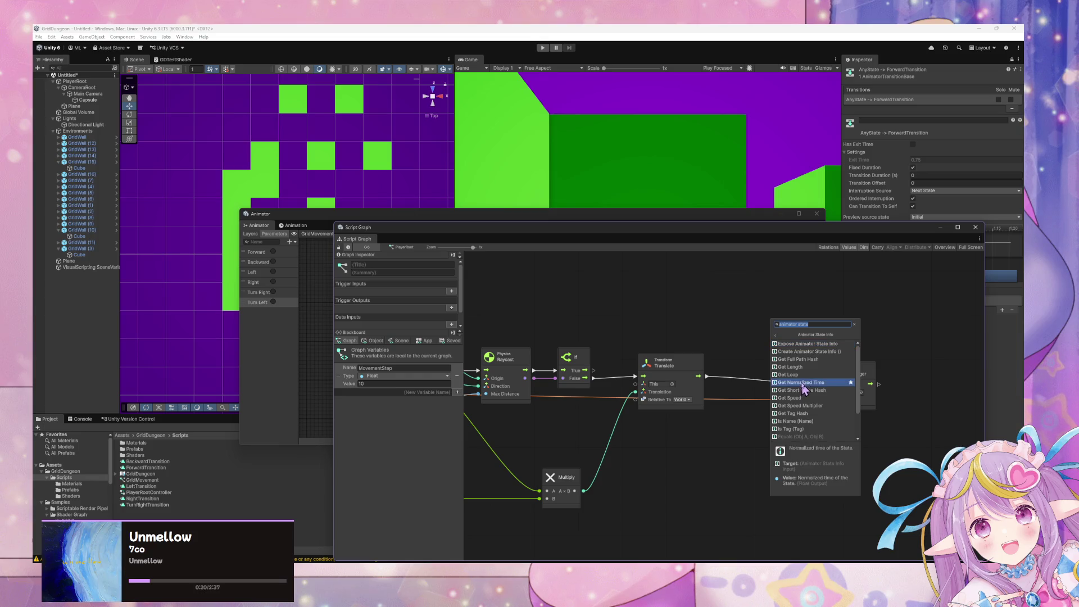
scroll(843, 381, "up", 2)
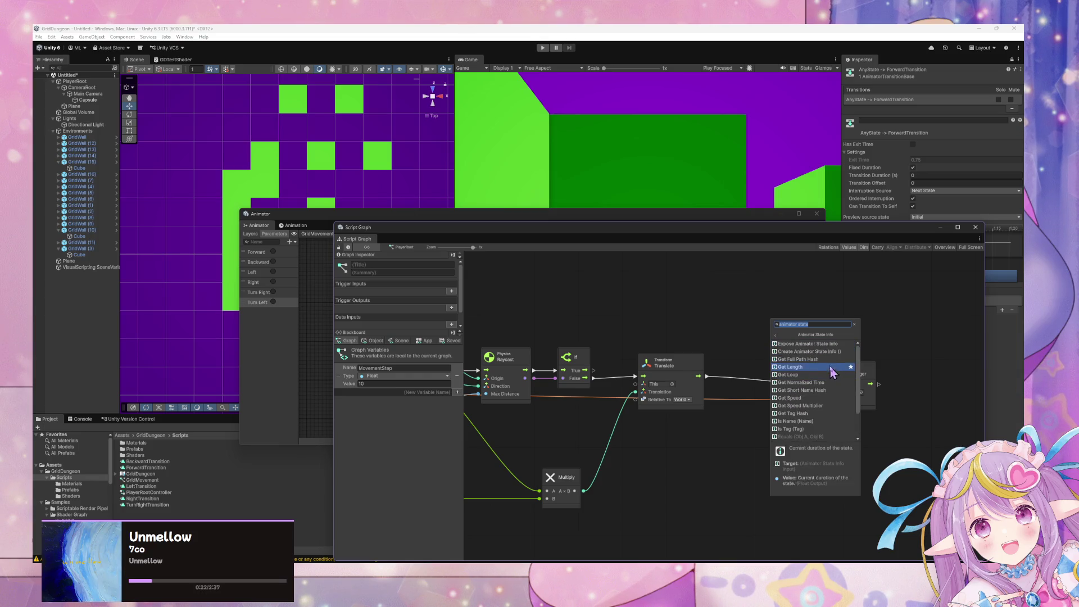
scroll(810, 402, "down", 3)
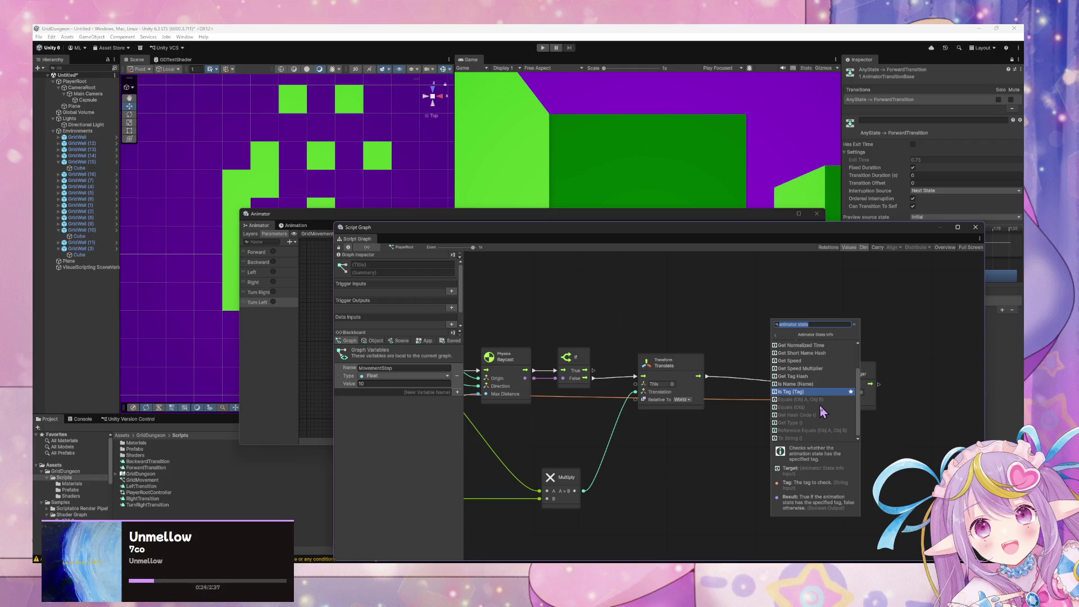
scroll(820, 411, "up", 3)
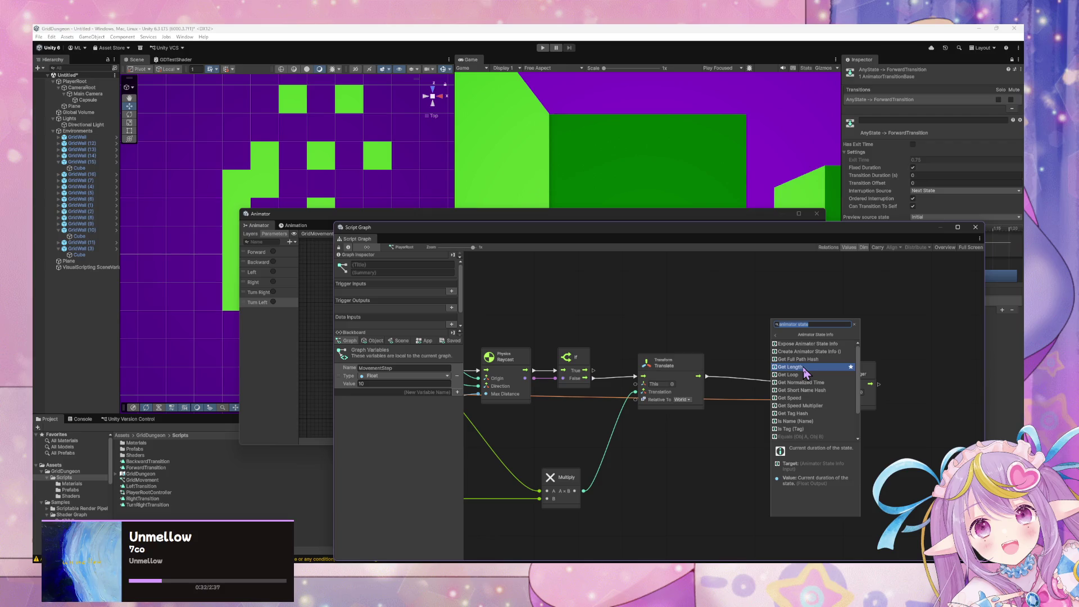
left_click(805, 371)
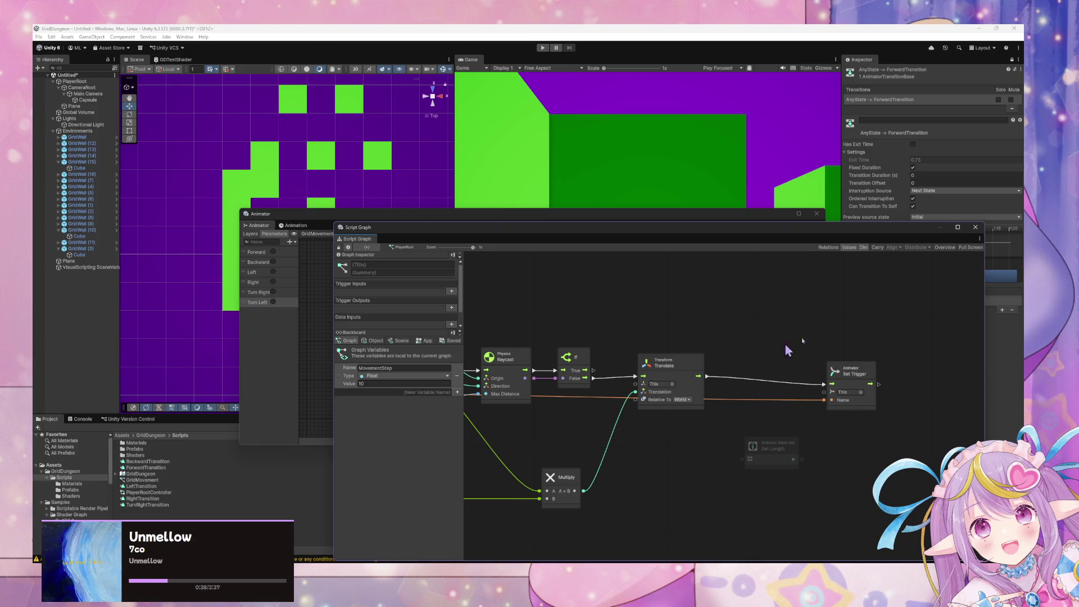
Step: Add a Get Current Animator State Info node, then move the Animator window aside
right_click(774, 321)
left_click(791, 326)
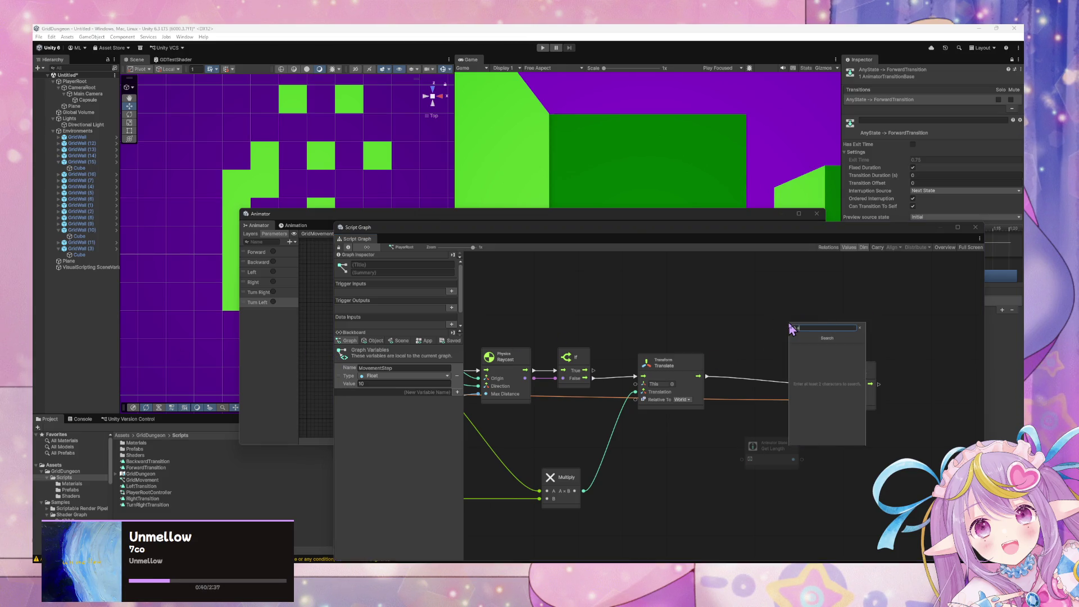
type("anima")
key("BackSpace")
key("BackSpace")
key("BackSpace")
type("mator")
type(" get c")
type("urrent")
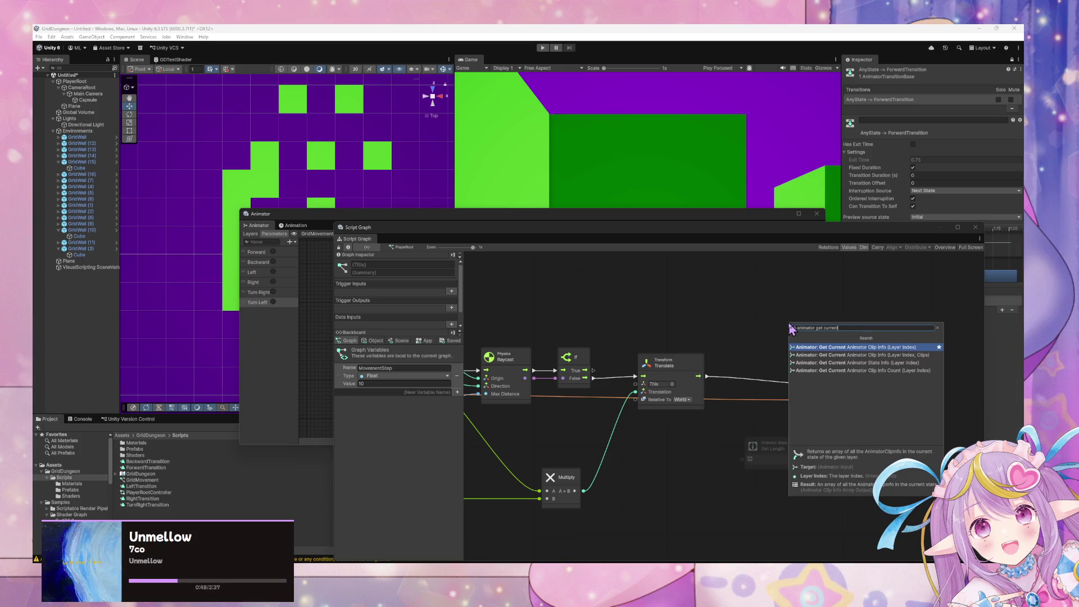
key("Down")
key("Down")
key("Escape")
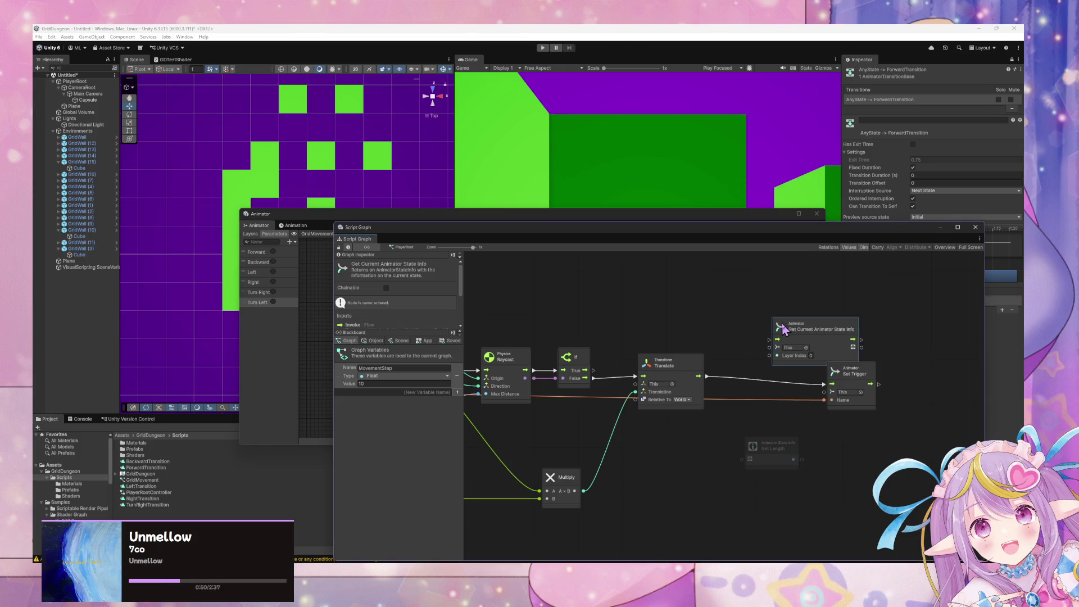
left_click_drag(790, 330, 775, 333)
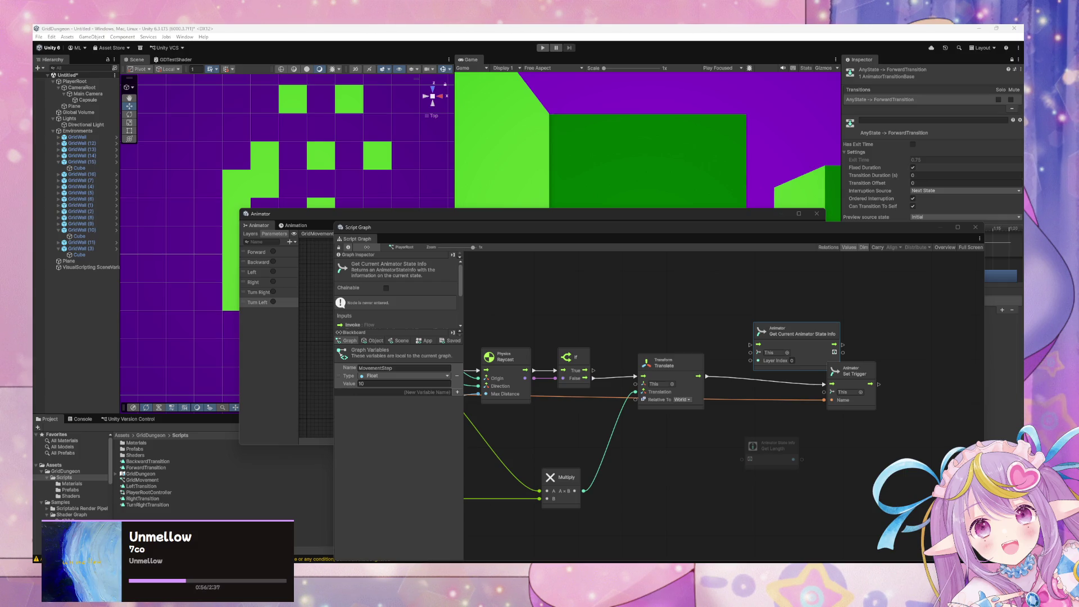
mouse_move(566, 215)
left_mouse_down()
mouse_move(710, 209)
mouse_move(776, 257)
left_mouse_up()
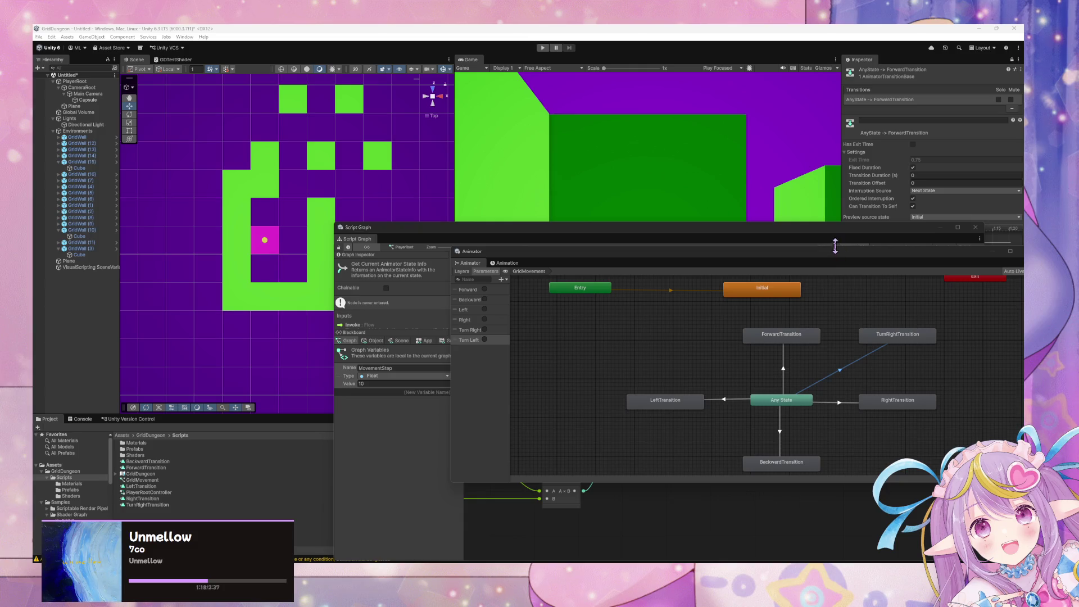
Step: Move the Animator and Script Graph windows off the Game view and start Play mode
left_click_drag(837, 252, 801, 363)
left_click(774, 245)
left_click_drag(740, 236, 753, 363)
left_click(542, 48)
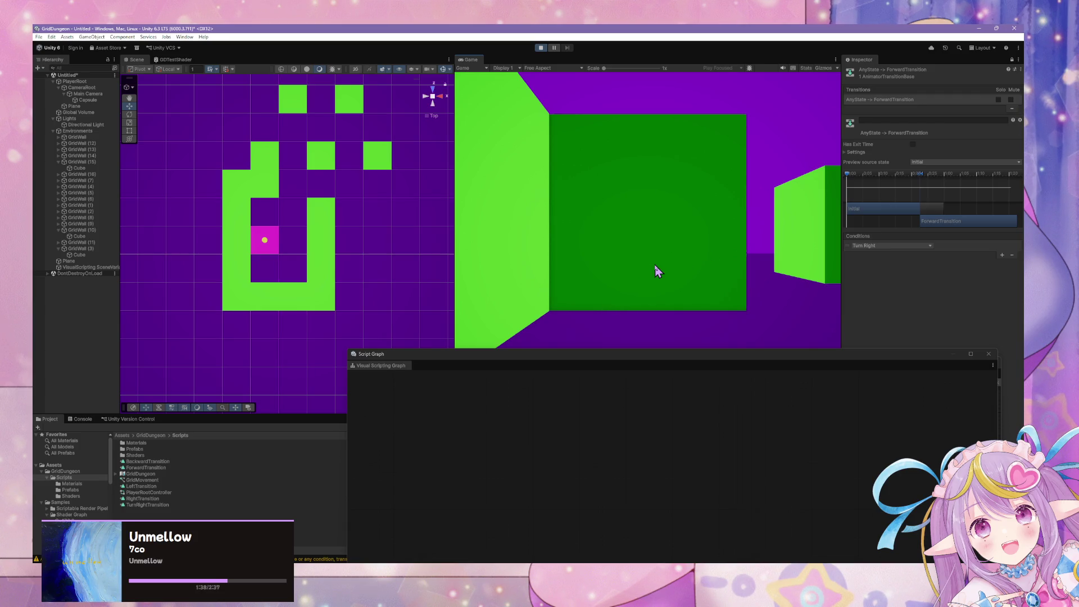
Step: Walk the player through the corridors with W to step forward and A/D to turn
key("w")
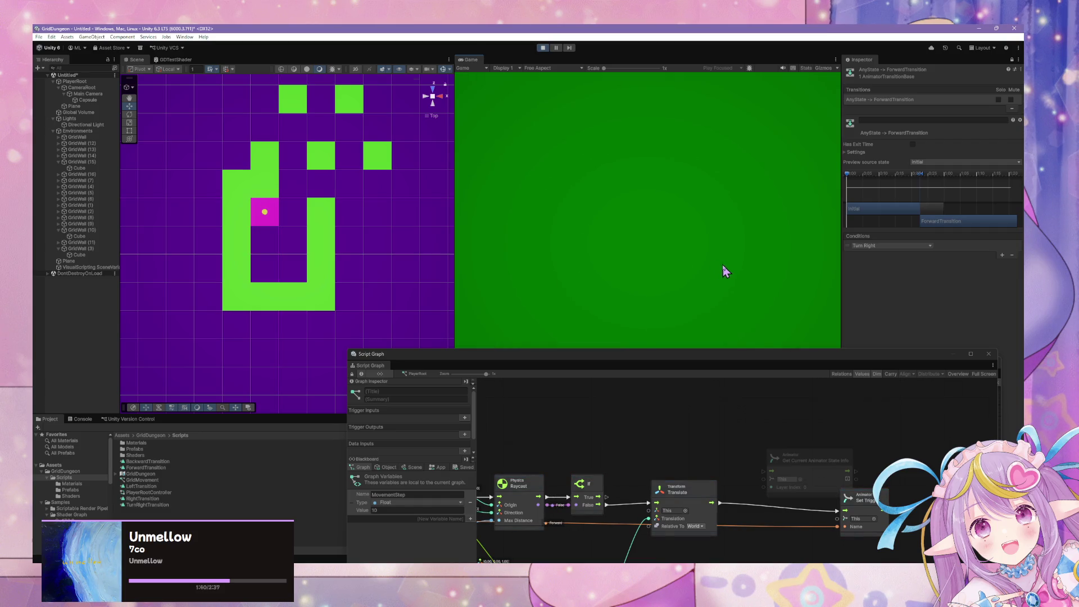
key("d")
key("w")
key("w")
key("w")
key("w")
key("a")
key("w")
key("w")
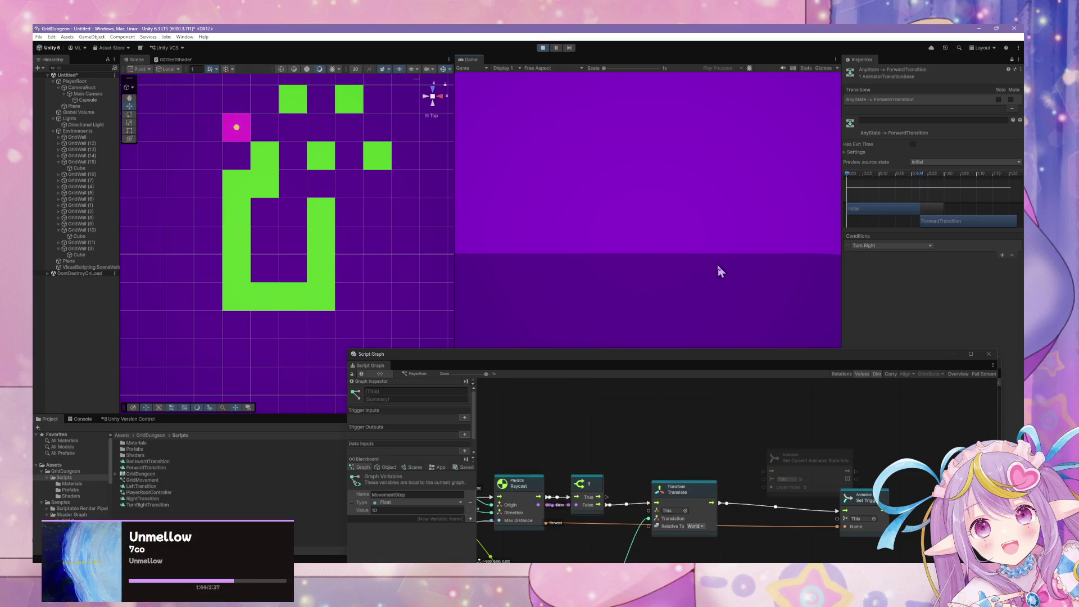
key("a")
key("w")
key("d")
key("w")
key("w")
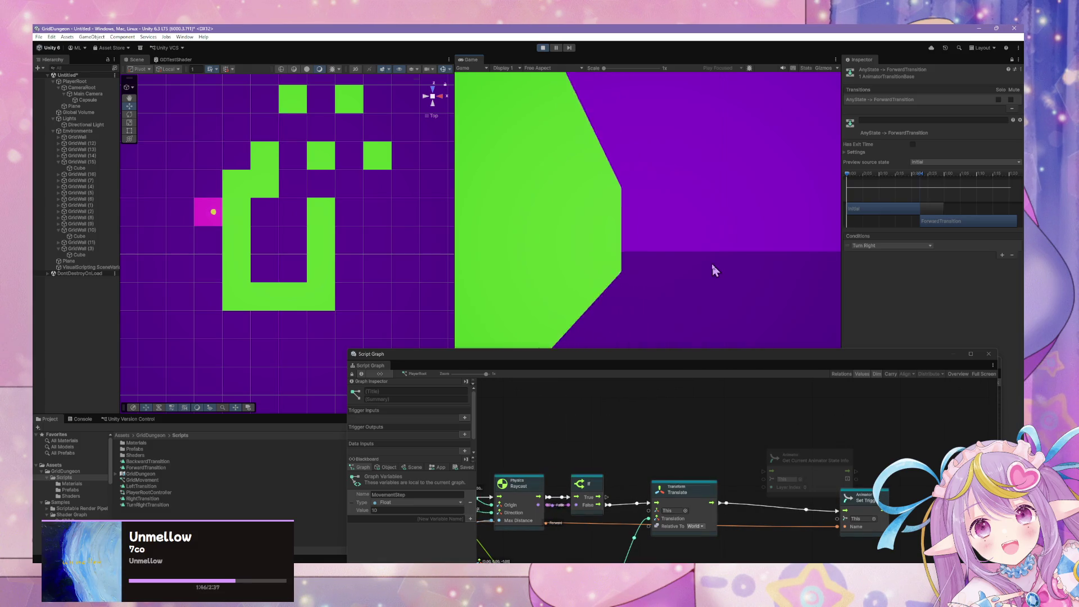
key("w")
key("w")
key("w")
key("a")
key("w")
key("w")
key("w")
key("w")
key("a")
Step: Turn and step the player a few more cells with A, W and D
key("w")
key("w")
key("w")
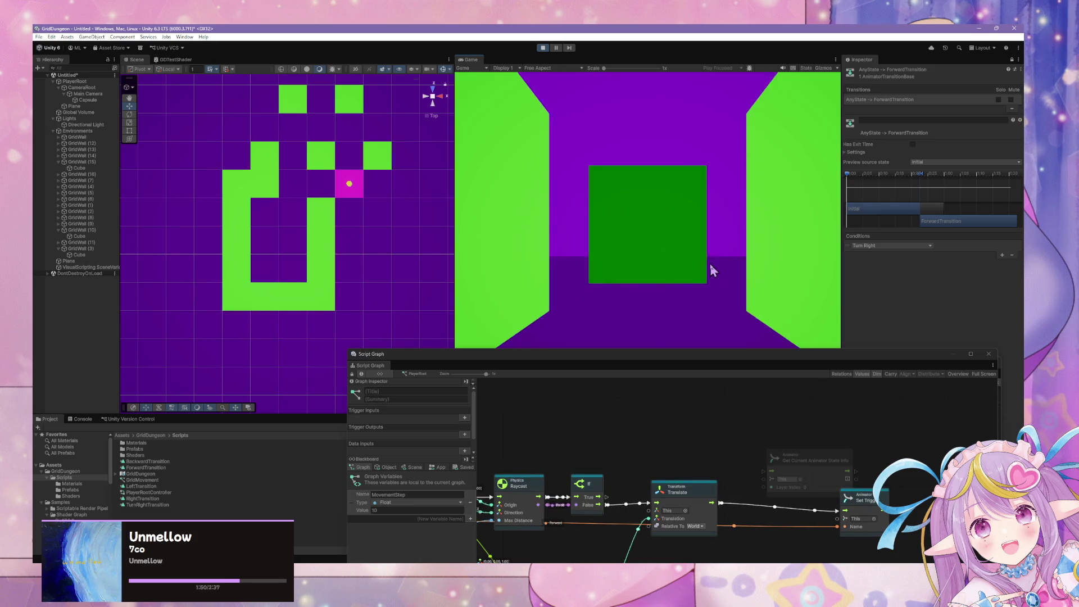
key("a")
key("w")
key("d")
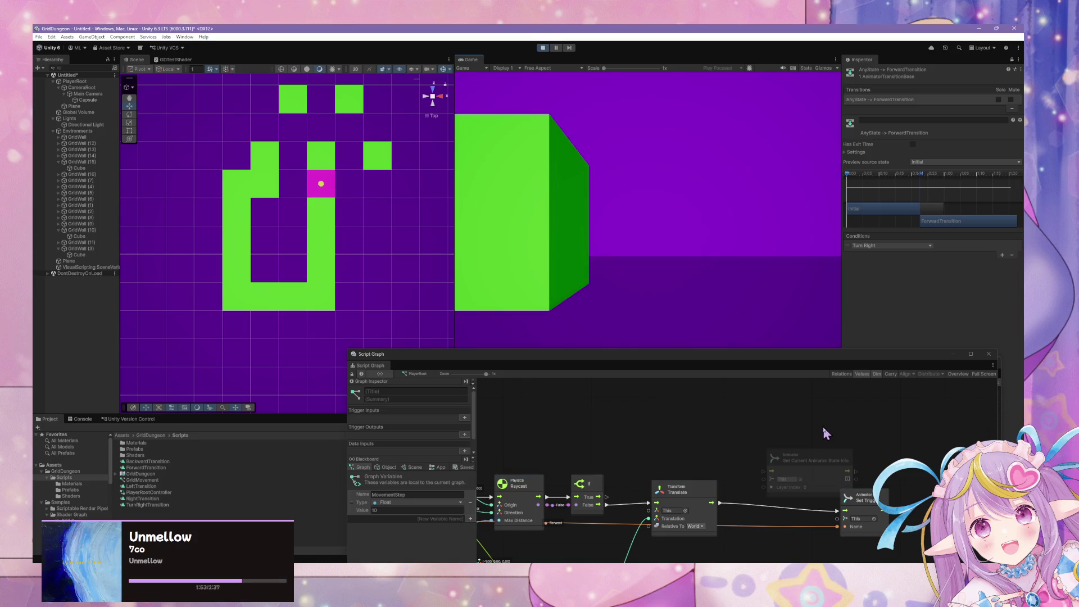
Step: Make room around Translate and Multiply and delete the unused Get Length node
left_click_drag(723, 354, 639, 167)
left_click_drag(586, 305, 661, 319)
left_click_drag(486, 416, 536, 424)
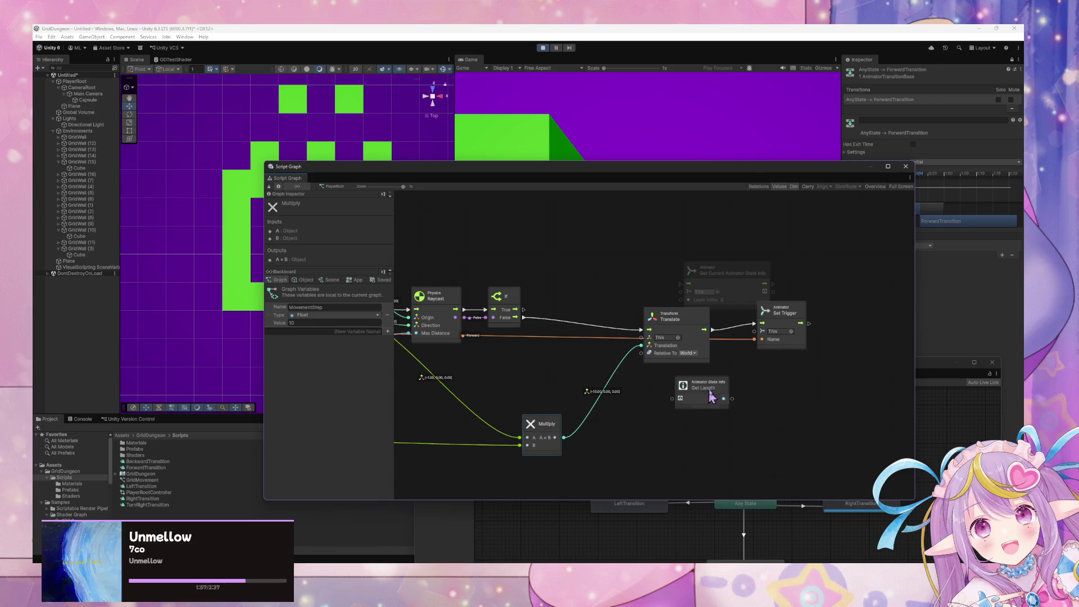
left_click(709, 397)
key("Delete")
Step: Place the state info node between If and Translate, shifting Translate and Set Trigger right
left_click_drag(731, 276, 614, 286)
left_click_drag(669, 317, 696, 305)
left_click_drag(786, 312, 860, 299)
left_click(737, 311)
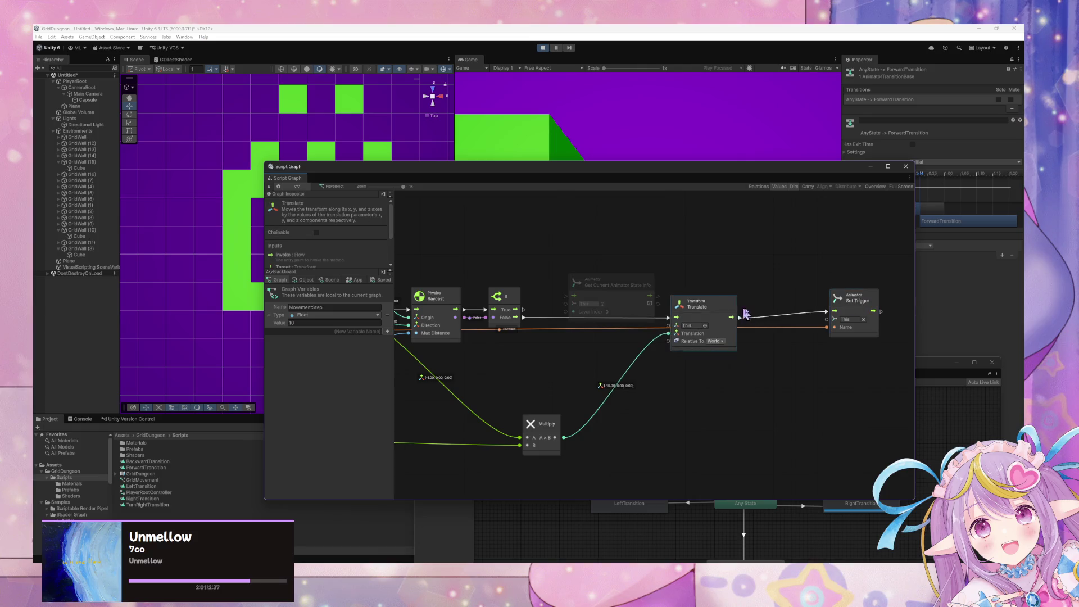
left_click_drag(738, 310, 779, 321)
left_click_drag(590, 281, 590, 309)
Step: Connect If's False output to the Get Current Animator State Info node's flow input
left_click_drag(524, 317, 573, 325)
mouse_move(651, 324)
left_mouse_down()
mouse_move(716, 338)
mouse_move(710, 328)
left_mouse_up()
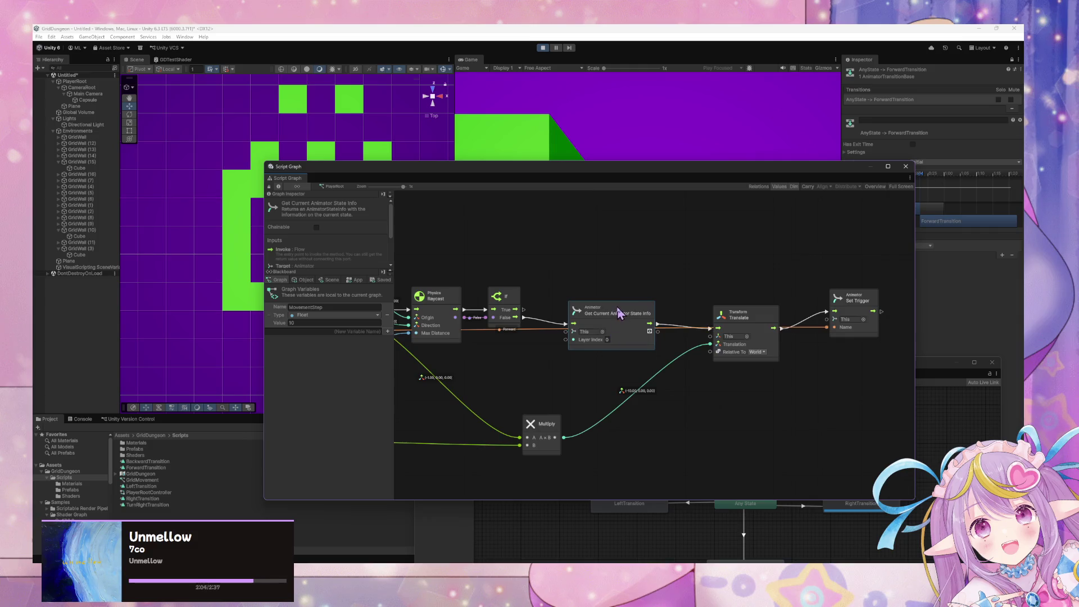
left_click_drag(619, 313, 605, 305)
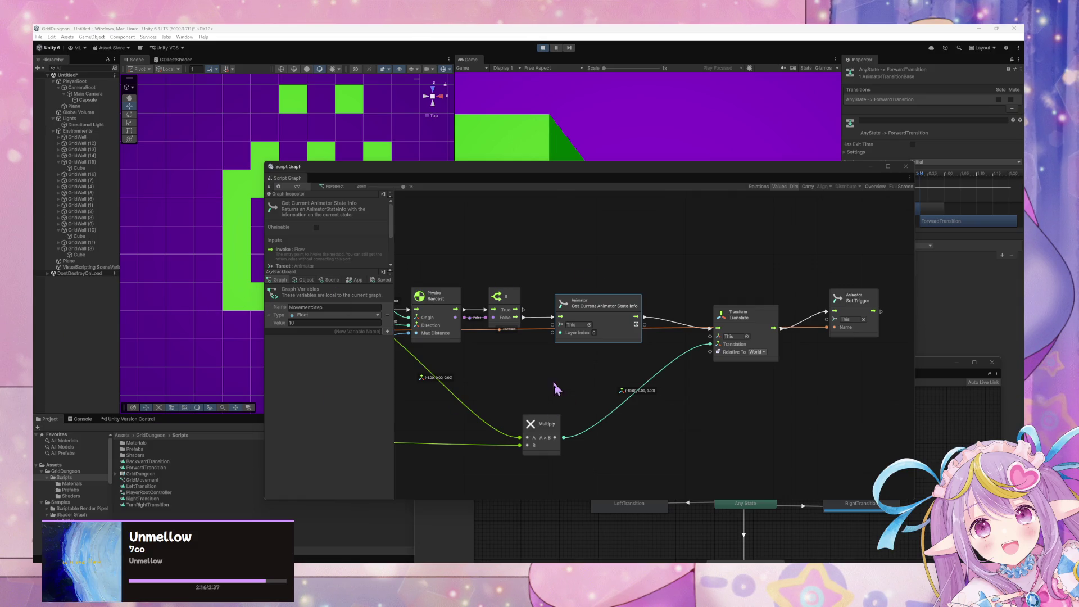
left_click(693, 269)
right_click(692, 263)
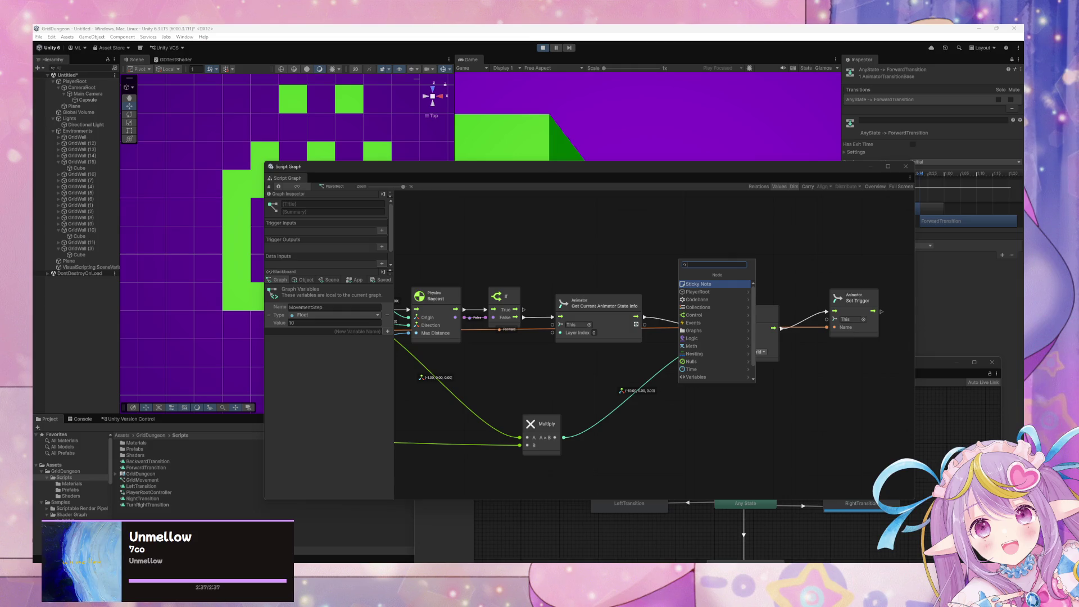
Step: Dismiss the node search and move the Translate node up and to the right
key("Escape")
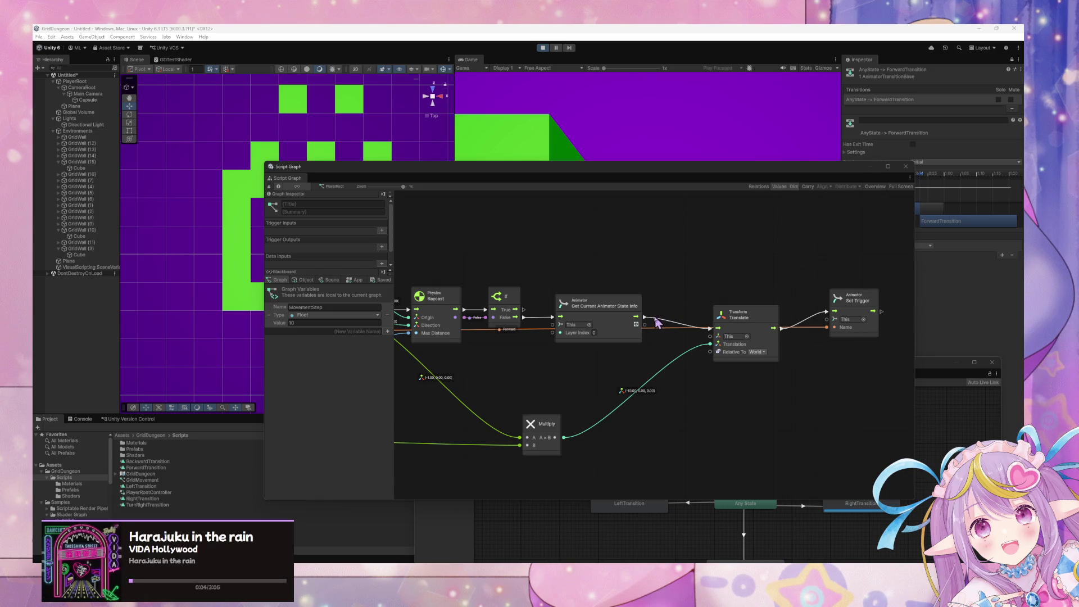
left_click(745, 314)
left_click_drag(747, 316, 756, 305)
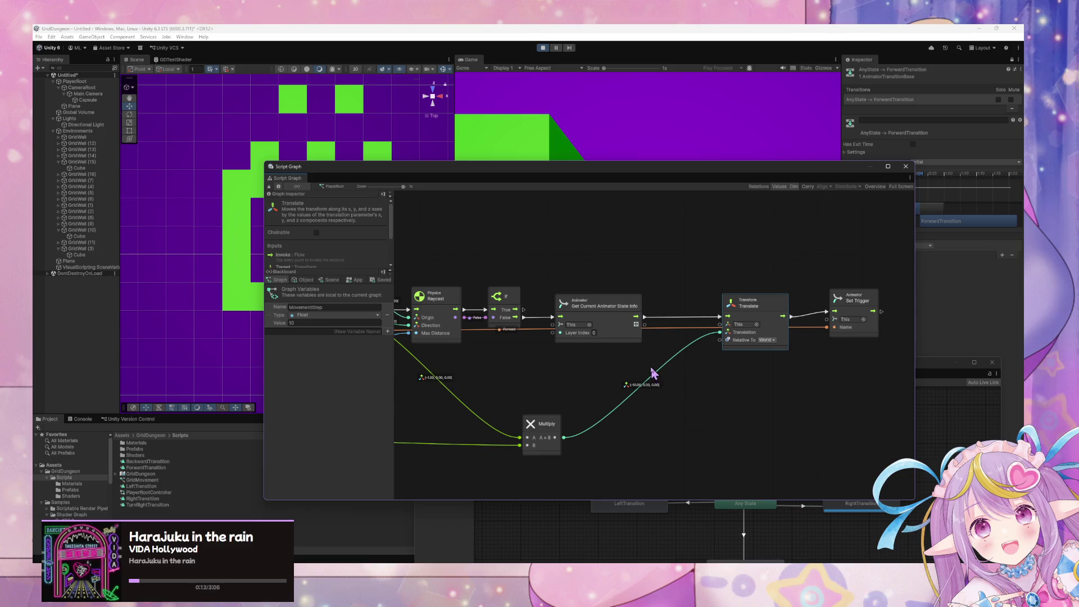
Step: Search the node list for 'state info' from an empty spot on the graph
left_click(695, 388)
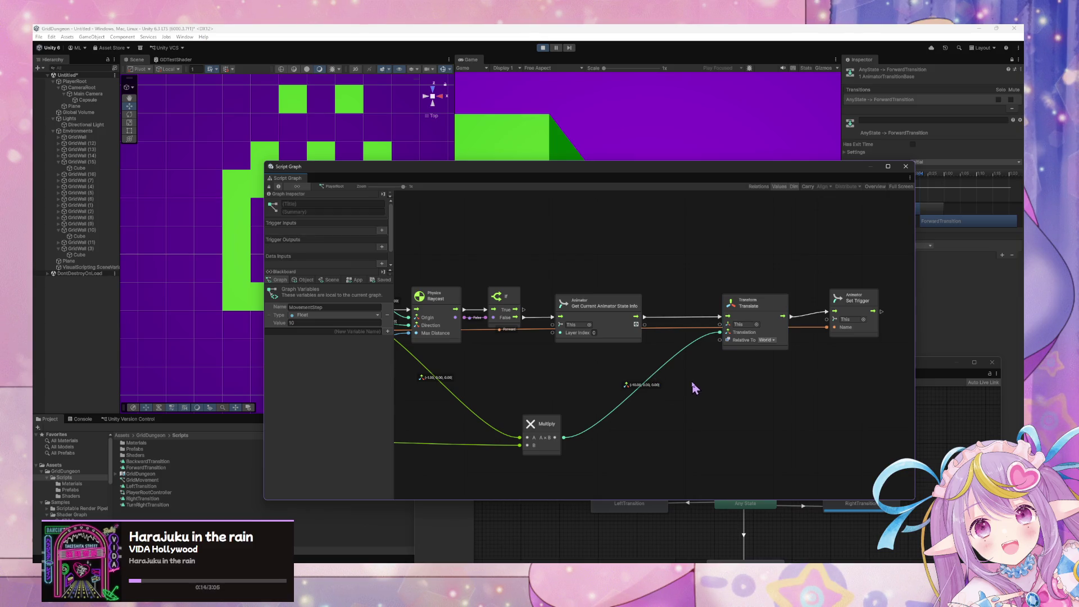
right_click(695, 388)
type("state info")
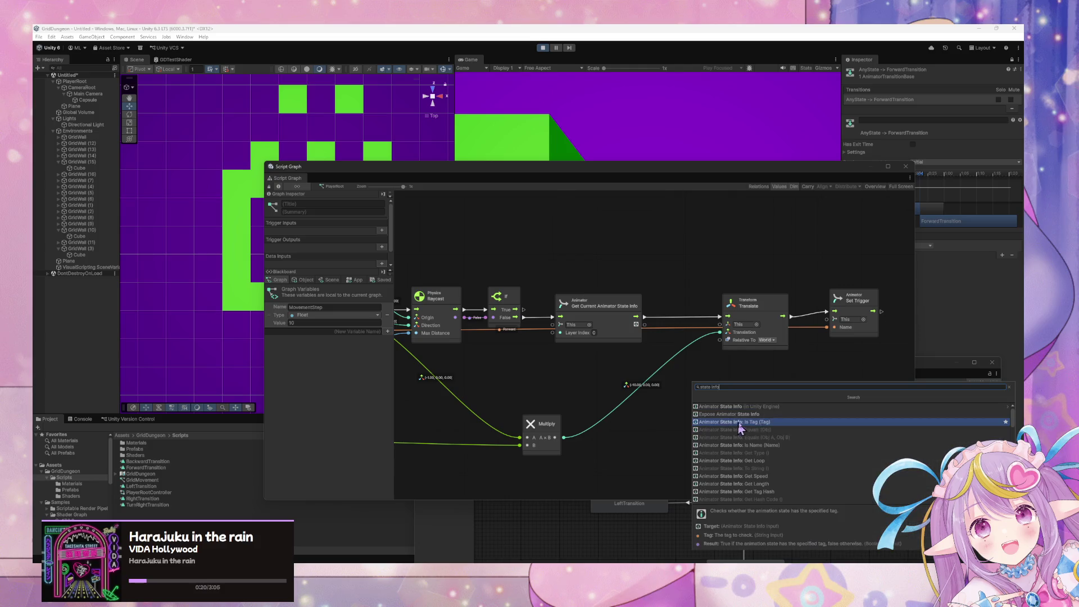
key("Down")
key("Down")
key("Down")
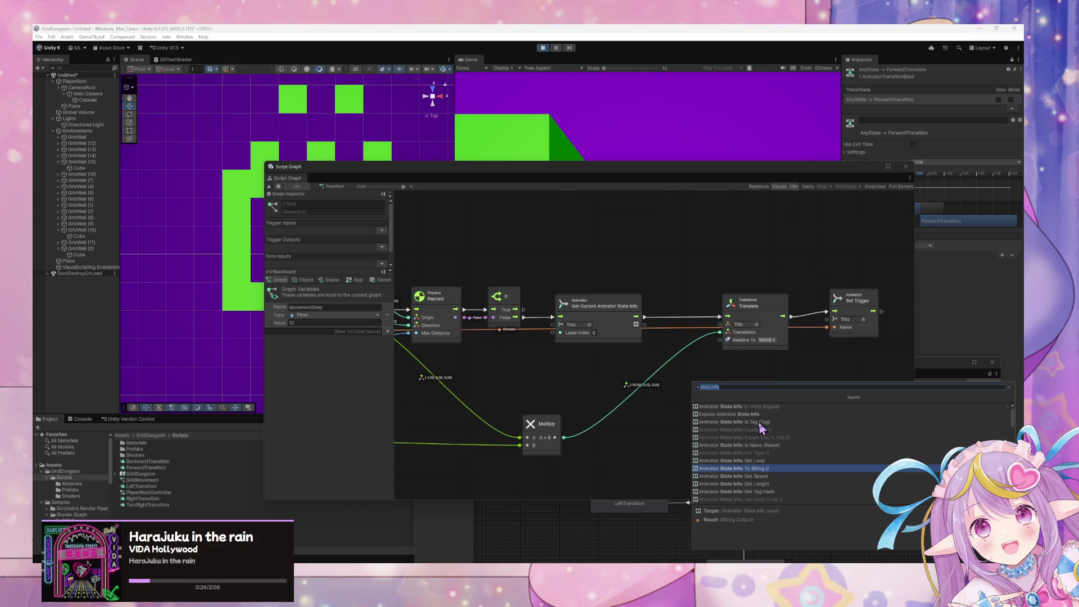
key("Down")
key("Down")
key("Down")
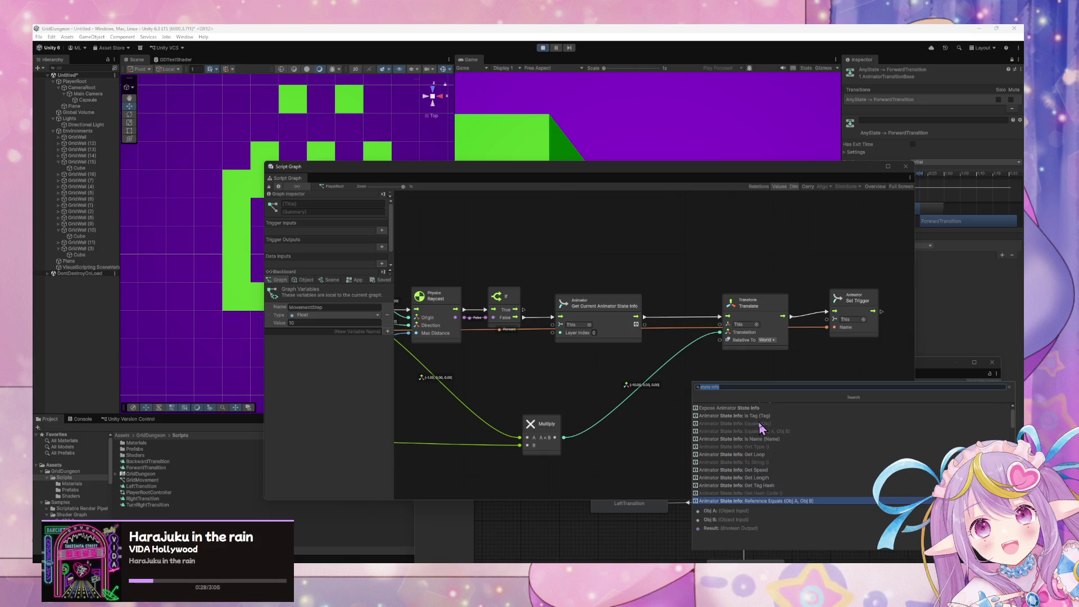
key("Up")
key("Up")
key("Up")
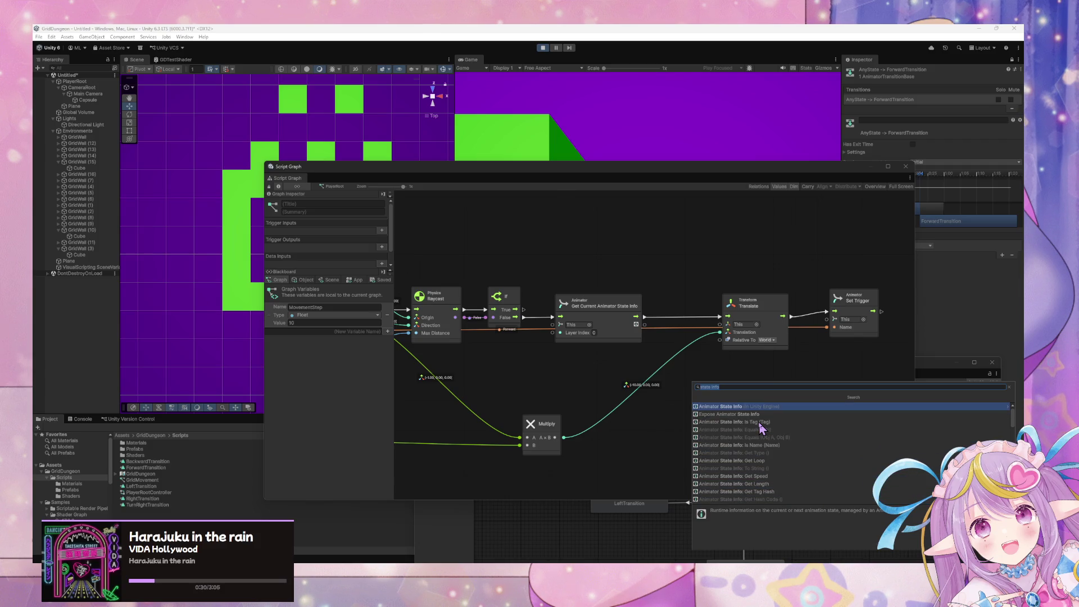
key("Down")
key("Down")
key("Down")
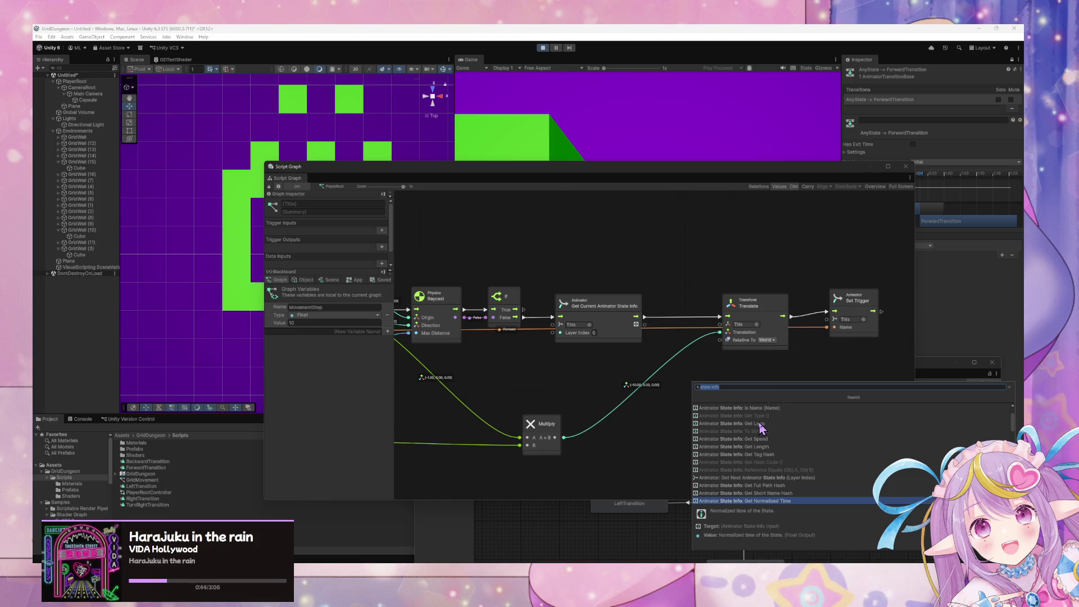
key("Up")
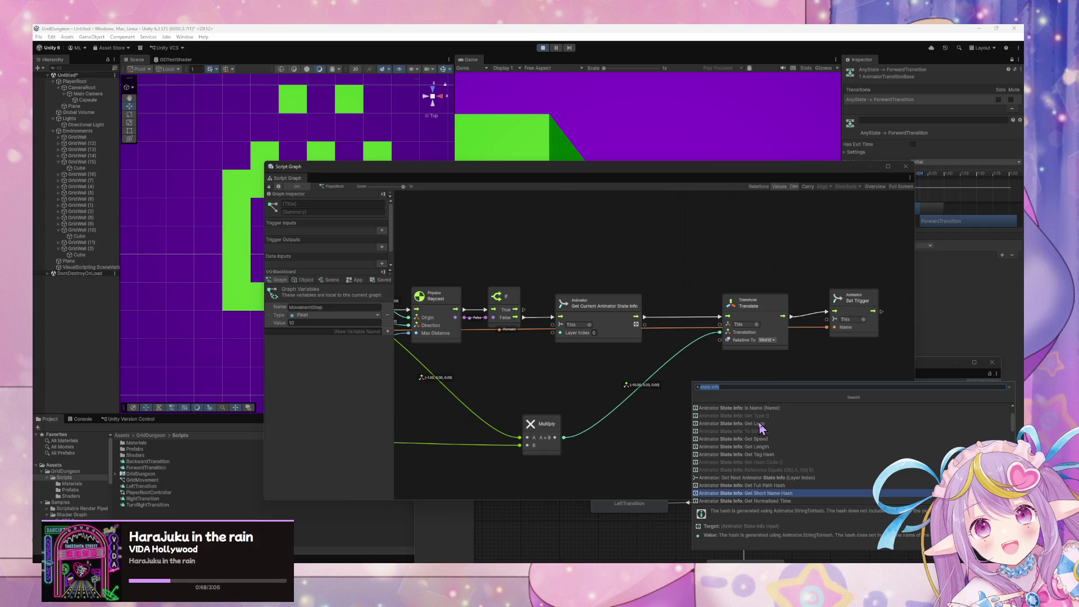
key("BackSpace")
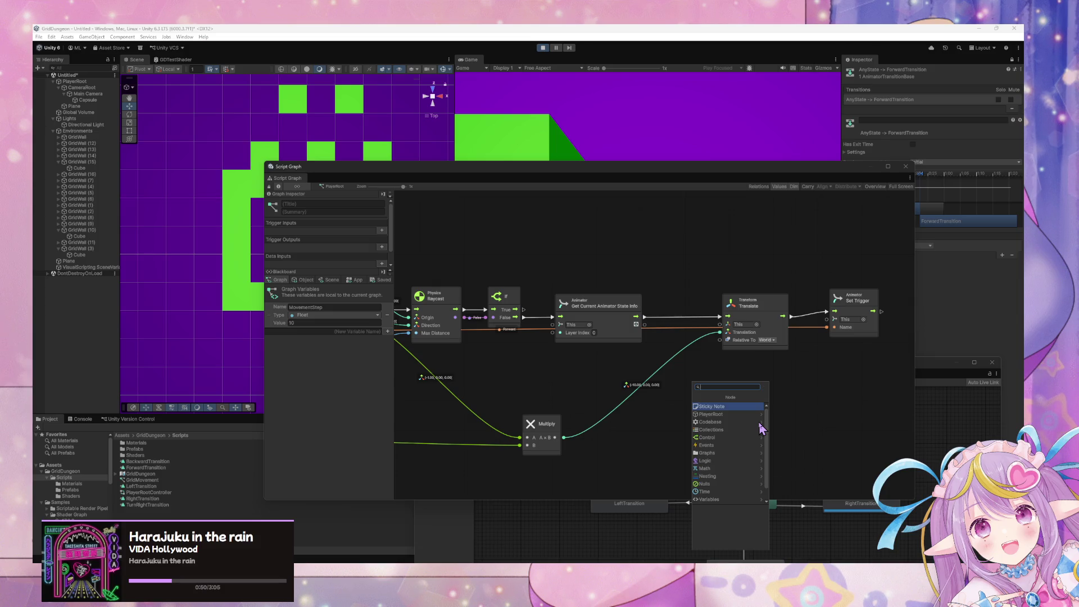
key("Escape")
Step: Create Get Normalized Time from the animator state info output and shift Translate right
left_click_drag(645, 324, 700, 399)
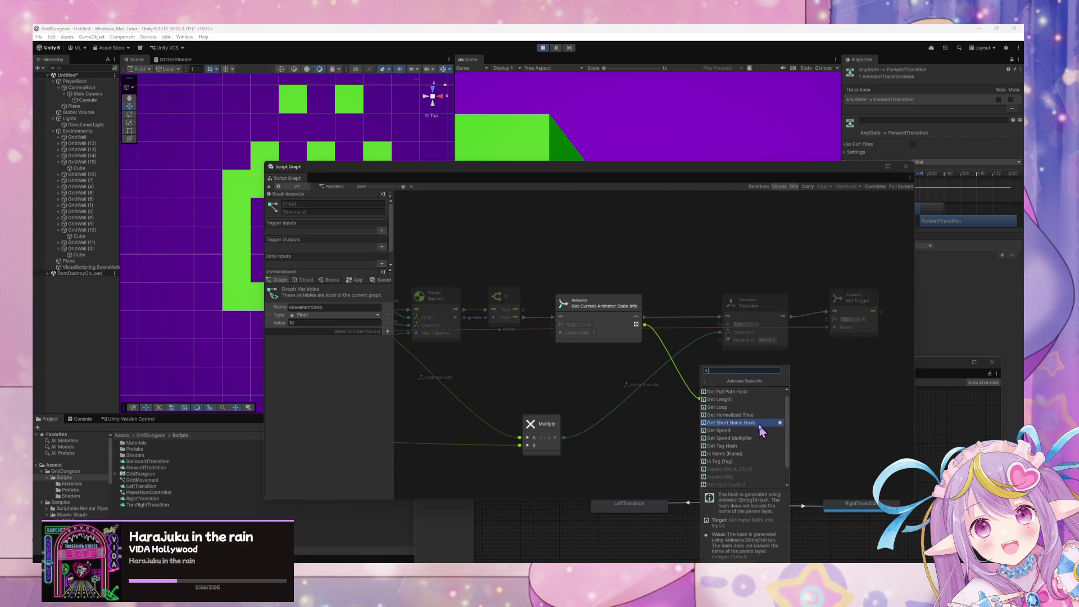
left_click(756, 419)
left_click_drag(736, 376, 697, 387)
mouse_move(771, 307)
left_mouse_down()
mouse_move(914, 305)
mouse_move(808, 303)
left_mouse_up()
left_click_drag(629, 299, 681, 297)
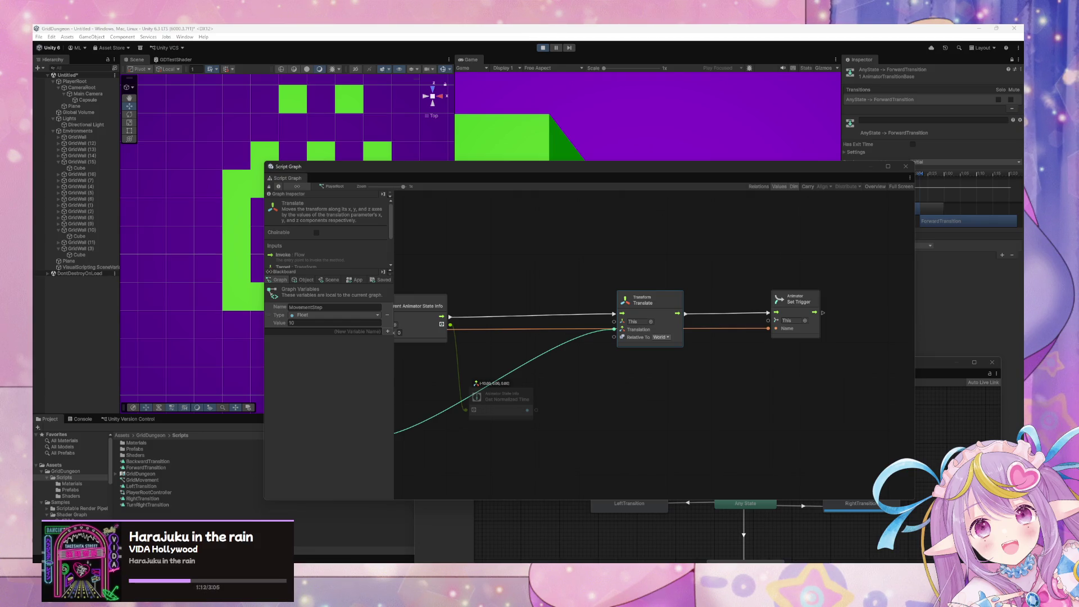
Step: Add an If node and wire the state info flow into its Enter input
left_click(568, 376)
mouse_move(567, 375)
left_mouse_down()
mouse_move(598, 352)
mouse_move(669, 391)
left_mouse_up()
left_click(632, 405)
right_click(675, 387)
left_click(693, 390)
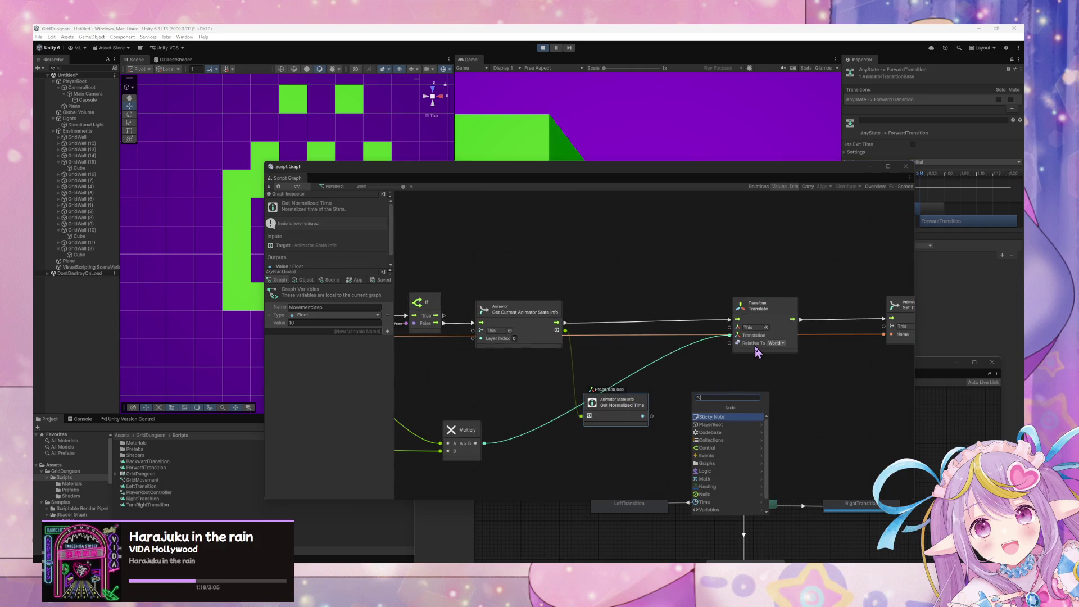
type("g")
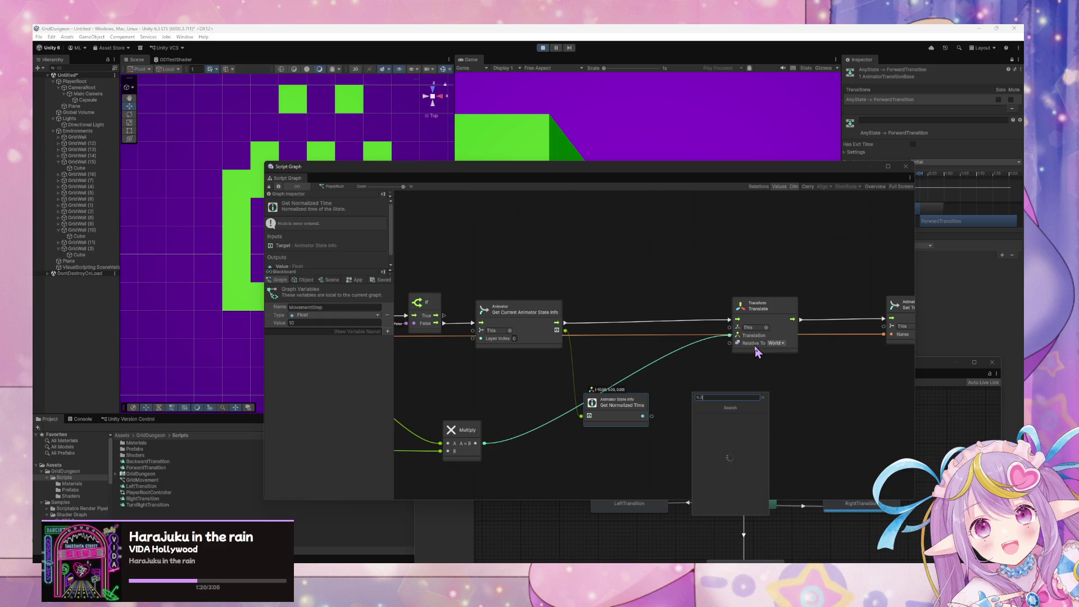
key("Return")
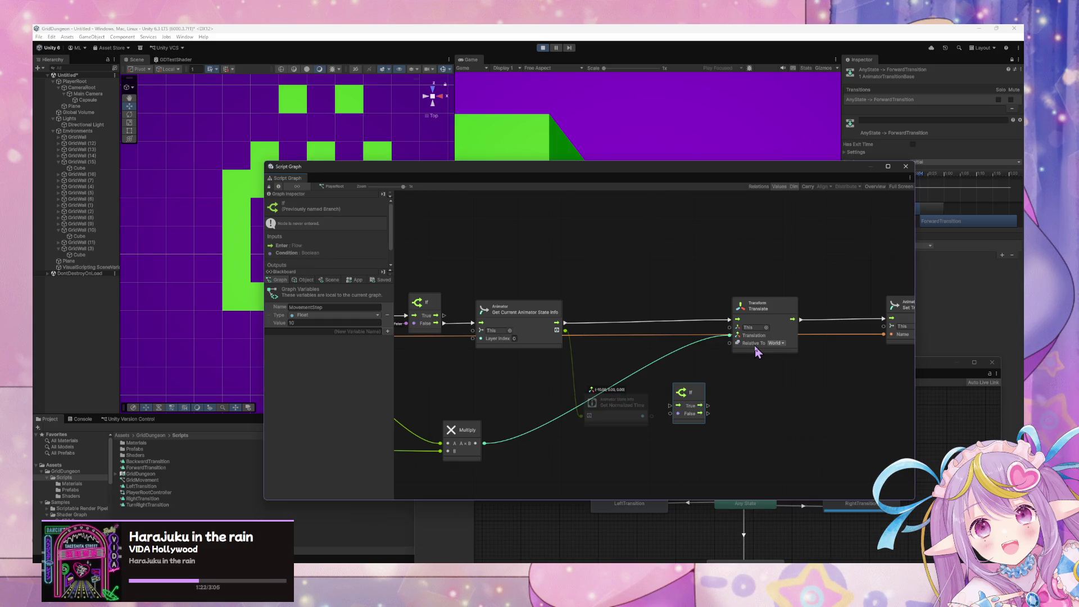
left_click_drag(680, 400, 652, 340)
left_click_drag(557, 323, 647, 352)
mouse_move(684, 352)
left_mouse_down()
mouse_move(692, 361)
mouse_move(729, 319)
mouse_move(672, 326)
mouse_move(675, 306)
left_mouse_up()
left_click_drag(630, 408, 621, 398)
Step: Search the node list for 'great' to add a comparison node
right_click(712, 411)
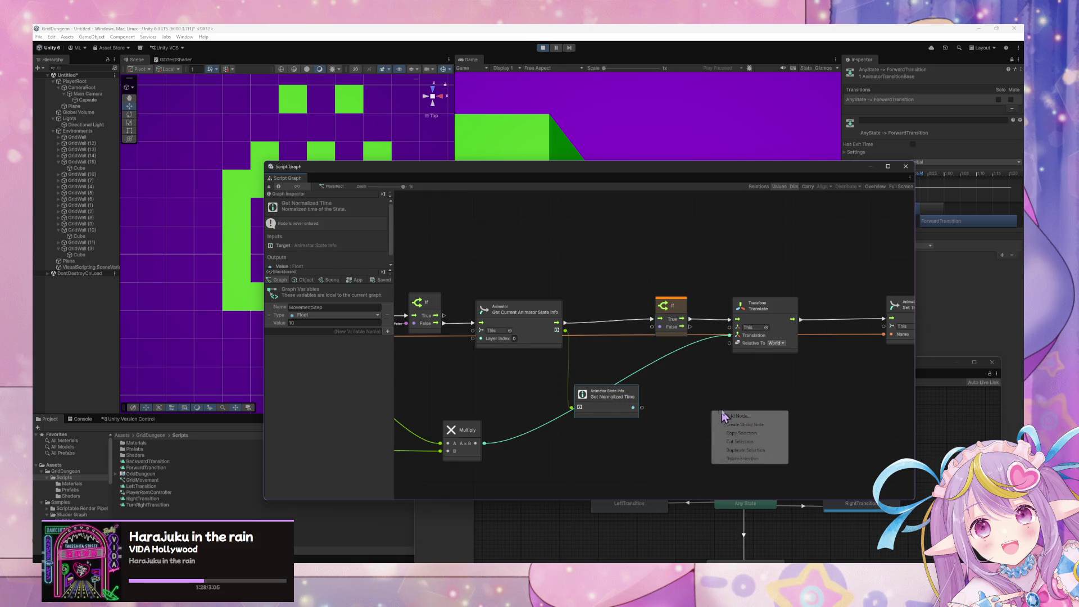
left_click(754, 420)
type("great")
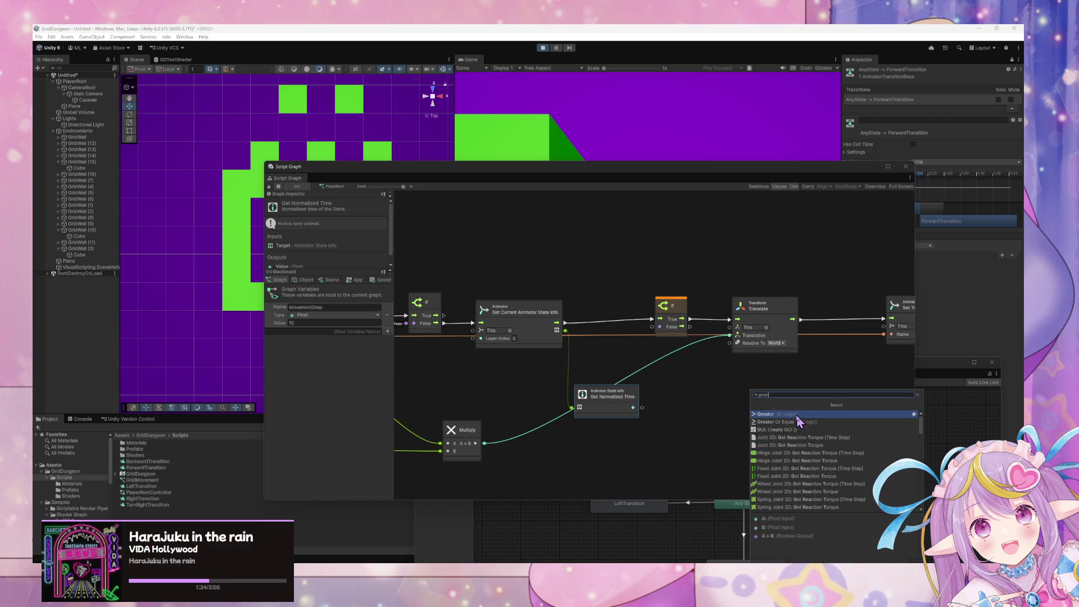
Step: Add a Greater node, wire If False into Translate, and place Set Trigger beside Translate
left_click(796, 415)
left_click_drag(722, 427, 704, 398)
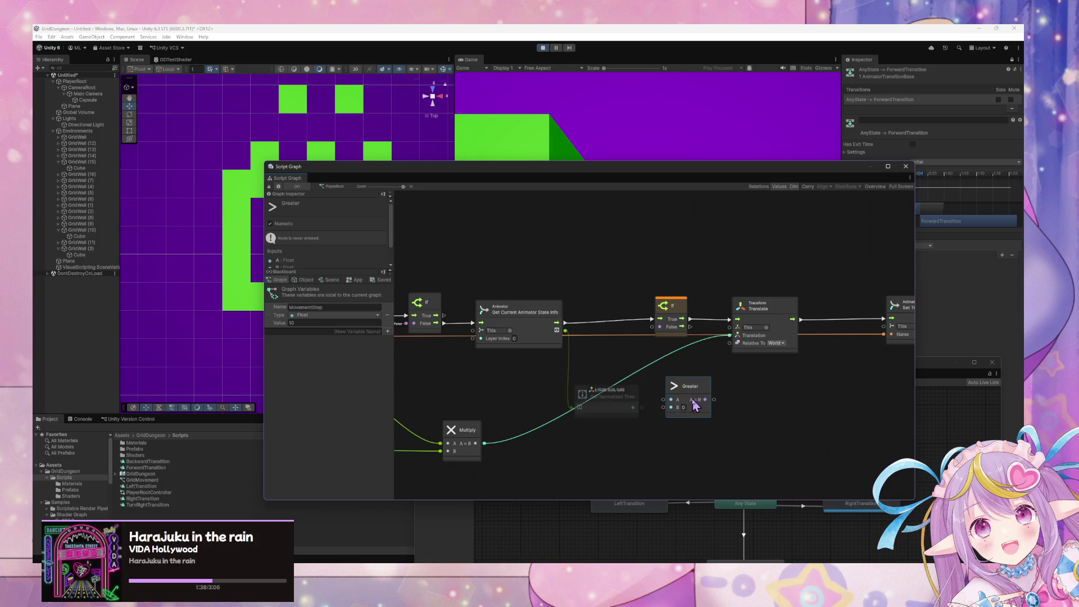
left_click_drag(691, 327, 766, 317)
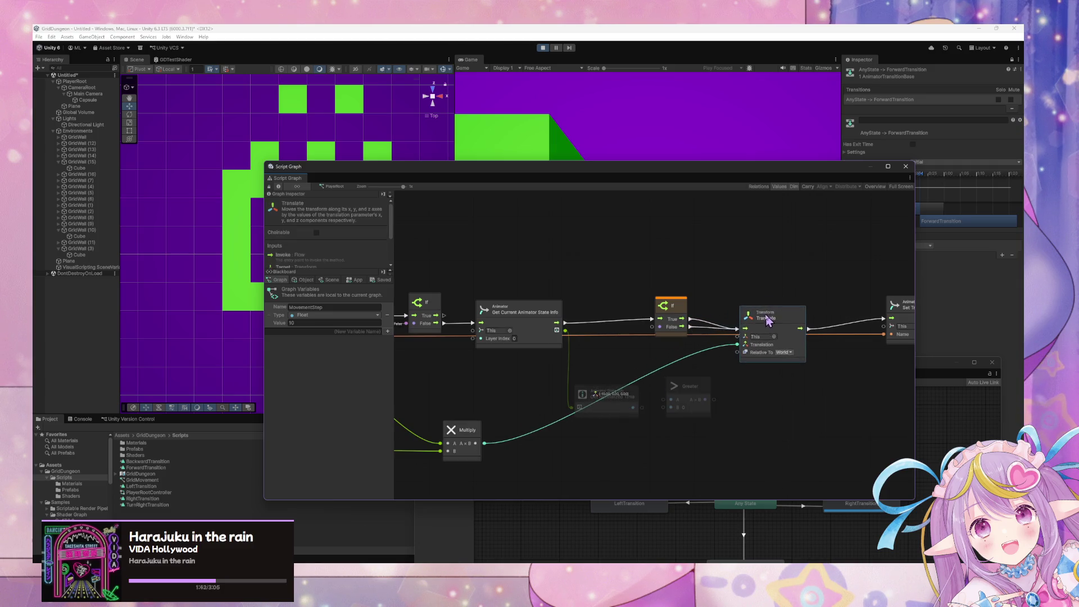
left_click_drag(898, 319, 864, 326)
Step: Remove a stray Greater node, then wire Get Normalized Time into Greater A and Greater into If's Condition
left_click(688, 393)
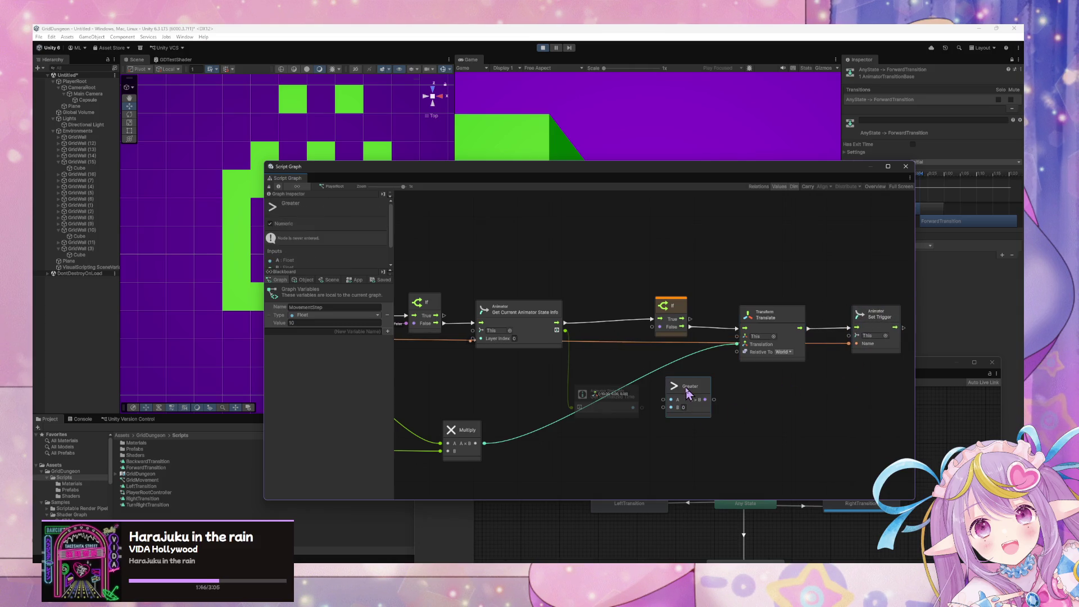
key("Delete")
left_click_drag(645, 409, 643, 333)
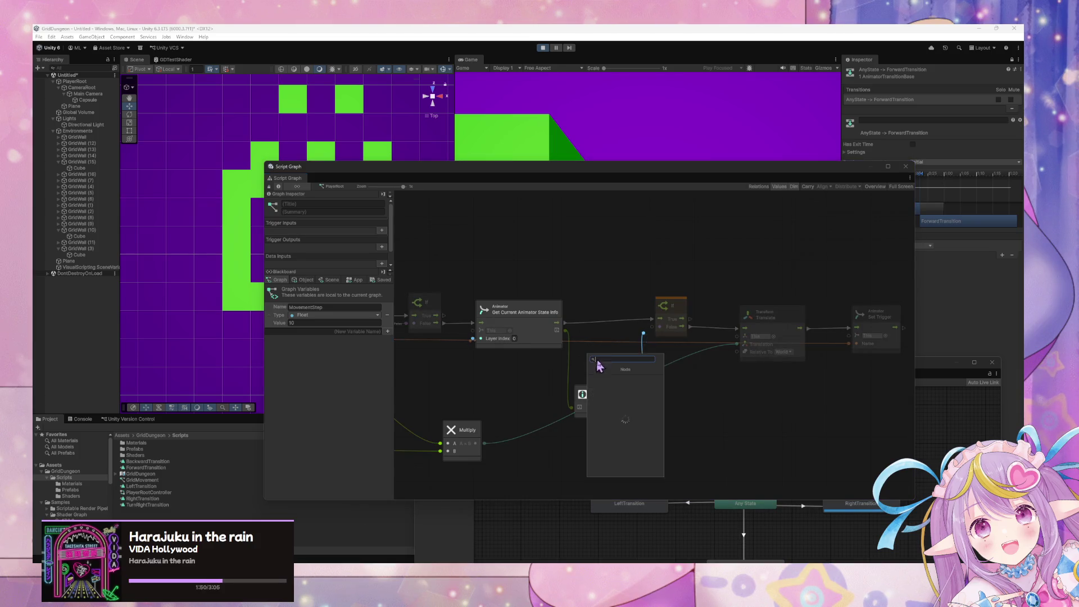
left_click(742, 410)
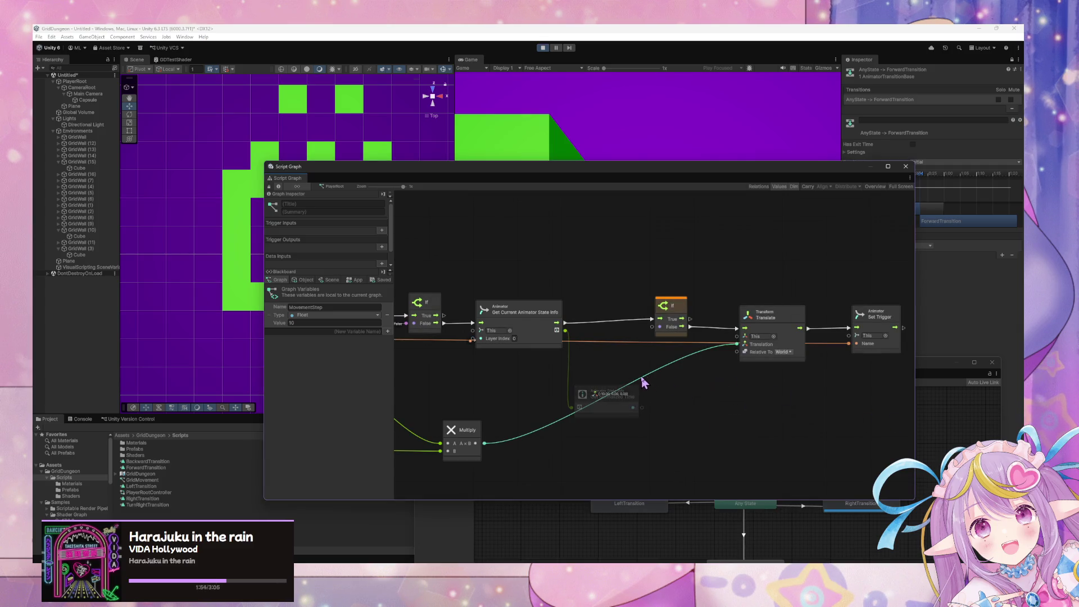
mouse_move(642, 391)
left_mouse_down()
mouse_move(666, 387)
mouse_move(652, 310)
left_mouse_up()
mouse_move(608, 387)
left_mouse_down()
mouse_move(571, 389)
mouse_move(616, 385)
left_mouse_up()
Step: Shift Get Normalized Time, If and Translate rightward and bring Physics Raycast into view
left_click_drag(674, 284, 709, 290)
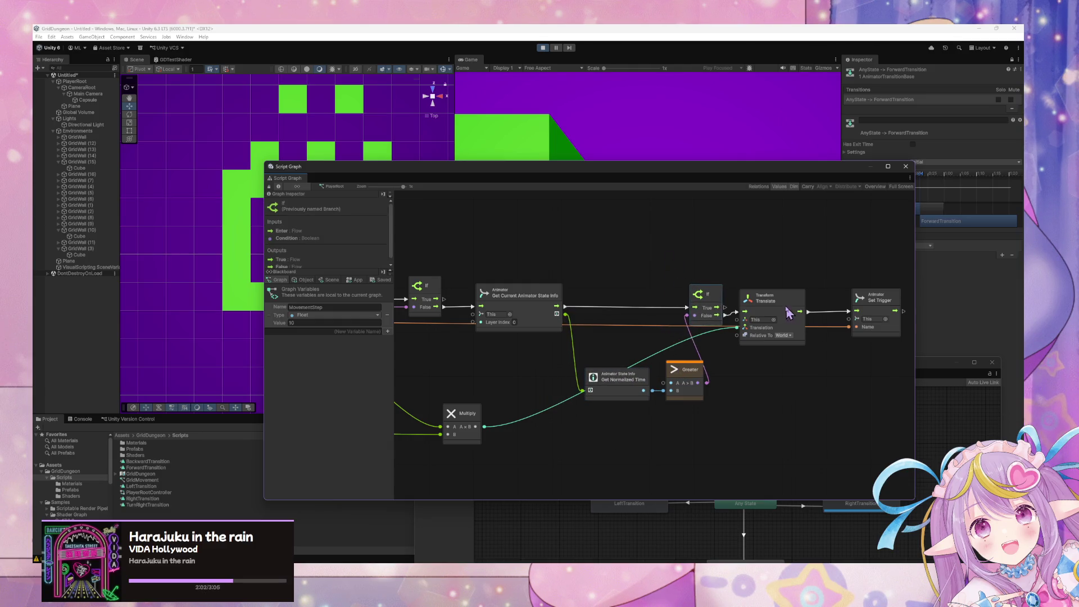
left_click_drag(790, 313, 821, 316)
left_click_drag(711, 294, 736, 300)
left_click_drag(521, 294, 665, 305)
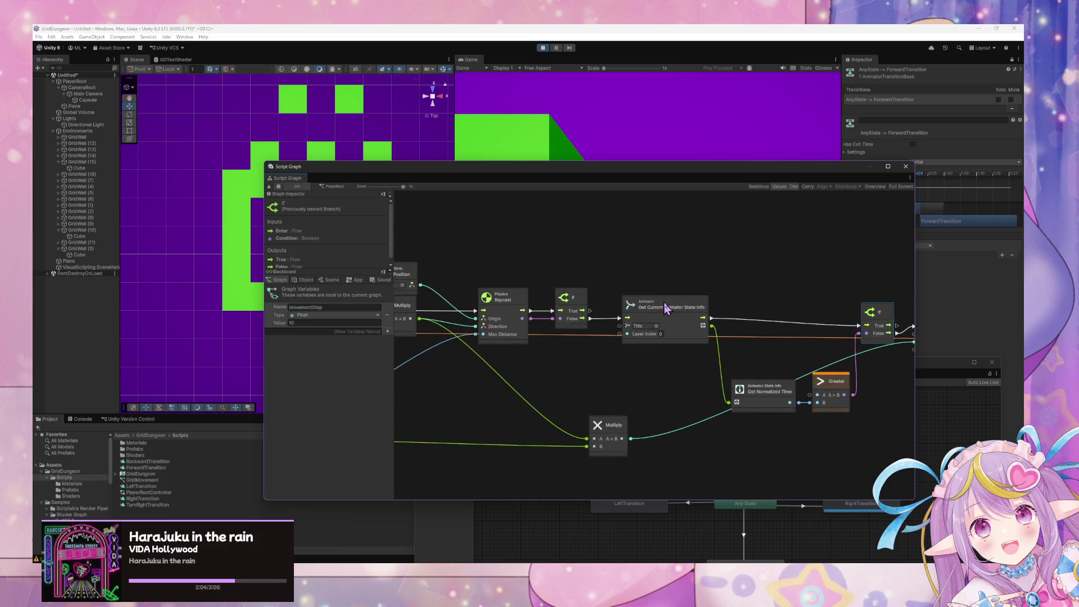
Step: Add an And node fed by the Raycast result and delete the old If node
right_click(621, 370)
left_click(650, 374)
type("ani")
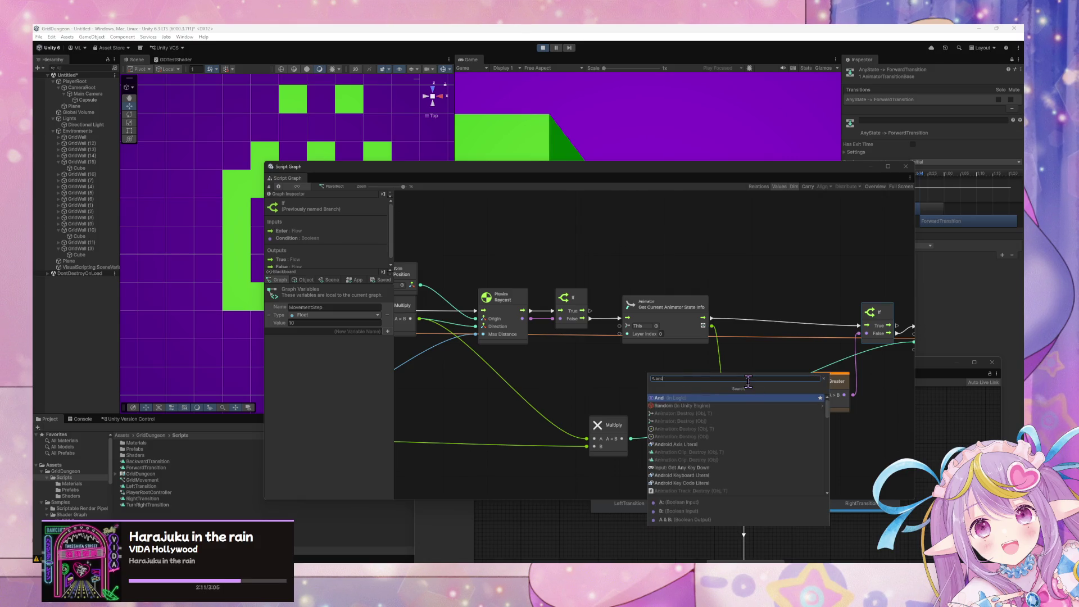
key("Return")
mouse_move(524, 318)
left_mouse_down()
mouse_move(629, 380)
mouse_move(624, 390)
left_mouse_up()
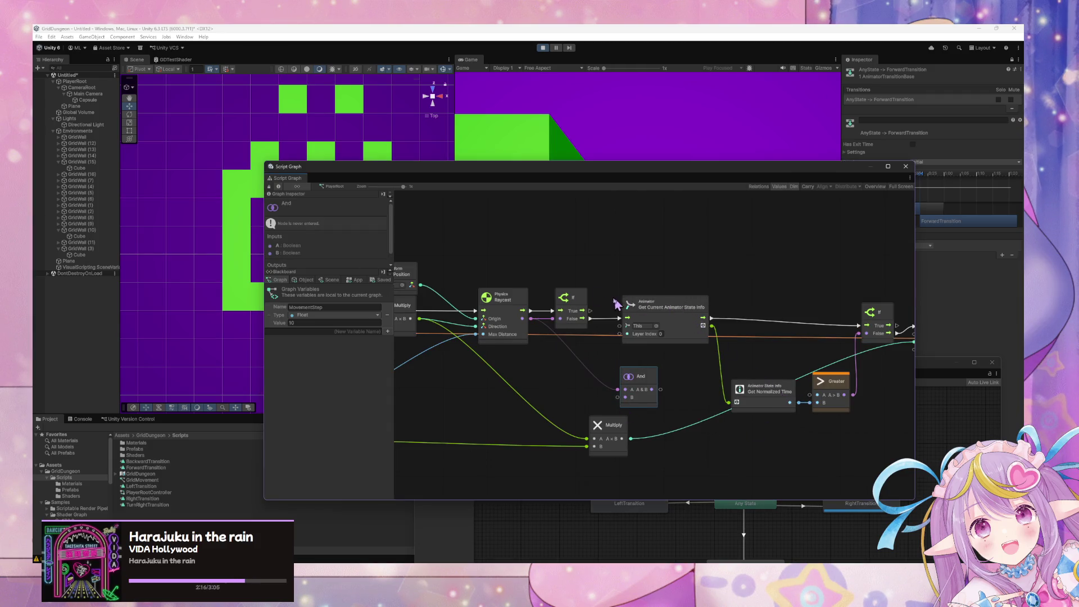
mouse_move(533, 316)
left_mouse_down()
mouse_move(602, 325)
mouse_move(676, 305)
left_mouse_up()
left_click(579, 303)
key("Delete")
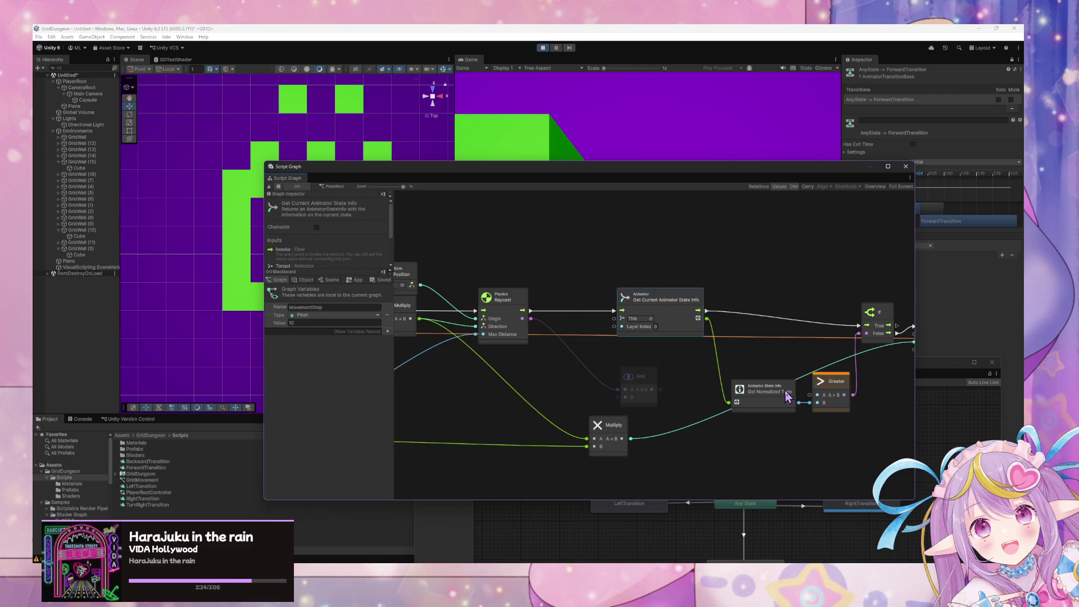
Step: Rearrange the nodes, connect Greater to And's B input and And to If's condition
mouse_move(648, 385)
left_mouse_down()
mouse_move(804, 364)
mouse_move(767, 392)
left_mouse_up()
left_click(676, 298)
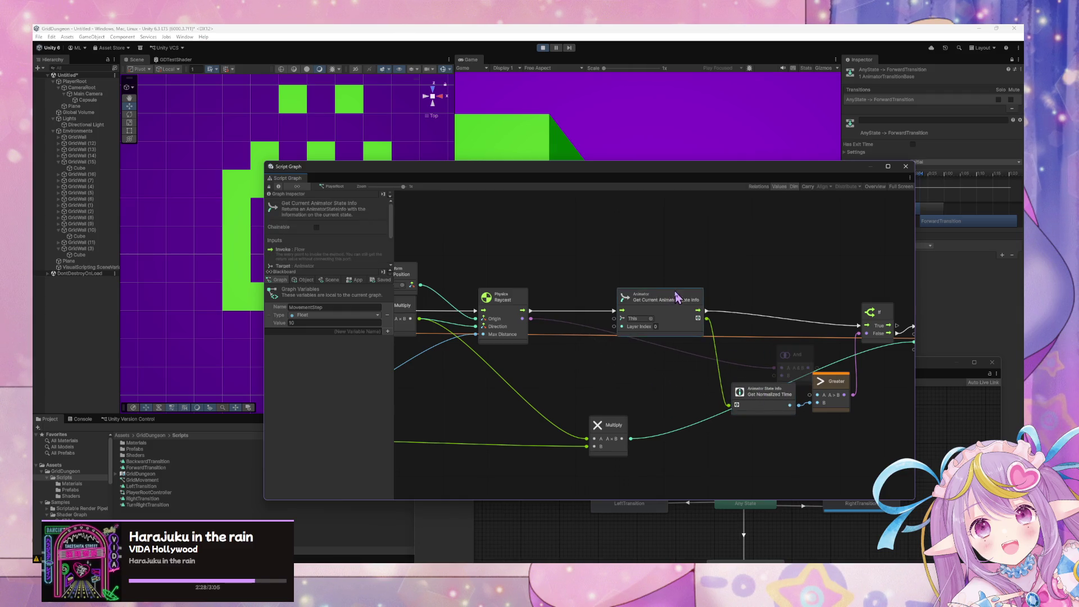
left_click_drag(676, 298, 678, 291)
mouse_move(772, 396)
left_mouse_down()
mouse_move(782, 368)
mouse_move(784, 412)
mouse_move(770, 411)
left_mouse_up()
mouse_move(831, 382)
left_mouse_down()
mouse_move(853, 393)
mouse_move(855, 384)
left_mouse_up()
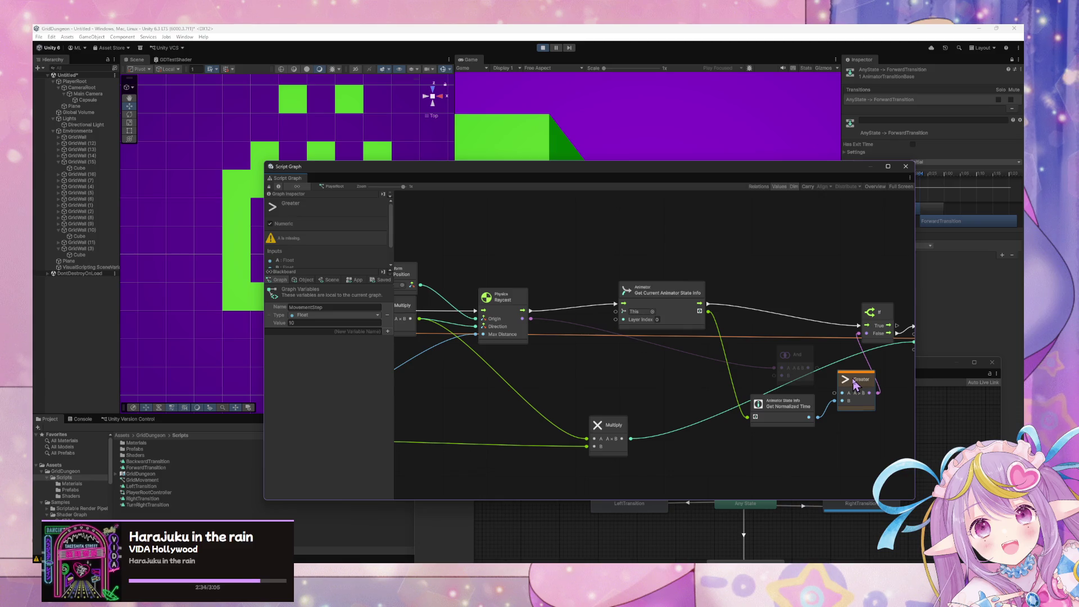
mouse_move(869, 435)
left_mouse_down()
mouse_move(789, 410)
mouse_move(737, 411)
left_mouse_up()
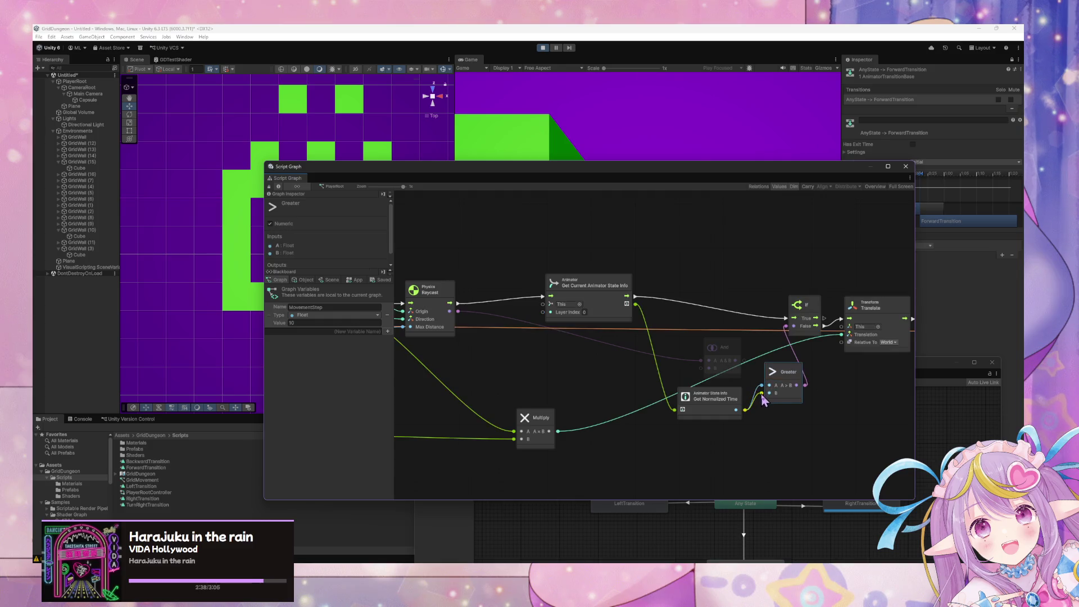
left_click_drag(724, 347, 731, 347)
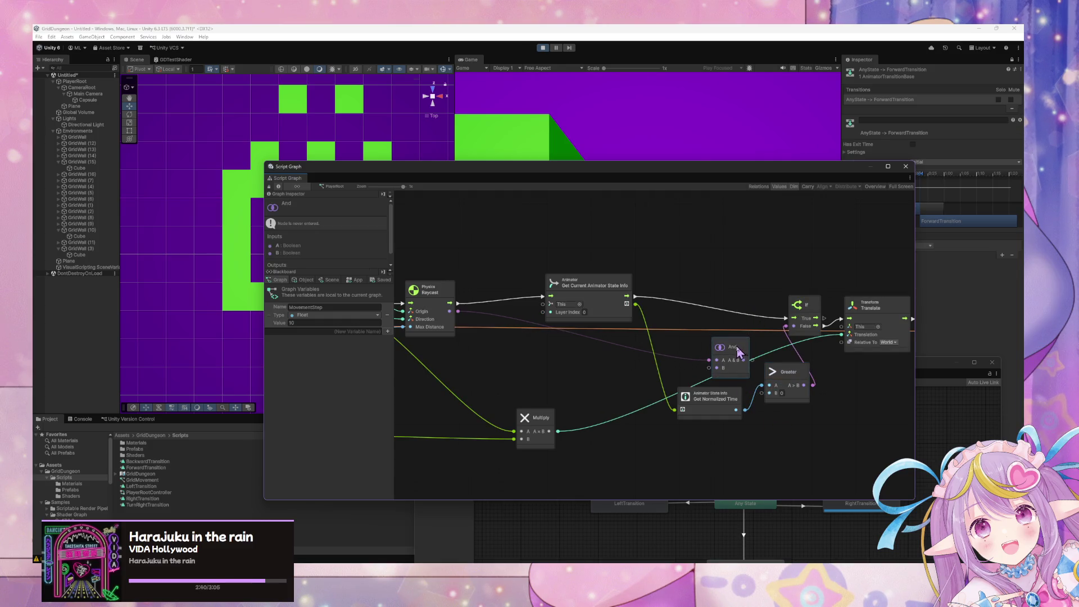
mouse_move(814, 385)
left_mouse_down()
mouse_move(725, 373)
mouse_move(774, 374)
mouse_move(795, 330)
mouse_move(786, 326)
left_mouse_up()
left_click_drag(726, 411, 699, 445)
Step: Tidy the Greater, And and state info nodes and dock the graph below the Game view
left_click_drag(788, 372, 712, 386)
left_click_drag(685, 439, 660, 423)
left_click_drag(592, 288, 594, 239)
mouse_move(710, 388)
left_mouse_down()
mouse_move(697, 367)
mouse_move(762, 353)
left_mouse_up()
left_click_drag(700, 366, 712, 374)
left_click(663, 418)
left_click_drag(663, 419, 636, 419)
left_click_drag(836, 369, 706, 373)
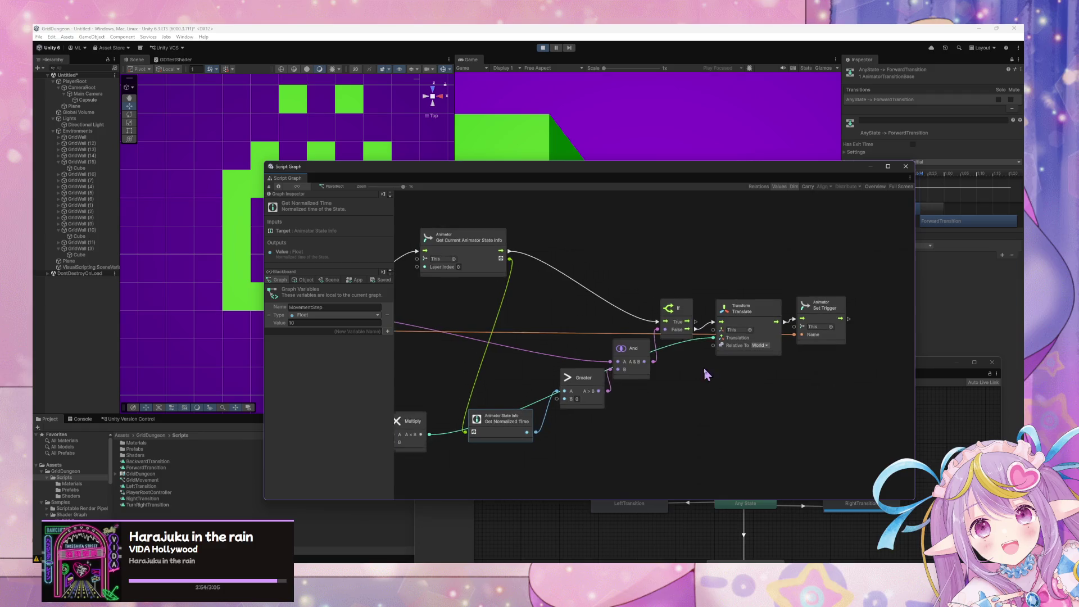
left_click_drag(640, 176, 764, 341)
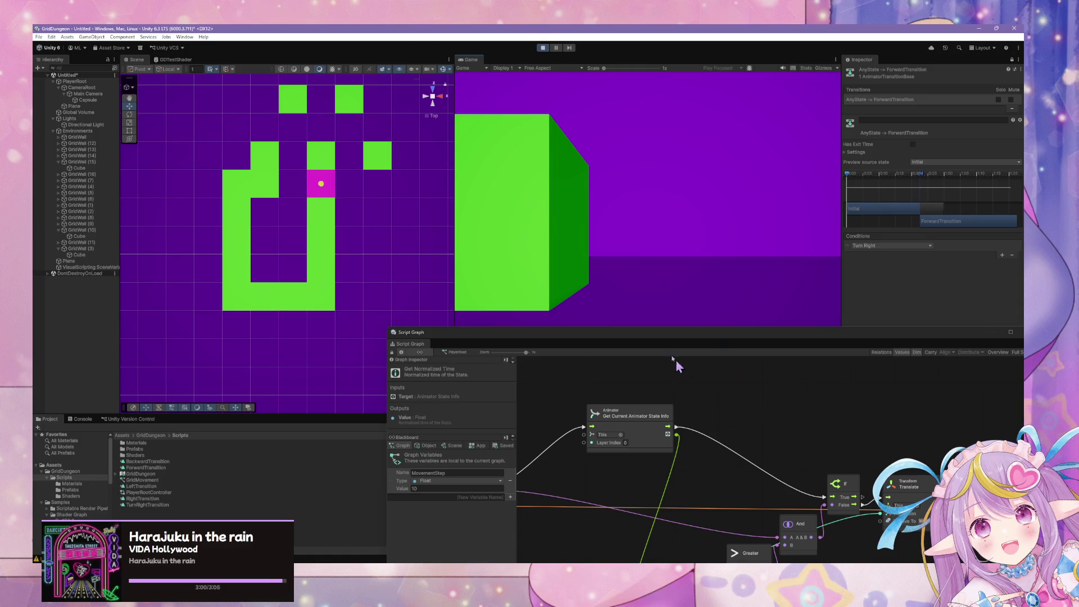
Step: Show the Console and restart the game in play mode
left_click(82, 420)
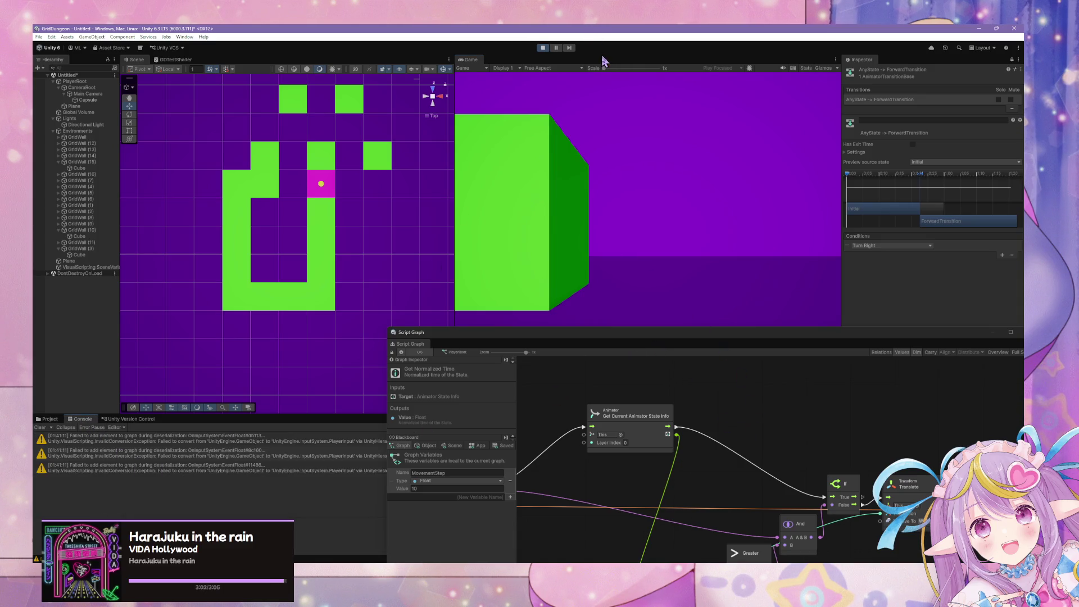
left_click(543, 48)
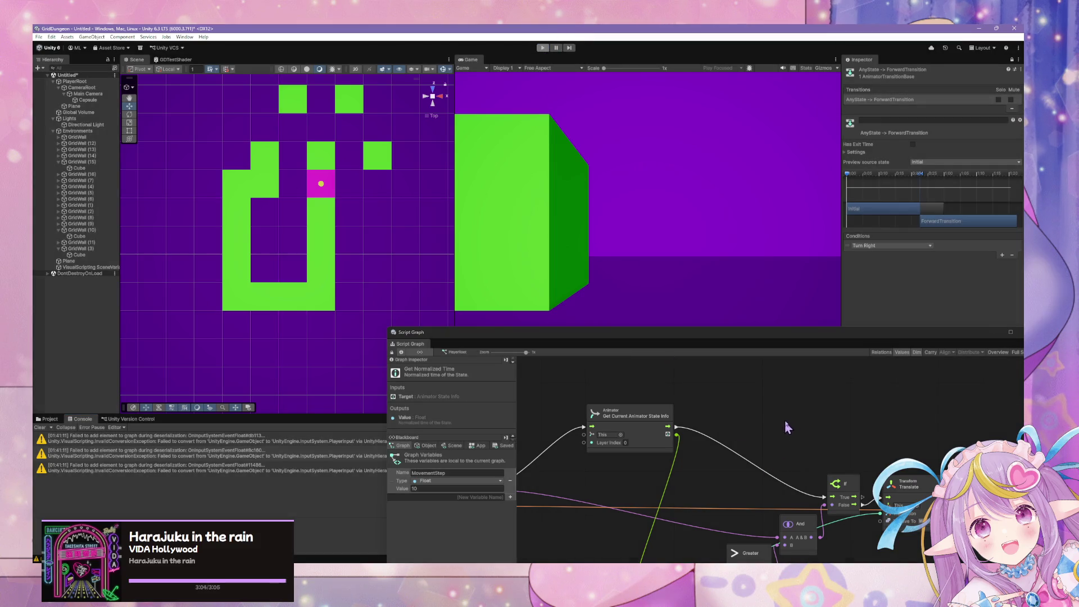
key("ctrl+p")
left_click(542, 49)
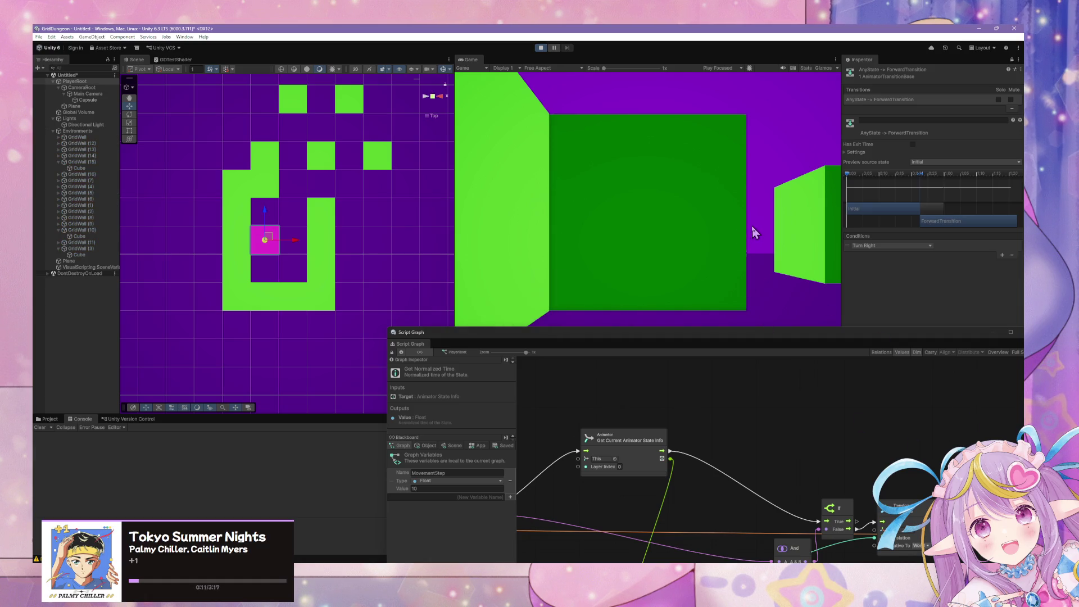
Step: Step the player forward, back, and forward again up to the wall
key("w")
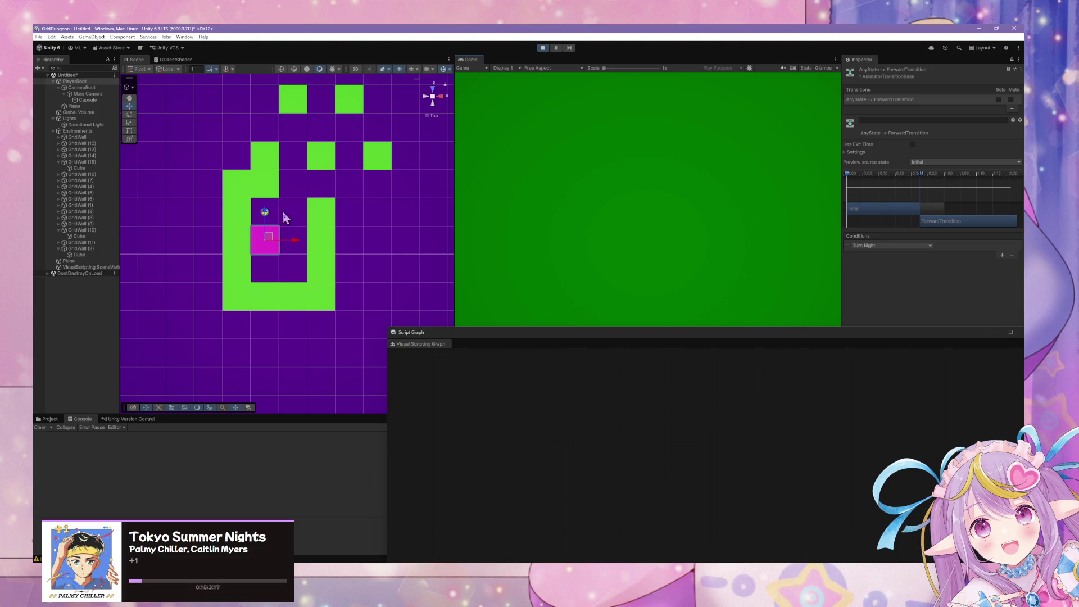
key("s")
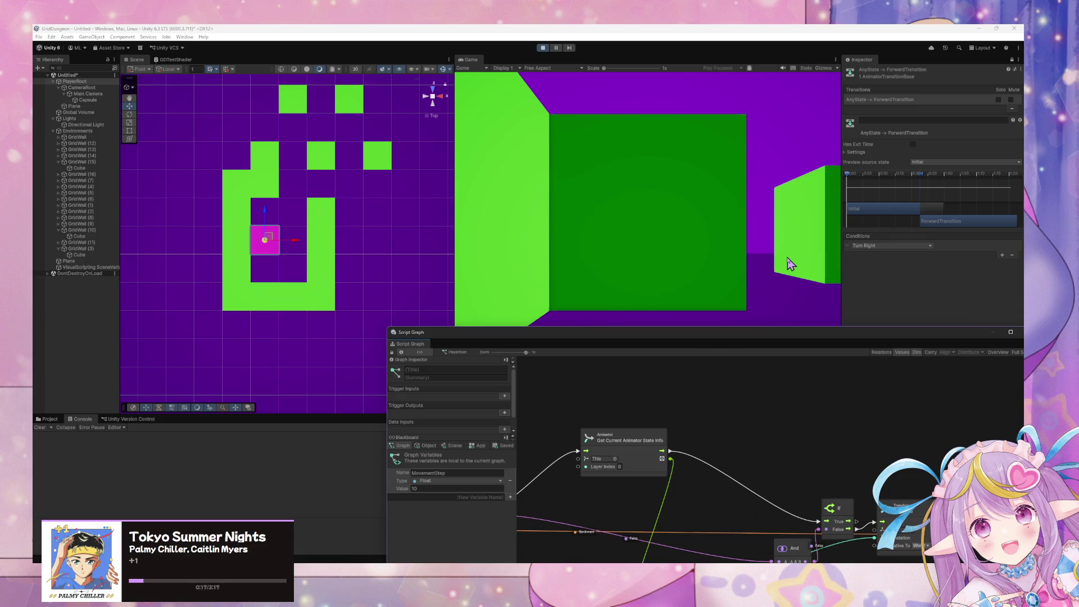
key("e")
key("w")
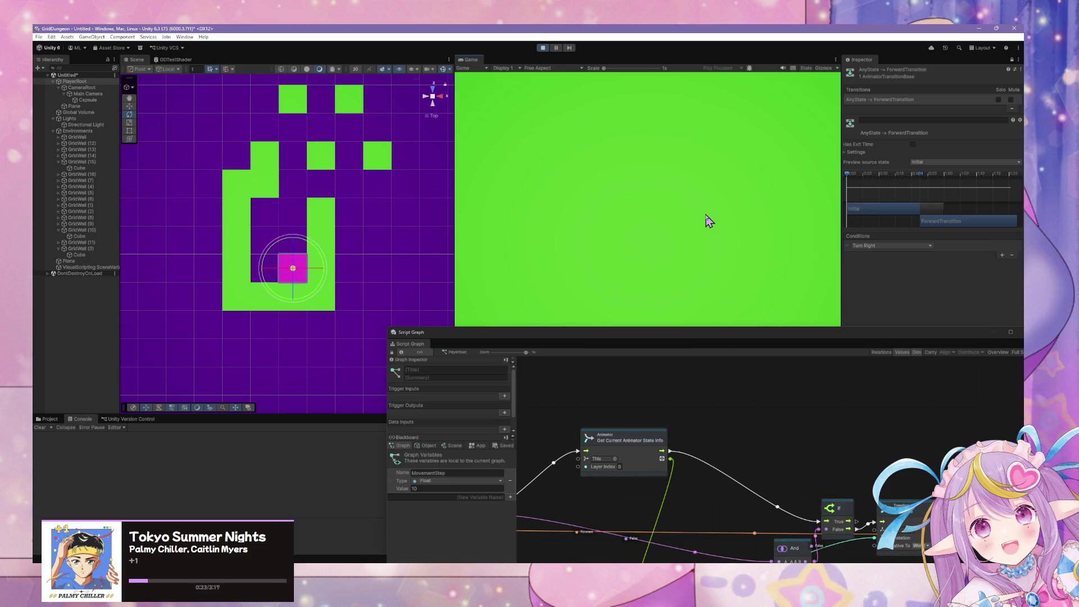
Step: Turn the player up the corridor, then float the Script Graph and raise the Translate and If nodes
key("d")
key("w")
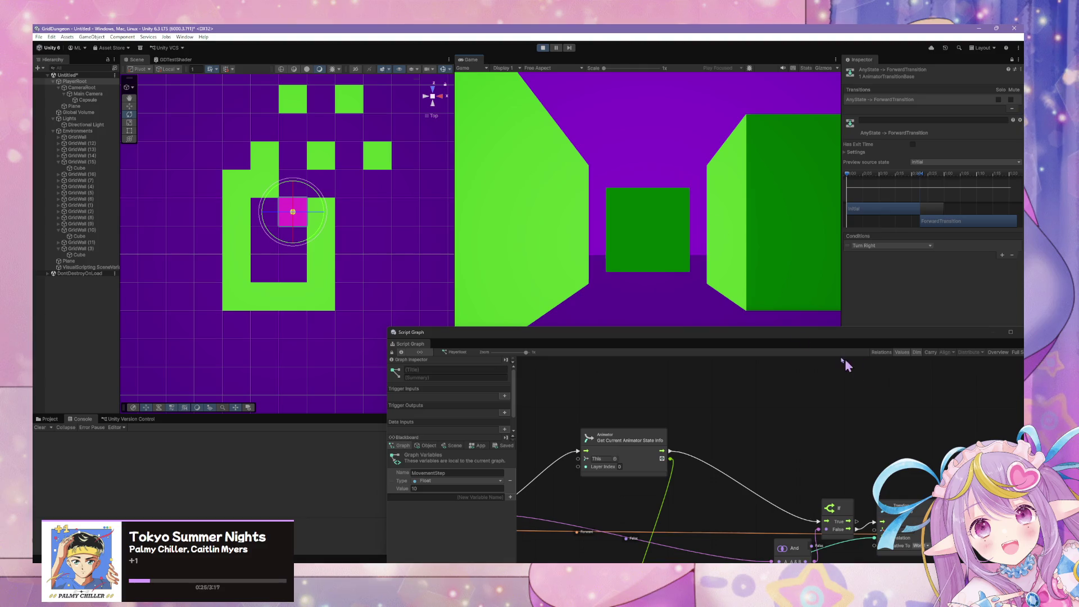
double_click(732, 335)
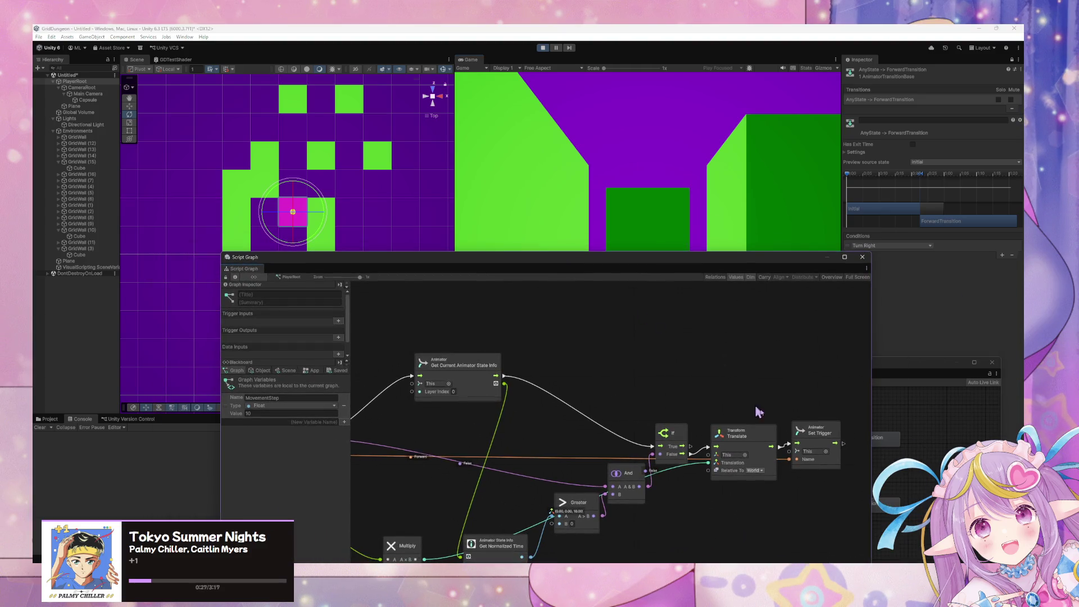
left_click_drag(737, 431, 737, 370)
left_click_drag(681, 431, 658, 368)
Step: Test grid movement: forward twice to the wall, back twice, then forward twice
left_click(631, 193)
key("w")
key("w")
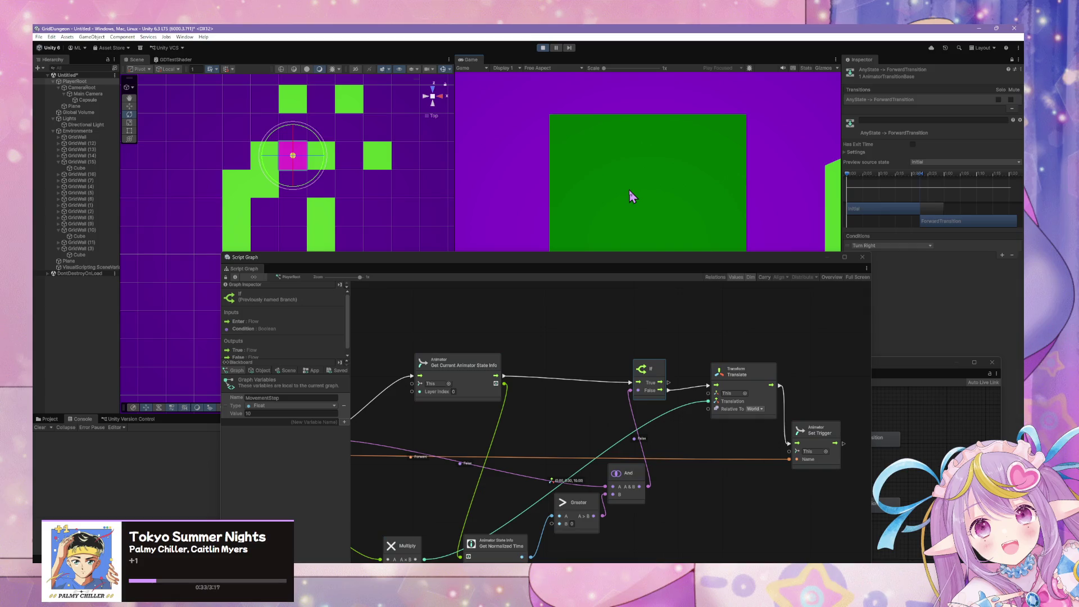
key("w")
key("s")
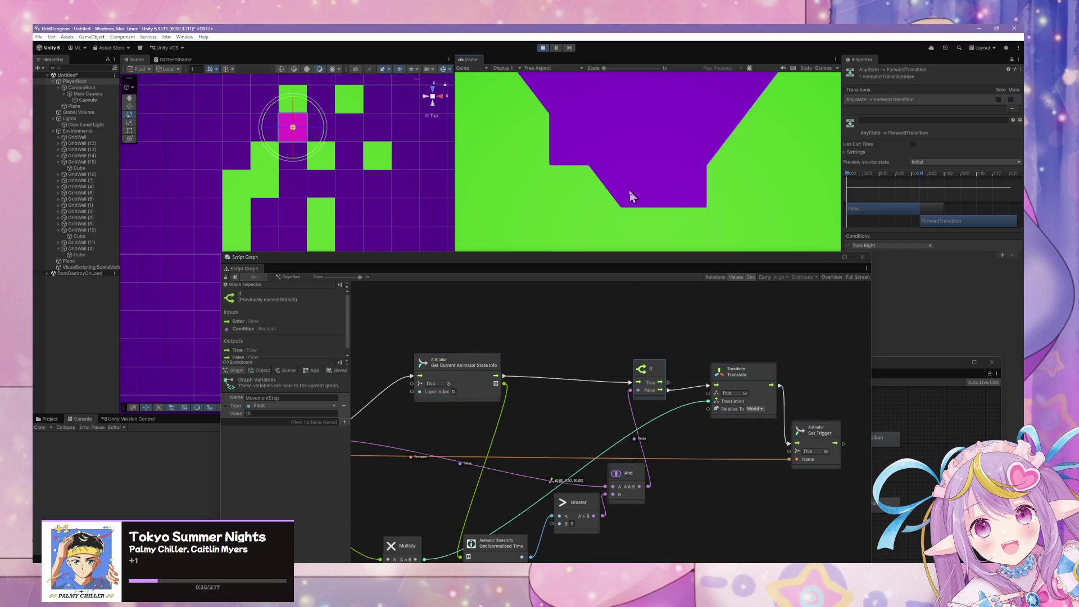
key("s")
key("s")
key("s")
key("w")
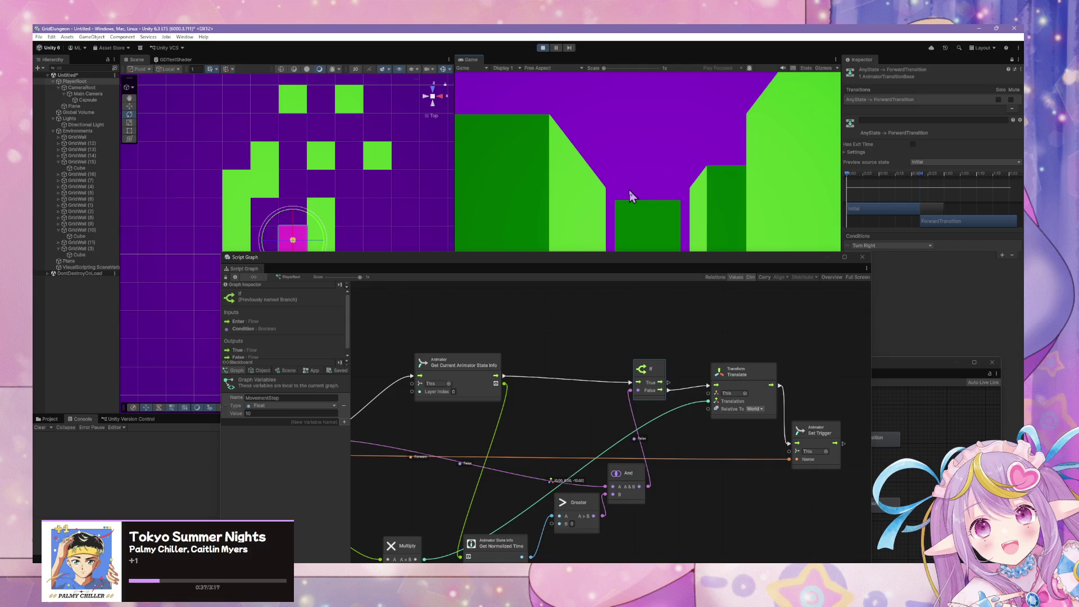
key("w")
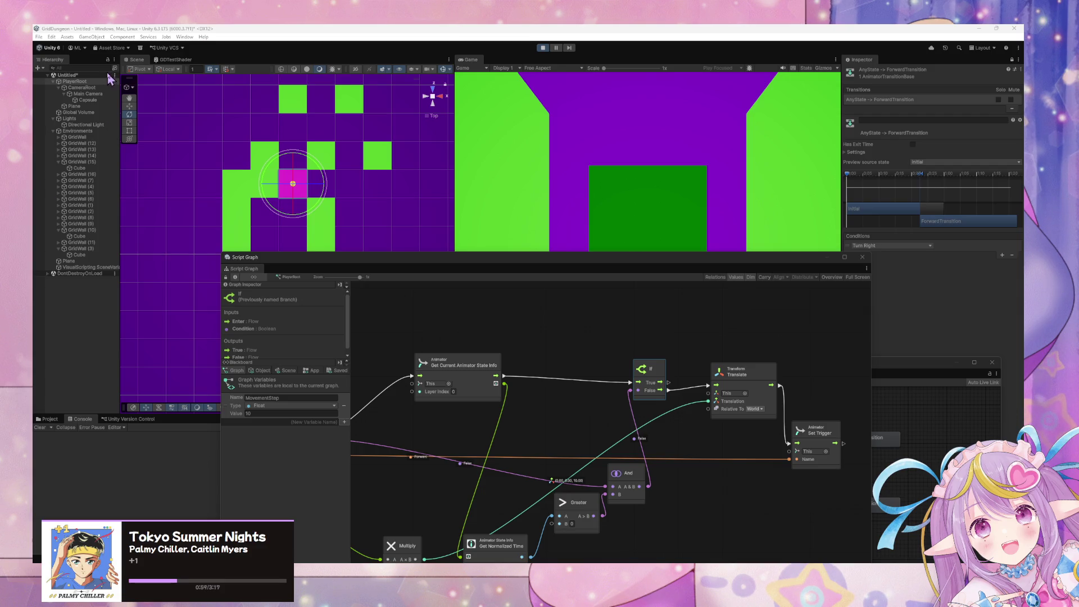
Step: Repeat forward and backward steps, then turn right and left to test rotation
key("w")
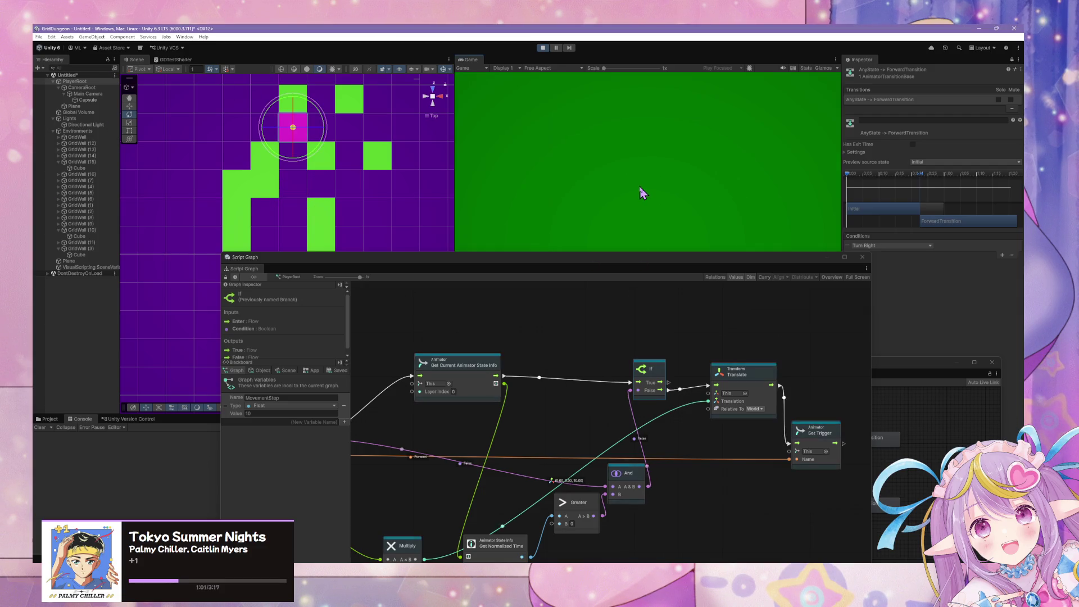
key("s")
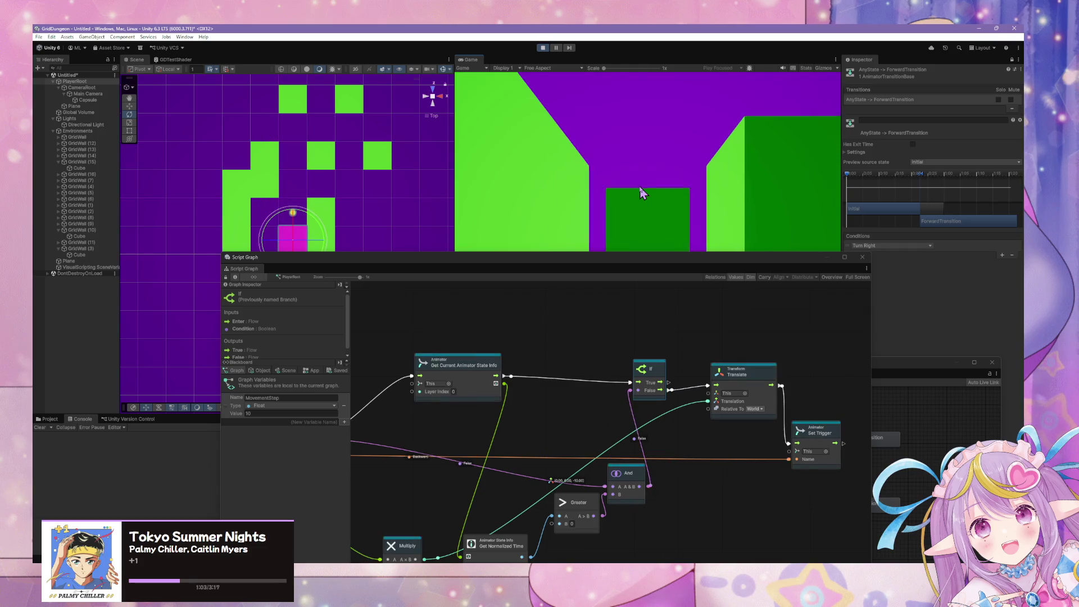
key("s")
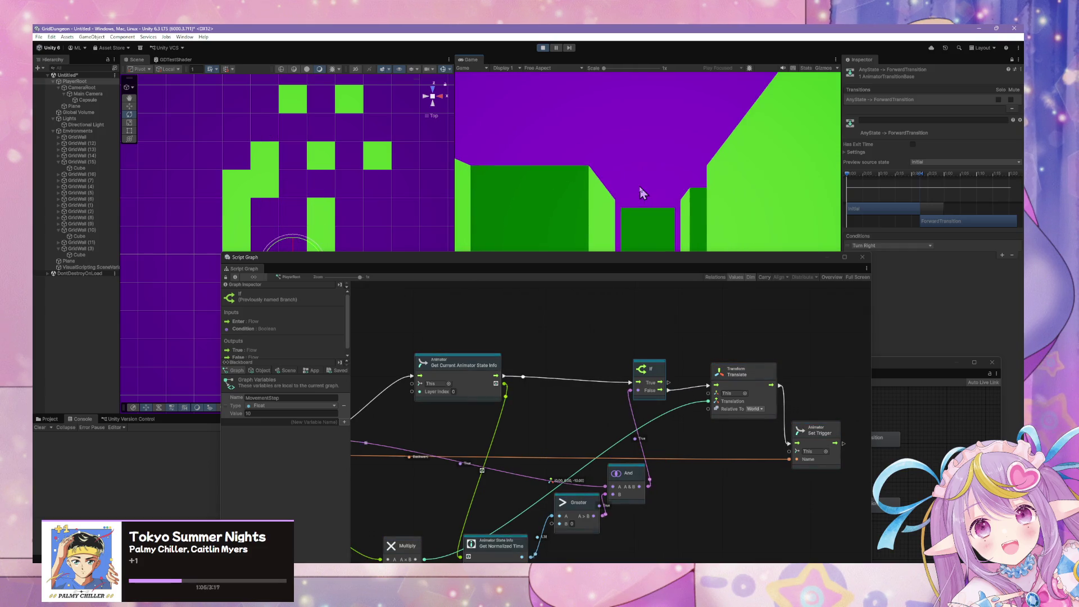
key("w")
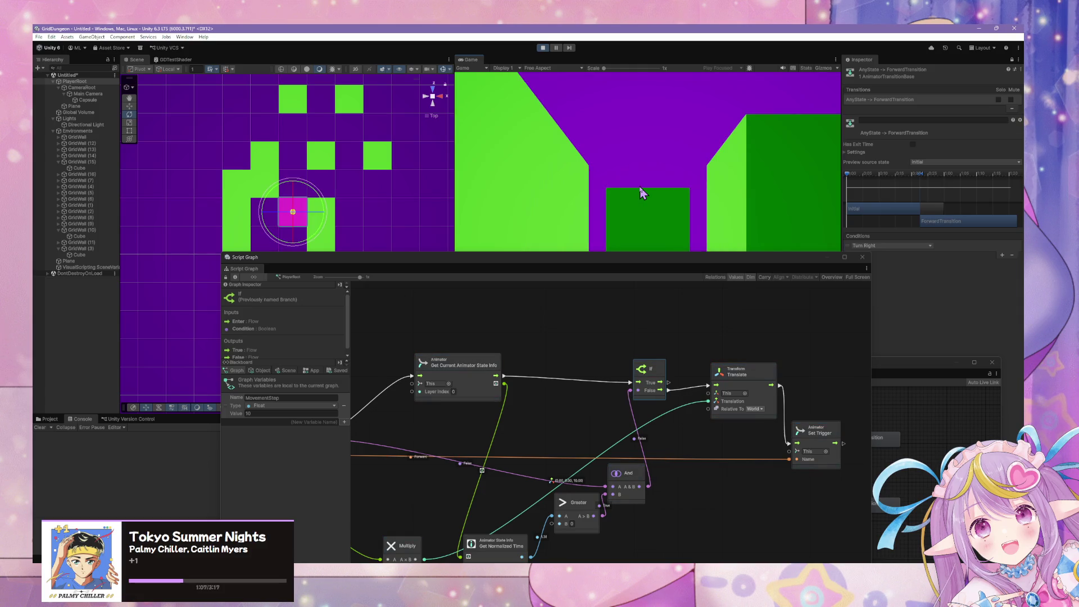
key("w")
key("w")
key("w")
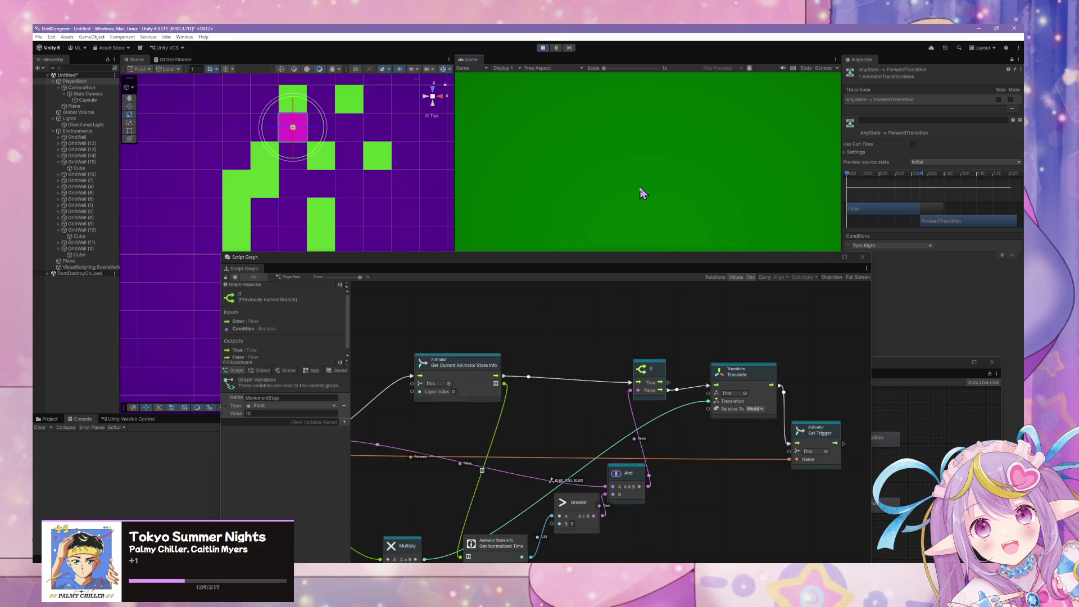
key("s")
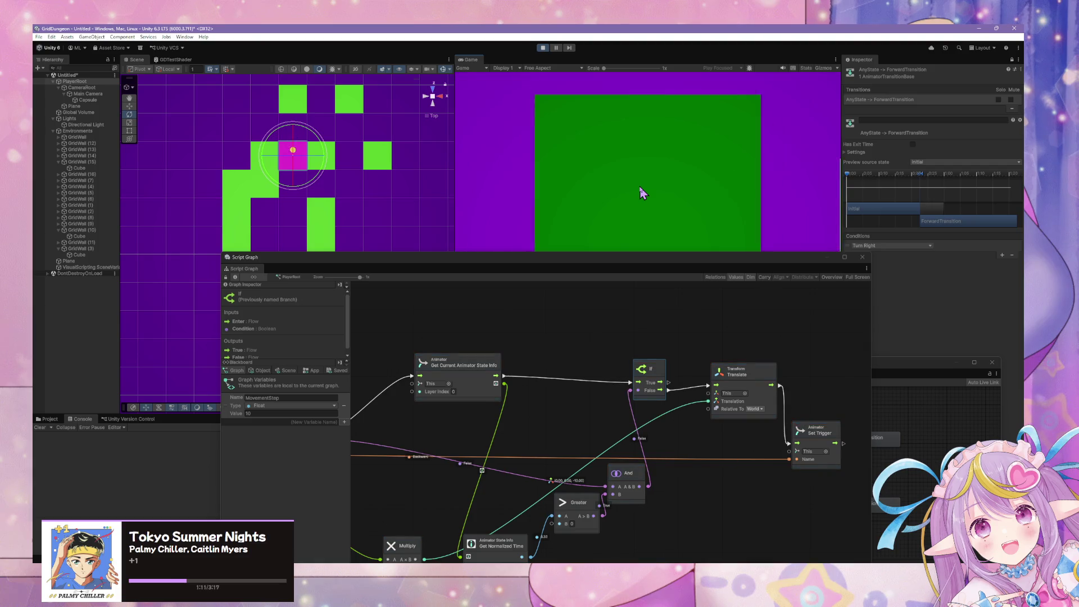
key("s")
key("s")
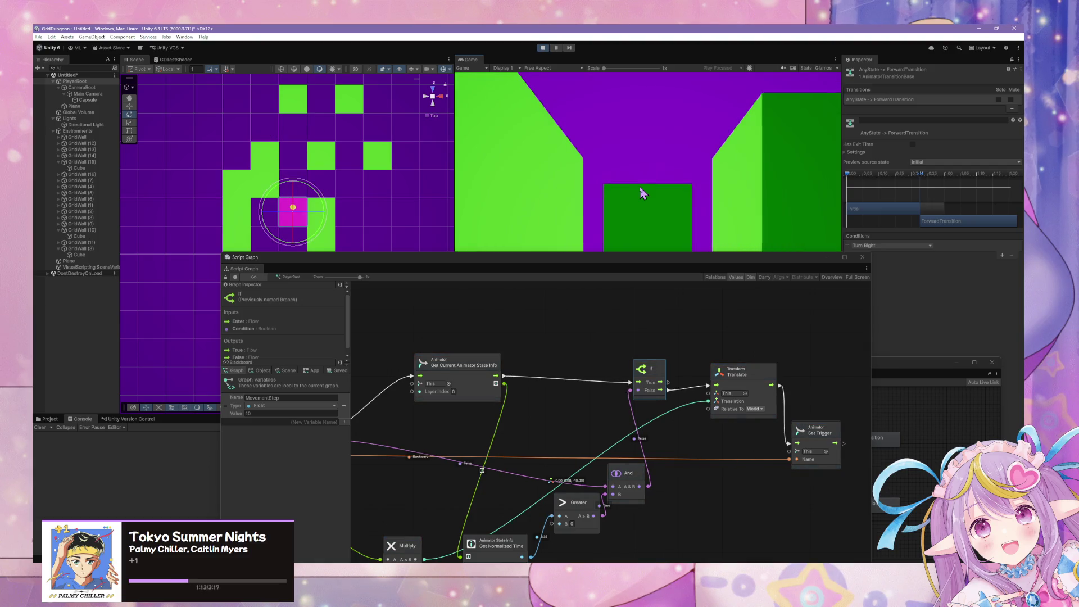
key("w")
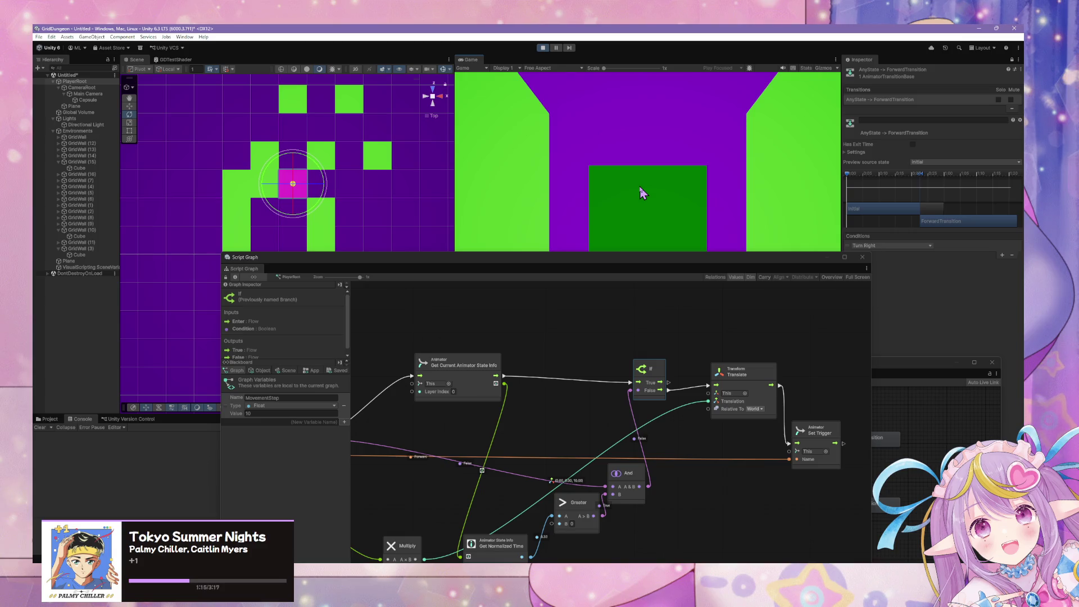
key("w")
key("w")
key("s")
key("s")
key("s")
key("s")
key("d")
key("a")
key("w")
key("w")
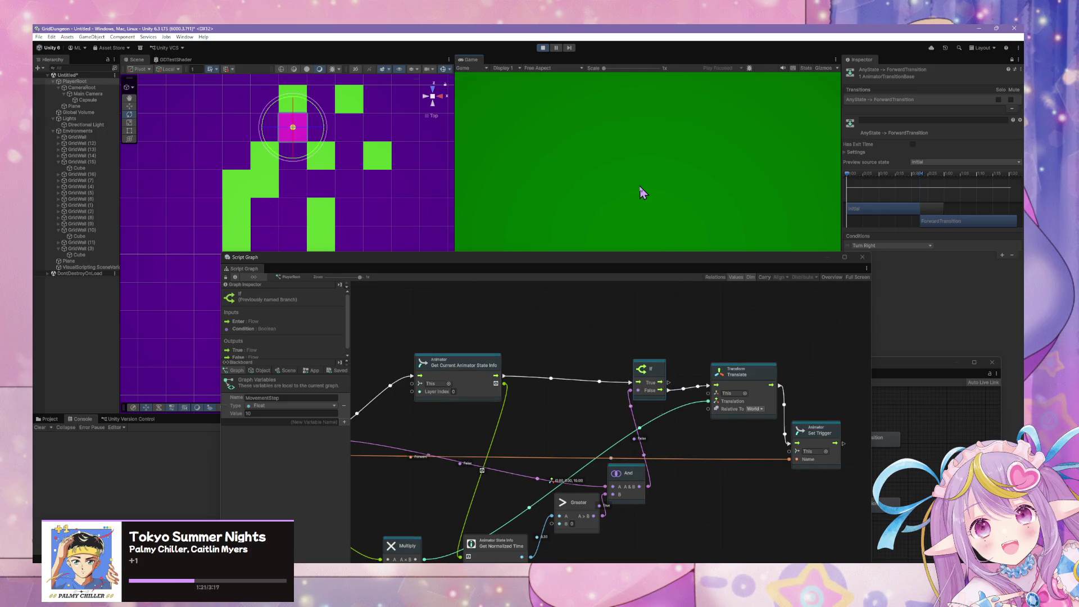
left_click(947, 402)
Step: Reveal BackwardTransition in the Animator and step the player back and forward once
left_click_drag(735, 361, 635, 256)
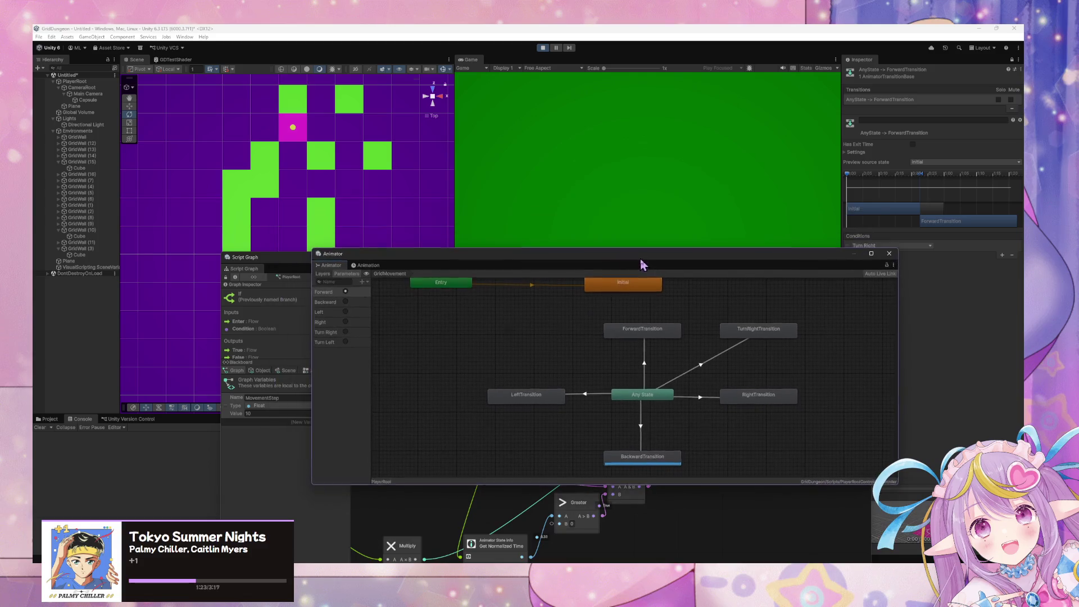
left_click(639, 206)
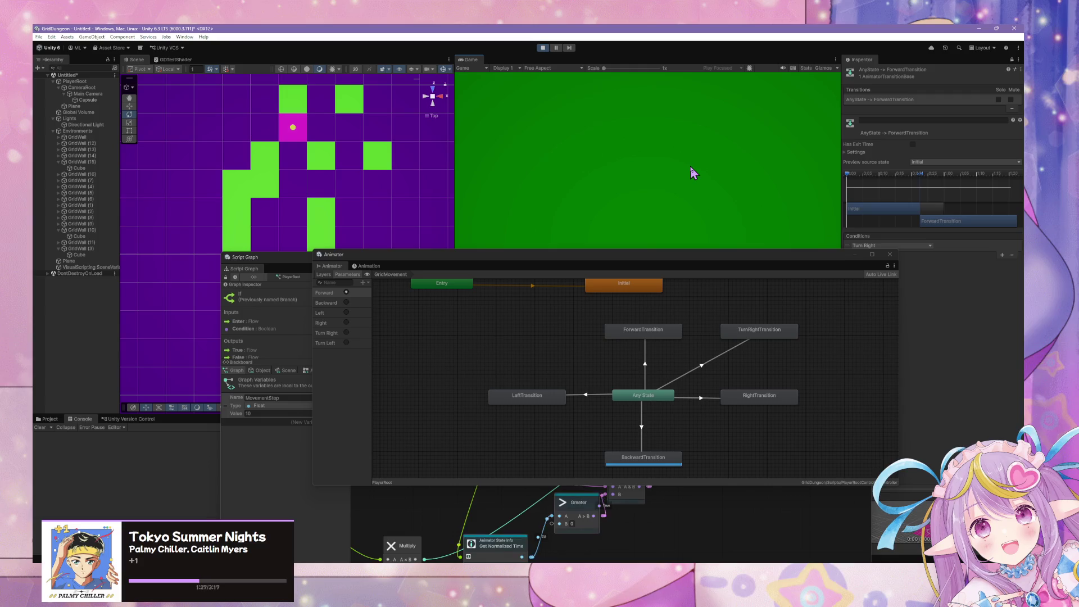
key("s")
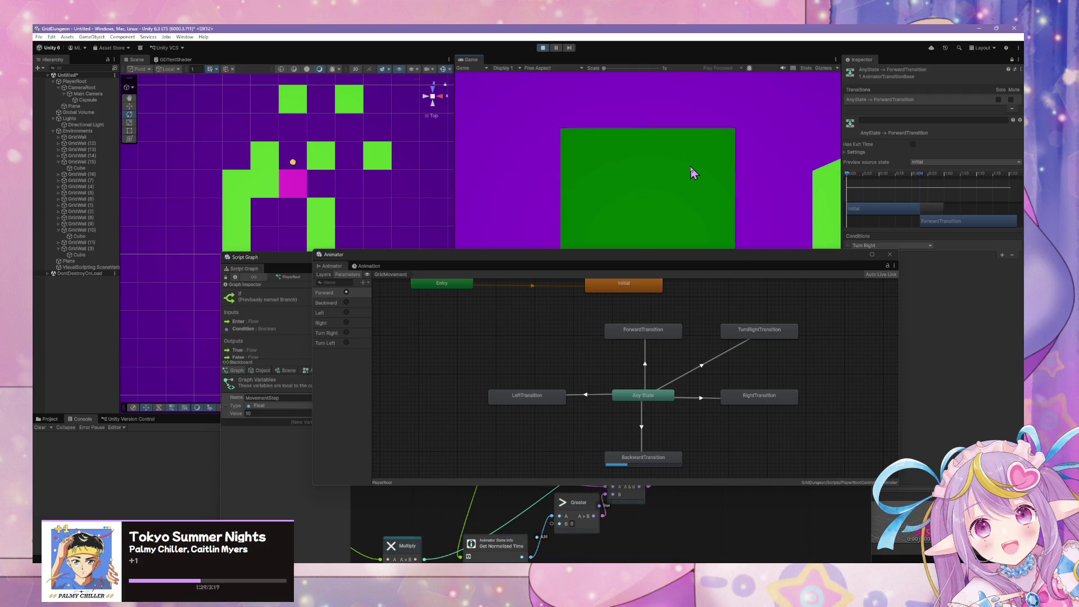
key("w")
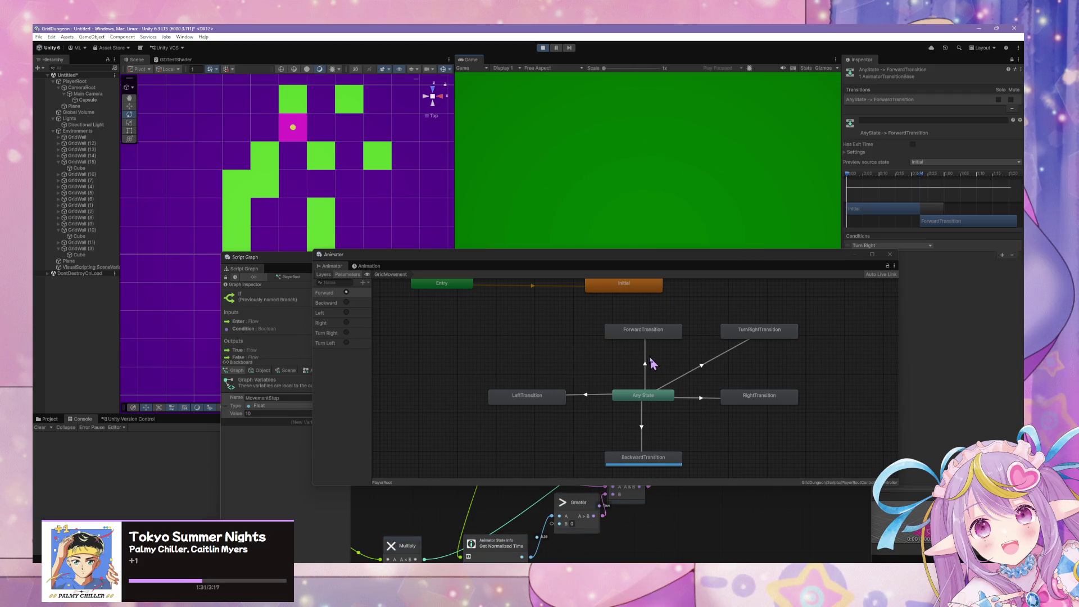
Step: Change the Any State→ForwardTransition condition to Forward and test it with a forward step
left_click(646, 367)
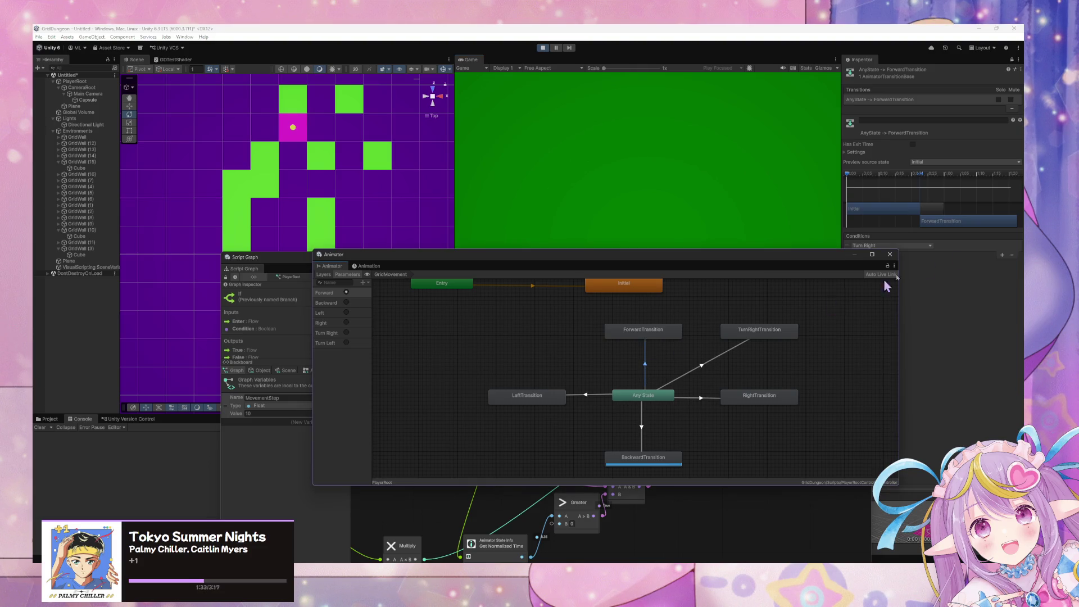
left_click(900, 246)
left_click(877, 251)
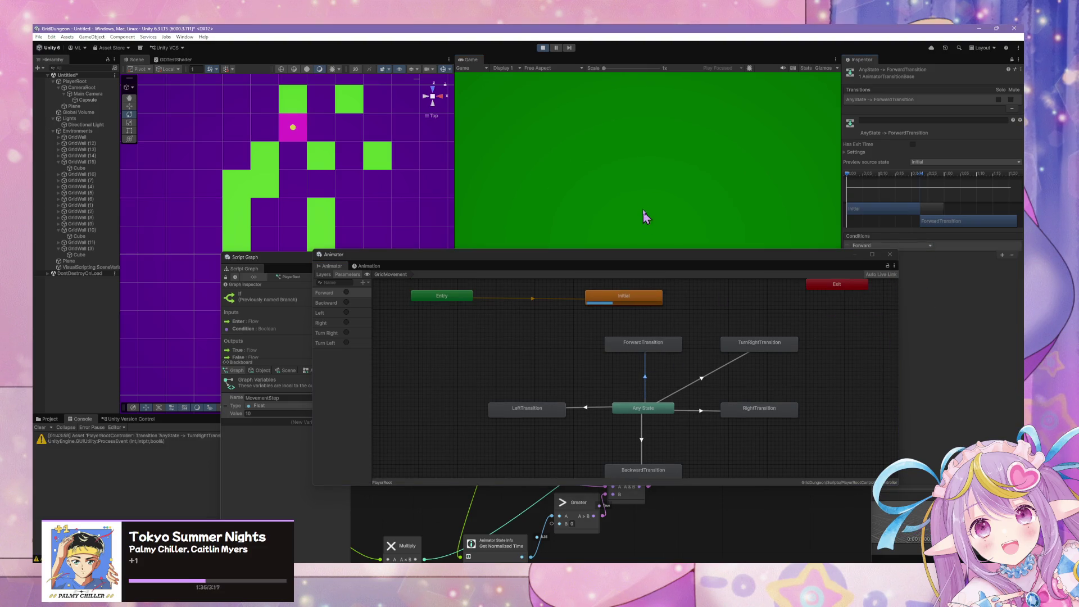
key("w")
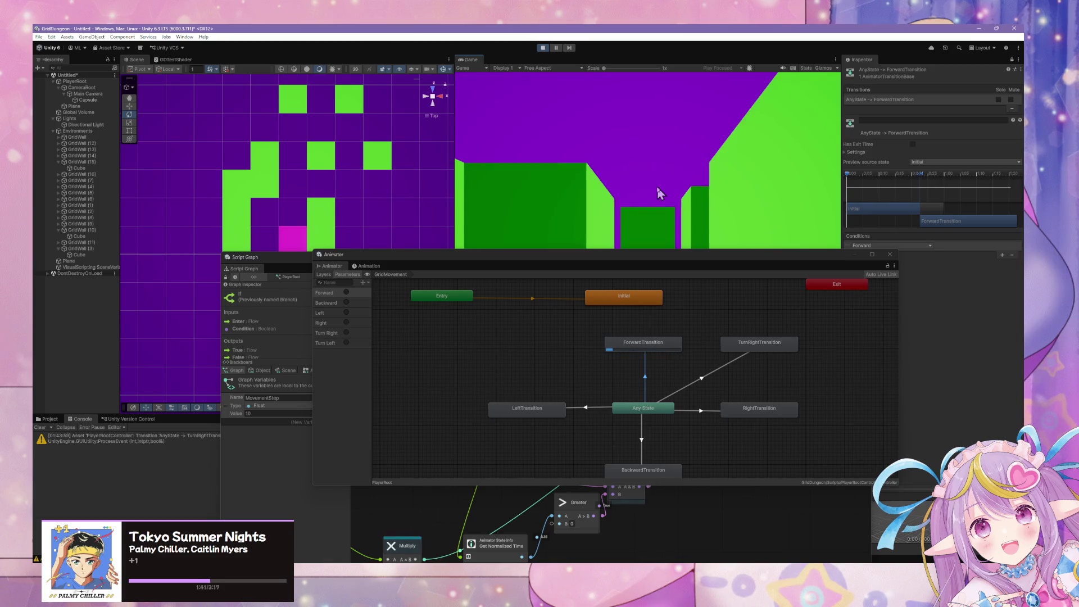
mouse_move(655, 265)
left_mouse_down()
mouse_move(541, 90)
mouse_move(308, 303)
mouse_move(154, 356)
mouse_move(161, 317)
left_mouse_up()
left_click(719, 162)
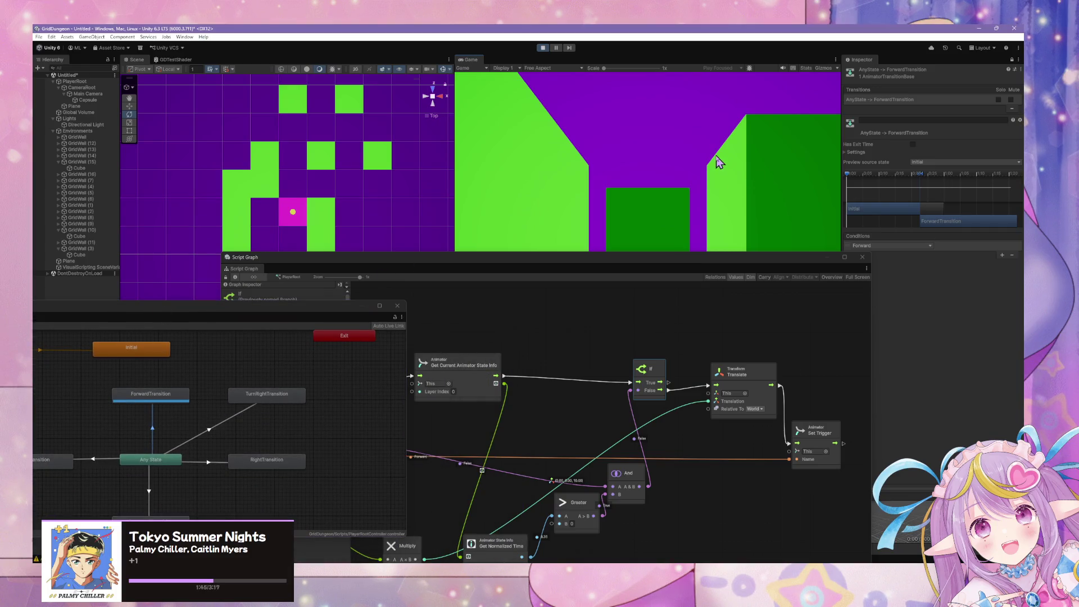
Step: Walk the player forward, back, then forward to the wall, and open the graph's add-node menu
key("w")
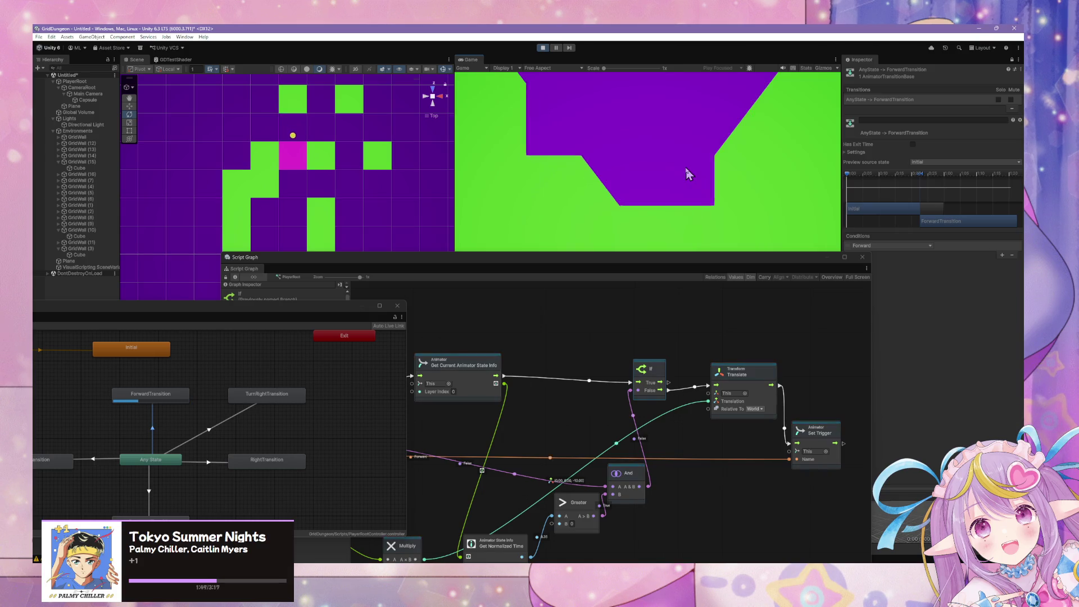
left_click(785, 340)
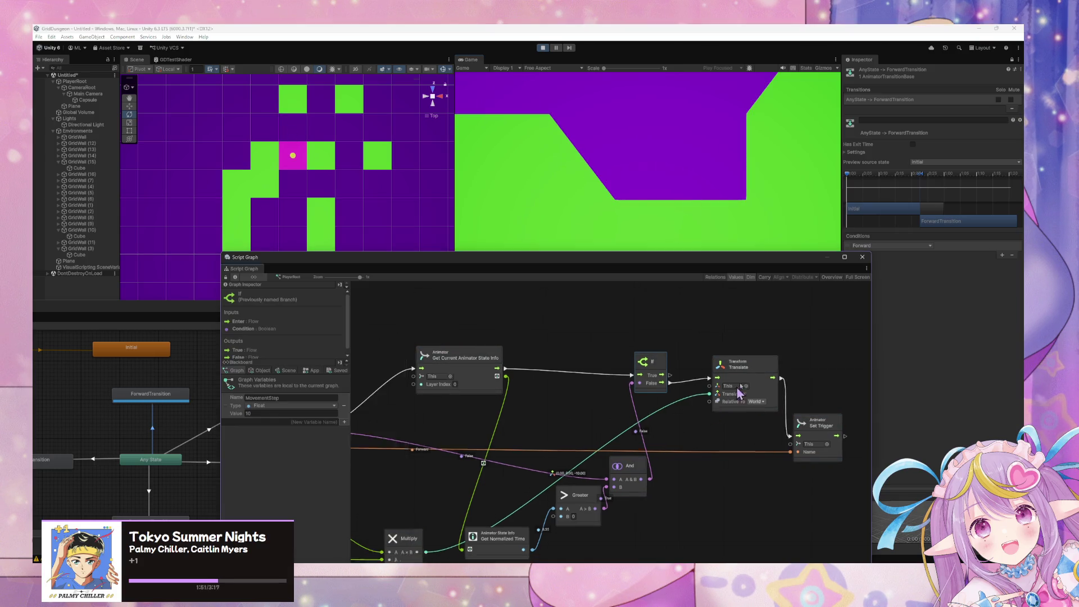
left_click(656, 203)
key("s")
key("s")
key("s")
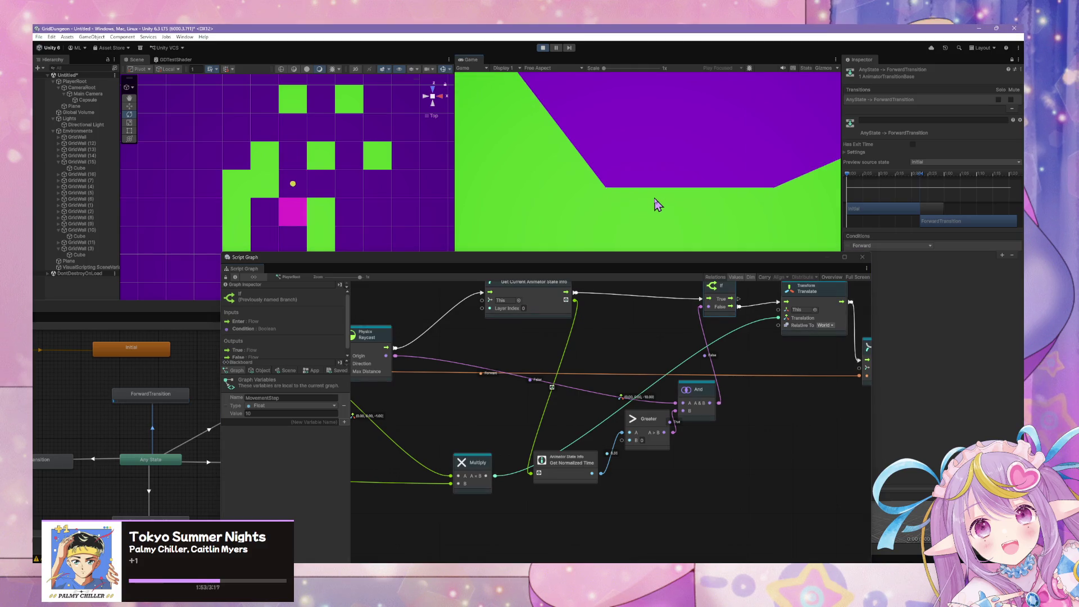
key("w")
key("w")
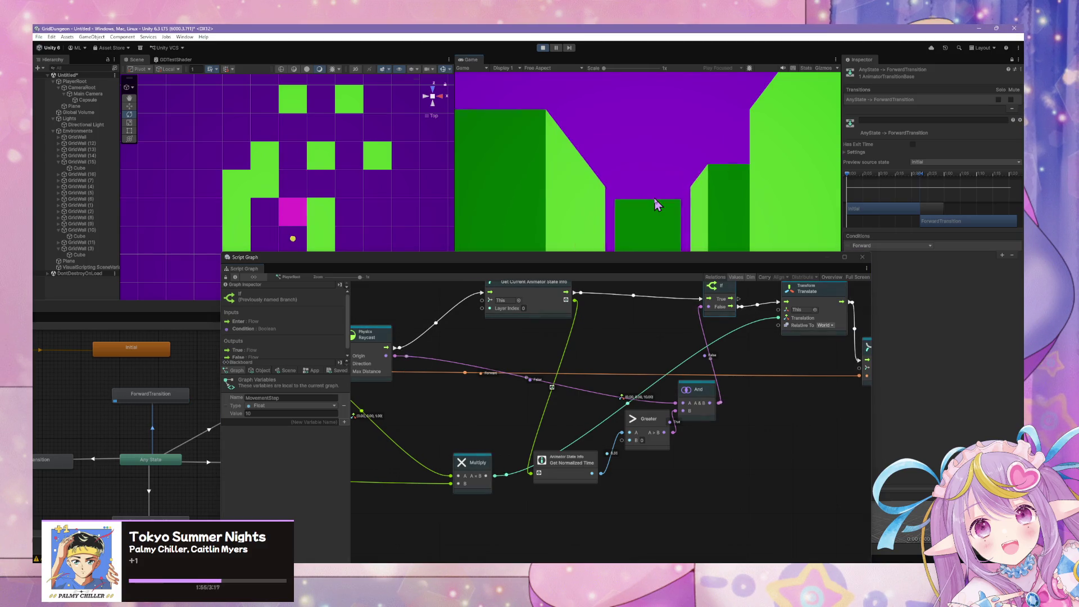
key("w")
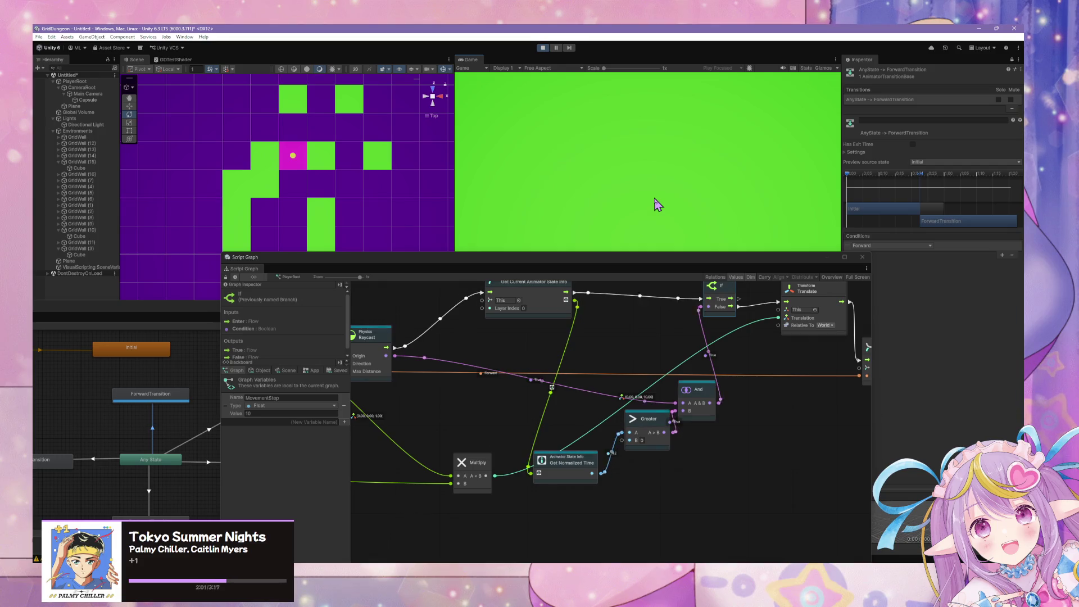
left_click(142, 422)
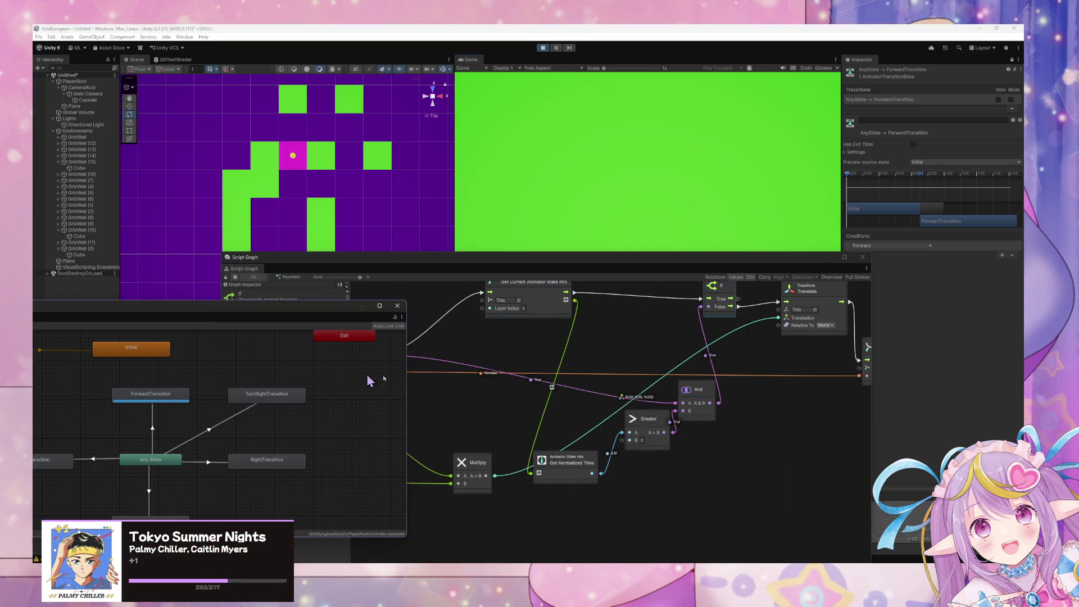
left_click(505, 210)
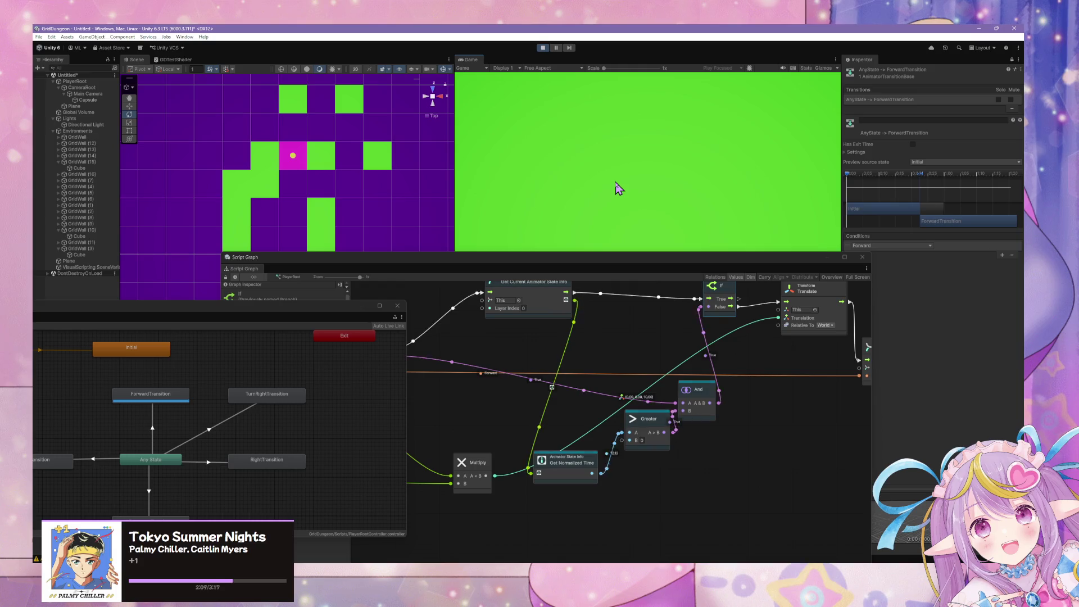
right_click(618, 309)
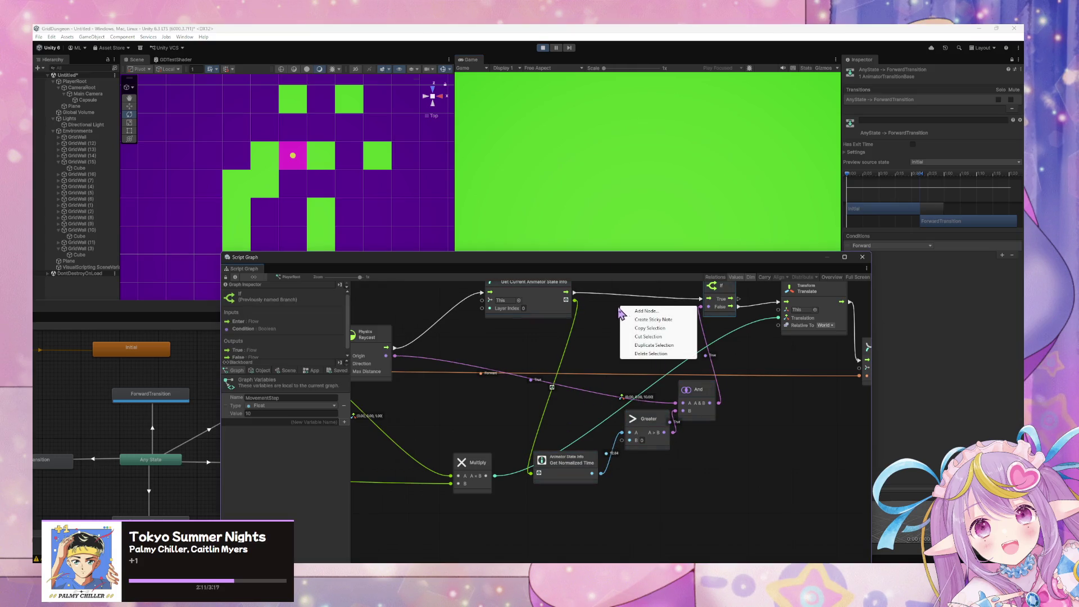
left_click(638, 312)
left_click_drag(574, 301, 623, 334)
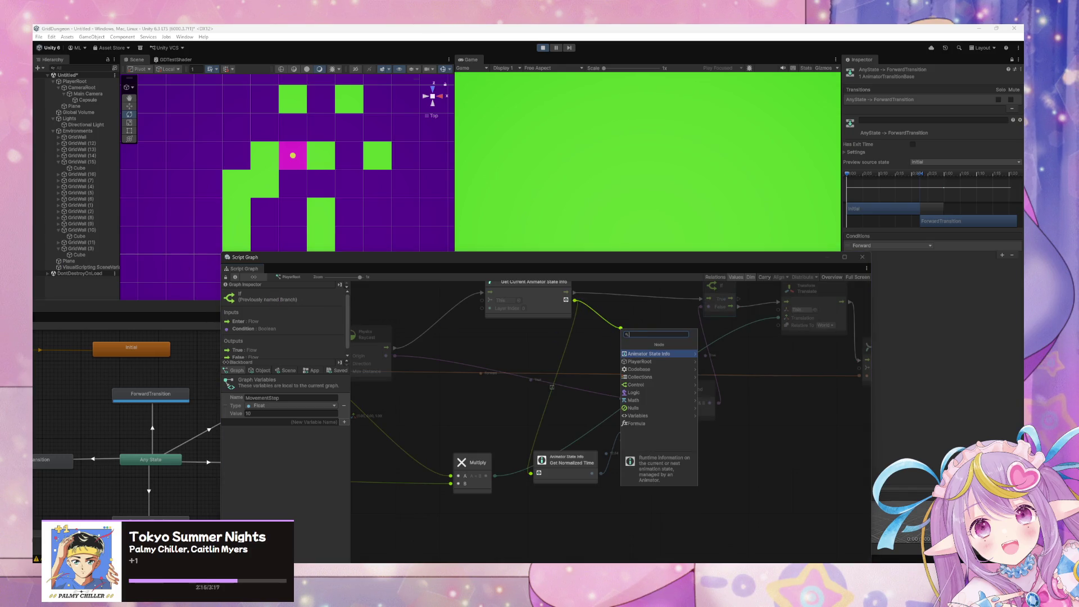
key("Escape")
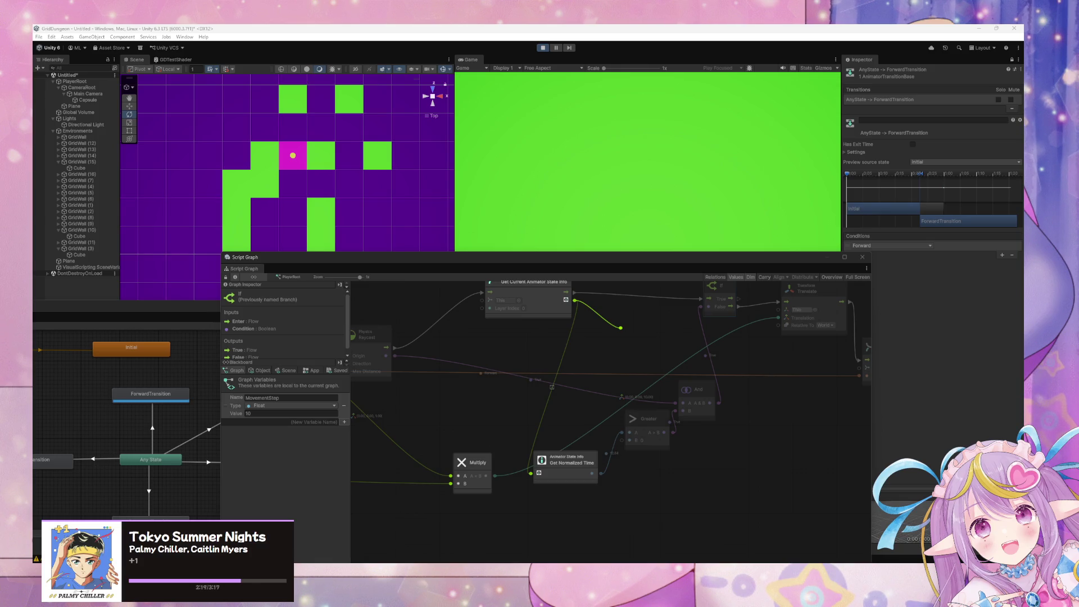
left_click(611, 332)
left_click_drag(575, 300, 625, 320)
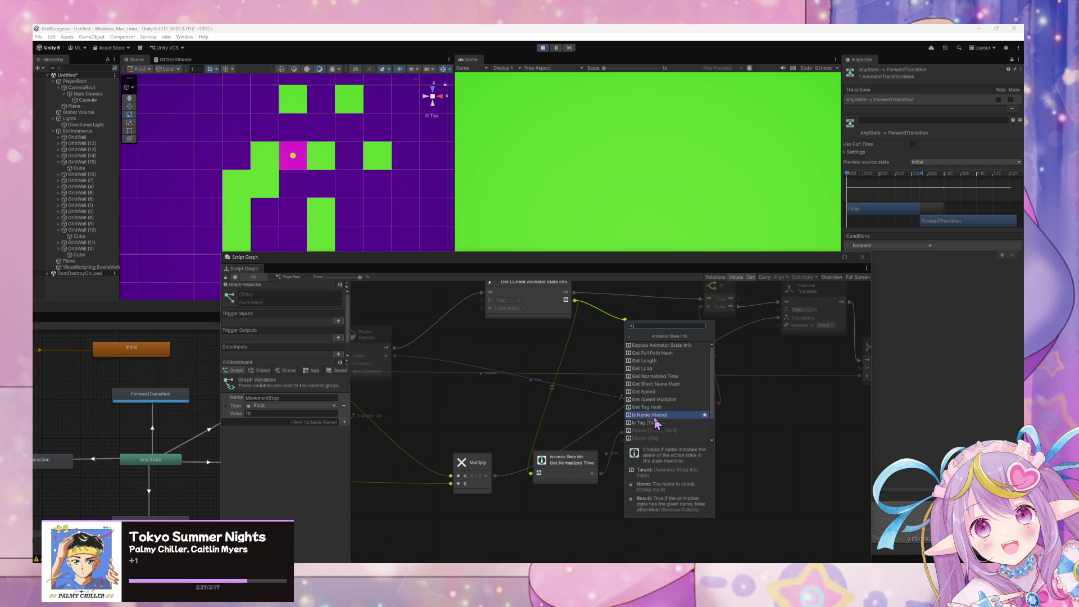
scroll(666, 367, "down", 2)
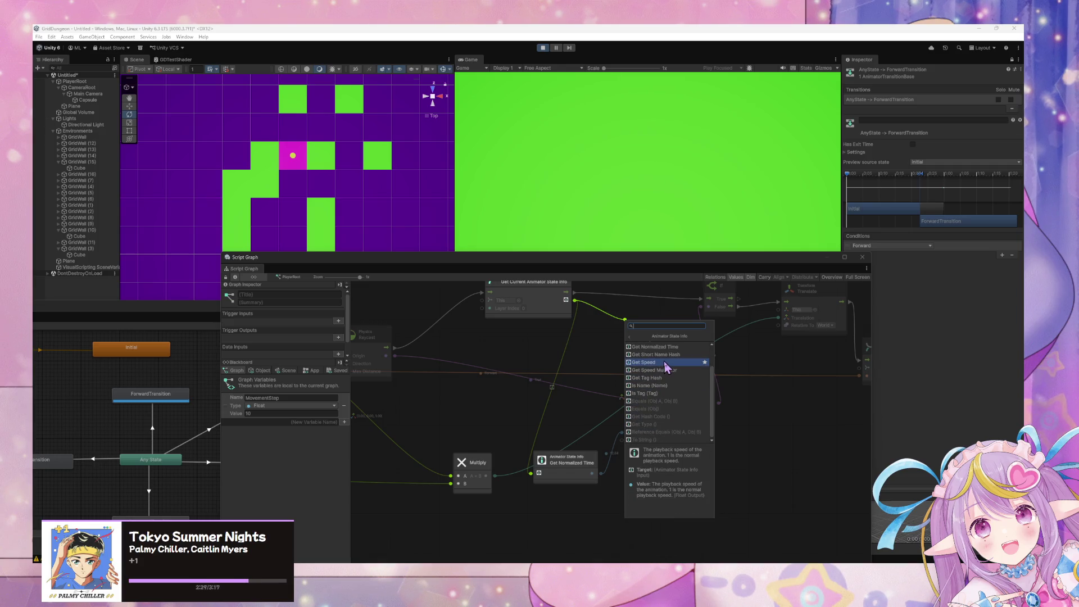
scroll(668, 365, "up", 2)
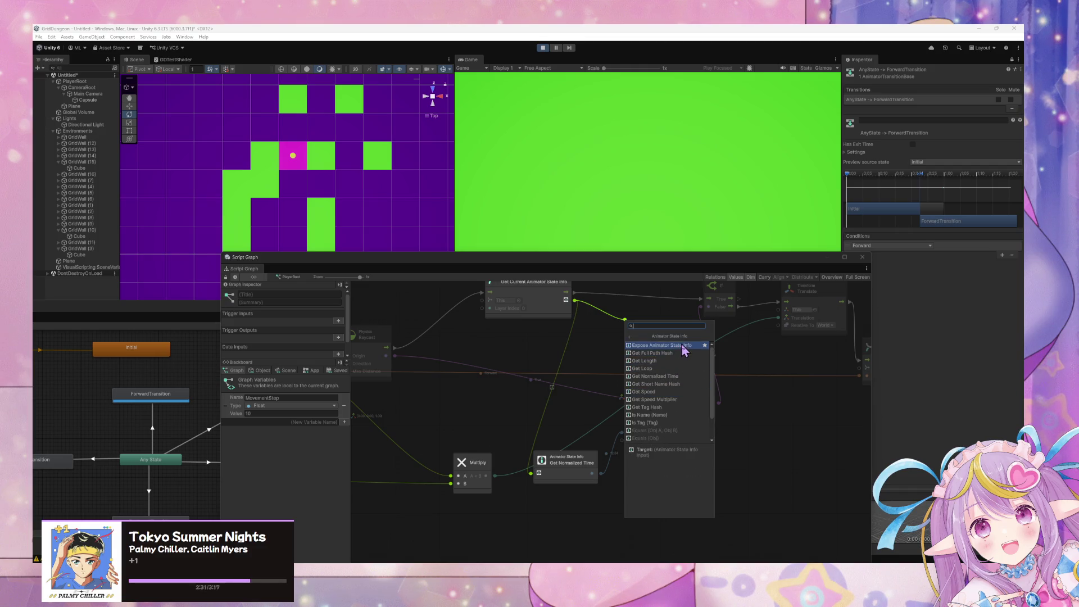
left_click(684, 349)
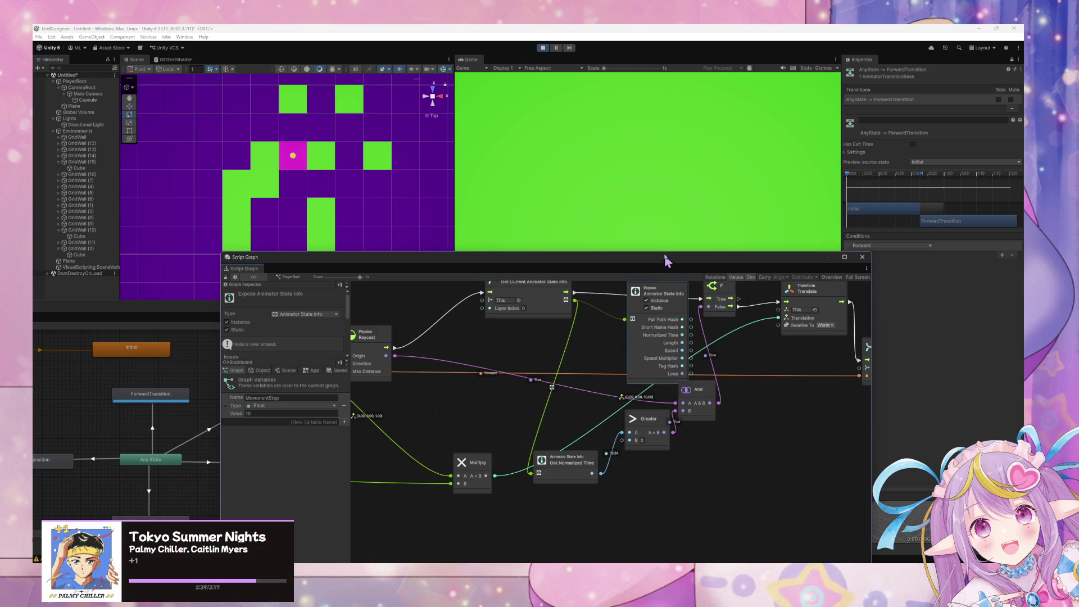
key("Delete")
left_click(527, 121)
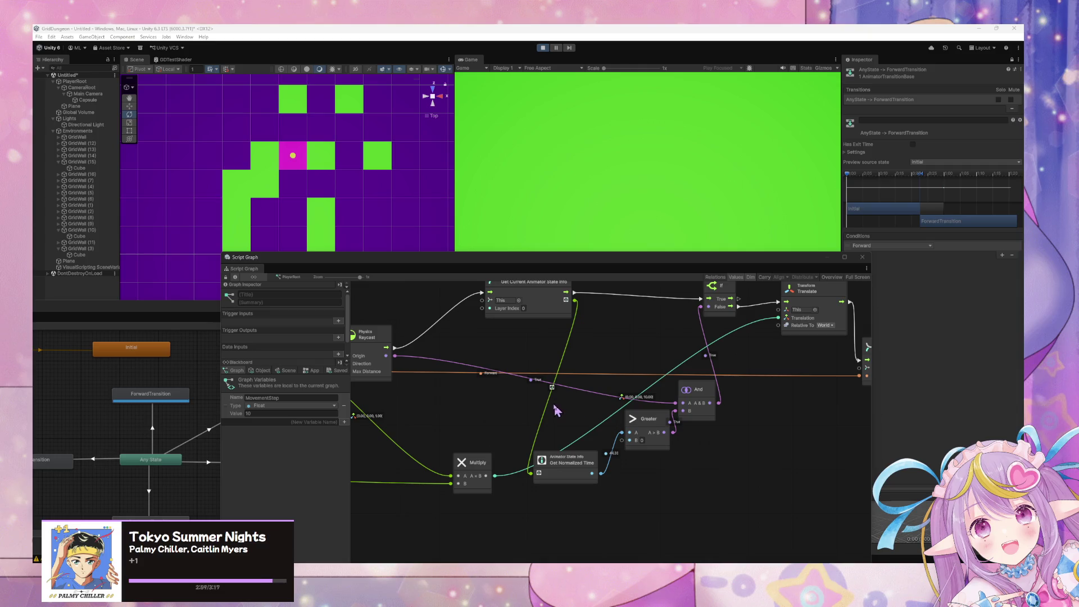
Step: Move the Script Graph window right and down, then bring the Animator forward
left_click(651, 327)
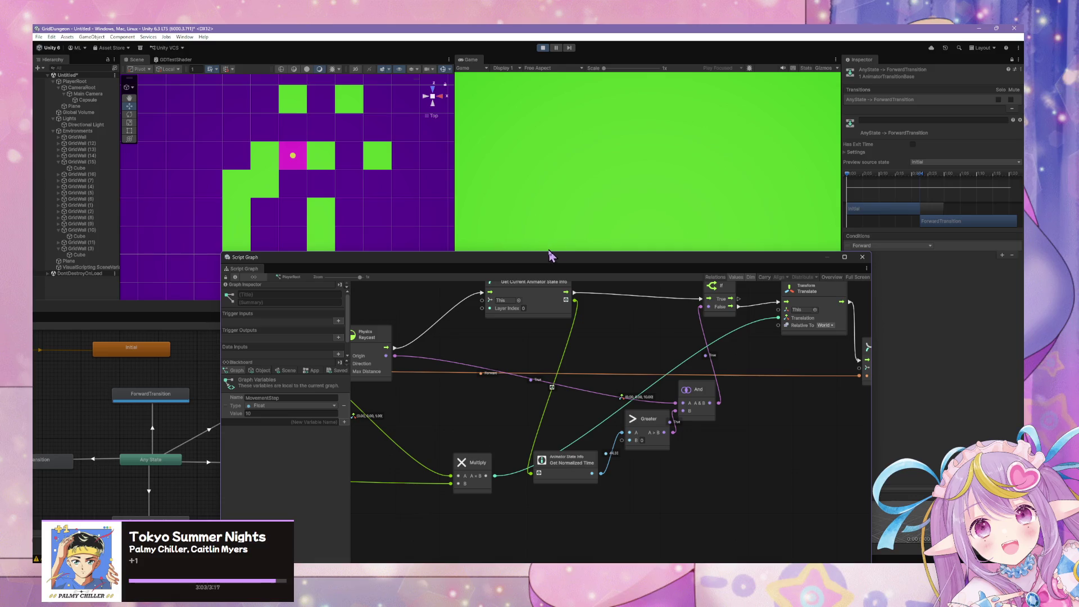
left_click_drag(539, 259, 616, 285)
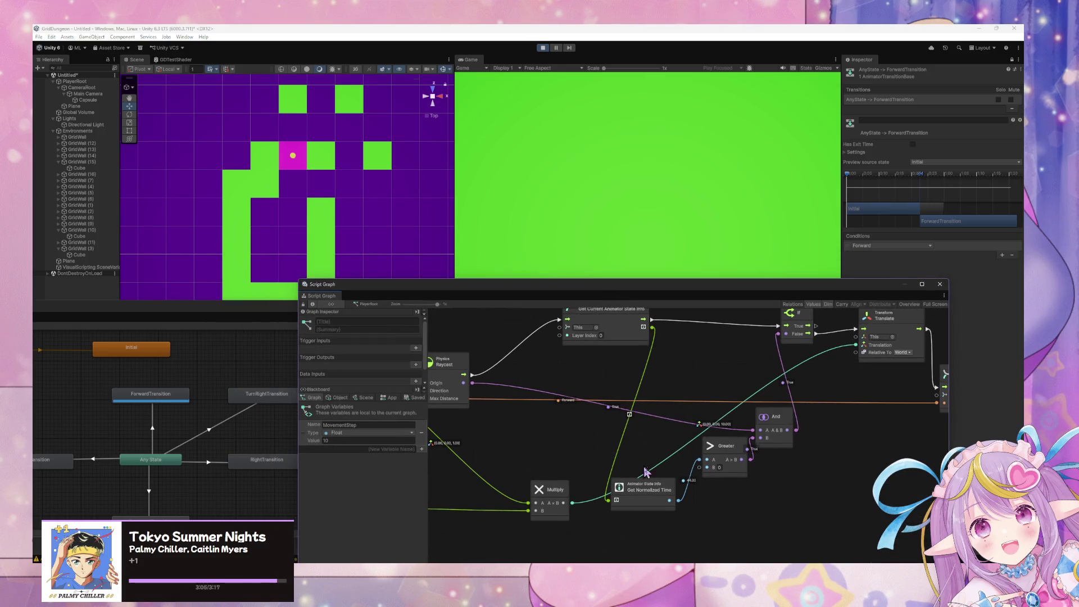
left_click(641, 492)
left_click(161, 400)
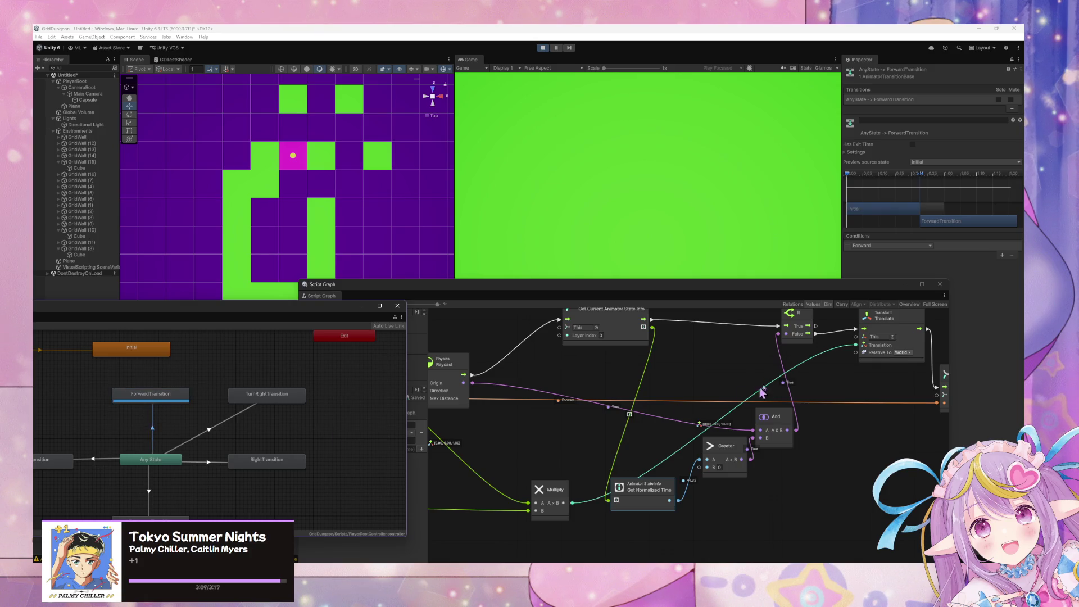
left_click(706, 236)
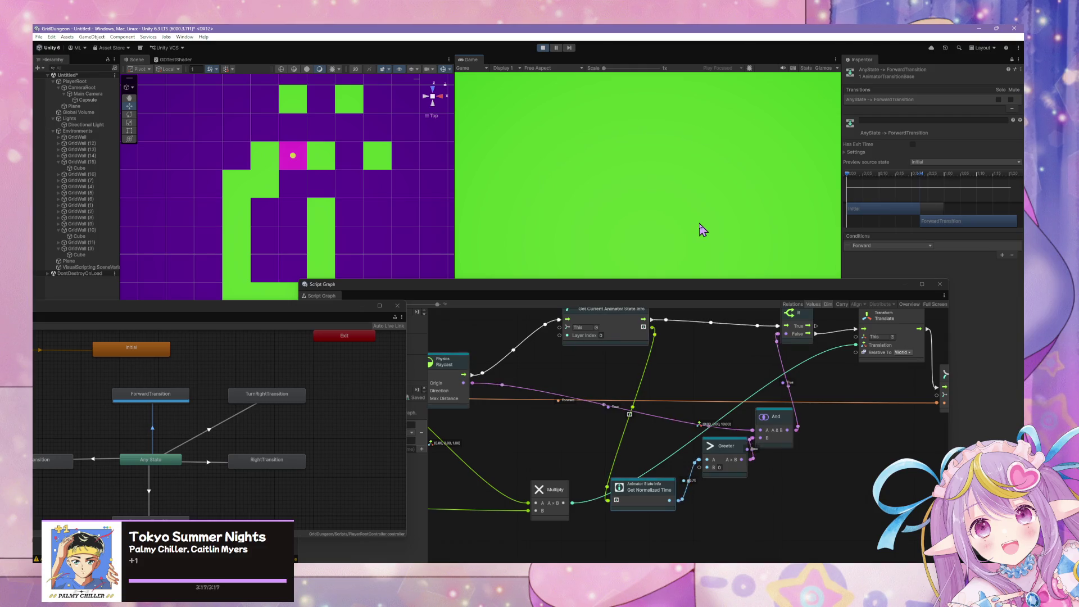
Step: Center the Animator with a wider Parameters list, then raise Get Normalized Time in the graph
mouse_move(314, 306)
left_mouse_down()
mouse_move(601, 246)
mouse_move(669, 246)
mouse_move(610, 254)
left_mouse_up()
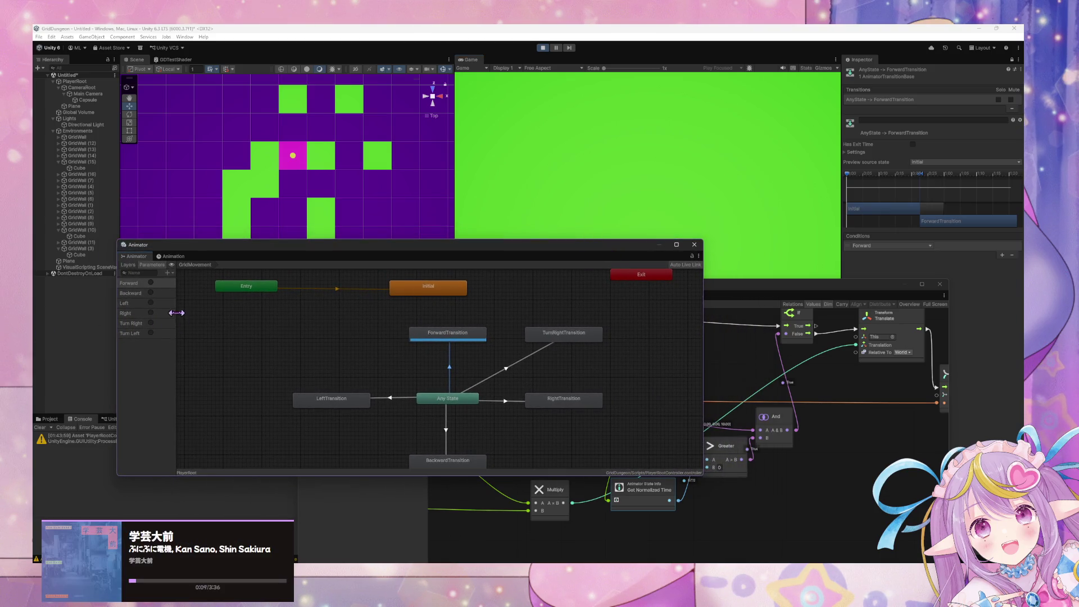
left_click_drag(177, 315, 243, 313)
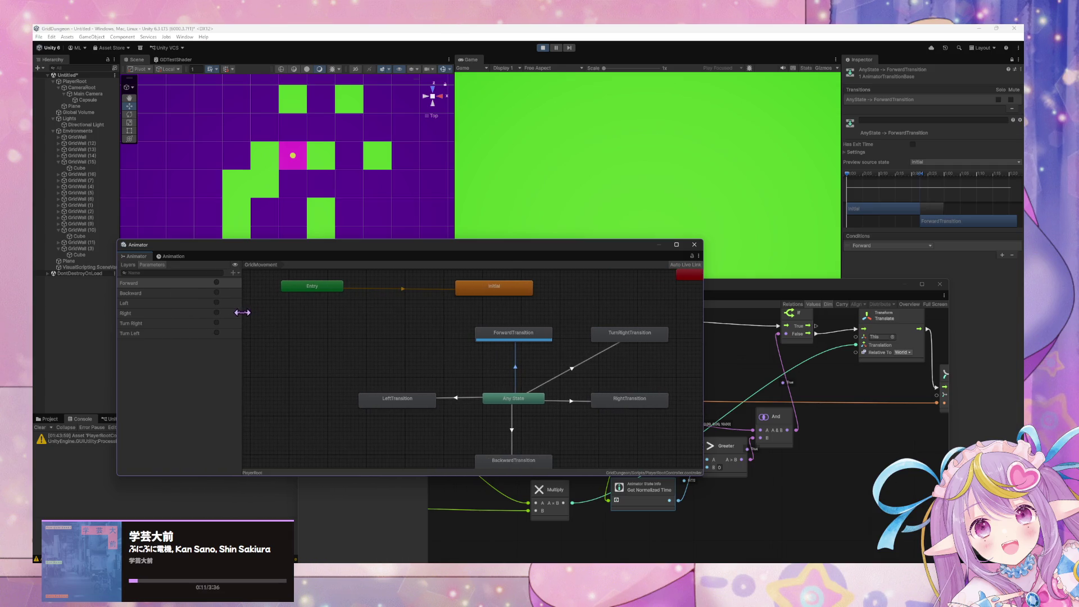
left_click(731, 368)
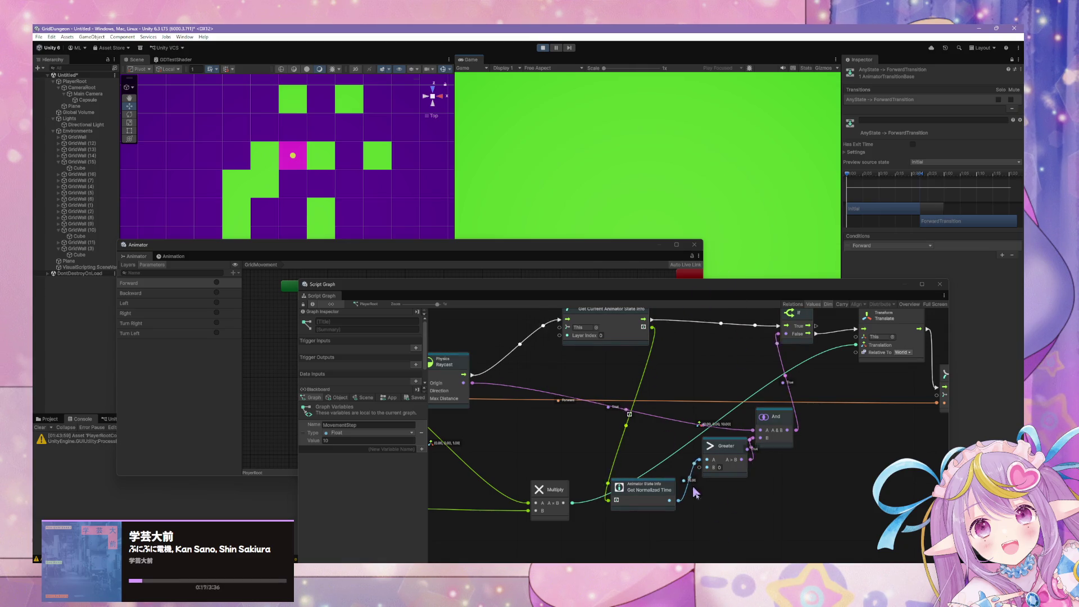
left_click_drag(668, 491, 670, 438)
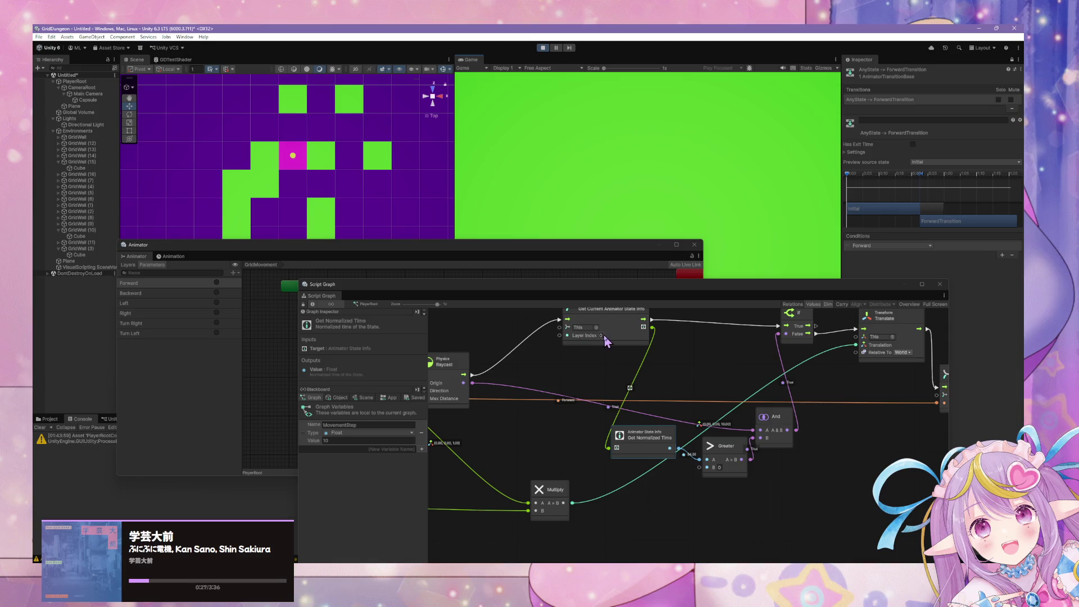
Step: Drag a wire from Get Current Animator State Info's output to list compatible nodes
left_click_drag(654, 327, 672, 363)
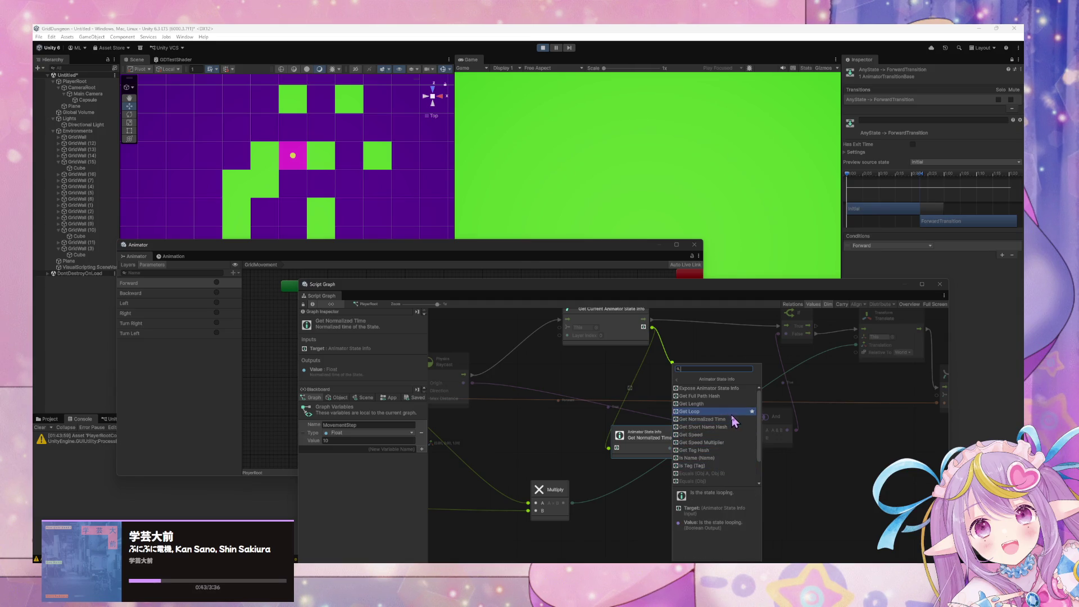
Step: Add a Get Loop node, then discard it without connecting anything
left_click(708, 412)
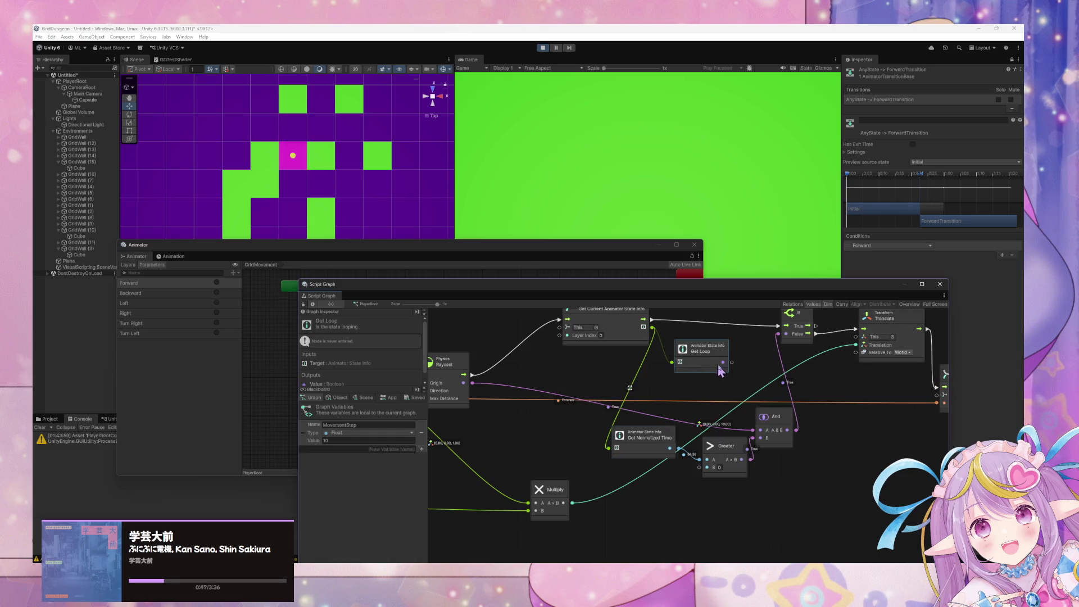
mouse_move(732, 364)
left_mouse_down()
mouse_move(713, 441)
mouse_move(761, 421)
mouse_move(710, 380)
mouse_move(717, 390)
left_mouse_up()
left_click(669, 393)
key("Delete")
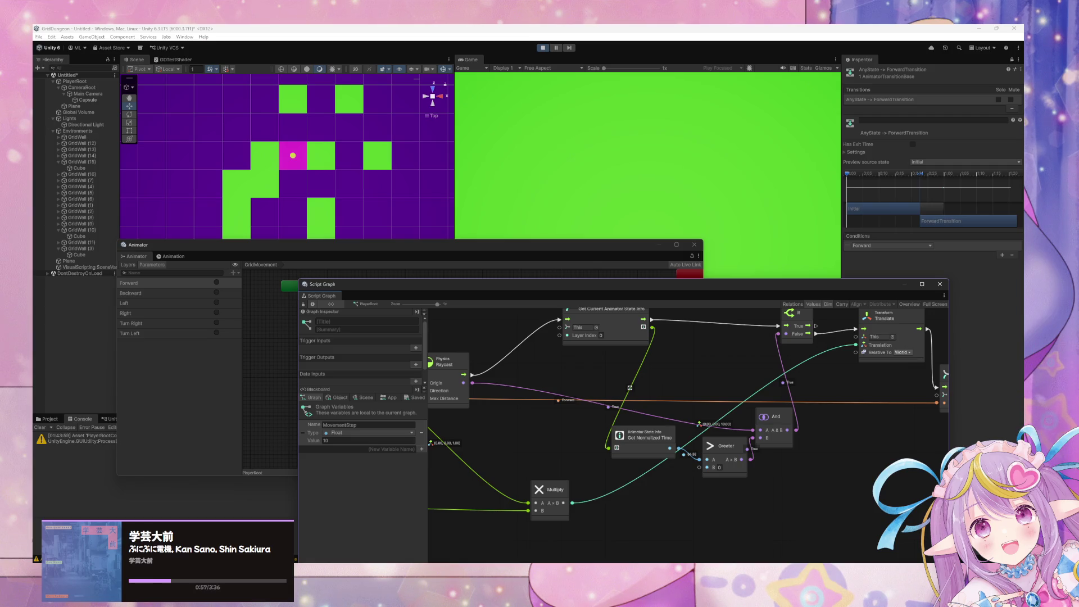
Step: Wire Get Normalized Time into a Greater node's B, then delete the Greater node
right_click(712, 389)
left_click(655, 504)
left_click_drag(678, 454, 702, 467)
left_click(704, 469)
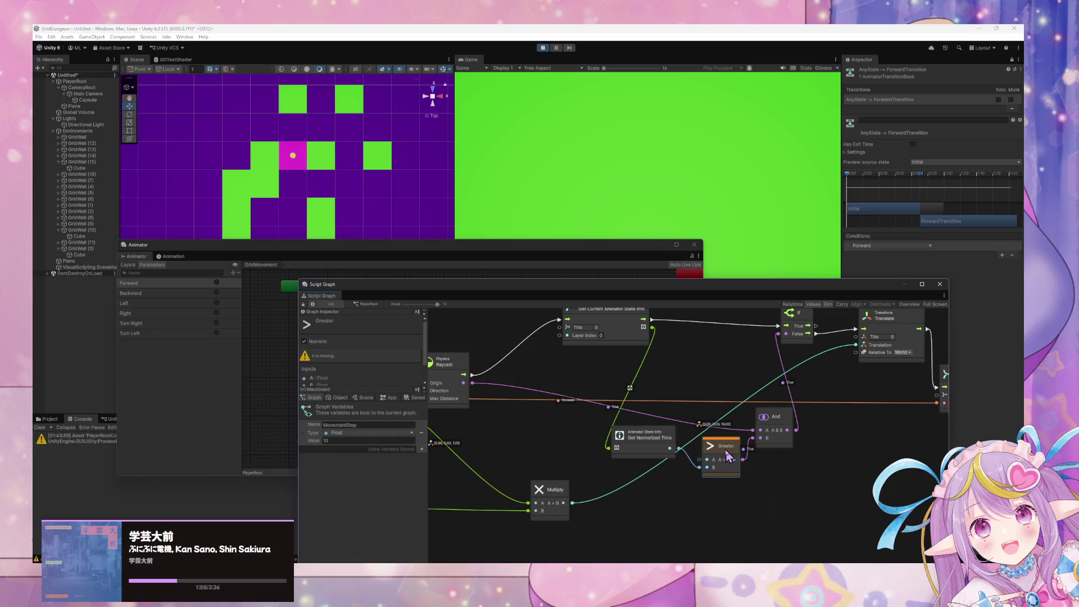
key("Delete")
Step: Add a Less node via the finder search 'less than' and connect normalized time into it
right_click(718, 467)
type("less than")
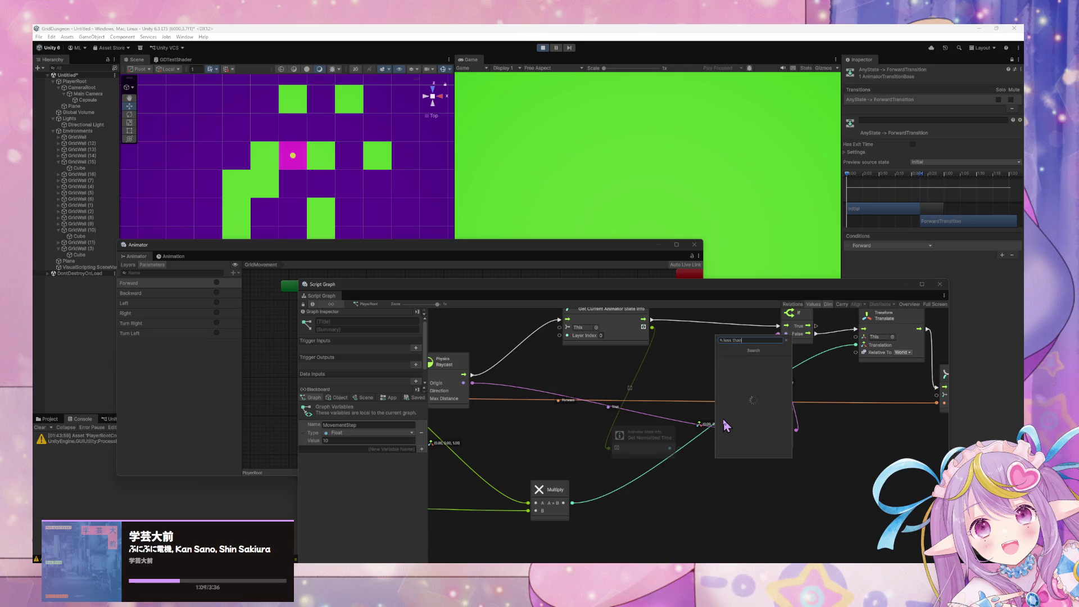
key("BackSpace")
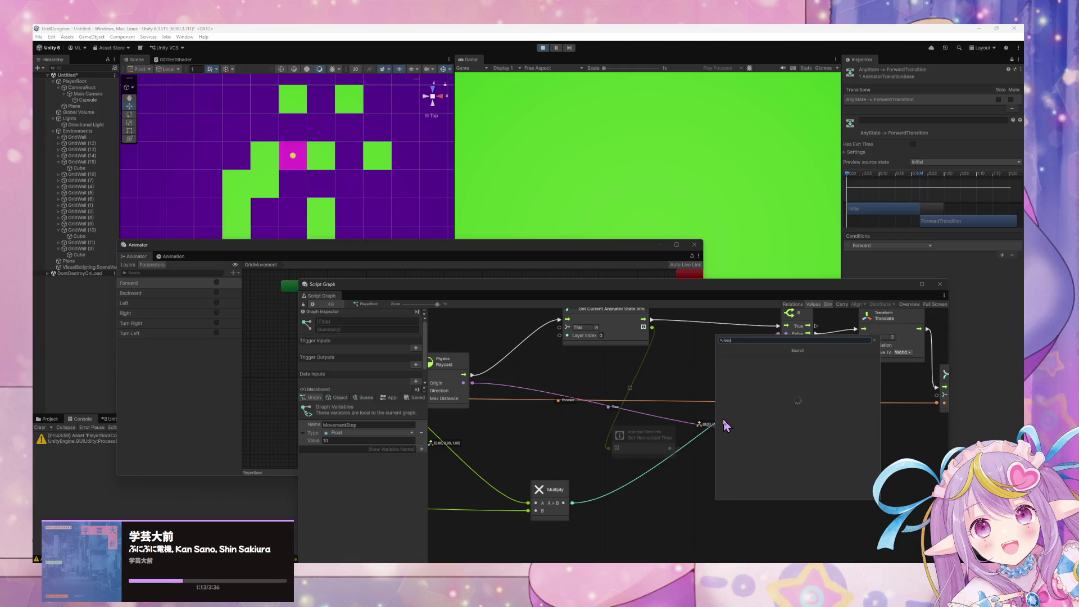
key("BackSpace")
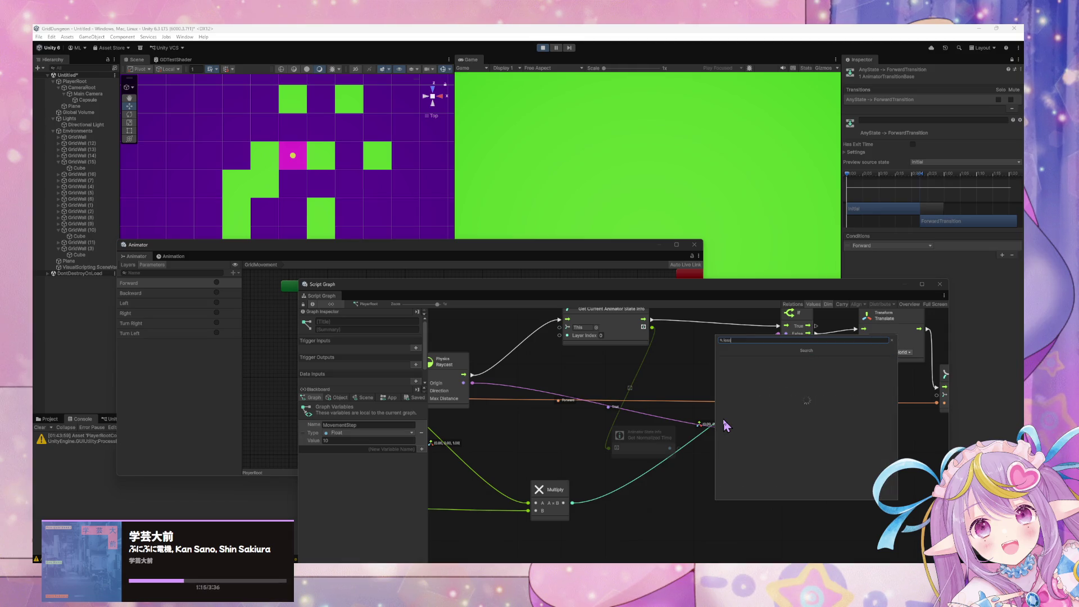
key("Return")
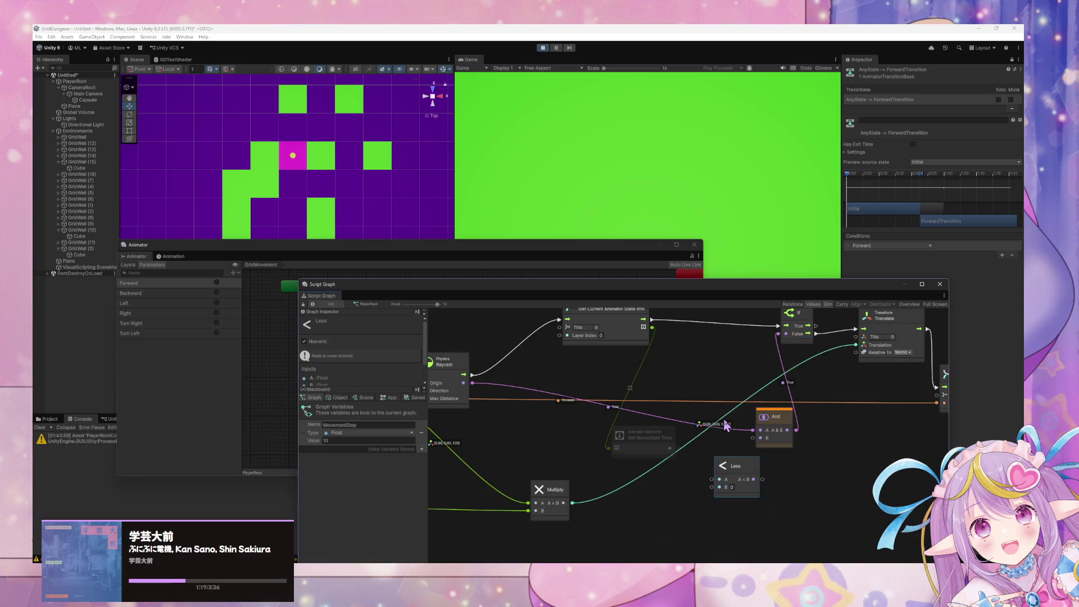
mouse_move(670, 448)
left_mouse_down()
mouse_move(718, 487)
mouse_move(716, 498)
mouse_move(717, 452)
mouse_move(760, 438)
left_mouse_up()
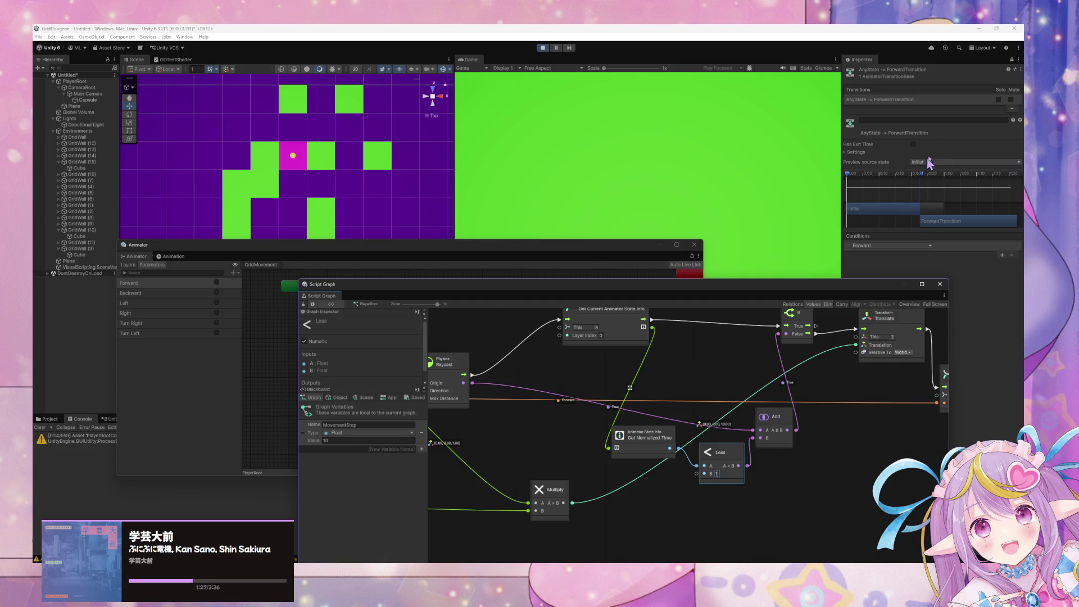
Step: Walk the player along the corridors with W and A, turning with E and Q
left_click(646, 174)
key("w")
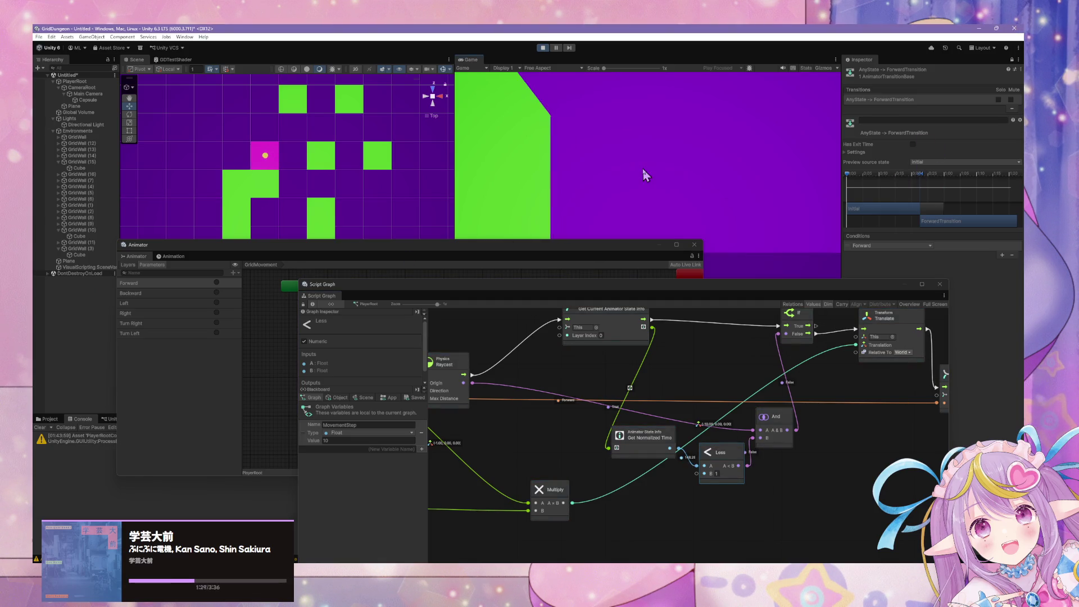
key("w")
key("w")
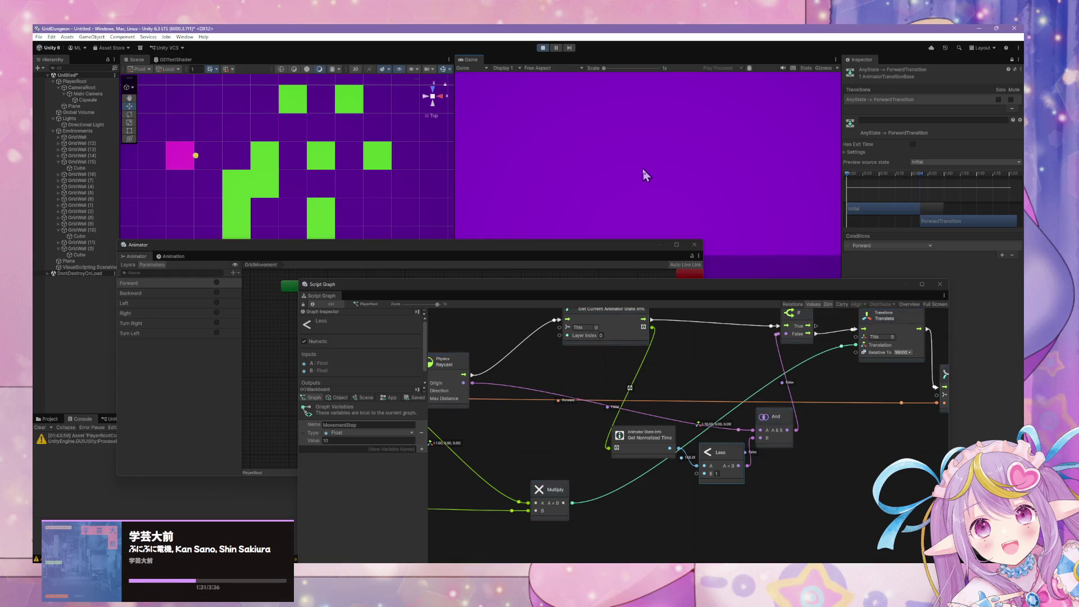
key("a")
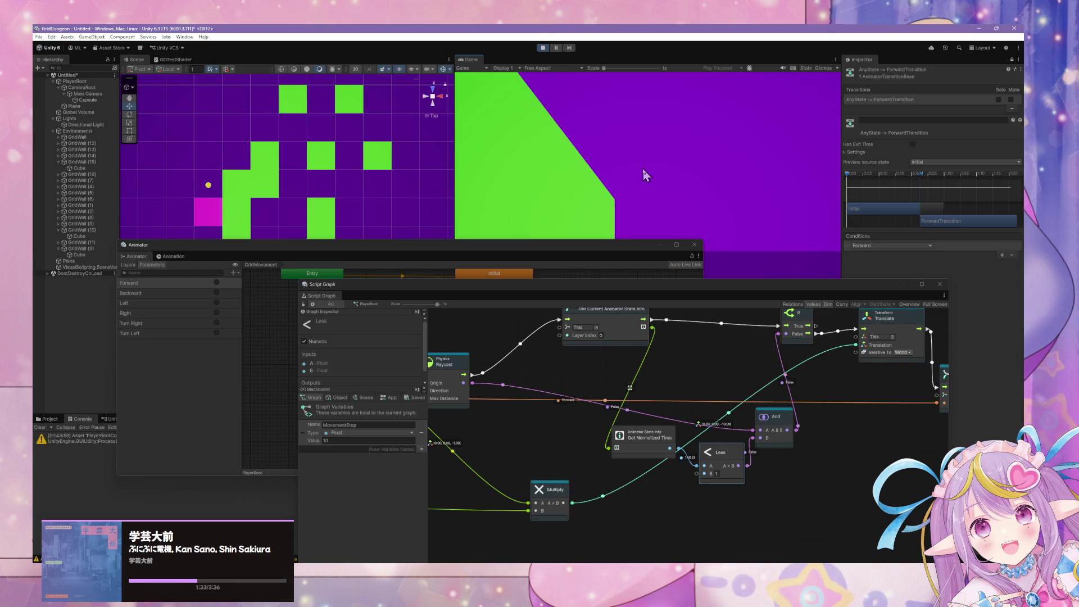
key("w")
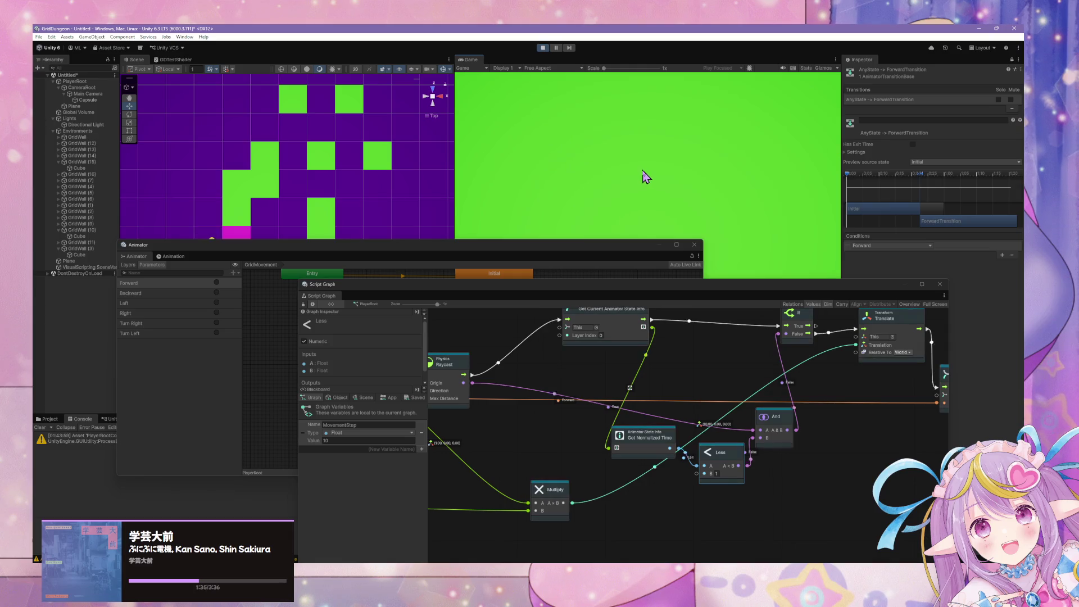
key("e")
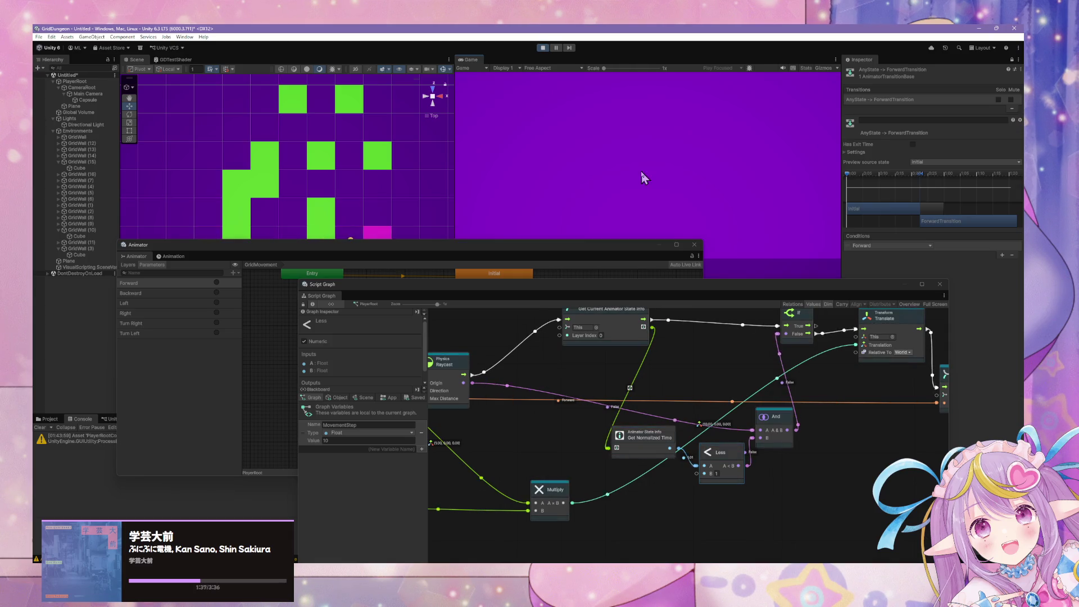
key("q")
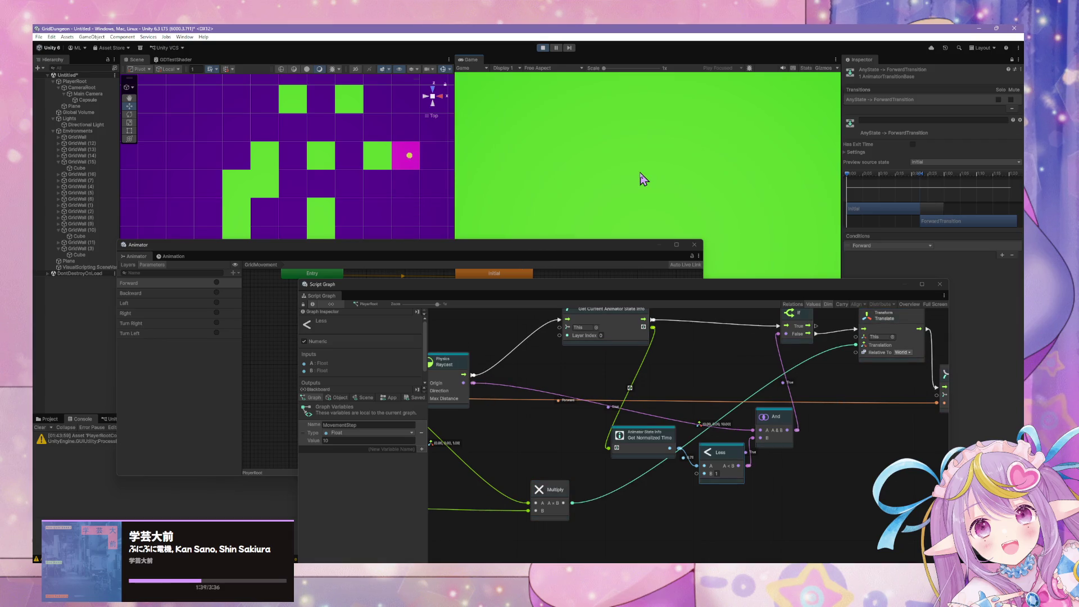
key("w")
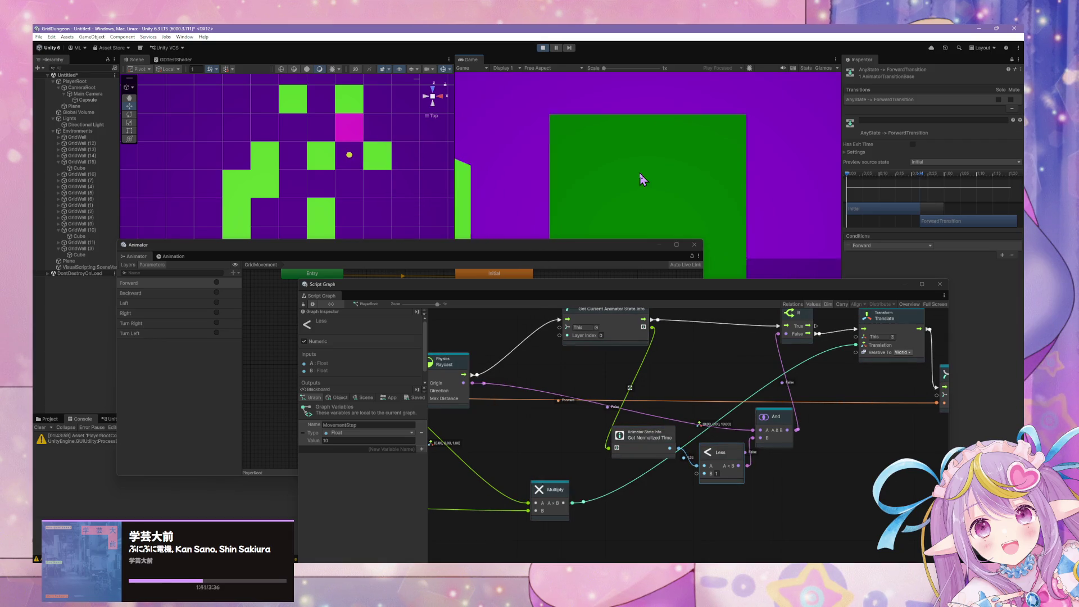
key("q")
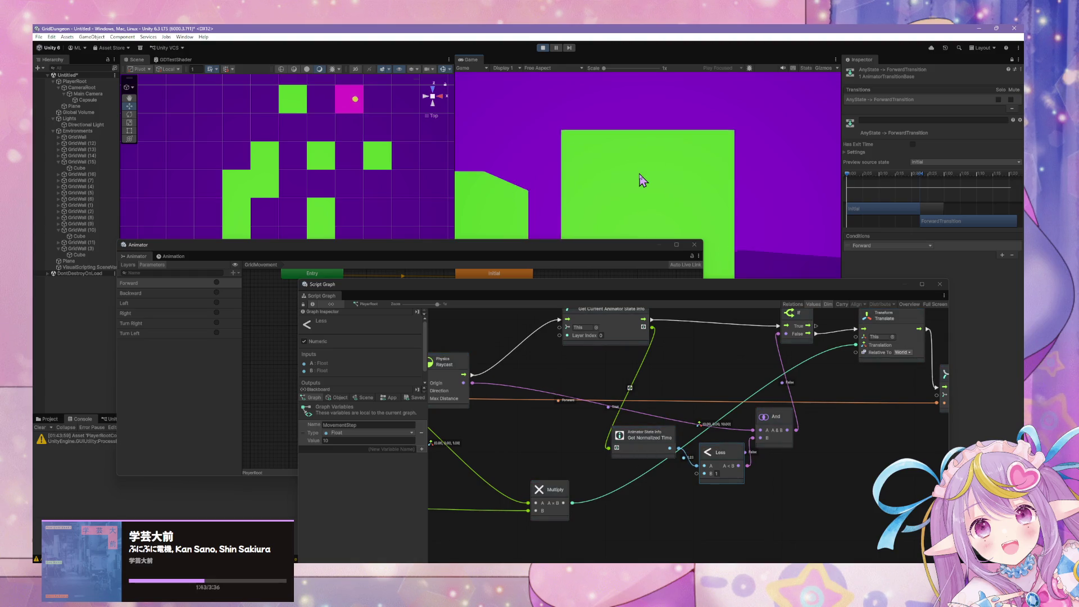
key("w")
key("q")
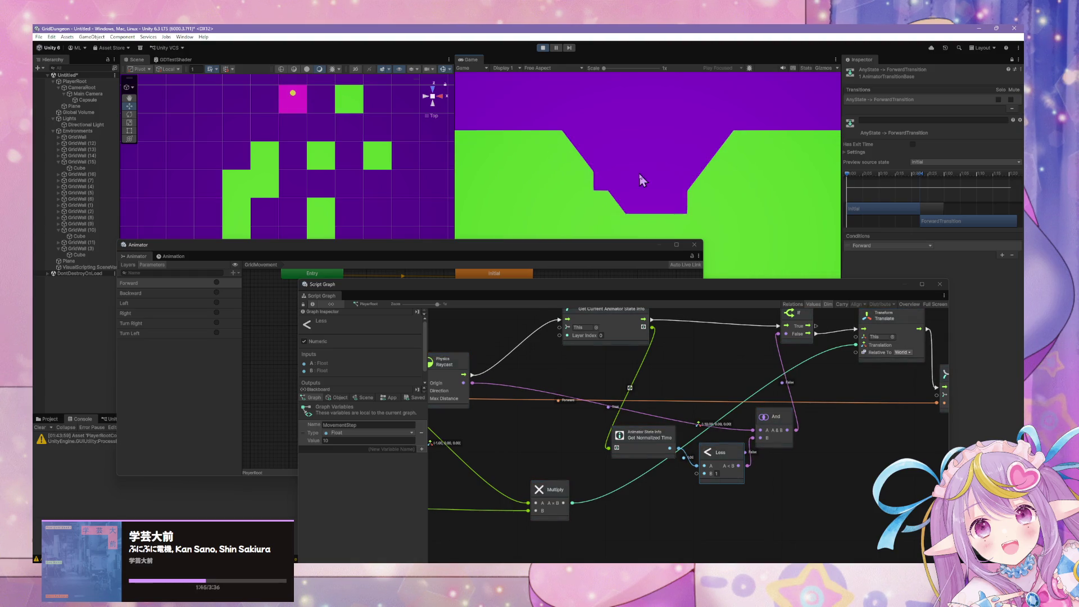
key("w")
key("w")
key("w")
Step: Lay out the Animator state graph beside the scene and select ForwardTransition
left_click_drag(719, 452, 719, 485)
mouse_move(635, 282)
left_mouse_down()
mouse_move(816, 257)
mouse_move(538, 339)
left_mouse_up()
mouse_move(513, 245)
left_mouse_down()
mouse_move(523, 250)
mouse_move(742, 137)
mouse_move(795, 130)
mouse_move(783, 110)
left_mouse_up()
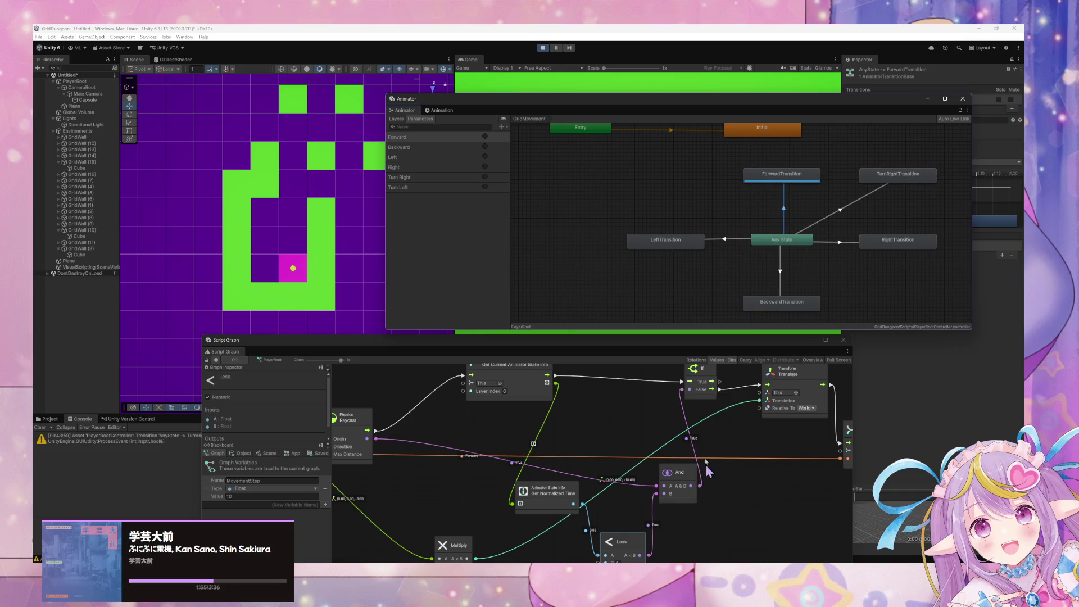
mouse_move(585, 103)
left_mouse_down()
mouse_move(661, 207)
mouse_move(656, 193)
left_mouse_up()
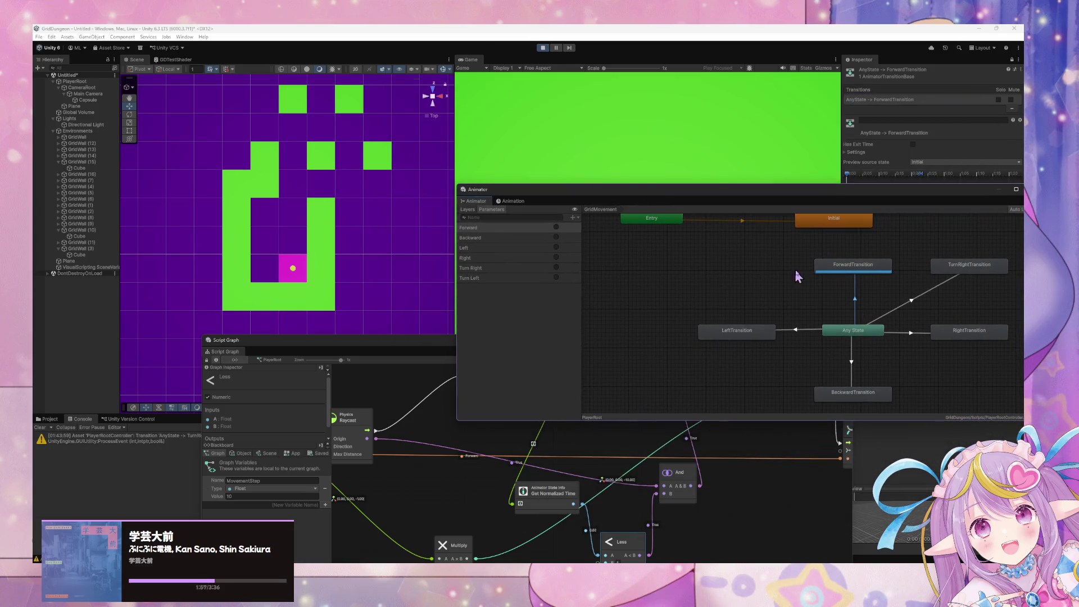
left_click(833, 276)
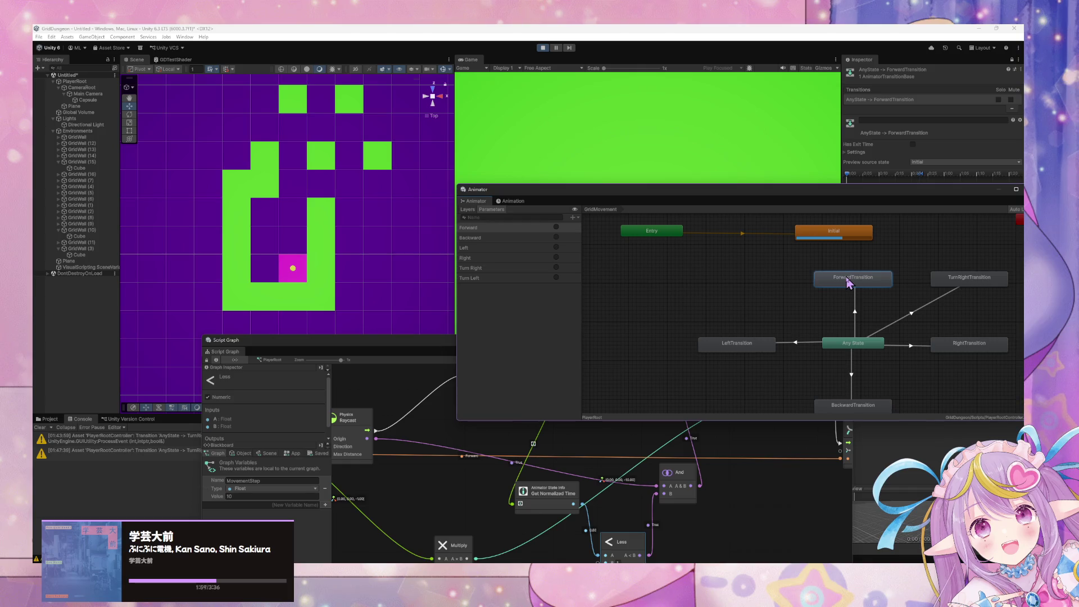
Step: Step the player forward five times to watch ForwardTransition play
left_click(628, 142)
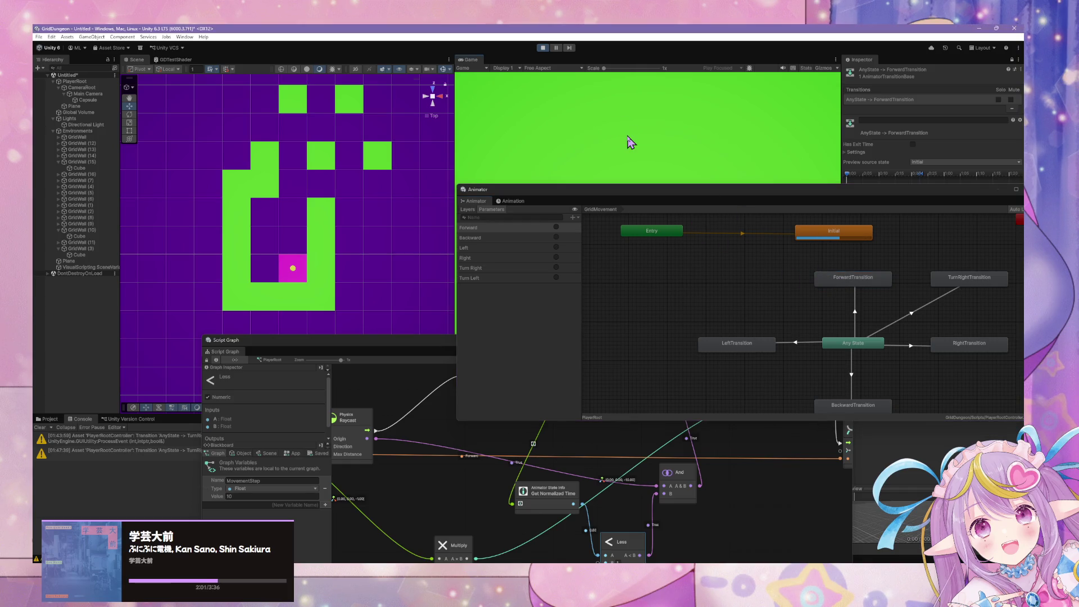
key("w")
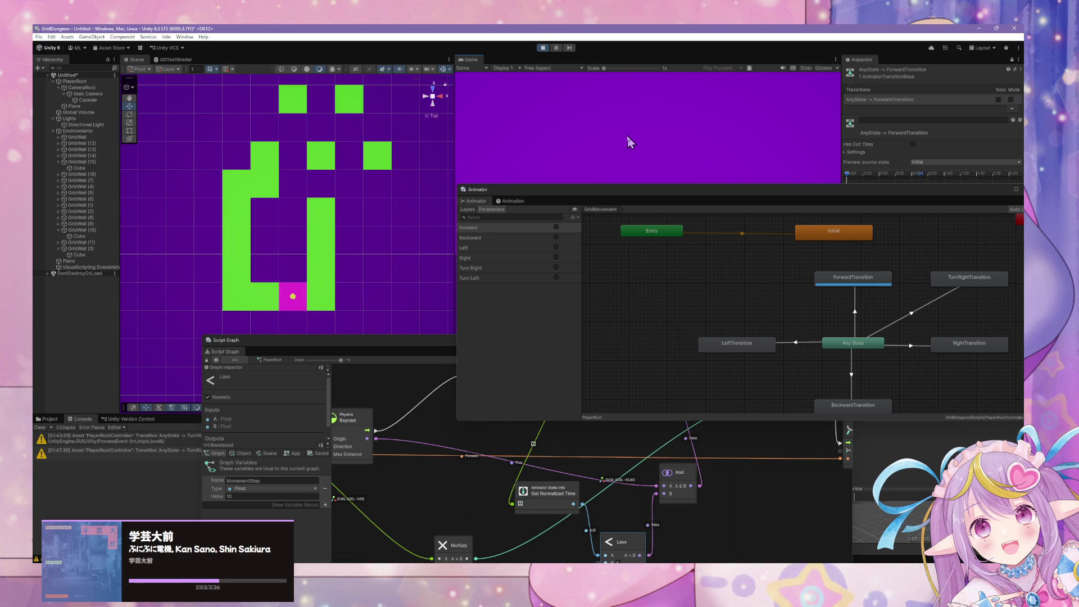
key("w")
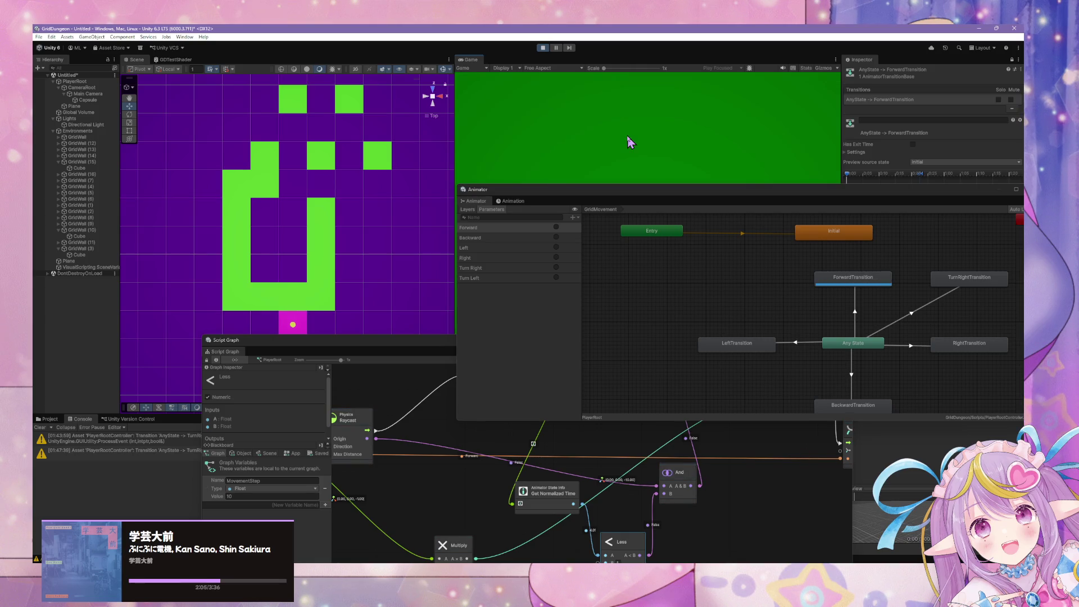
key("w")
key("w")
key("w")
key("w")
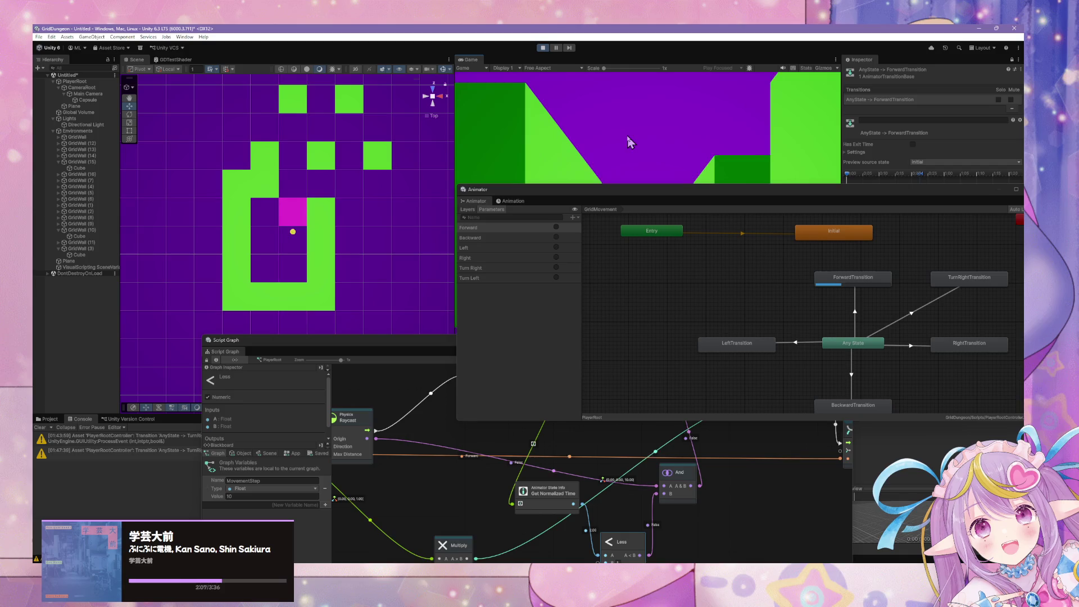
key("w")
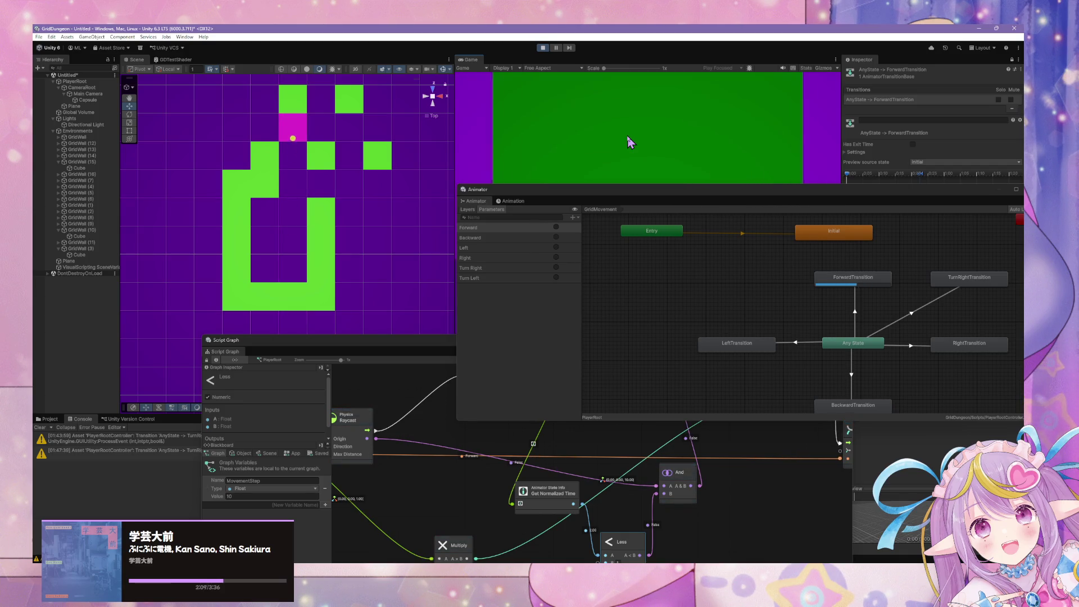
key("w")
mouse_move(821, 279)
left_mouse_down()
mouse_move(802, 301)
mouse_move(854, 303)
left_mouse_up()
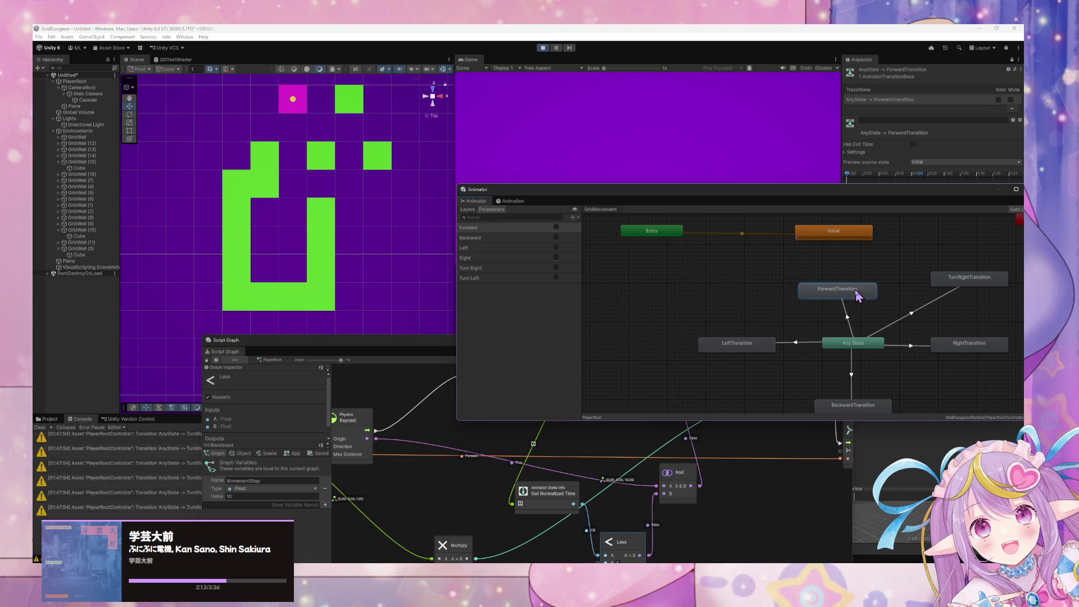
right_click(855, 291)
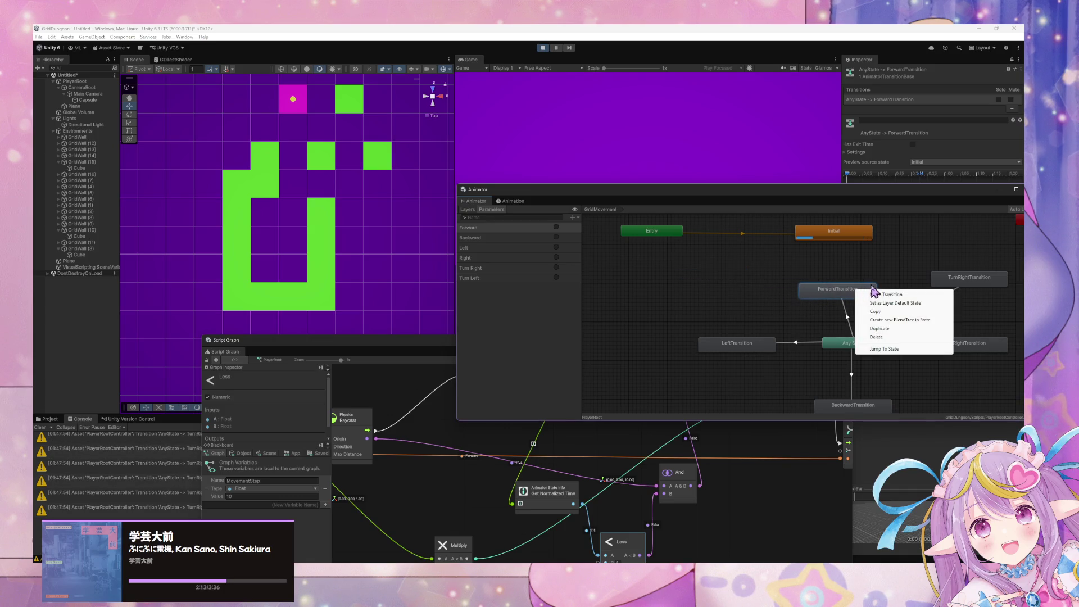
left_click(770, 281)
scroll(680, 250, "down", 3)
left_click_drag(692, 257, 924, 369)
right_click(792, 279)
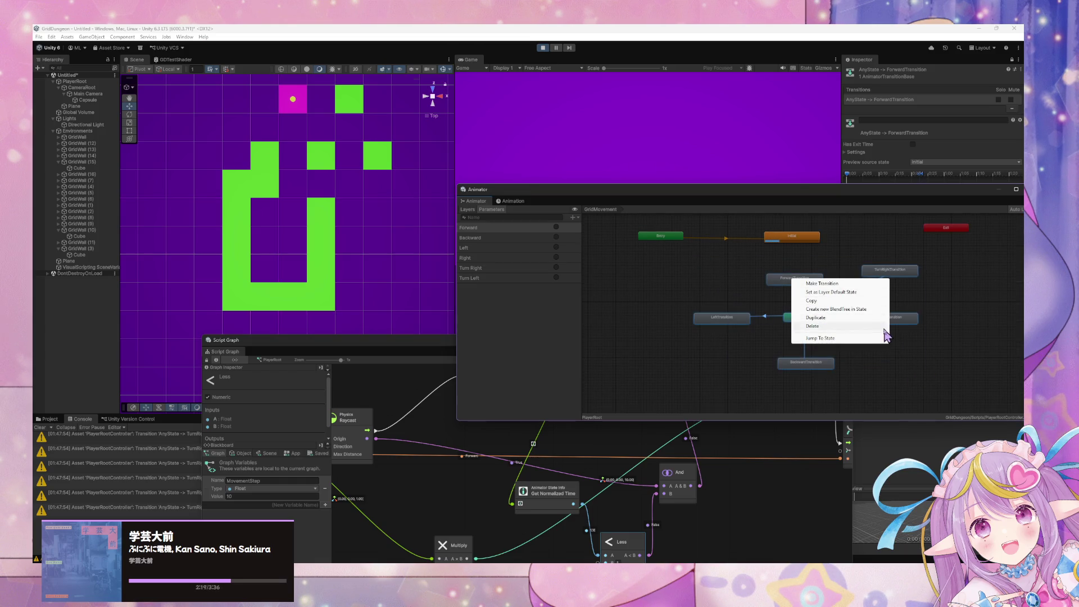
left_click(787, 325)
right_click(786, 323)
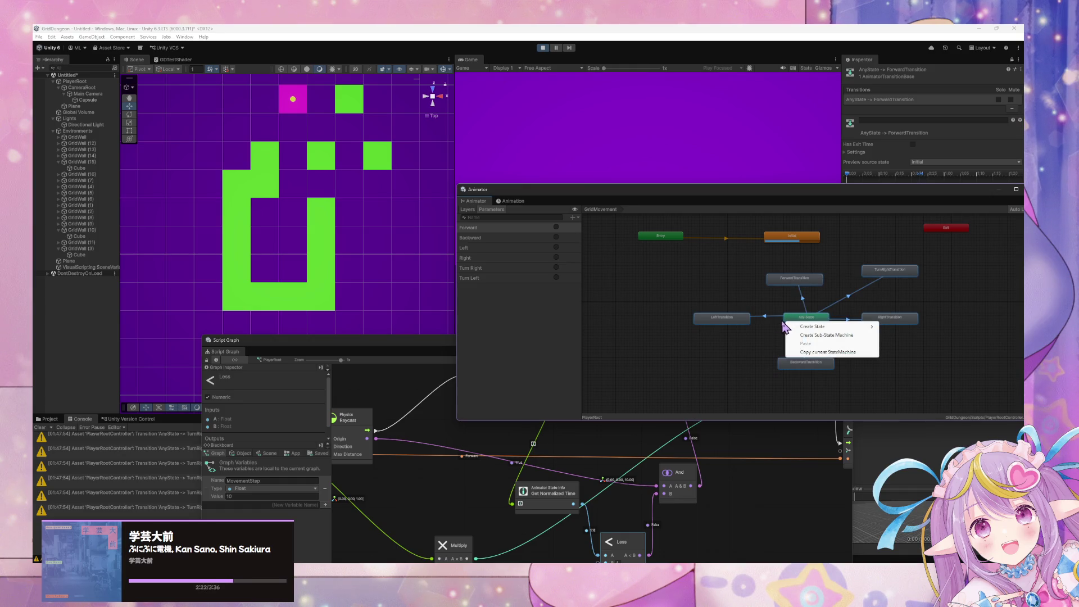
left_click(818, 336)
left_click_drag(821, 334, 737, 285)
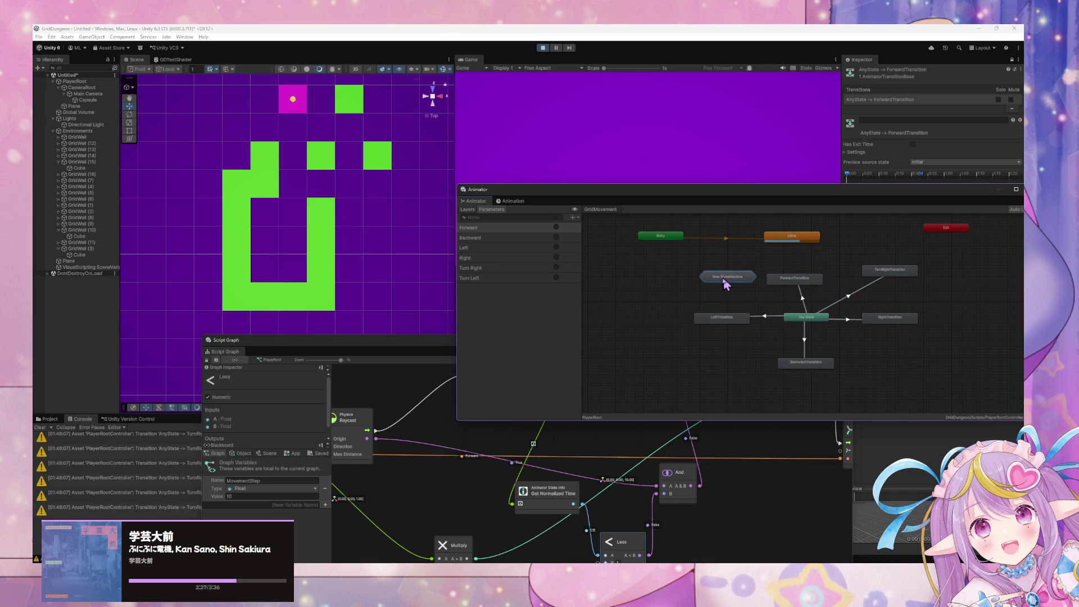
left_click_drag(726, 280, 703, 283)
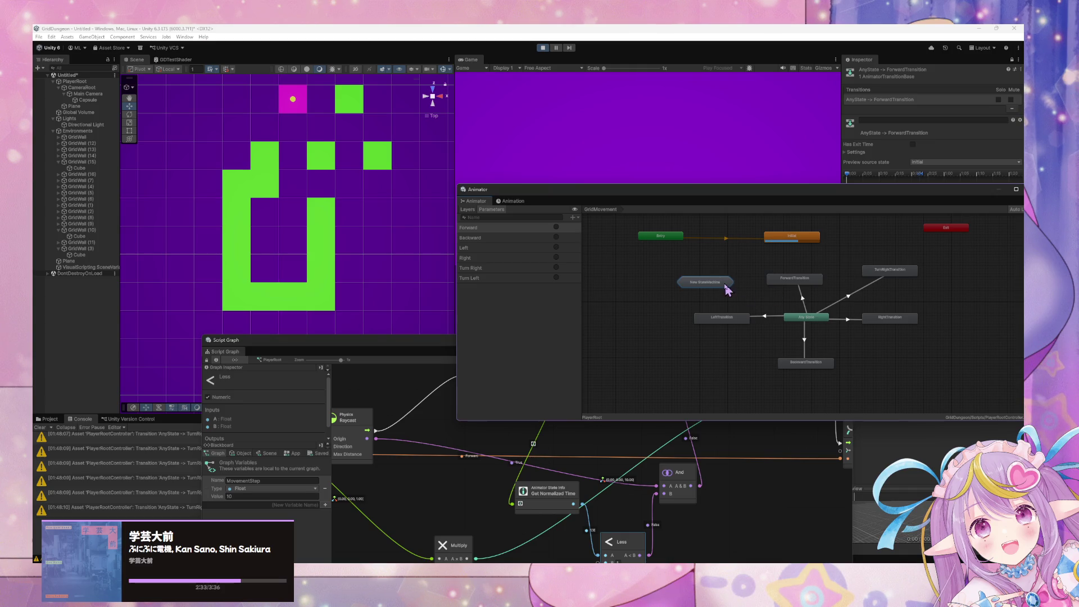
key("Delete")
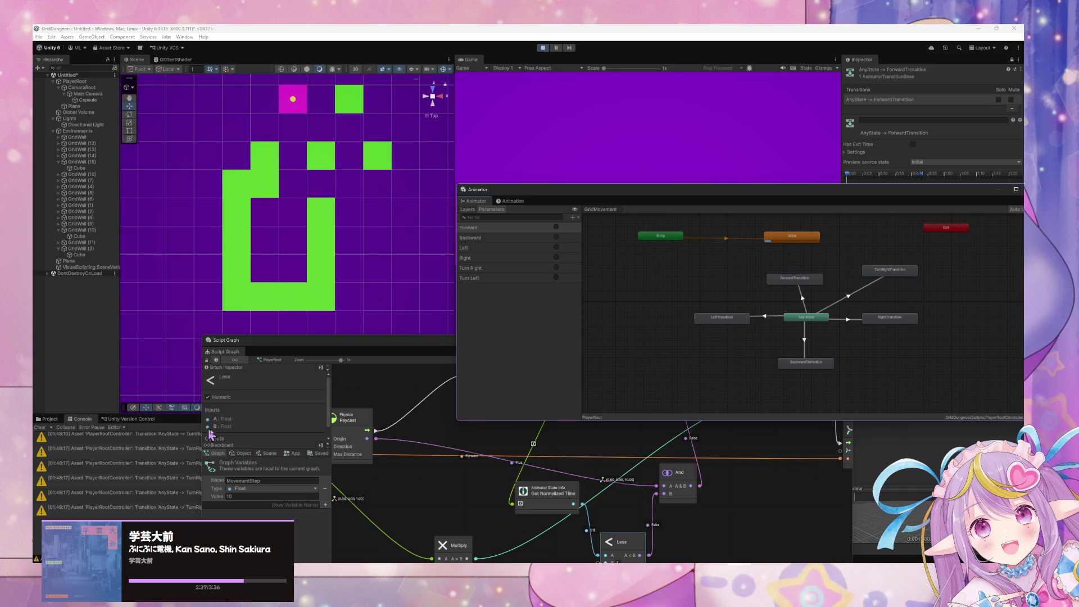
Step: Set the selected transition's condition to Turn Right
mouse_move(340, 347)
left_mouse_down()
mouse_move(584, 322)
mouse_move(541, 332)
mouse_move(495, 368)
left_mouse_up()
left_click_drag(675, 189, 485, 261)
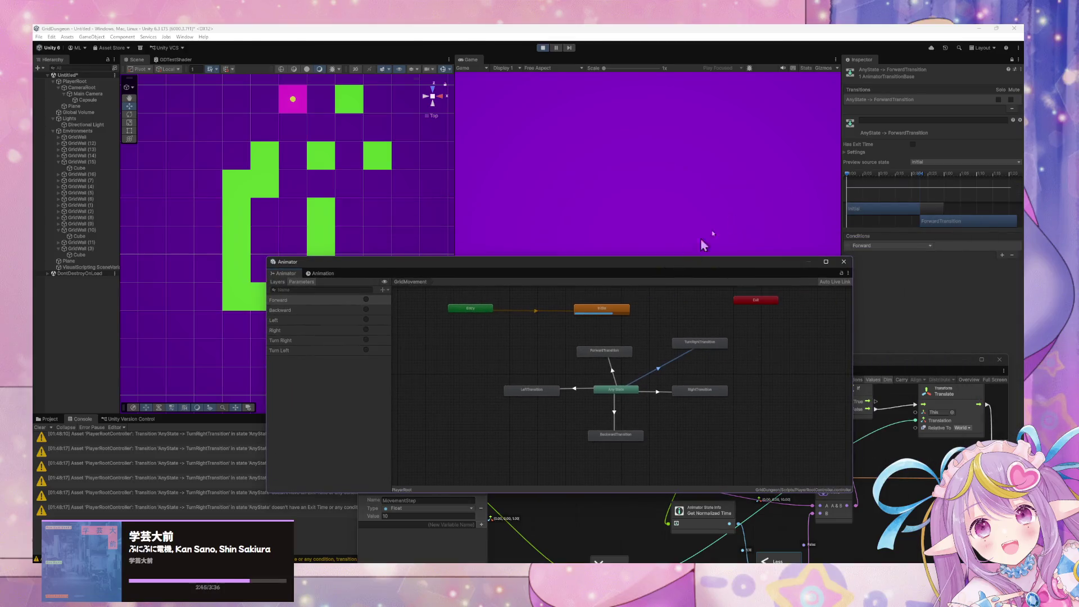
left_click(845, 153)
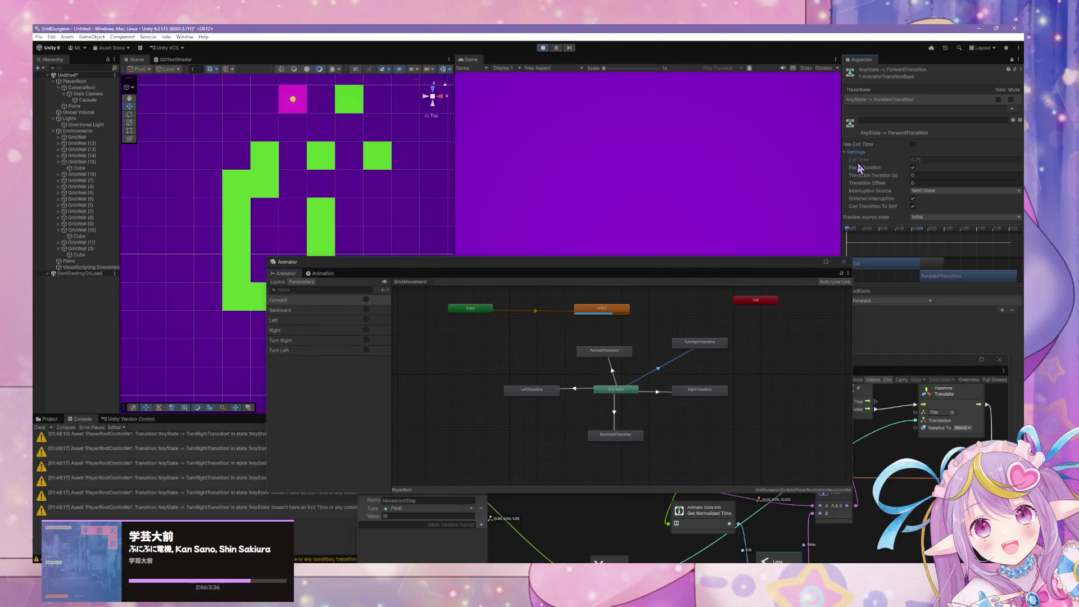
left_click(892, 306)
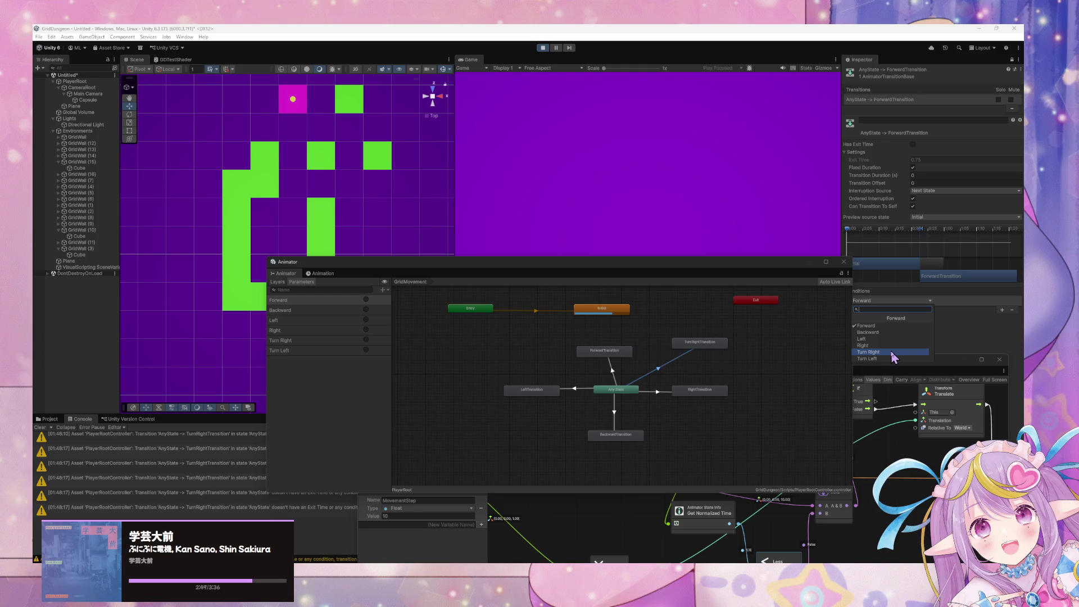
left_click(868, 352)
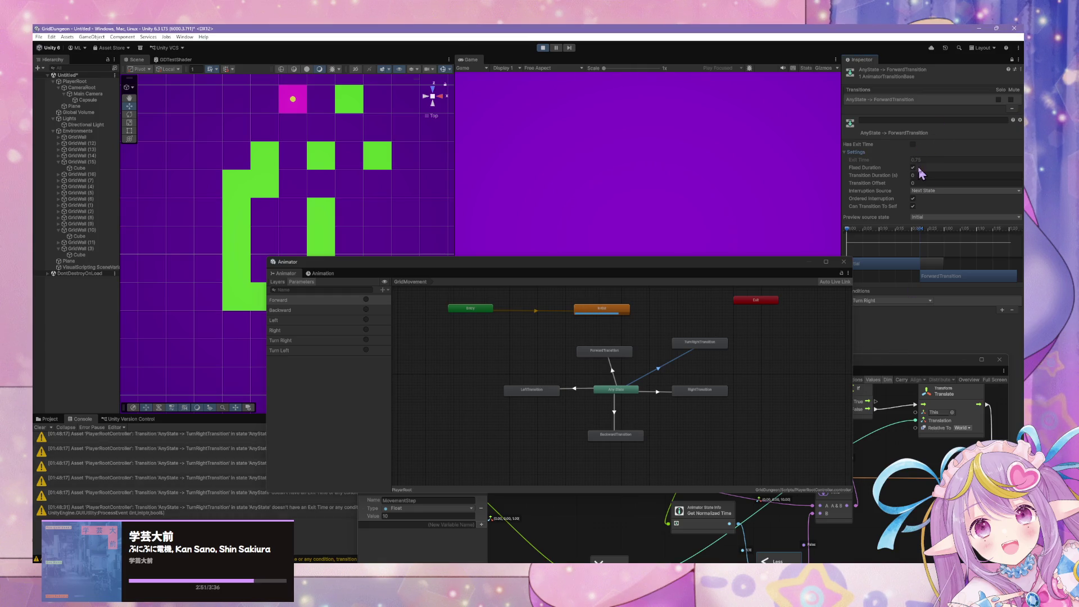
Step: Add a transition from ForwardTransition back to Initial
left_click(611, 355)
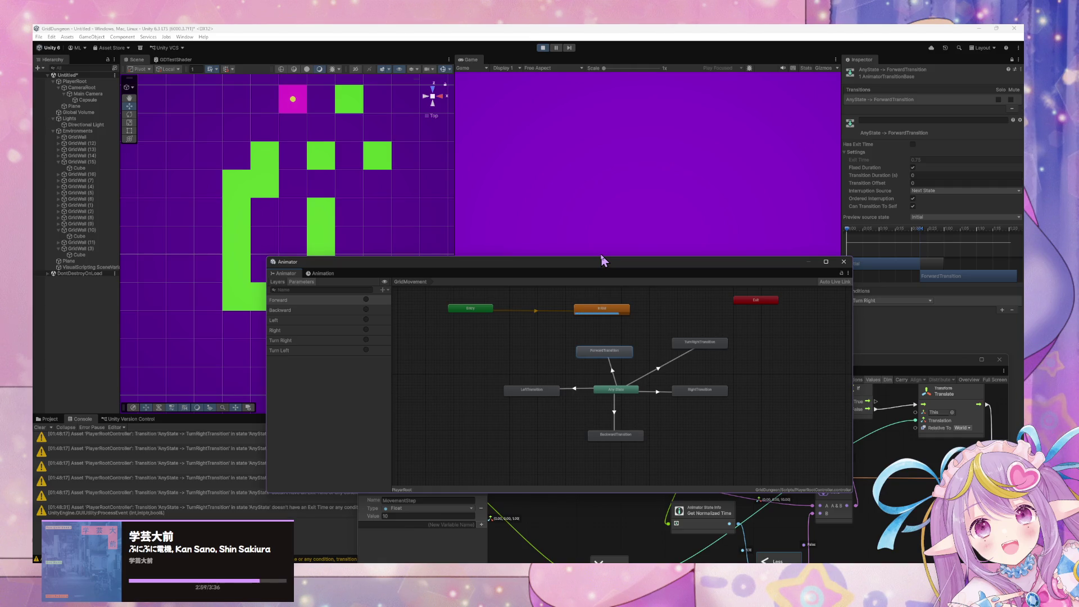
mouse_move(619, 359)
left_mouse_down()
mouse_move(705, 360)
mouse_move(634, 362)
left_mouse_up()
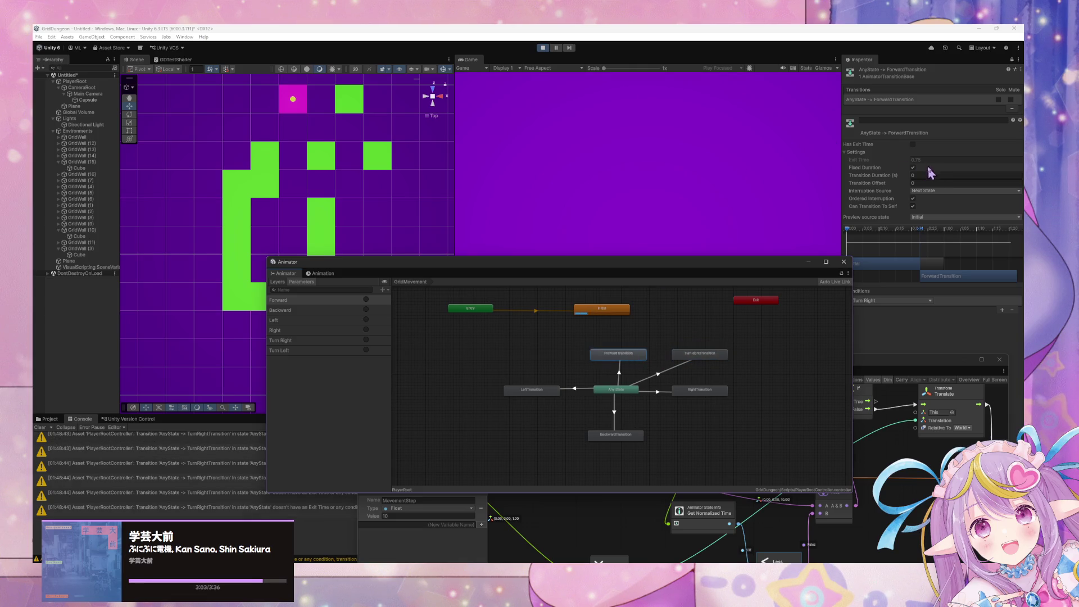
right_click(627, 358)
left_click(655, 357)
left_click(614, 338)
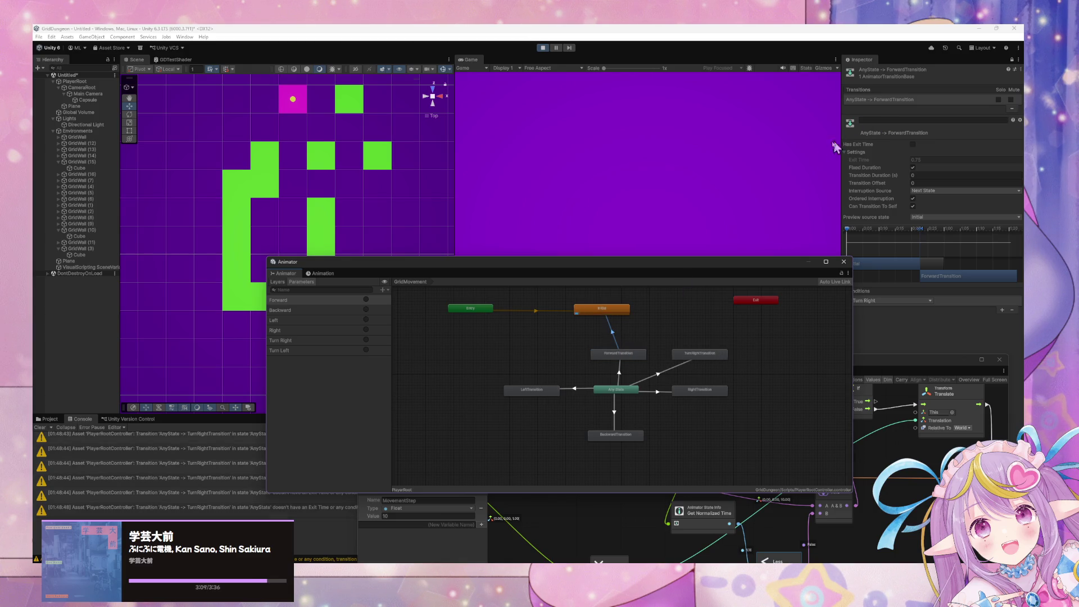
Step: Test by stepping the player forward two cells in the game
left_click(696, 184)
key("w")
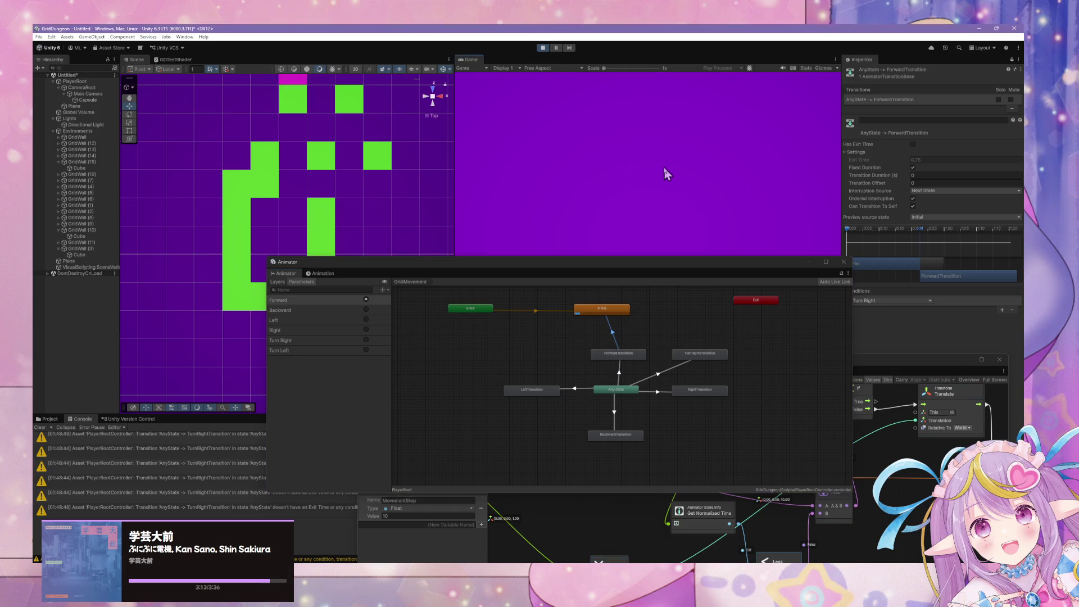
key("w")
Step: Change the Any State to ForwardTransition condition to the Forward trigger
left_click_drag(658, 268, 425, 334)
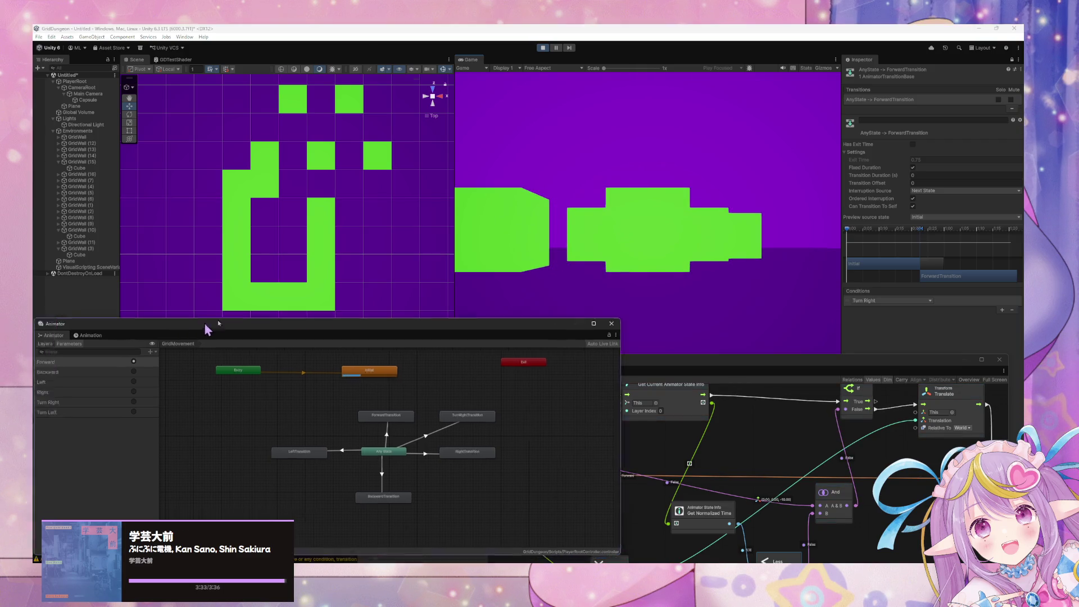
left_click_drag(208, 325, 423, 266)
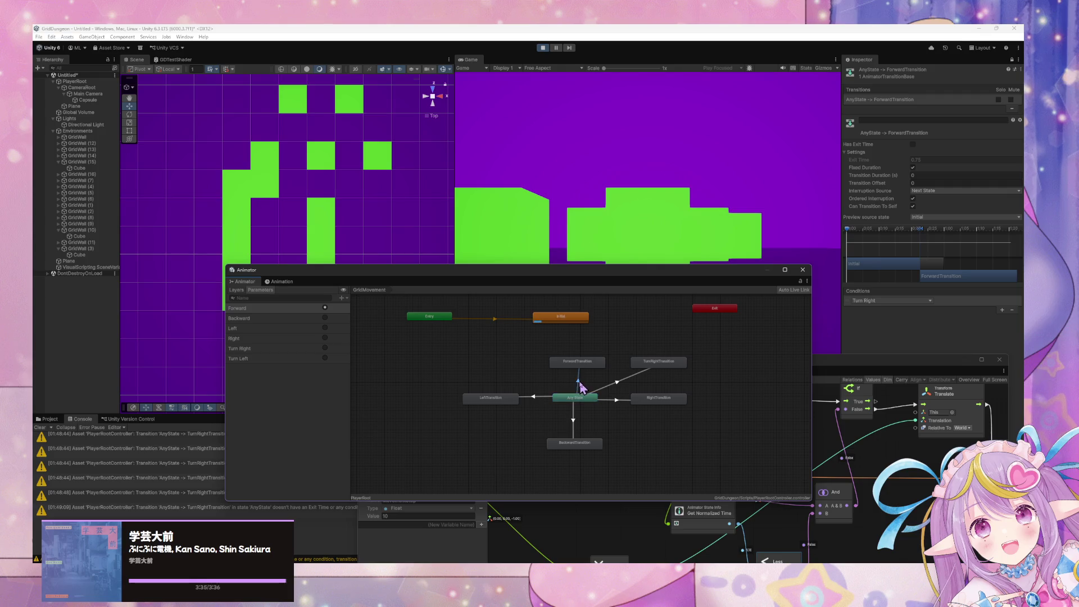
left_click(910, 302)
left_click(866, 326)
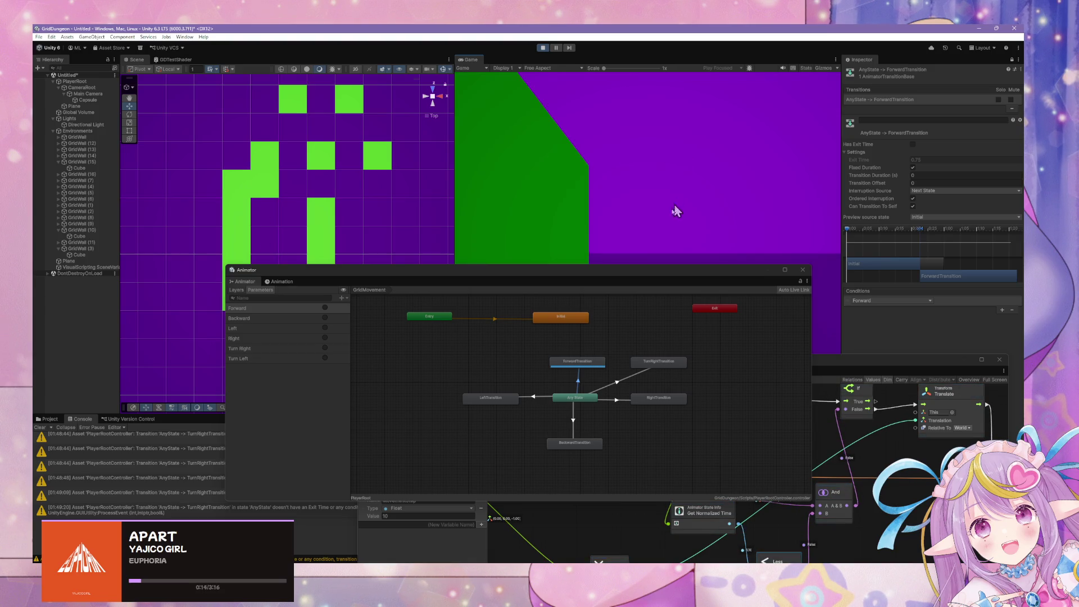
Step: Put the Animator away and bring the Script Graph window forward
left_click(433, 96)
left_click(794, 378)
left_click_drag(665, 363, 530, 162)
Step: Position Get Normalized Time beside Get Current Animator State Info and nudge the Less node
scroll(733, 356, "down", 3)
scroll(733, 355, "up", 3)
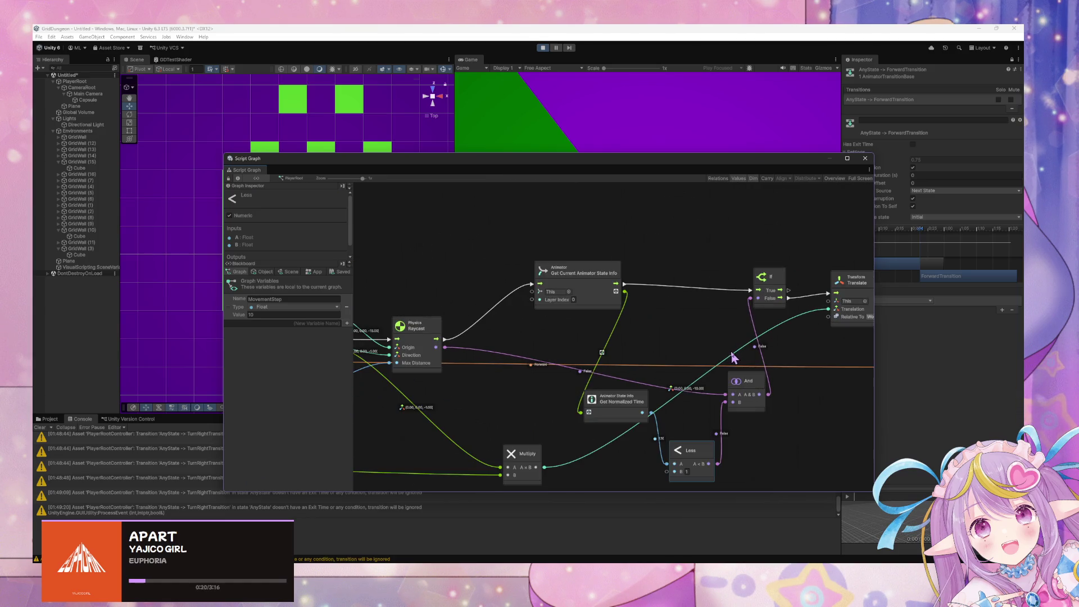
left_click_drag(637, 403, 691, 324)
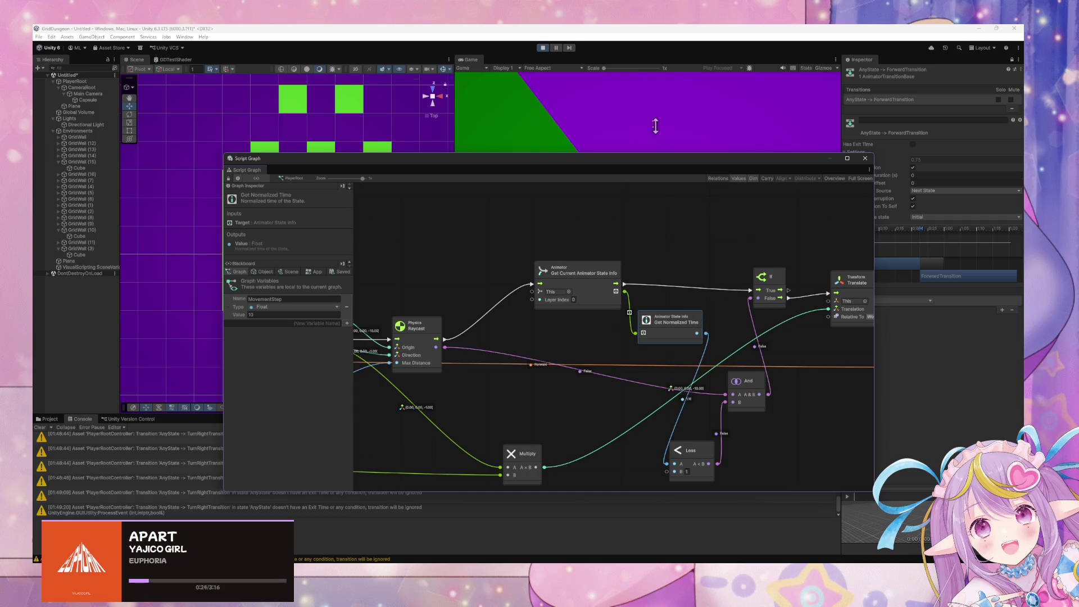
left_click(652, 102)
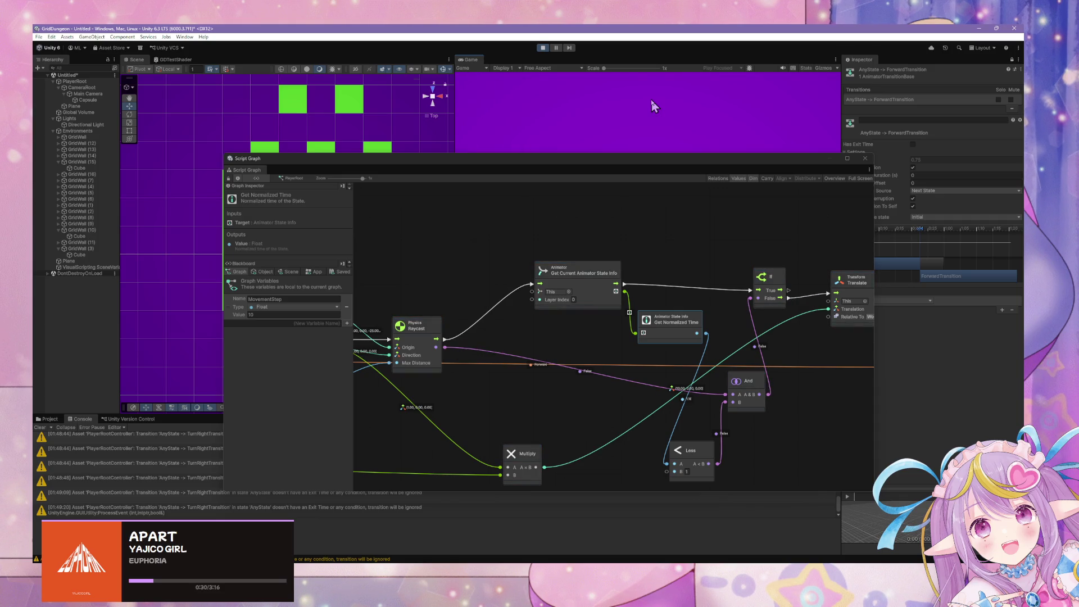
left_click_drag(689, 329, 686, 338)
left_click(573, 277)
left_click_drag(573, 275, 555, 260)
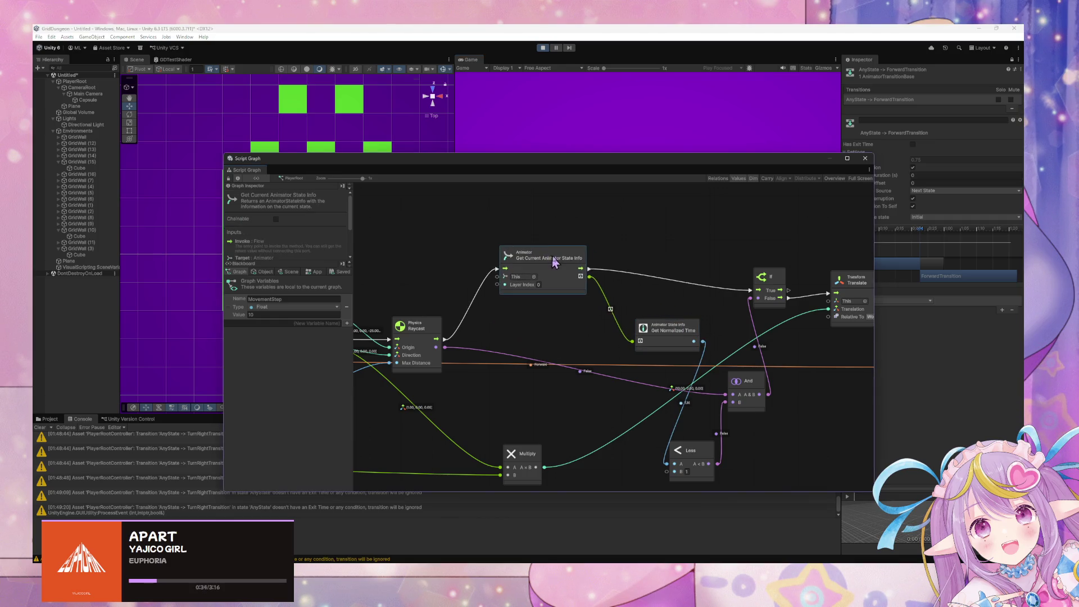
left_click_drag(673, 334, 674, 315)
left_click(682, 111)
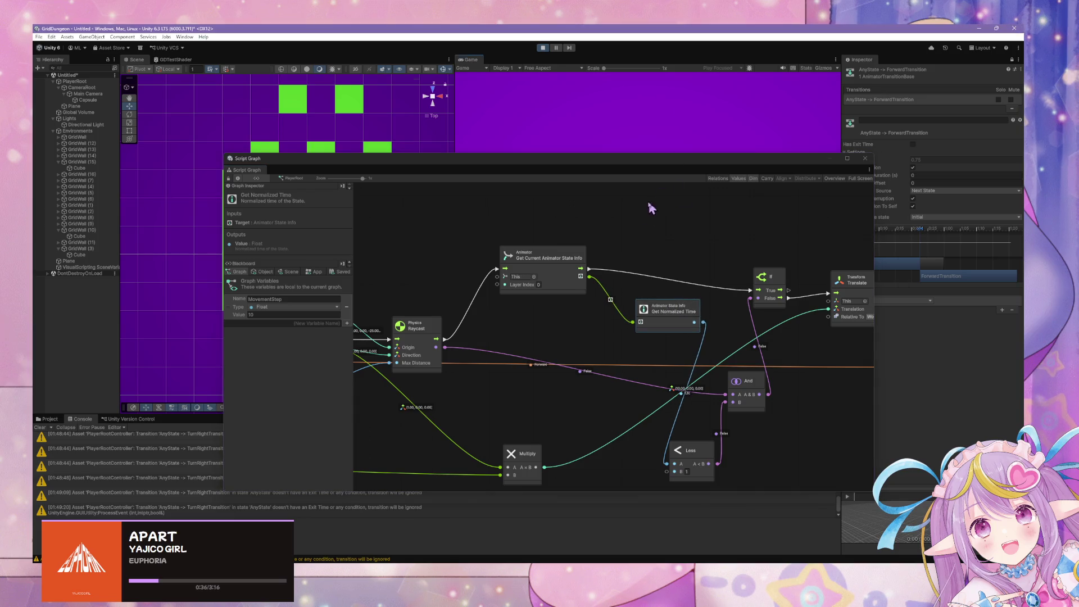
left_click_drag(694, 446, 697, 440)
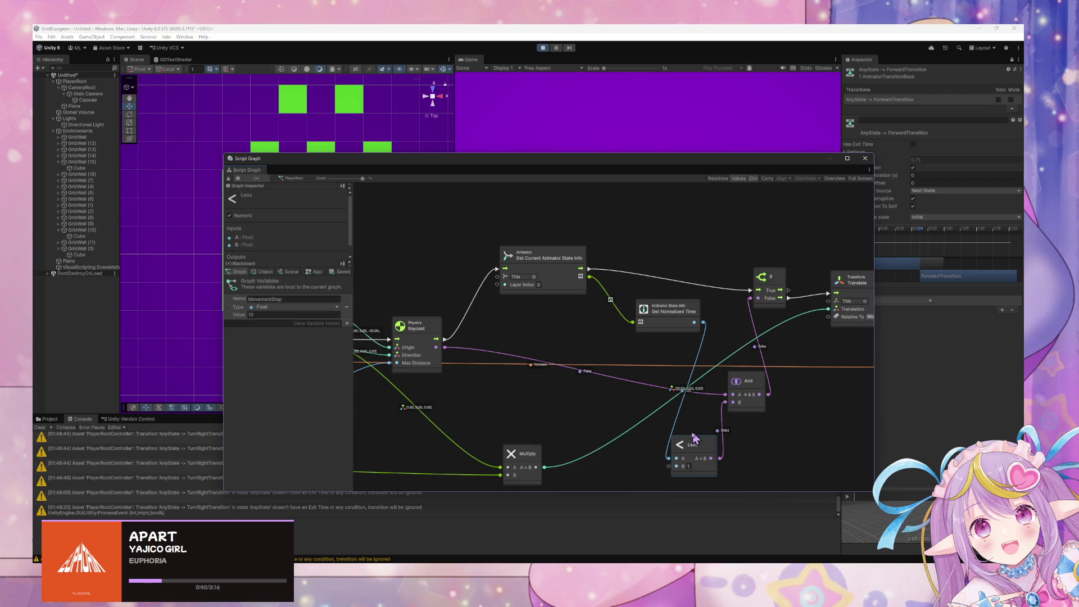
left_click_drag(674, 319, 650, 333)
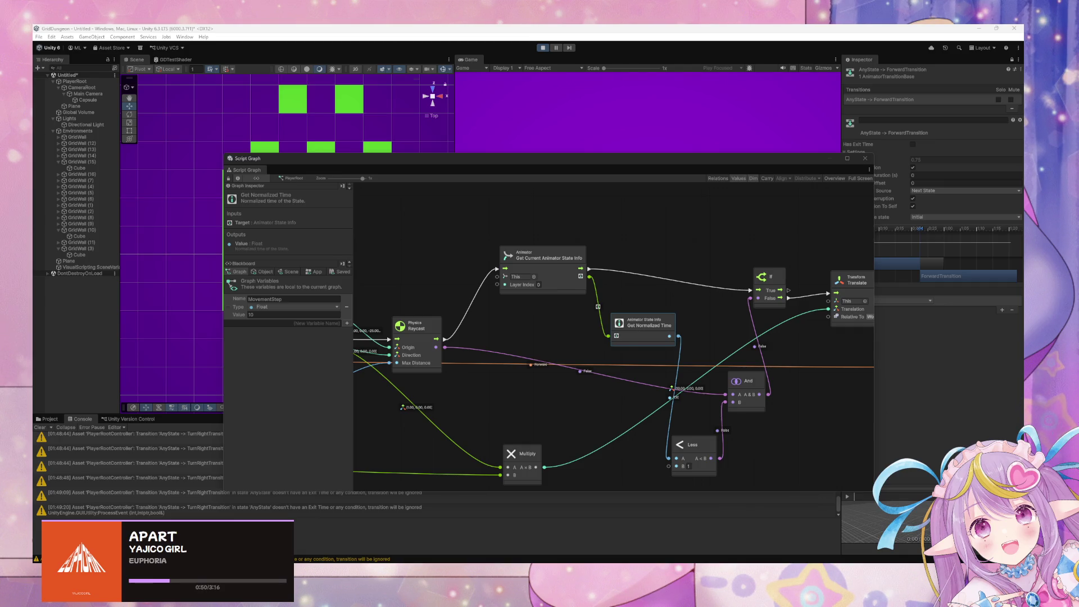
key("super+d")
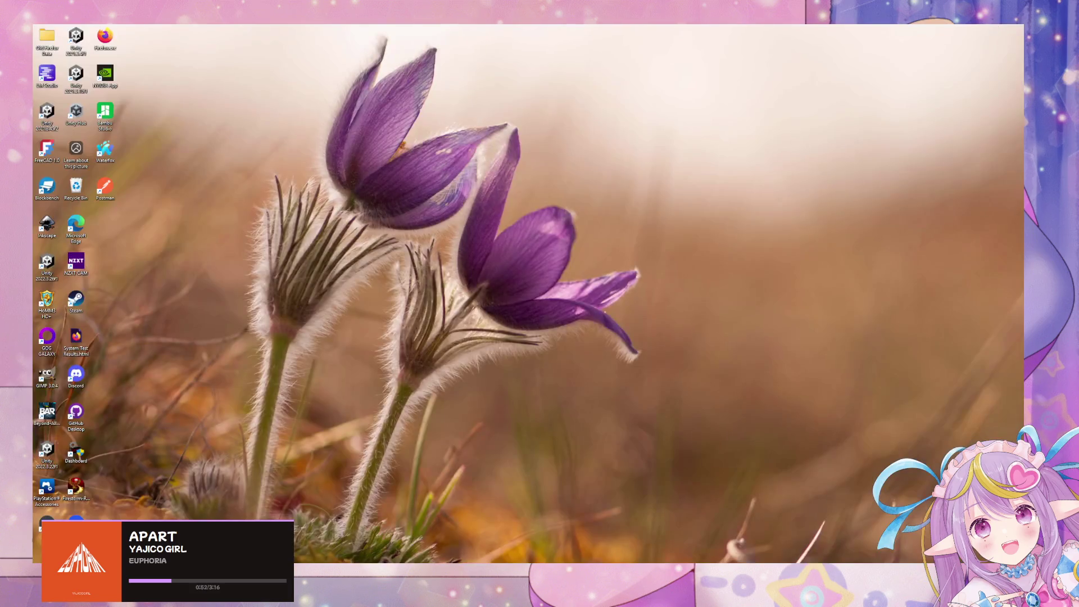
key("super+d")
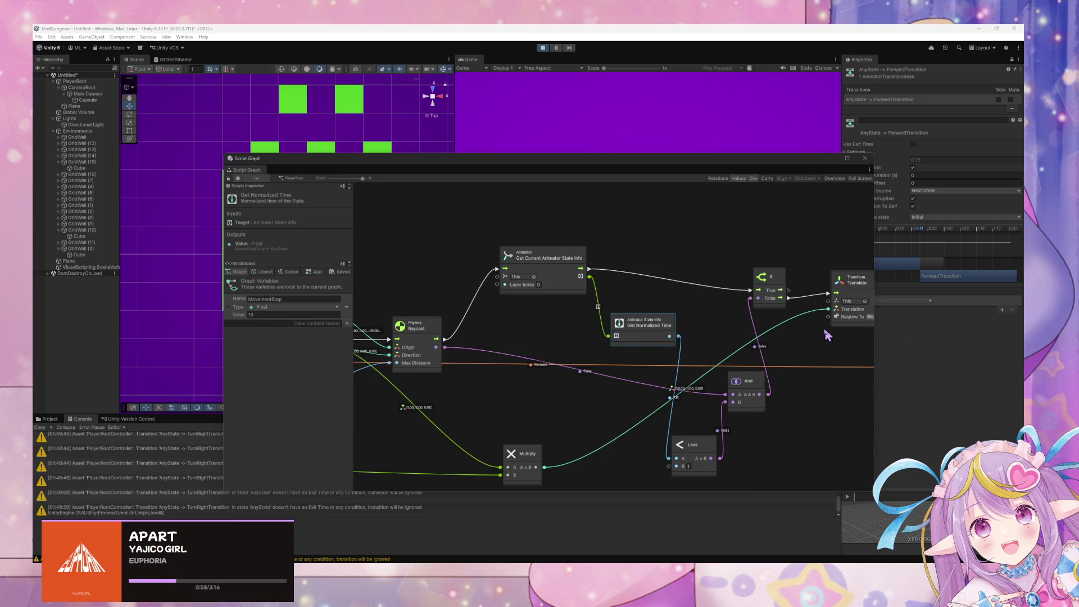
Step: Rearrange Get Normalized Time, Get Current Animator State Info and Less nodes
left_click_drag(652, 332, 630, 347)
left_click_drag(566, 256, 510, 255)
left_click_drag(625, 348, 590, 322)
left_click_drag(697, 461, 677, 439)
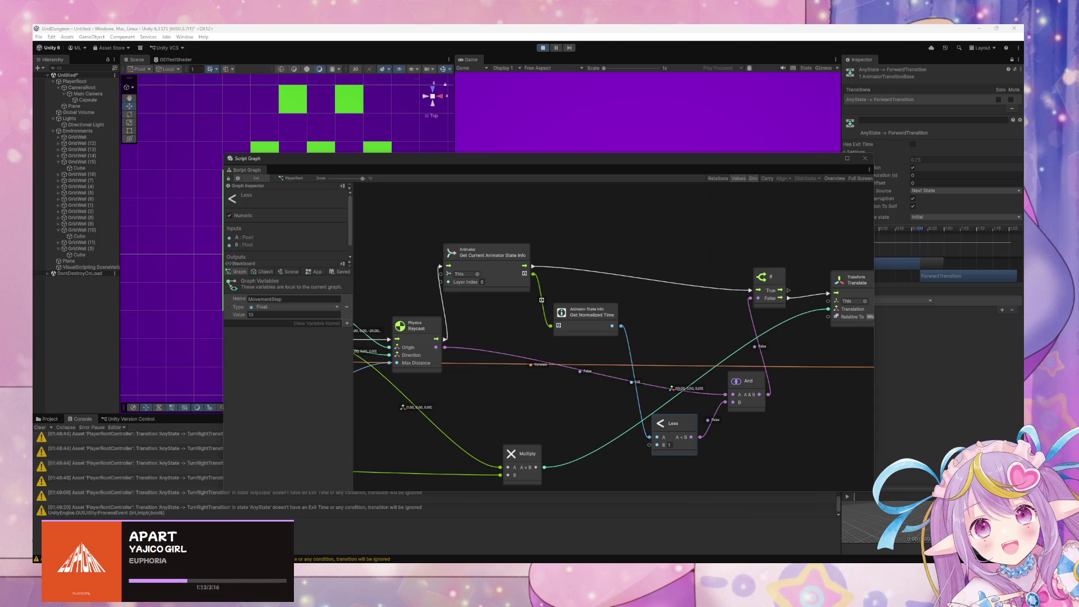
left_click(820, 440)
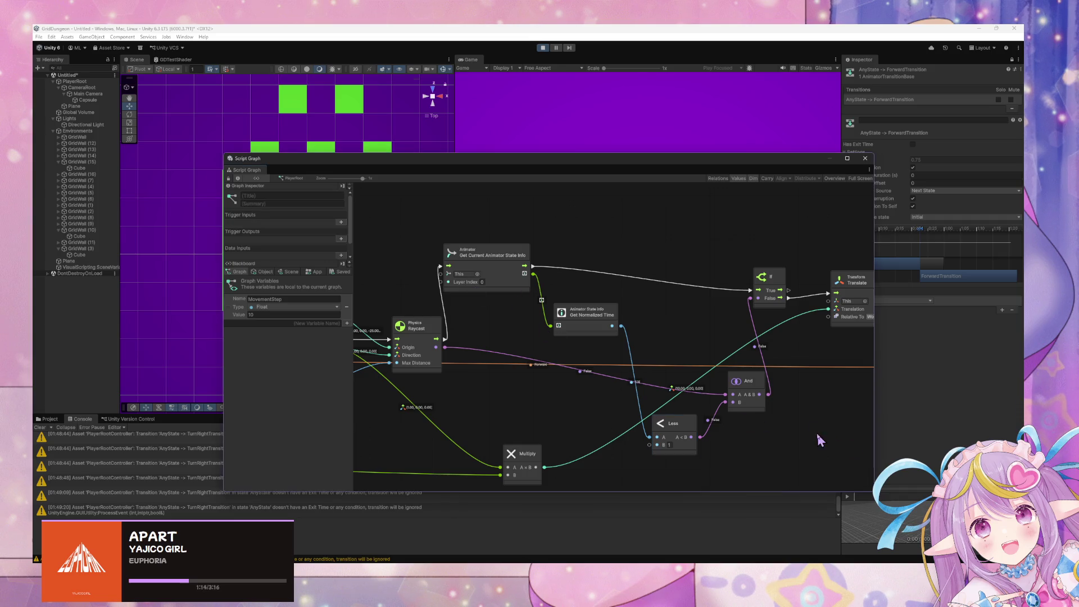
Step: Add a Logic Or node with Less into B and the Raycast result into A
right_click(757, 420)
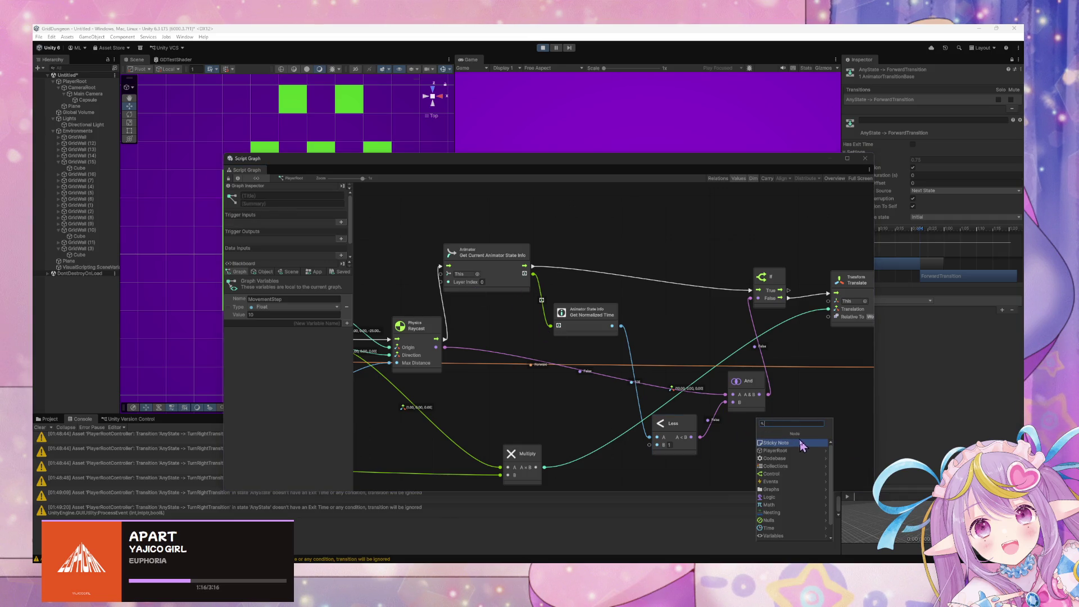
left_click(783, 497)
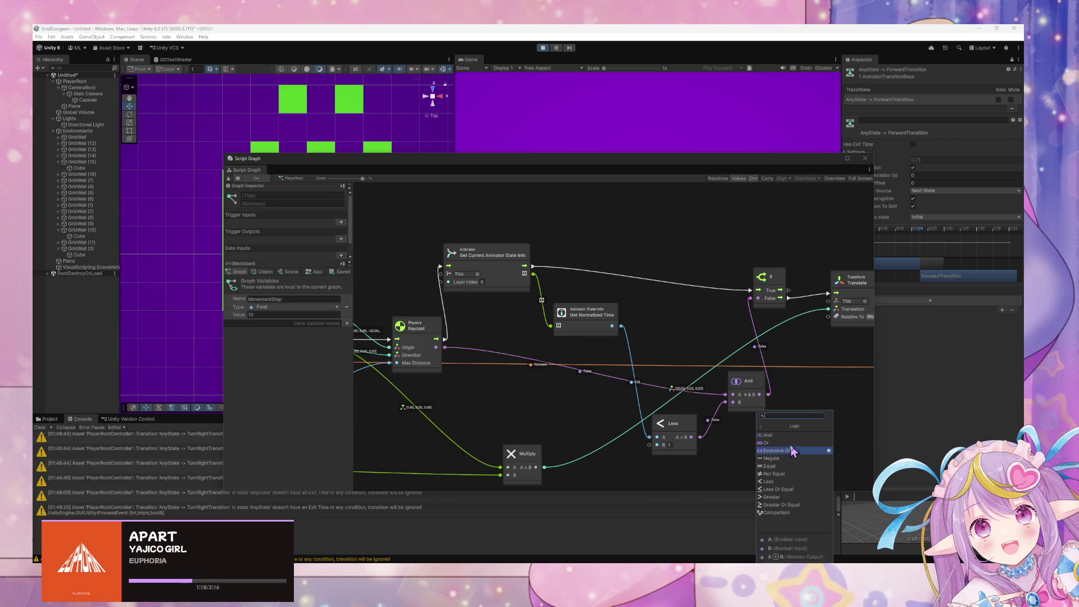
left_click(768, 443)
left_click_drag(700, 437, 760, 446)
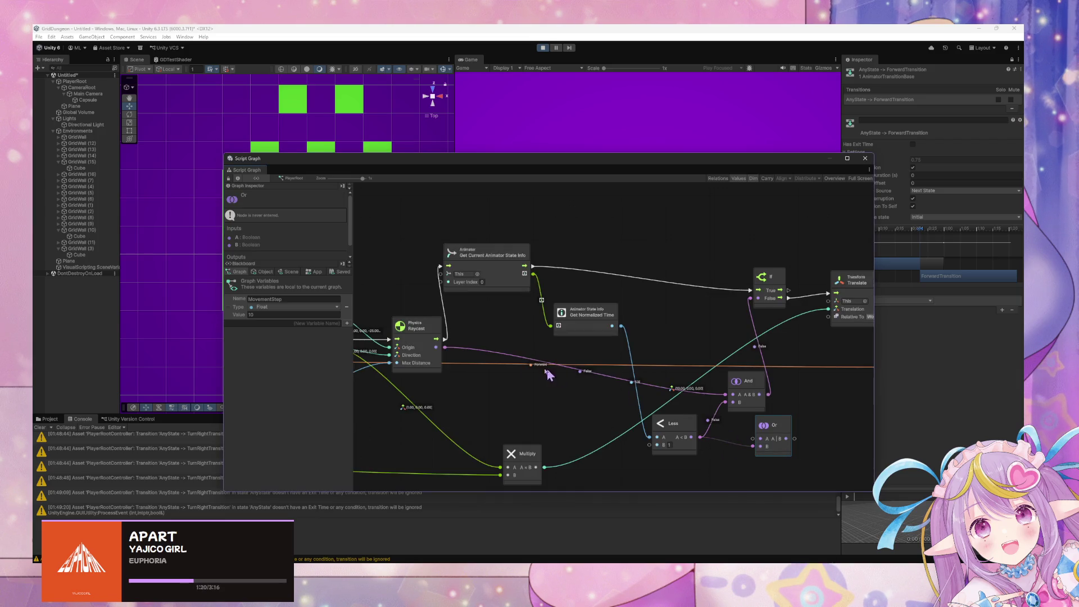
mouse_move(446, 348)
left_mouse_down()
mouse_move(770, 444)
mouse_move(761, 439)
mouse_move(770, 370)
mouse_move(751, 298)
left_mouse_up()
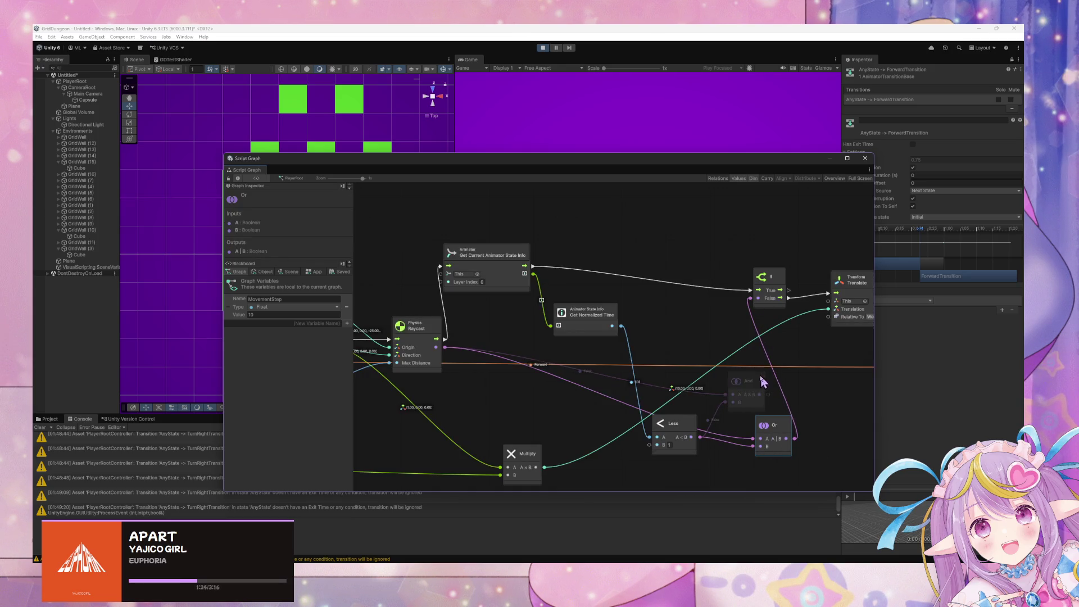
Step: Delete the And node and move Or into its place
left_click(751, 387)
key("Delete")
left_click_drag(778, 434, 748, 379)
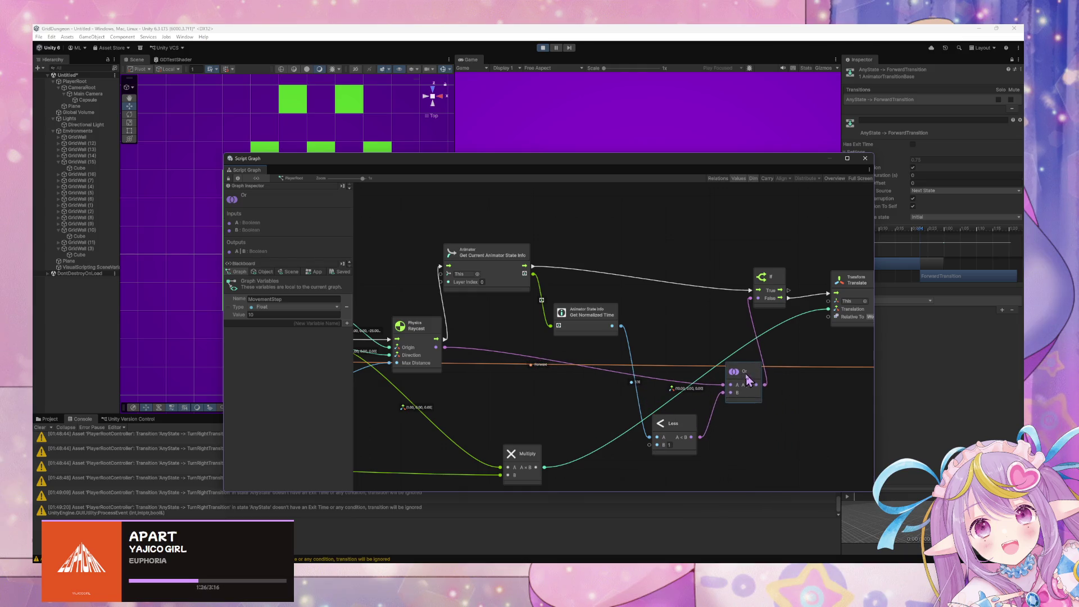
left_click_drag(581, 152, 718, 170)
left_click(684, 173)
Step: Move the player two cells right, forward to the wall, then three cells left
key("d")
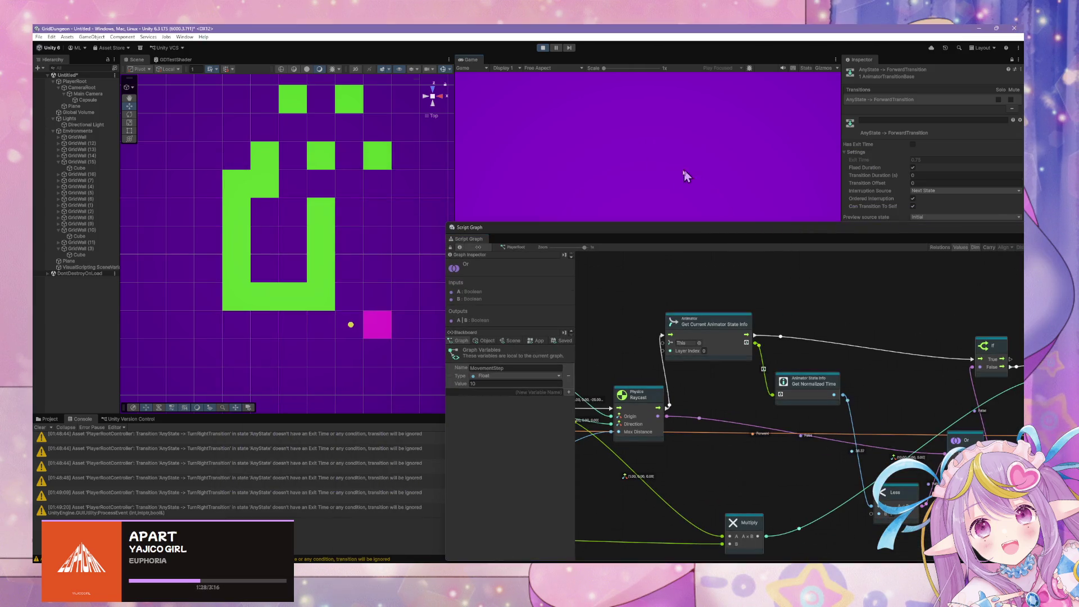
key("d")
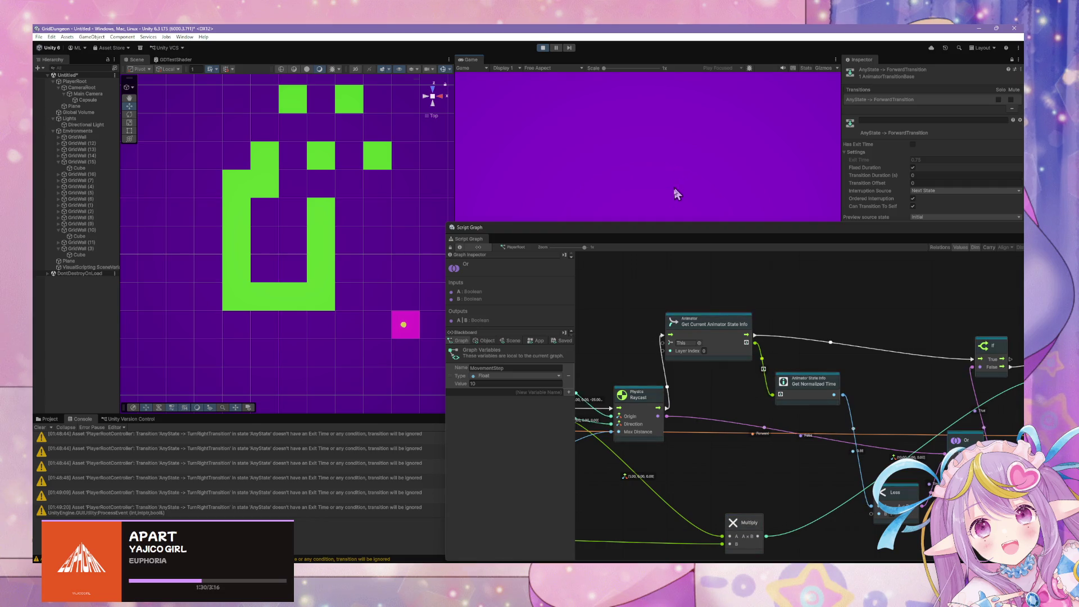
key("w")
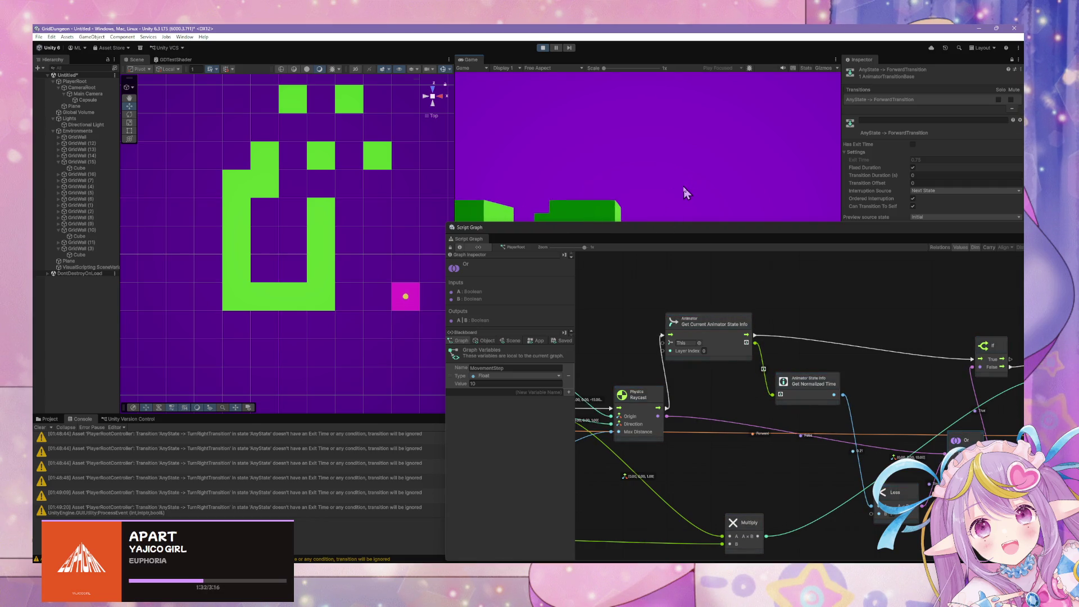
key("w")
key("w")
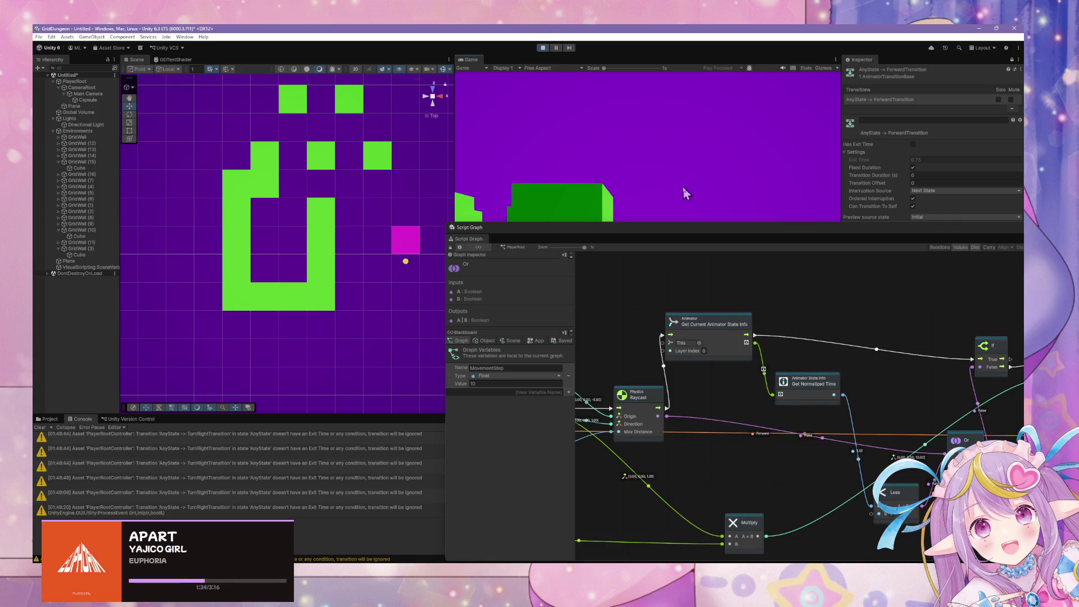
key("w")
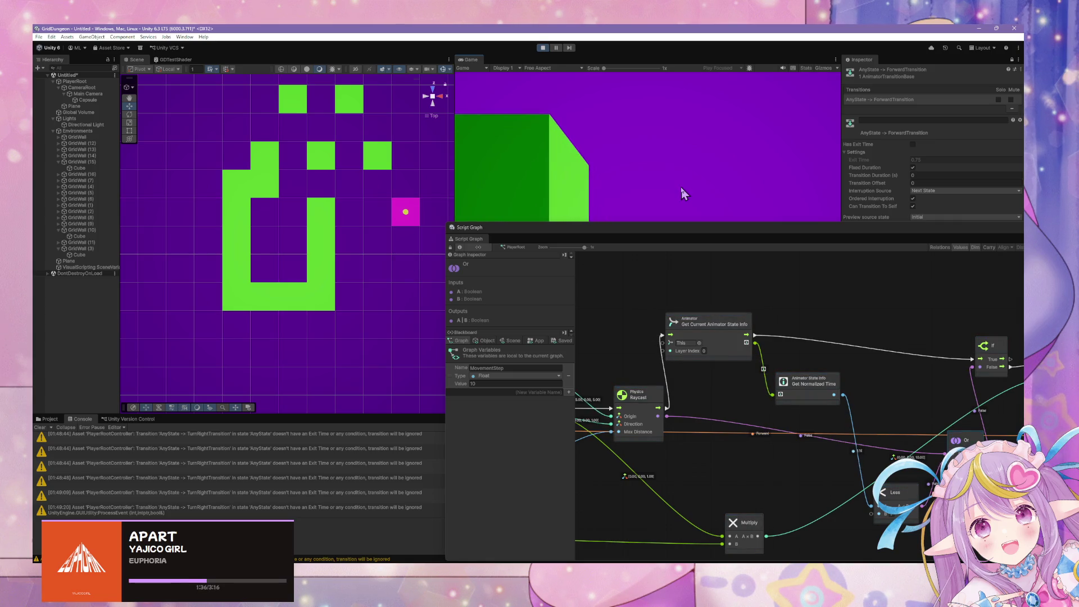
key("w")
key("a")
key("w")
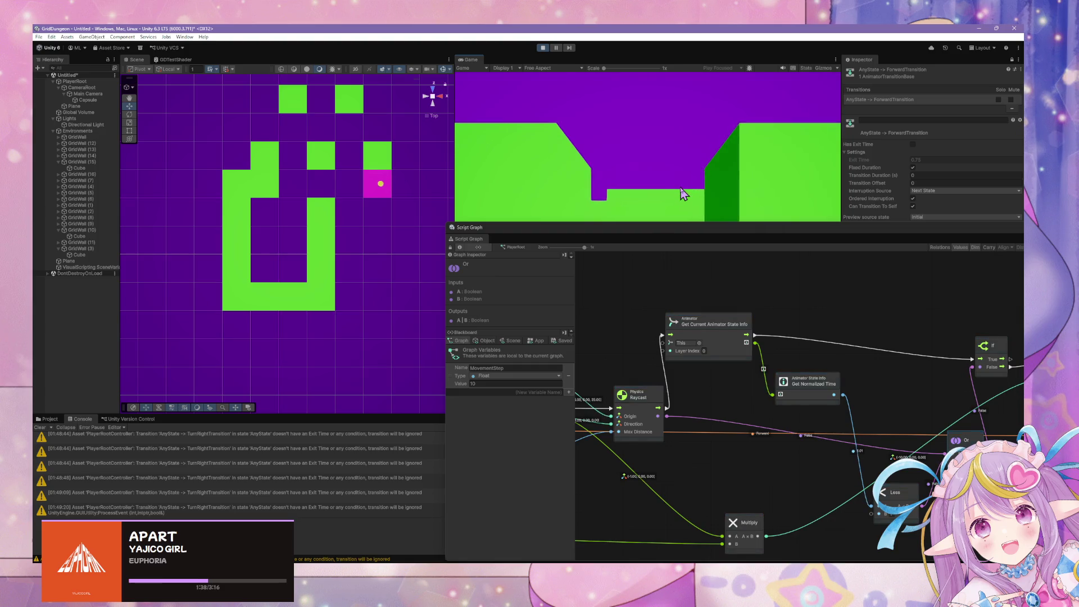
key("w")
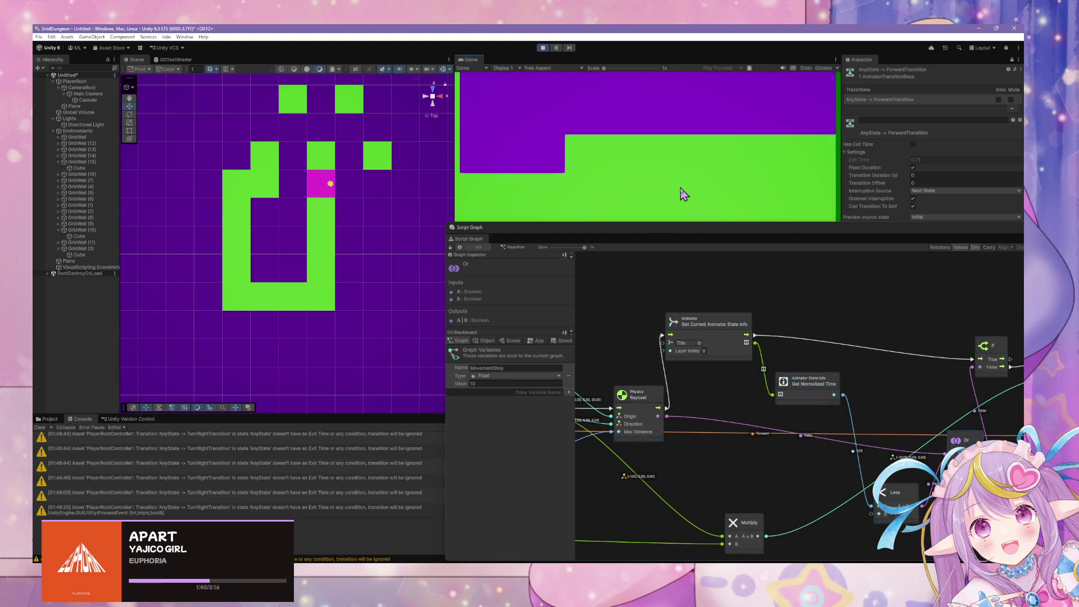
key("w")
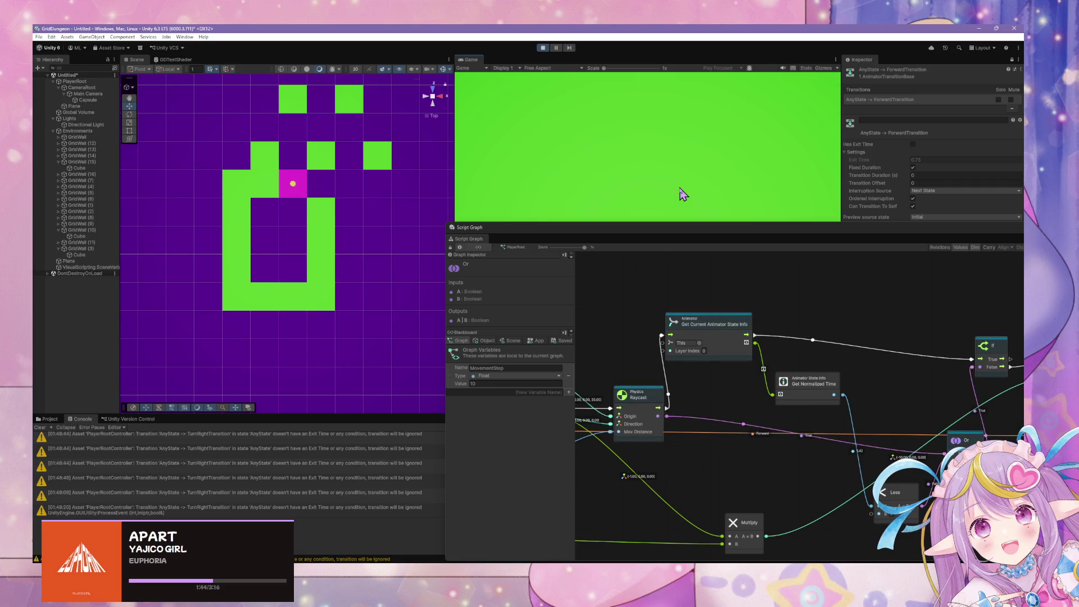
key("d")
Step: Shift the Script Graph aside and walk the player up the corridor
mouse_move(725, 228)
left_mouse_down()
mouse_move(434, 325)
mouse_move(362, 371)
left_mouse_up()
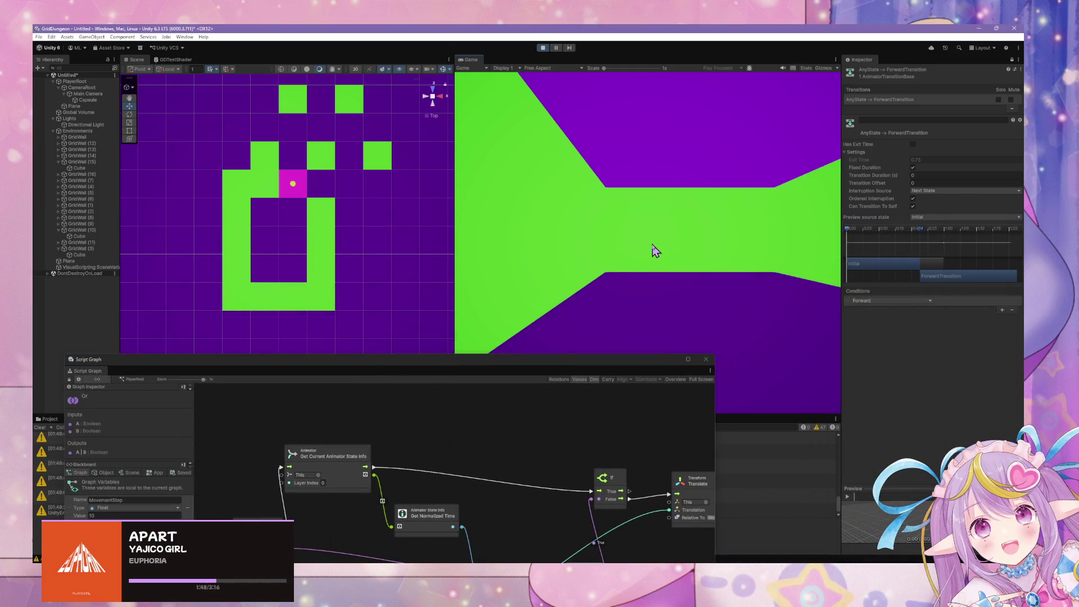
key("w")
key("w")
key("w")
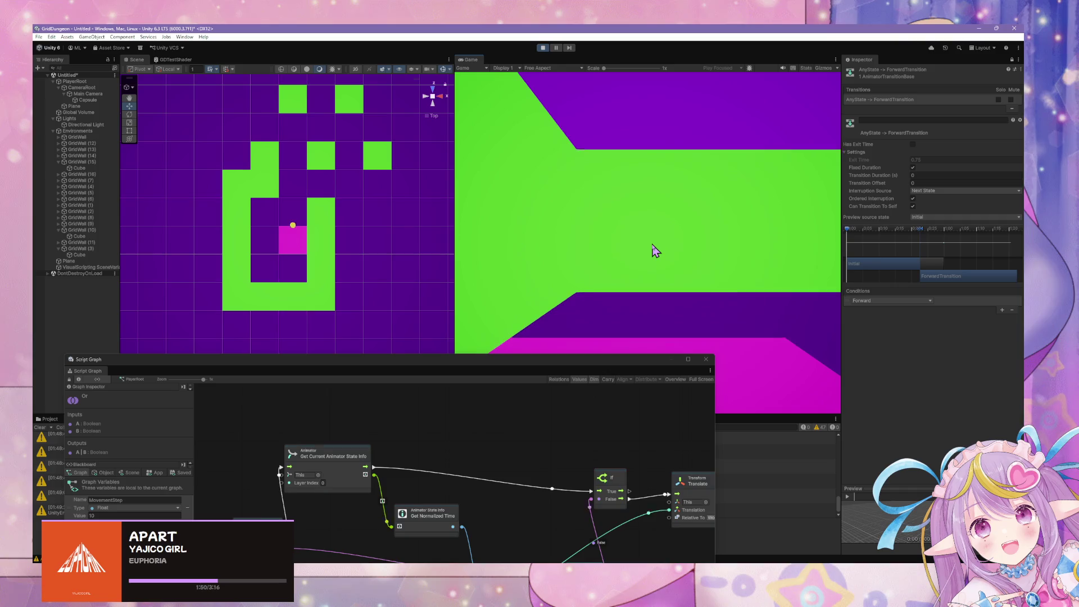
key("s")
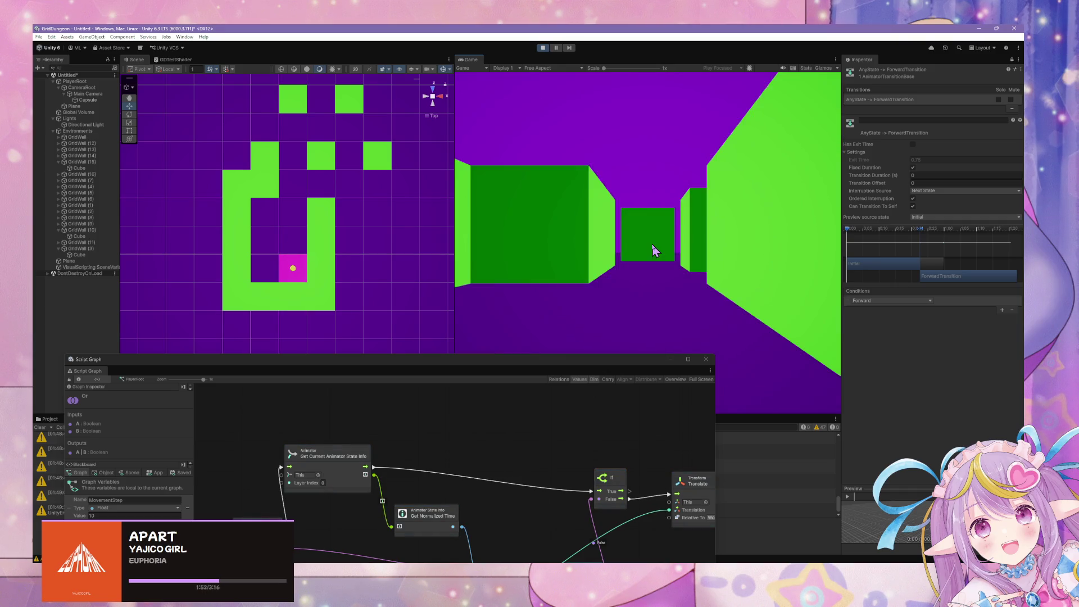
mouse_move(497, 371)
left_mouse_down()
mouse_move(685, 73)
mouse_move(776, 96)
mouse_move(744, 164)
mouse_move(560, 173)
mouse_move(813, 353)
left_mouse_up()
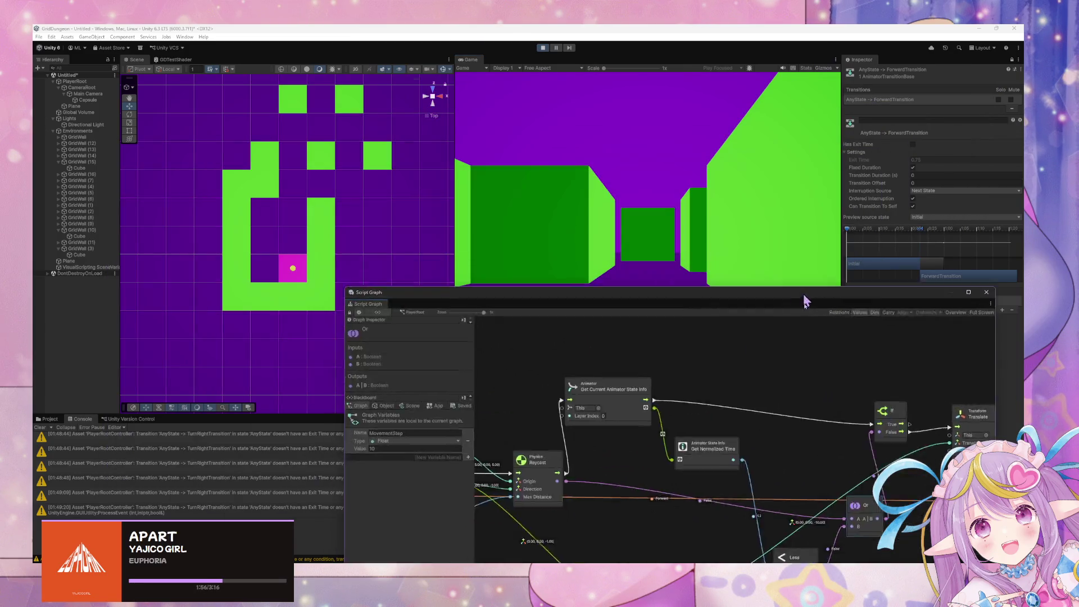
key("d")
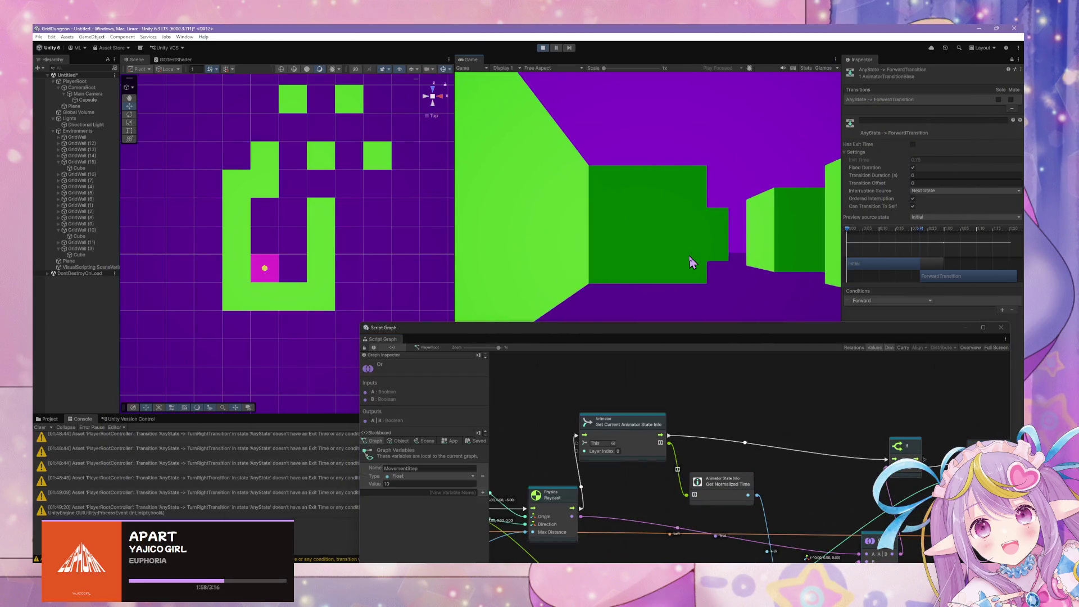
key("w")
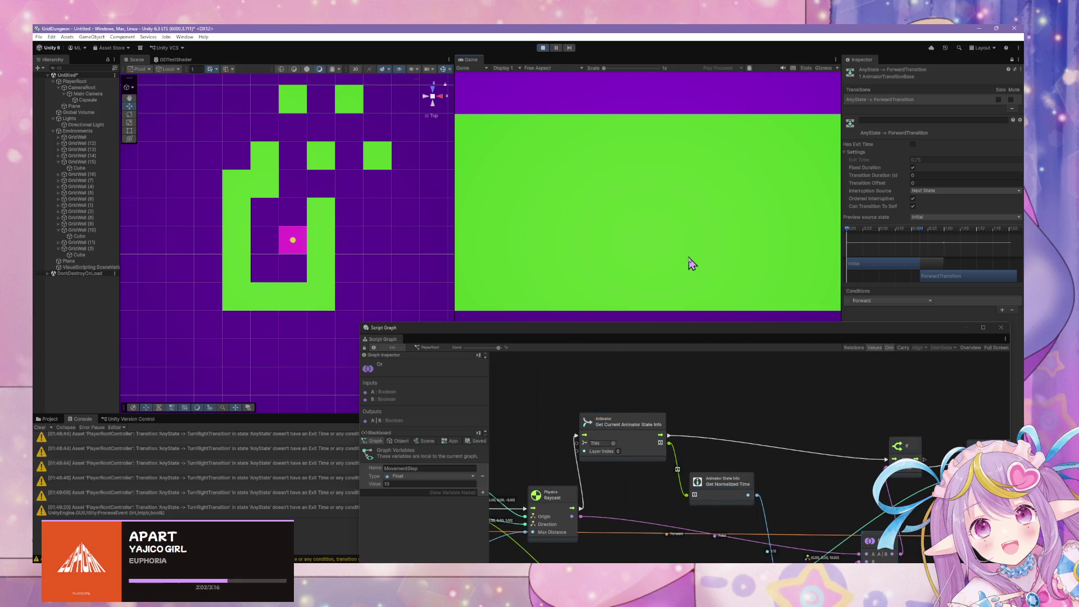
key("w")
key("w")
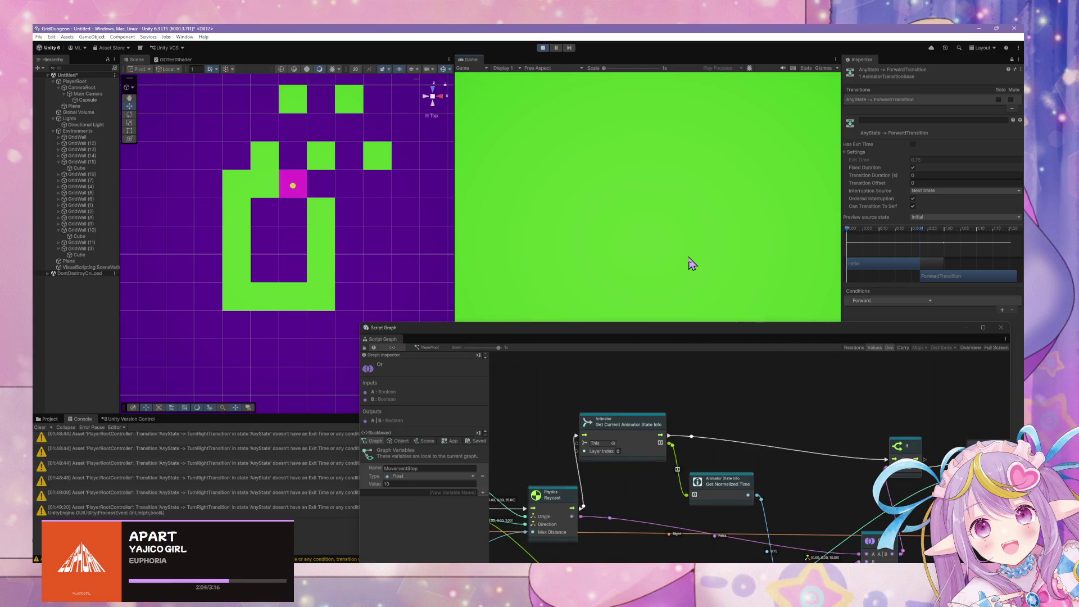
key("w")
Step: Walk the player left, down the corridor, then right past the green wall
key("w")
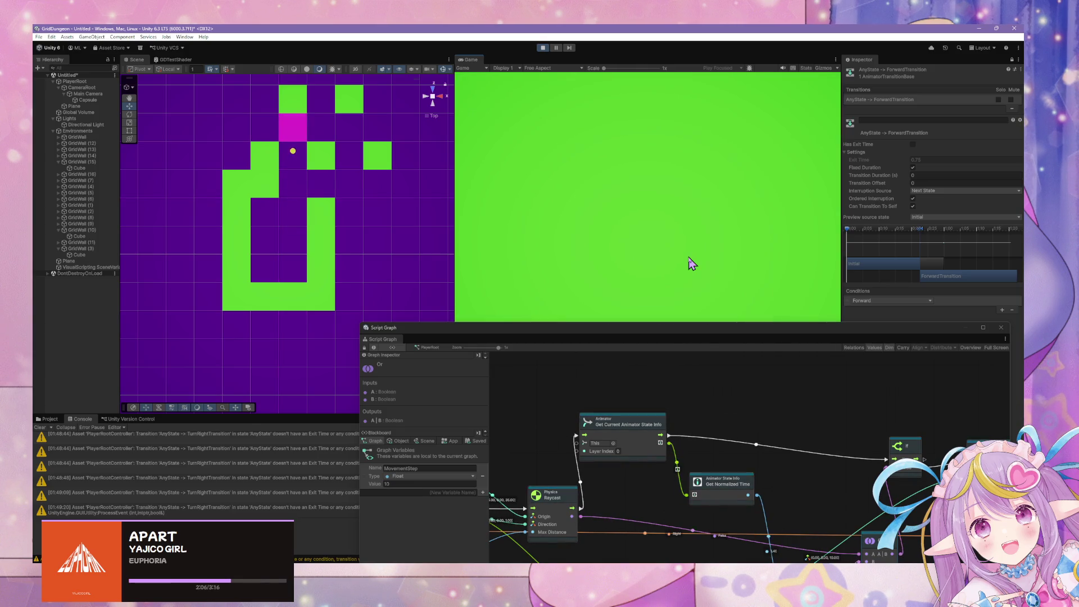
key("a")
key("w")
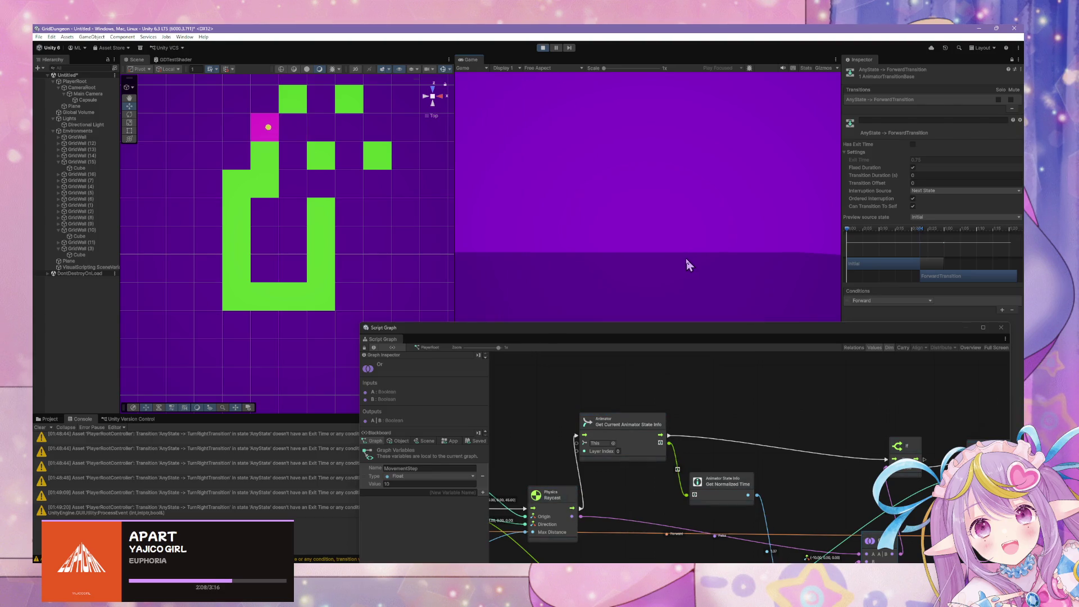
key("a")
key("a")
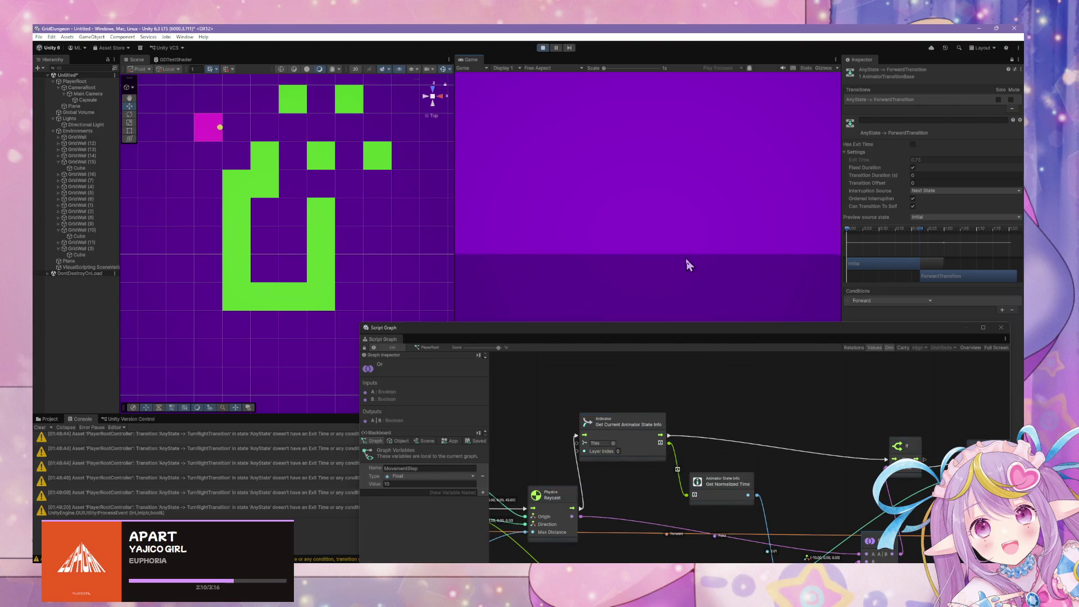
key("s")
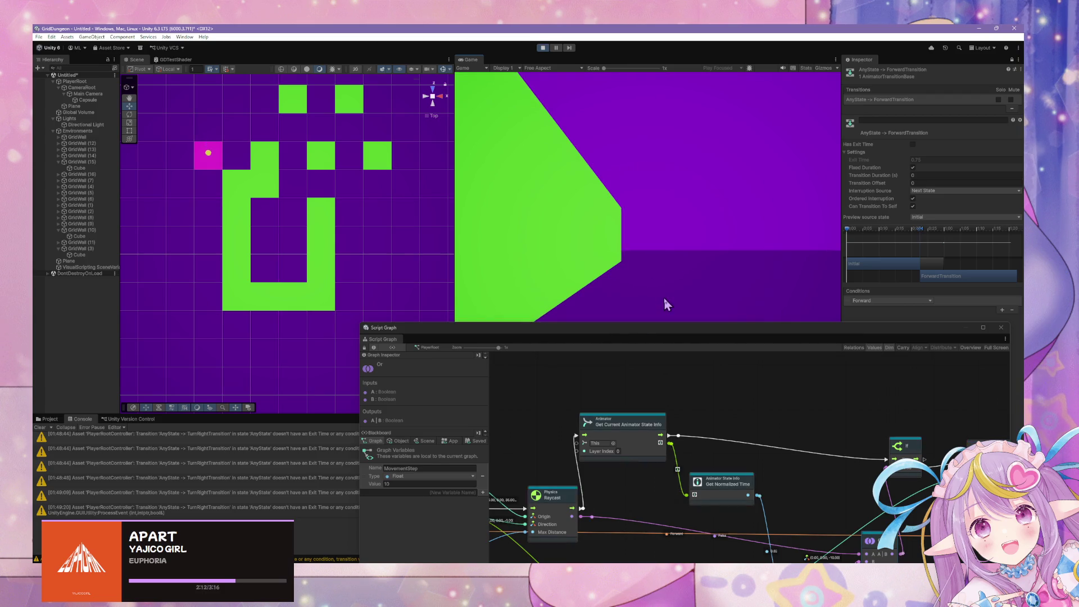
key("s")
key("w")
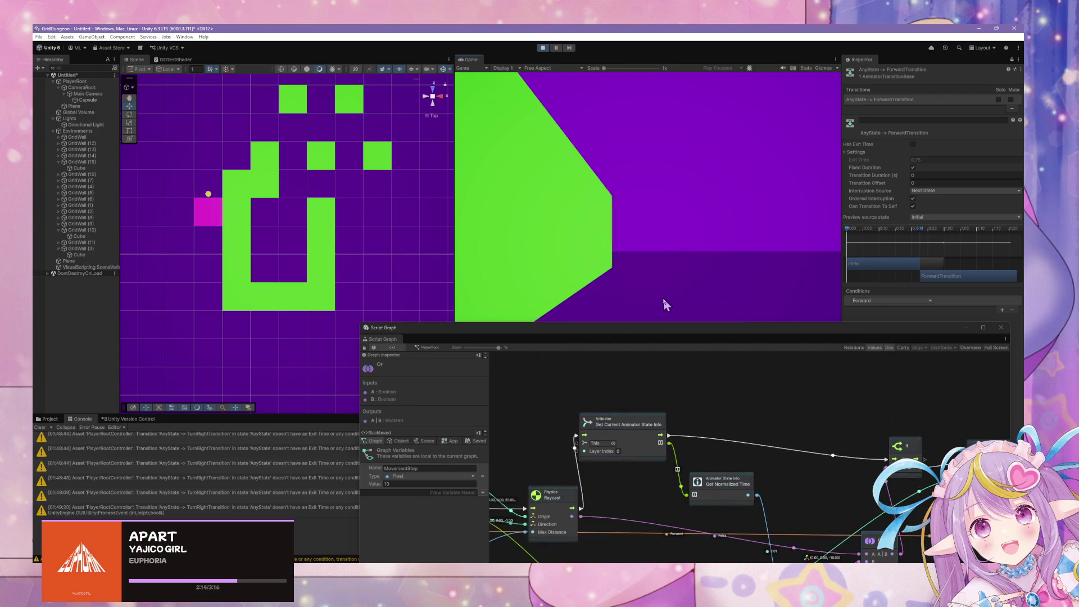
key("w")
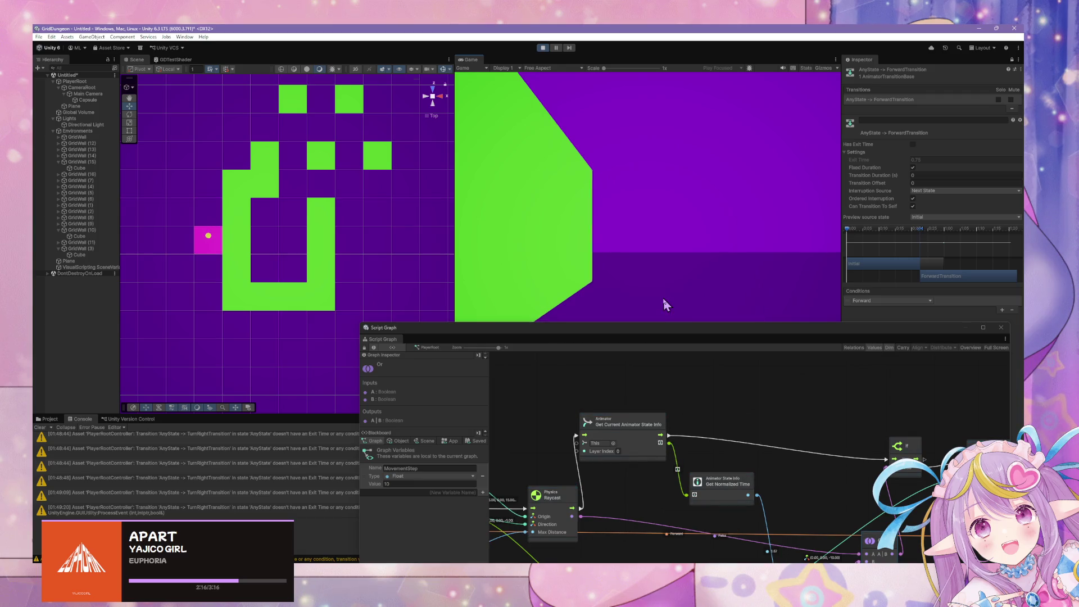
key("w")
key("w")
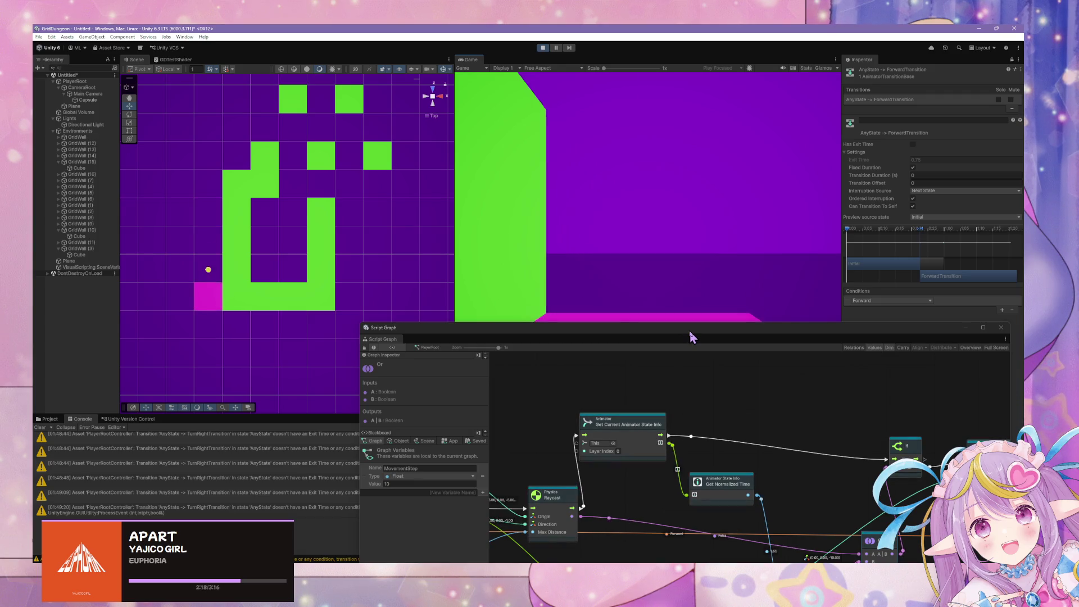
key("w")
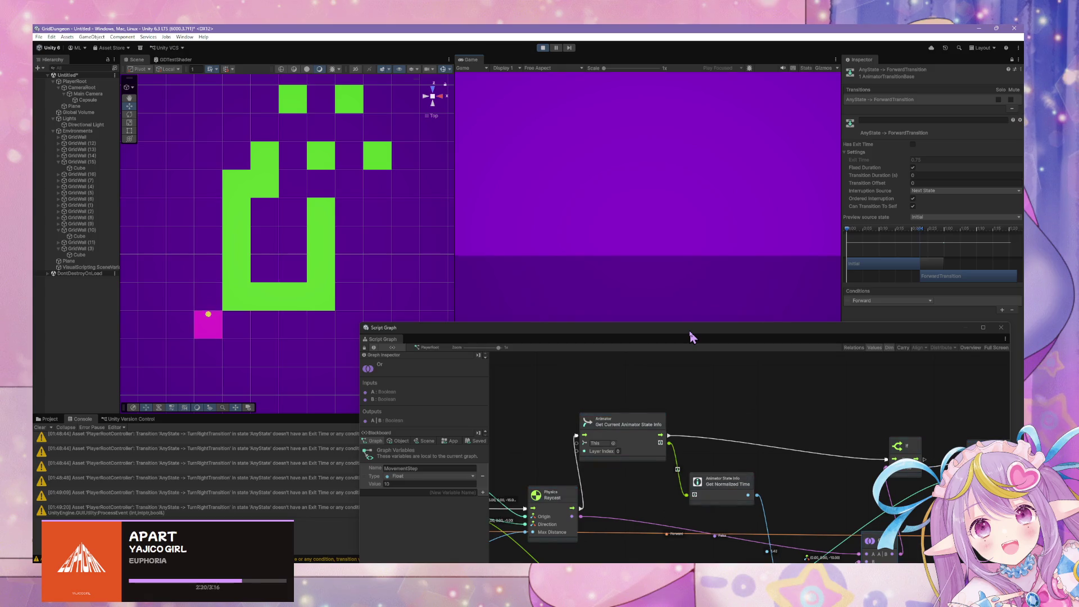
key("a")
key("w")
key("w")
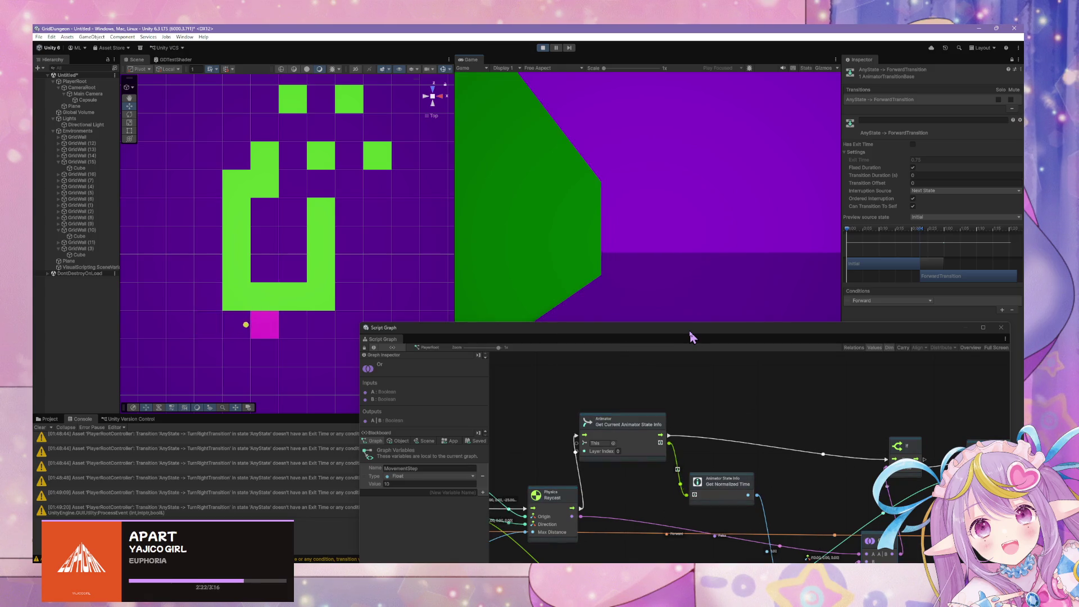
key("w")
Step: Step the player two more cells right, then raise the Script Graph to mid-screen
left_click_drag(691, 336, 656, 420)
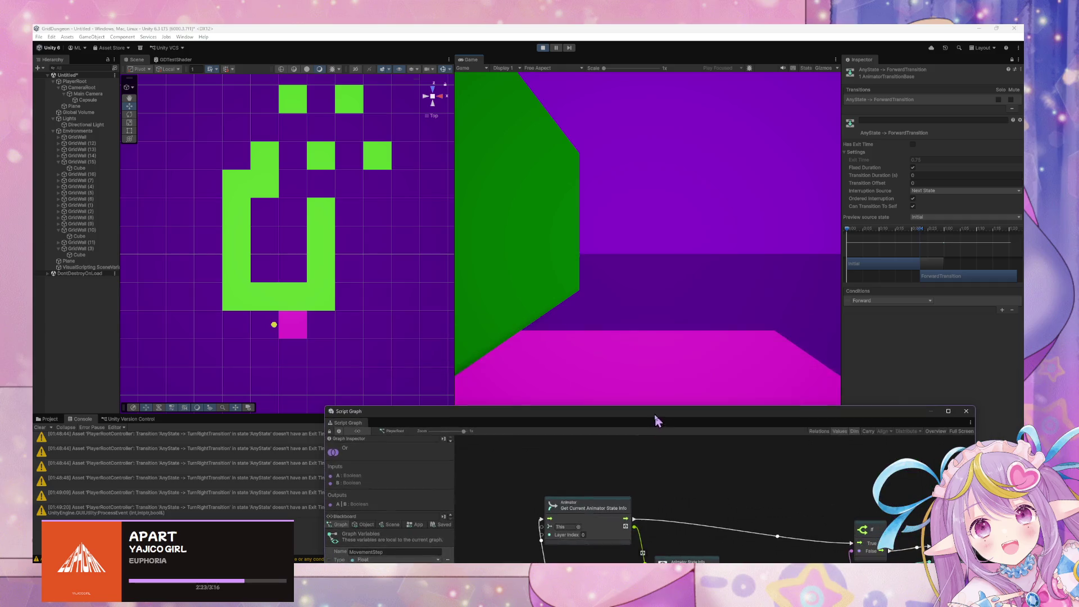
left_click(722, 288)
key("w")
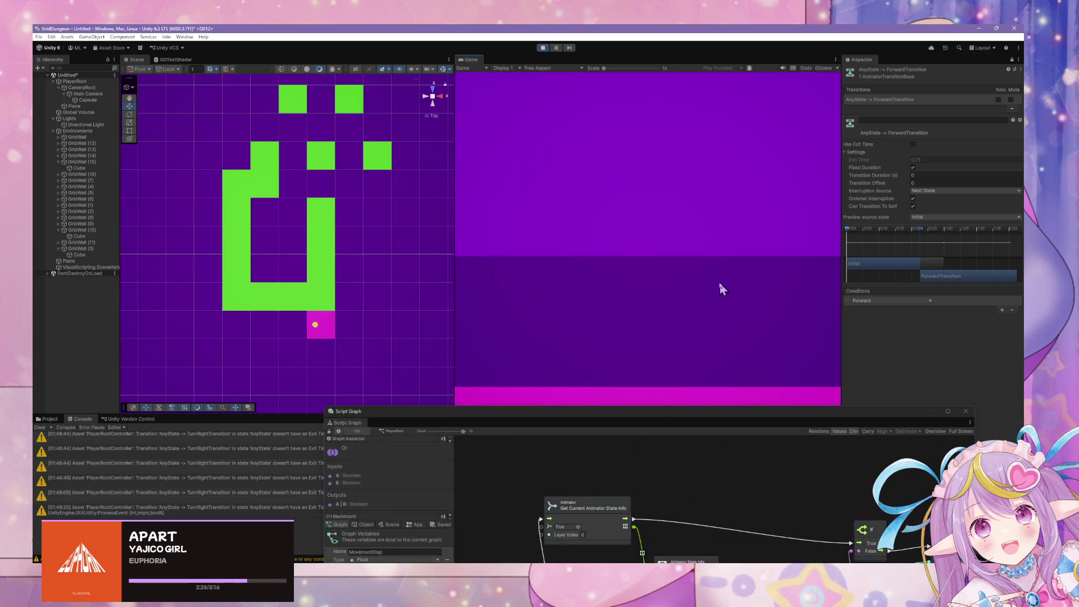
key("w")
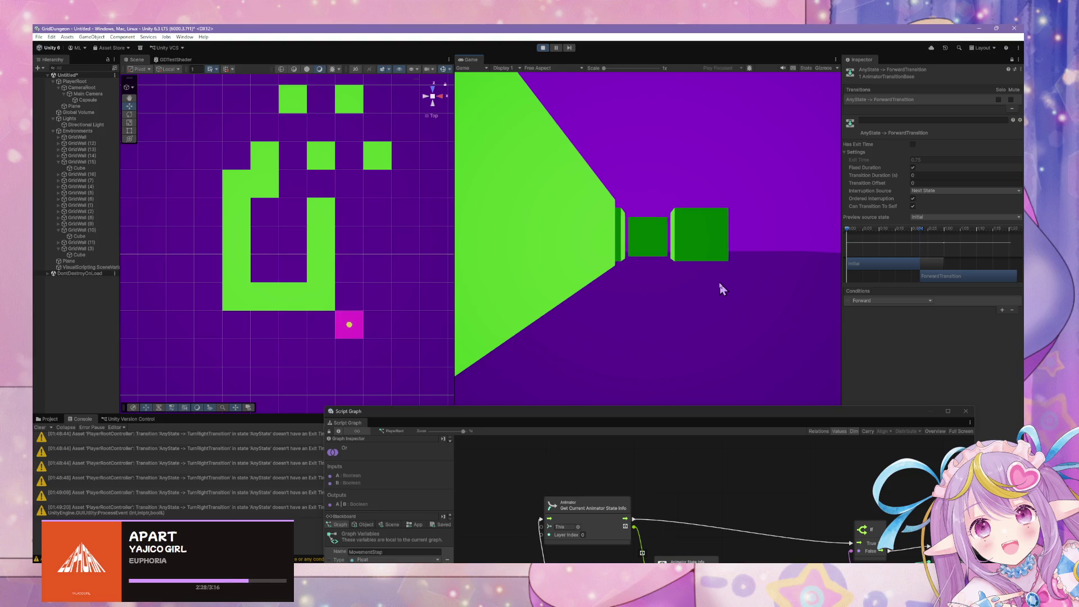
mouse_move(711, 410)
left_mouse_down()
mouse_move(596, 90)
mouse_move(460, 200)
mouse_move(601, 260)
mouse_move(515, 446)
mouse_move(558, 160)
left_mouse_up()
scroll(532, 221, "down", 3)
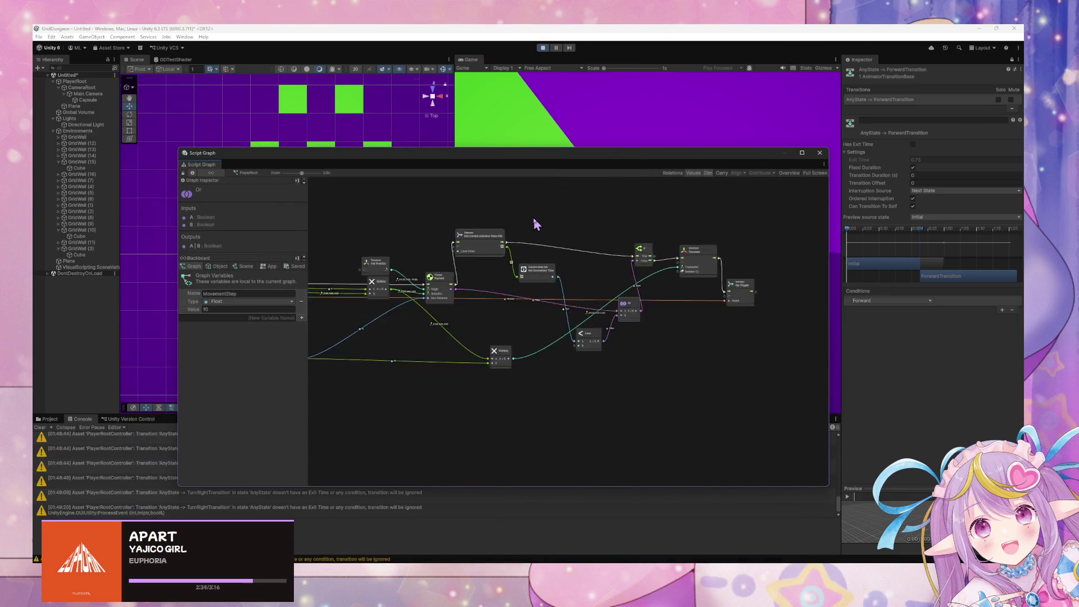
Step: Find and box-select the Get Current Animator State Info and Get Normalized Time nodes
scroll(534, 222, "up", 2)
mouse_move(491, 215)
left_mouse_down()
mouse_move(637, 238)
mouse_move(612, 264)
mouse_move(624, 264)
left_mouse_up()
left_click_drag(572, 220, 648, 296)
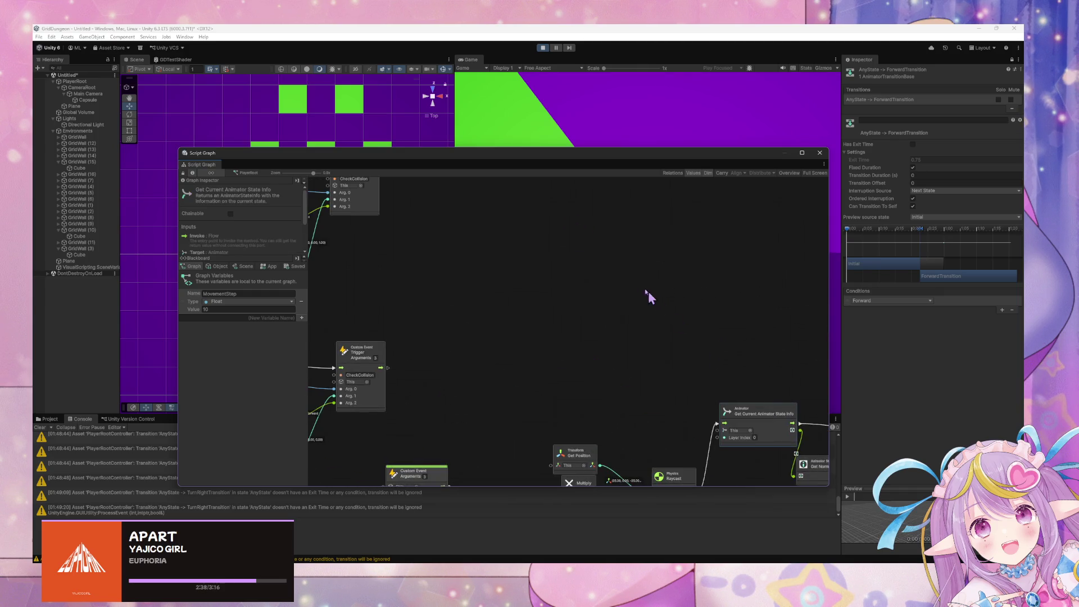
scroll(599, 258, "down", 5)
scroll(642, 329, "up", 5)
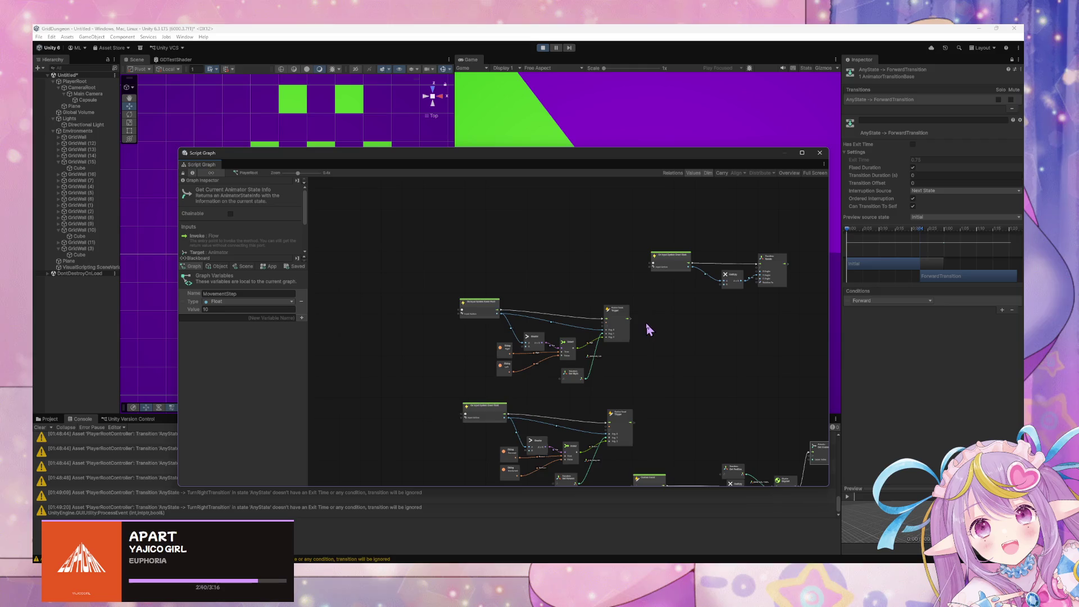
scroll(646, 331, "down", 4)
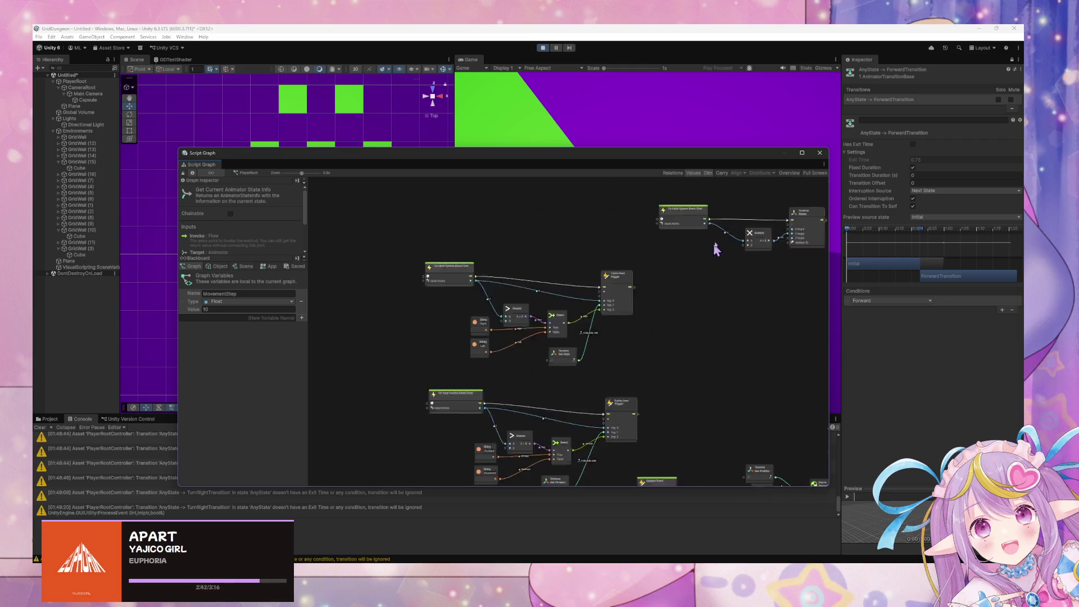
scroll(708, 298, "up", 4)
scroll(713, 279, "down", 4)
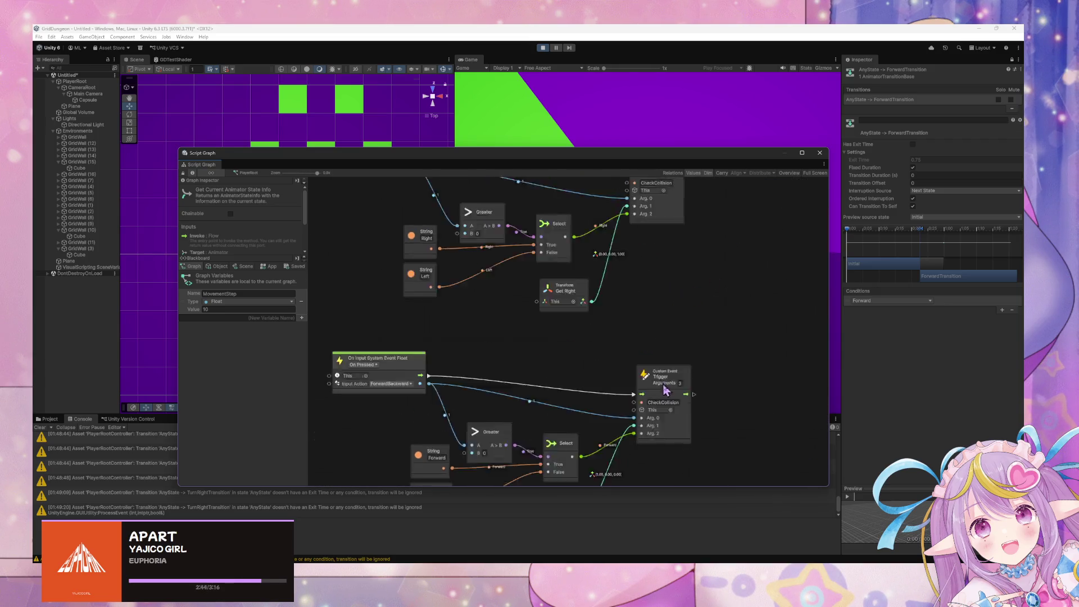
scroll(713, 329, "up", 4)
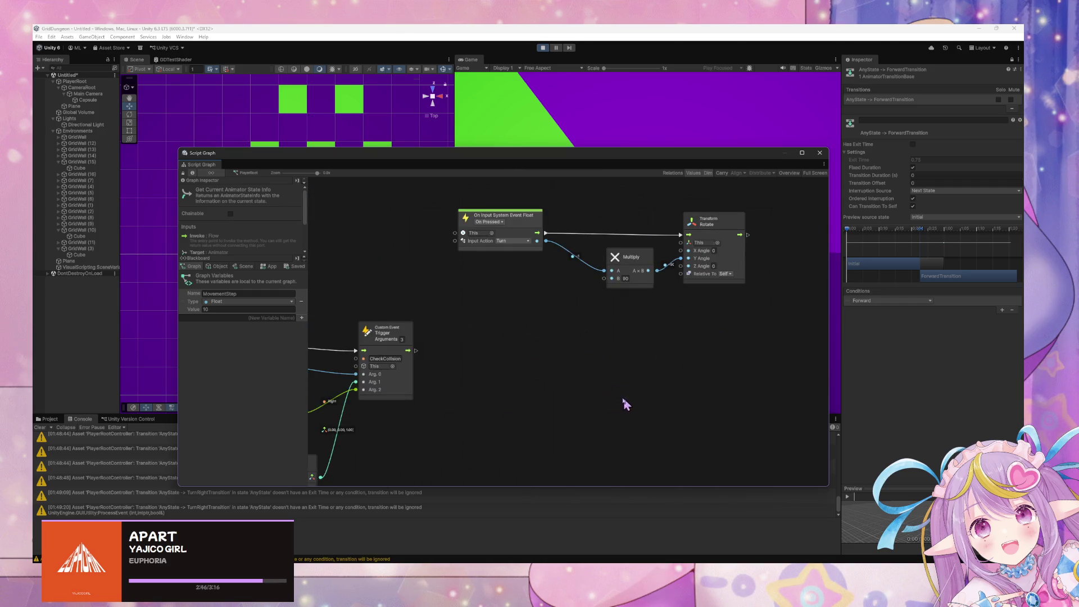
scroll(625, 404, "down", 2)
left_click_drag(481, 301, 692, 203)
scroll(693, 366, "down", 3)
scroll(580, 340, "up", 3)
scroll(464, 248, "down", 2)
scroll(549, 320, "up", 2)
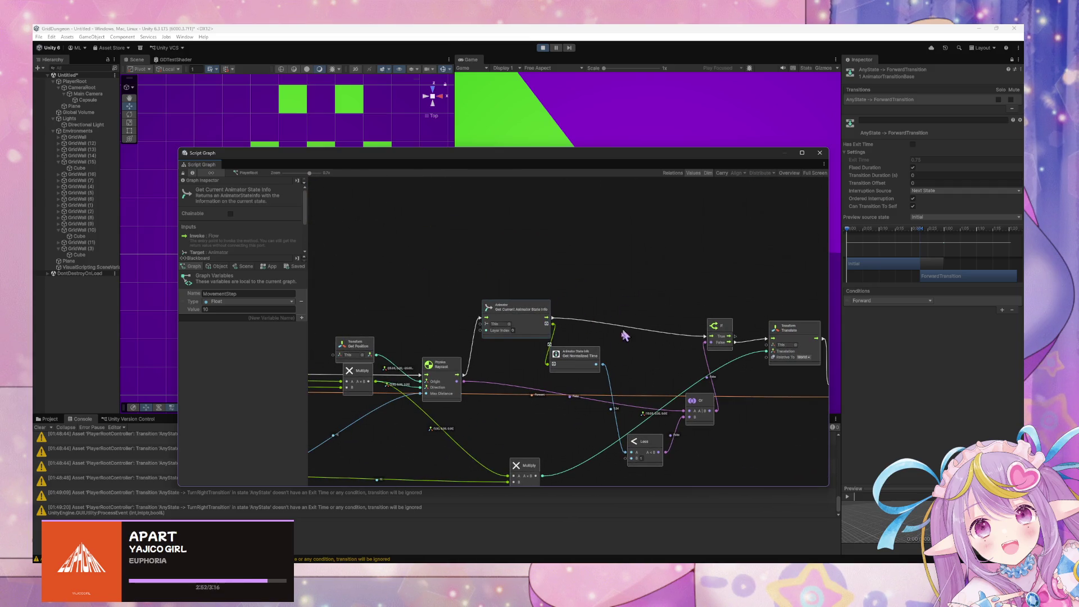
mouse_move(520, 298)
left_mouse_down()
mouse_move(590, 368)
mouse_move(604, 365)
left_mouse_up()
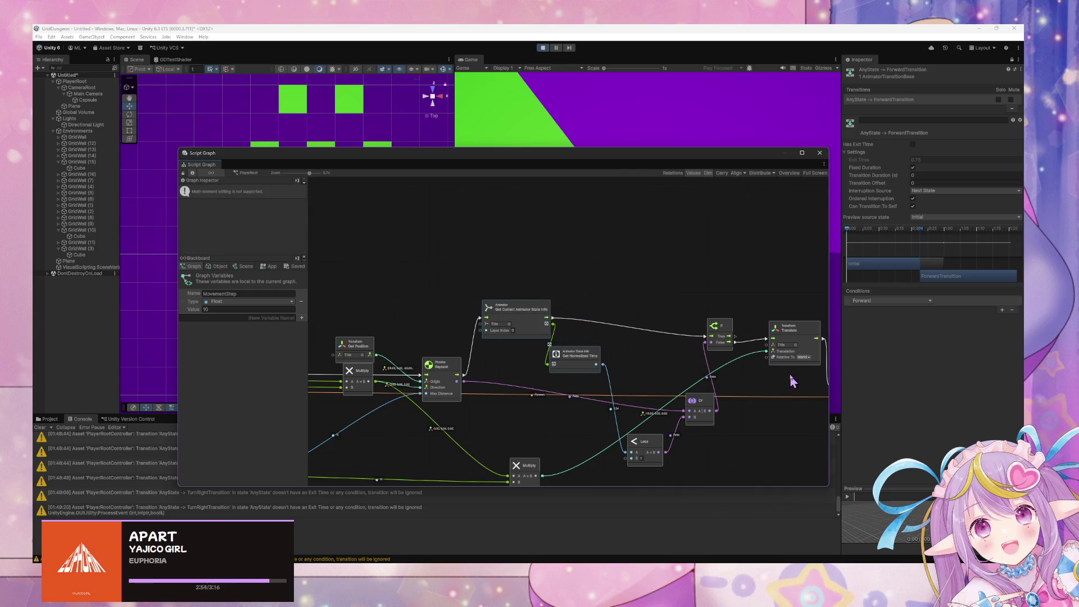
Step: Move both Animator nodes into the Turn group, shifting Rotate and Multiply to make room
scroll(792, 383, "up", 2)
scroll(693, 333, "down", 2)
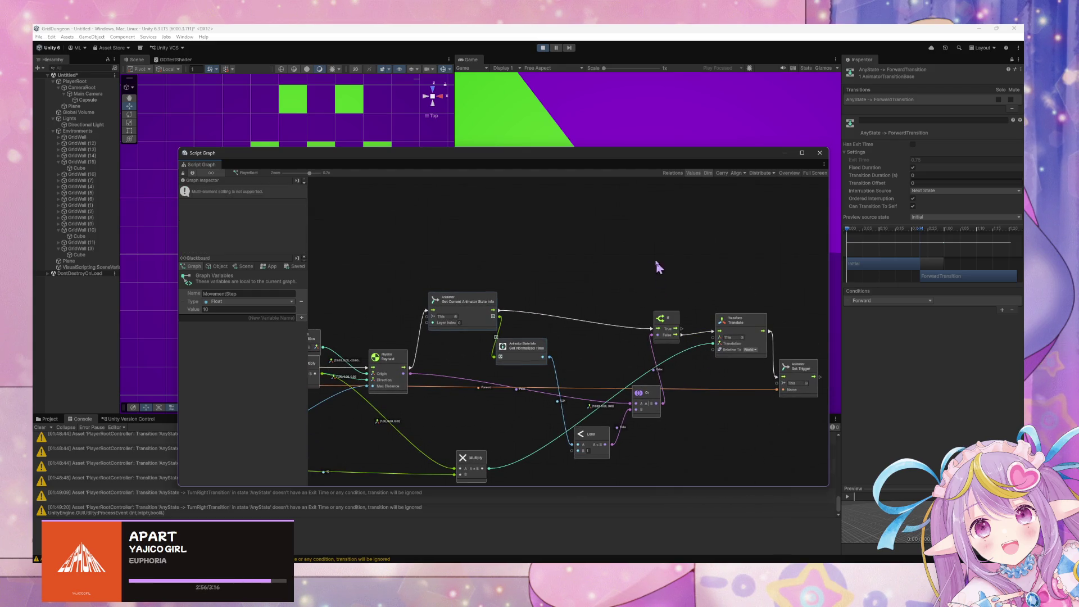
scroll(630, 444, "down", 3)
scroll(661, 337, "up", 2)
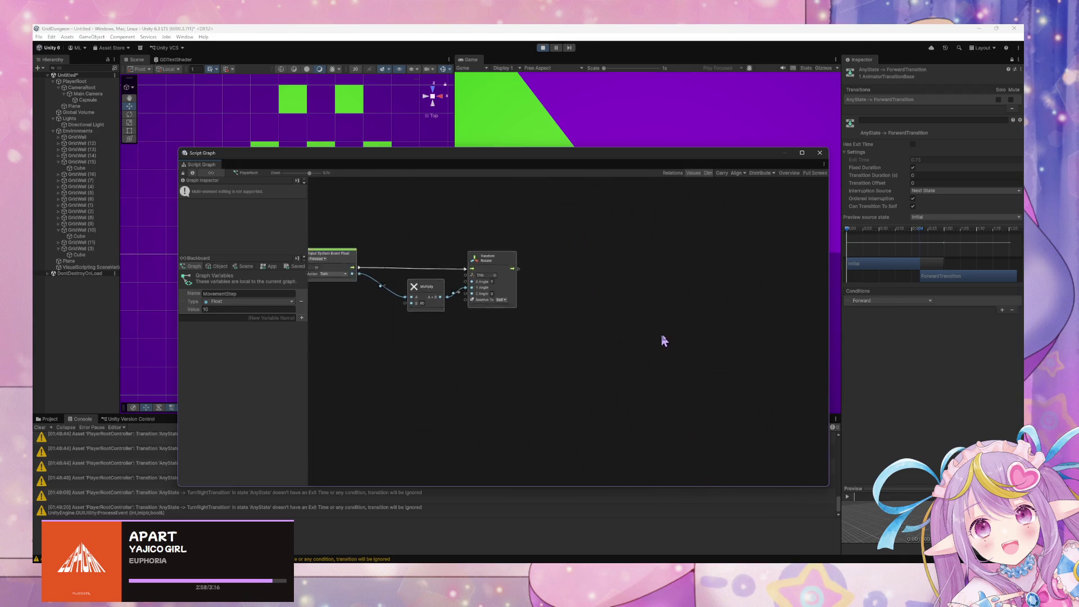
mouse_move(550, 307)
left_mouse_down()
mouse_move(557, 352)
mouse_move(537, 362)
left_mouse_up()
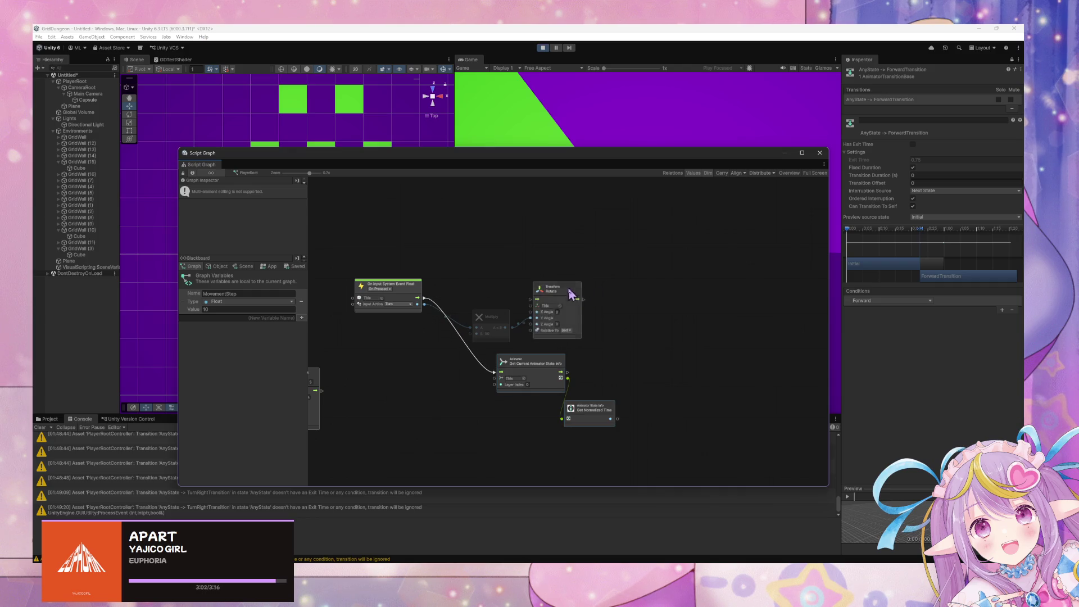
left_click_drag(572, 291, 651, 313)
left_click_drag(492, 317, 492, 337)
left_click(531, 368)
left_click_drag(531, 367, 524, 291)
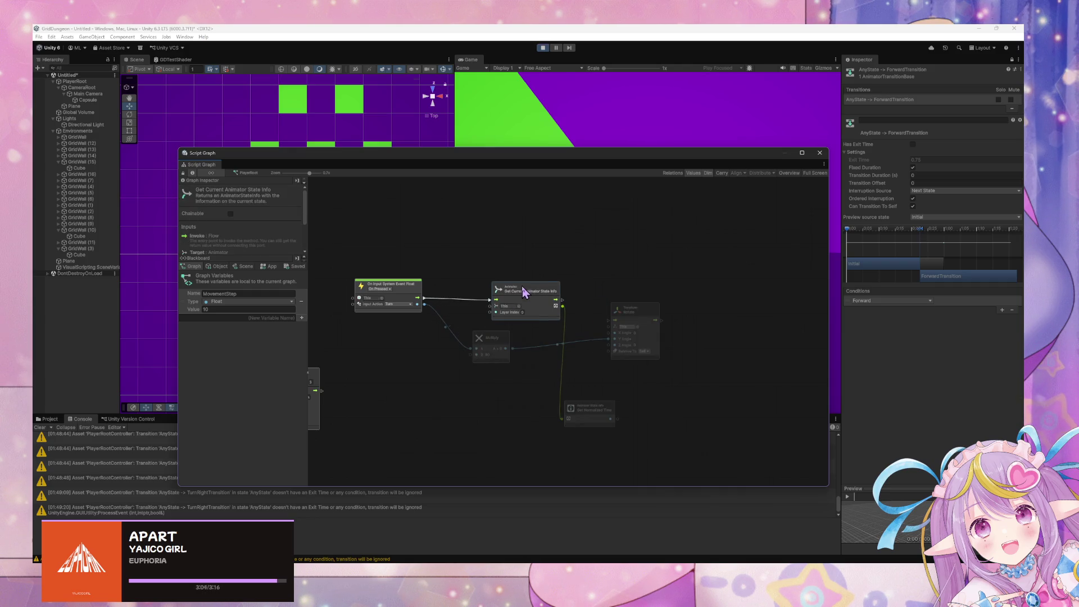
Step: Place Get Normalized Time and the Less node beside Get Current Animator State Info
mouse_move(600, 410)
left_mouse_down()
mouse_move(598, 315)
mouse_move(587, 341)
left_mouse_up()
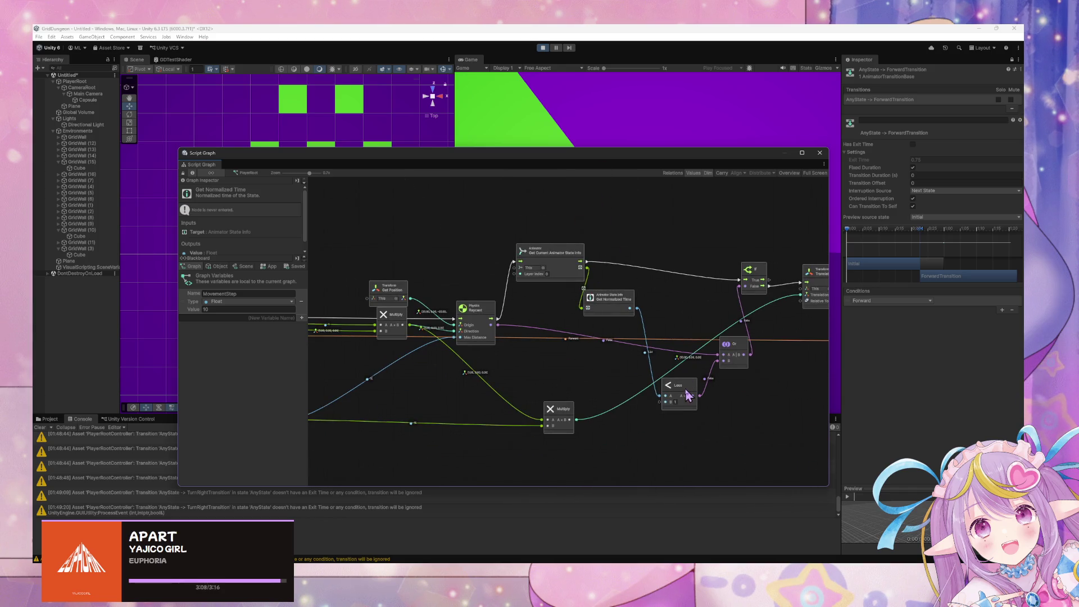
key("ctrl+z")
key("ctrl+z")
key("ctrl+z")
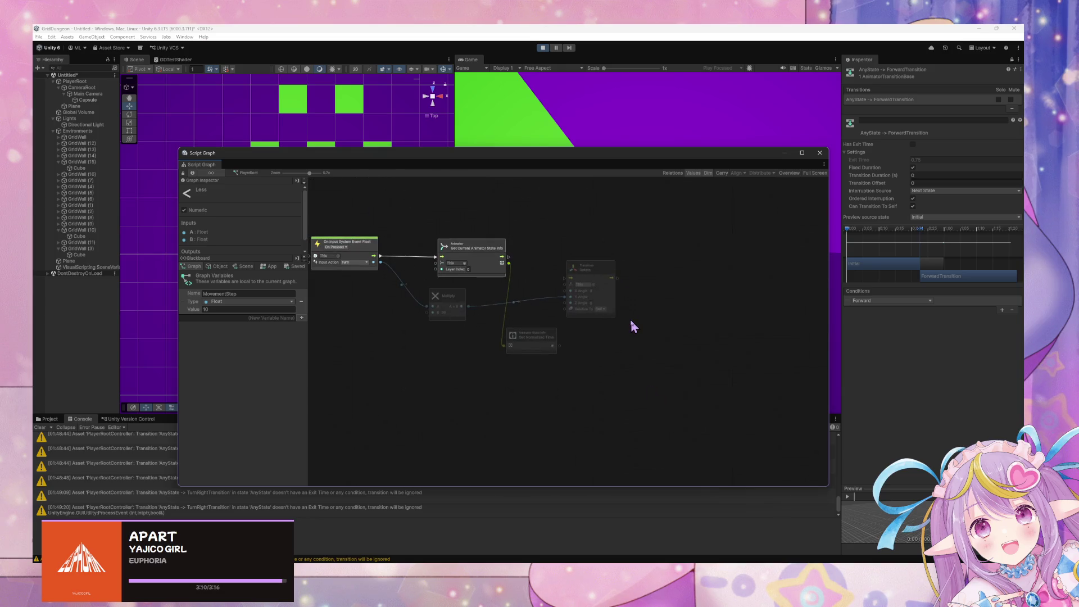
left_click_drag(573, 331, 576, 347)
key("ctrl+y")
key("ctrl+y")
key("ctrl+y")
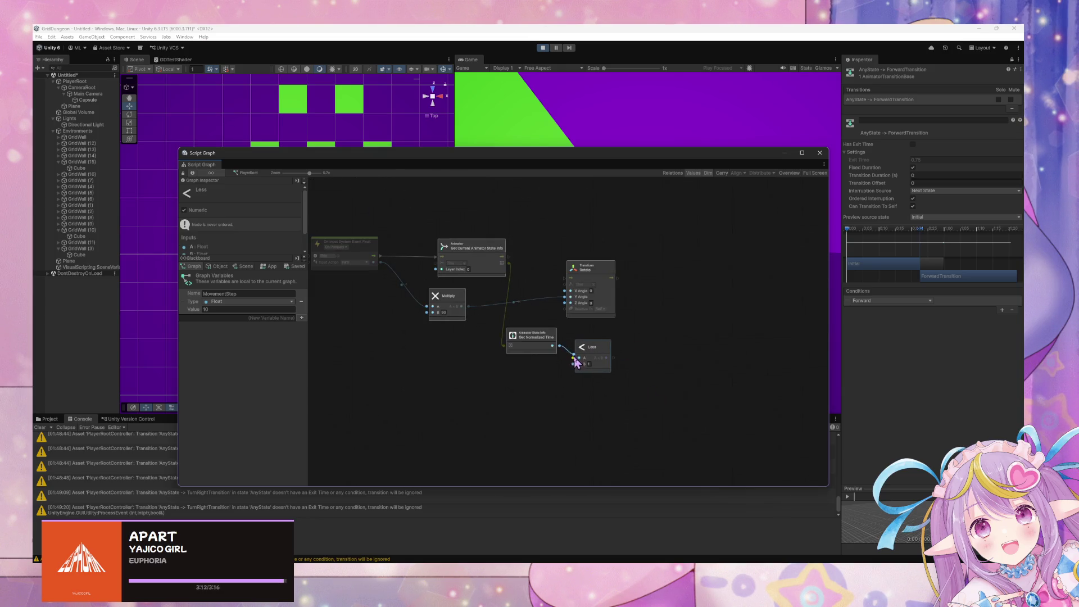
Step: Add an If node, wiring the Animator flow into it and Less into its Condition
right_click(579, 248)
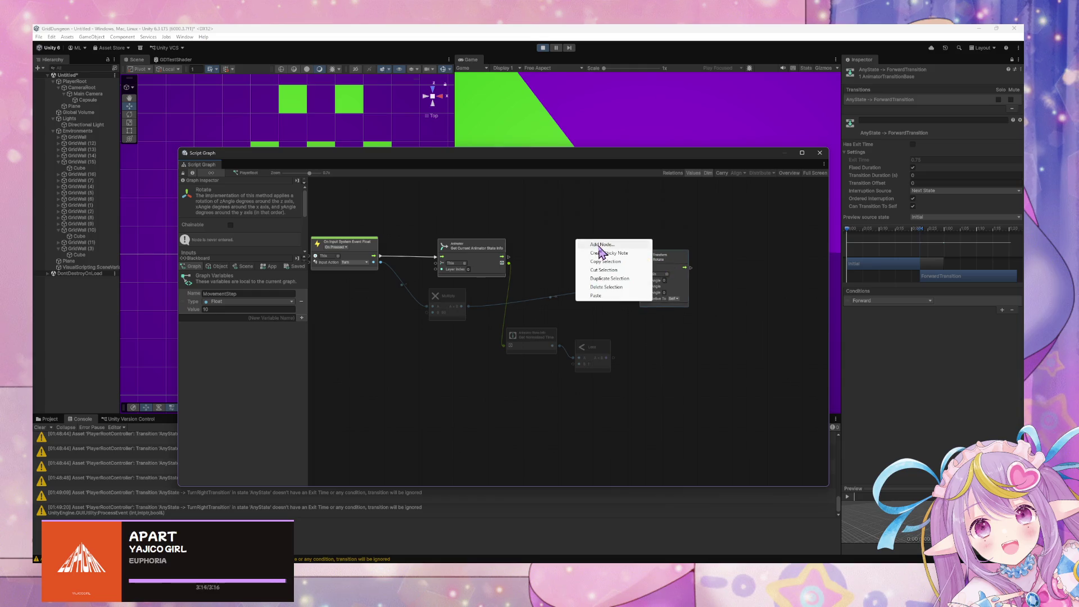
left_click(604, 246)
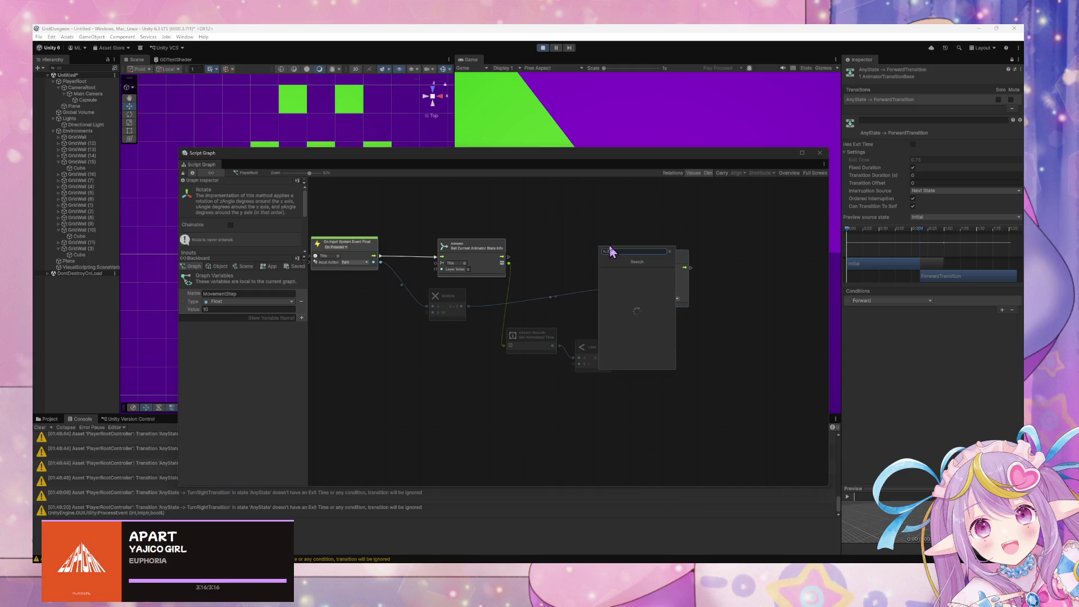
type("f")
key("Return")
left_click_drag(498, 256, 577, 257)
left_click_drag(614, 358, 579, 262)
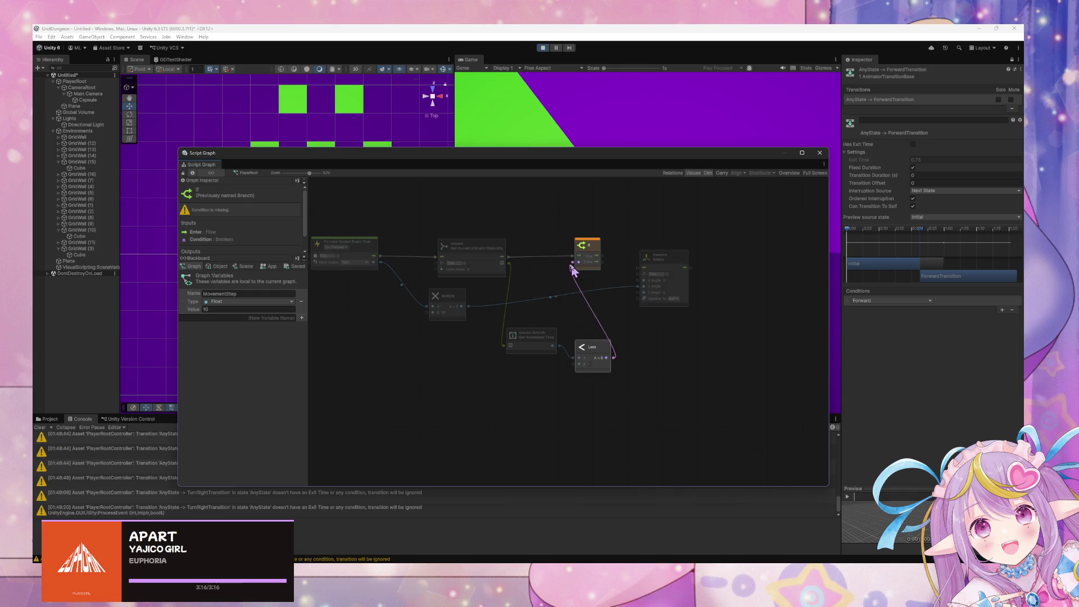
Step: Run Transform Rotate from the If node's False output, then dock the graph below the Game view
scroll(707, 411, "up", 5)
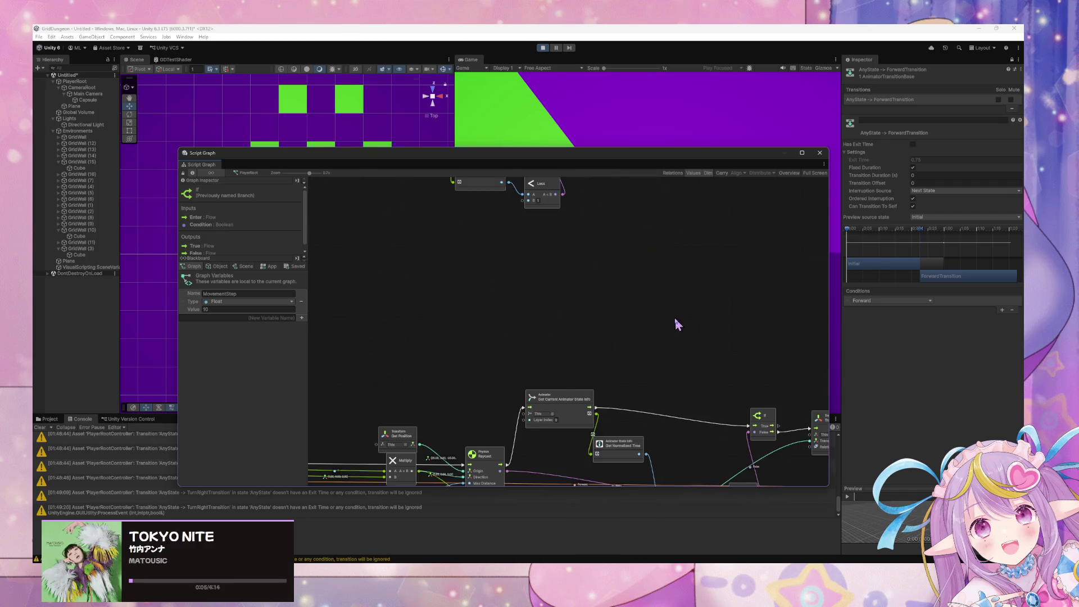
scroll(578, 308, "down", 8)
mouse_move(543, 207)
left_mouse_down()
mouse_move(580, 219)
mouse_move(628, 212)
left_mouse_up()
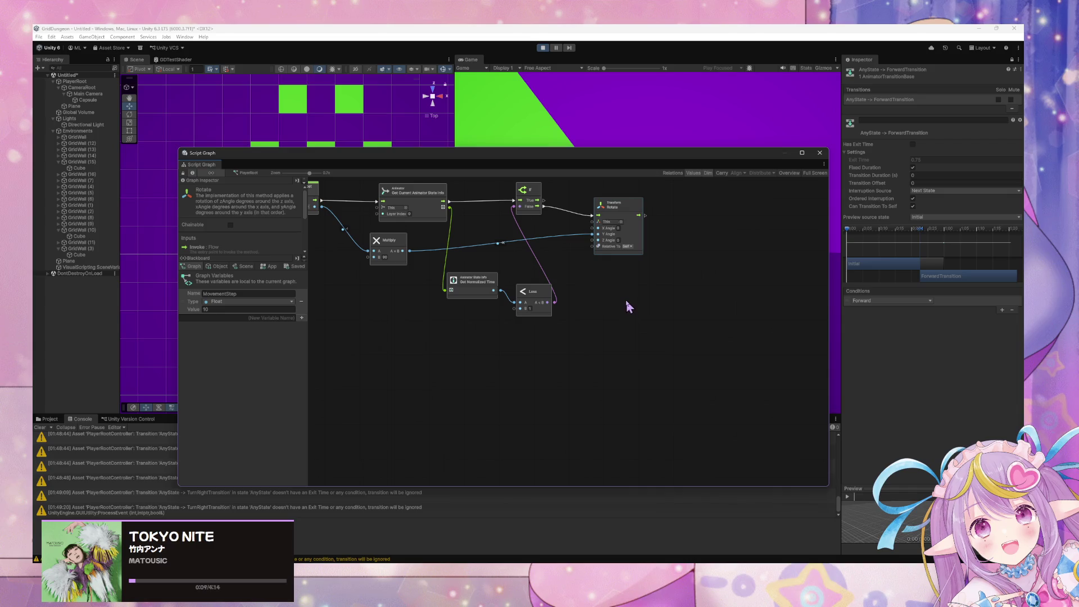
scroll(641, 259, "up", 2)
left_click_drag(640, 234, 641, 226)
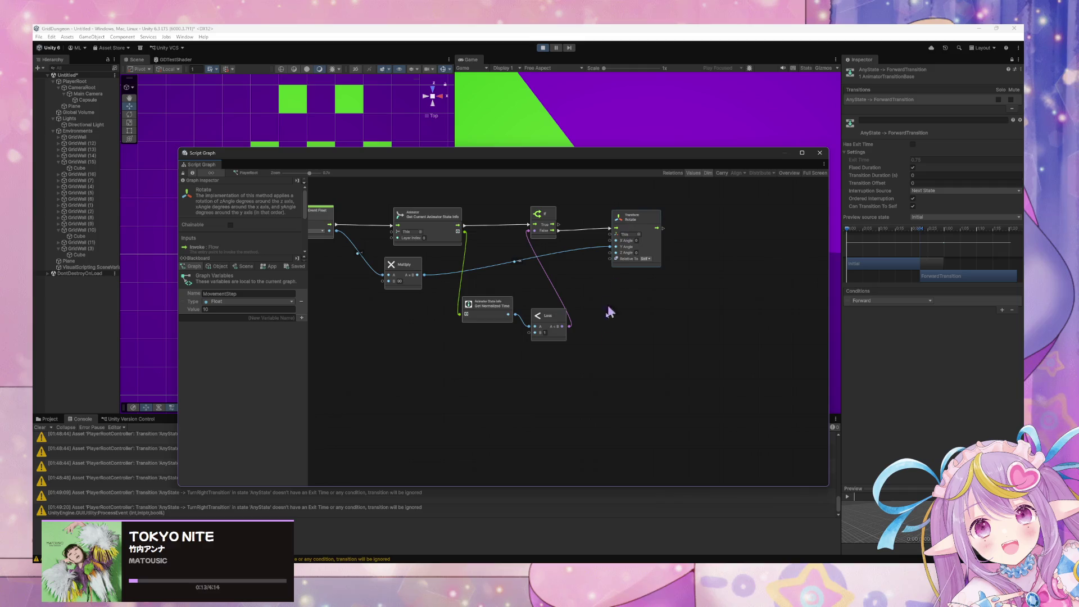
scroll(604, 320, "down", 5)
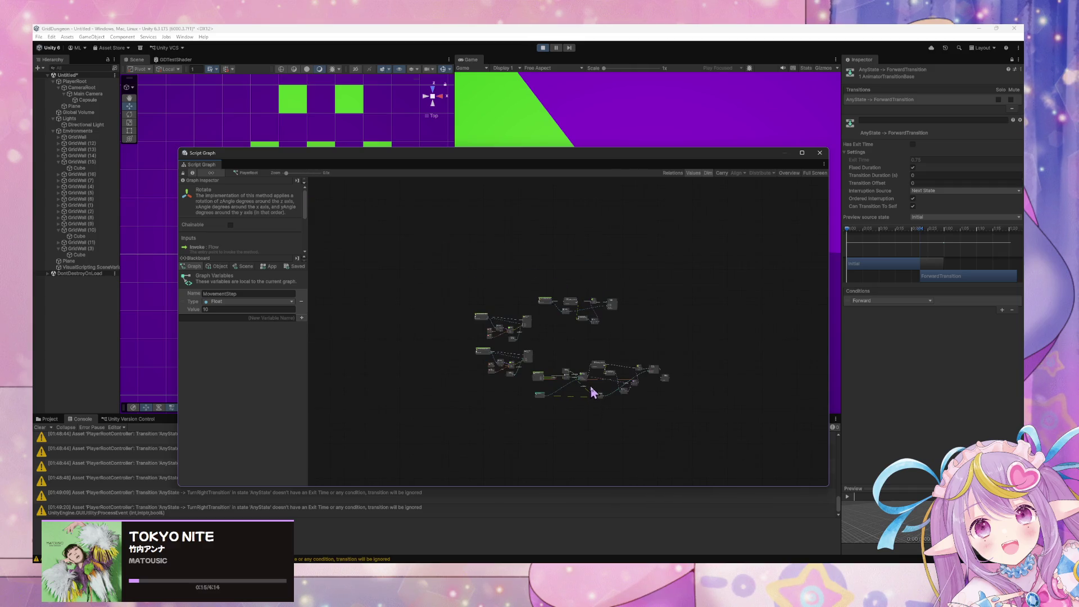
scroll(592, 391, "up", 6)
mouse_move(559, 160)
left_mouse_down()
mouse_move(614, 193)
mouse_move(663, 180)
mouse_move(821, 300)
mouse_move(815, 402)
left_mouse_up()
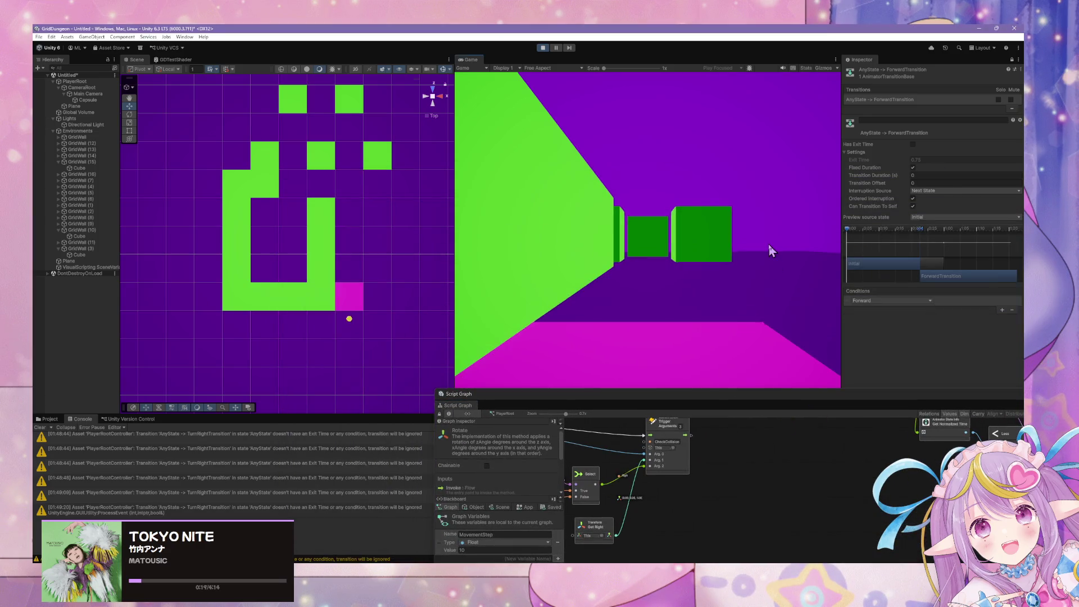
Step: Walk the player forward along the corridors with W, turning with A twice
key("w")
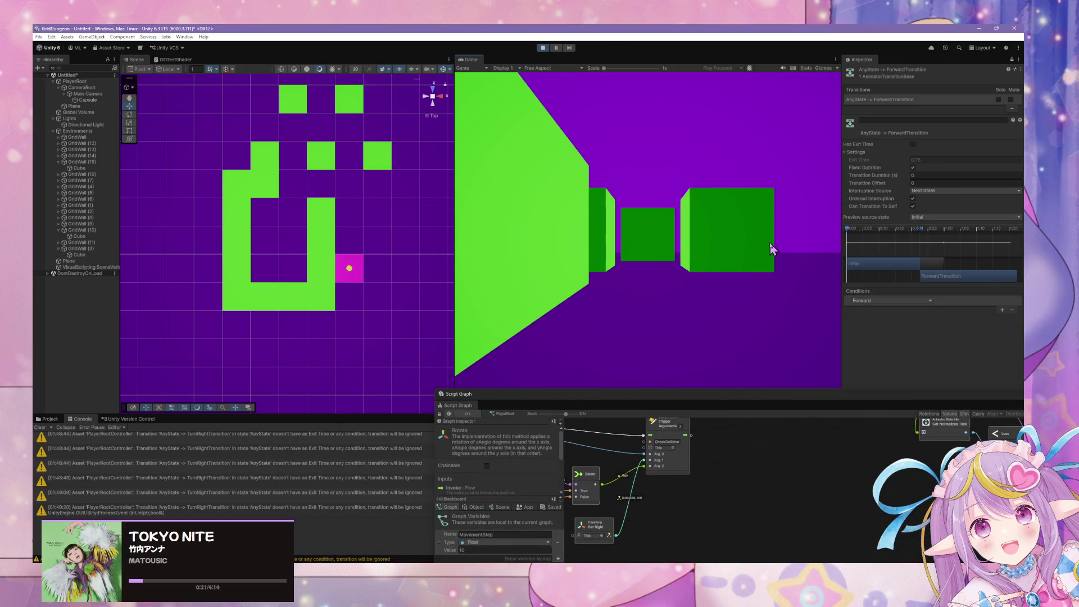
key("w")
key("w")
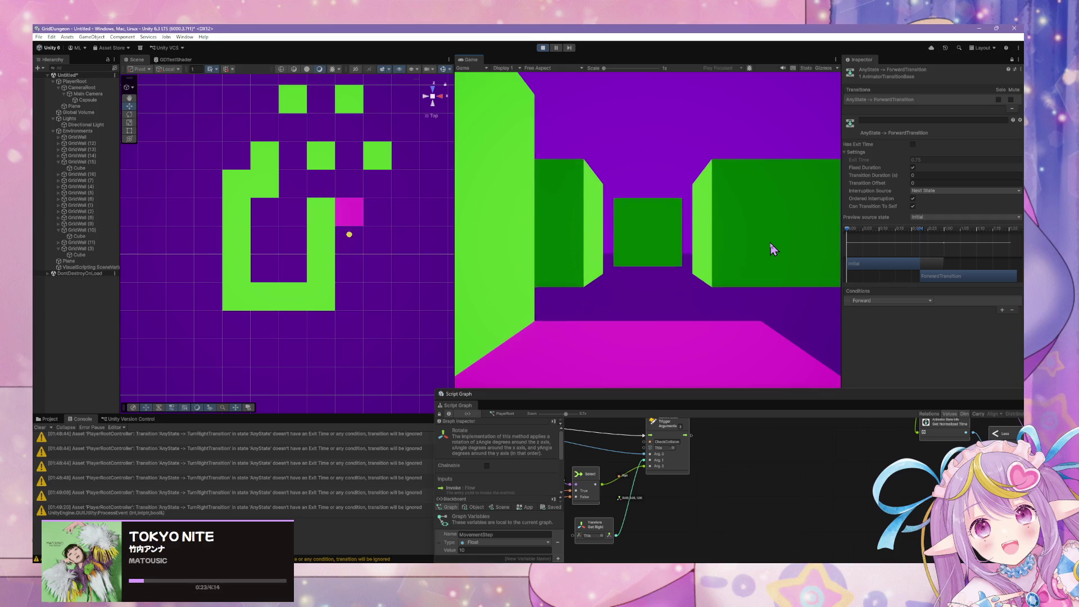
key("w")
key("w")
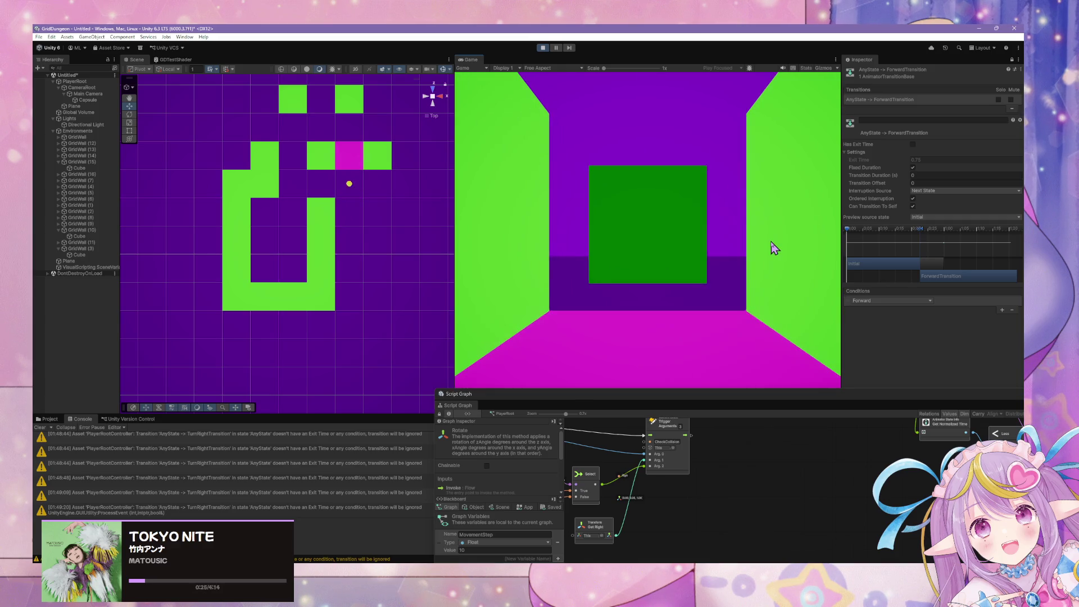
key("w")
key("w")
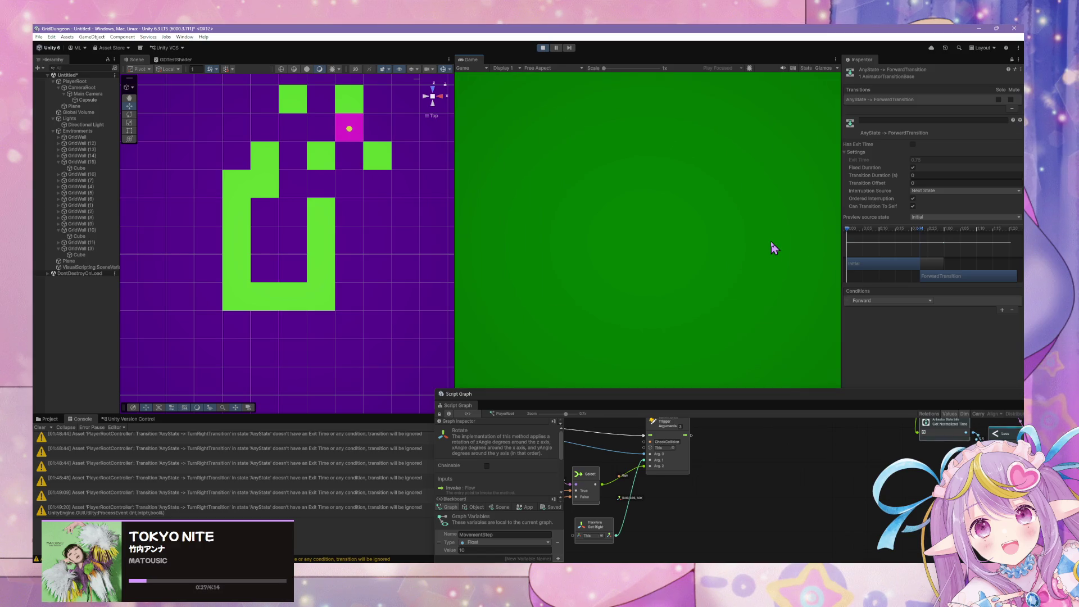
key("a")
key("w")
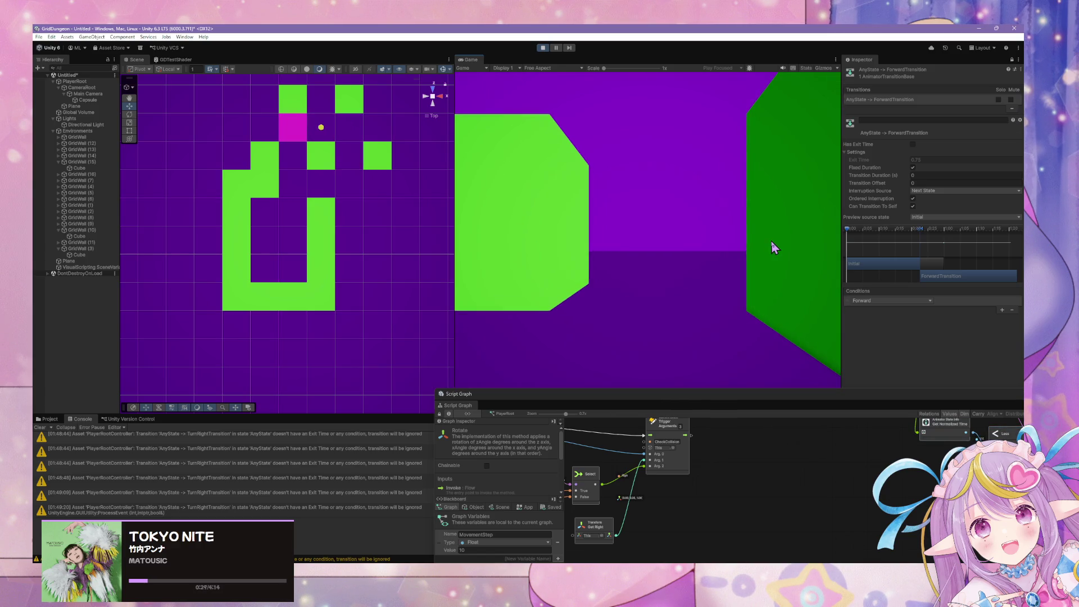
key("w")
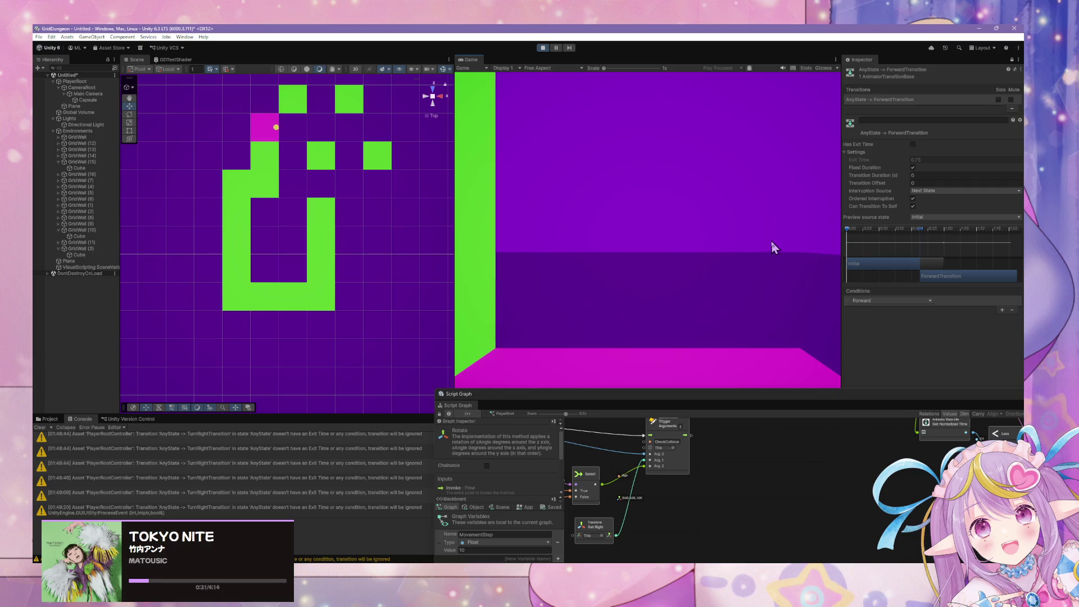
key("w")
key("w")
key("a")
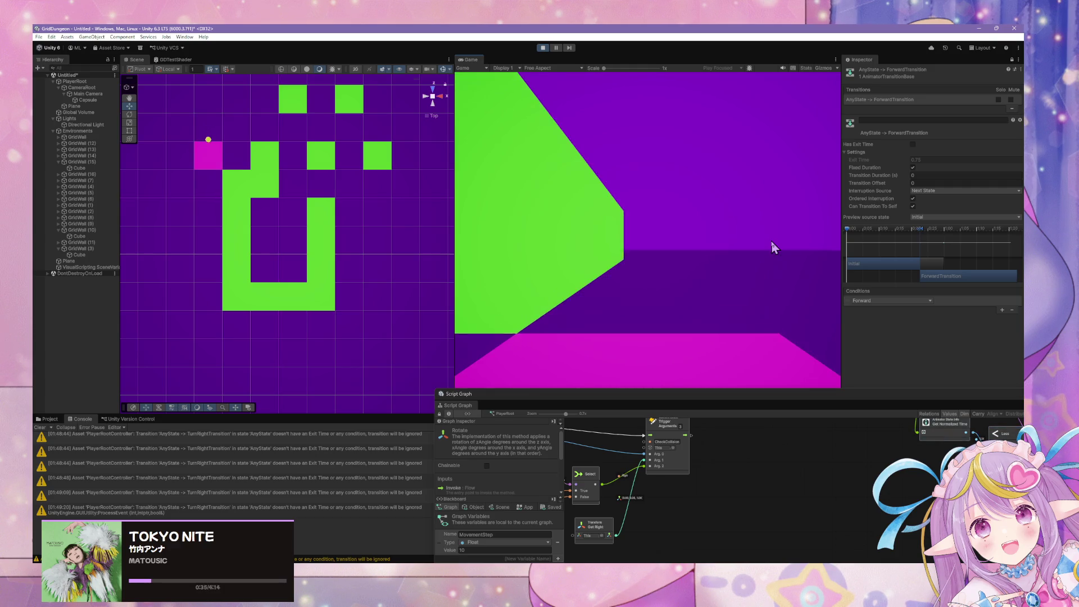
key("w")
key("w")
key("w")
key("w")
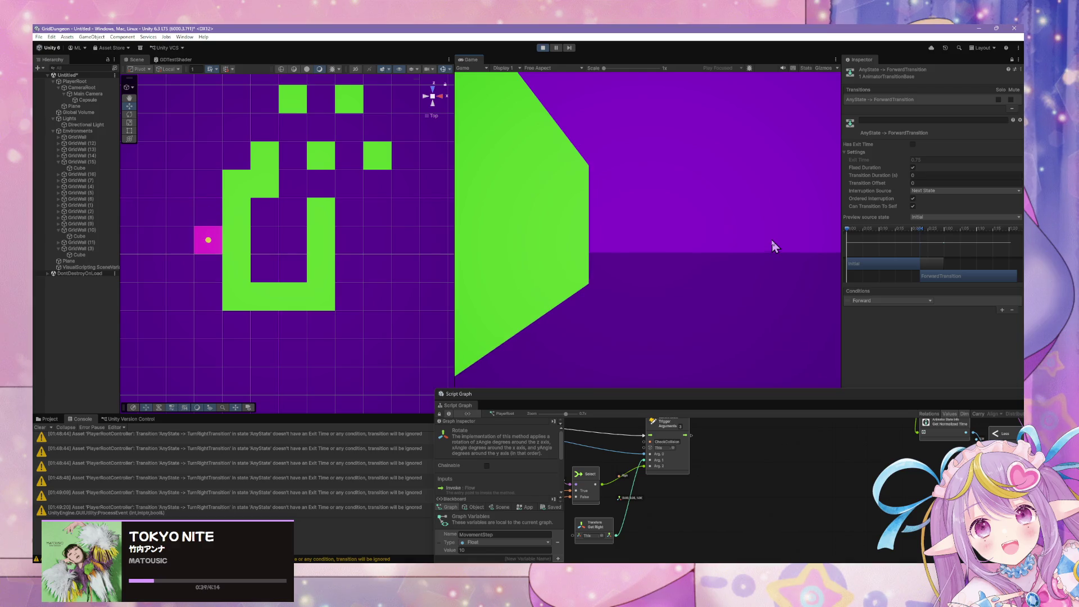
key("w")
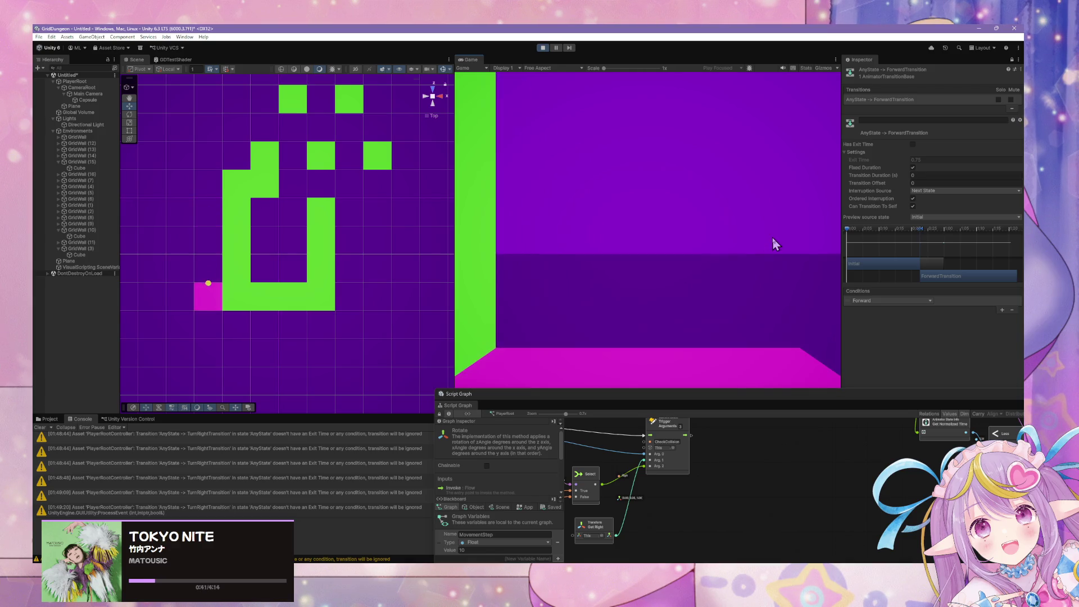
key("w")
Step: Turn again and walk to the end wall, then sidestep three cells left
key("a")
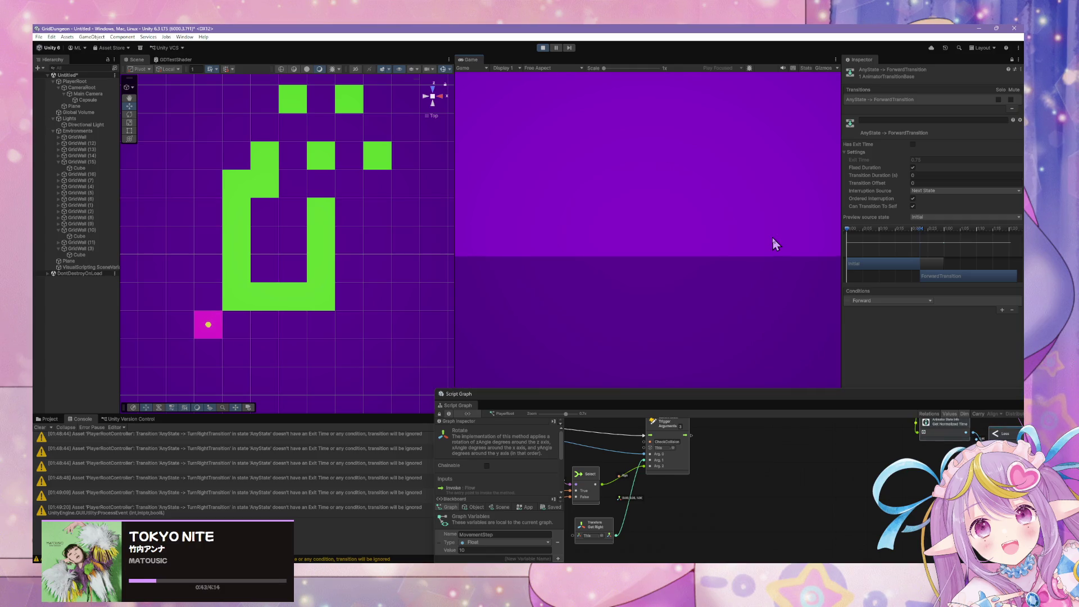
key("w")
key("w")
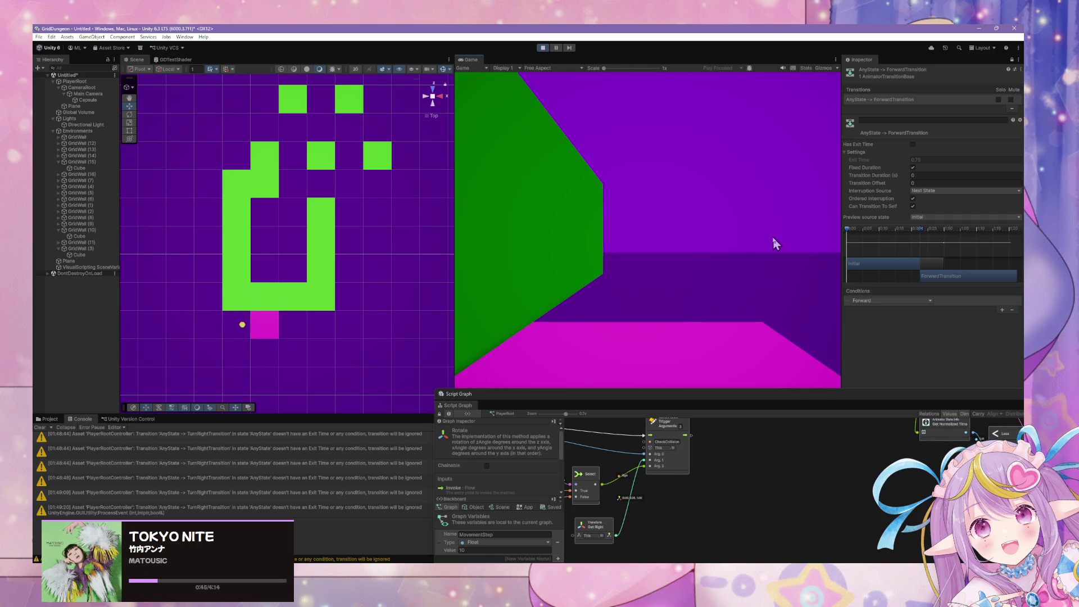
key("w")
key("w")
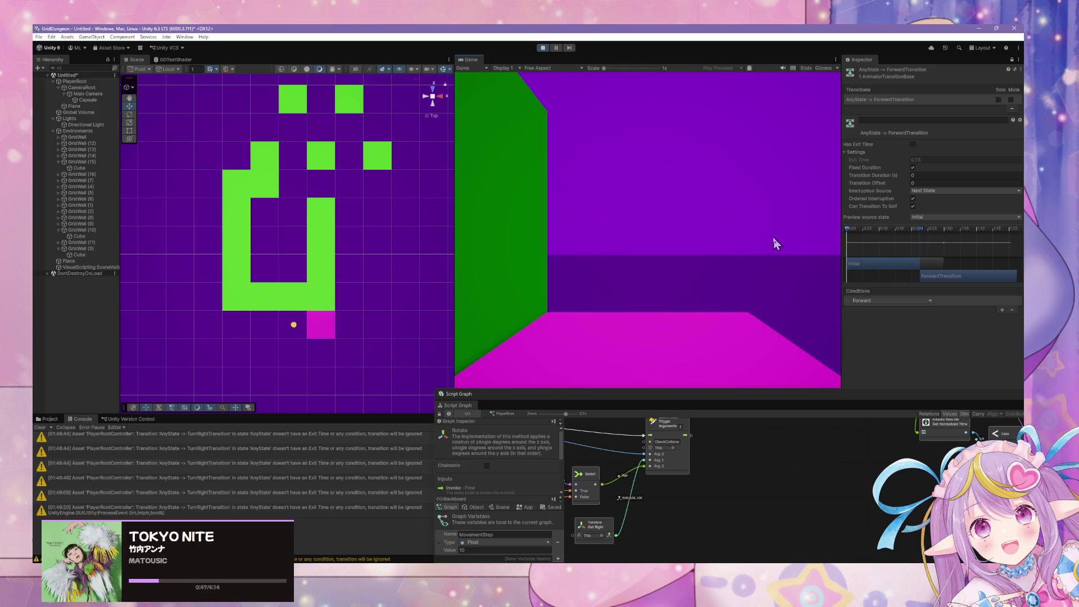
key("w")
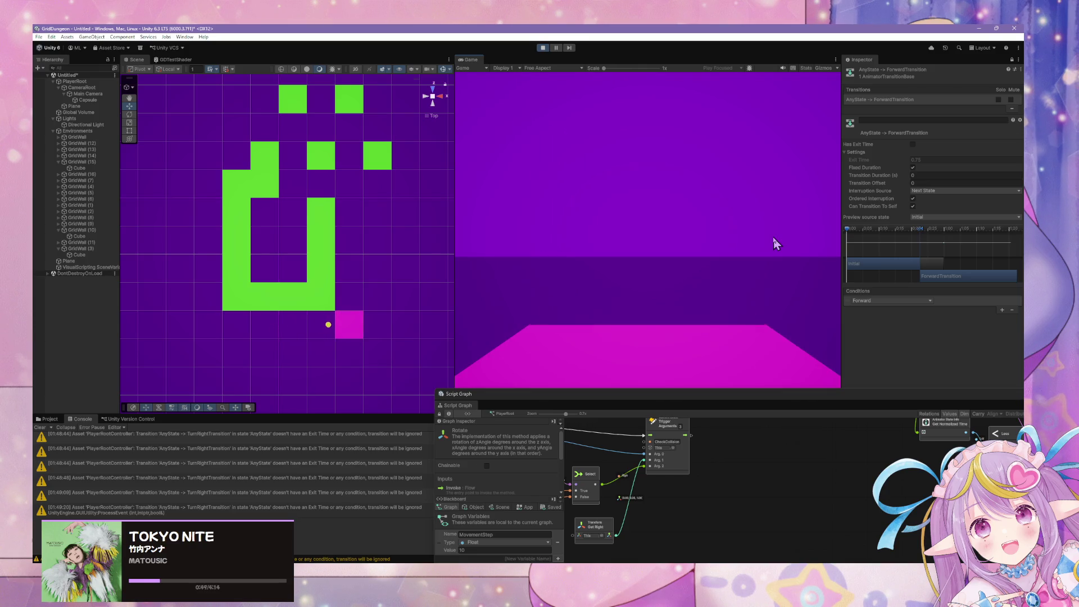
key("a")
key("w")
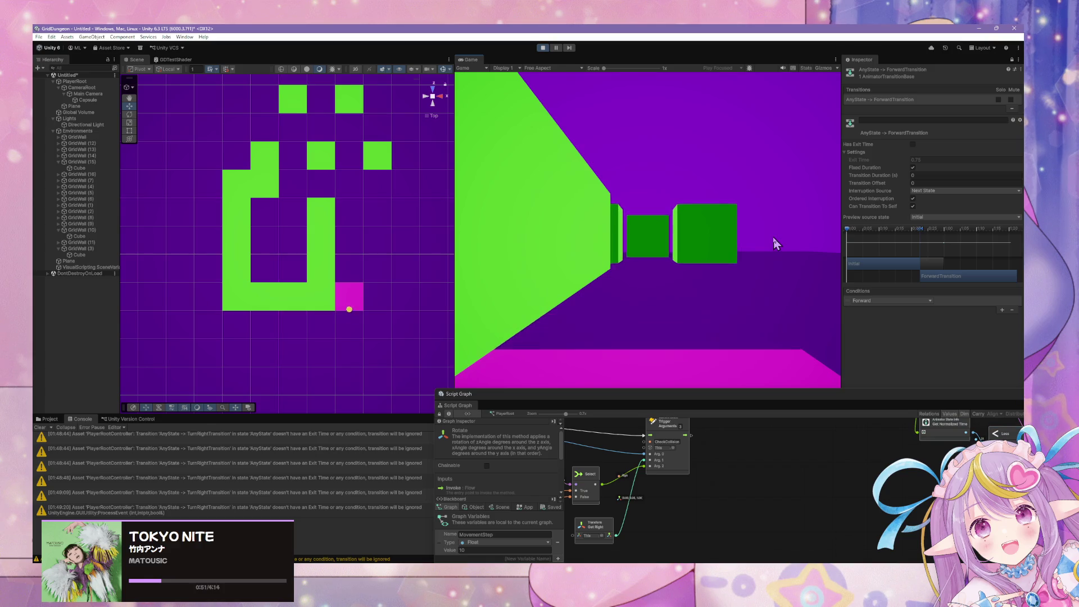
key("w")
key("w")
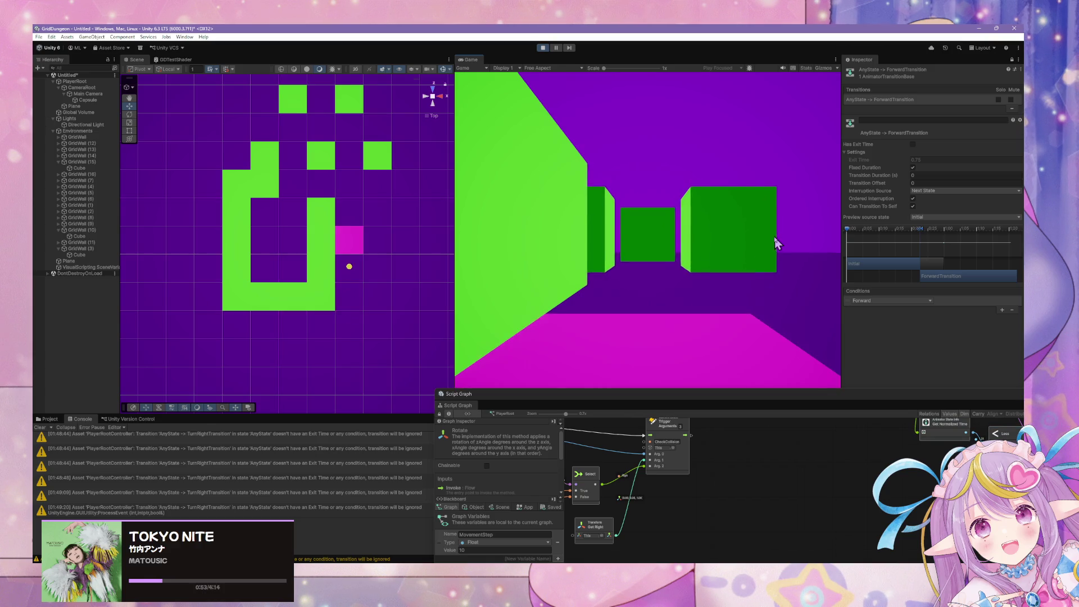
key("w")
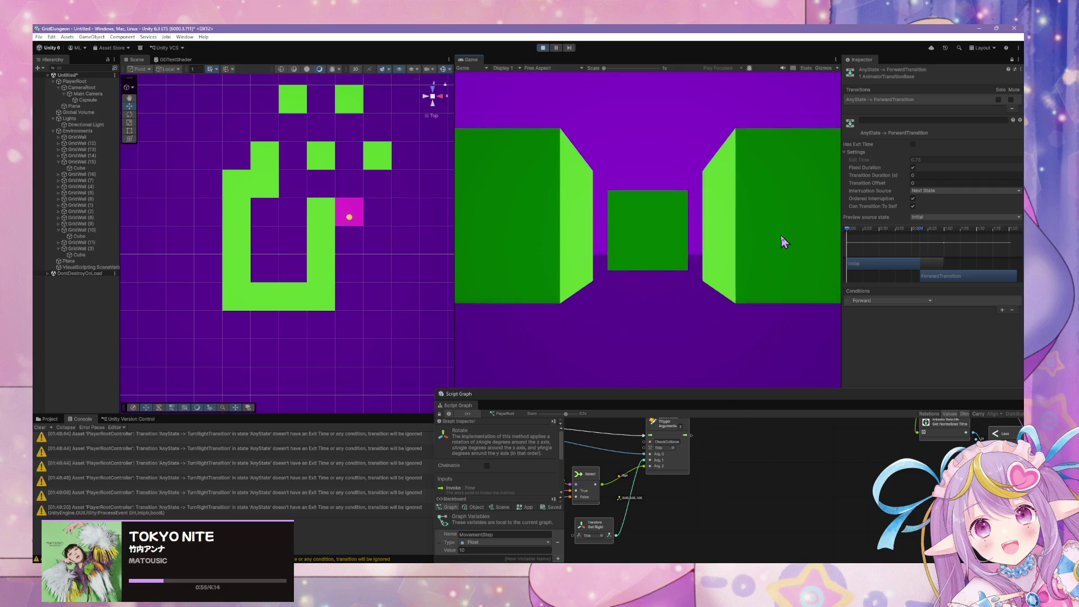
key("w")
key("w")
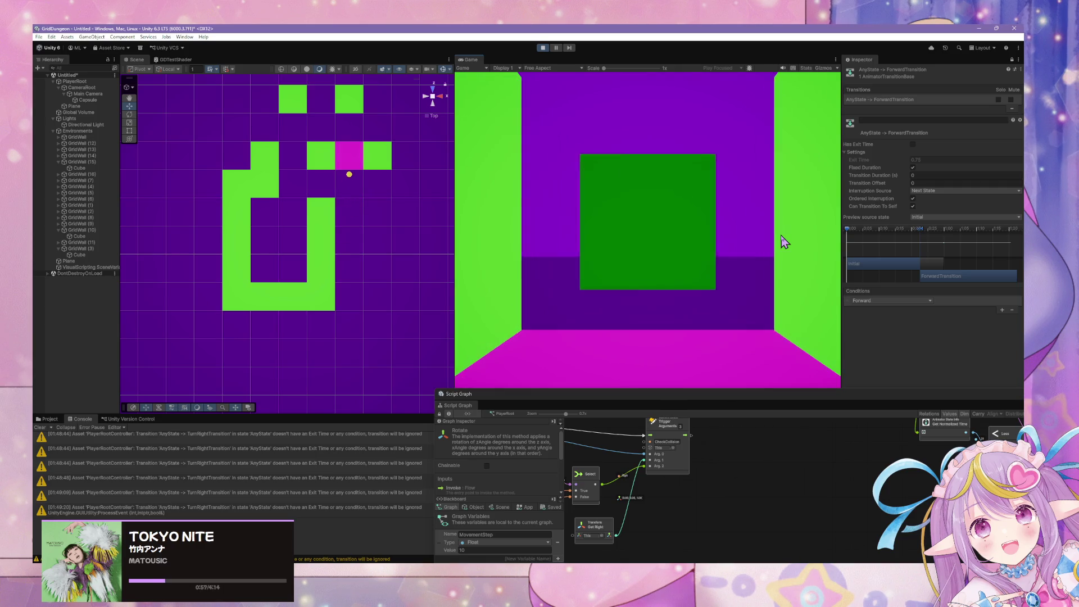
key("w")
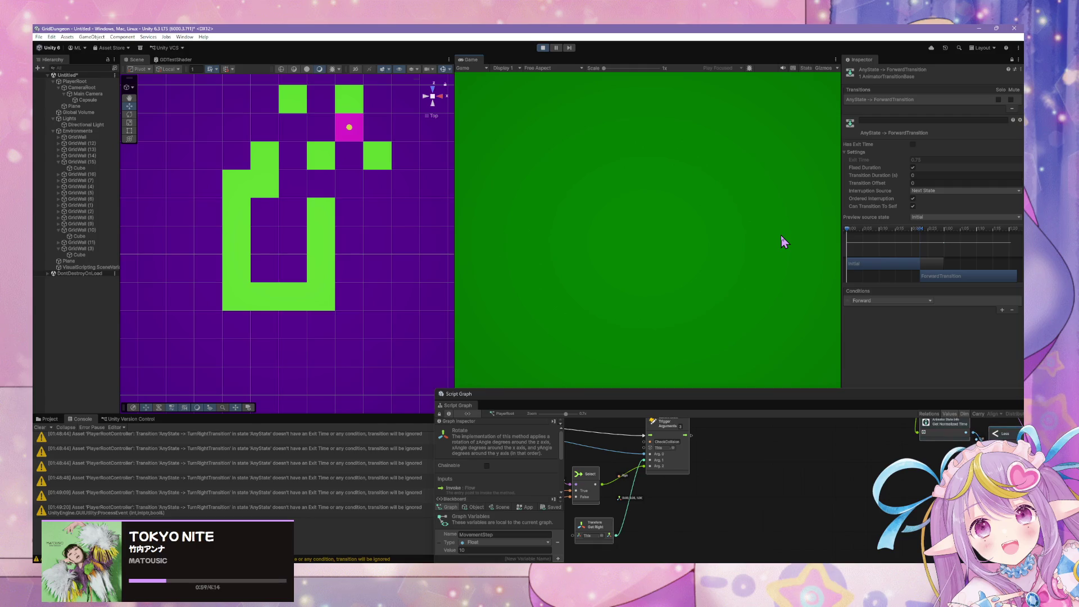
key("a")
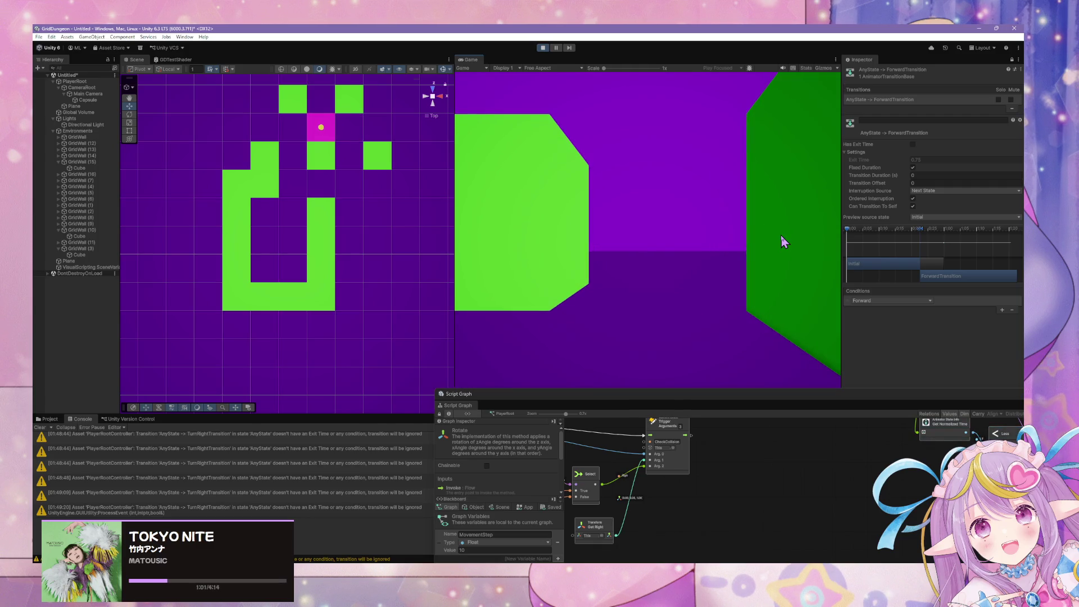
key("a")
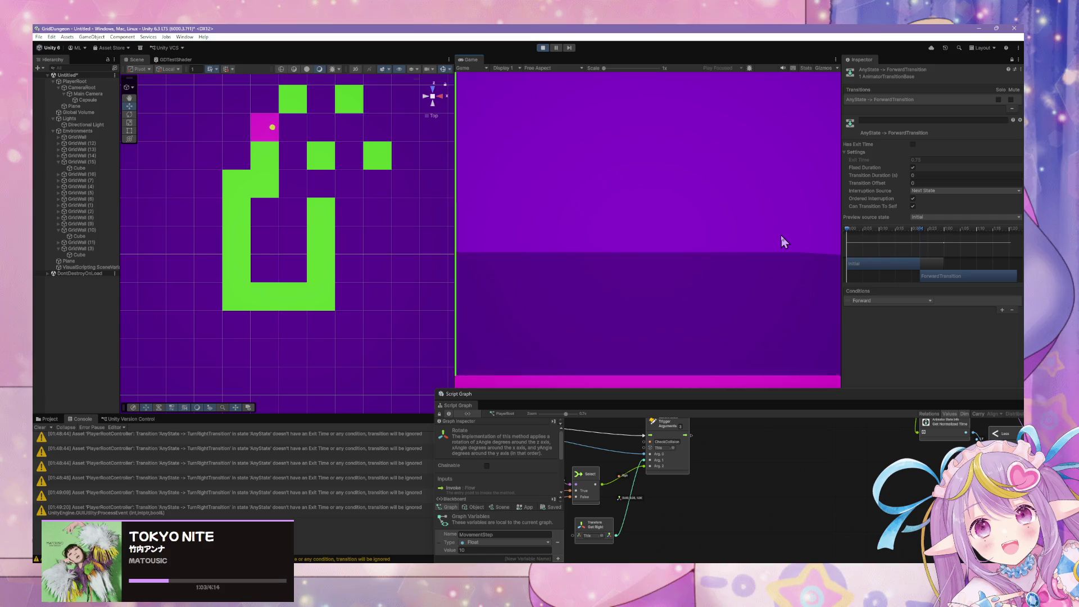
key("a")
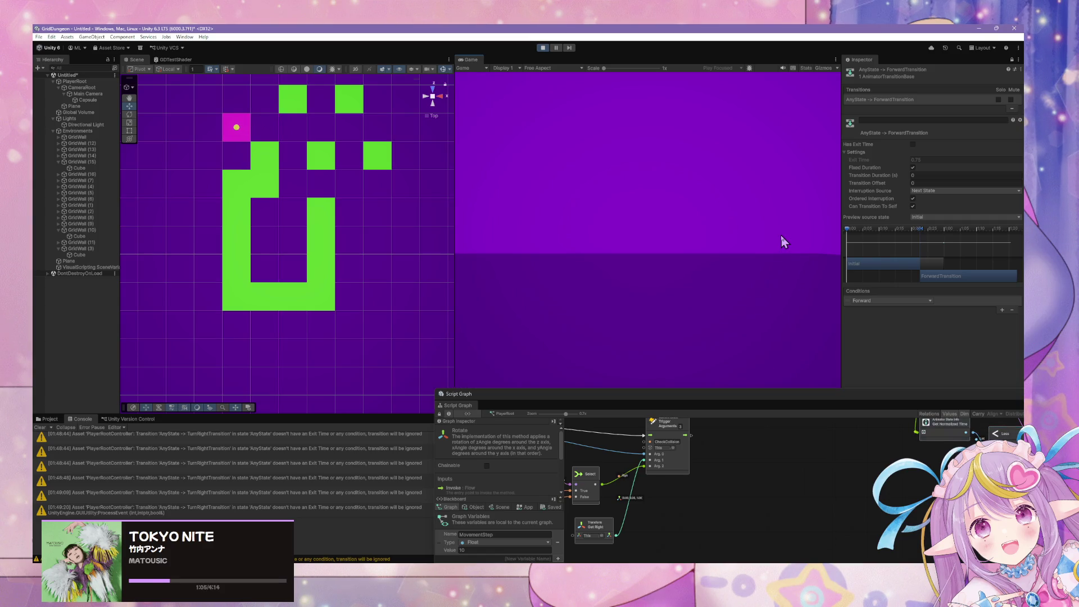
Step: Turn with Q, walk toward the wall, turn with D, then enlarge the Script Graph window
key("q")
key("a")
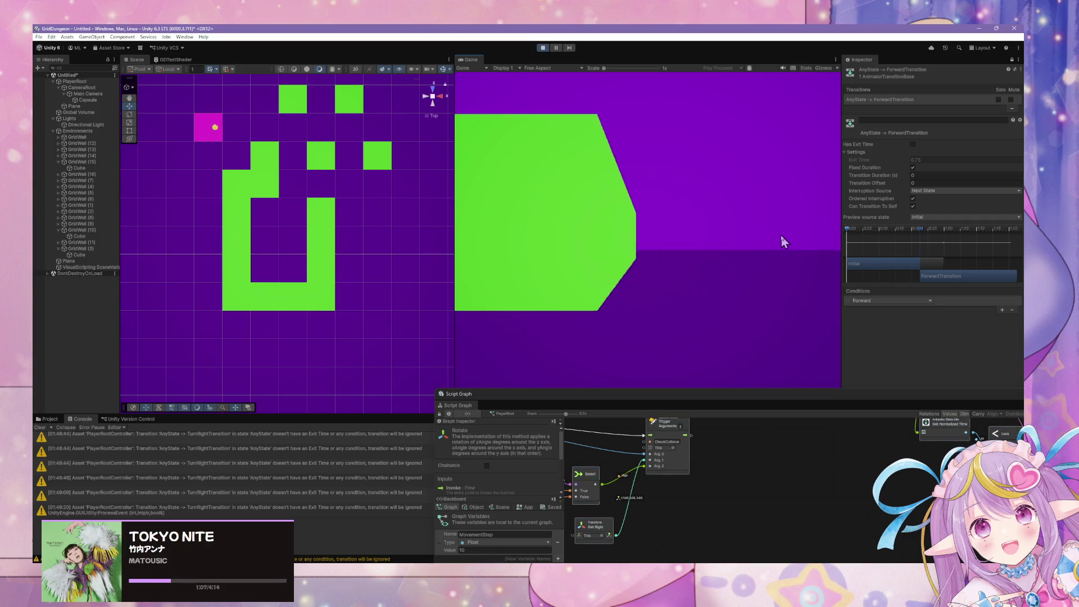
key("w")
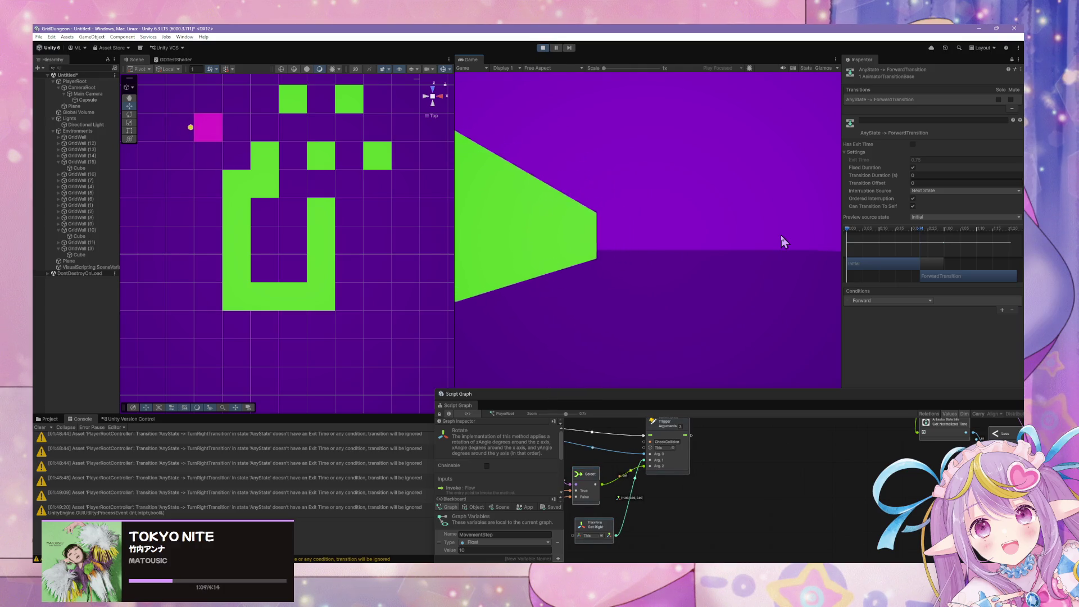
key("w")
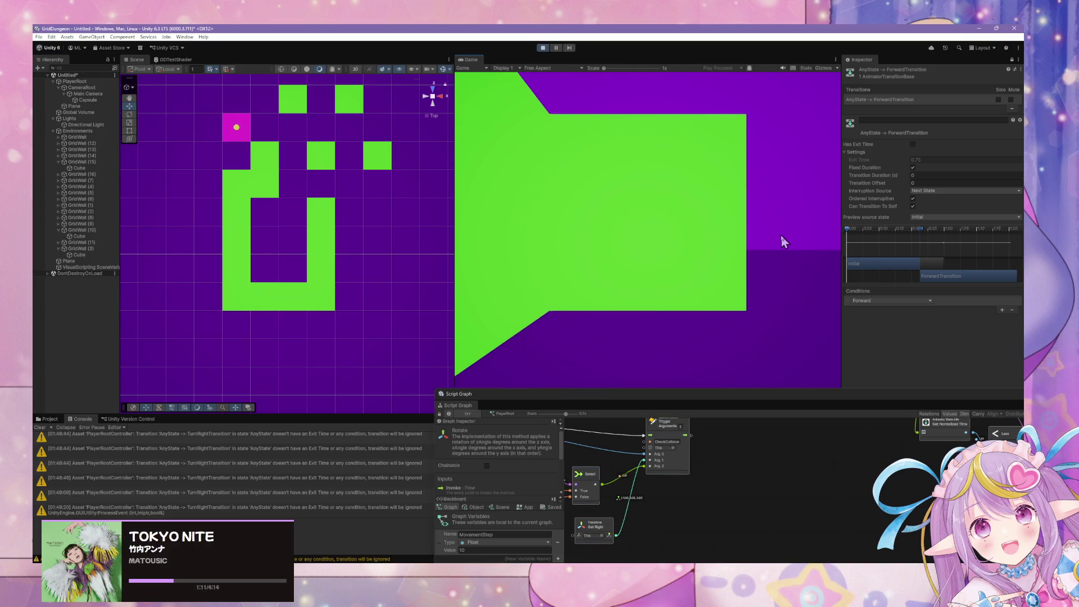
key("w")
key("w")
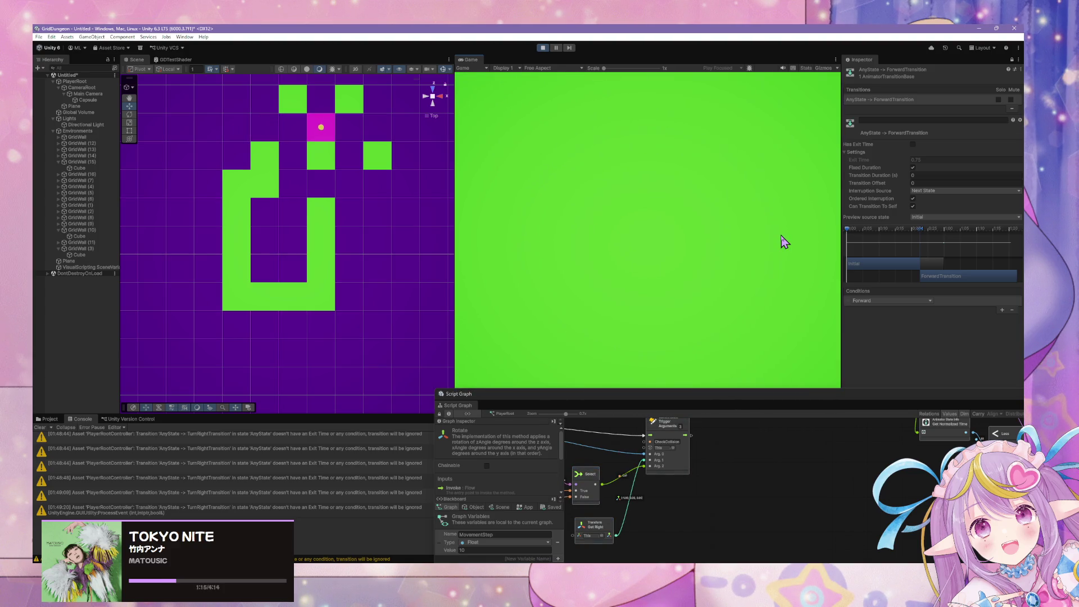
key("w")
key("d")
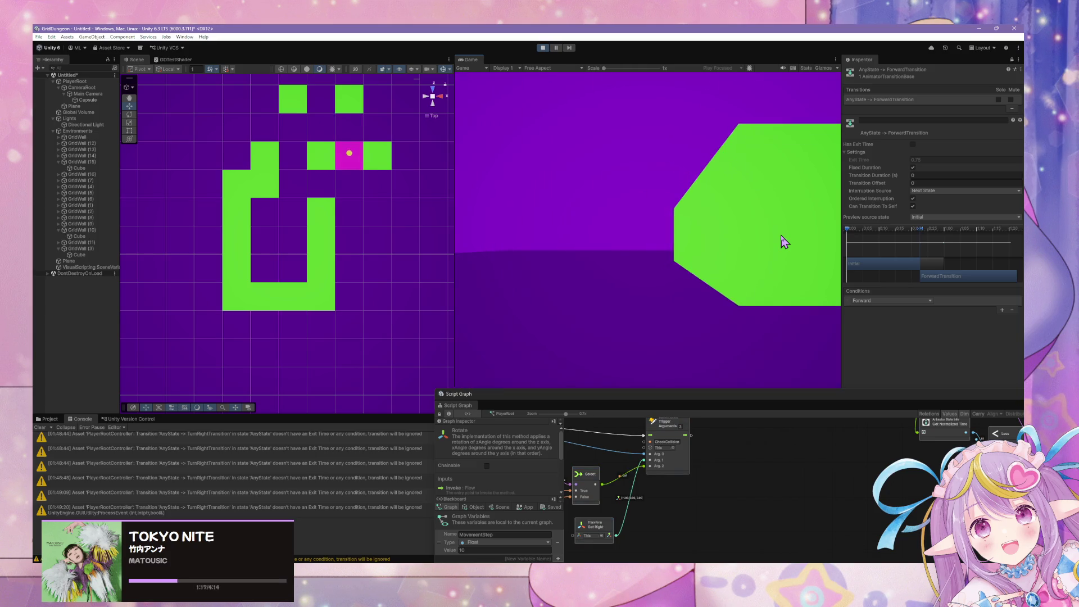
key("w")
key("w")
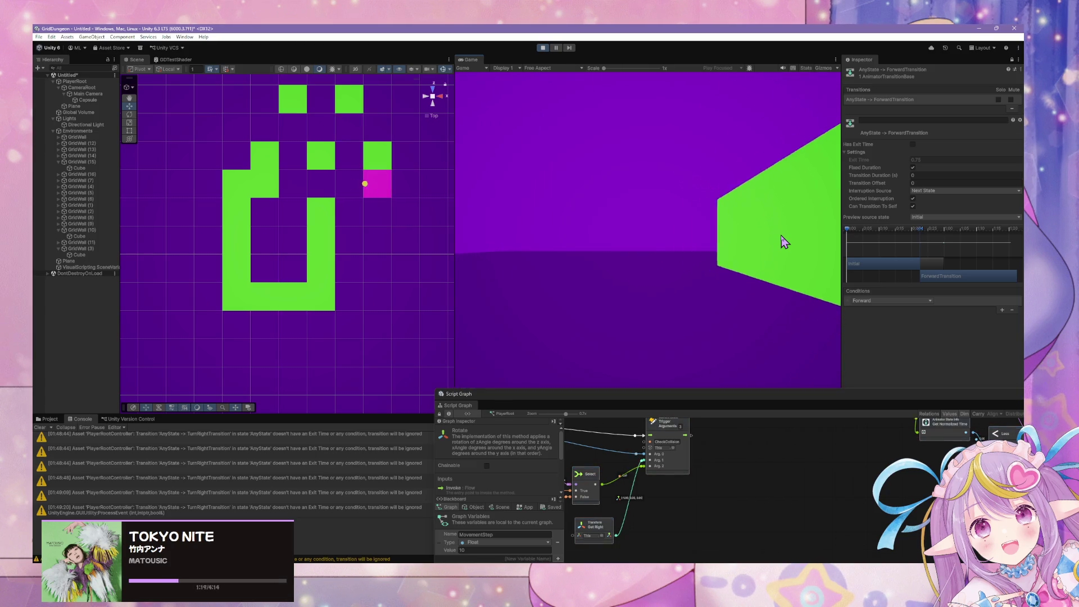
key("d")
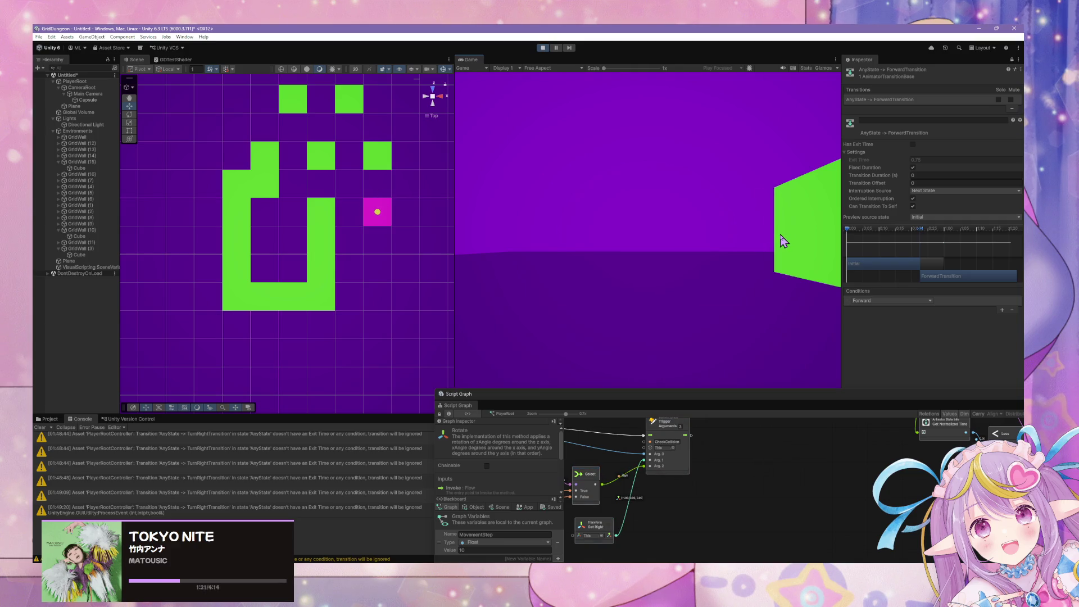
key("d")
left_click_drag(714, 389, 619, 210)
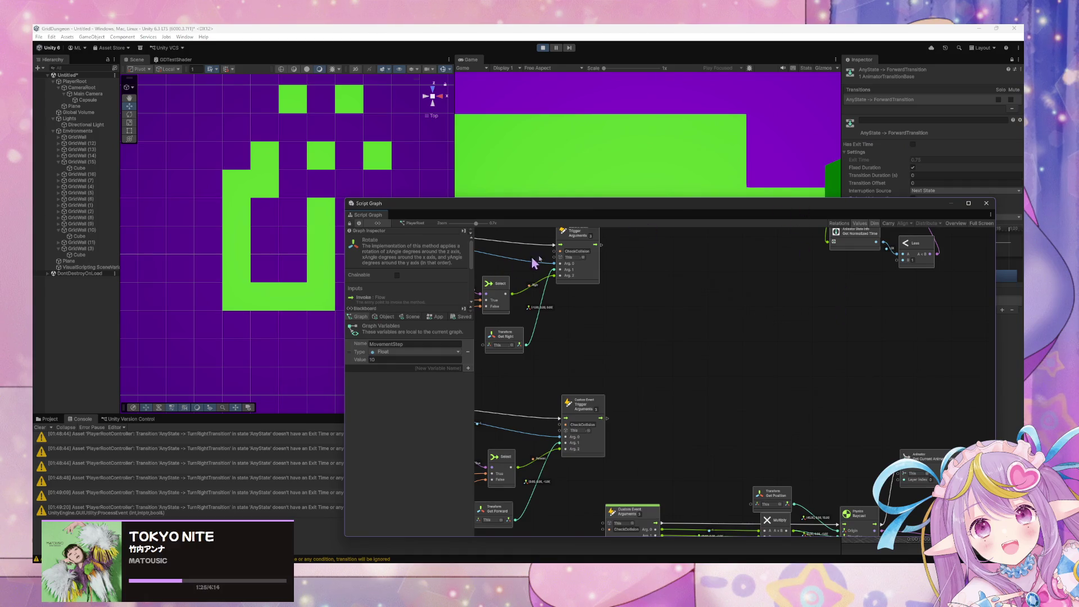
Step: Reposition the Script Graph window to show the input event, Multiply and Rotate nodes
left_click(565, 151)
mouse_move(604, 276)
left_mouse_down()
mouse_move(590, 272)
mouse_move(771, 402)
mouse_move(682, 210)
mouse_move(780, 433)
mouse_move(835, 223)
mouse_move(848, 250)
mouse_move(801, 200)
left_mouse_up()
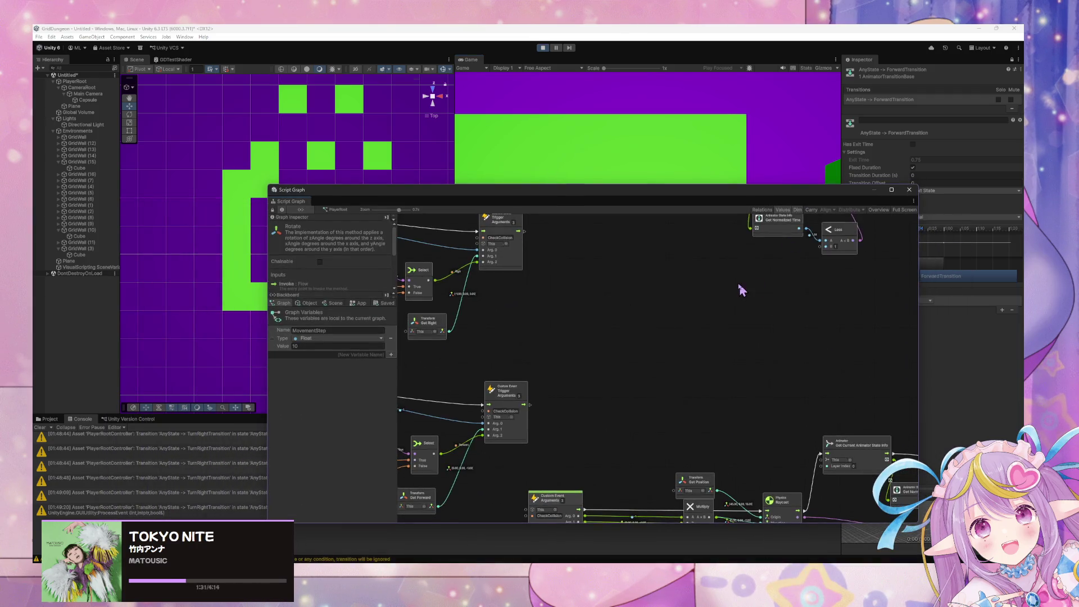
mouse_move(629, 248)
left_mouse_down()
mouse_move(685, 390)
mouse_move(593, 363)
left_mouse_up()
left_click_drag(741, 318, 708, 328)
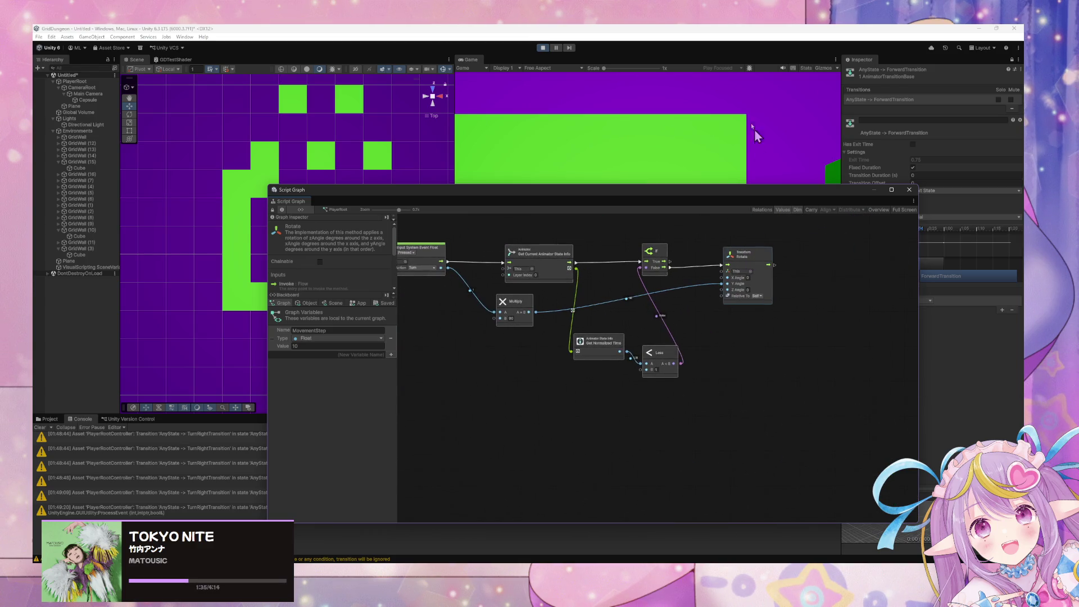
left_click(664, 145)
left_click_drag(660, 194, 634, 399)
left_click(651, 270)
Step: Step the player forward, turn left, and move the Script Graph window off the scene
key("w")
key("a")
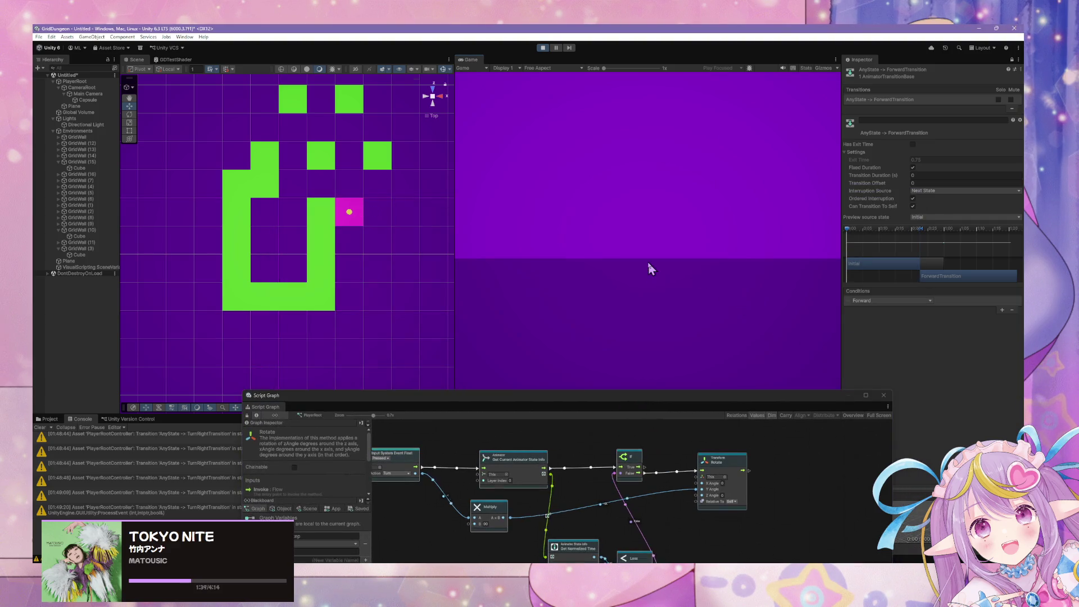
mouse_move(506, 395)
left_mouse_down()
mouse_move(470, 366)
mouse_move(324, 145)
left_mouse_up()
mouse_move(419, 153)
left_mouse_down()
mouse_move(544, 306)
mouse_move(549, 329)
left_mouse_up()
Step: Select PlayerRoot, show its components in the Inspector, and test Q and E turns
left_click(93, 83)
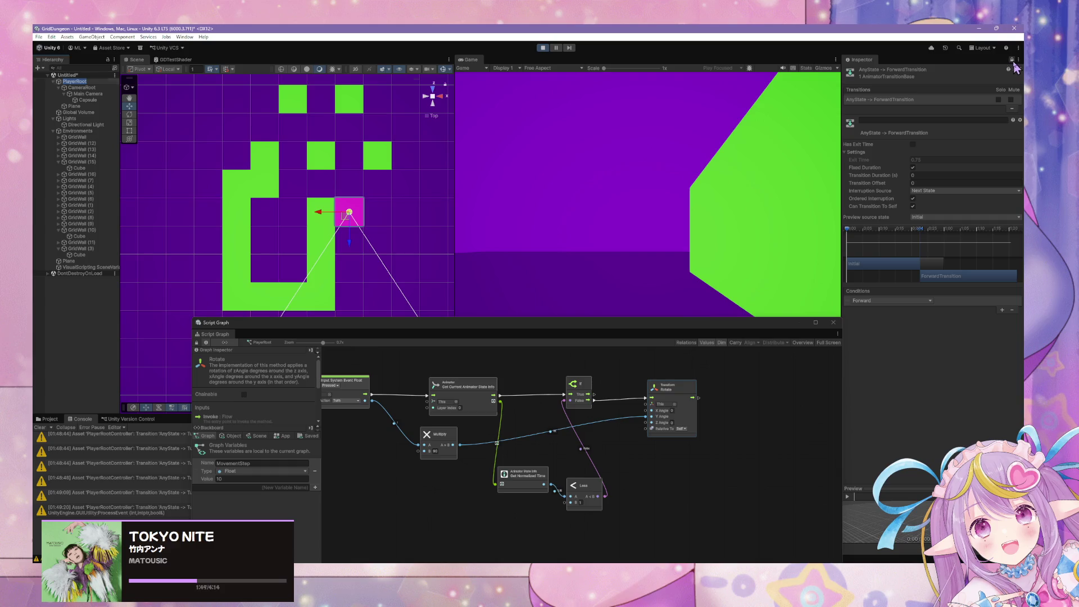
left_click(1012, 60)
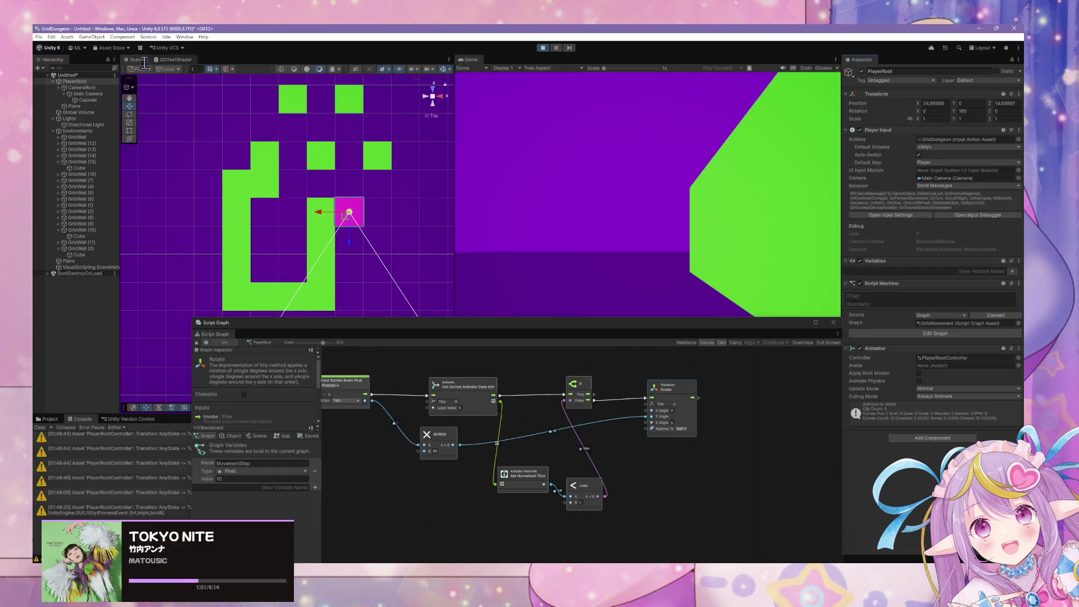
key("a")
key("a")
key("a")
key("q")
key("q")
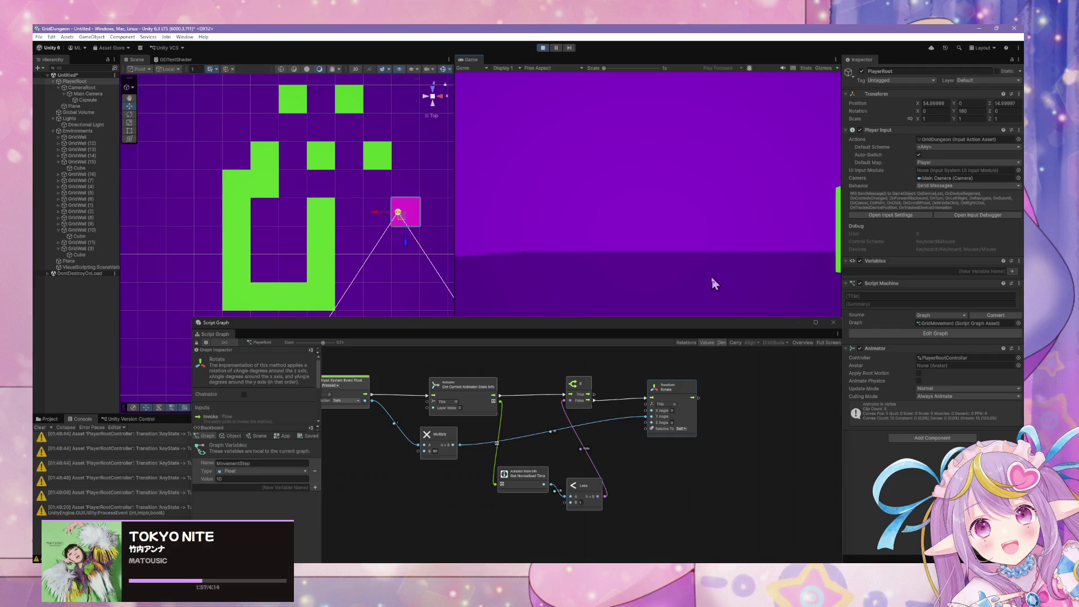
key("q")
key("e")
key("q")
Step: Exit Play mode, show the GridDungeon Scripts folder, and shrink the Script Graph to a floating window
left_click(674, 494)
mouse_move(648, 331)
left_mouse_down()
mouse_move(789, 254)
mouse_move(726, 207)
mouse_move(693, 422)
mouse_move(700, 400)
left_mouse_up()
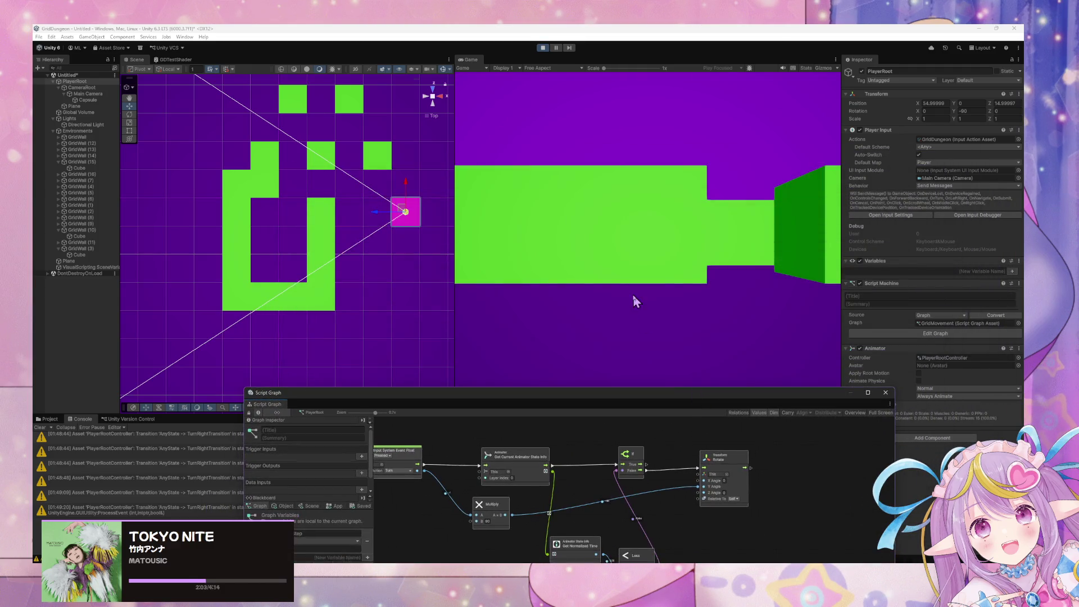
left_click(541, 48)
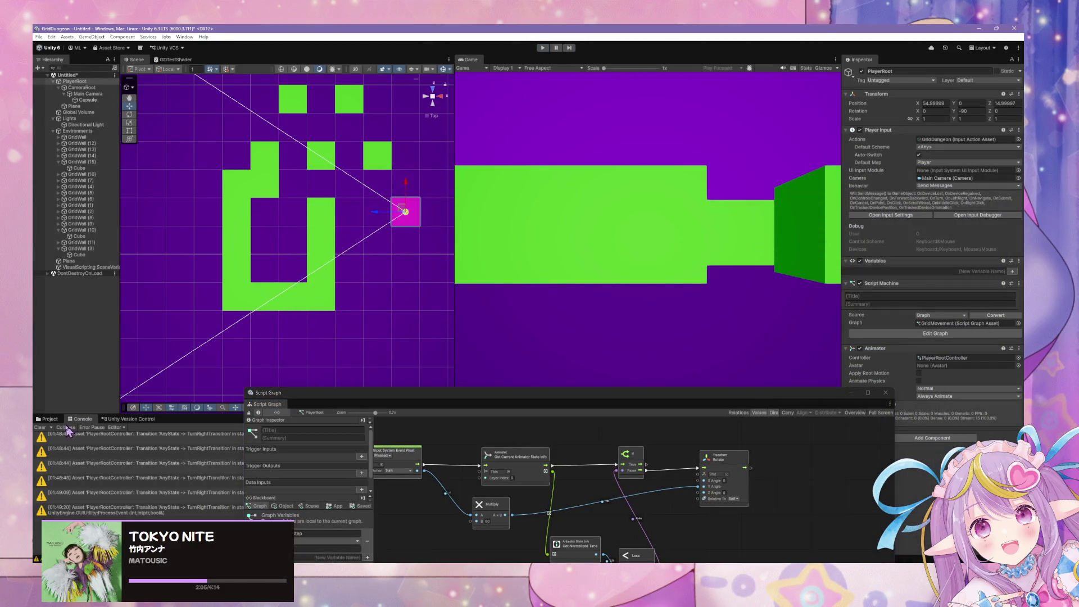
mouse_move(396, 403)
left_mouse_down()
mouse_move(517, 194)
mouse_move(543, 241)
left_mouse_up()
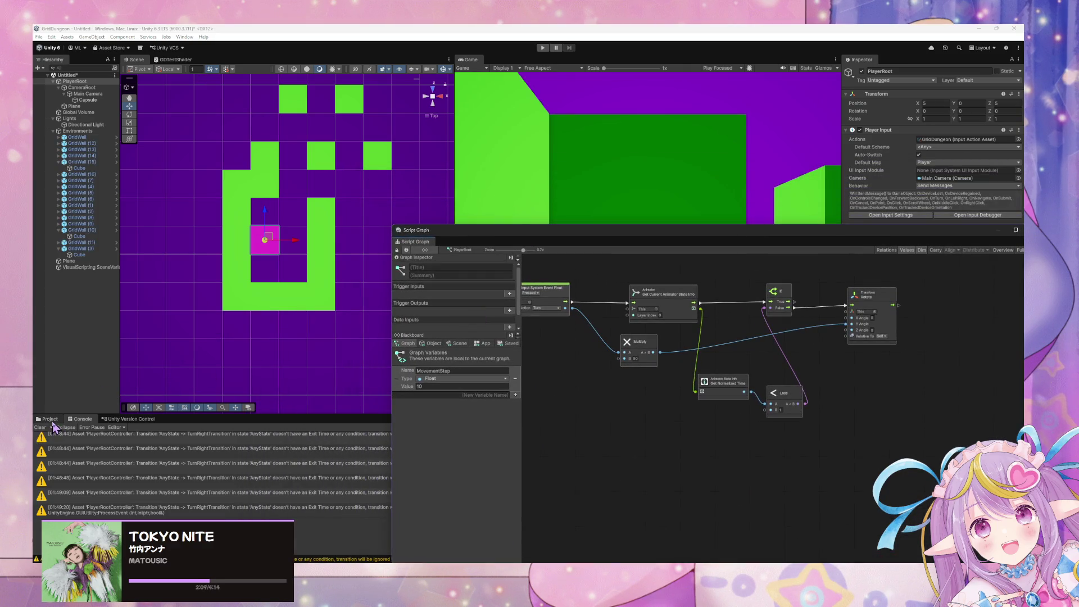
left_click(51, 420)
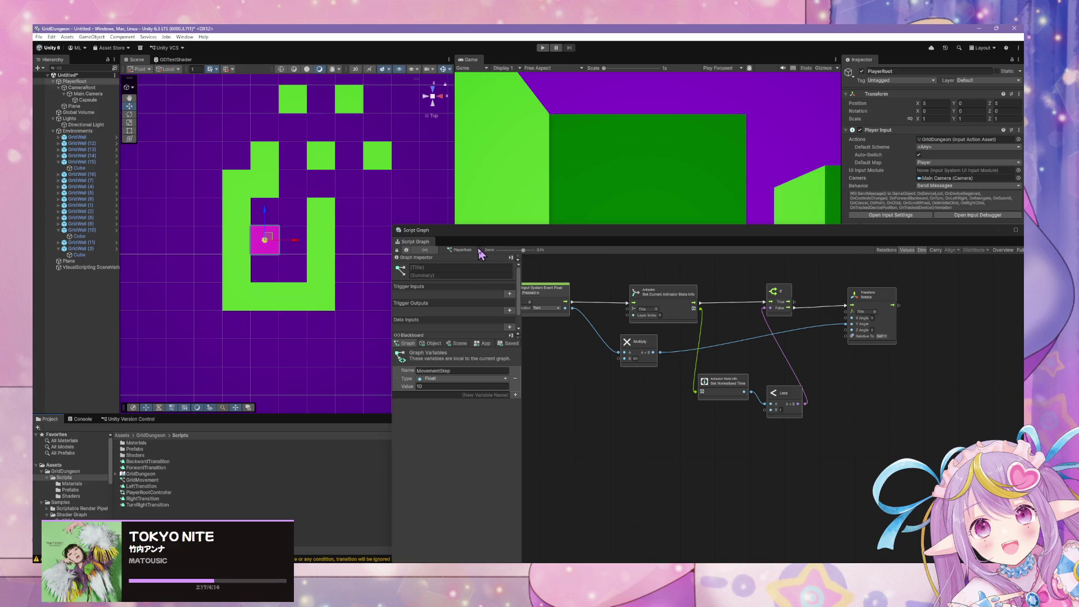
left_click_drag(647, 239, 560, 265)
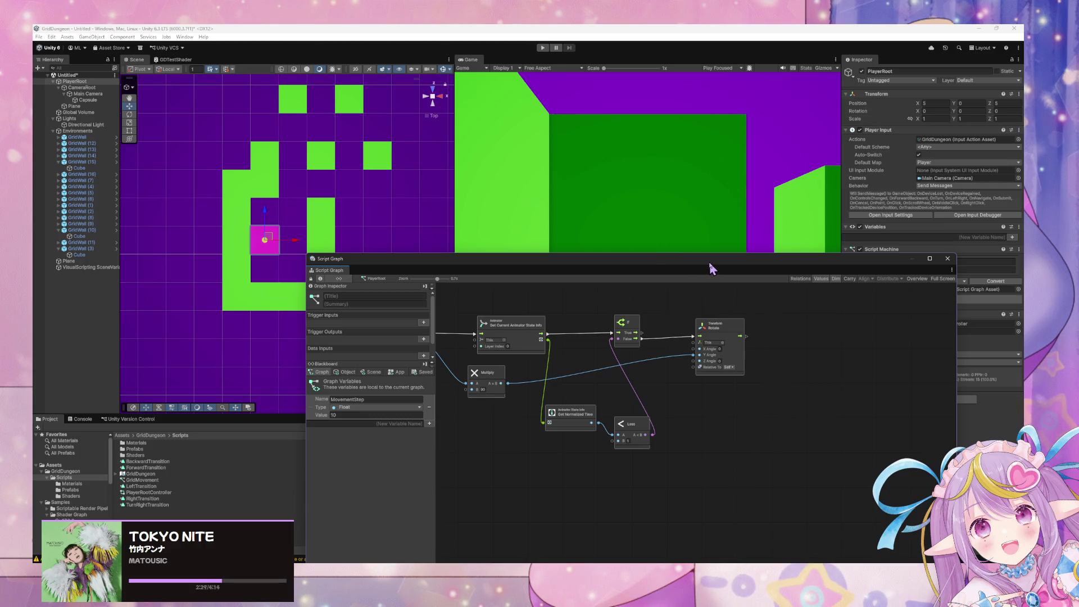
Step: Duplicate the Forward Set Trigger node and place it just right of Transform Rotate
left_click_drag(712, 267, 671, 187)
scroll(555, 361, "up", 5)
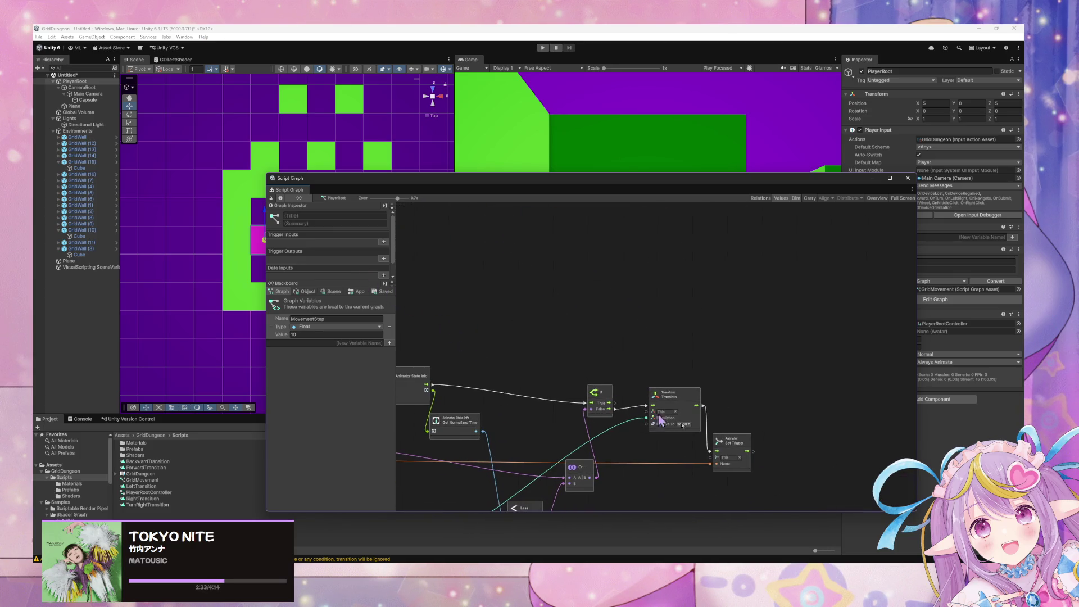
left_click(740, 449)
key("ctrl+v")
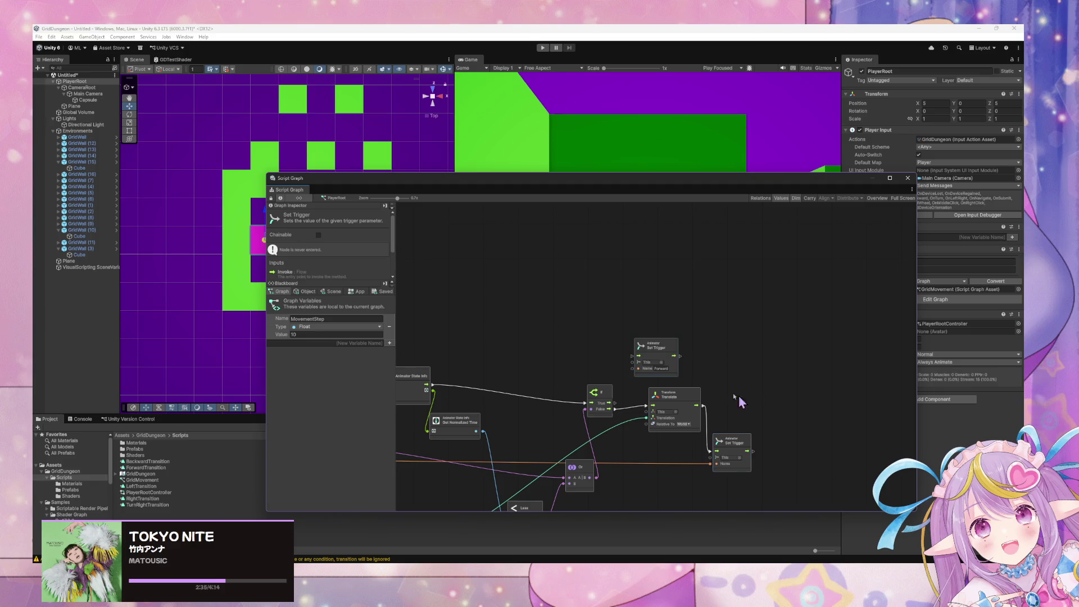
left_click_drag(672, 357, 672, 312)
scroll(566, 349, "up", 10)
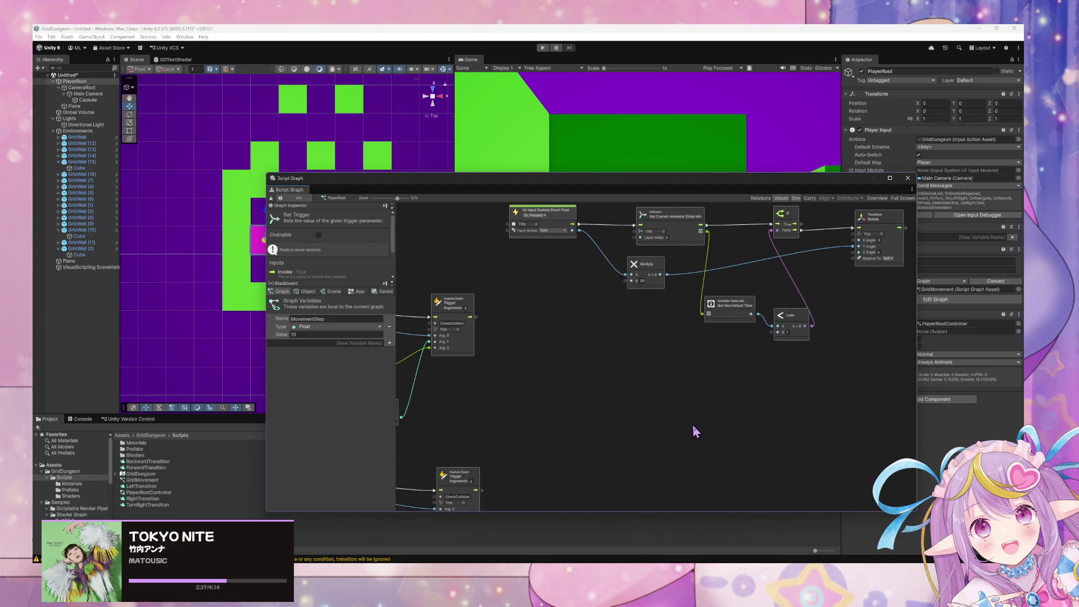
mouse_move(869, 416)
left_mouse_down()
mouse_move(926, 424)
mouse_move(855, 417)
left_mouse_up()
scroll(855, 422, "down", 10)
mouse_move(787, 484)
left_mouse_down()
mouse_move(677, 239)
mouse_move(646, 241)
left_mouse_up()
scroll(642, 375, "left", 10)
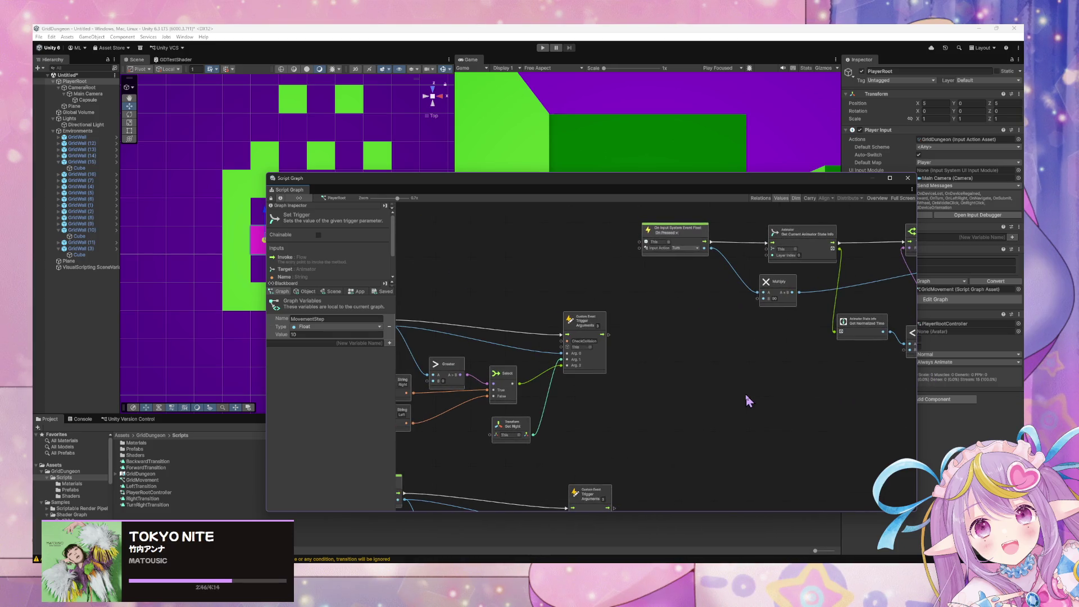
left_click_drag(723, 390, 464, 389)
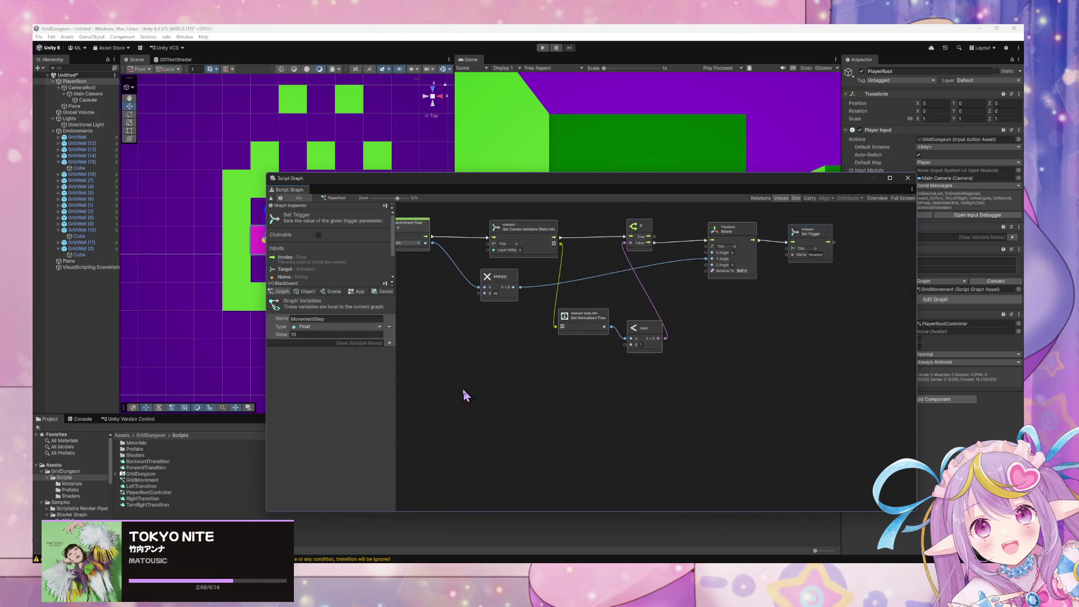
left_click_drag(807, 235, 826, 234)
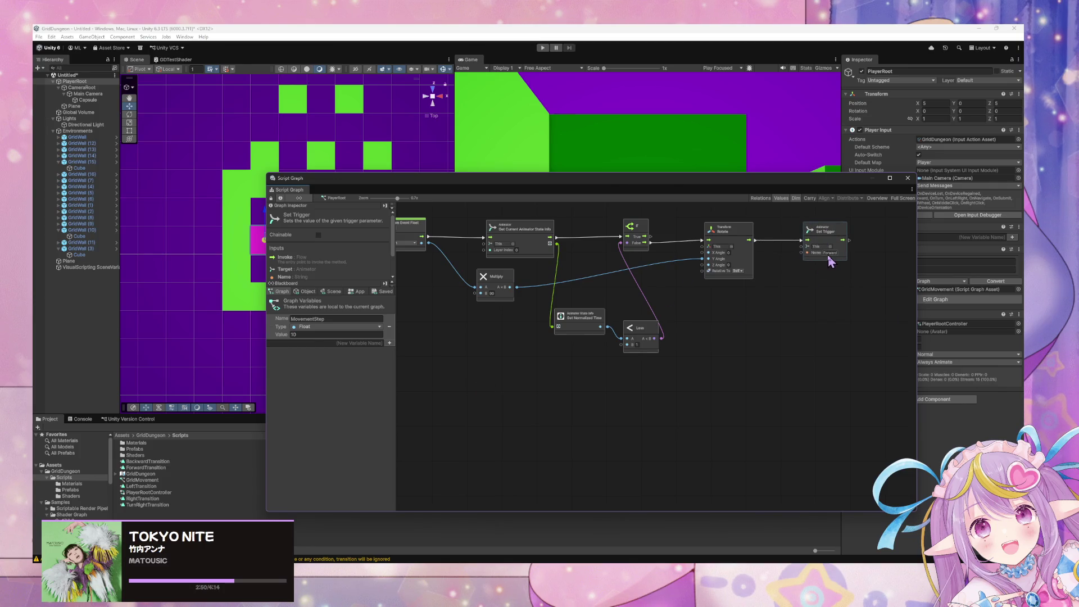
scroll(733, 335, "left", 10)
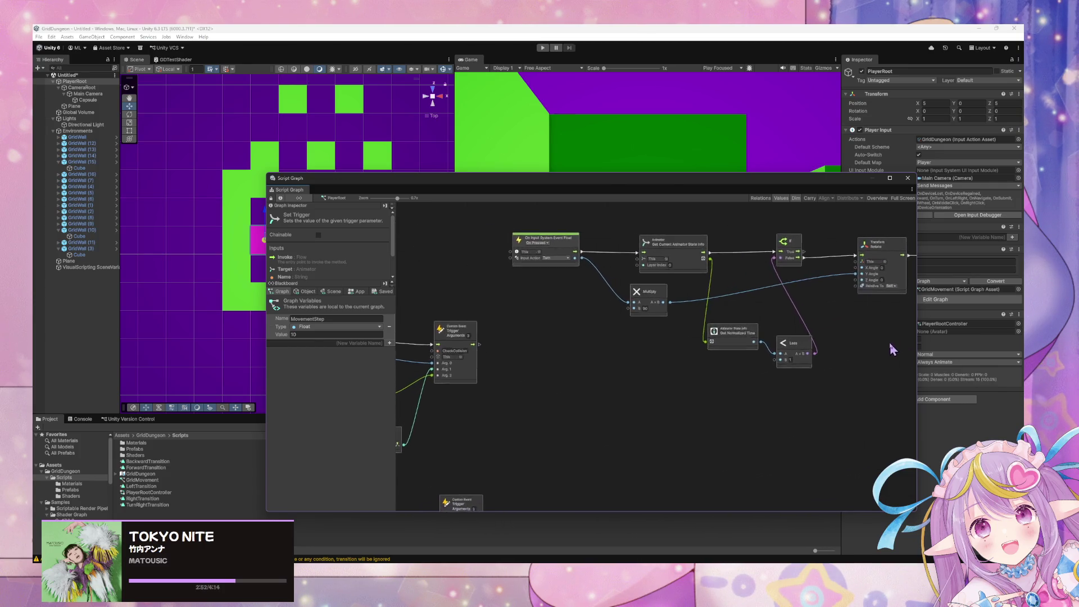
Step: Duplicate a Greater node, connect the turn input value to its A input, and move it near Set Trigger
left_click(616, 321)
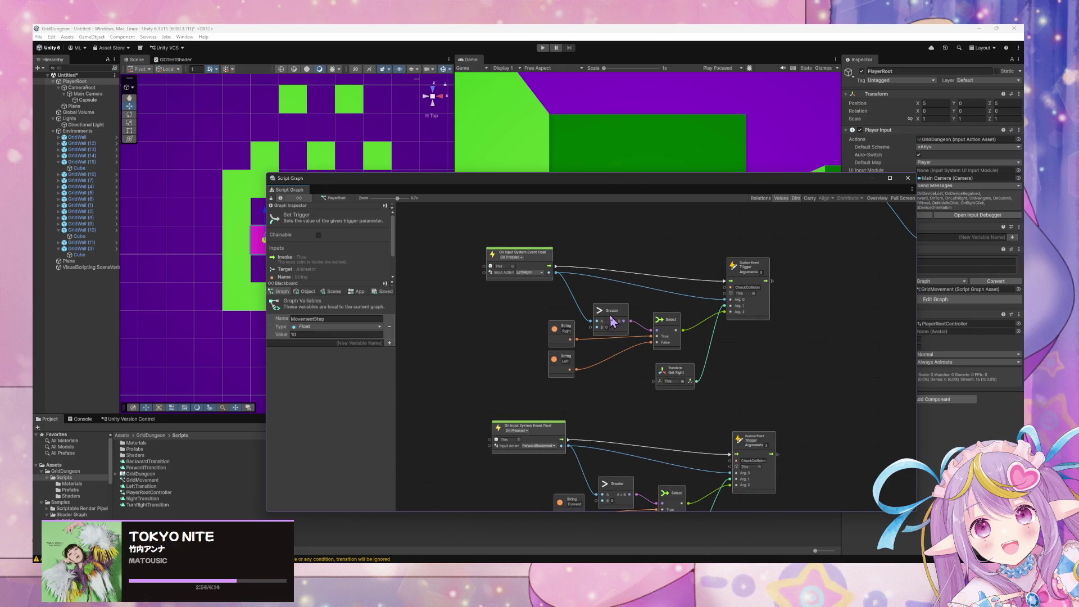
scroll(675, 349, "right", 5)
key("ctrl+v")
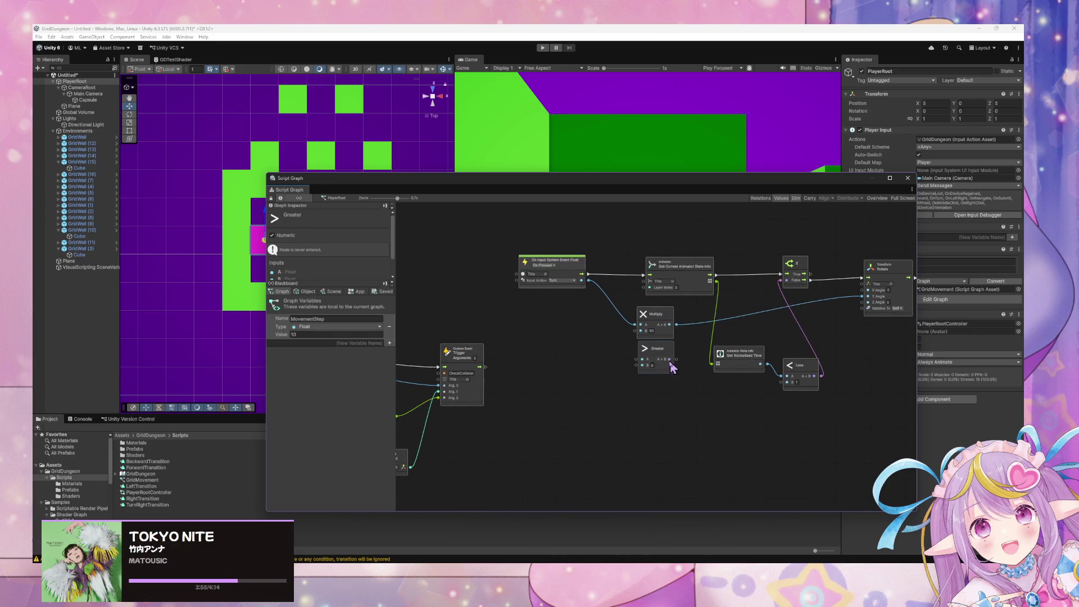
left_click_drag(581, 280, 636, 359)
mouse_move(602, 417)
left_mouse_down()
mouse_move(849, 381)
mouse_move(578, 421)
left_mouse_up()
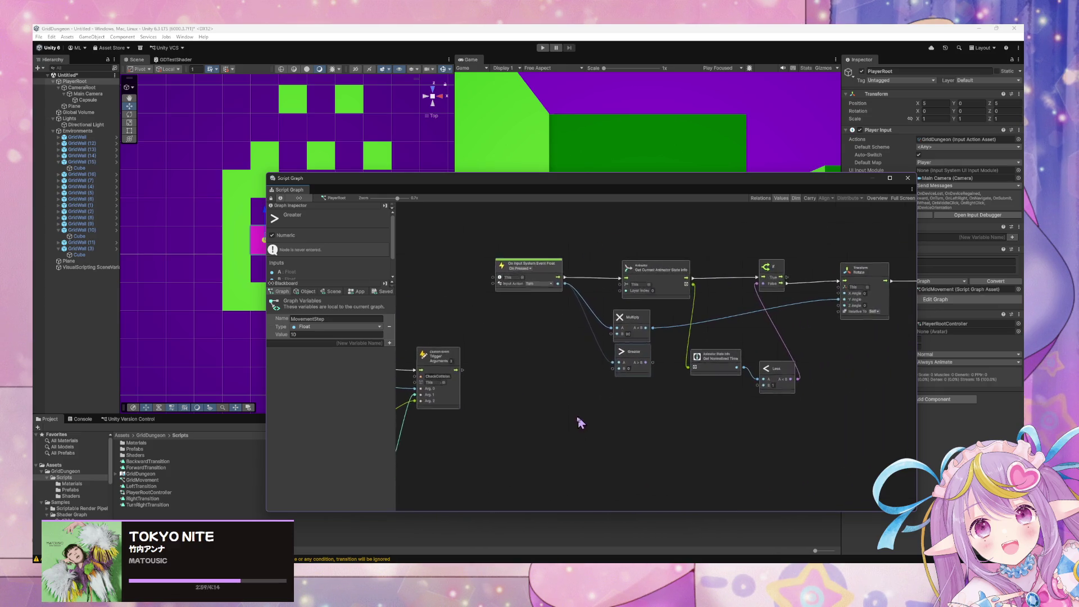
mouse_move(621, 366)
left_mouse_down()
mouse_move(923, 349)
mouse_move(846, 357)
left_mouse_up()
left_click(846, 357)
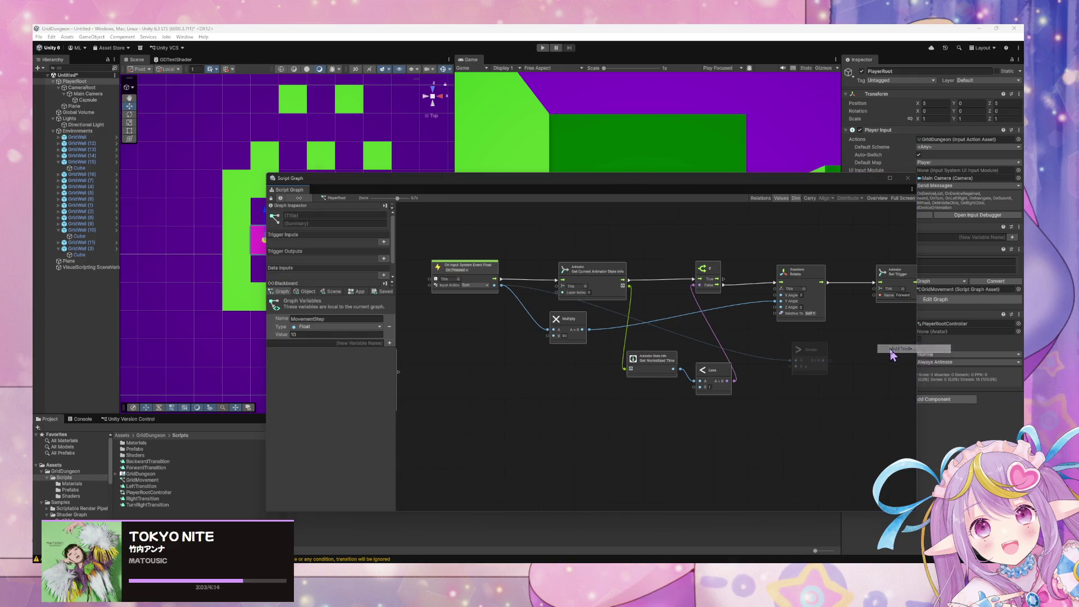
Step: Add a Select node driven by the Greater result and feed its output into Set Trigger's Name
right_click(889, 349)
type("sele")
key("Escape")
mouse_move(832, 362)
left_mouse_down()
mouse_move(879, 360)
mouse_move(846, 361)
mouse_move(870, 363)
mouse_move(874, 294)
left_mouse_up()
left_click_drag(779, 409, 737, 388)
Step: Add a String Literal node, duplicate it, and wire both strings into Select's inputs
right_click(734, 384)
left_click(775, 396)
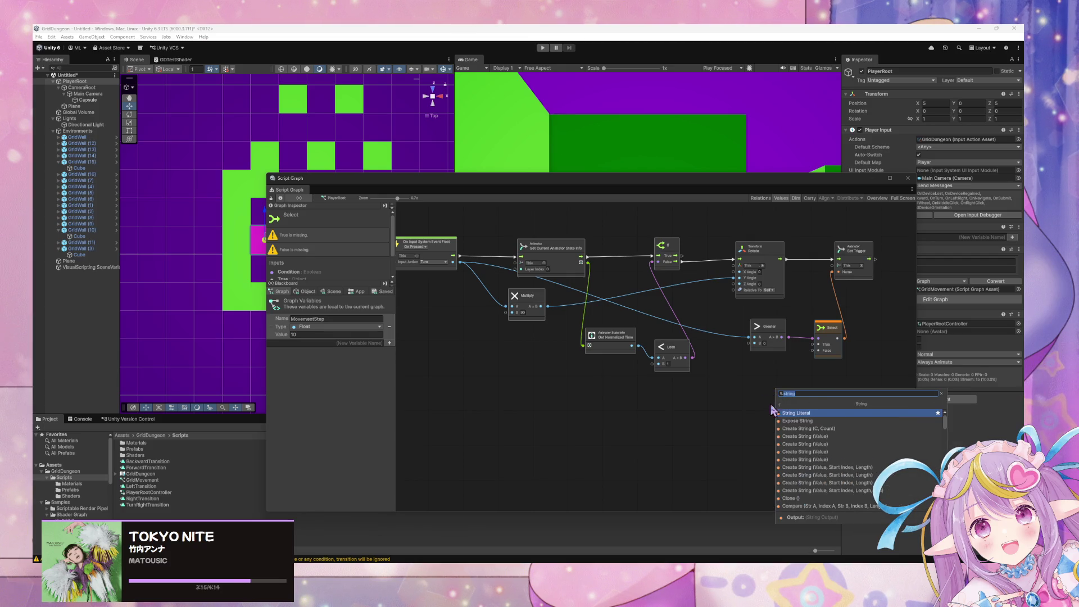
left_click(805, 423)
left_click_drag(756, 402, 814, 350)
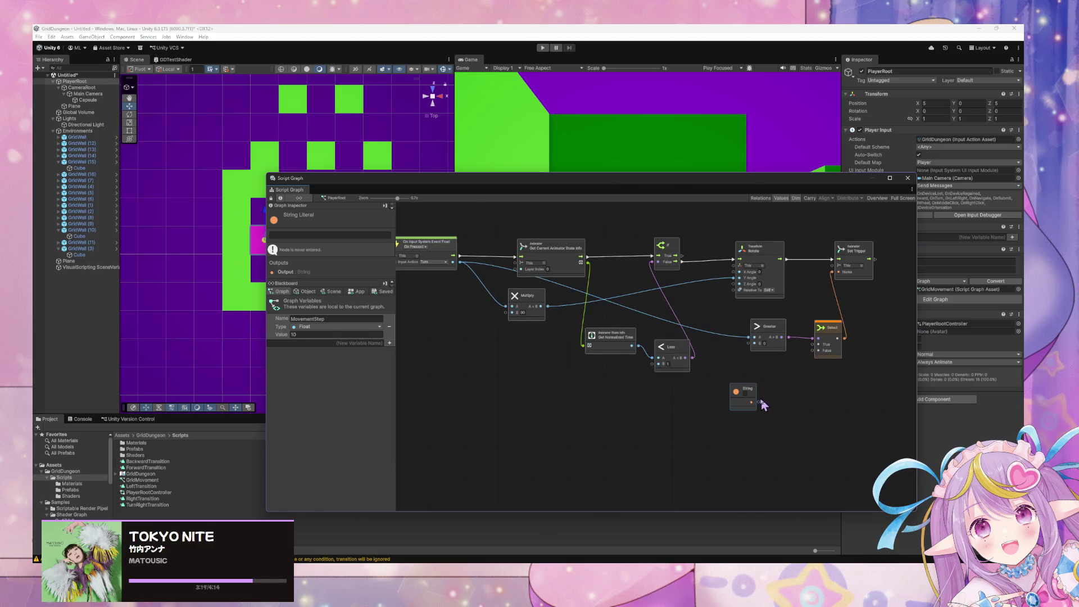
left_click_drag(753, 398, 780, 369)
key("ctrl+d")
mouse_move(655, 354)
left_mouse_down()
mouse_move(717, 391)
mouse_move(772, 399)
mouse_move(815, 360)
left_mouse_up()
mouse_move(781, 403)
left_mouse_down()
mouse_move(775, 392)
mouse_move(812, 350)
left_mouse_up()
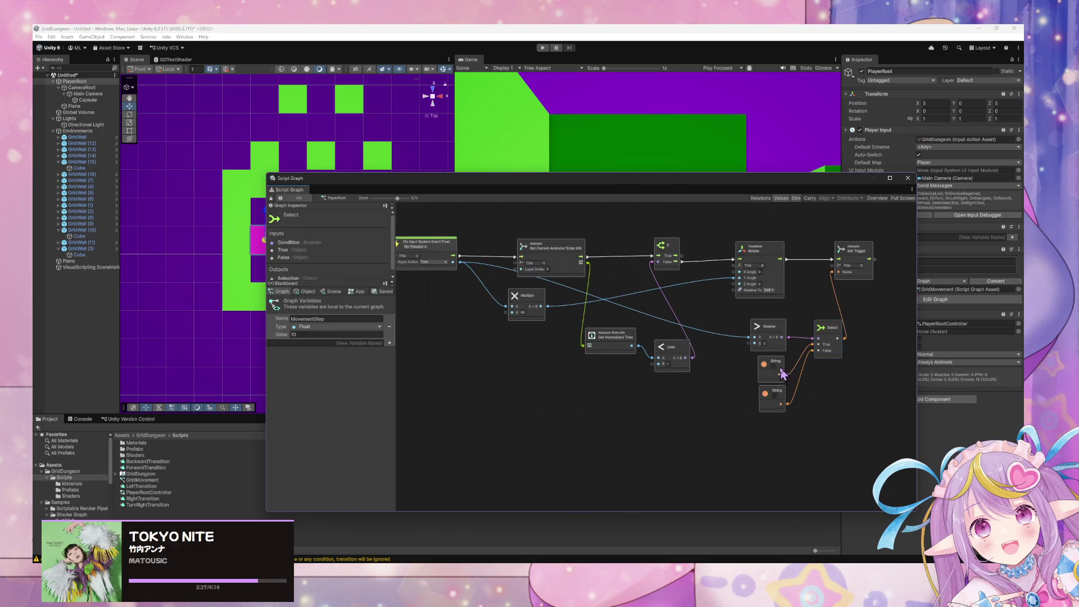
mouse_move(681, 194)
left_mouse_down()
mouse_move(667, 344)
mouse_move(684, 208)
mouse_move(712, 181)
left_mouse_up()
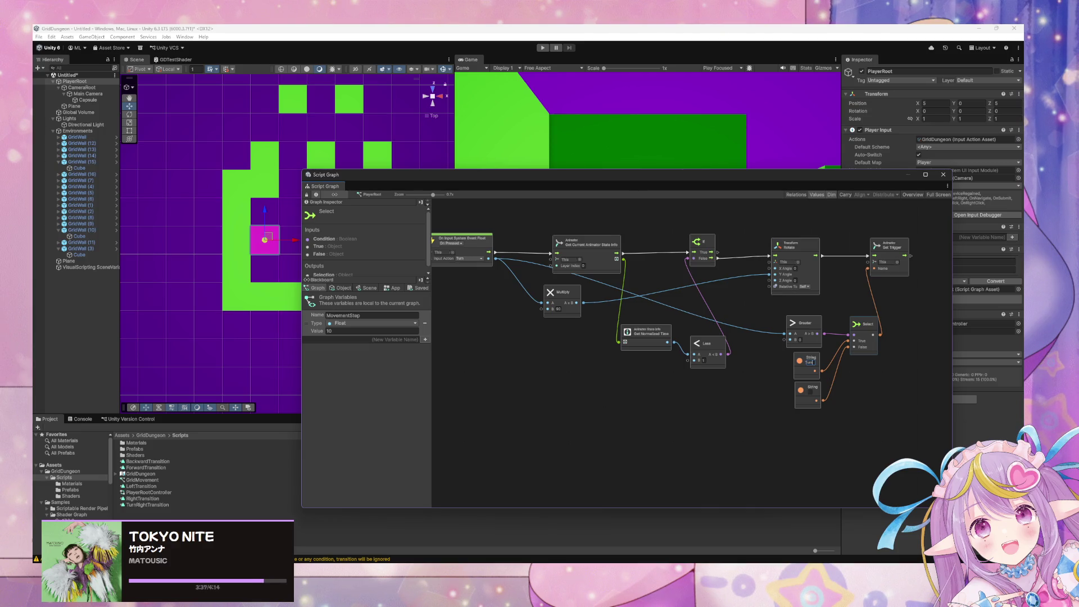
Step: Set the two strings to TurnRightTransition and TurnLeftTransition
key("Return")
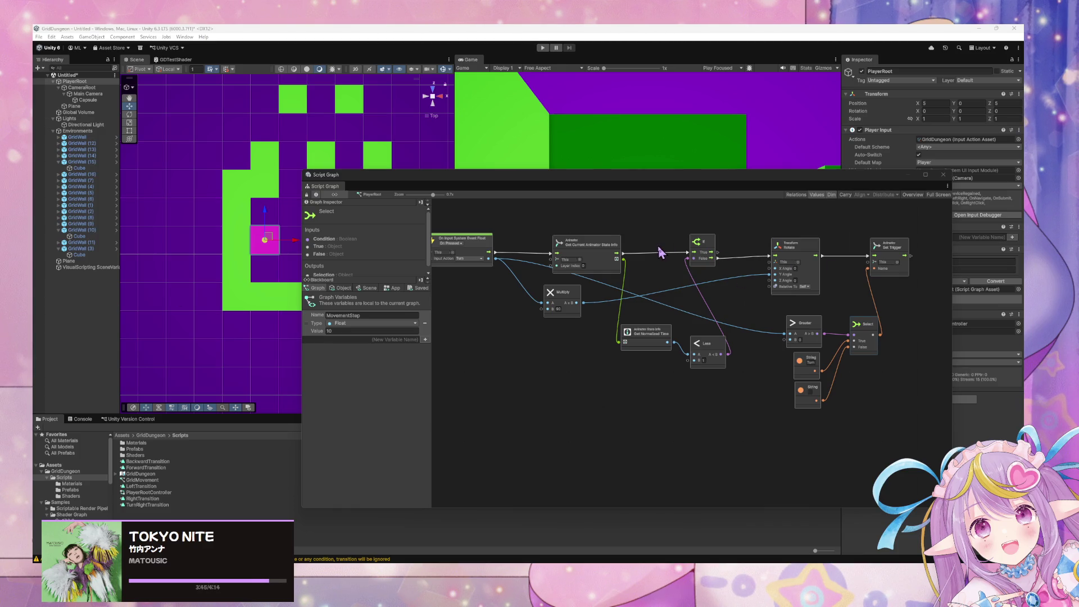
left_click(811, 364)
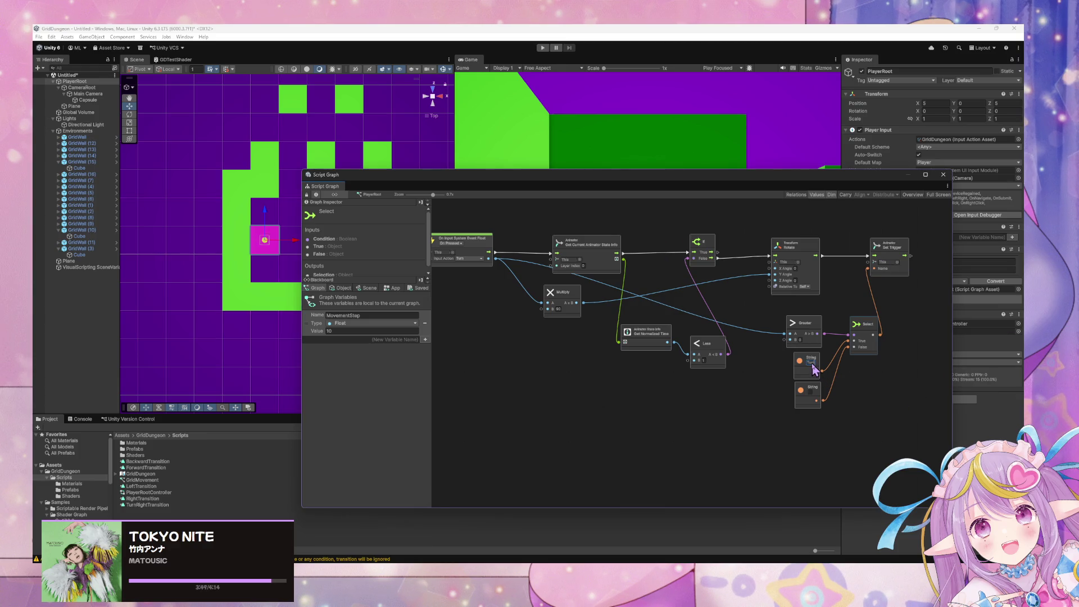
type("TurnRightTrans")
type("ition")
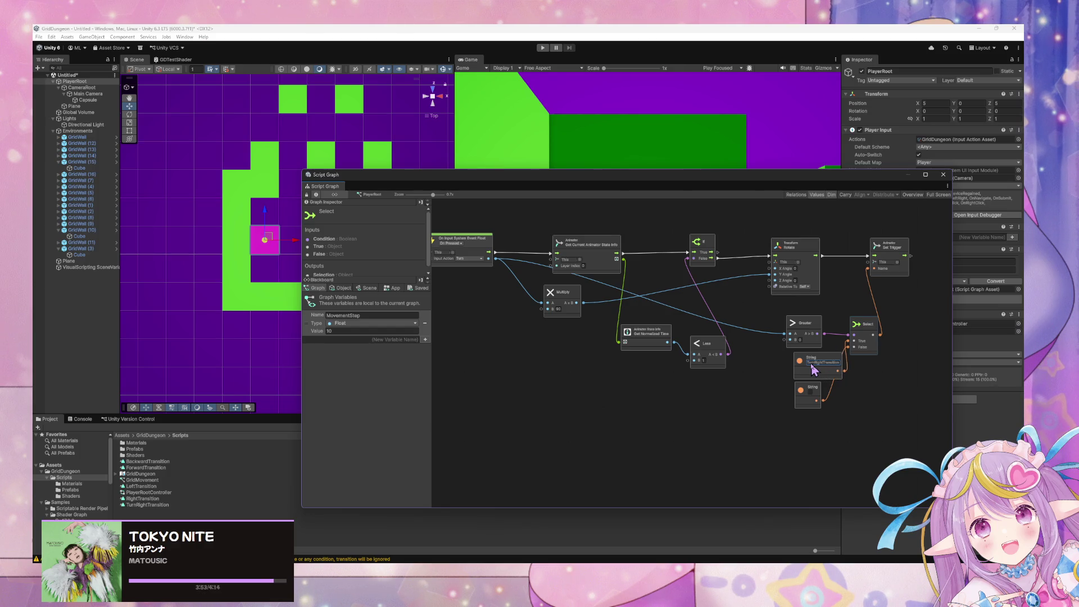
left_click(812, 393)
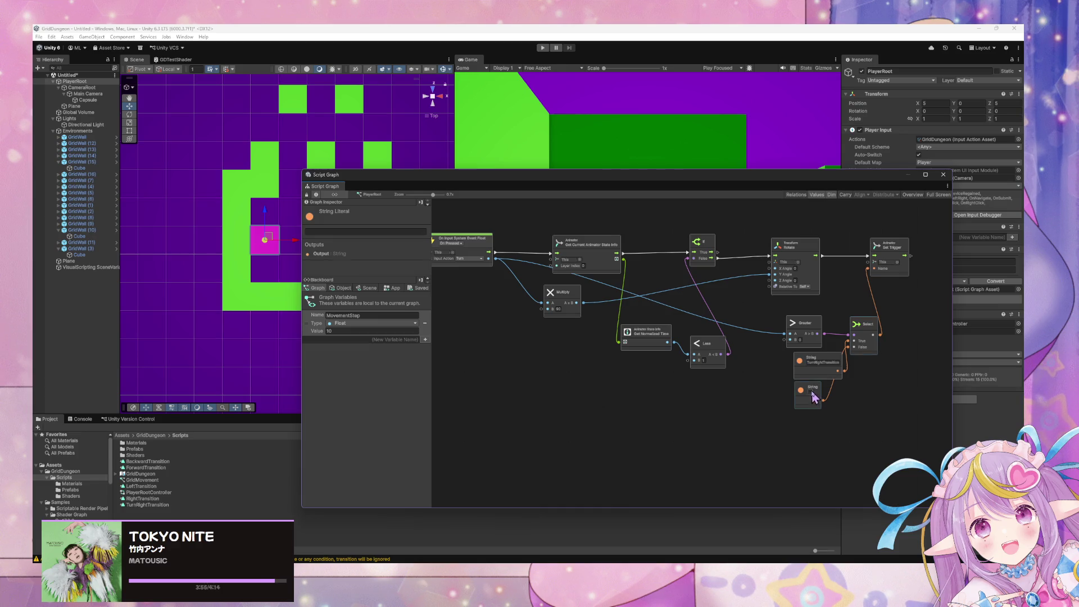
type("TurnRightTransition")
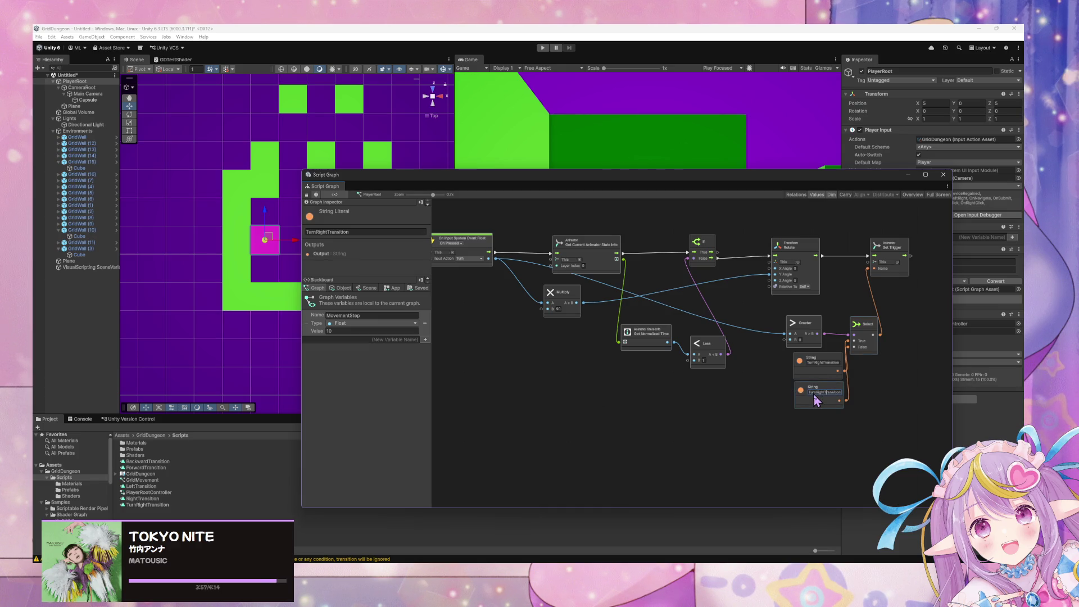
key("BackSpace")
key("BackSpace")
key("BackSpace")
type("Left")
left_click_drag(812, 366, 807, 366)
left_click(814, 393)
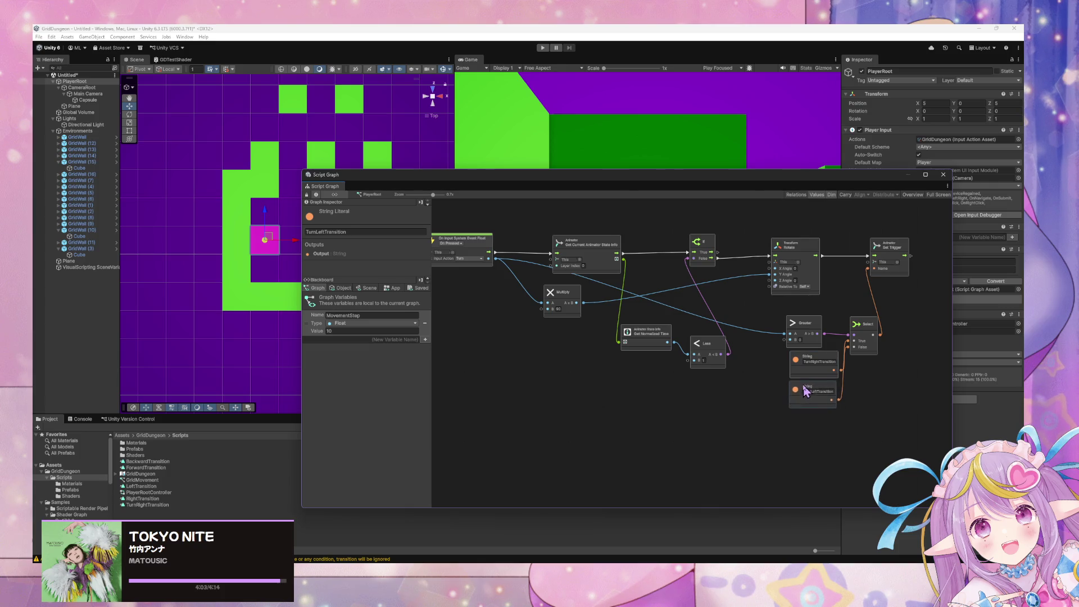
scroll(684, 388, "down", 5)
scroll(697, 385, "down", 2)
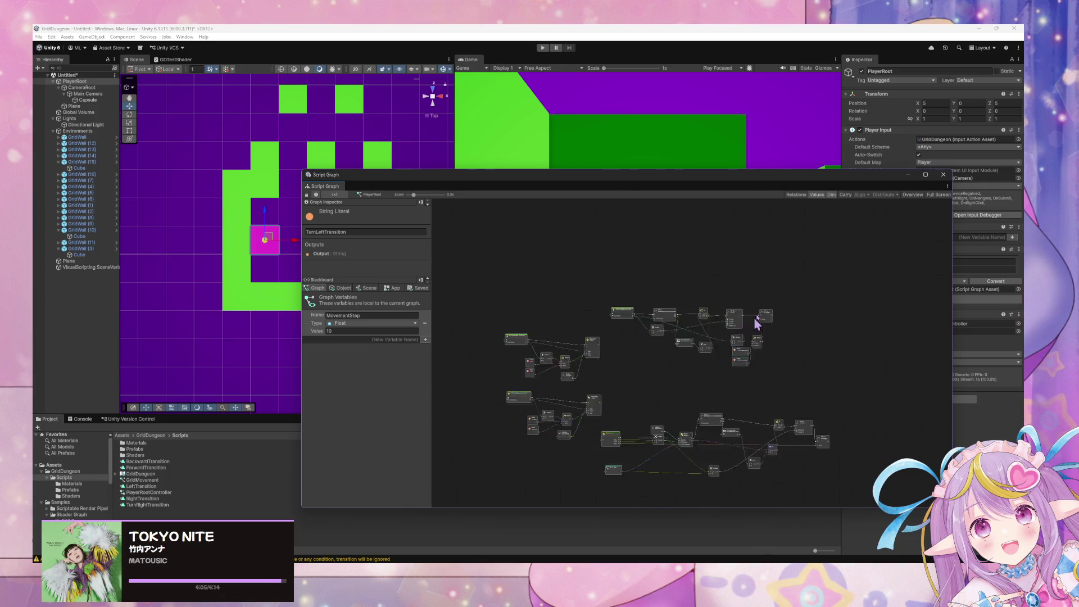
Step: Open the PlayerRootController animator controller and select the PlayerRoot object
mouse_move(543, 177)
left_mouse_down()
mouse_move(856, 342)
mouse_move(582, 151)
mouse_move(603, 150)
left_mouse_up()
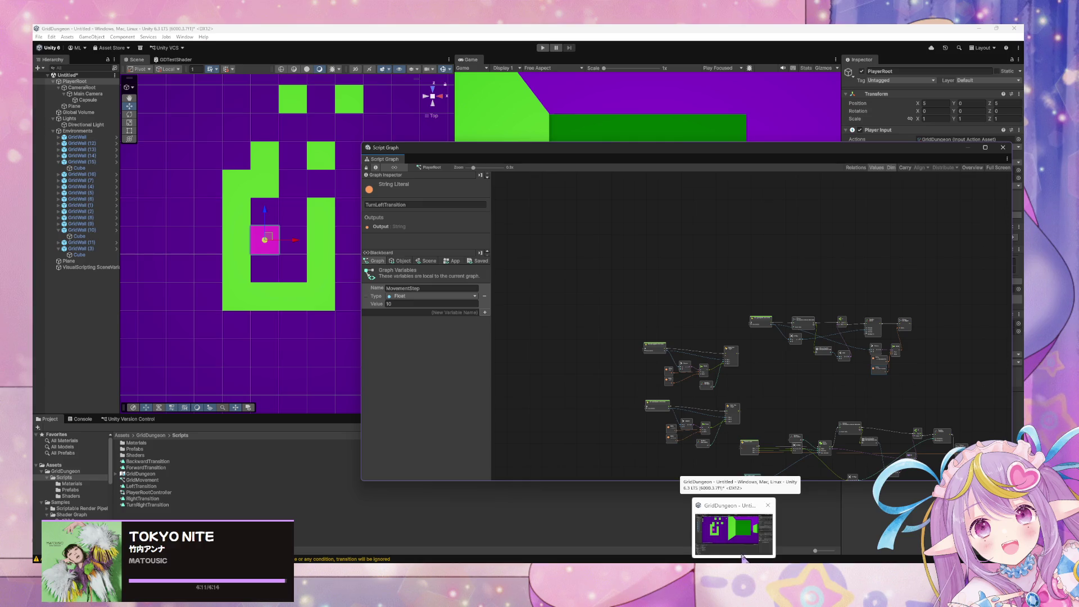
mouse_move(577, 144)
left_mouse_down()
mouse_move(584, 160)
mouse_move(458, 321)
mouse_move(508, 226)
mouse_move(550, 320)
mouse_move(513, 315)
left_mouse_up()
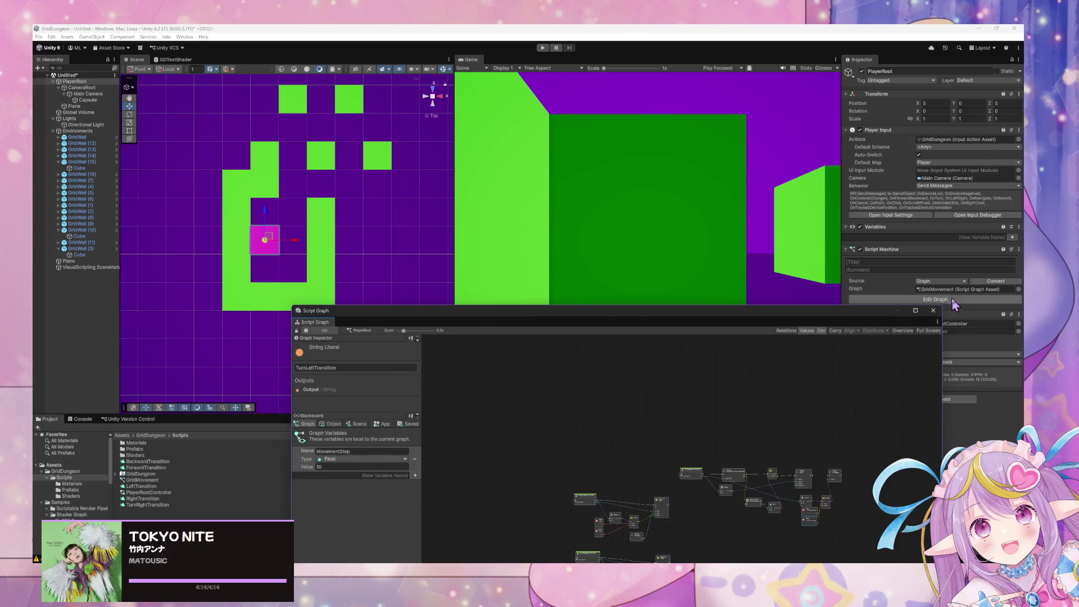
mouse_move(867, 313)
left_mouse_down()
mouse_move(682, 234)
mouse_move(751, 207)
left_mouse_up()
double_click(922, 325)
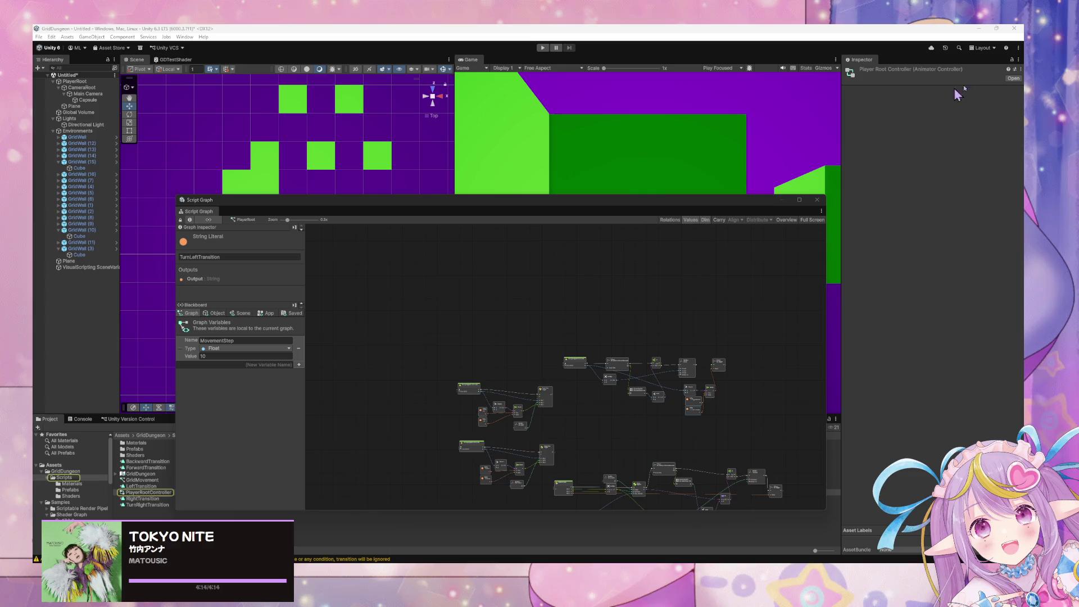
left_click_drag(251, 201, 355, 220)
left_click(348, 239)
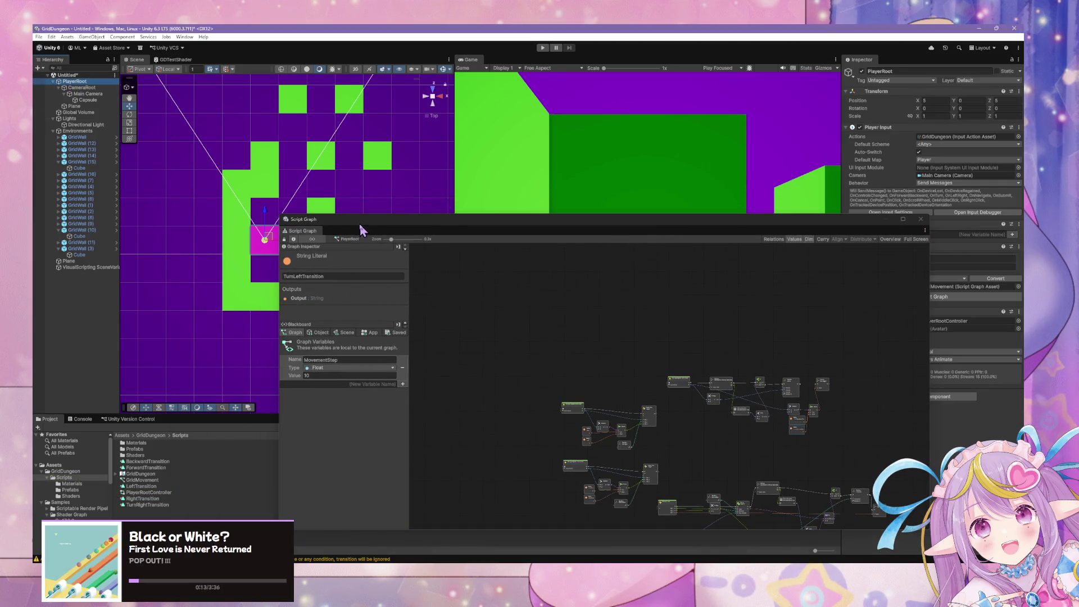
Step: Select the Any State to TurnRightTransition transition and set its duration to 0
mouse_move(679, 251)
left_mouse_down()
mouse_move(922, 234)
mouse_move(886, 309)
left_mouse_up()
left_click(831, 316)
left_click_drag(934, 207, 714, 213)
left_click(919, 175)
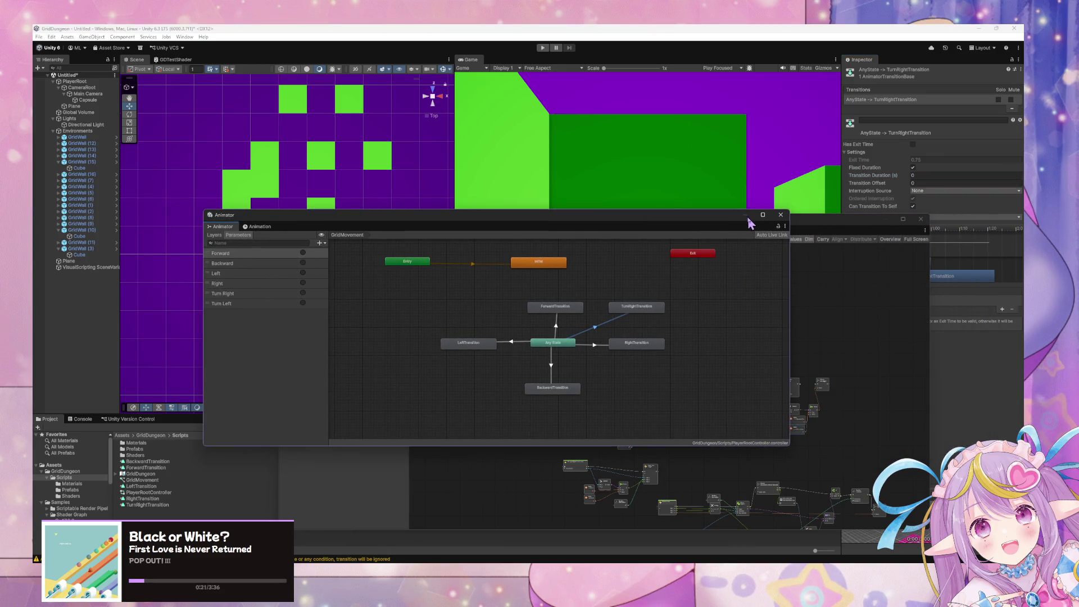
Step: Add a Turn Right condition to the Any State to TurnRightTransition transition
left_click_drag(716, 224, 651, 220)
mouse_move(803, 230)
left_mouse_down()
mouse_move(755, 385)
mouse_move(691, 402)
left_mouse_up()
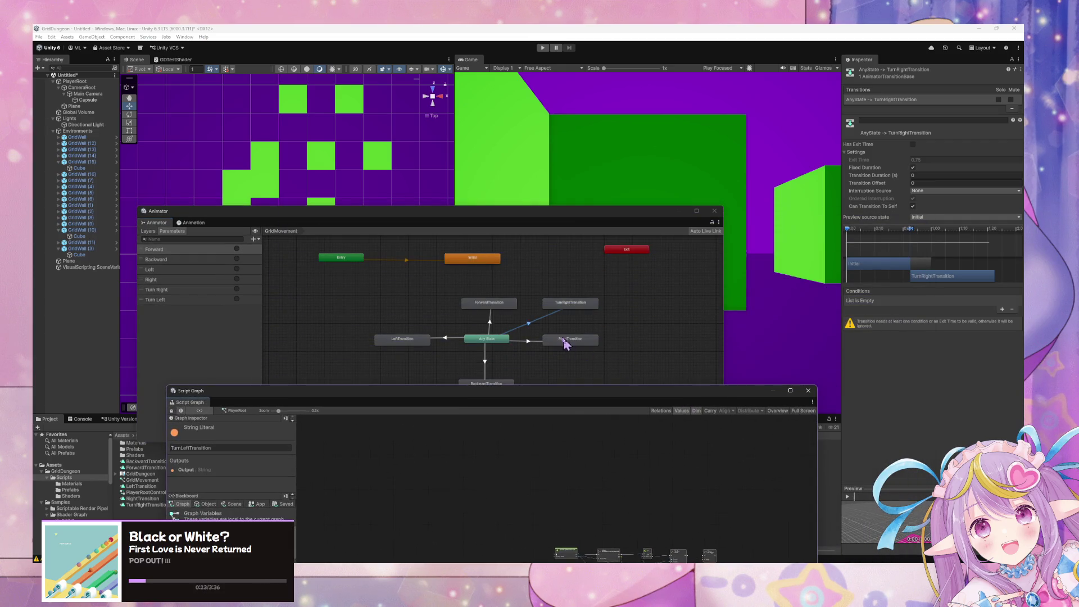
left_click(531, 327)
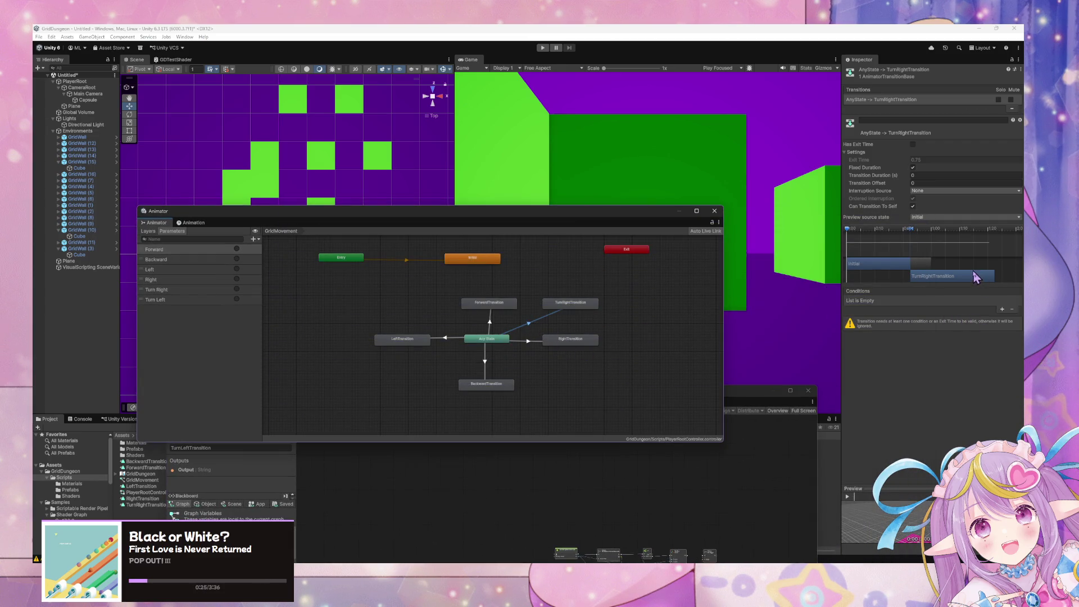
left_click(1002, 309)
left_click(900, 301)
left_click(899, 358)
Step: Select the TurnRightTransition state and bring up the Animation window's clip list
left_click(596, 307)
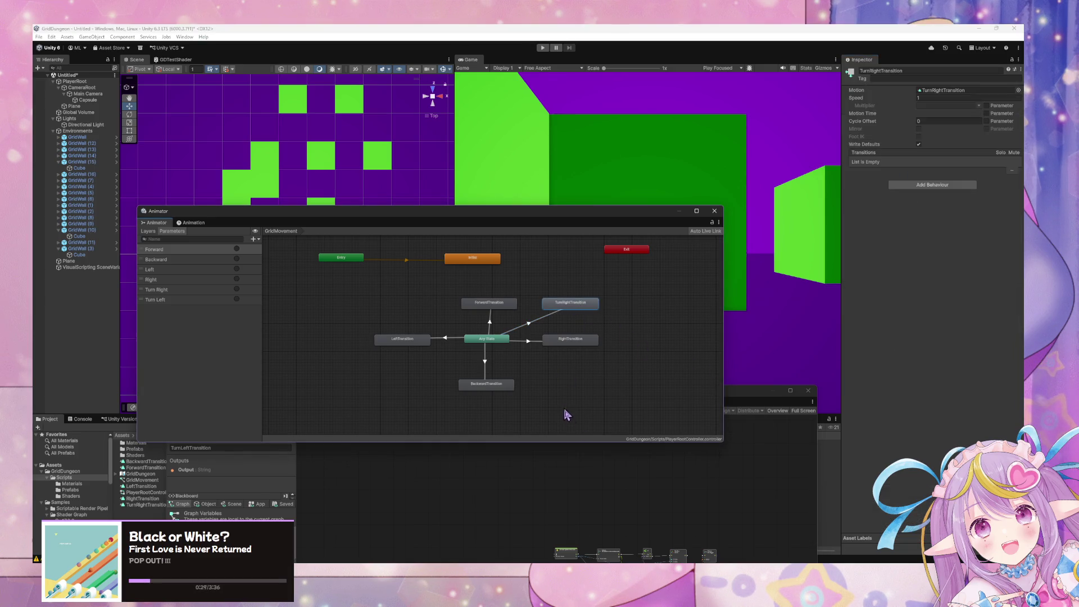
left_click(635, 477)
mouse_move(508, 397)
left_mouse_down()
mouse_move(710, 312)
mouse_move(709, 325)
left_mouse_up()
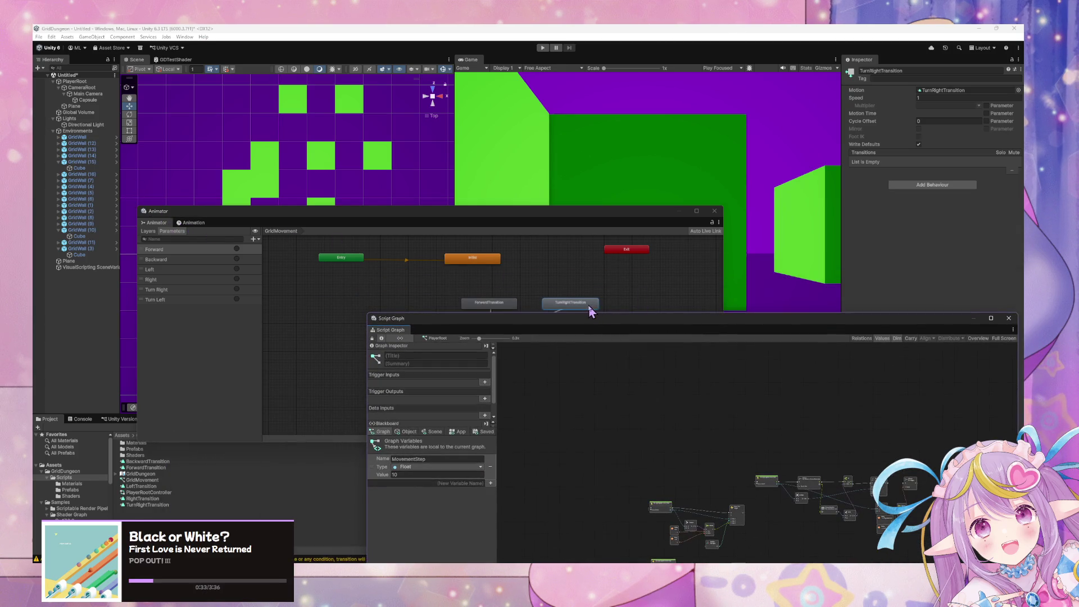
left_click_drag(442, 212, 752, 279)
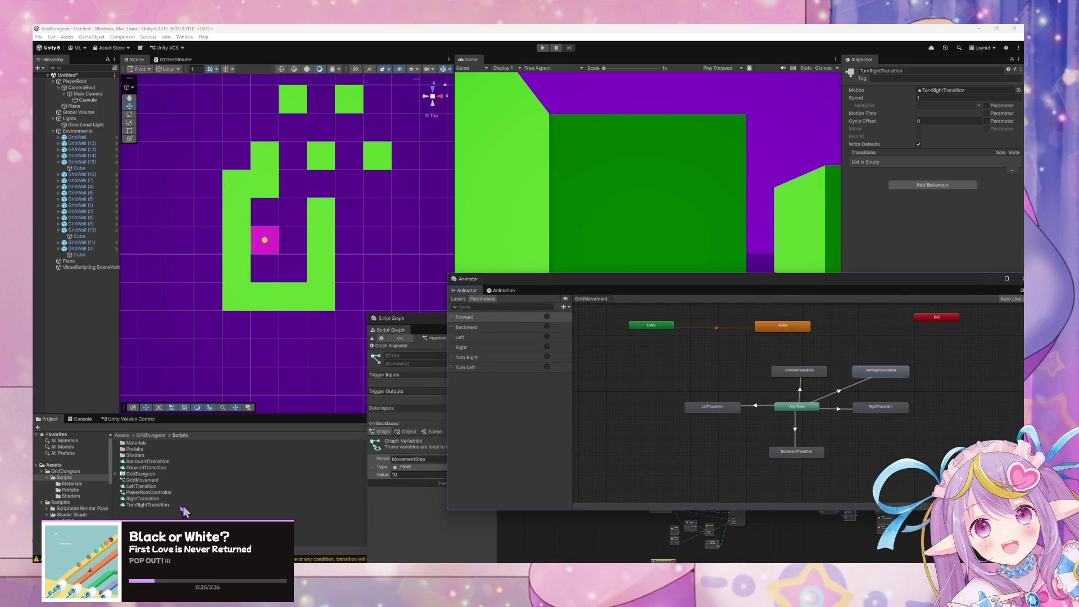
left_click(503, 291)
left_click(490, 308)
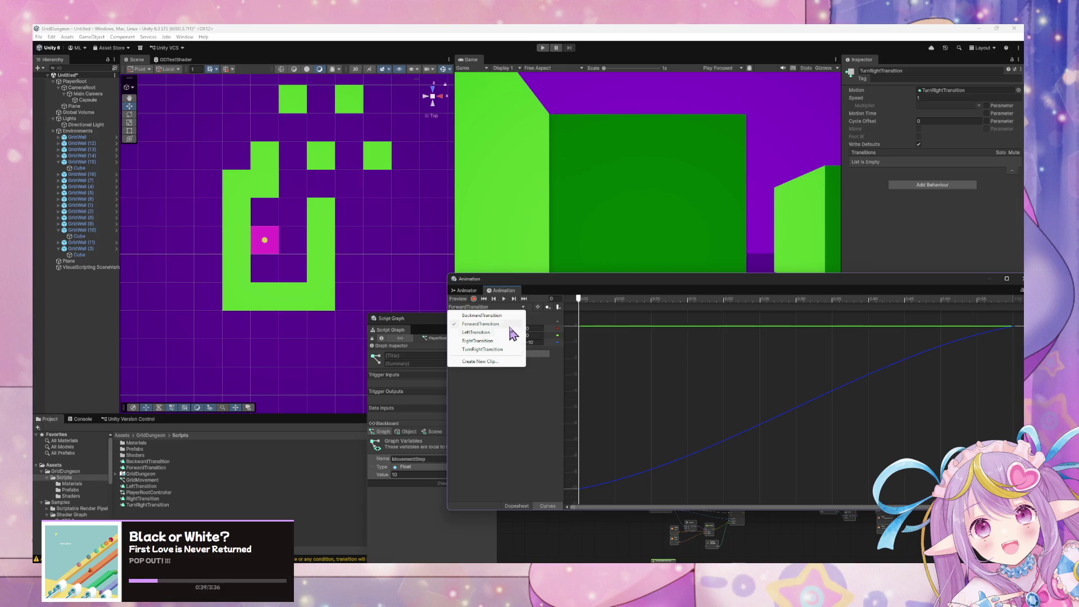
Step: Switch to the TurnRightTransition clip, select CameraRoot, enable recording, and move the playhead to about frame 60
left_click(499, 350)
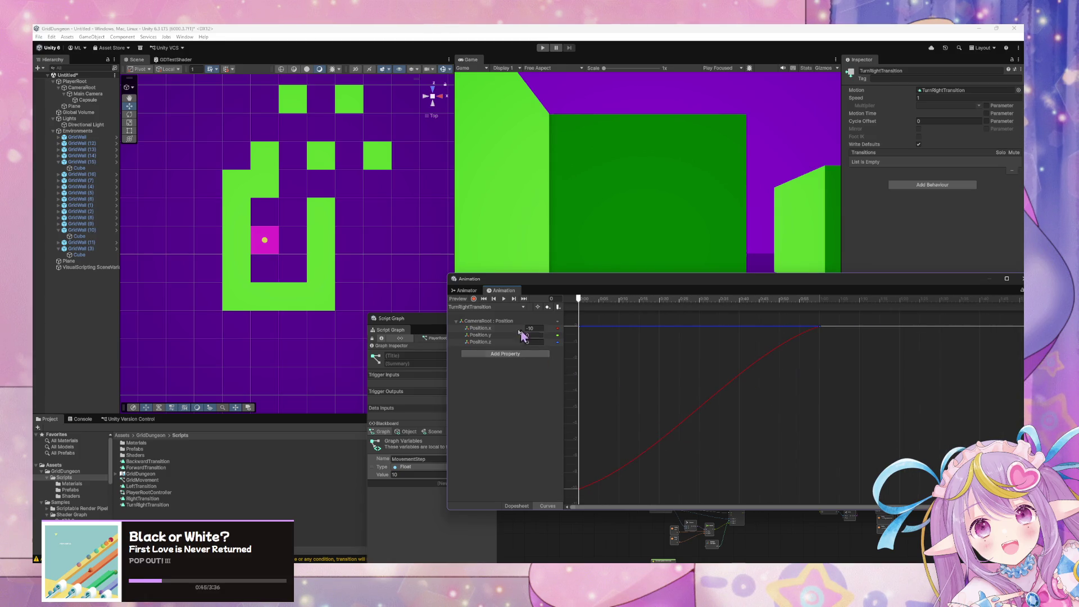
left_click(487, 322)
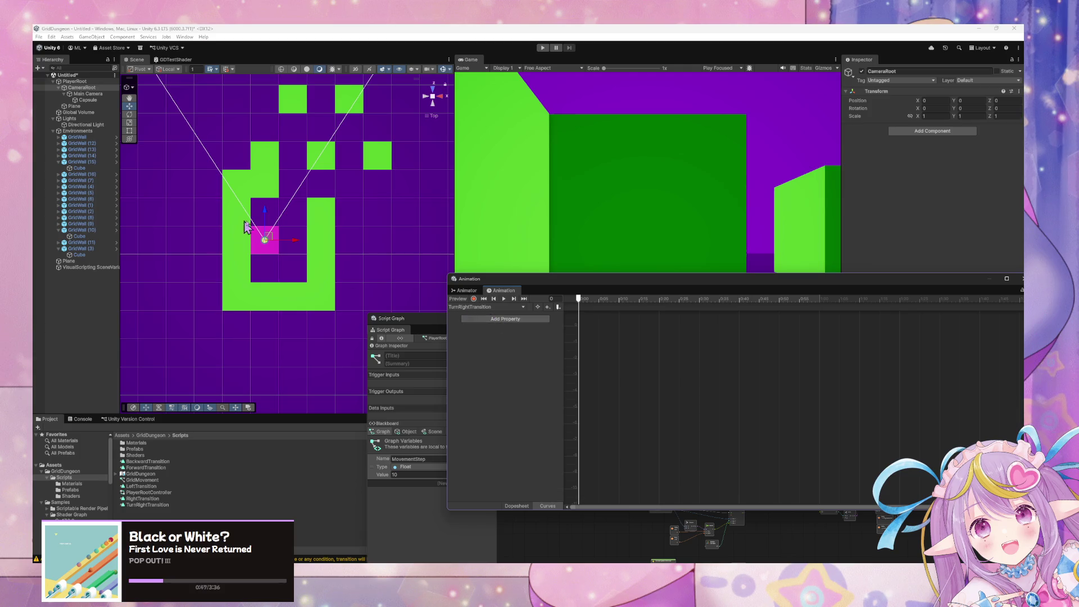
left_click(90, 93)
left_click(81, 88)
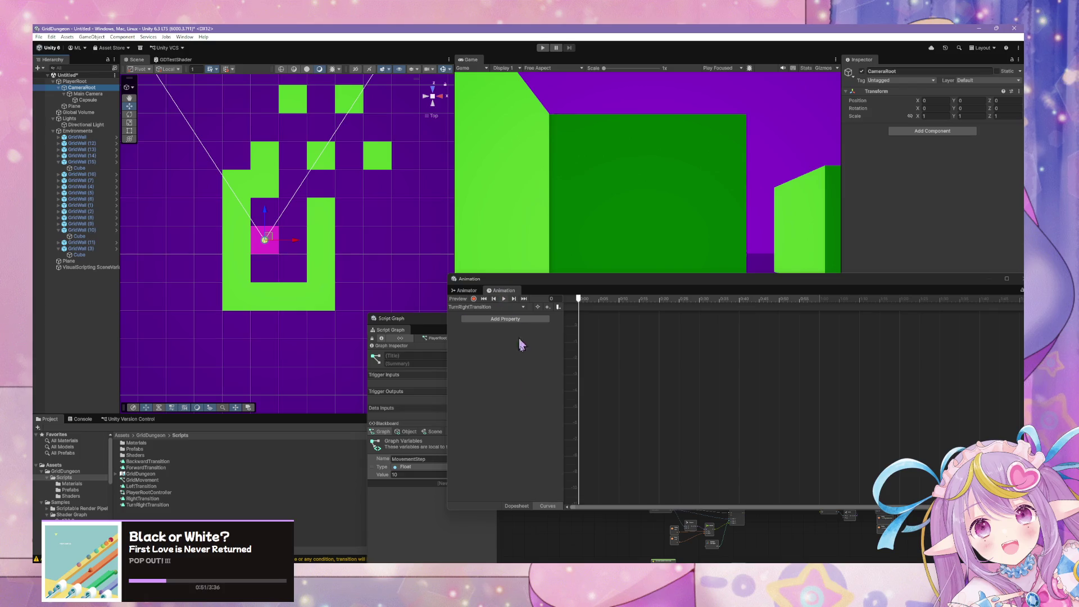
left_click(474, 300)
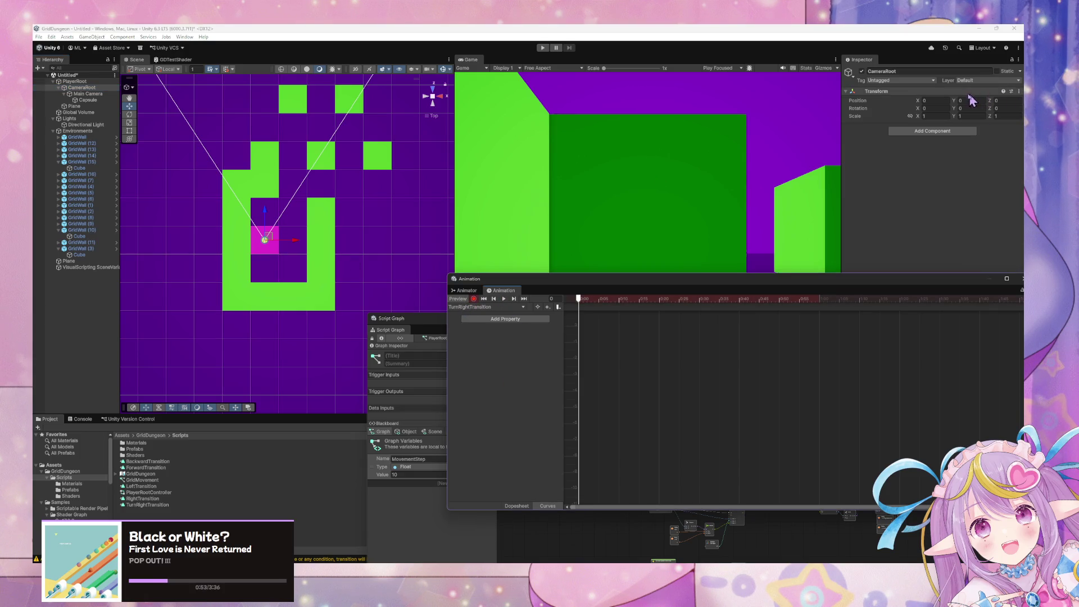
scroll(627, 340, "down", 2)
scroll(627, 340, "down", 2)
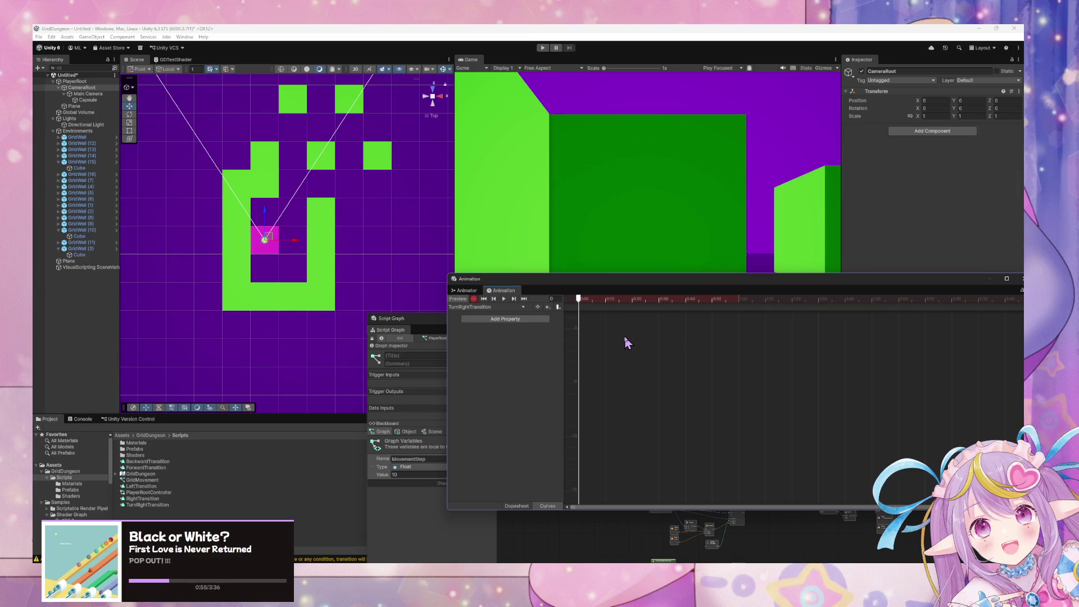
left_click_drag(583, 301, 743, 321)
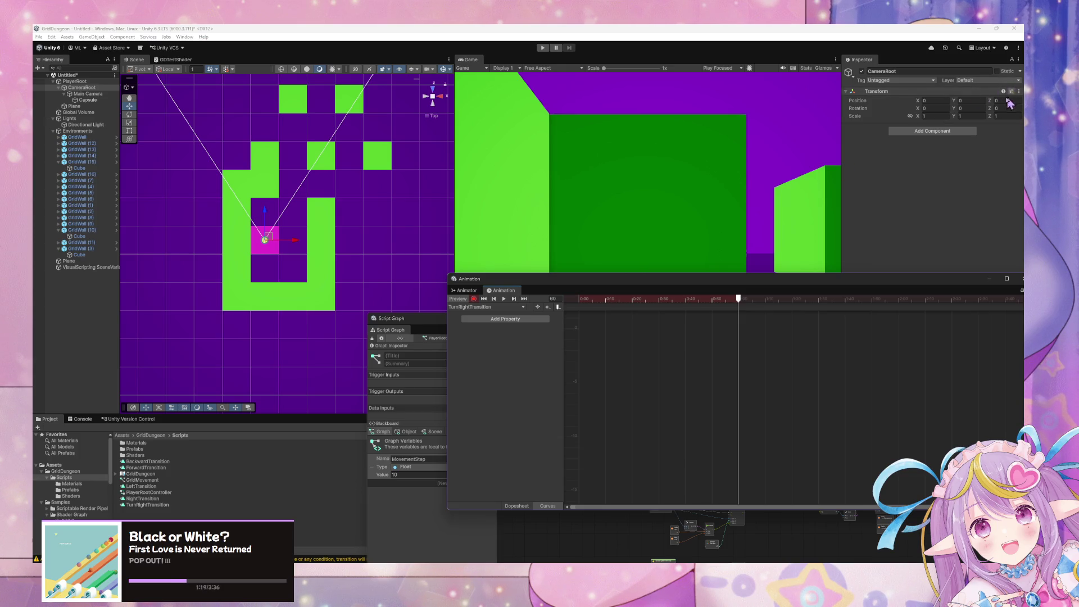
Step: Try CameraRoot Position Y and X values of 90 and -90, then undo them
left_click(974, 102)
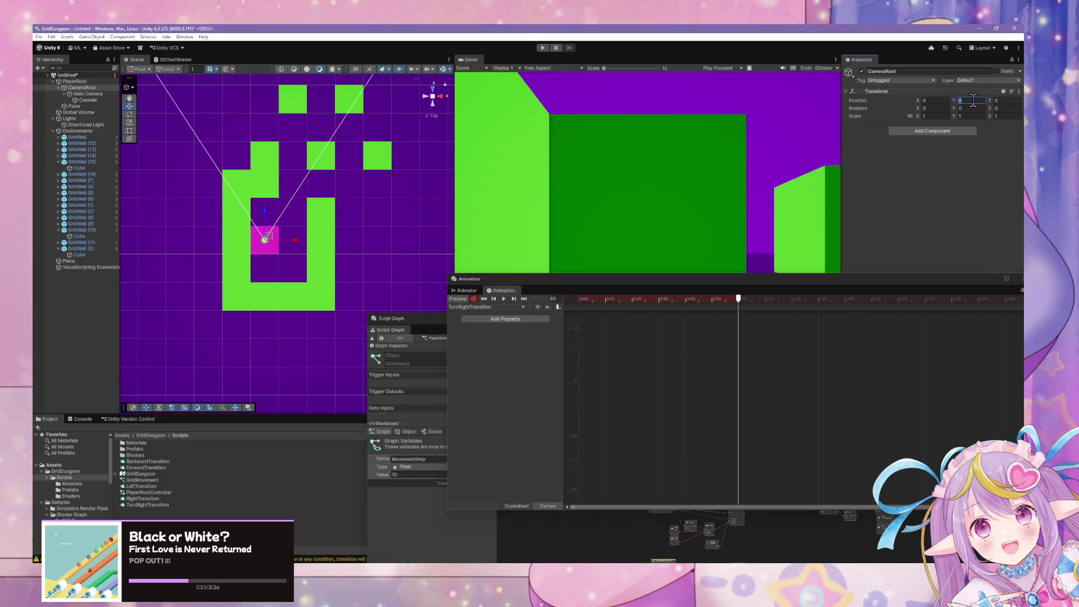
type("90")
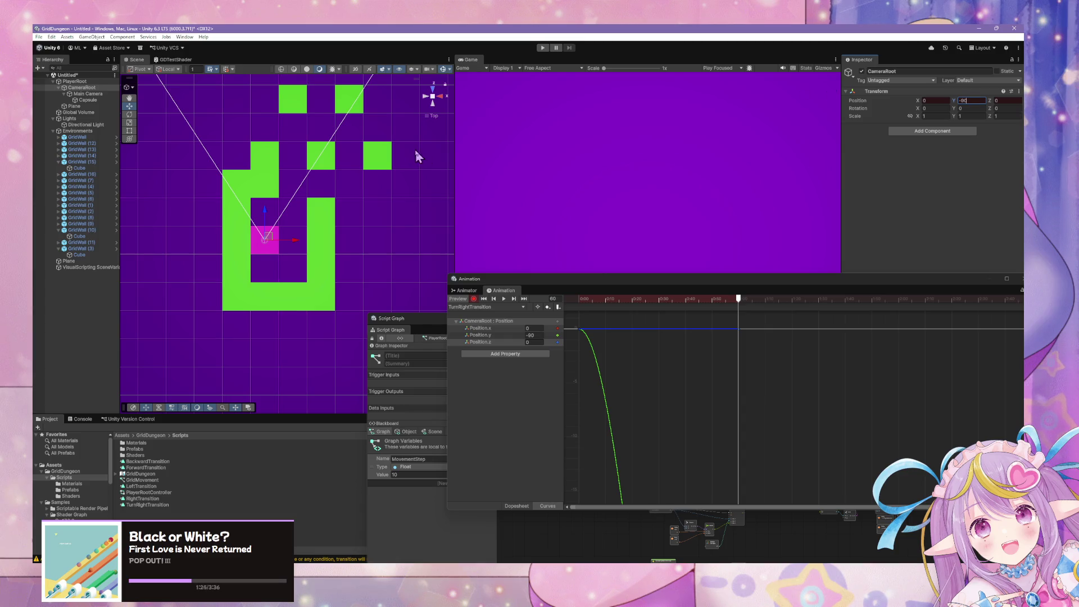
key("ctrl+z")
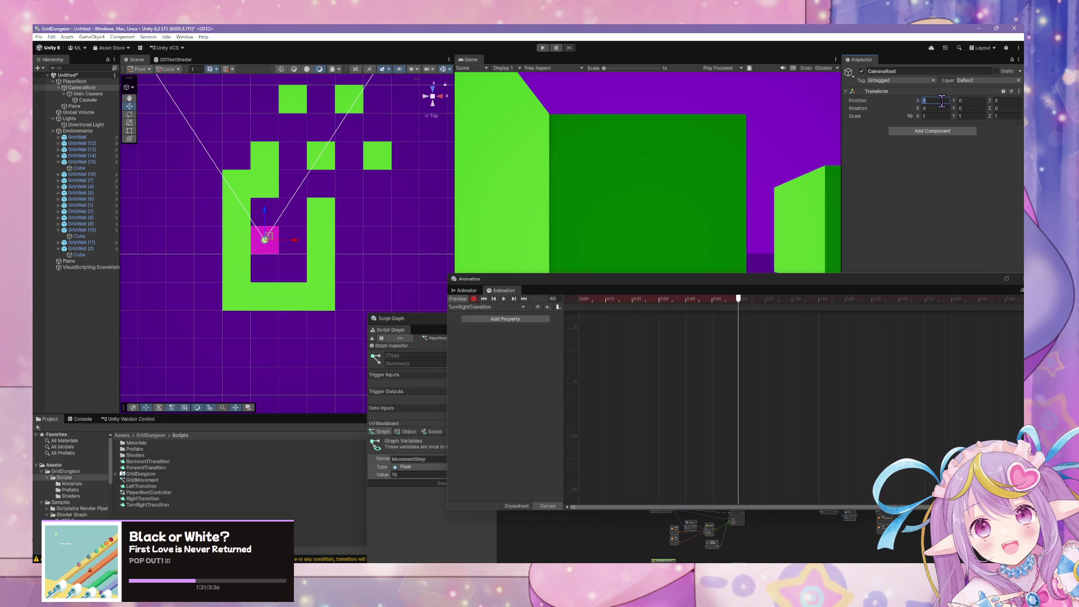
type("-90")
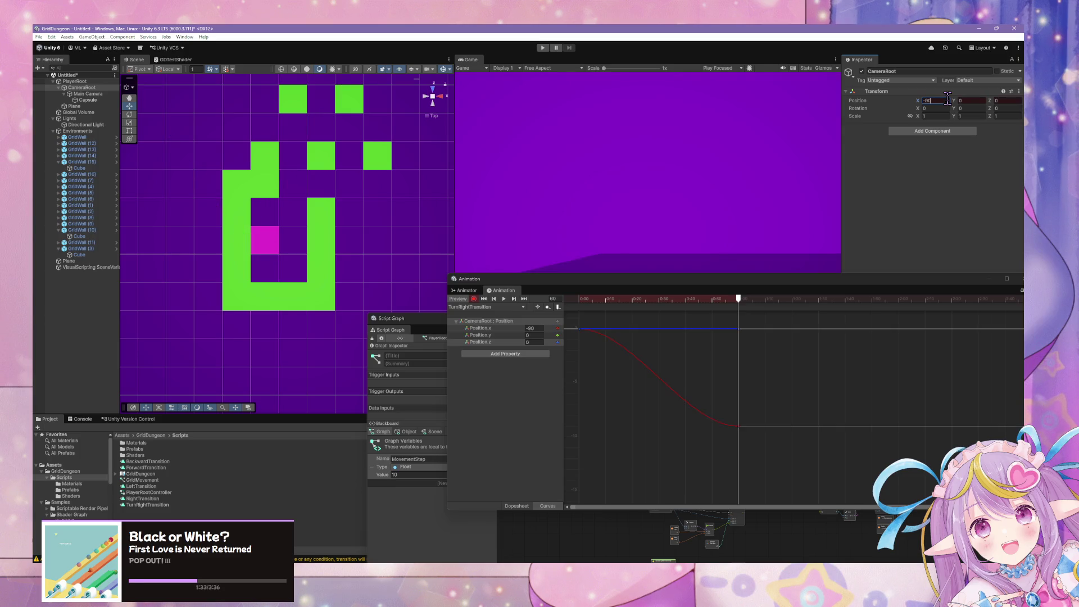
key("BackSpace")
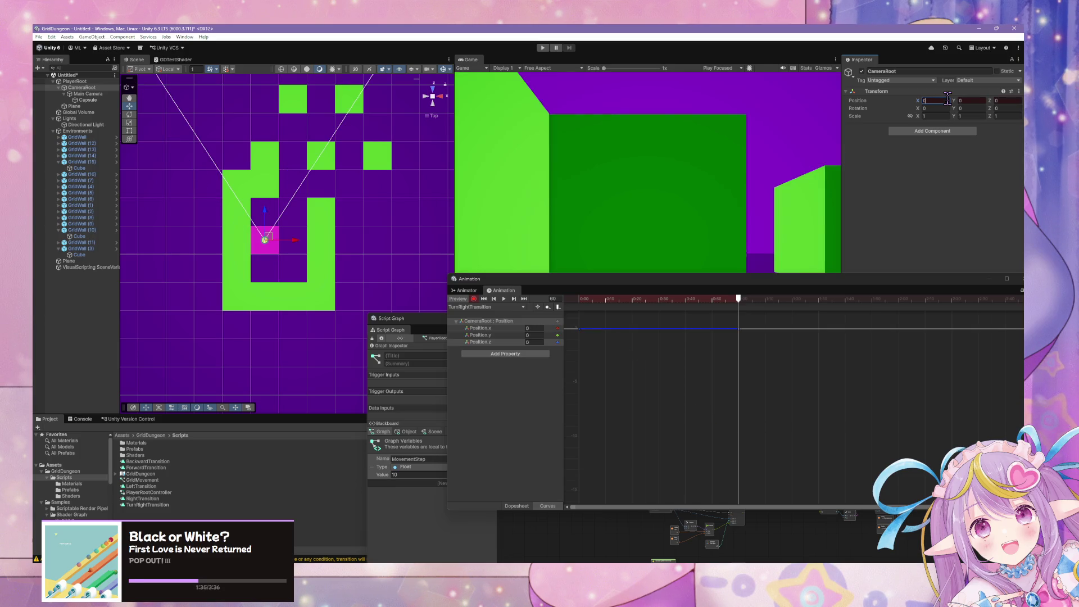
key("ctrl+z")
Step: Key CameraRoot Rotation Y to -90 at the last frame and scrub to preview the turn
left_click(940, 108)
type("-90")
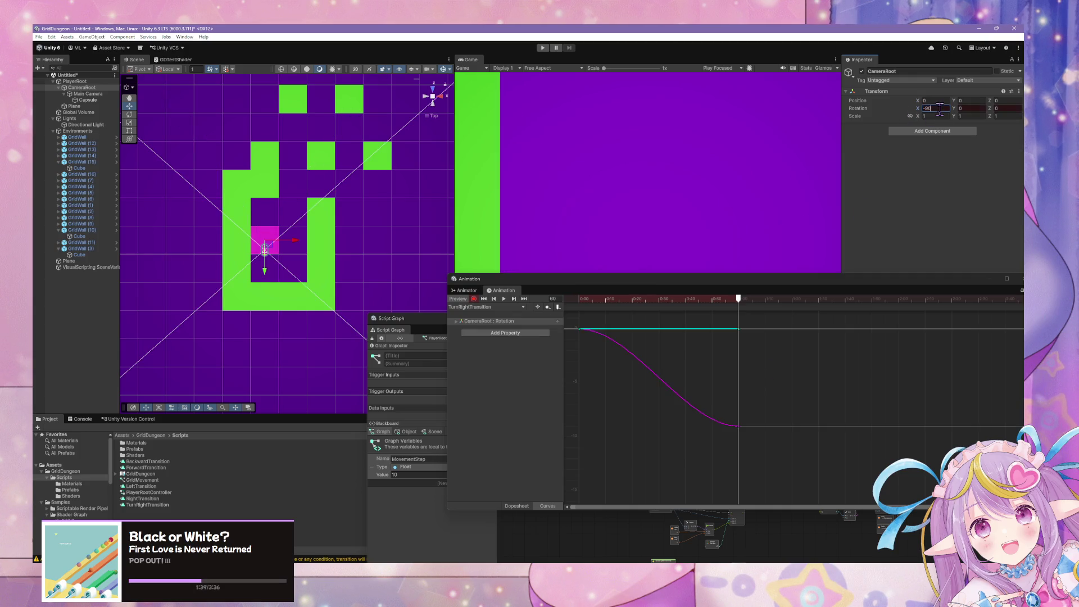
key("BackSpace")
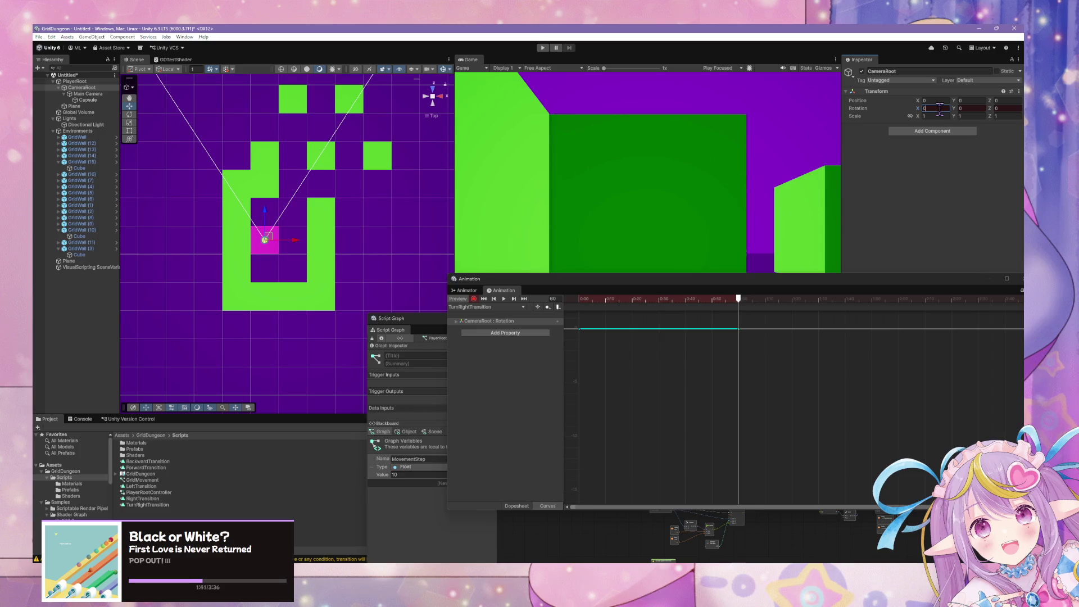
left_click(963, 109)
key("ctrl+z")
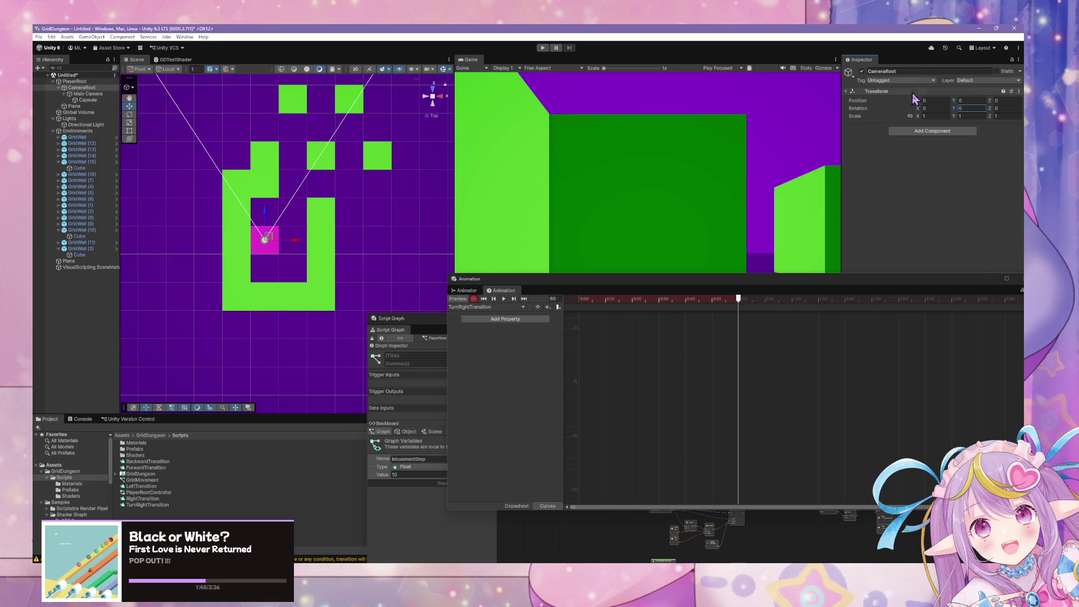
type("-90")
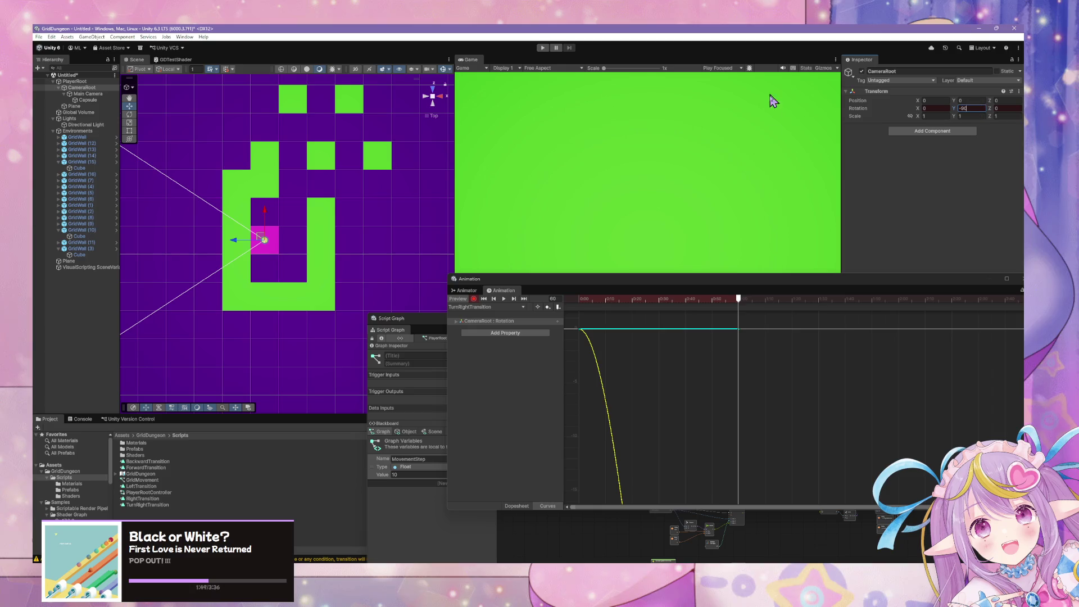
mouse_move(738, 299)
left_mouse_down()
mouse_move(577, 303)
mouse_move(734, 315)
mouse_move(545, 305)
mouse_move(644, 299)
left_mouse_up()
scroll(744, 380, "down", 3)
Step: In the Dopesheet, move the end rotation keyframes to an earlier time
left_click(523, 506)
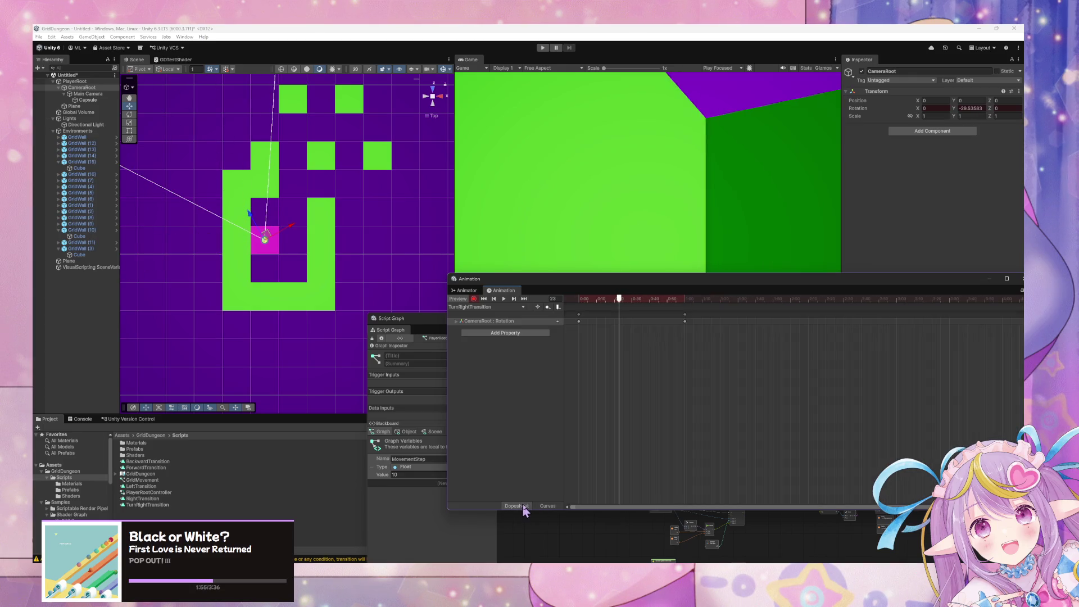
scroll(627, 354, "up", 2)
scroll(709, 304, "left", 2)
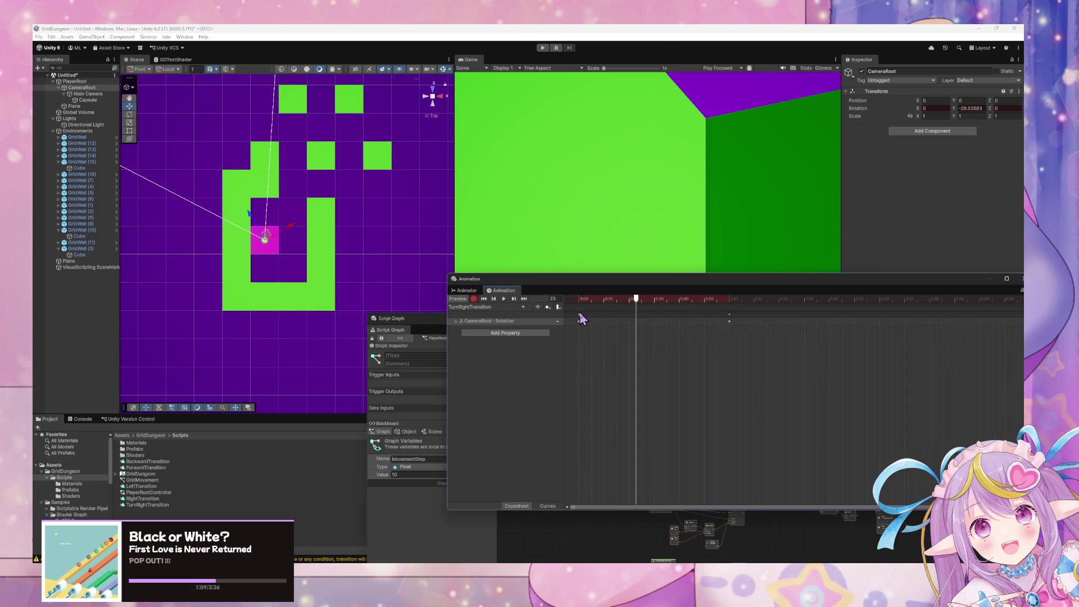
mouse_move(582, 320)
left_mouse_down()
mouse_move(686, 328)
mouse_move(730, 316)
mouse_move(640, 320)
mouse_move(697, 319)
mouse_move(728, 336)
left_mouse_up()
left_click(579, 299)
Step: Play and stop the turn preview, return to frame 0, and select all keyframes
left_click(505, 299)
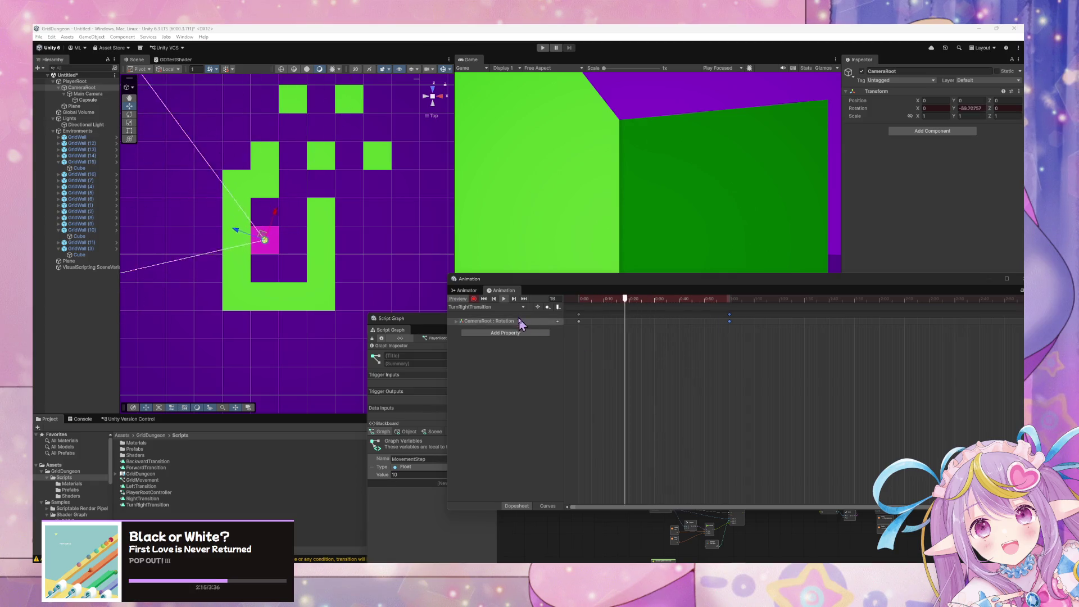
left_click(503, 299)
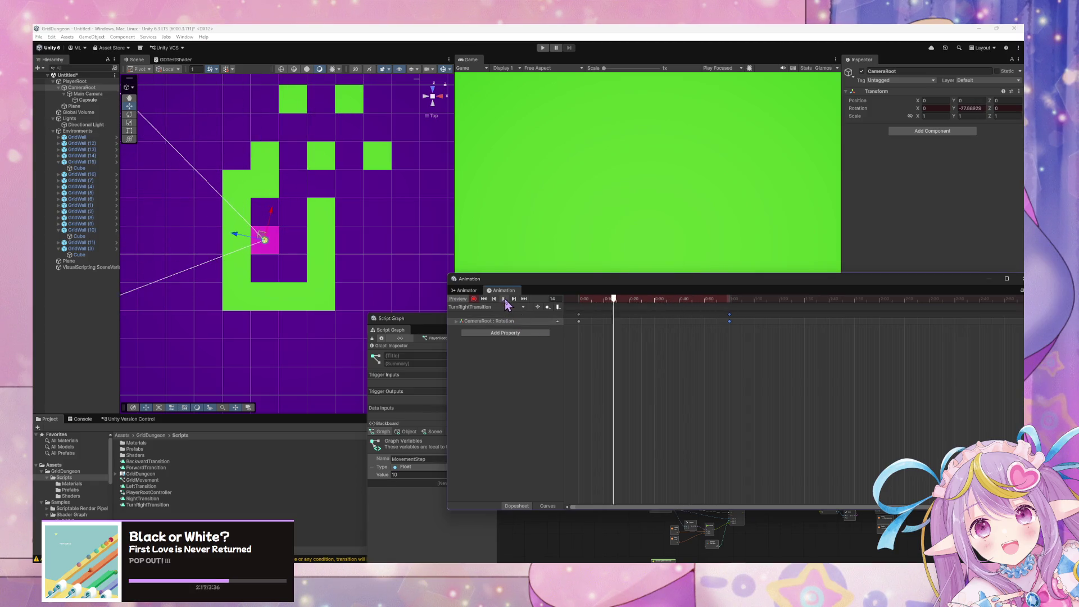
left_click(484, 299)
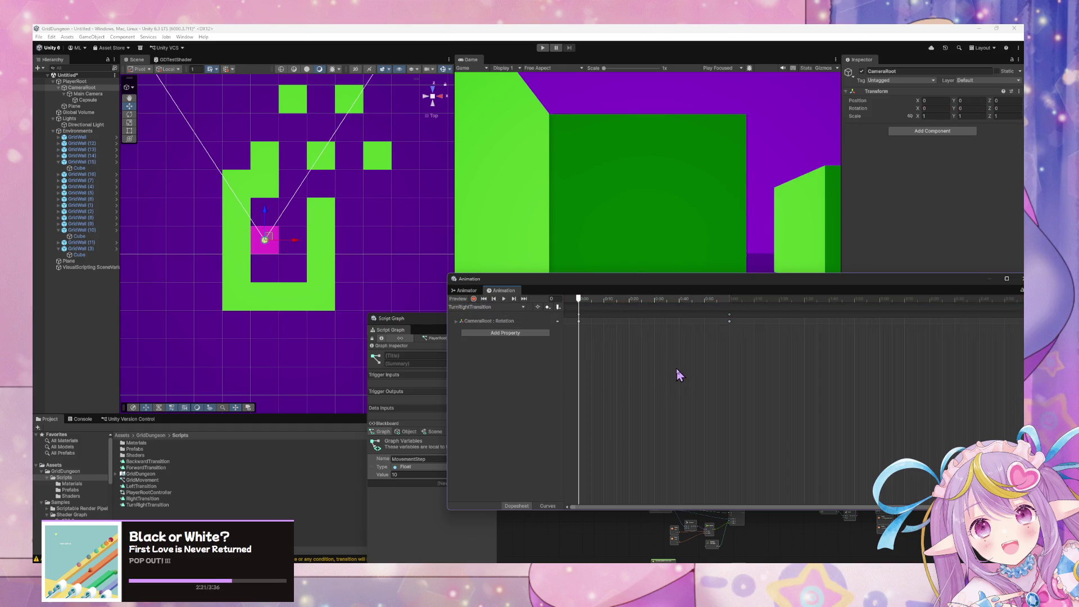
key("ctrl+a")
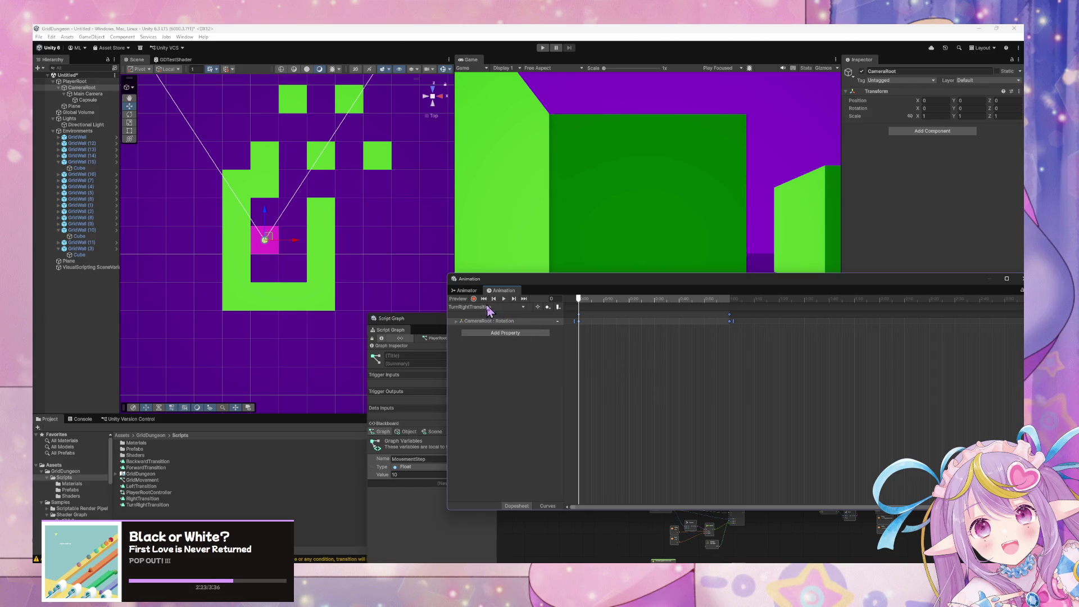
left_click(494, 308)
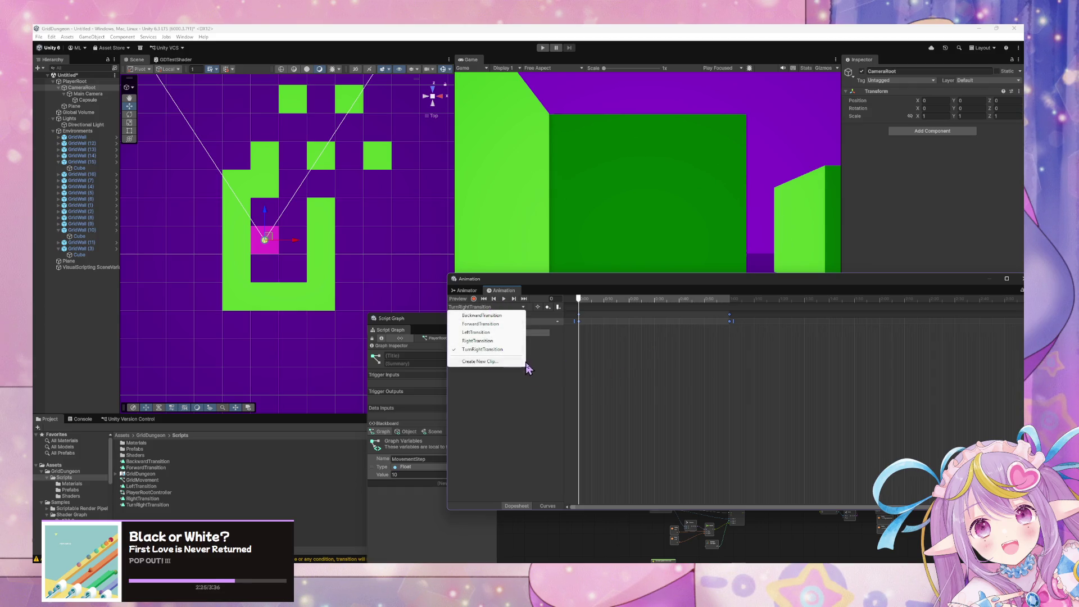
Step: Duplicate the TurnRightTransition clip in the Project window as TurnLeftTransition
left_click(434, 508)
left_click(467, 291)
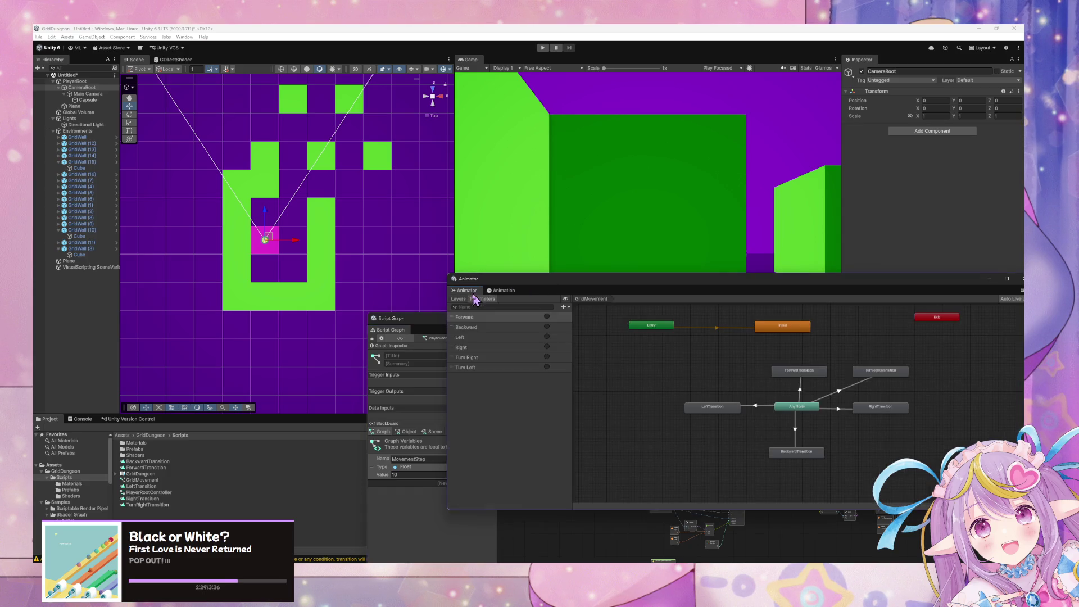
left_click(883, 372)
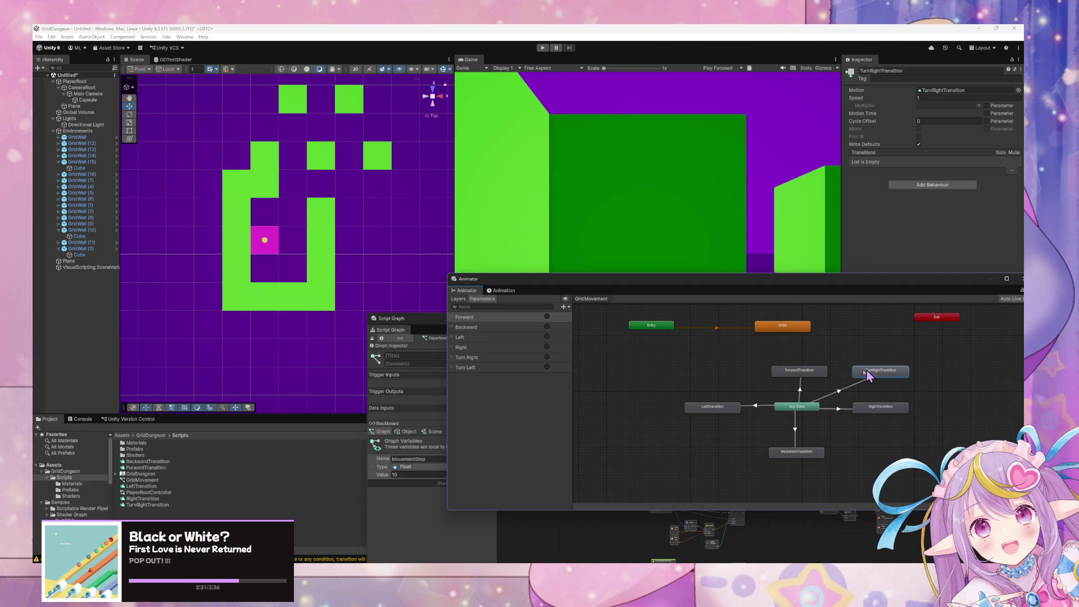
left_click(148, 505)
key("ctrl+d")
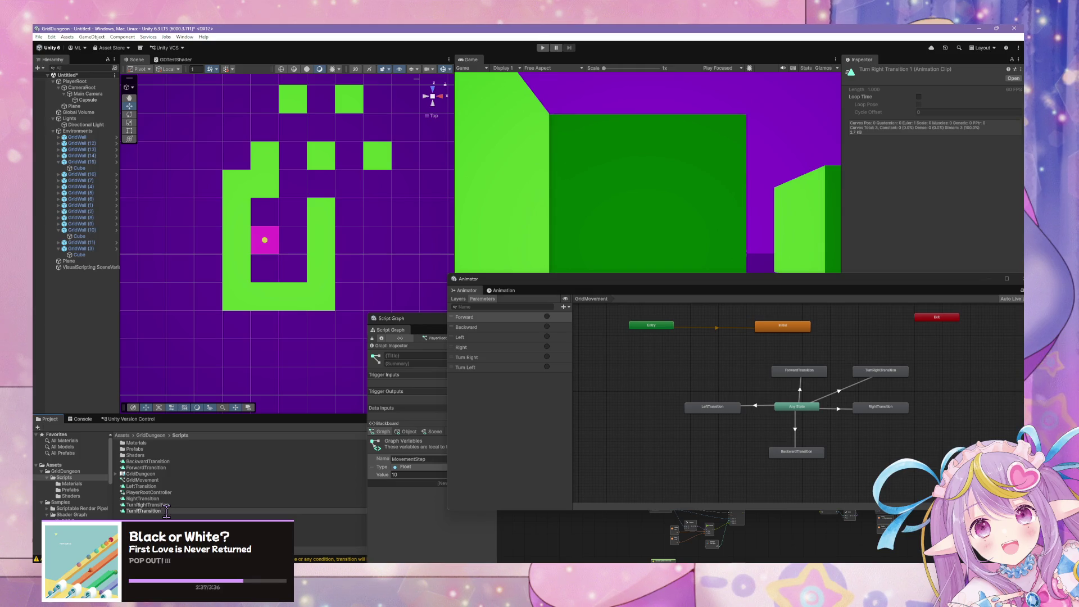
key("Return")
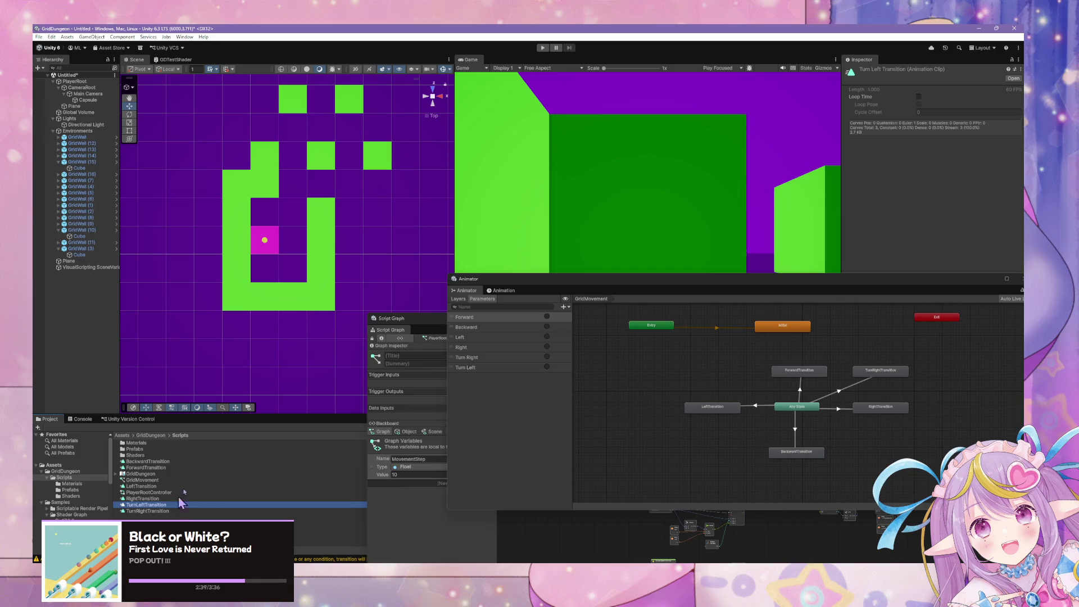
Step: Add TurnLeftTransition as an Animator state with a transition from Any State
mouse_move(146, 508)
left_mouse_down()
mouse_move(759, 357)
mouse_move(698, 375)
mouse_move(712, 380)
left_mouse_up()
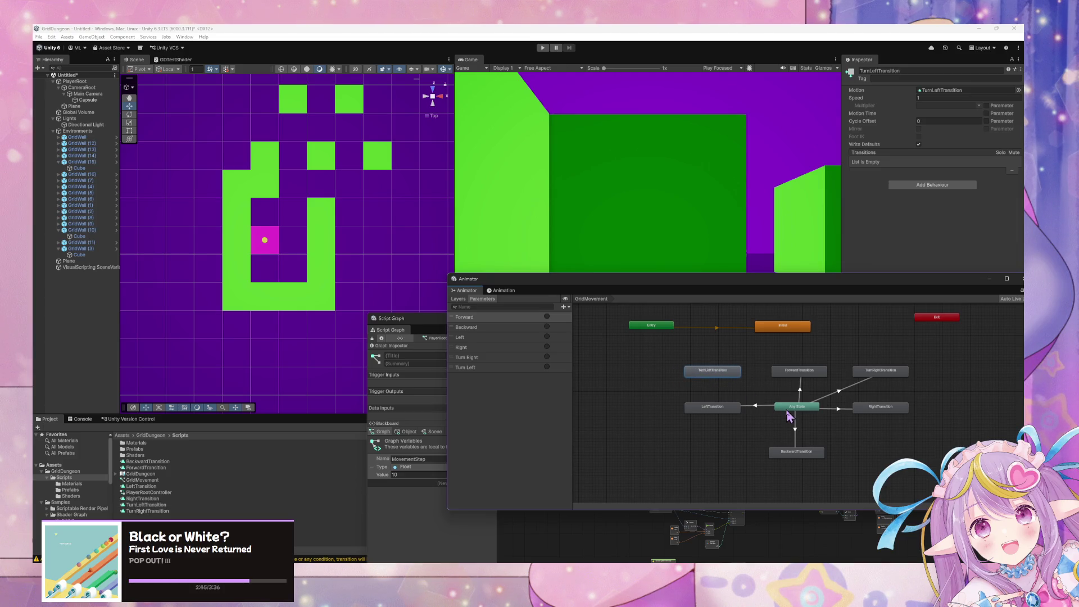
left_click(888, 373)
left_click(722, 376)
right_click(795, 414)
left_click(820, 411)
left_click(713, 372)
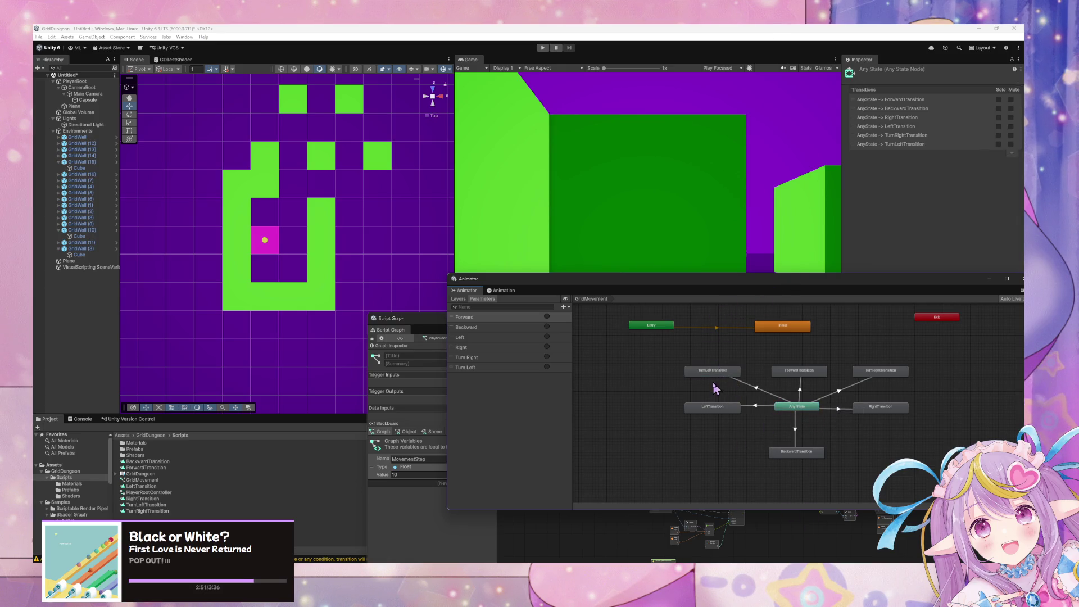
Step: Set the Any State → TurnLeftTransition transition duration to 0
left_click(752, 389)
left_click(924, 176)
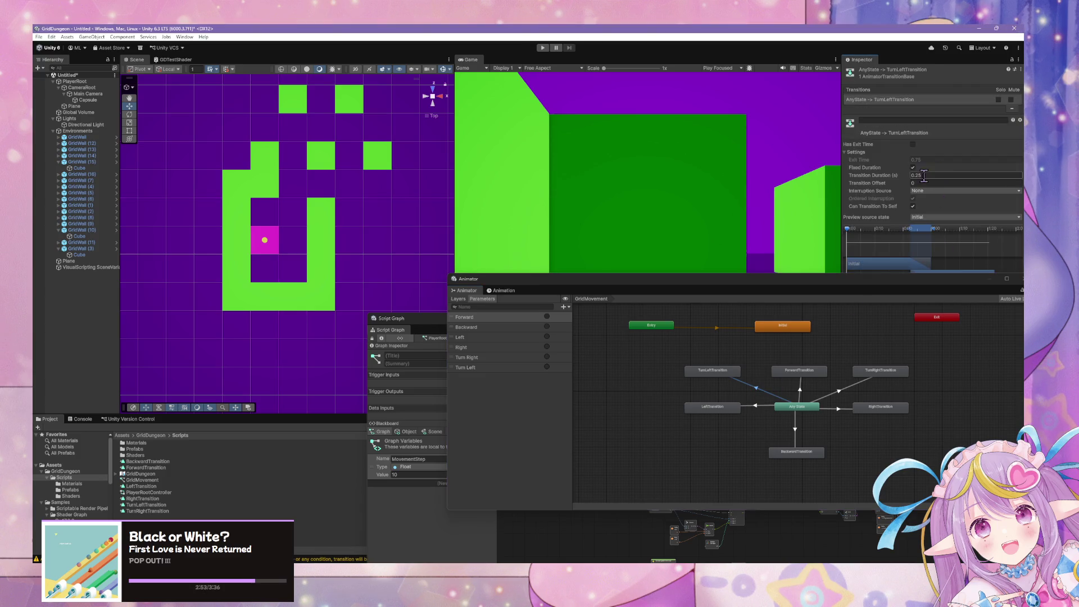
type("0")
left_click(843, 393)
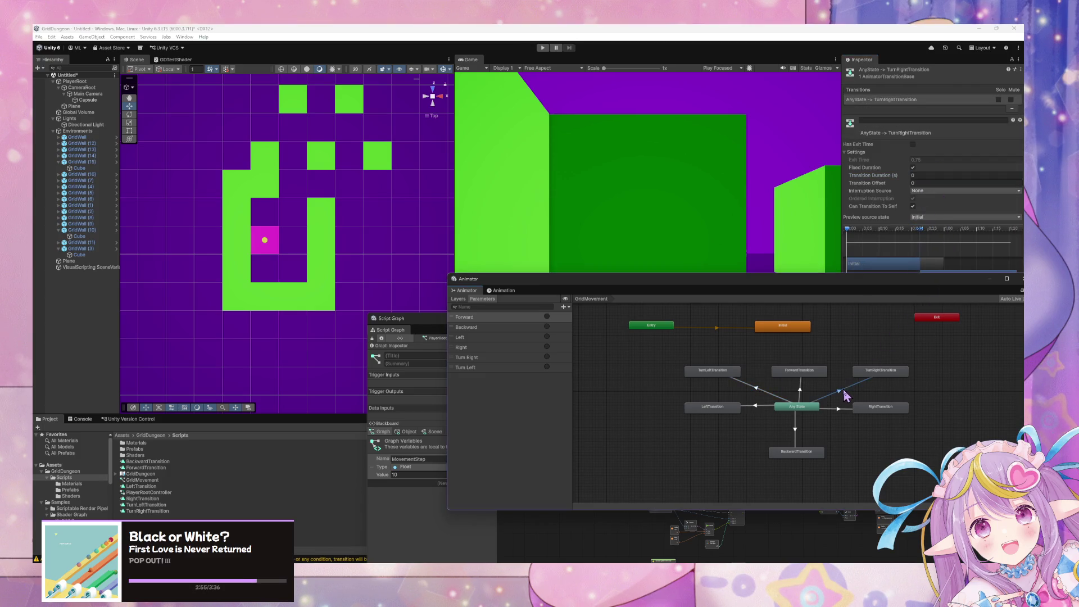
left_click(780, 400)
Step: Add a Turn Left condition to that transition and select the TurnLeftTransition state
mouse_move(855, 293)
left_mouse_down()
mouse_move(714, 308)
mouse_move(625, 333)
left_mouse_up()
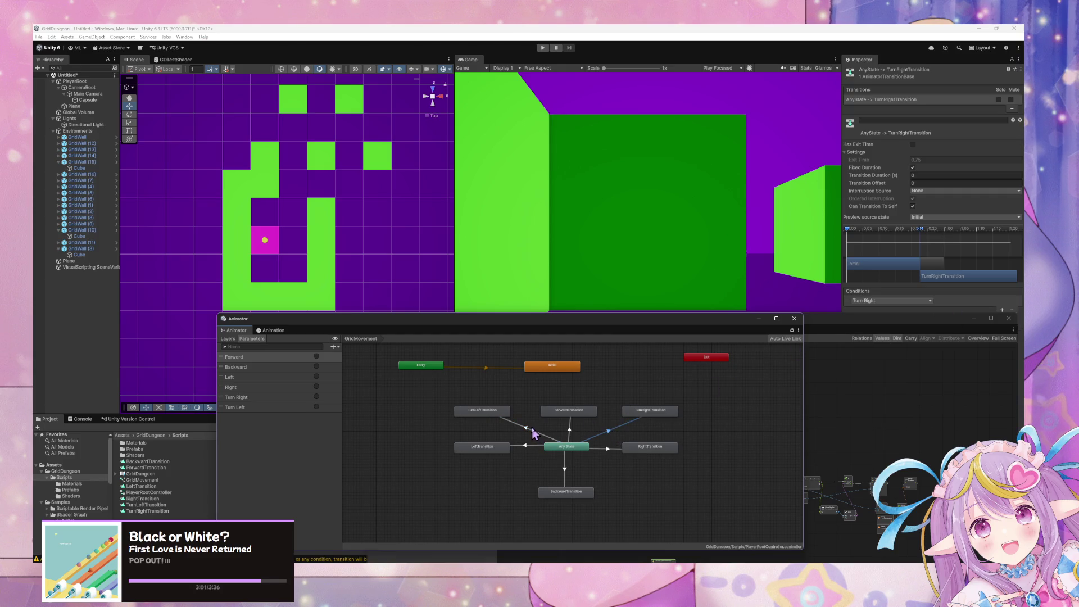
left_click(1002, 309)
left_click(892, 301)
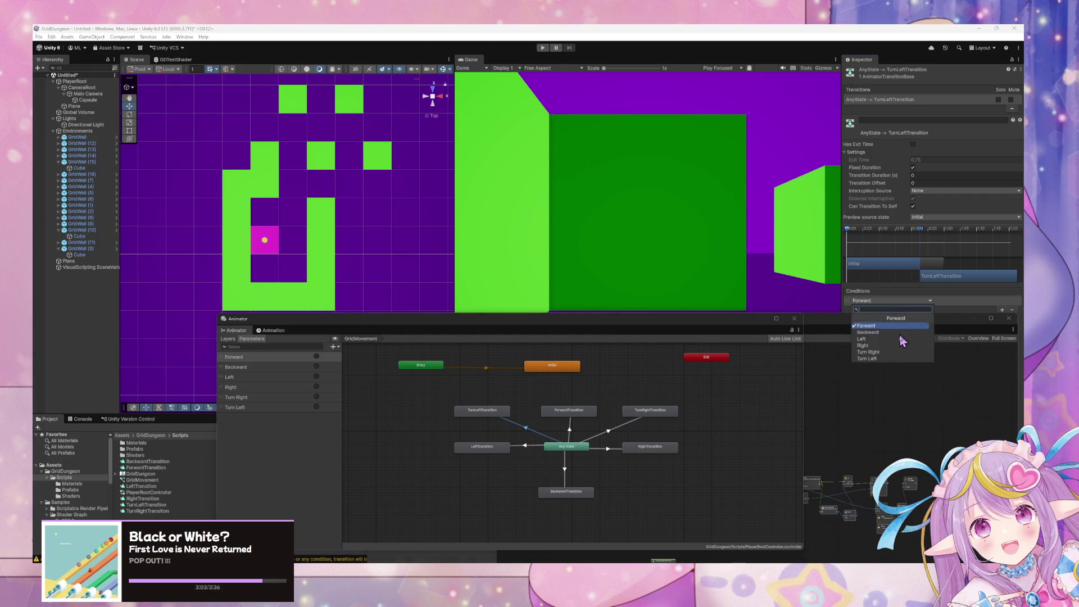
left_click(898, 358)
left_click(502, 412)
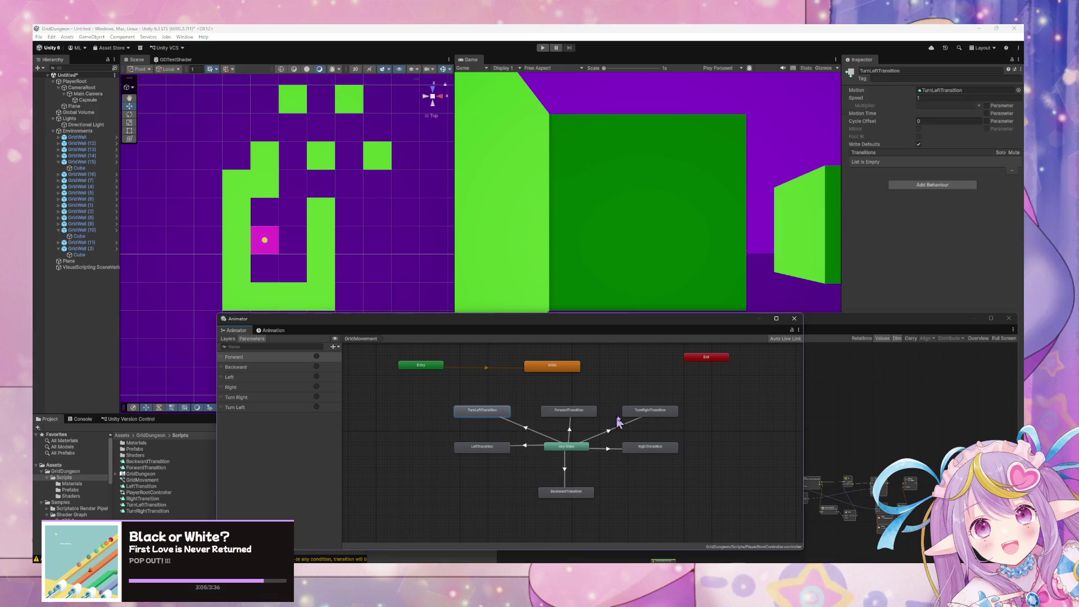
mouse_move(502, 326)
left_mouse_down()
mouse_move(635, 275)
mouse_move(659, 284)
left_mouse_up()
left_click(766, 390)
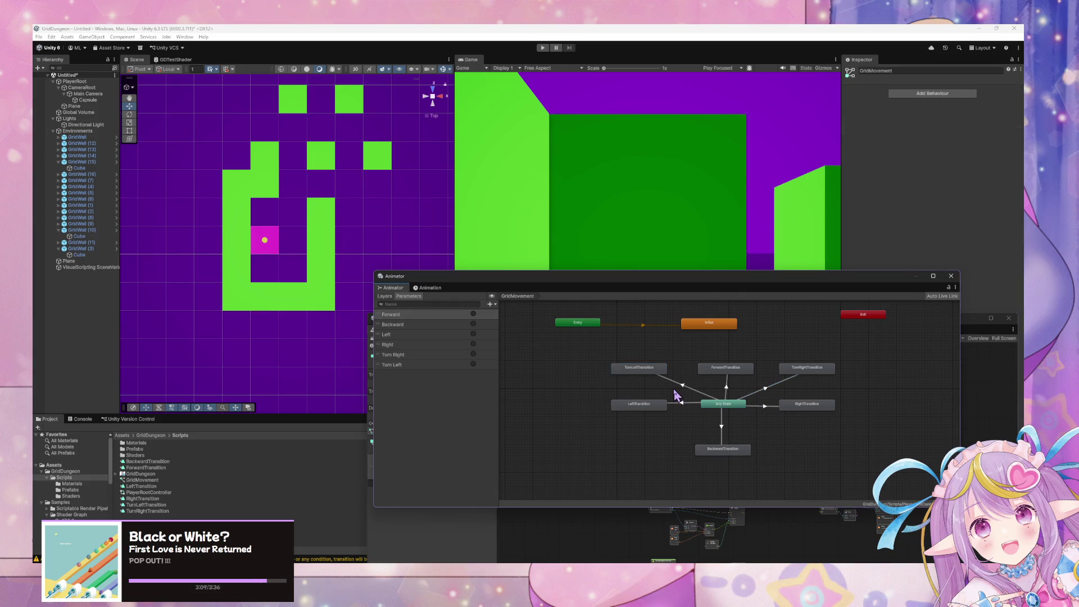
left_click(651, 372)
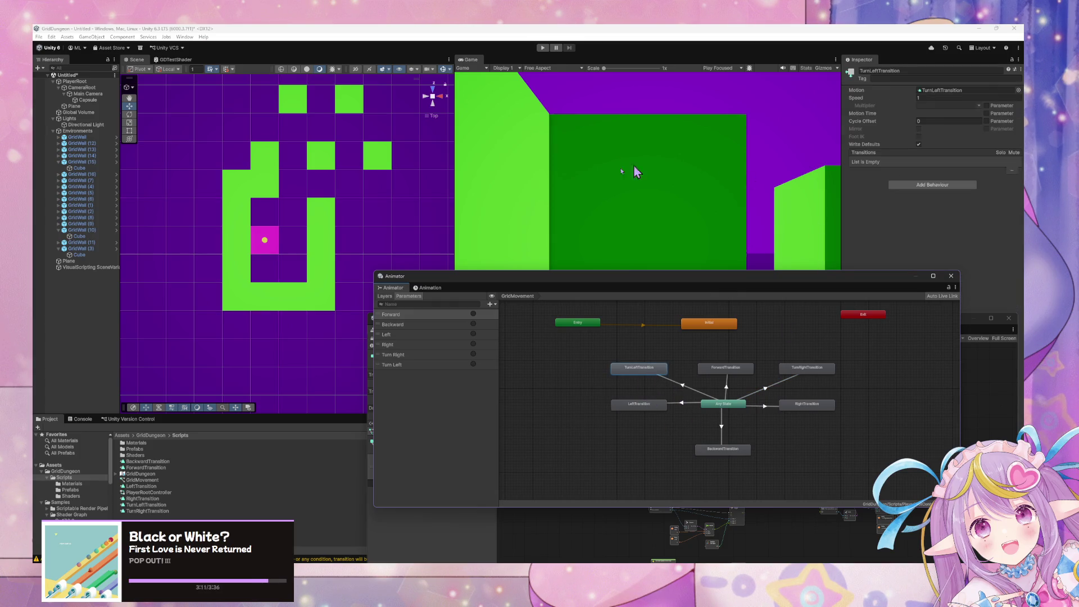
Step: Open the TurnLeftTransition clip, set CameraRoot Rotation Y to 180 at frame 0, and preview it
left_click(430, 288)
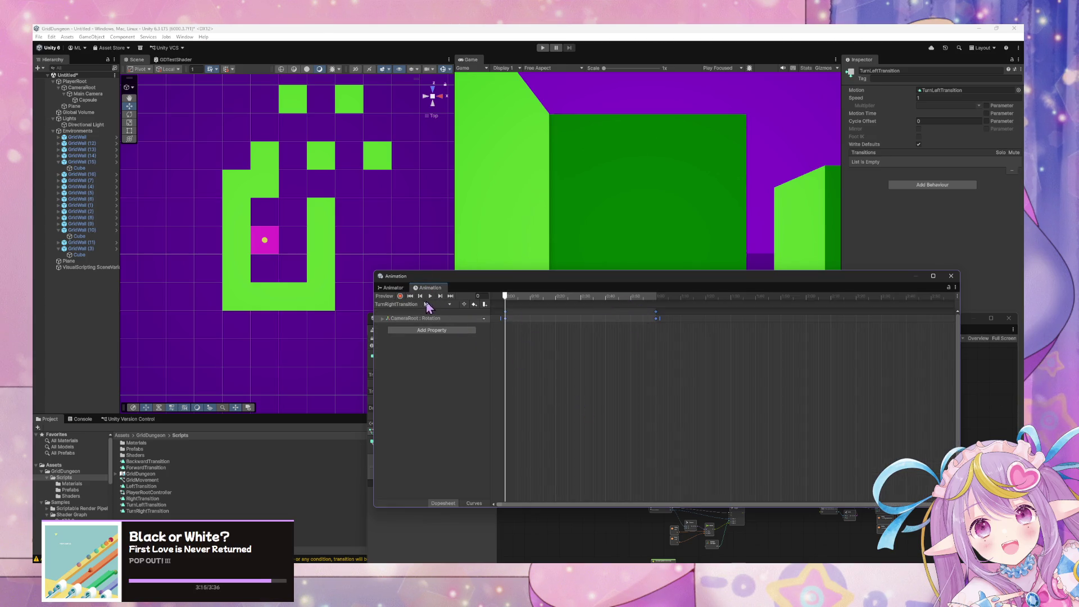
left_click(428, 305)
left_click(425, 354)
scroll(607, 345, "down", 5)
left_click(450, 296)
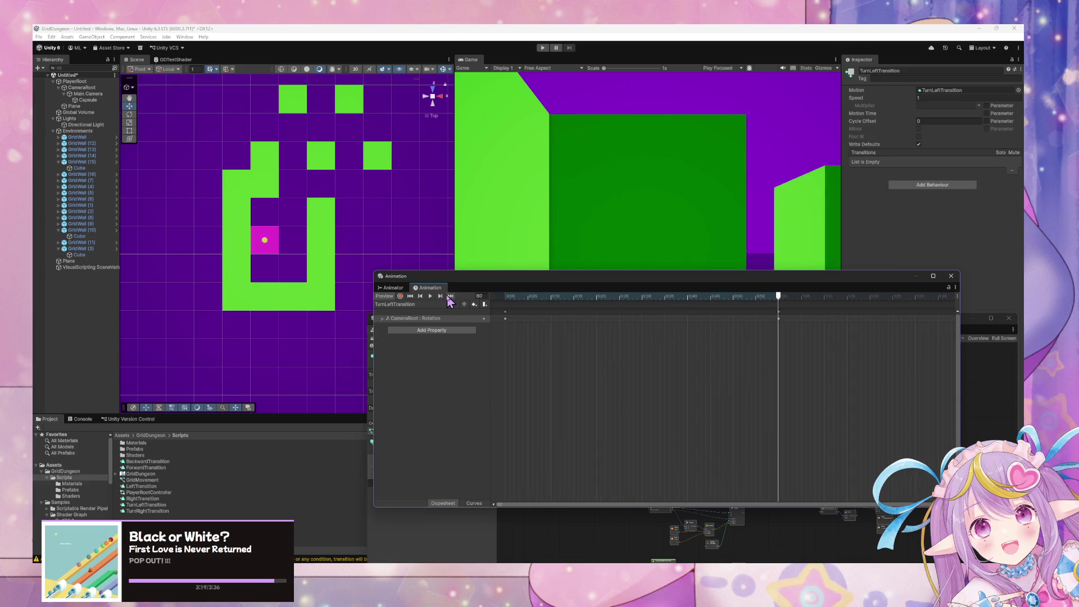
left_click(779, 319)
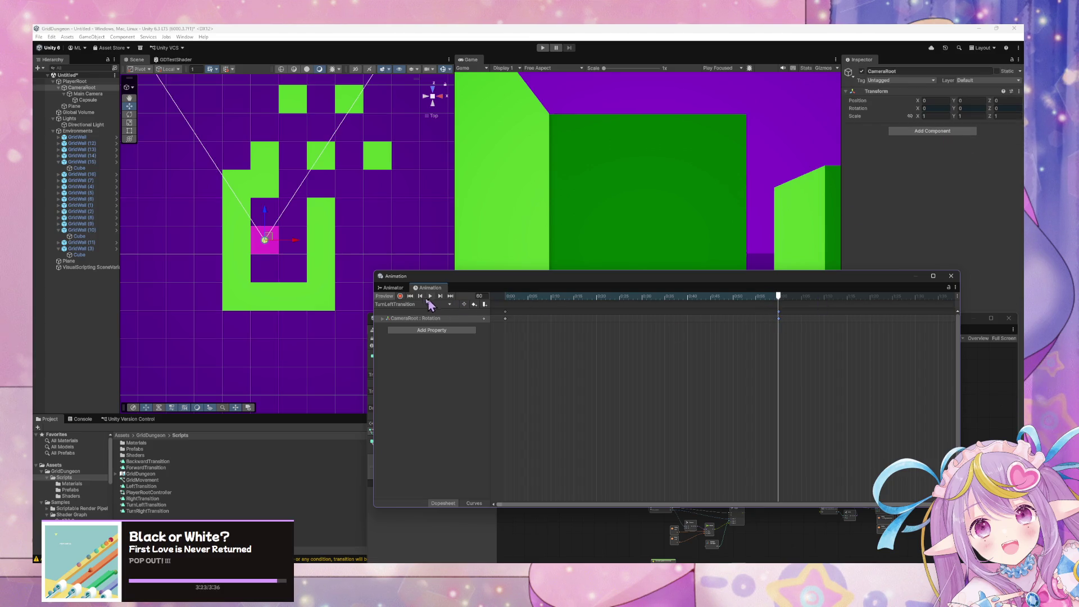
left_click(419, 297)
left_click(962, 109)
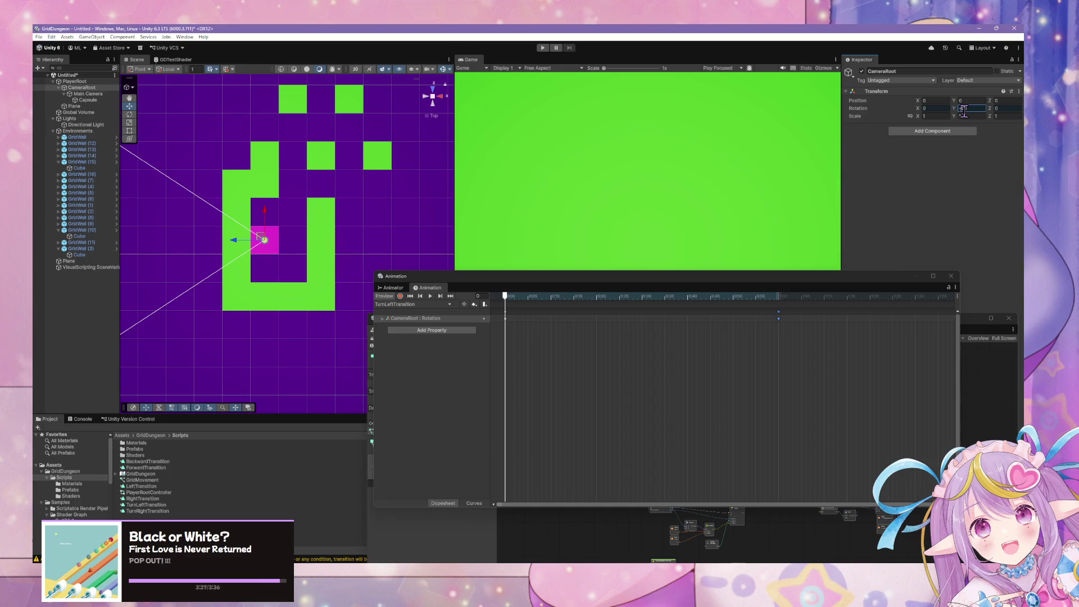
type("180")
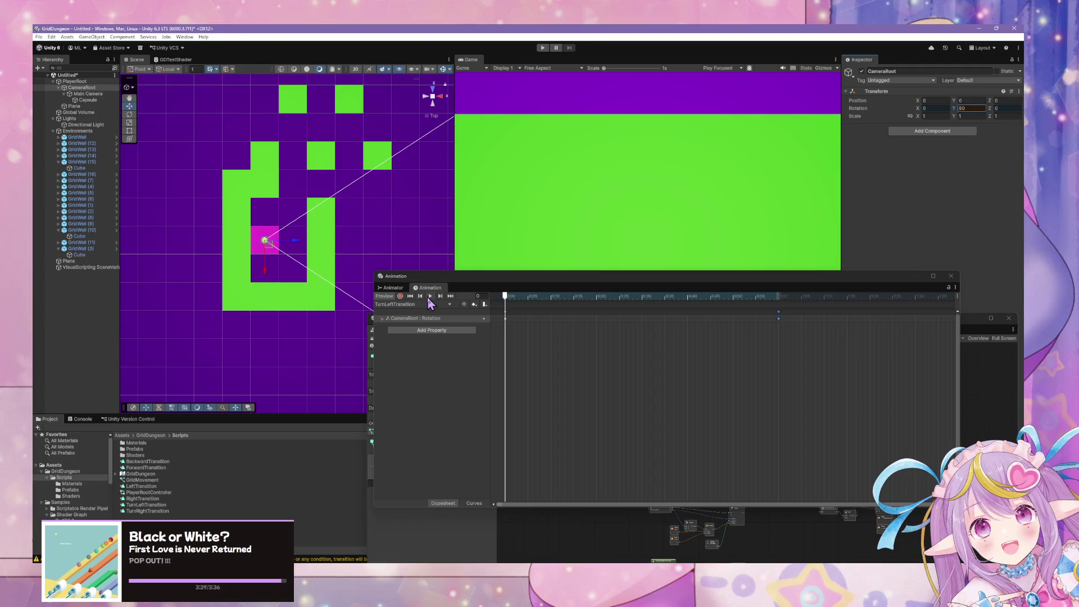
left_click(429, 297)
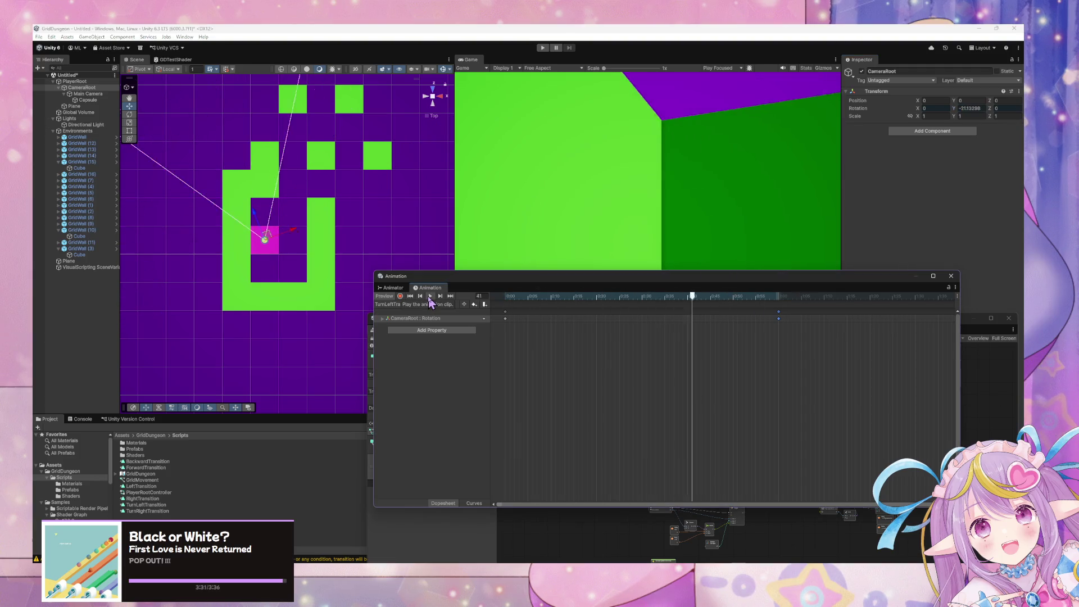
Step: Preview TurnRightTransition for comparison, then return to the TurnLeftTransition clip
left_click(421, 304)
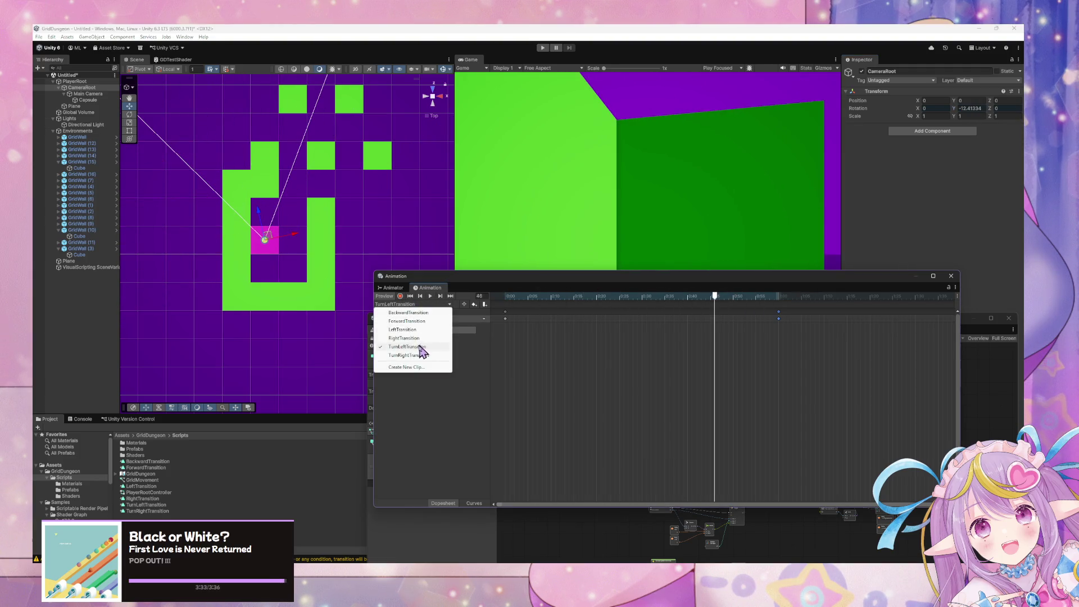
left_click(407, 355)
left_click(431, 296)
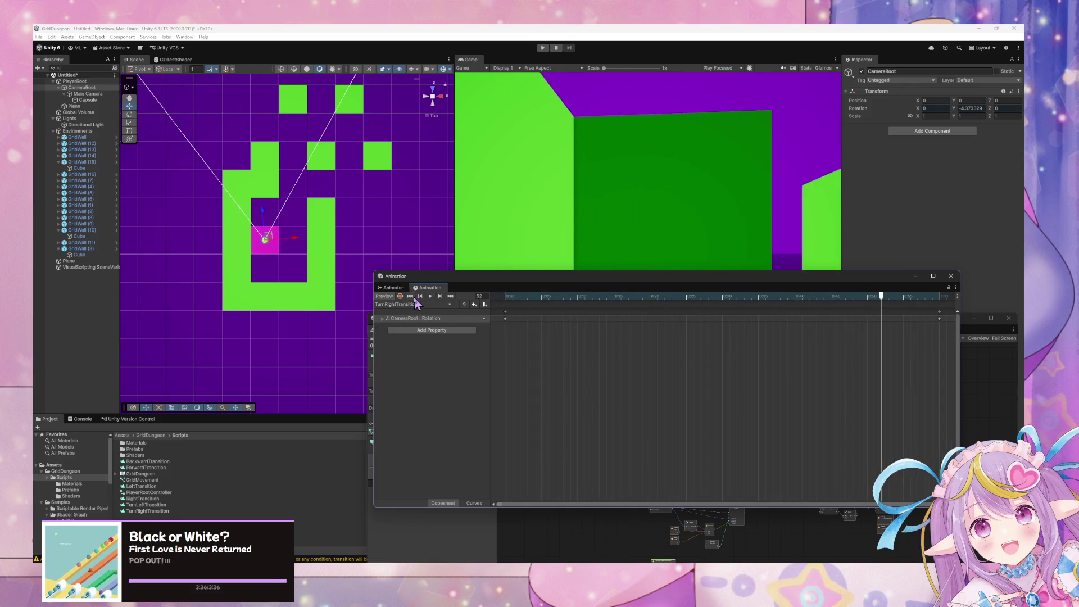
left_click(412, 297)
left_click(404, 304)
left_click(419, 349)
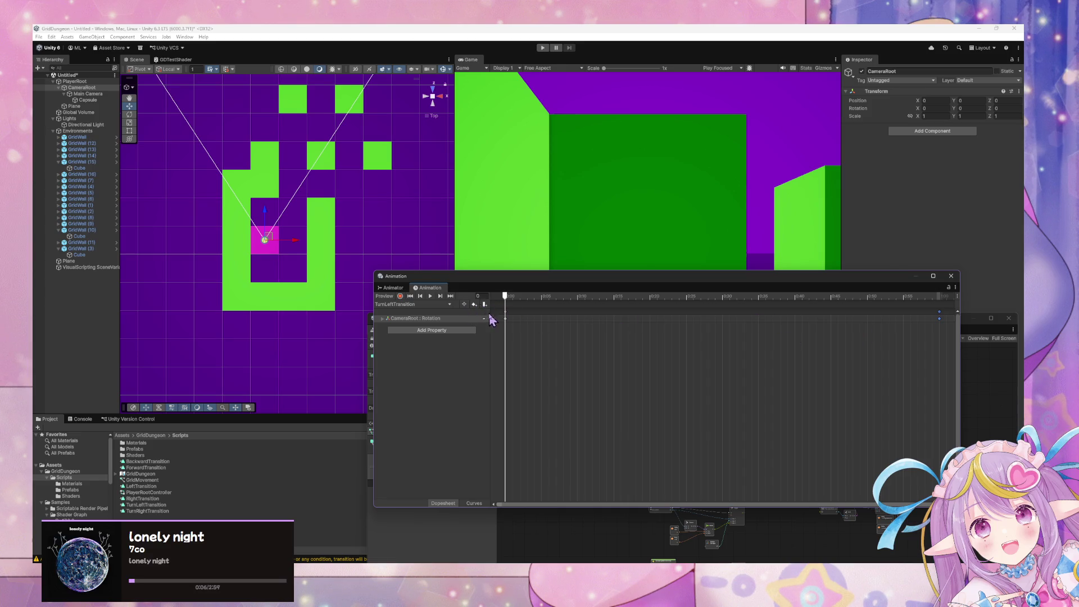
Step: Play and stop the TurnLeftTransition preview, returning to frame 0
left_click(430, 296)
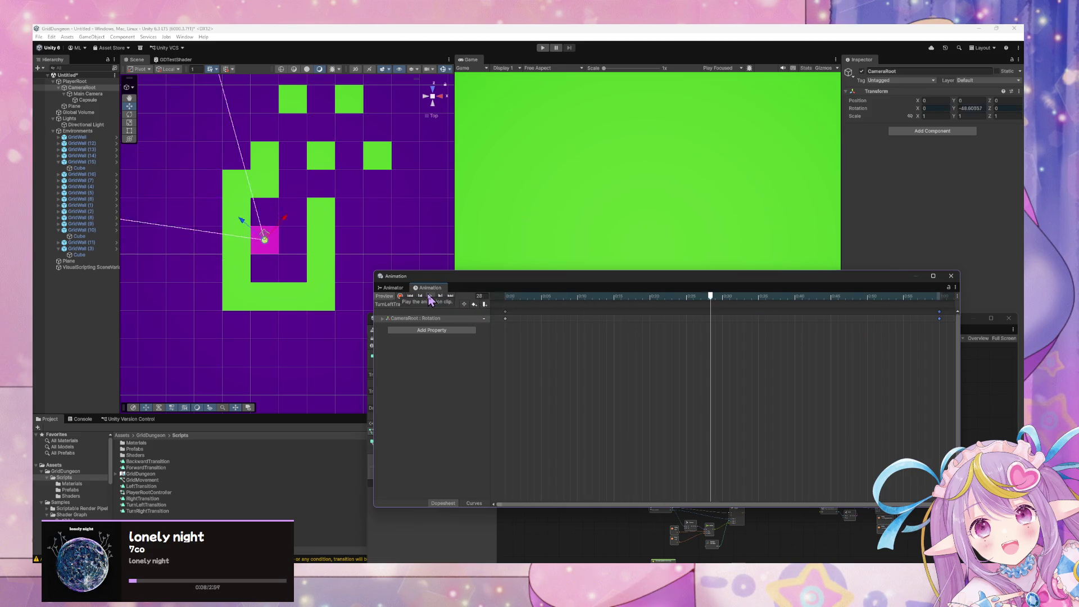
left_click(440, 296)
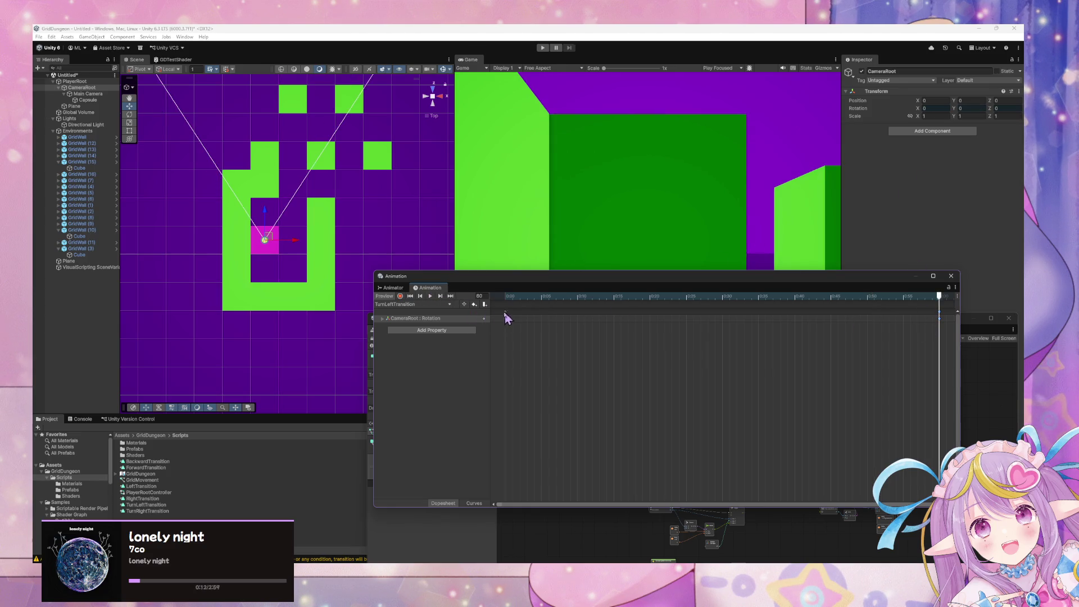
left_click(419, 296)
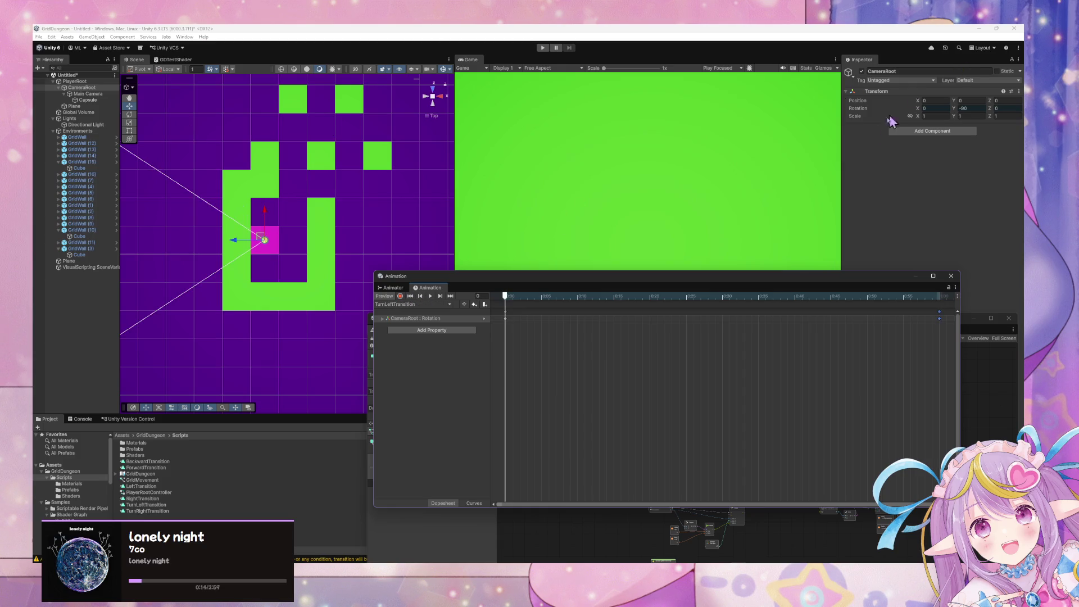
Step: Switch to TurnRightTransition, enable recording, and preview its turn from start to end
left_click(423, 305)
left_click(437, 355)
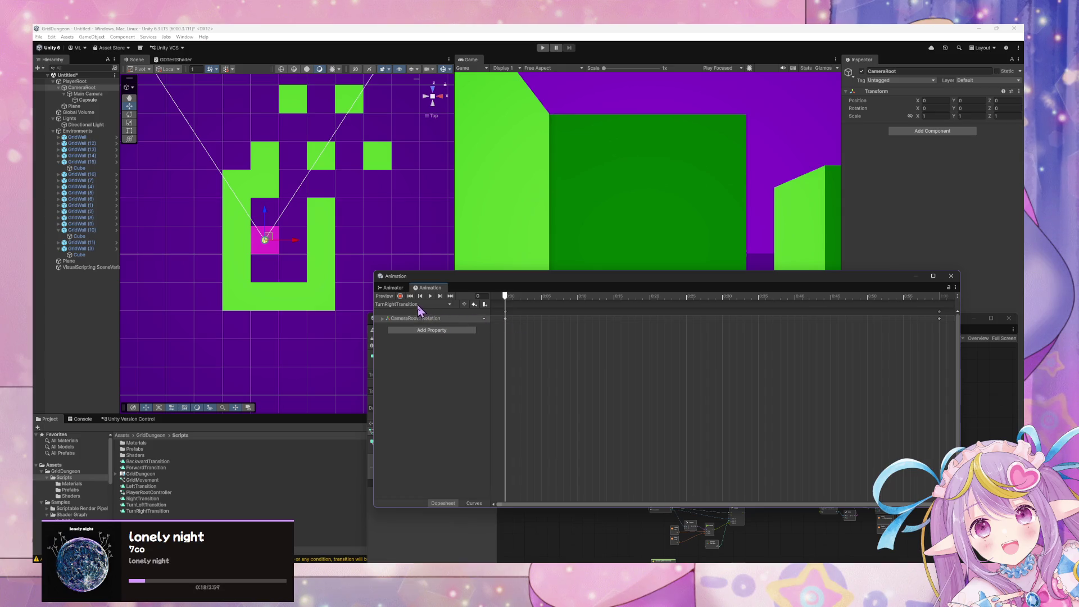
scroll(578, 347, "down", 2)
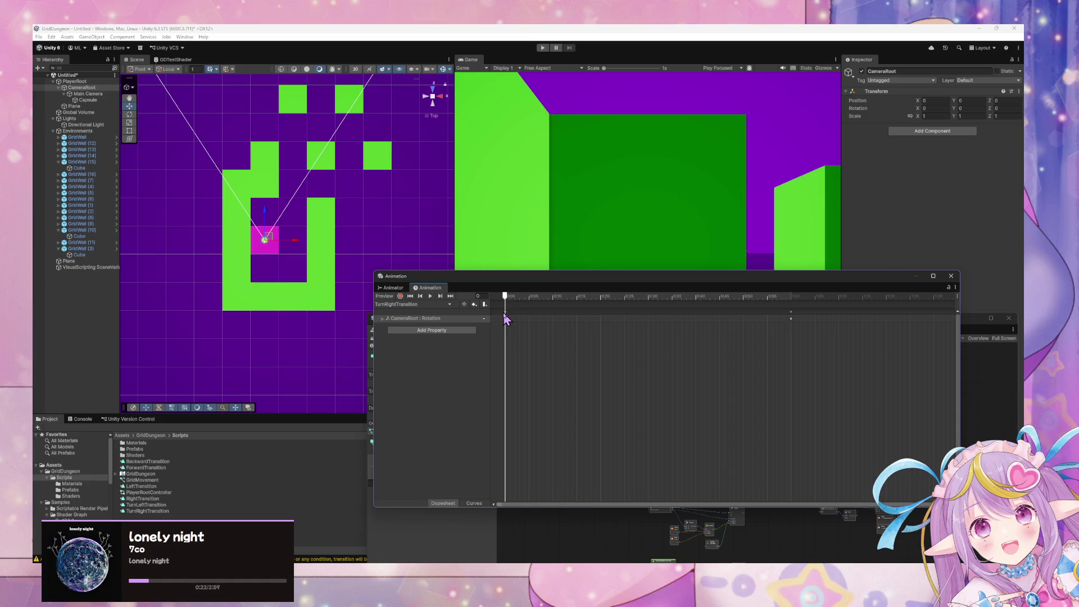
left_click(441, 296)
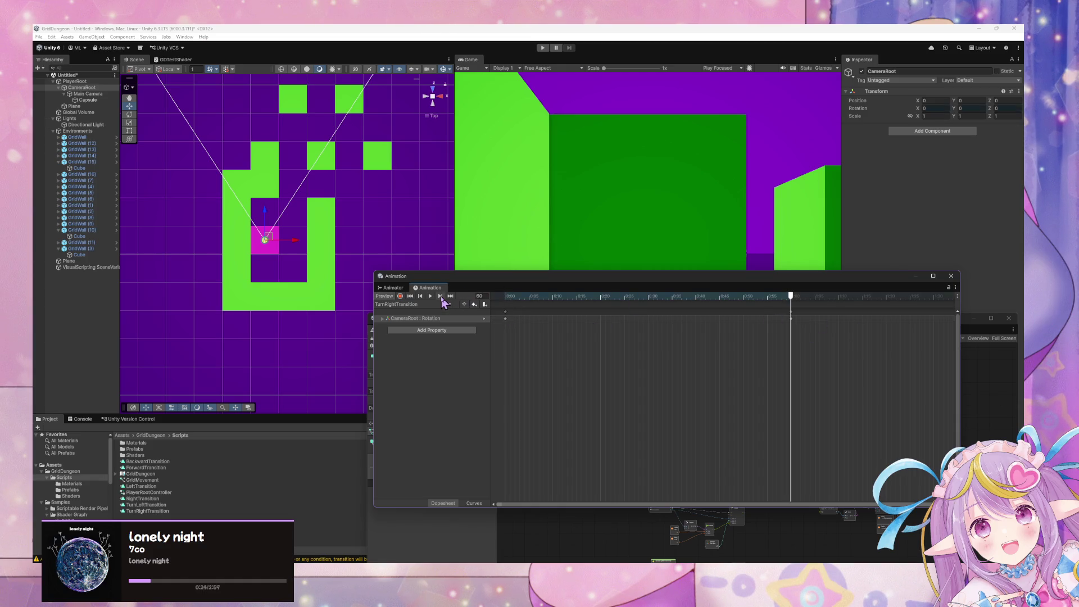
left_click(400, 297)
left_click(411, 296)
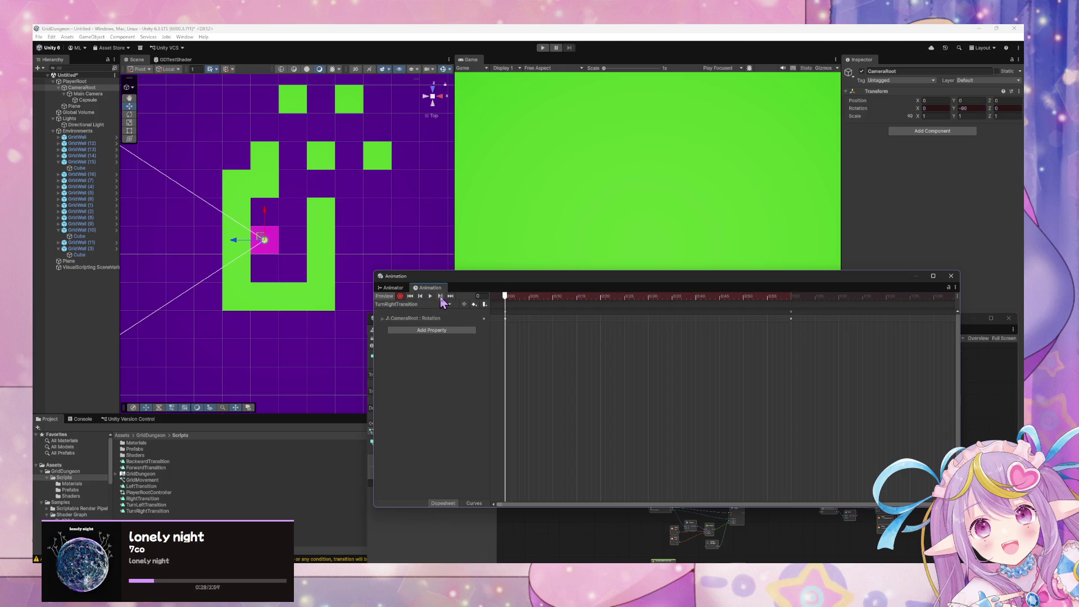
left_click(441, 297)
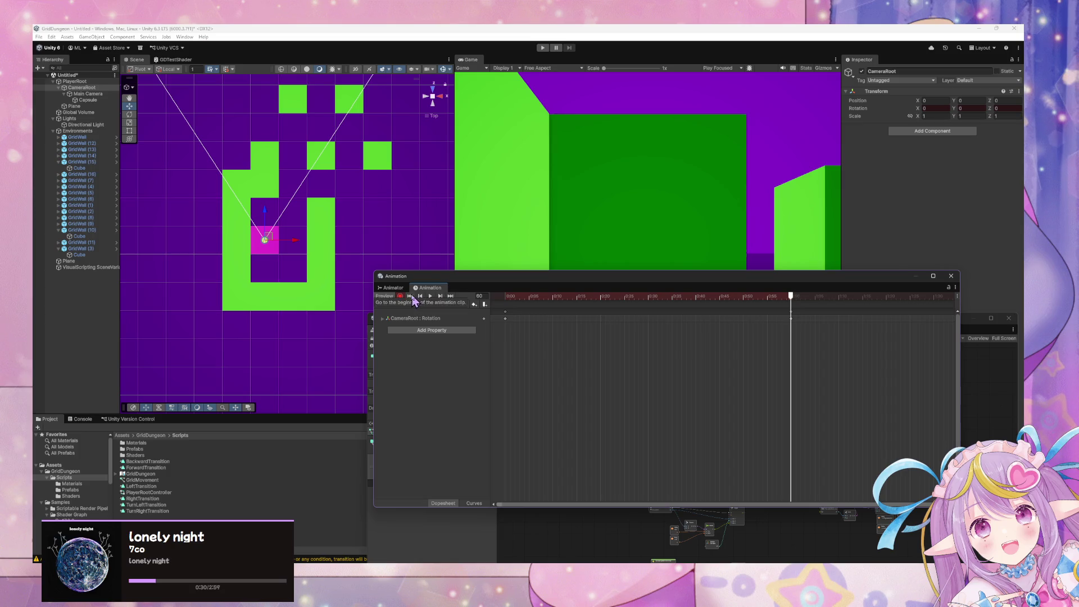
left_click(430, 296)
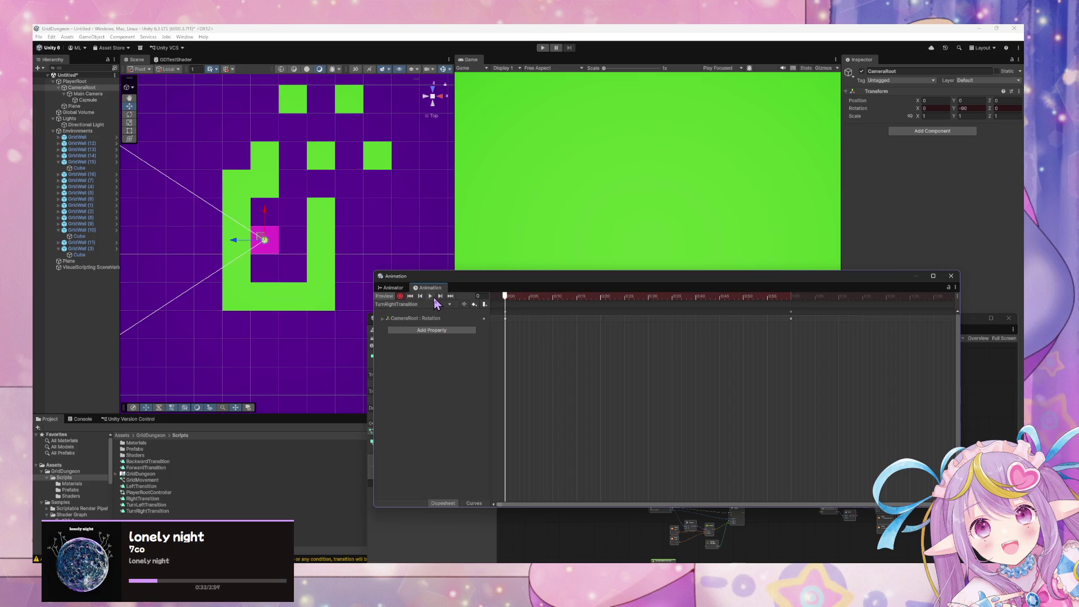
left_click(434, 295)
Step: Switch to TurnLeftTransition and key CameraRoot Rotation Y to 90 with recording on
left_click(433, 304)
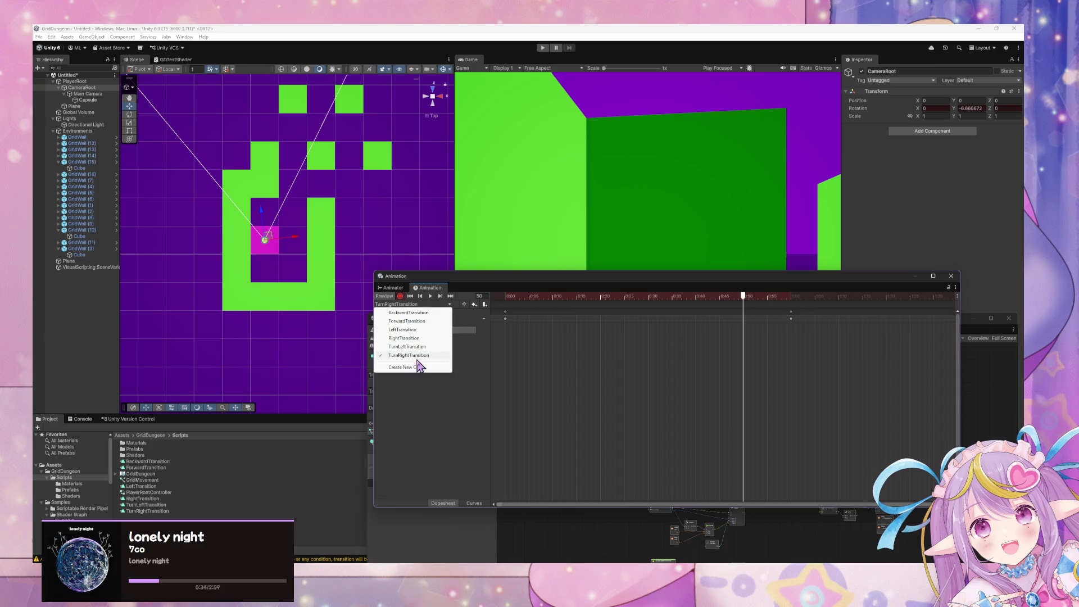
left_click(424, 348)
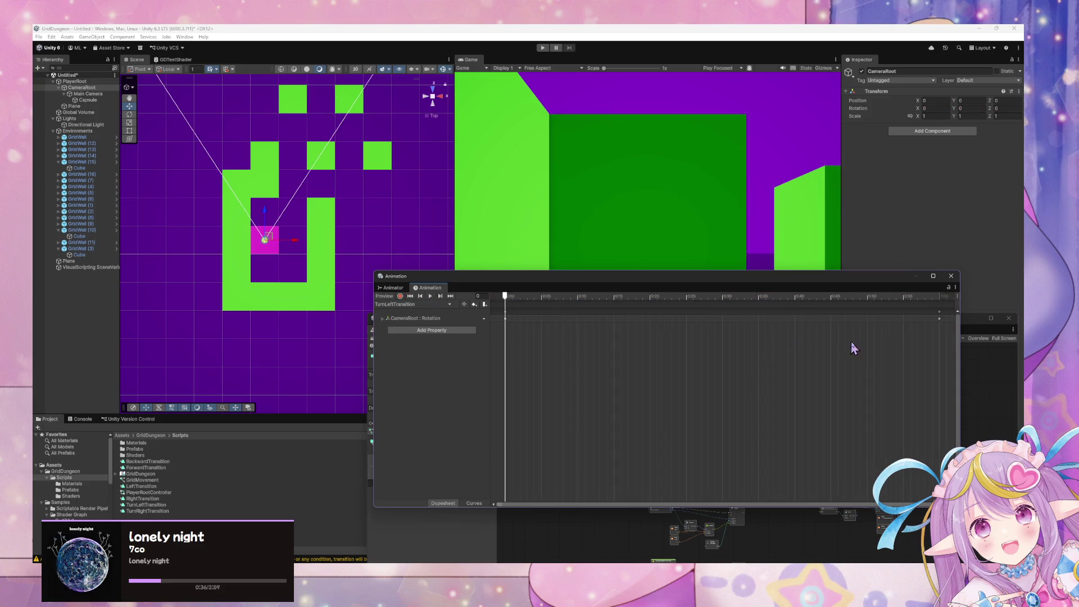
left_click(440, 296)
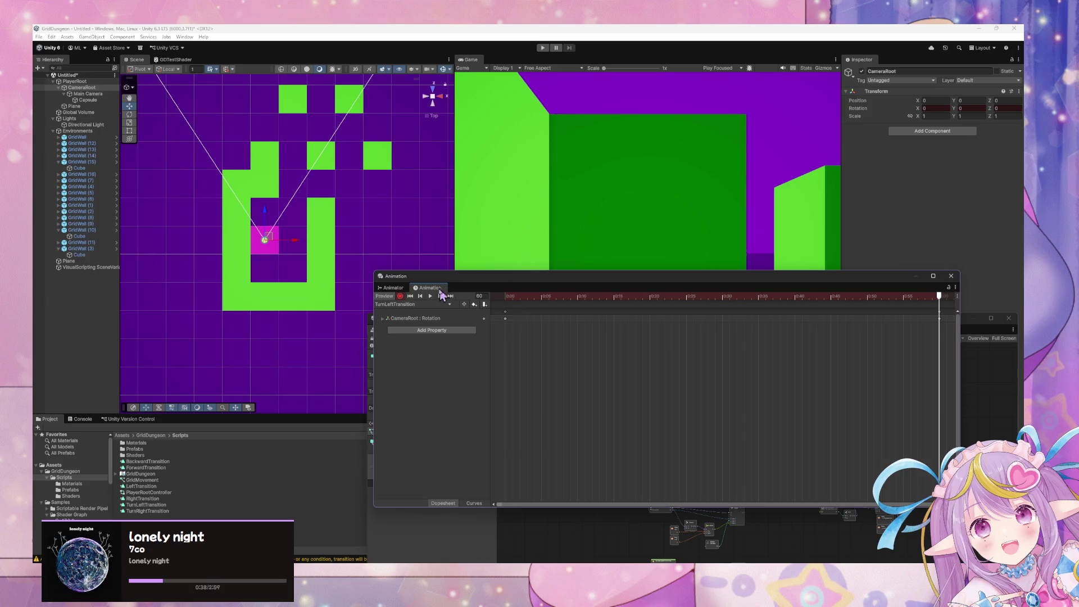
left_click(421, 296)
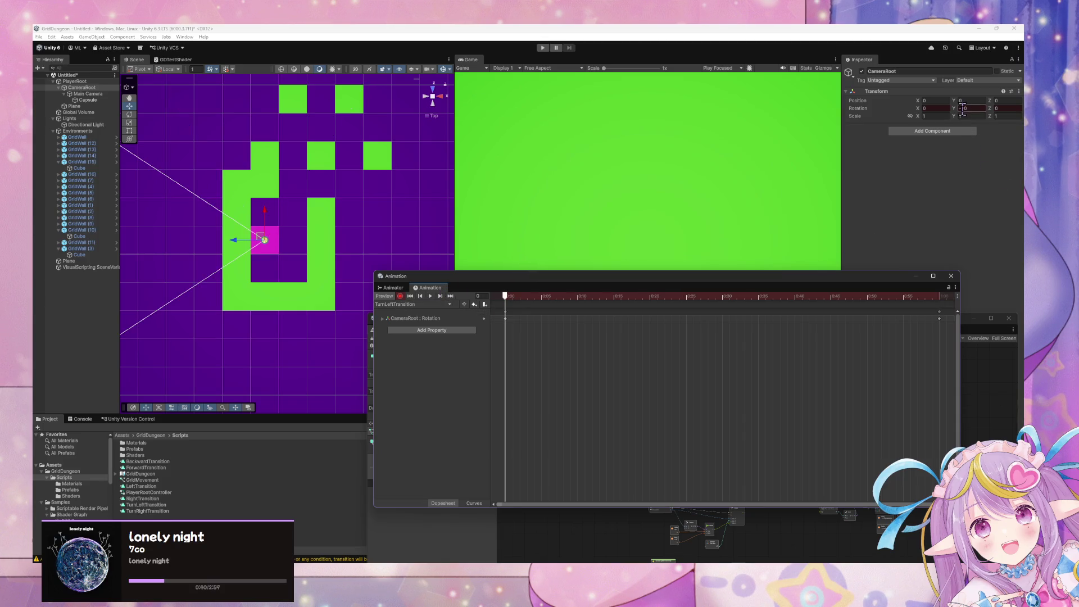
left_click(963, 108)
type("90")
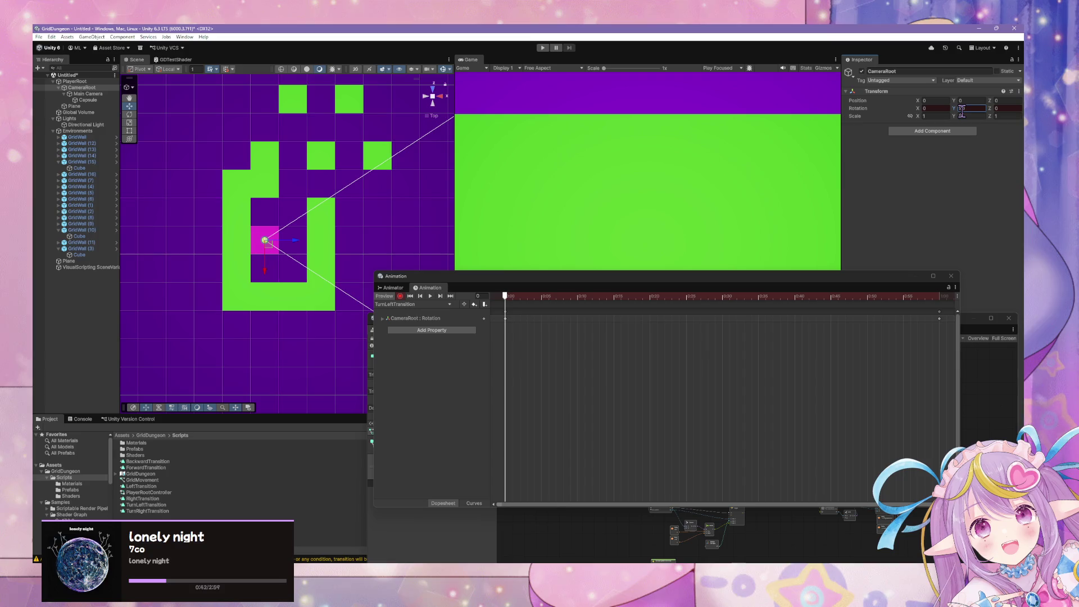
Step: Preview the left turn, then turn off recording and preview so rotation resets to 0
left_click(430, 296)
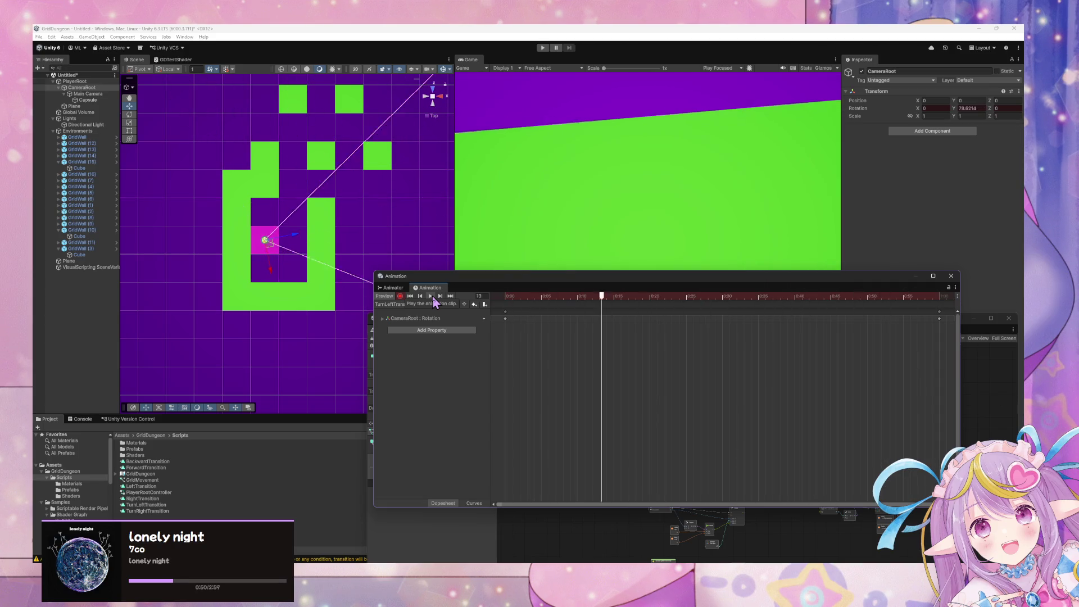
left_click(430, 296)
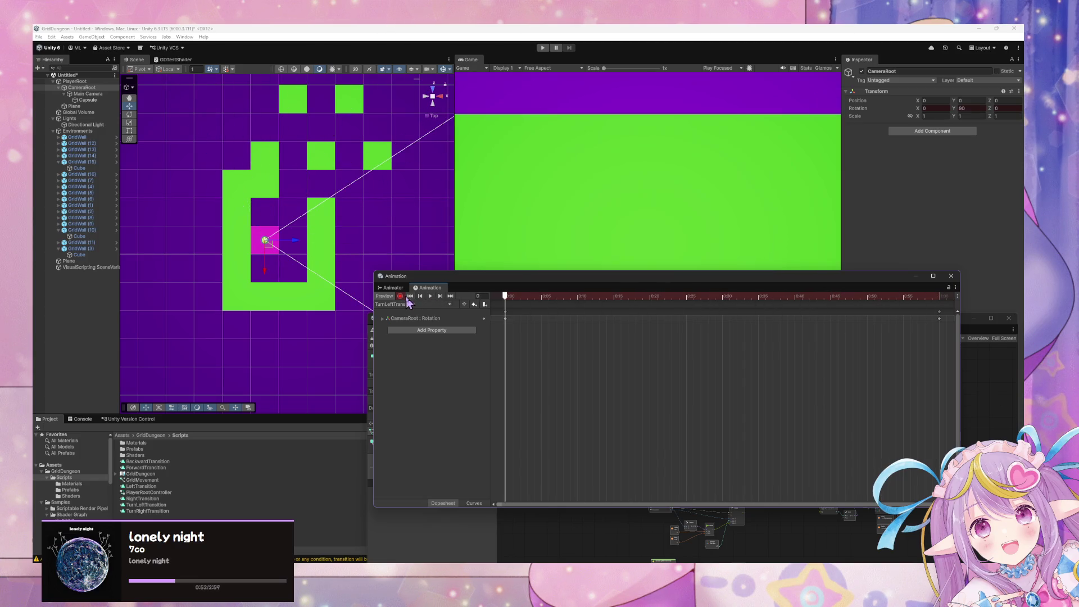
left_click(402, 297)
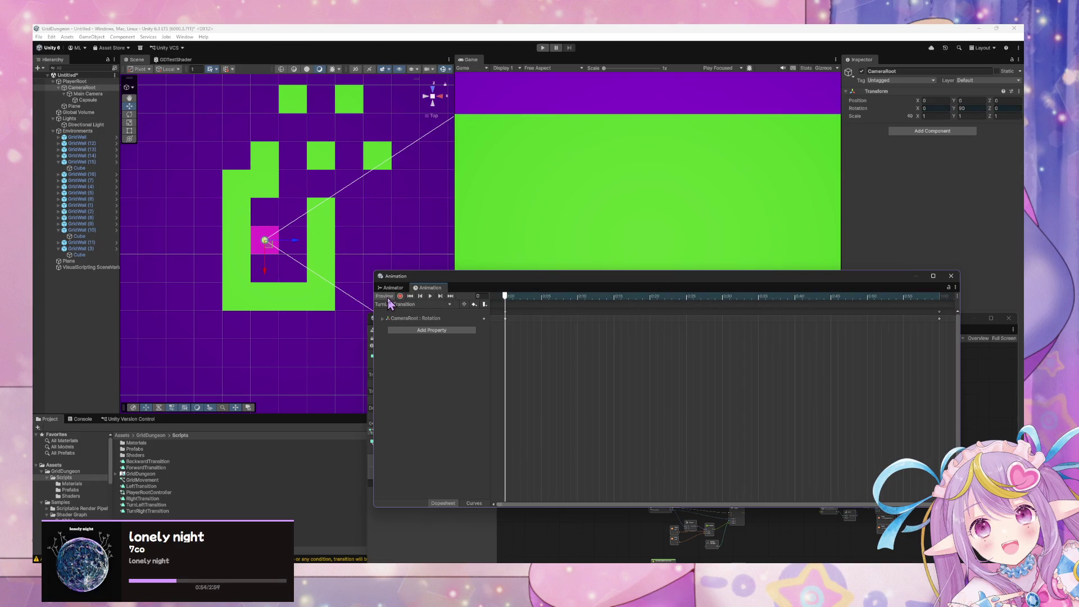
left_click(386, 296)
mouse_move(608, 285)
left_mouse_down()
mouse_move(472, 219)
mouse_move(627, 323)
mouse_move(628, 304)
left_mouse_up()
Step: Undock the Animator and inspect the turn-left and turn-right transitions and states
left_click(413, 306)
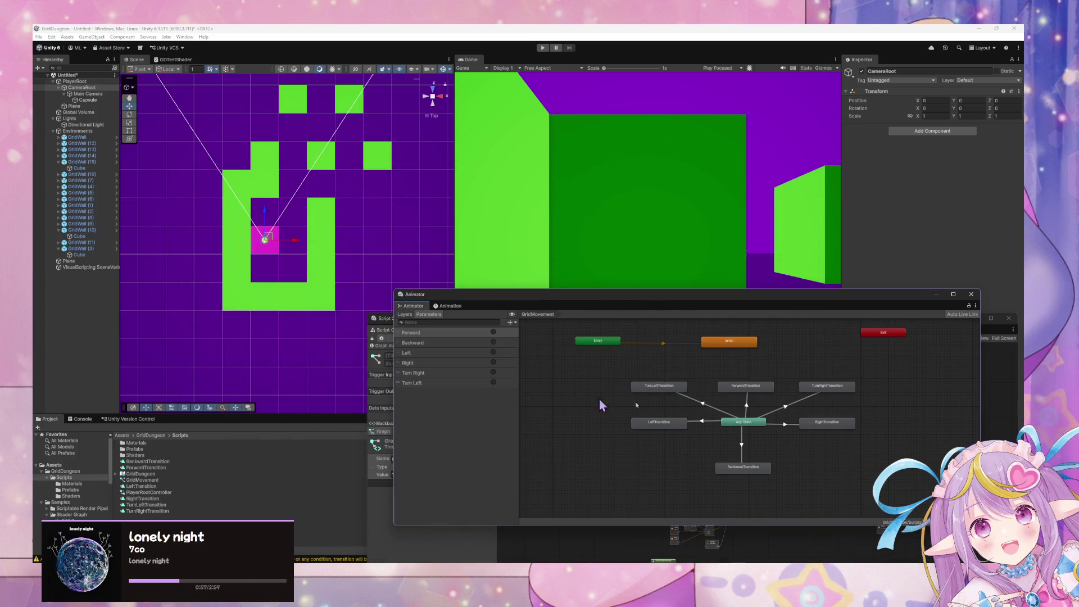
left_click(704, 404)
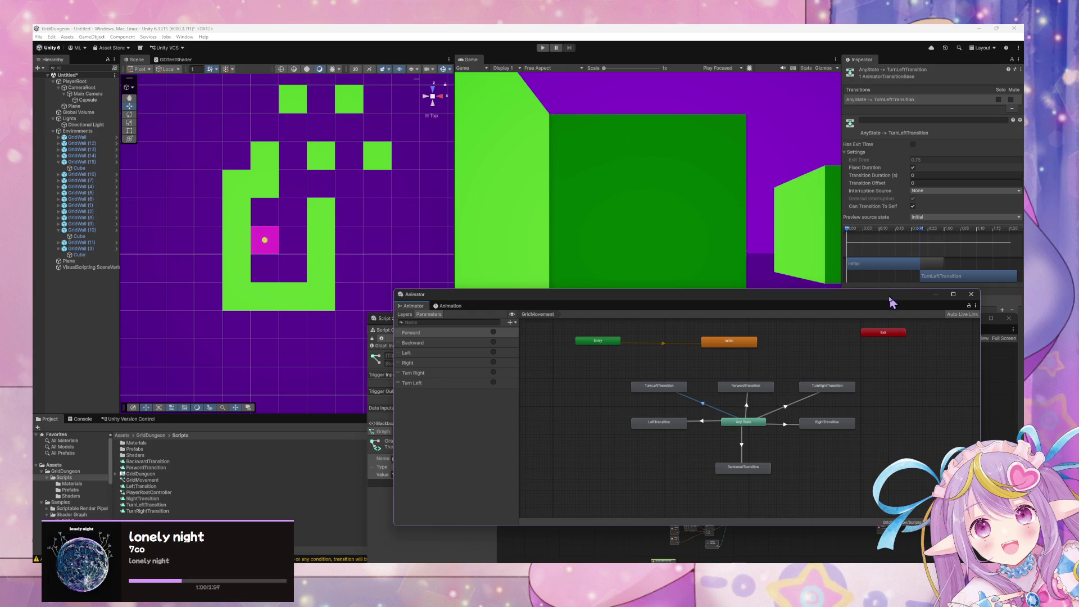
left_click_drag(895, 298, 629, 237)
left_click(523, 351)
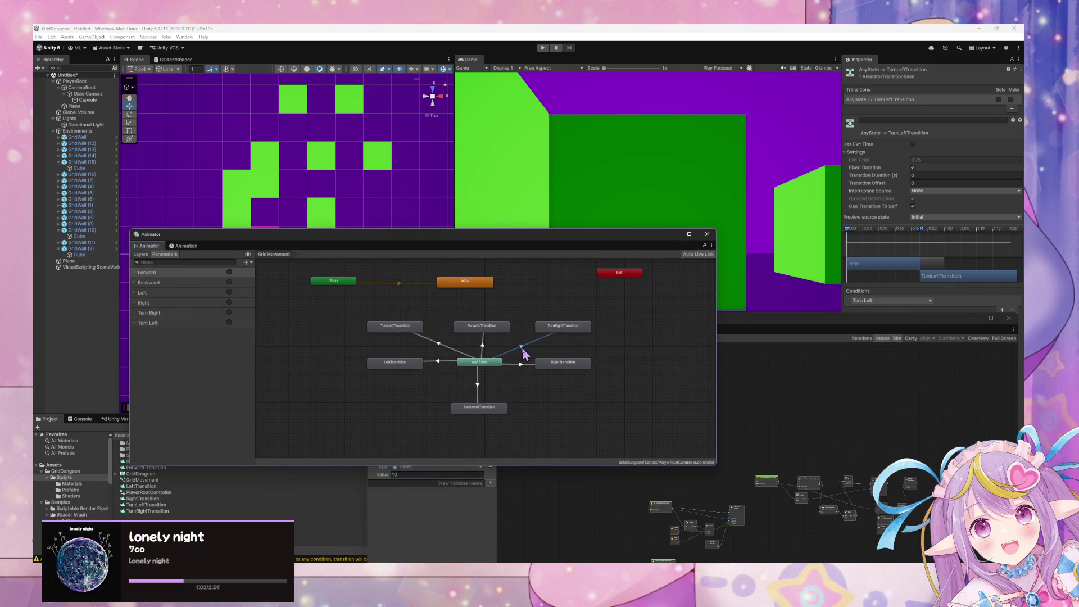
left_click(443, 347)
left_click(534, 358)
left_click(562, 328)
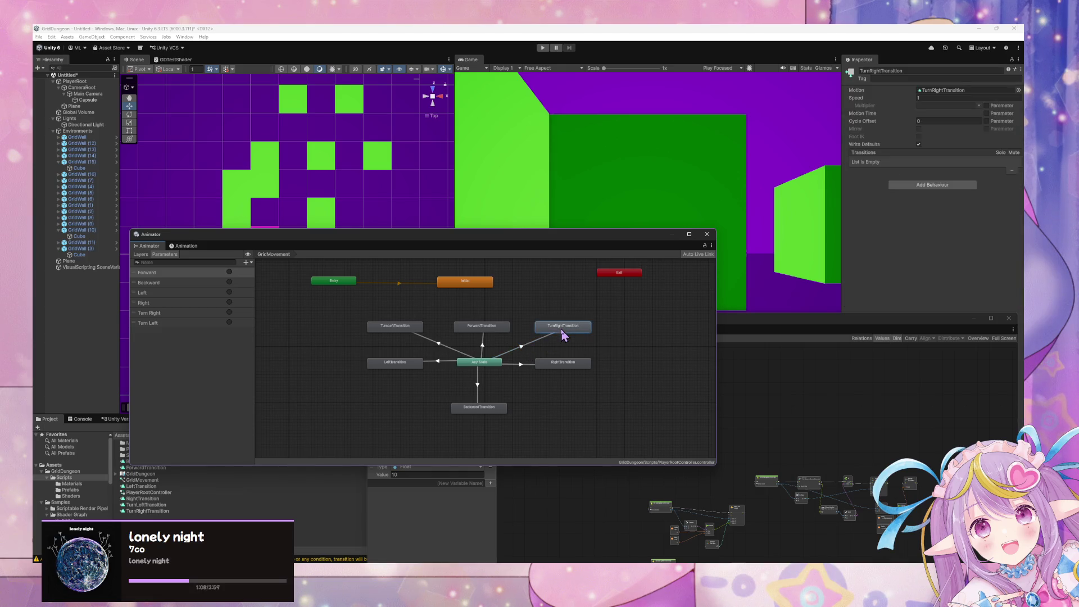
left_click(407, 329)
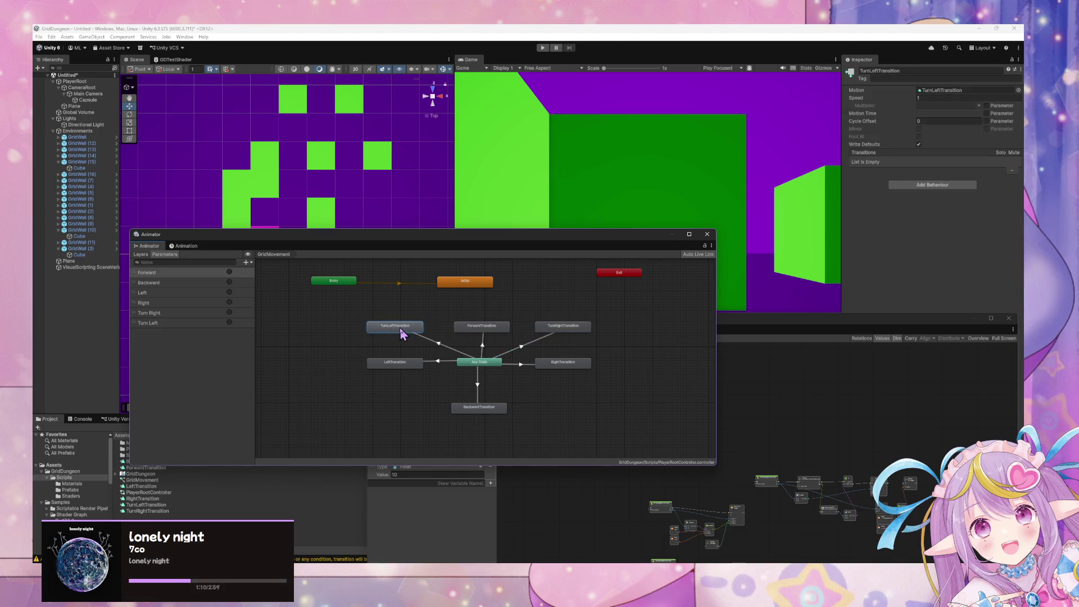
left_click(562, 330)
Step: Bring the PlayerRoot Script Graph forward and zoom in to read its rotate and trigger nodes
left_click(874, 470)
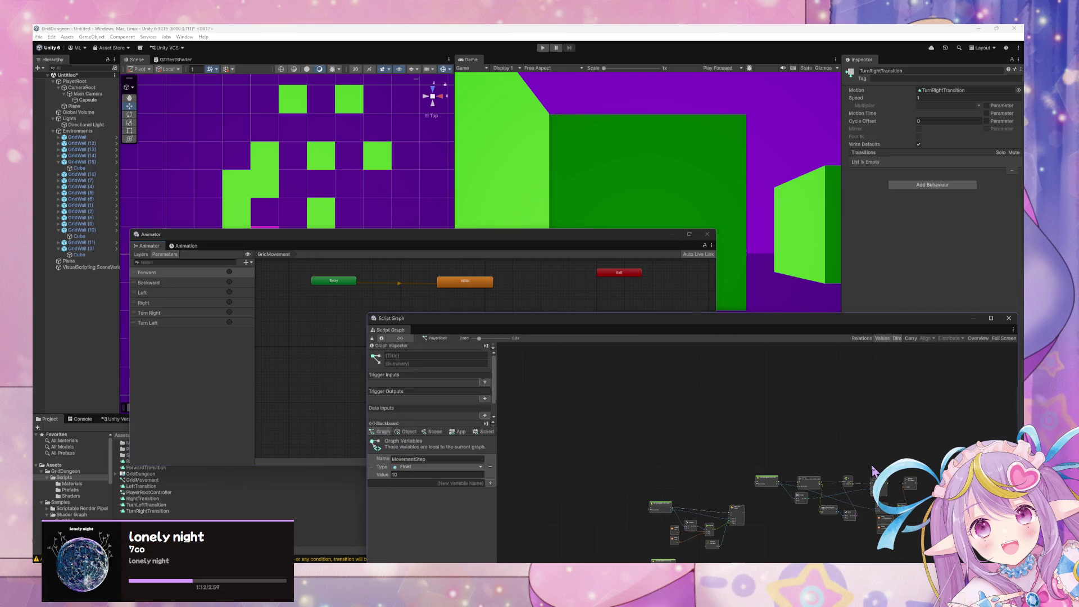
scroll(861, 509, "up", 1)
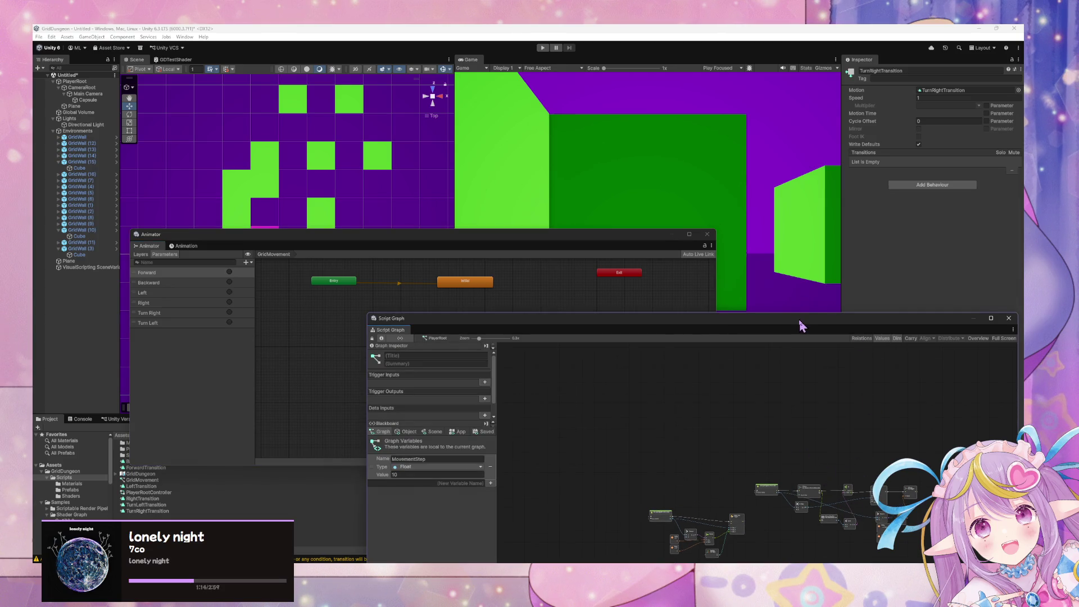
left_click_drag(802, 326, 763, 213)
scroll(882, 432, "up", 10)
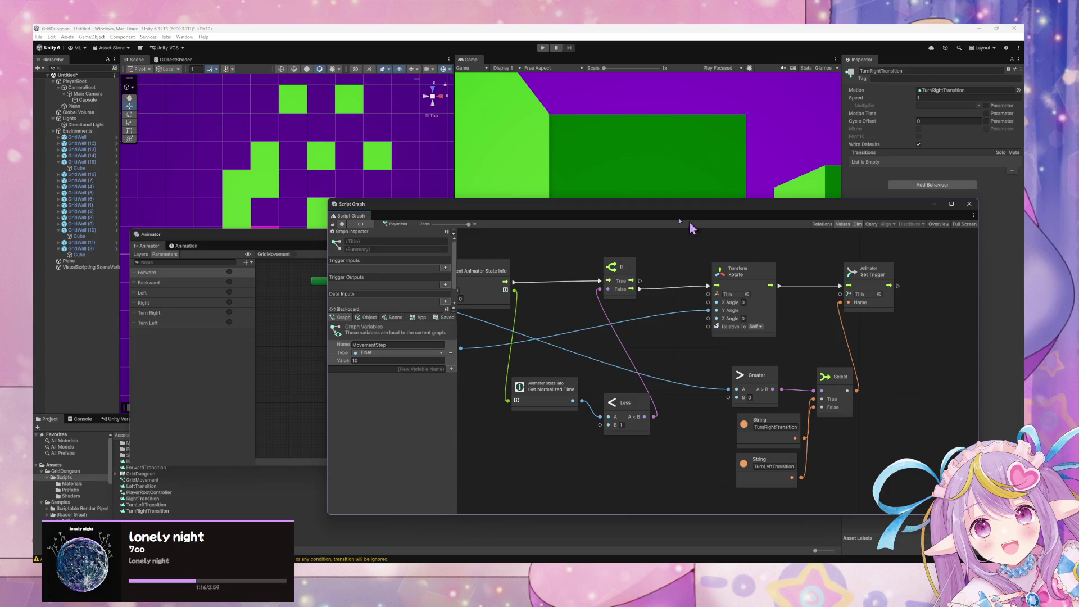
left_click_drag(551, 206, 684, 321)
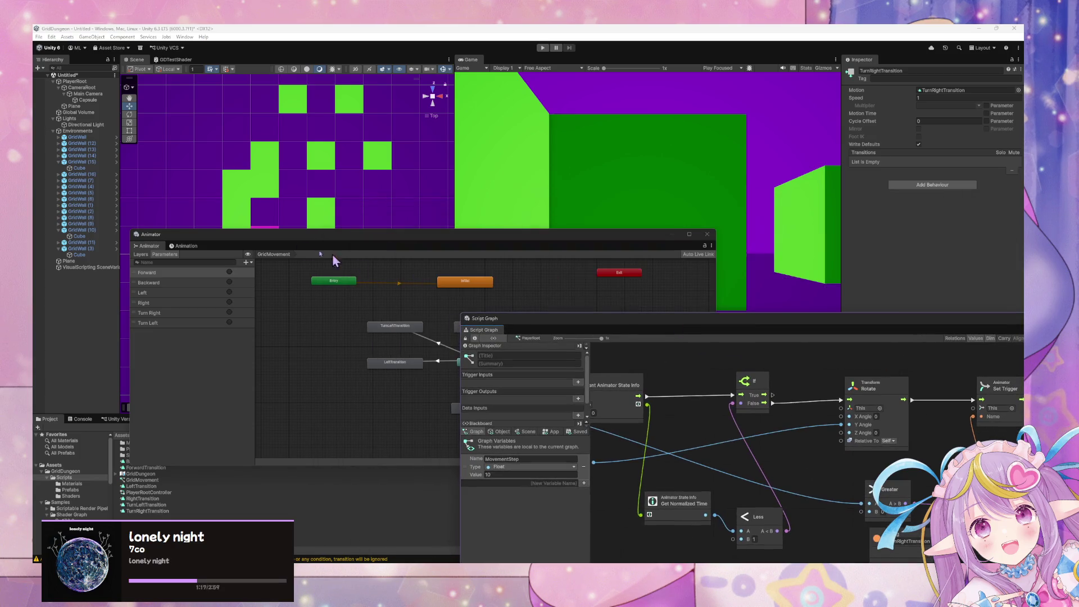
Step: Add a float Animator parameter named MoveSpeed with default value 1
left_click(248, 263)
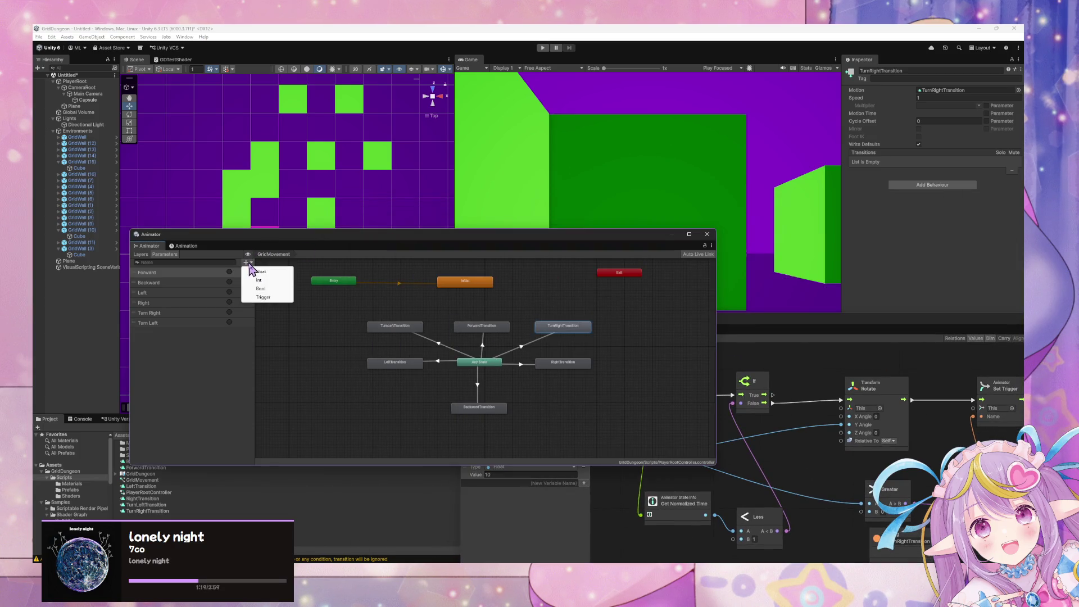
left_click(282, 272)
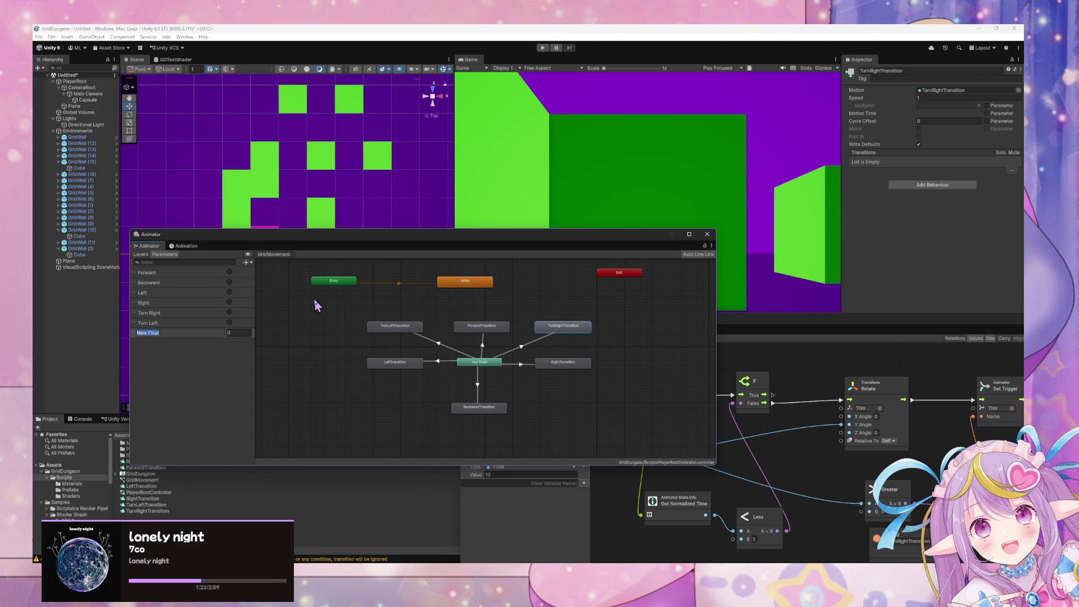
type("N")
type("eed")
key("Return")
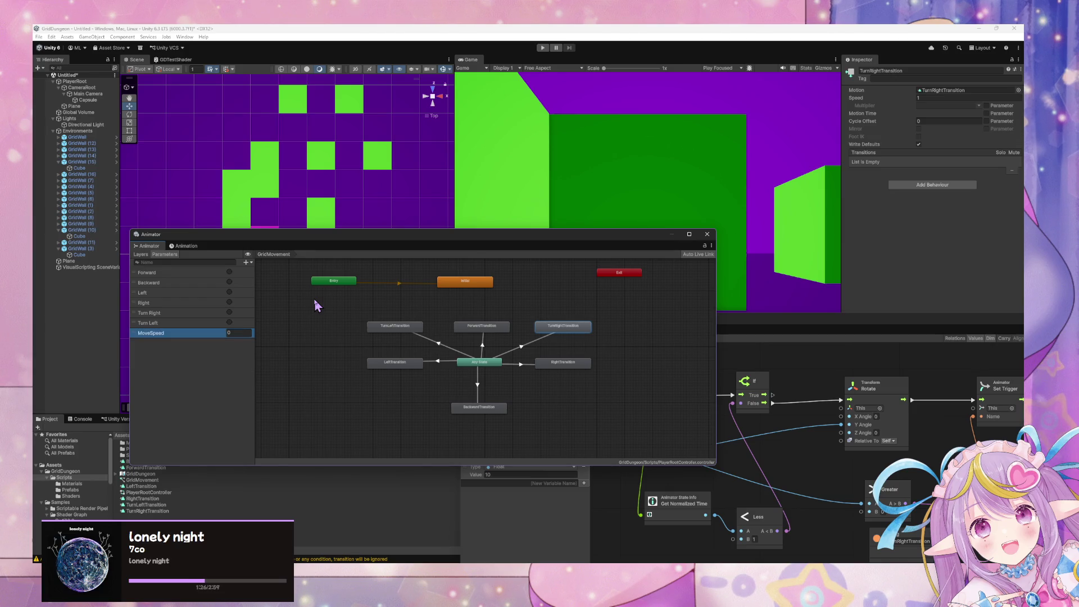
left_click(236, 333)
type("1")
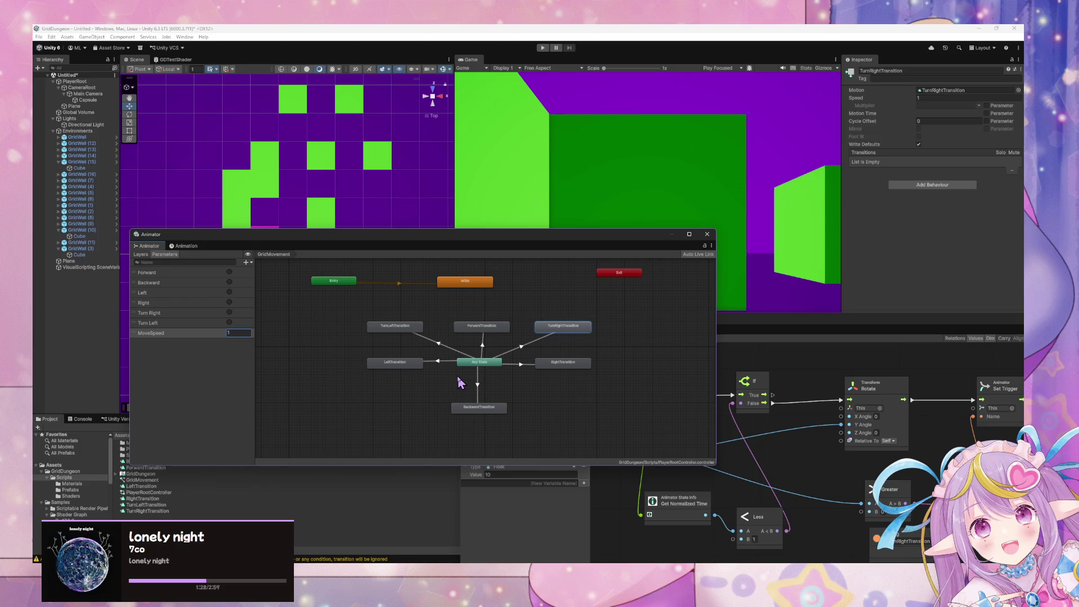
left_click(144, 257)
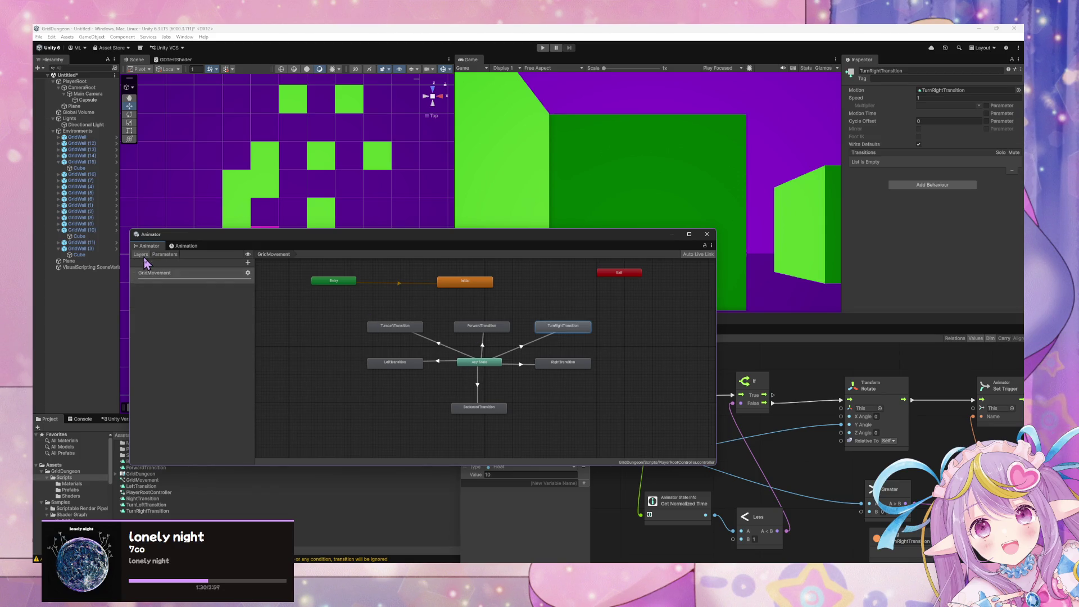
left_click(166, 256)
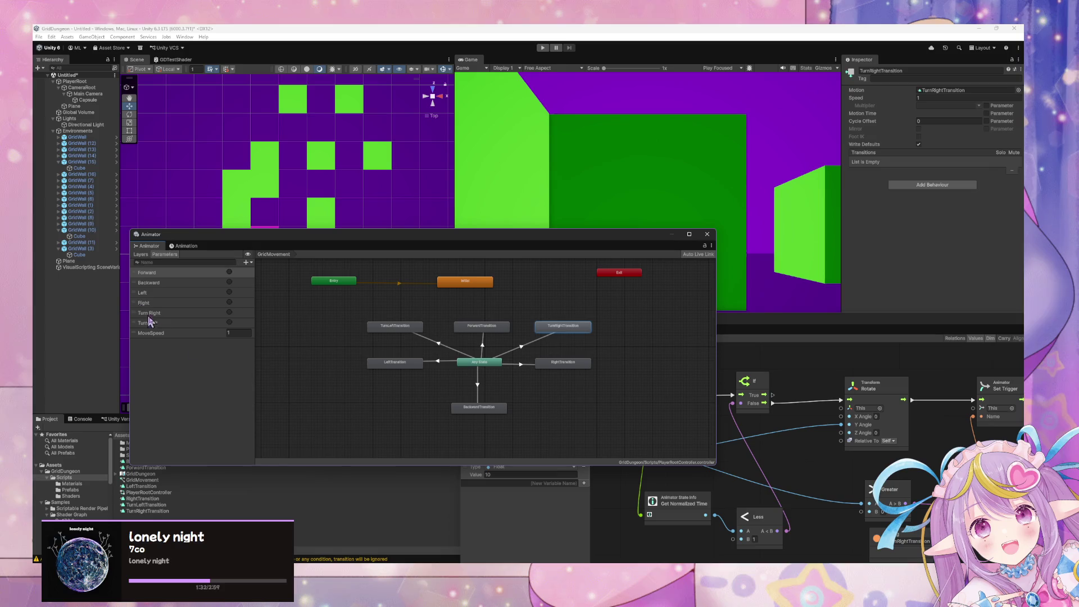
Step: Make MoveSpeed the speed multiplier on the turn and movement states, set it to 2, and play
left_click(403, 332)
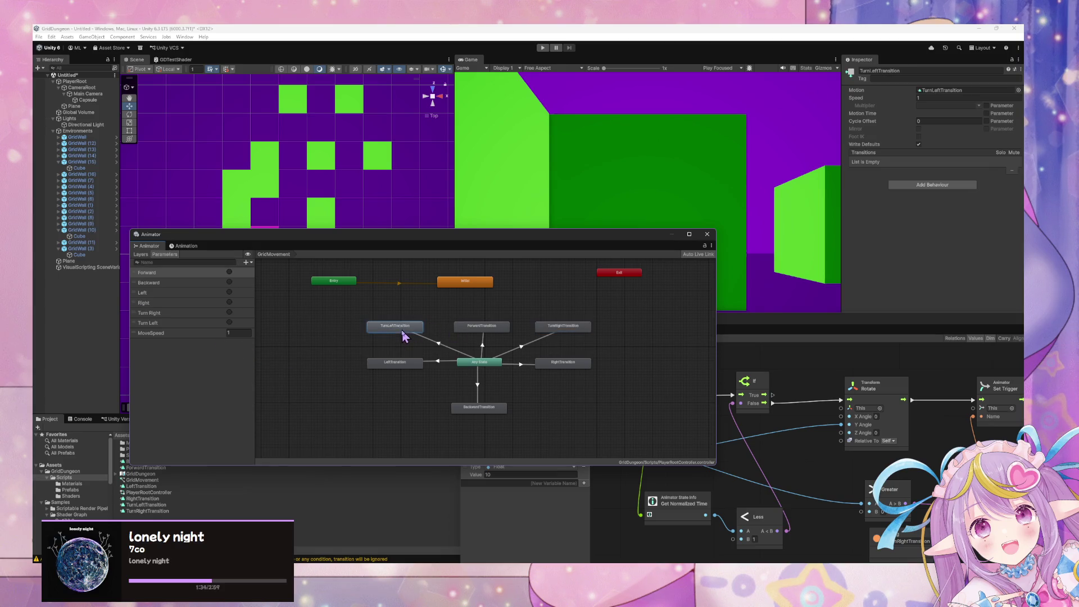
left_click(987, 106)
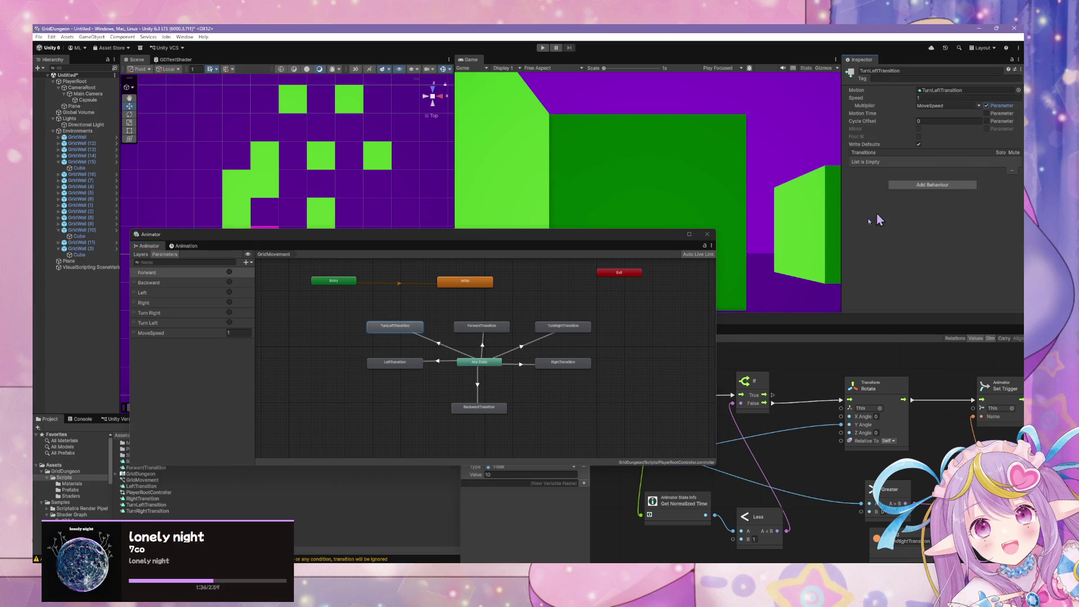
left_click(482, 326)
left_click(564, 329, "shift")
left_click(560, 367, "shift")
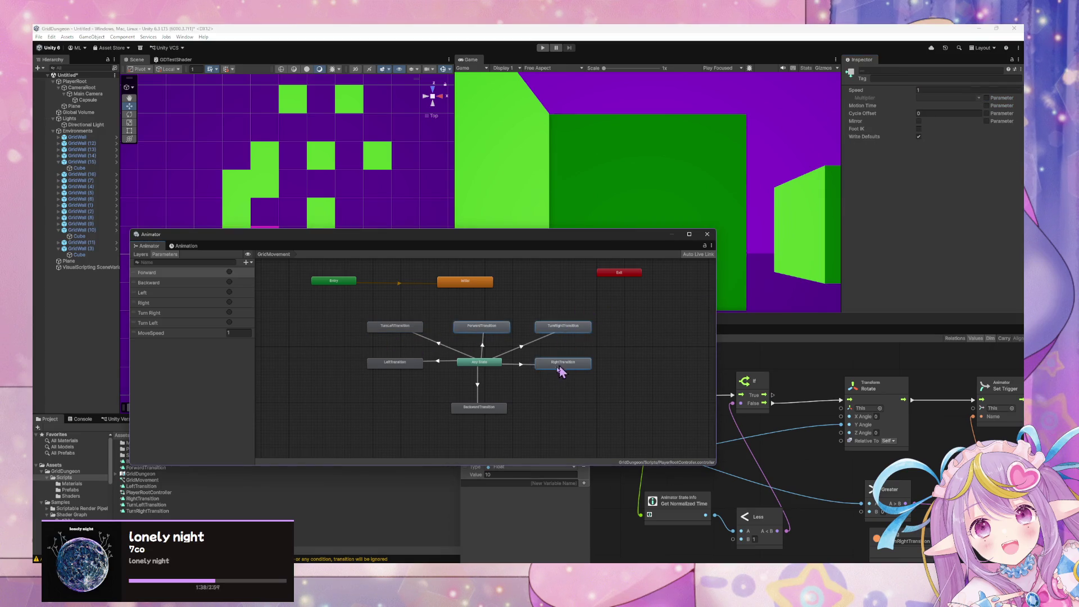
left_click(986, 98)
left_click(551, 412)
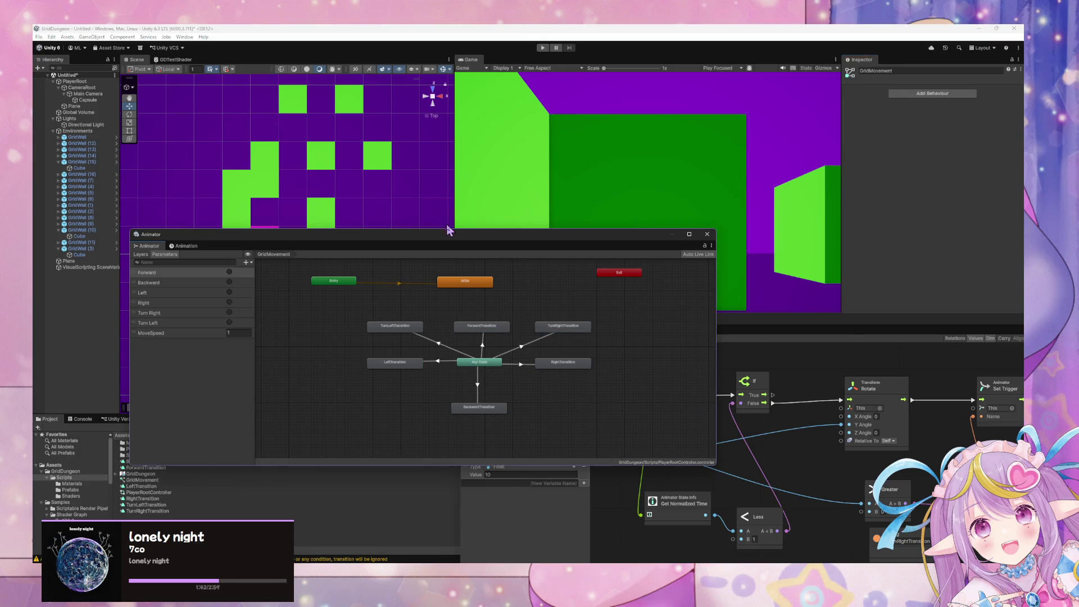
left_click(239, 333)
type("2")
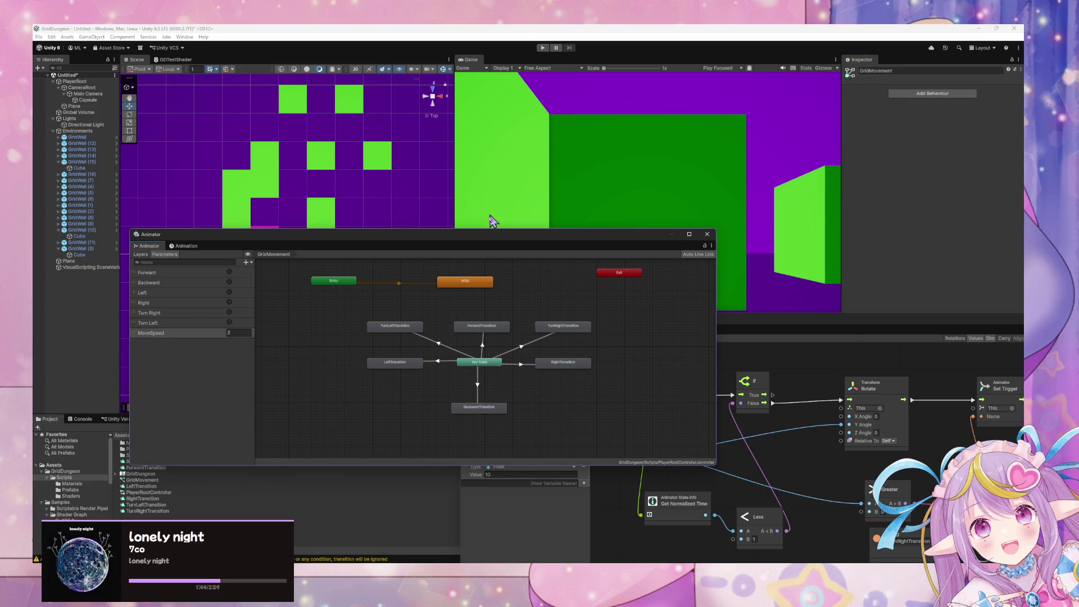
left_click(543, 48)
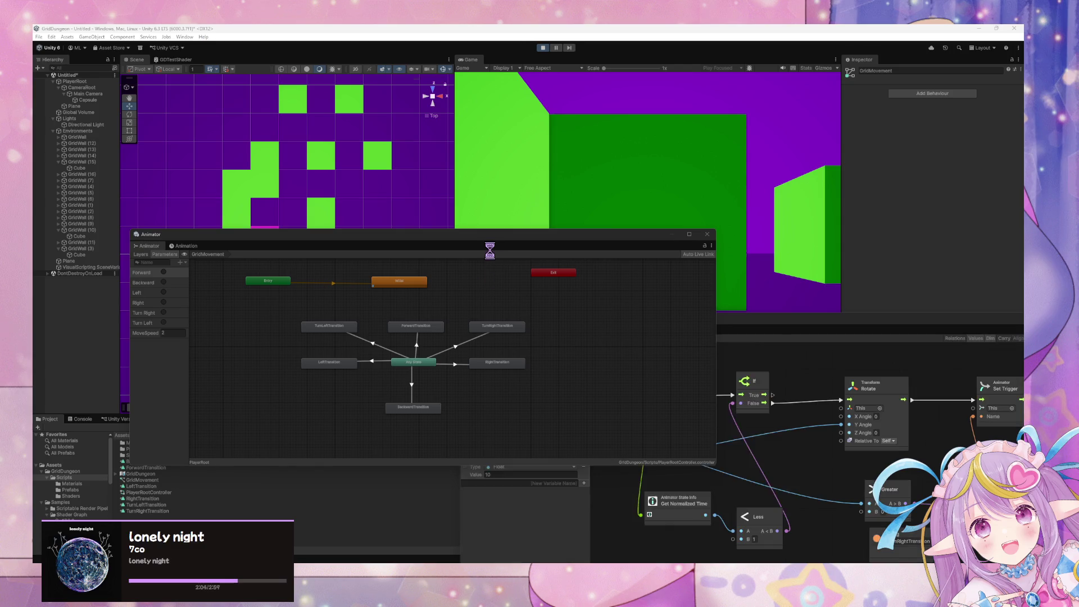
Step: Step the player forward one cell with W in the Game view, then bring the Script Graph forward
left_click_drag(489, 234, 558, 279)
left_click(700, 294)
key("w")
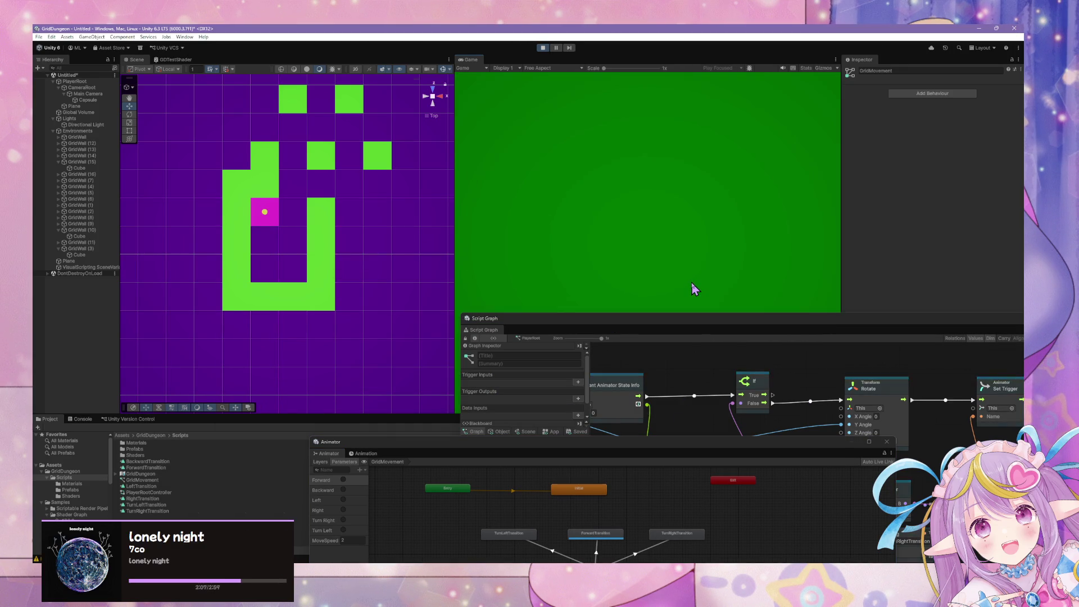
mouse_move(831, 318)
left_mouse_down()
mouse_move(785, 309)
mouse_move(710, 353)
left_mouse_up()
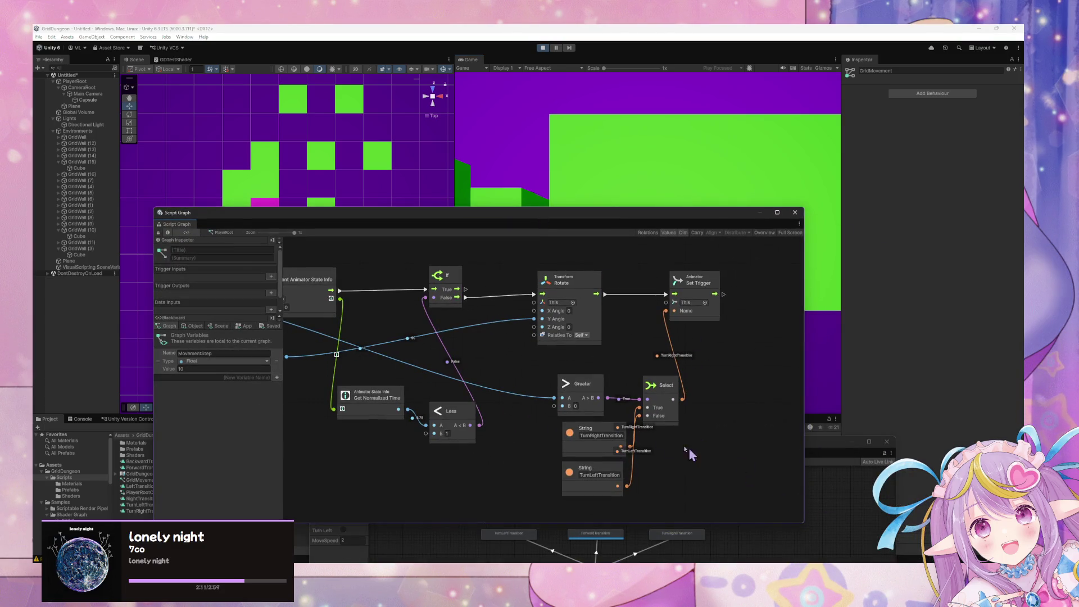
Step: Check the Animator trigger names, then change the String node values to 'Turn Right' and 'Turn Left'
left_click_drag(611, 436, 595, 433)
left_click(832, 483)
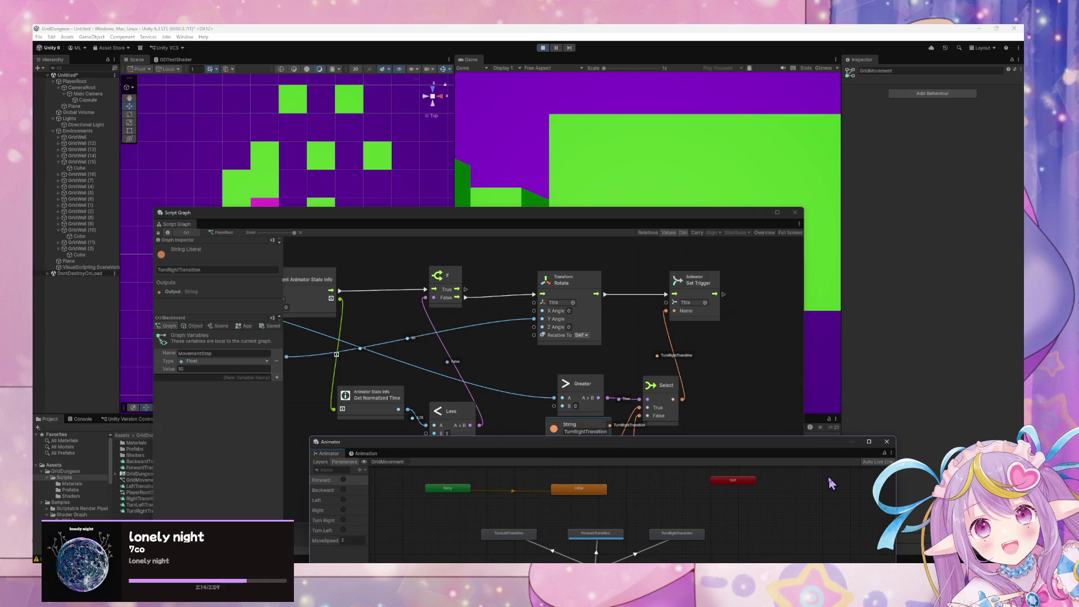
mouse_move(718, 445)
left_mouse_down()
mouse_move(801, 305)
mouse_move(828, 359)
left_mouse_up()
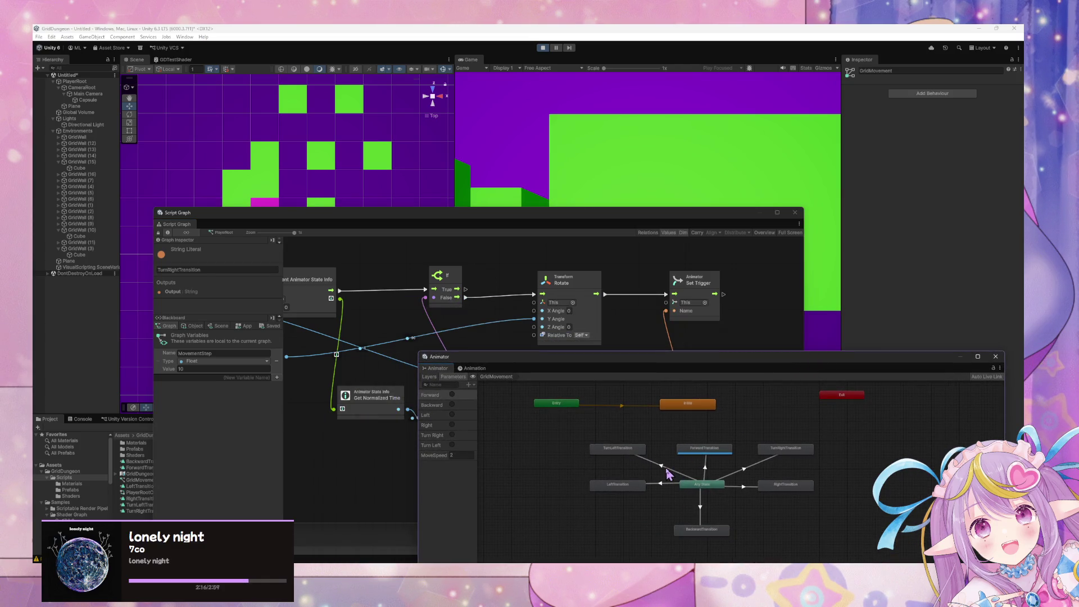
left_click(668, 473)
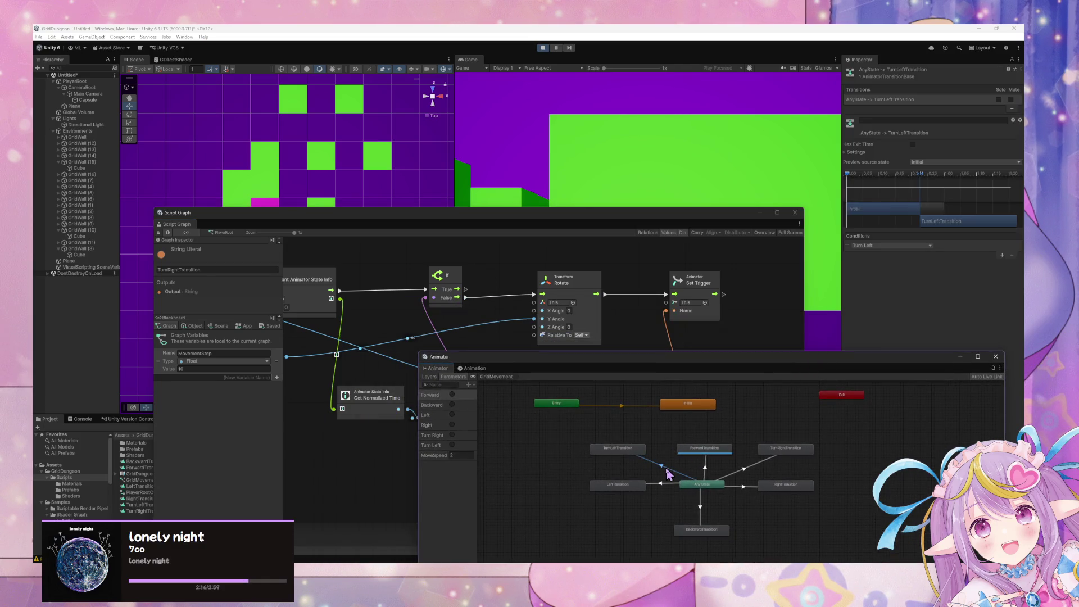
left_click(743, 313)
left_click(826, 470)
left_click(434, 438)
left_click(597, 324)
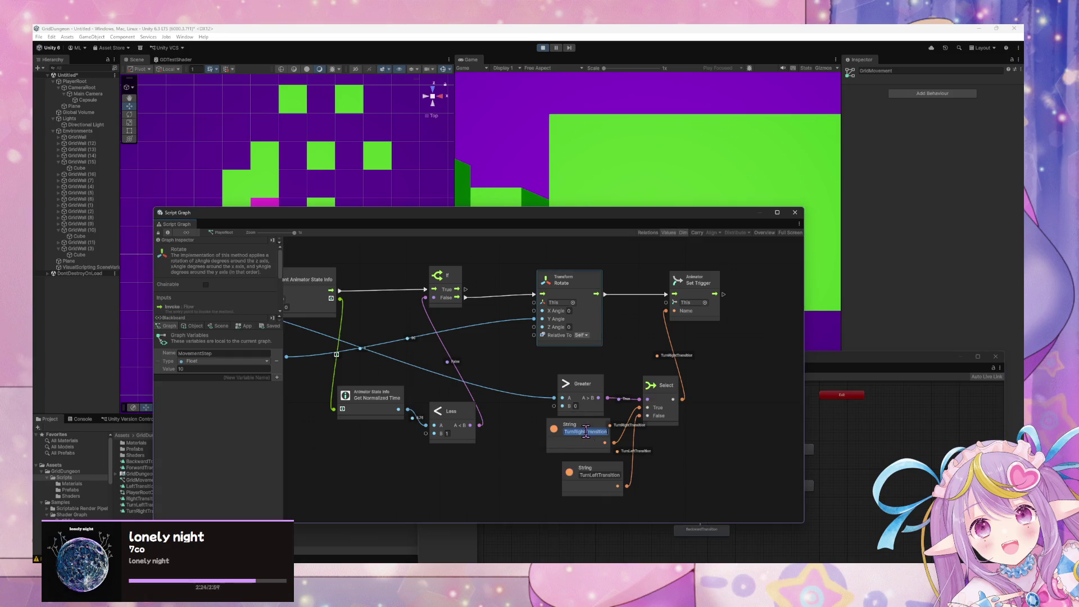
type("Turn Right")
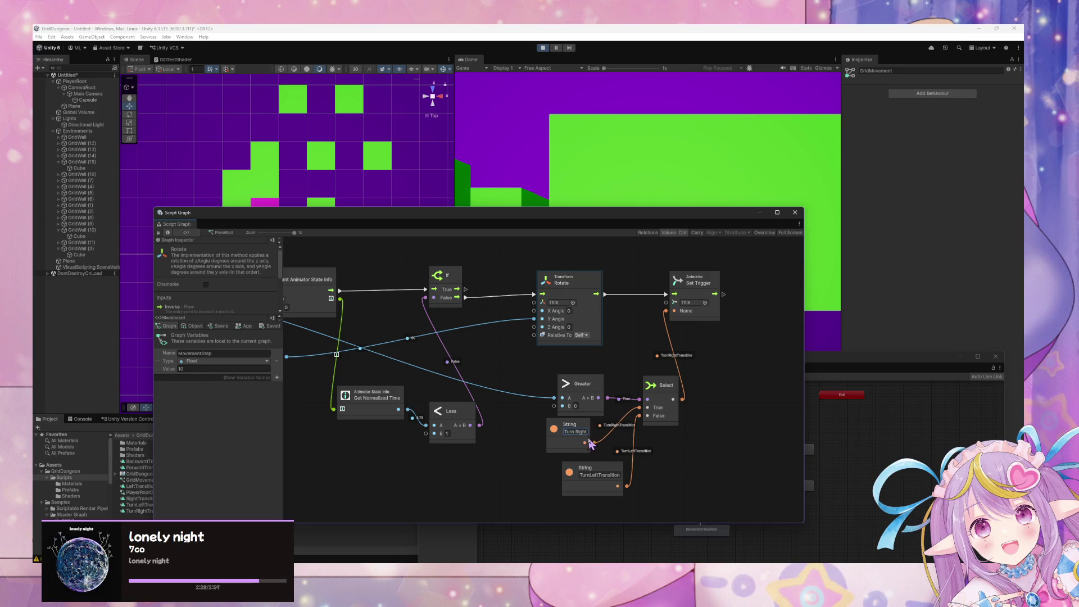
type("Turn Left")
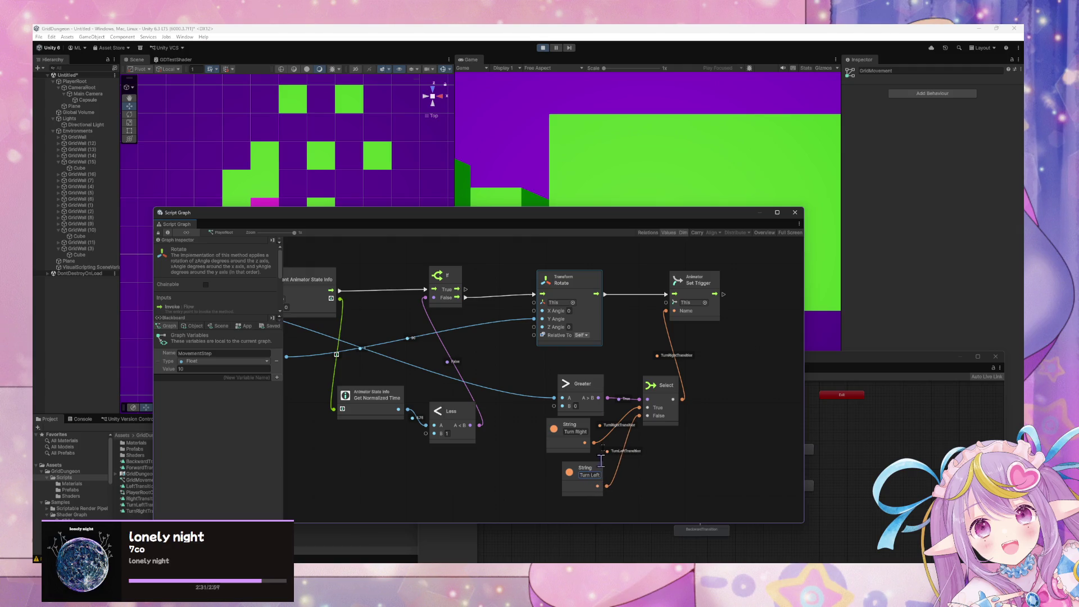
Step: Move the Script Graph aside and playtest turning with D/A and stepping with W/S
left_click(721, 150)
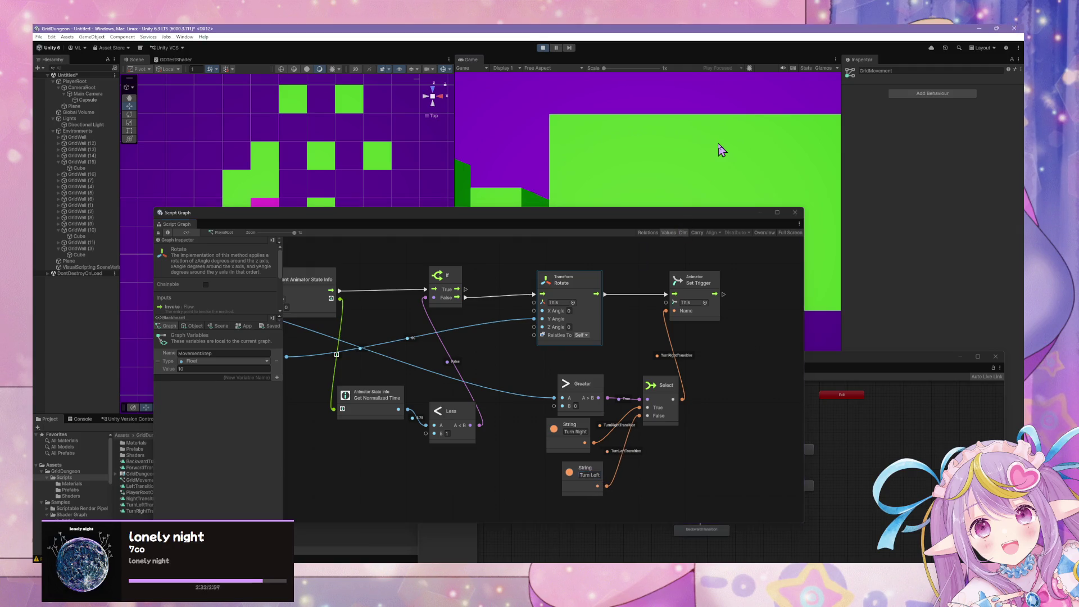
mouse_move(701, 208)
left_mouse_down()
mouse_move(819, 385)
mouse_move(845, 398)
left_mouse_up()
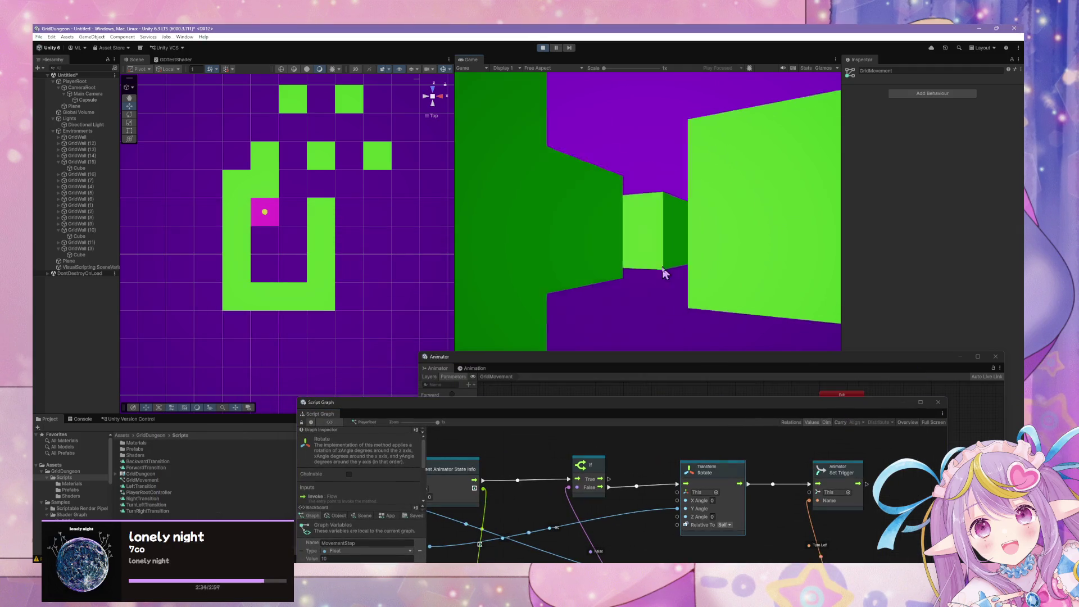
key("d")
key("w")
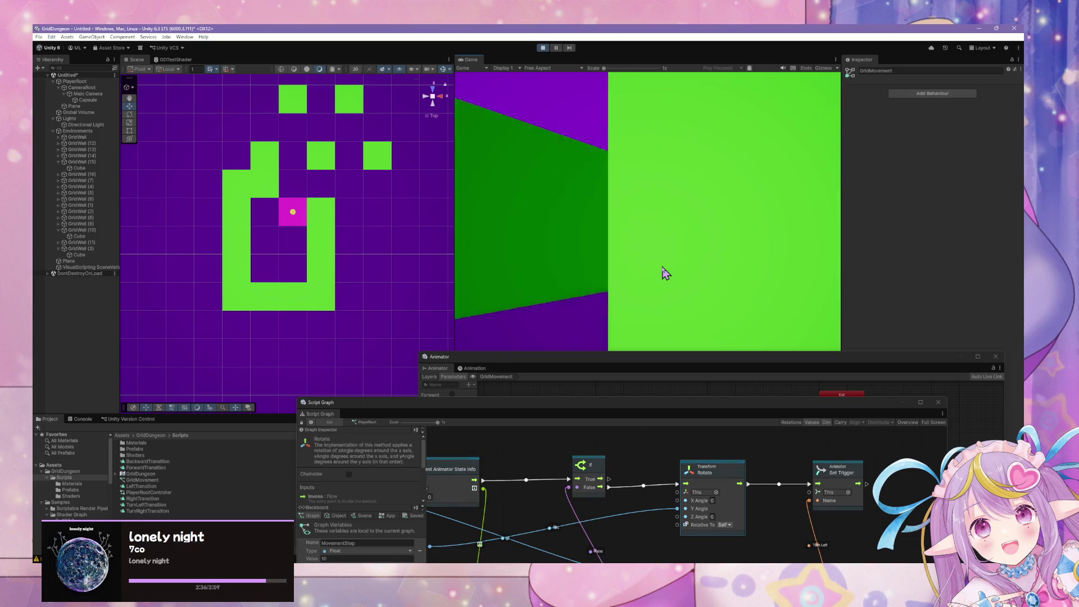
key("w")
key("w")
key("d")
key("a")
key("w")
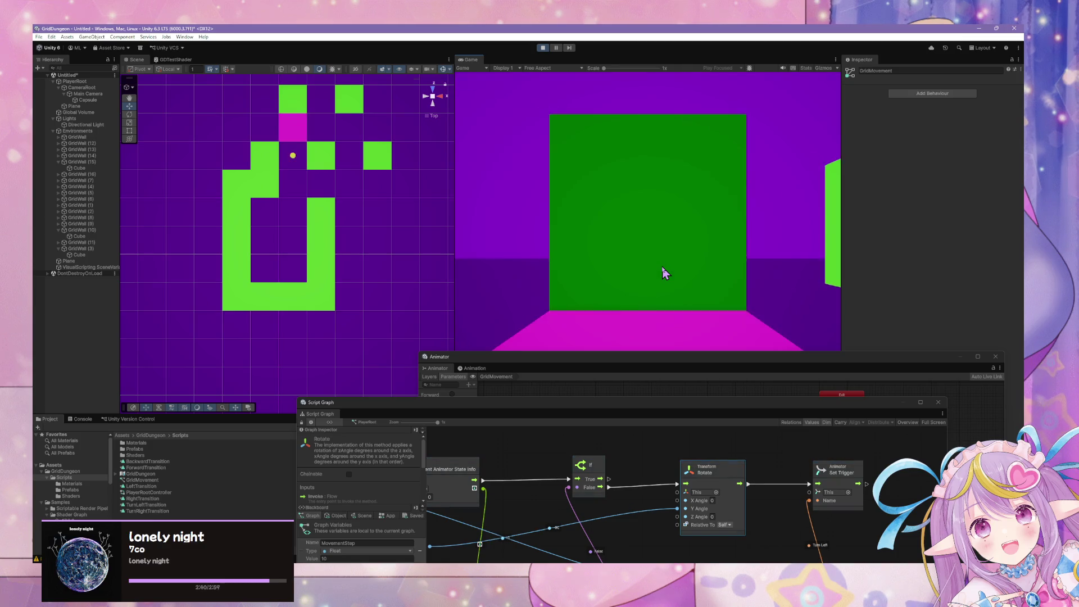
key("d")
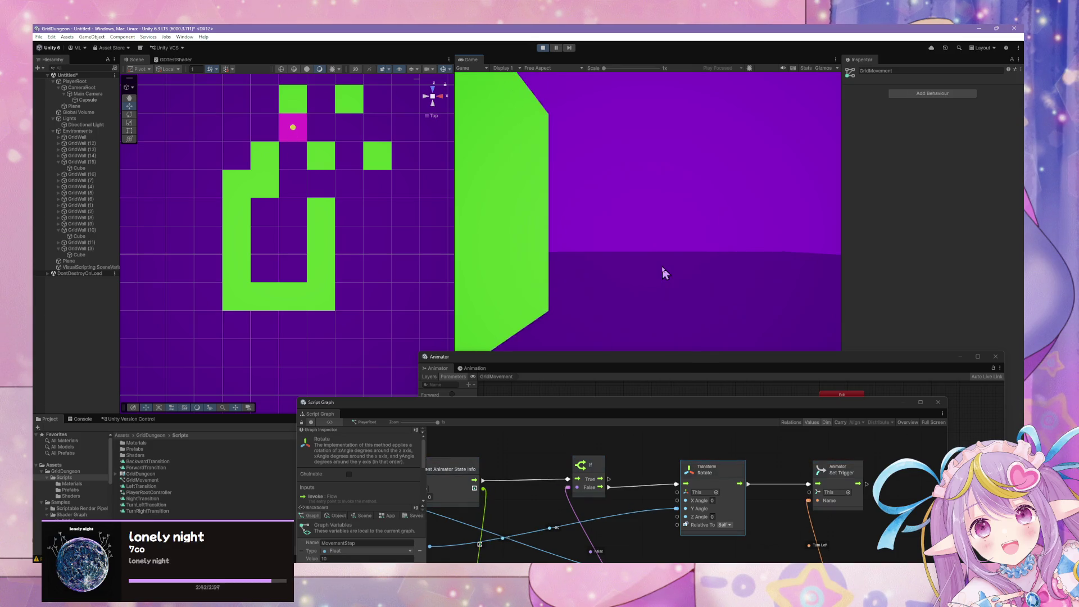
key("s")
key("d")
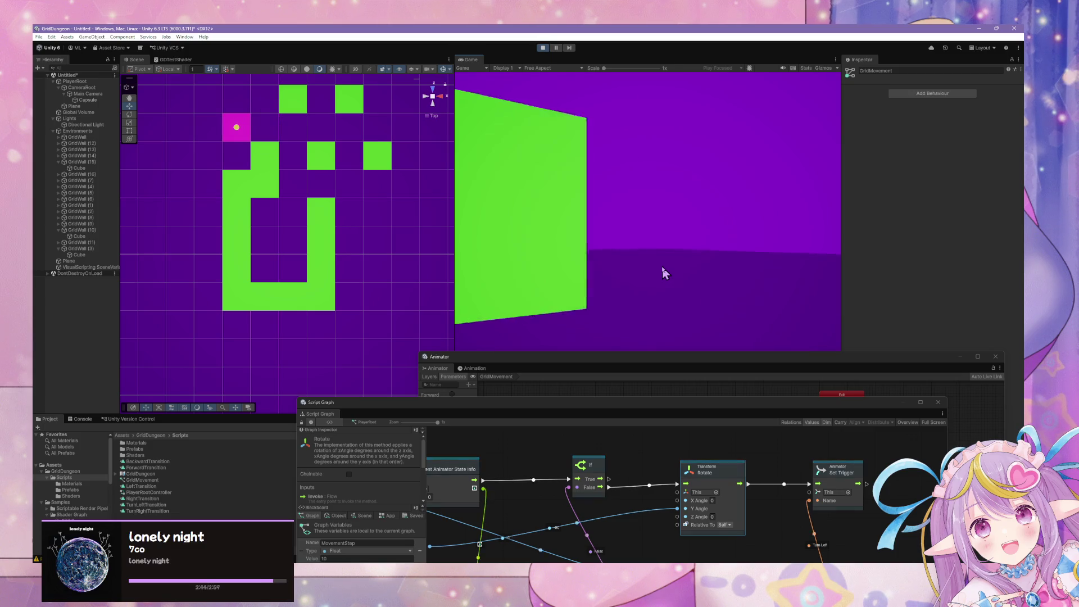
key("w")
key("d")
key("w")
key("a")
key("w")
Step: Walk the player down and up the corridors to the wall, then bring the Script Graph back
key("w")
key("w")
key("w")
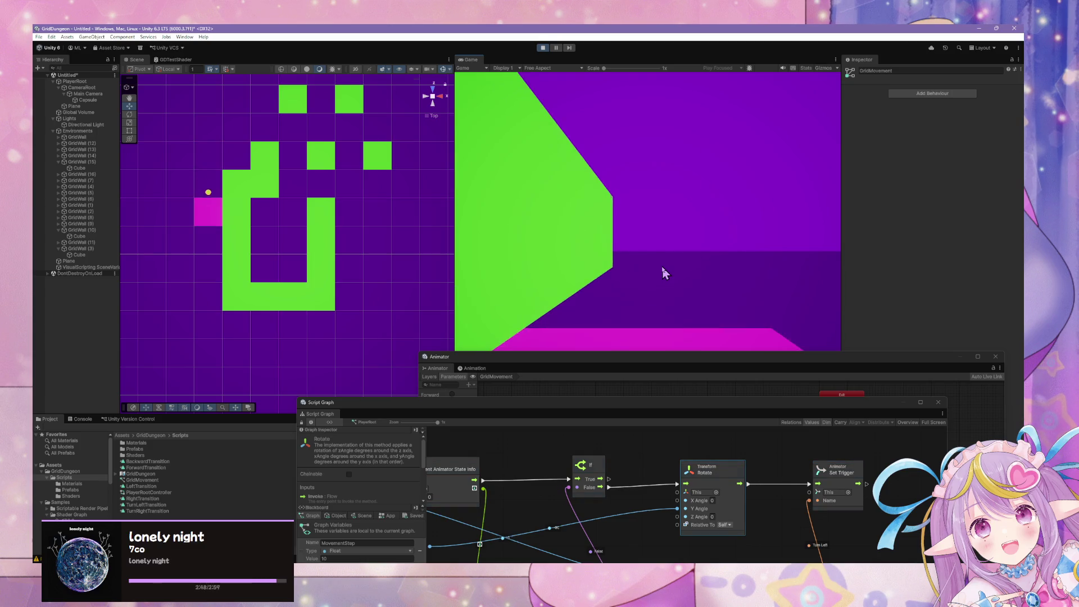
key("w")
key("w")
key("w")
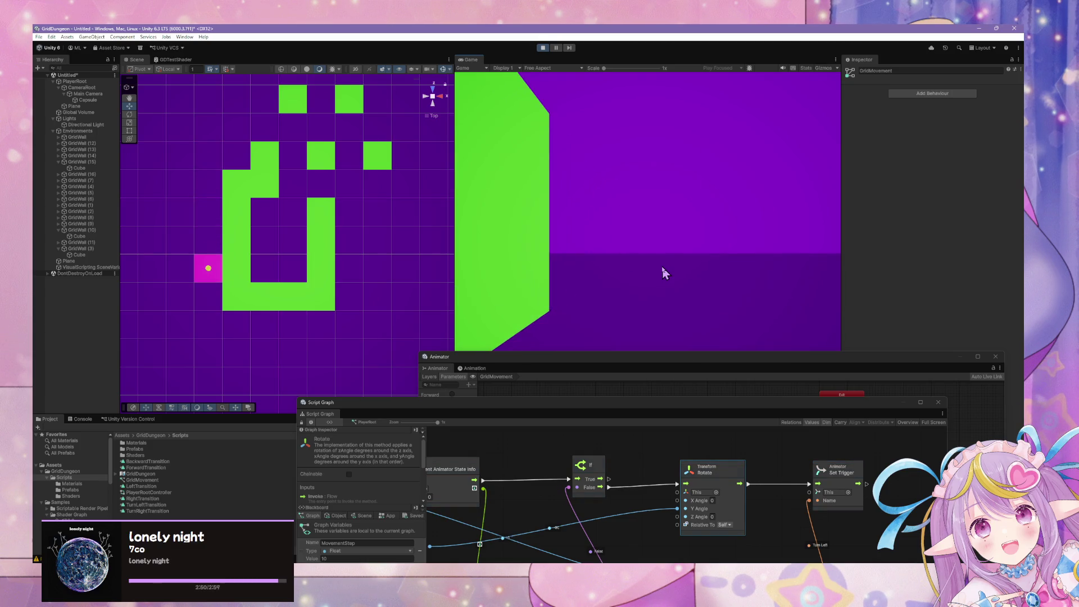
key("a")
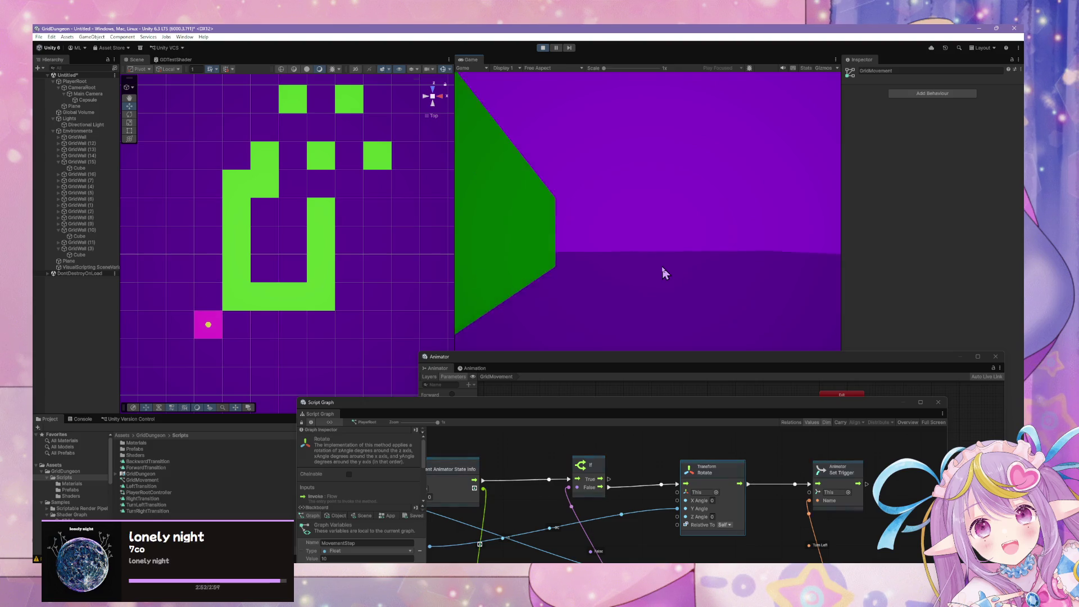
key("w")
key("w")
key("w")
key("w")
key("w")
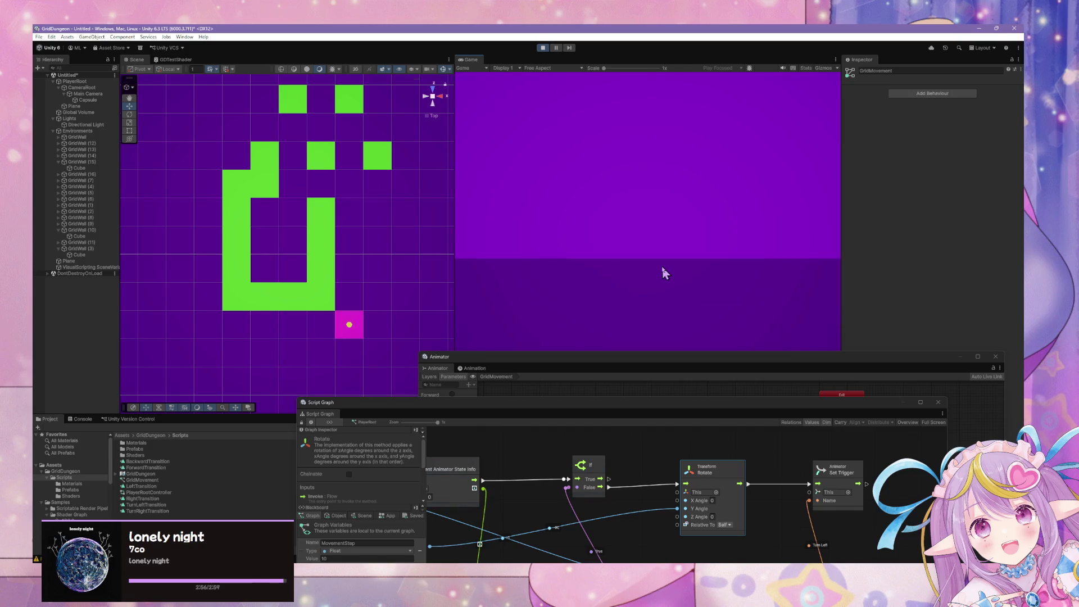
key("w")
key("a")
key("w")
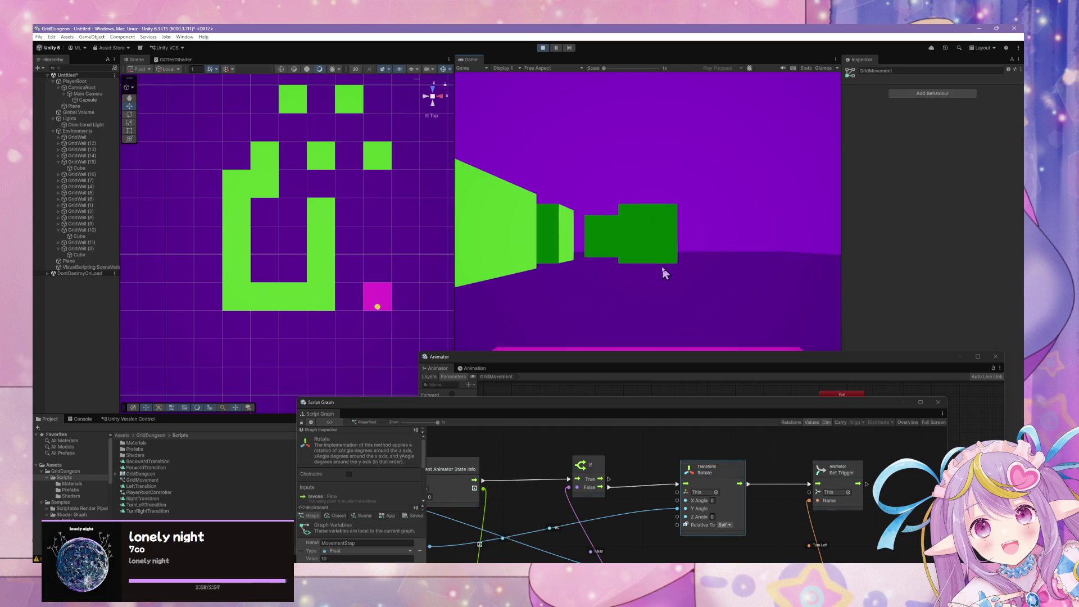
key("w")
key("w")
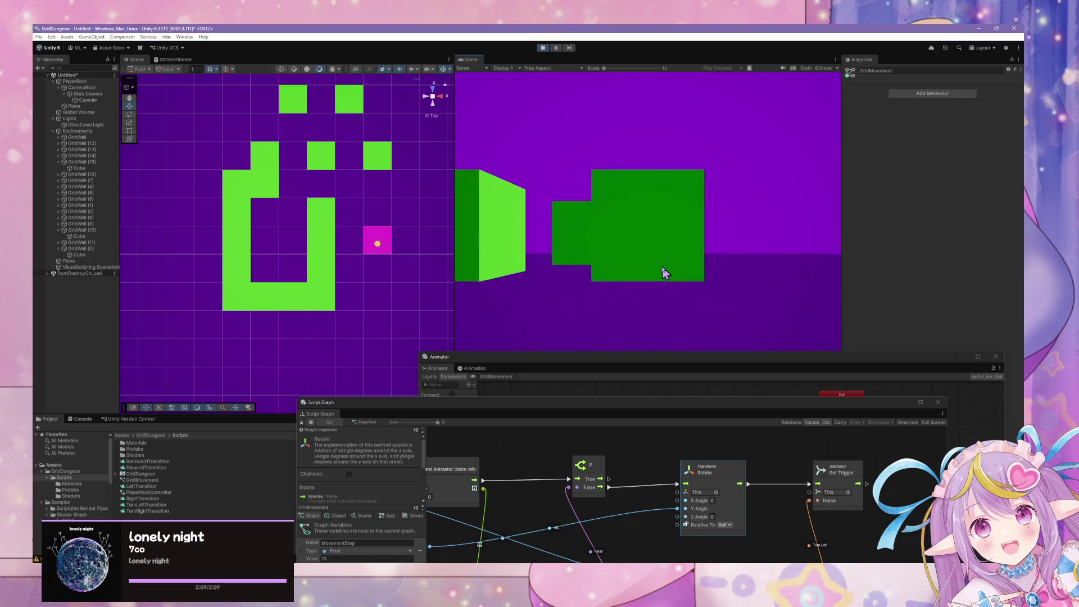
key("w")
key("d")
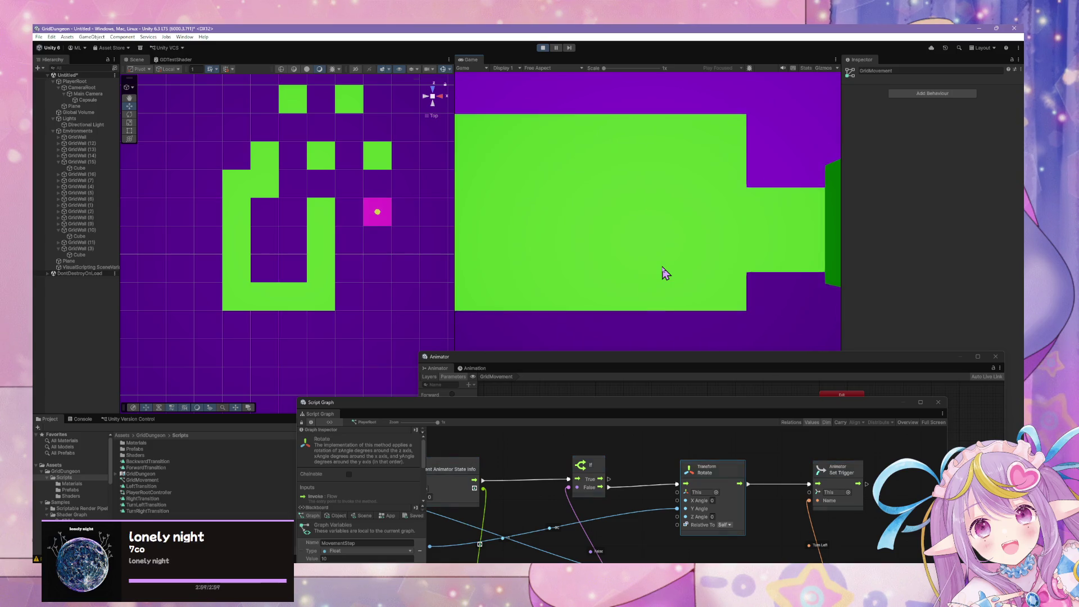
key("a")
key("w")
key("a")
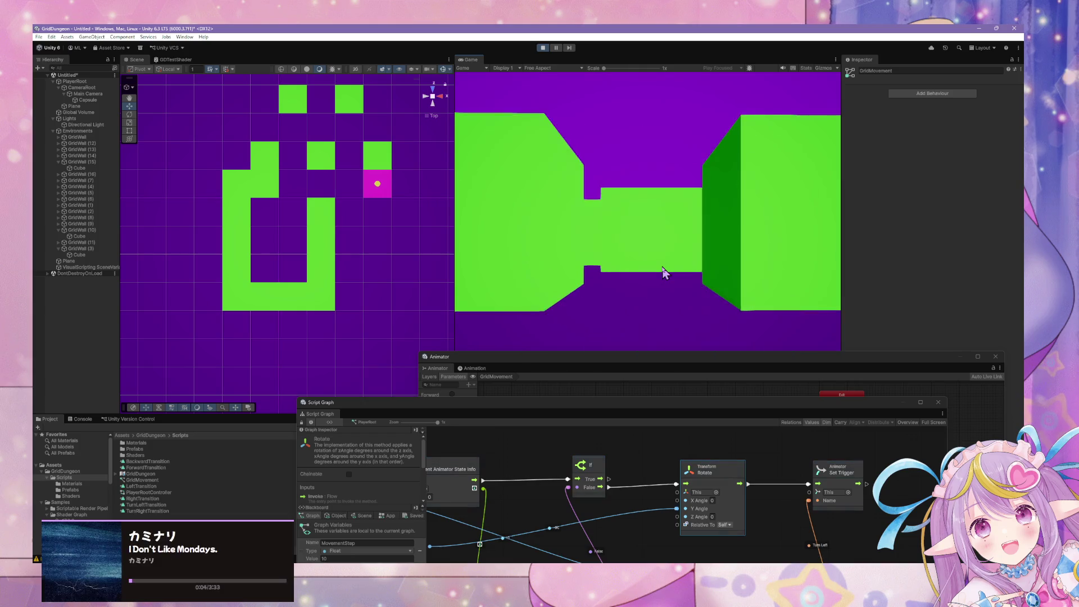
key("w")
mouse_move(552, 401)
left_mouse_down()
mouse_move(659, 312)
mouse_move(714, 231)
left_mouse_up()
Step: Switch the Turn and LeftRight input event triggers from On Pressed to On Hold
left_click(708, 318)
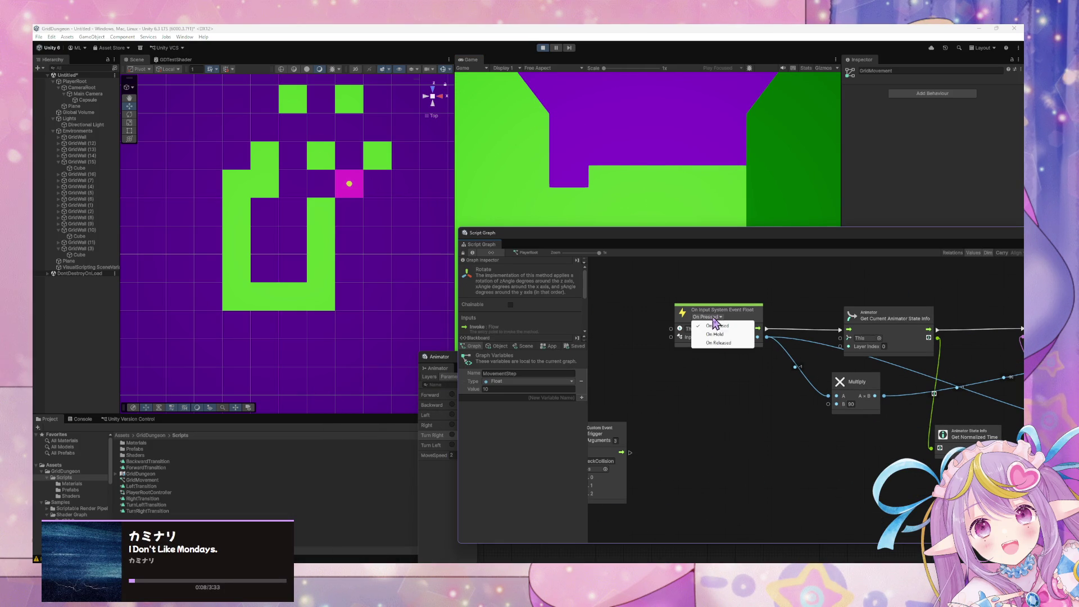
left_click(729, 335)
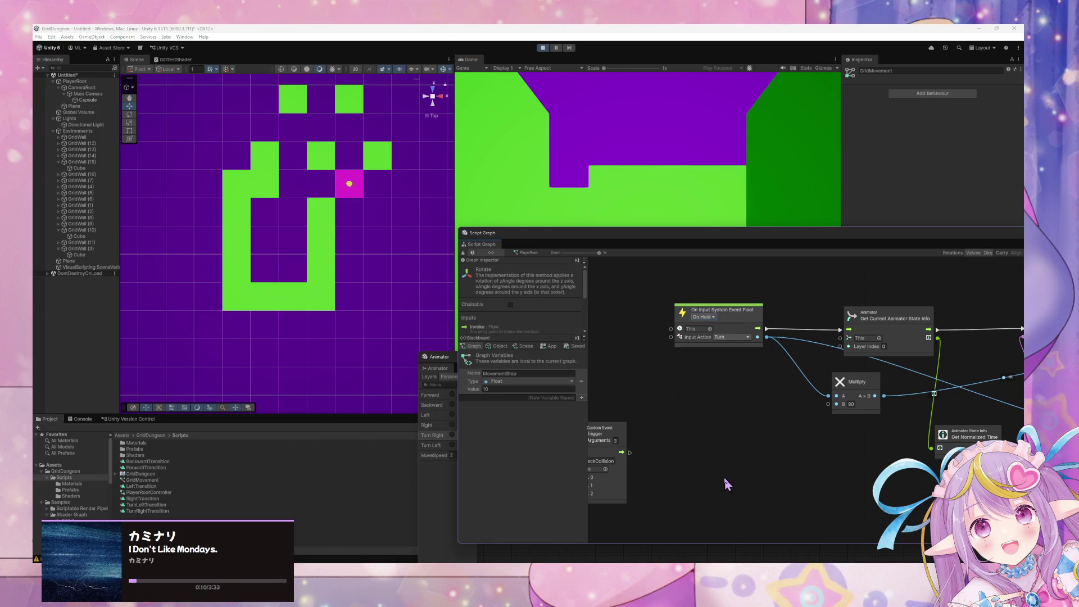
scroll(805, 374, "down", 2)
left_click_drag(699, 392, 898, 309)
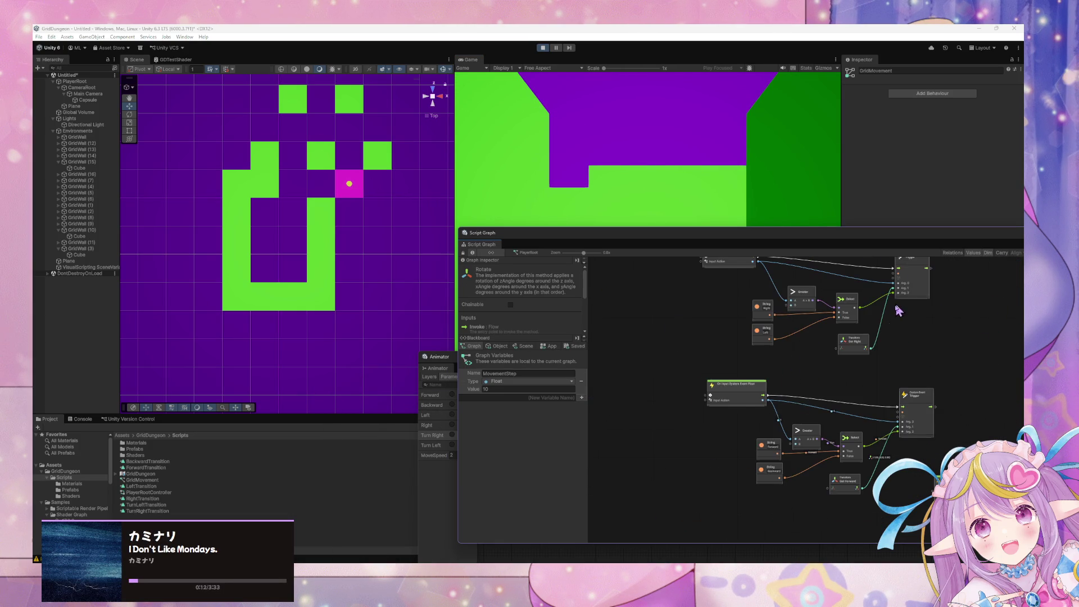
scroll(754, 412, "up", 2)
left_click(720, 400)
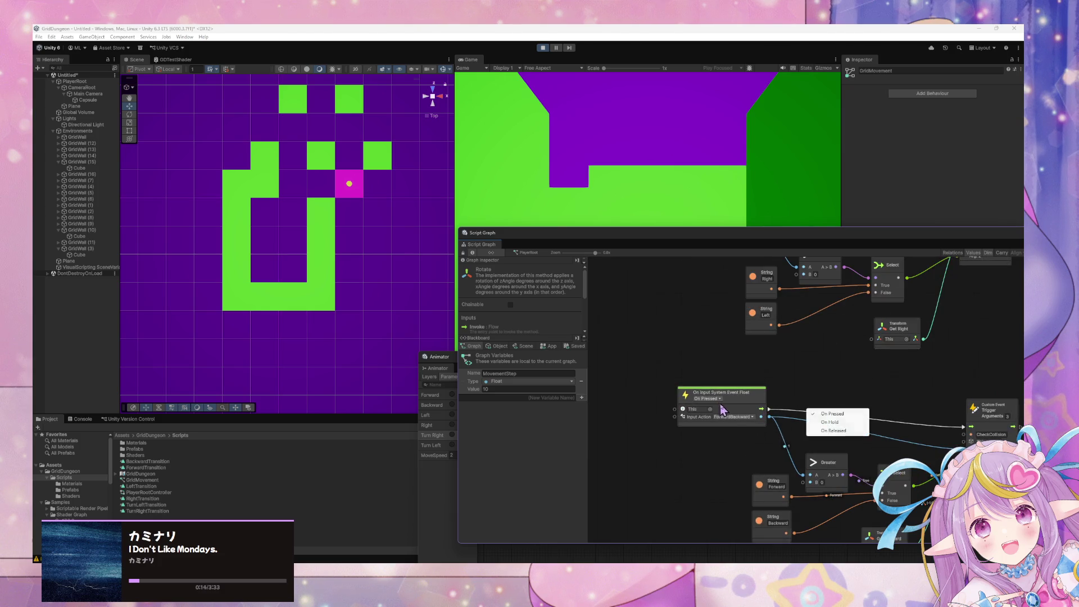
left_click(834, 422)
scroll(823, 461, "up", 5)
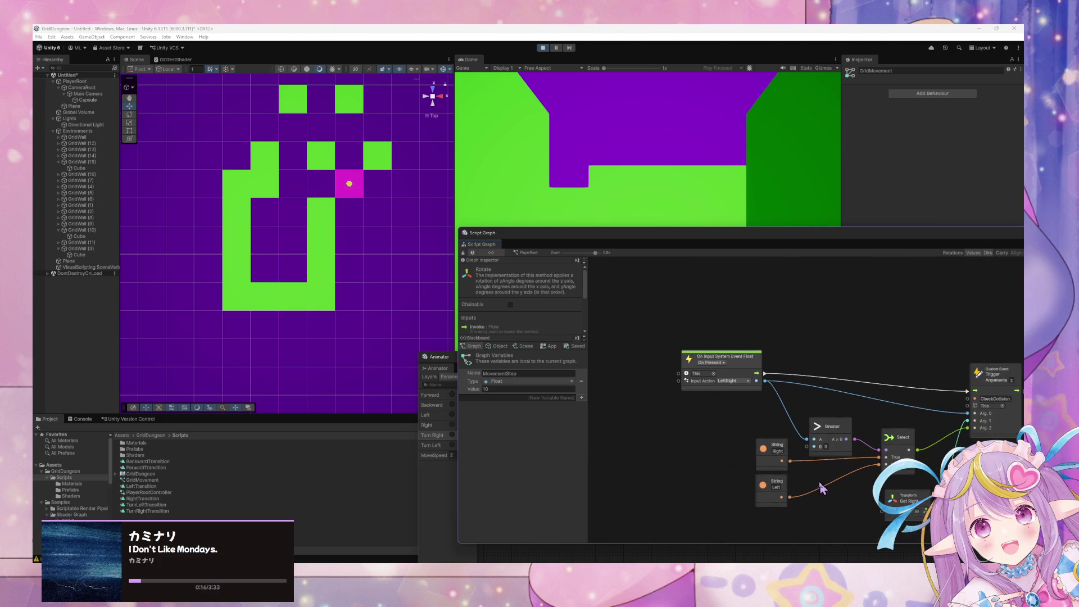
left_click(721, 364)
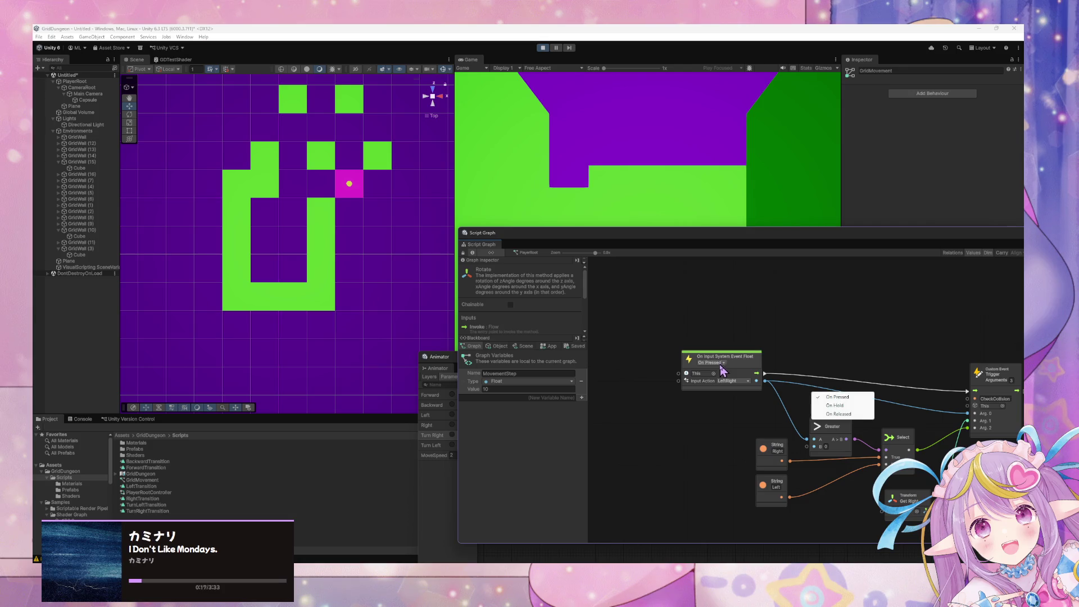
left_click(854, 405)
left_click_drag(697, 230, 678, 424)
Step: Hold W and Q/E to walk the player north, then several cells south and east
left_click(715, 248)
key("w")
key("w")
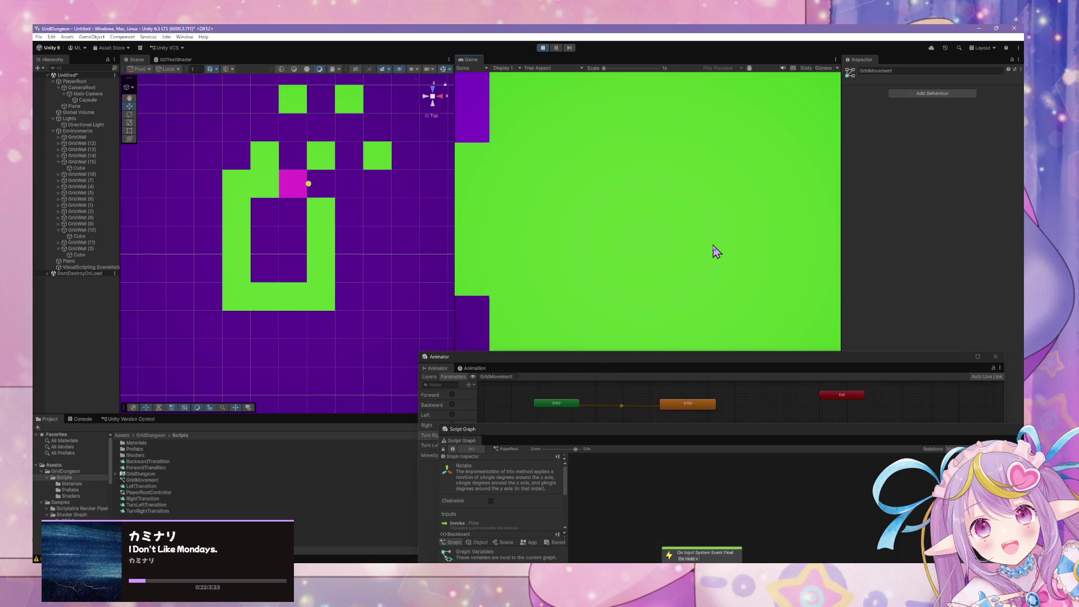
key("e")
key("e")
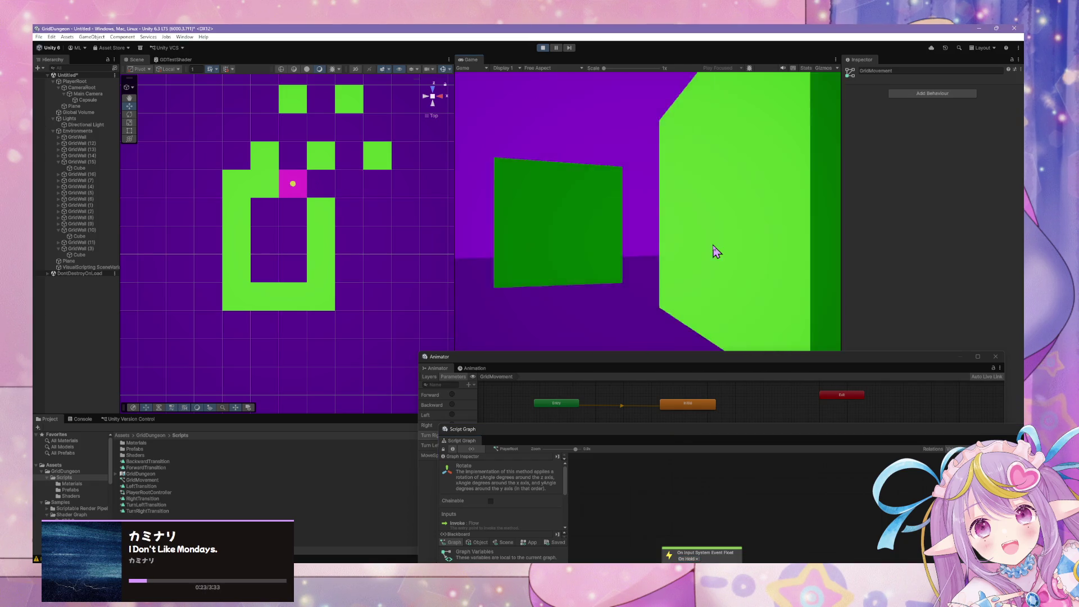
key("e")
key("e")
key("w")
key("w")
key("e")
key("w")
key("w")
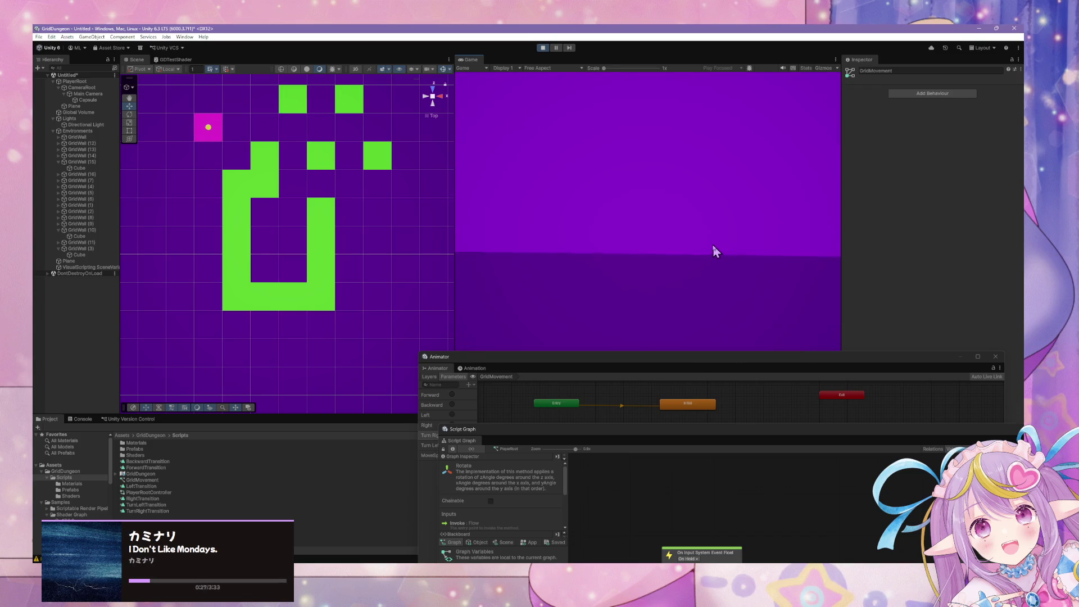
key("q")
key("w")
key("w")
key("w")
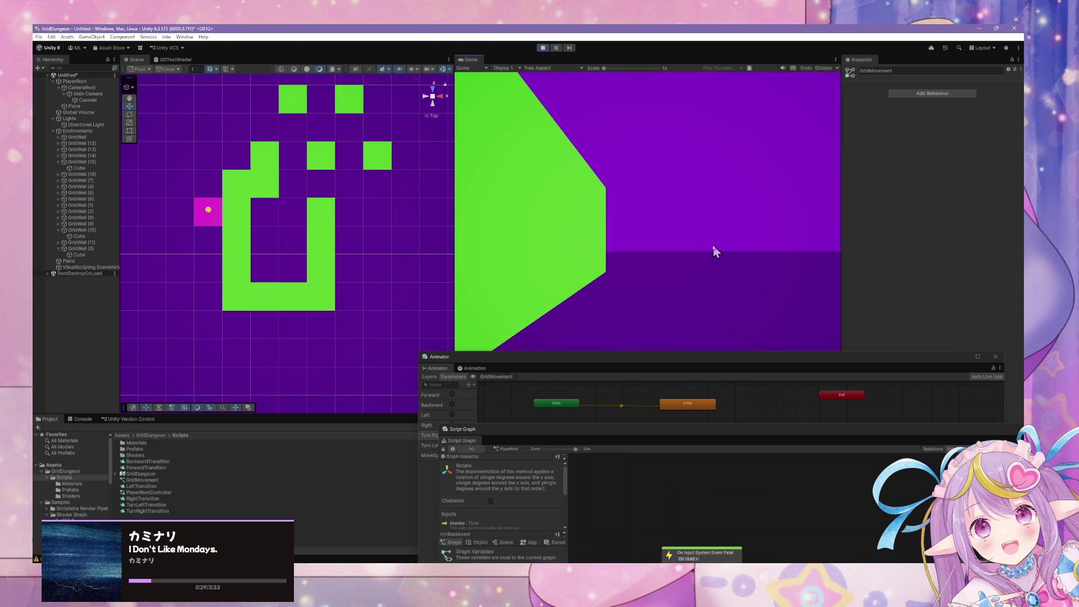
key("w")
key("w")
key("w")
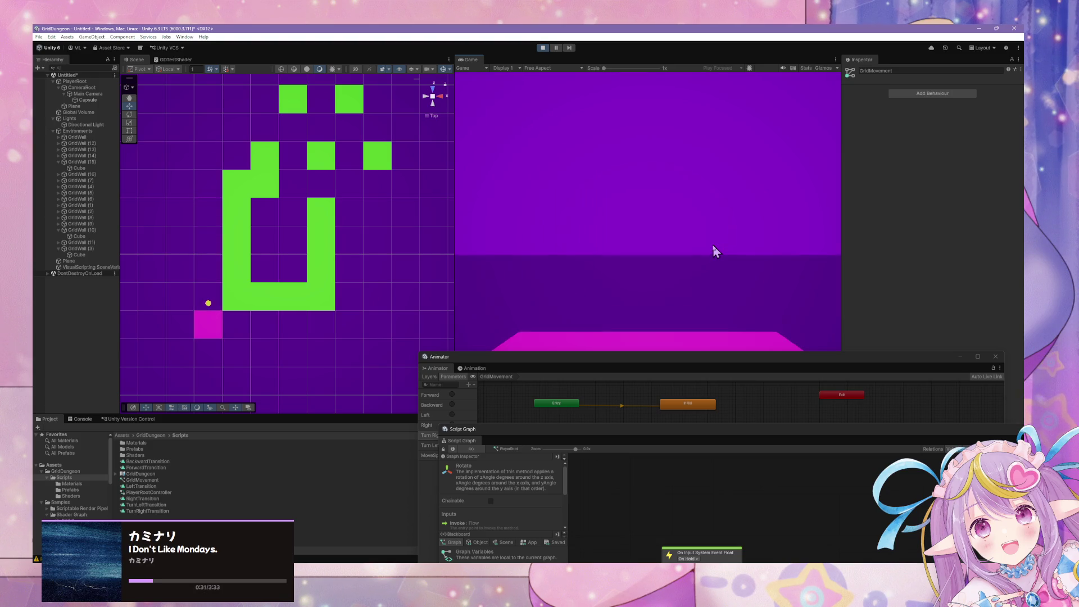
key("q")
key("w")
key("w")
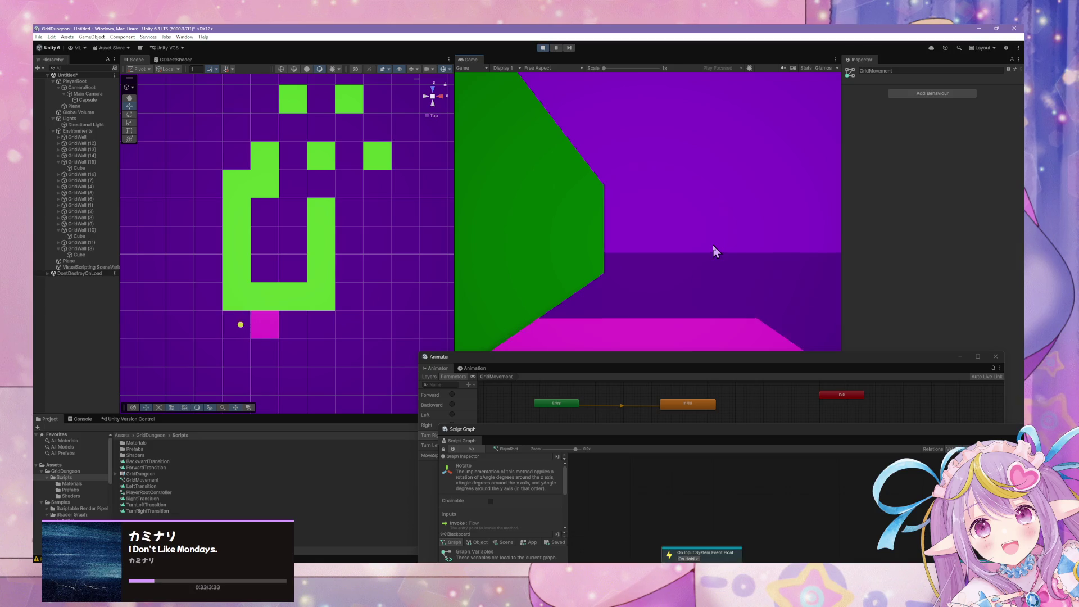
key("w")
key("w")
key("w")
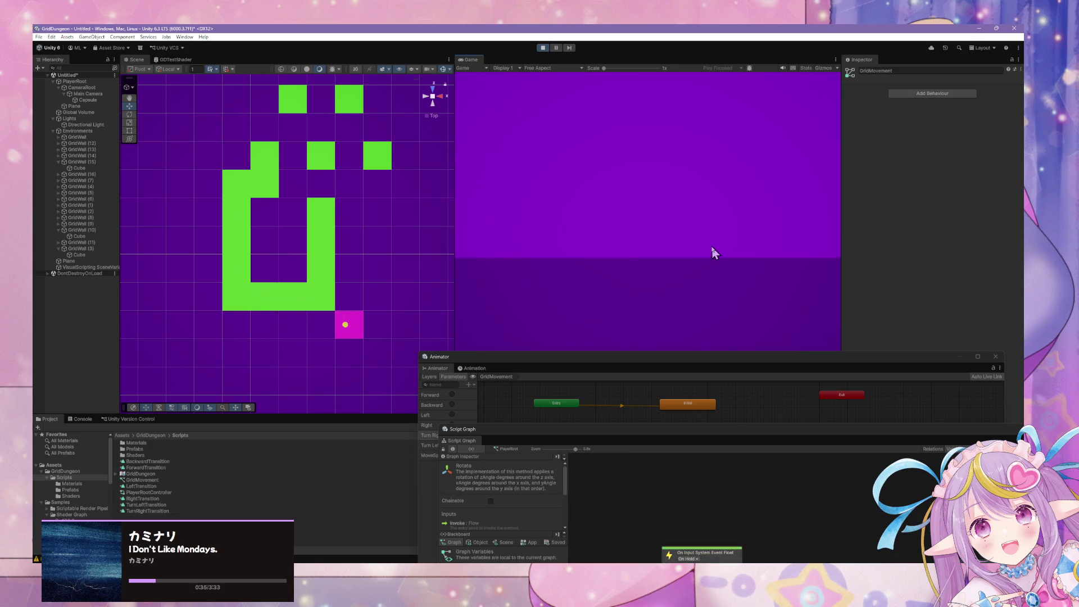
key("q")
key("q")
key("q")
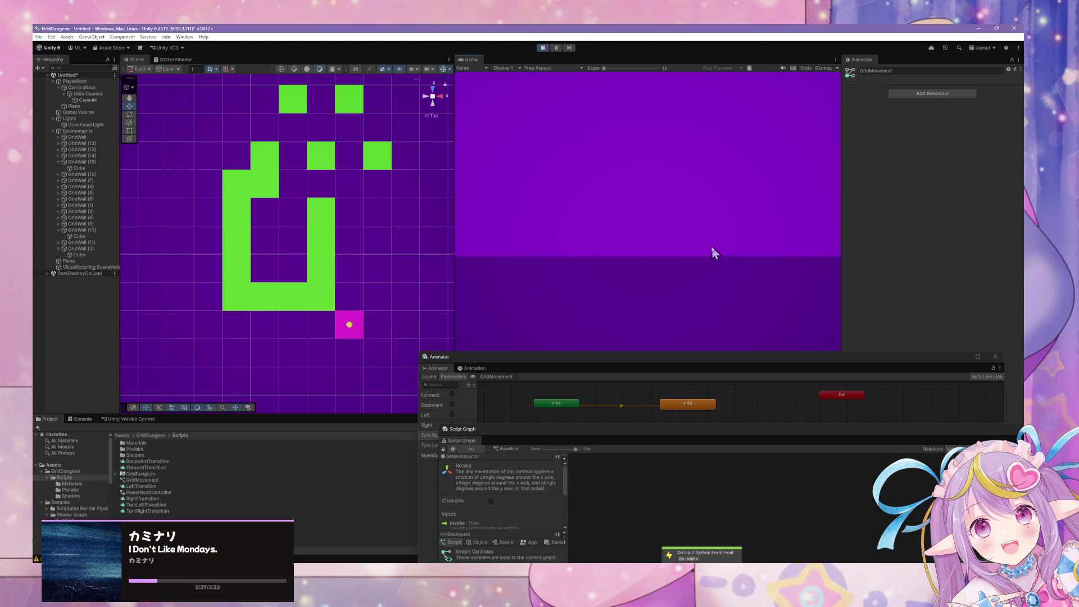
Step: Continue looping the maze's outer edge with held W and E/Q turns, west, north, east and south
key("e")
key("w")
key("w")
key("w")
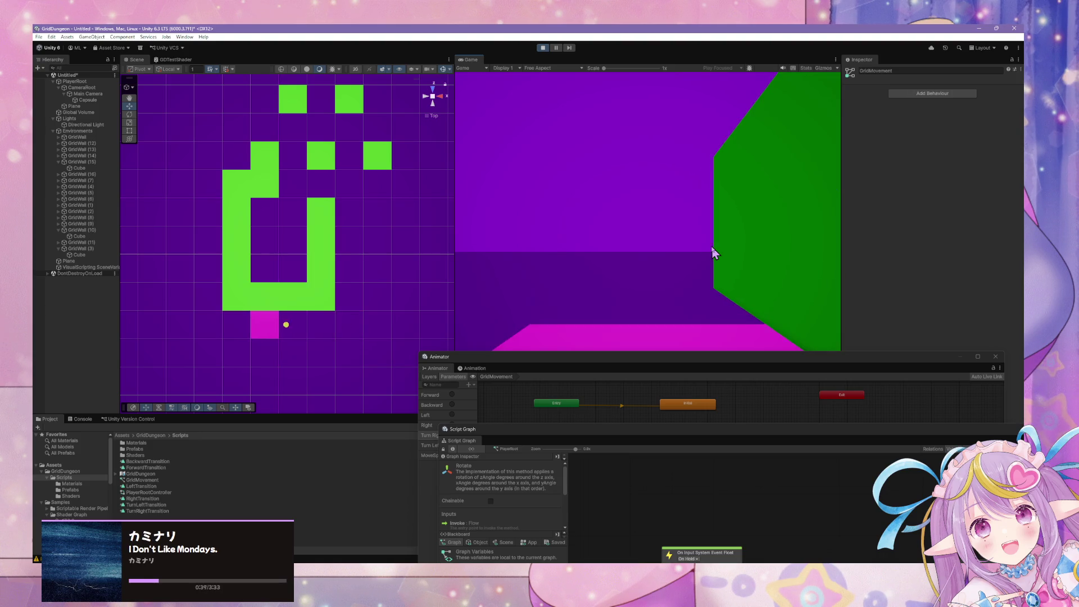
key("w")
key("w")
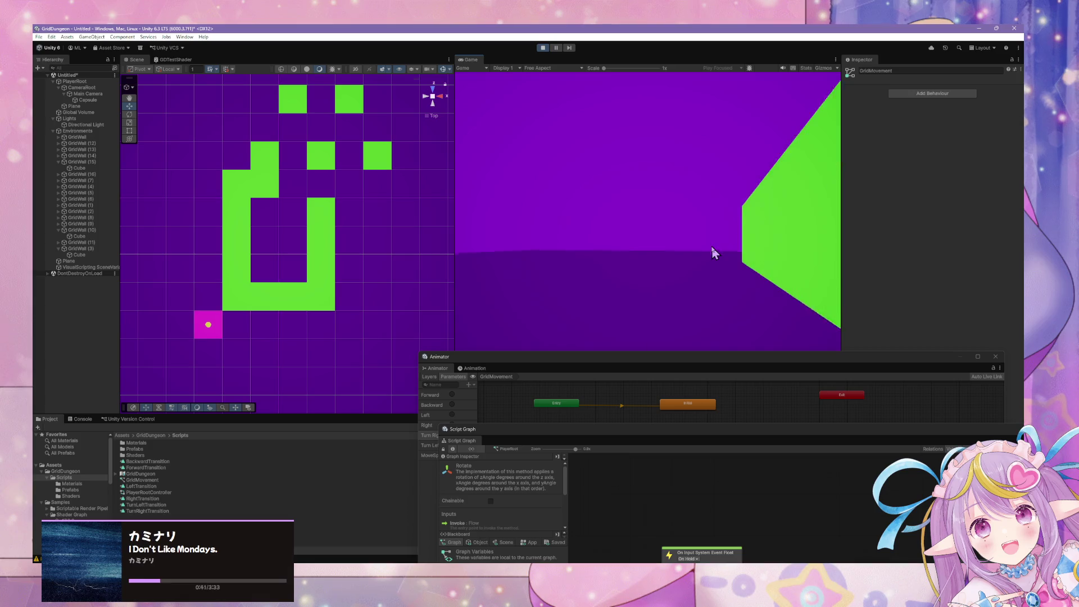
key("e")
key("w")
key("w")
key("w")
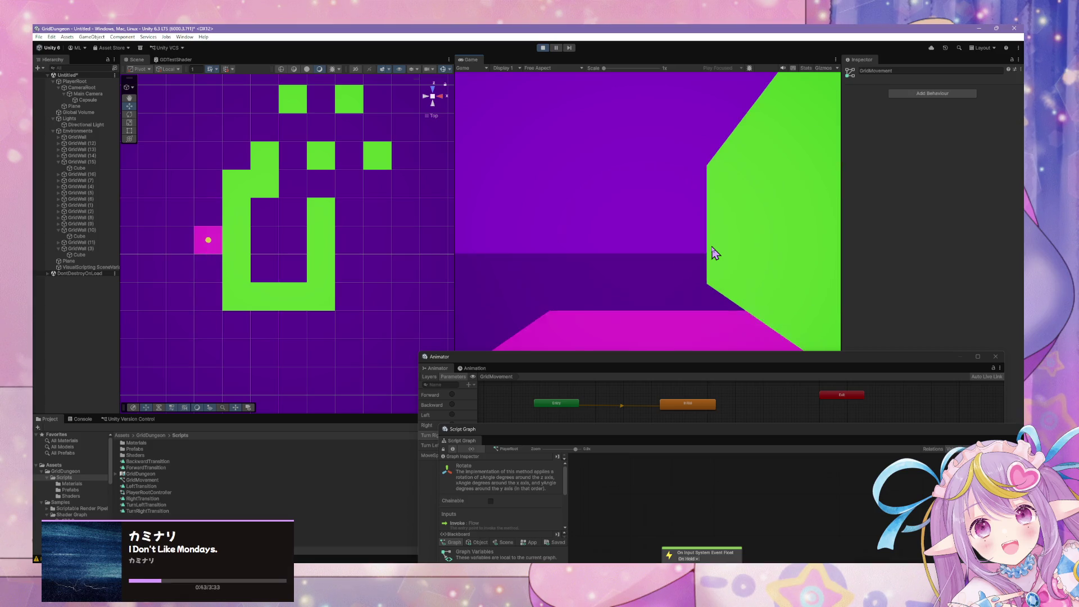
key("w")
key("w")
key("w")
key("w")
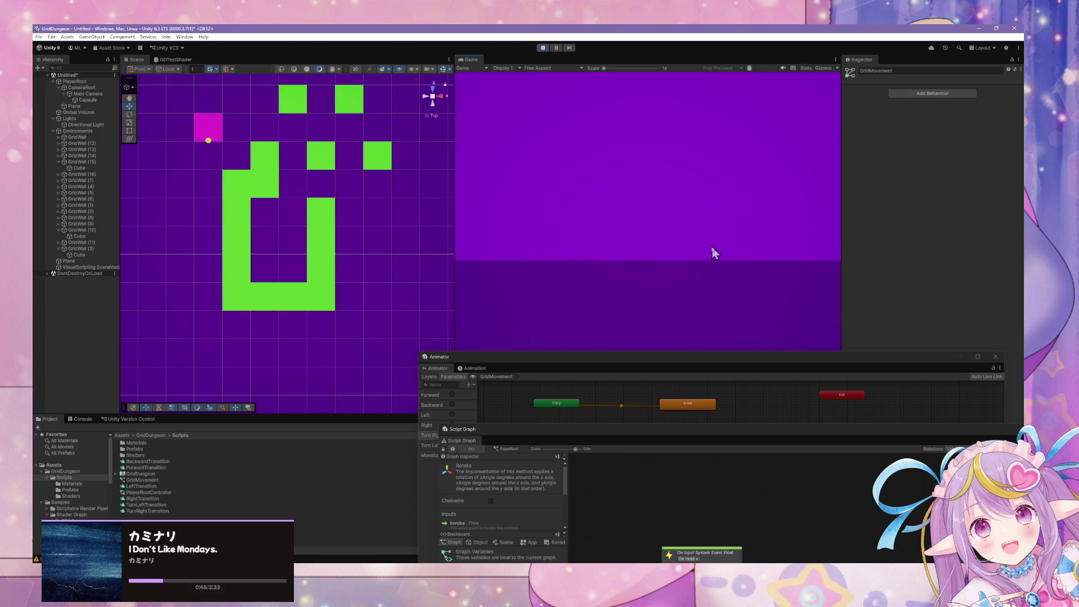
key("e")
key("w")
key("w")
key("w")
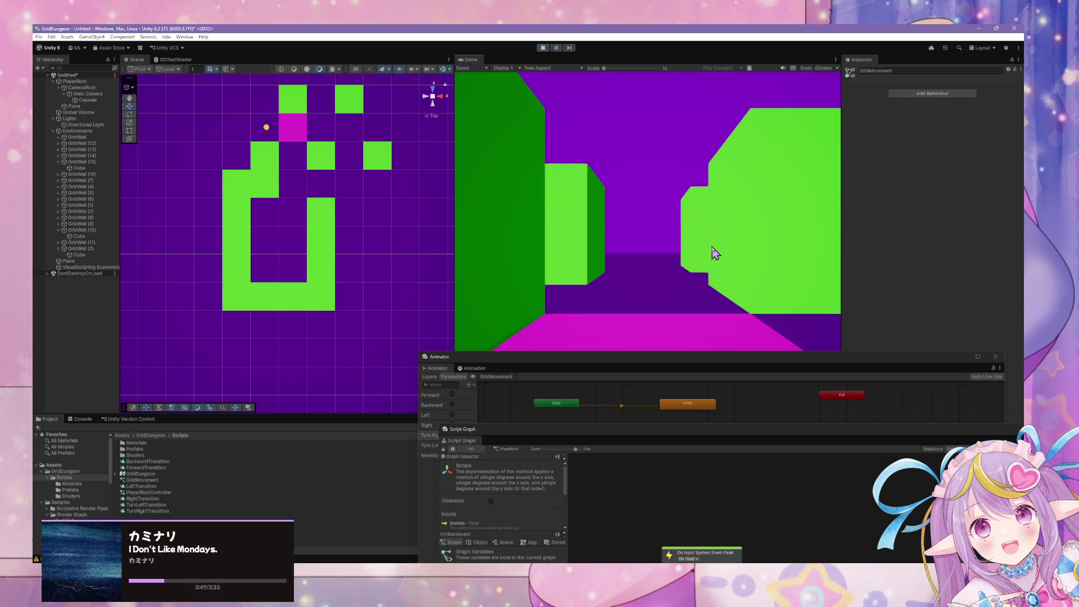
key("w")
key("w")
key("w")
key("w")
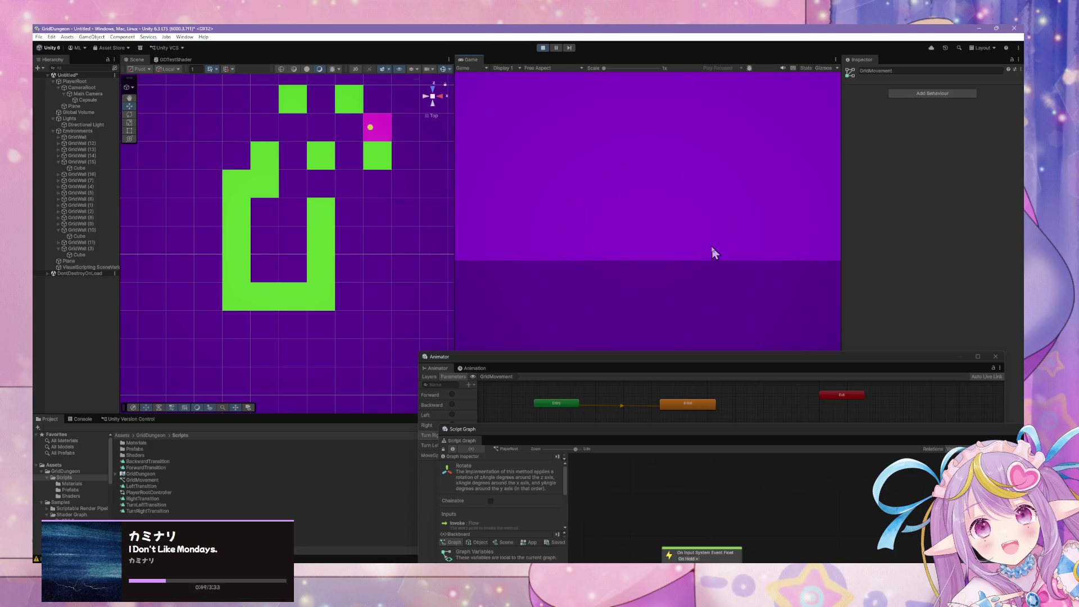
key("e")
key("w")
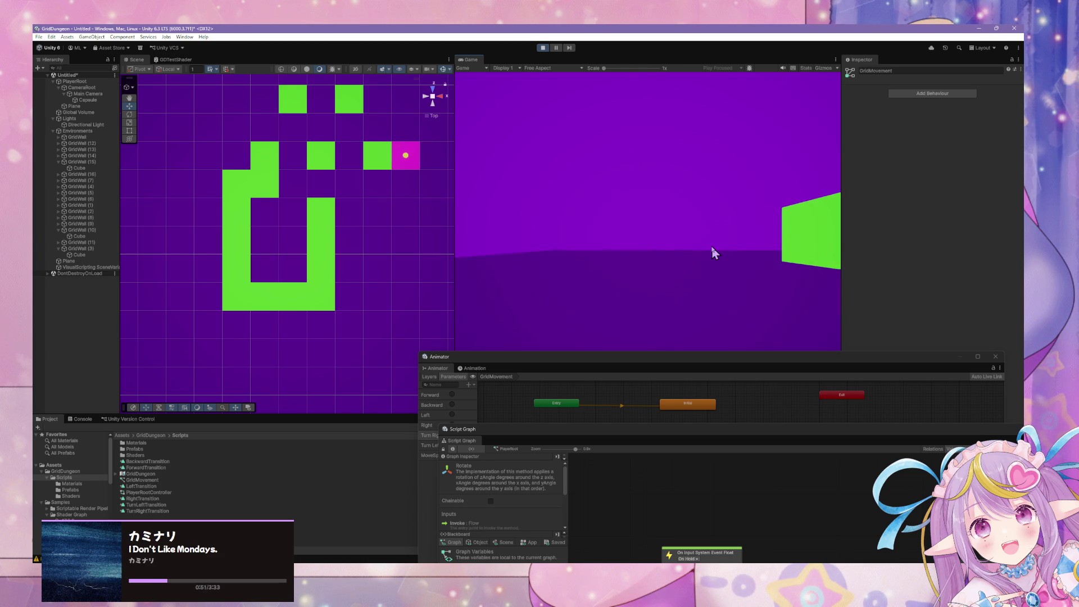
key("w")
key("w")
key("e")
key("w")
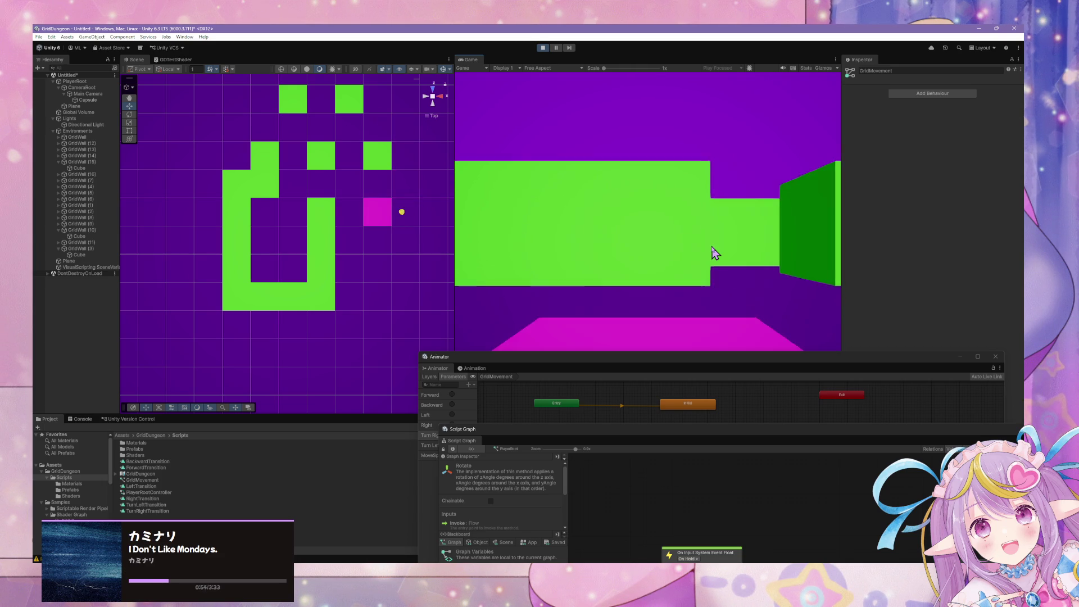
key("q")
key("w")
key("w")
key("w")
key("w")
key("e")
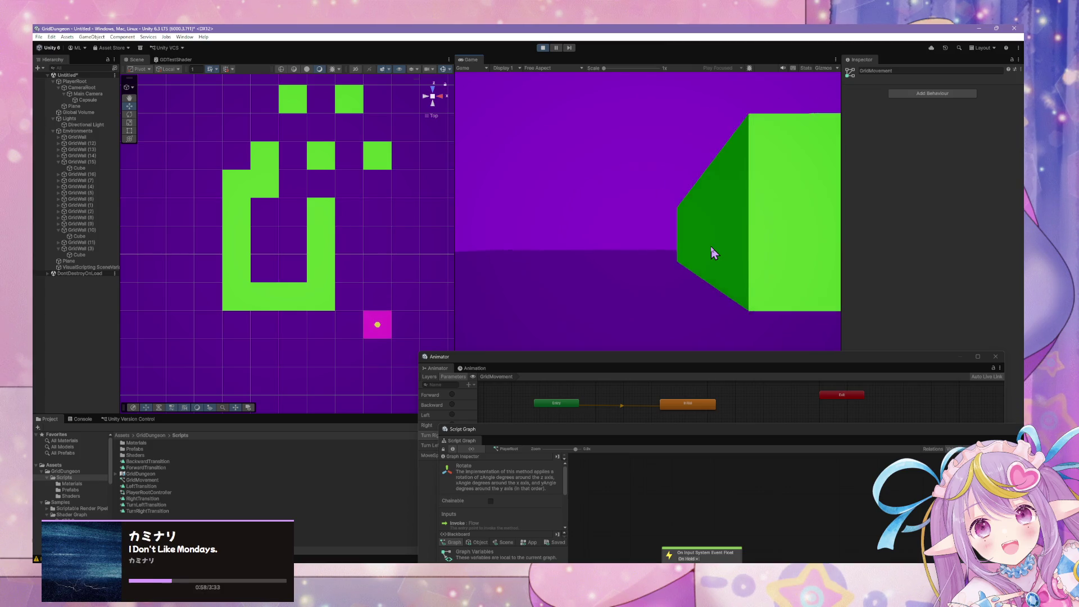
key("w")
key("w")
key("w")
key("w")
key("w")
key("w")
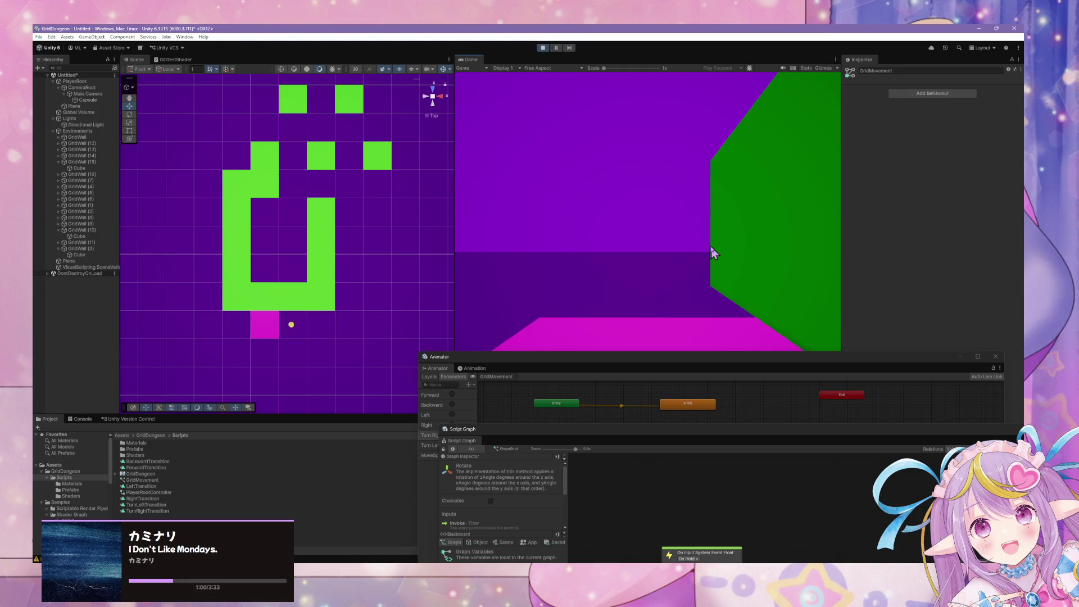
key("e")
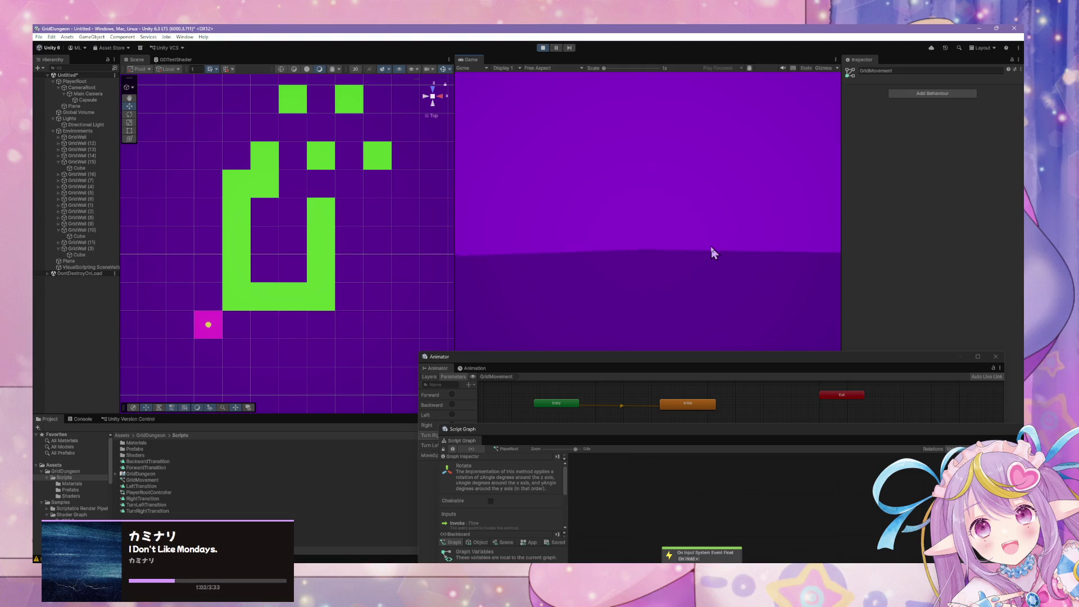
key("w")
key("w")
key("w")
key("w")
key("w")
key("w")
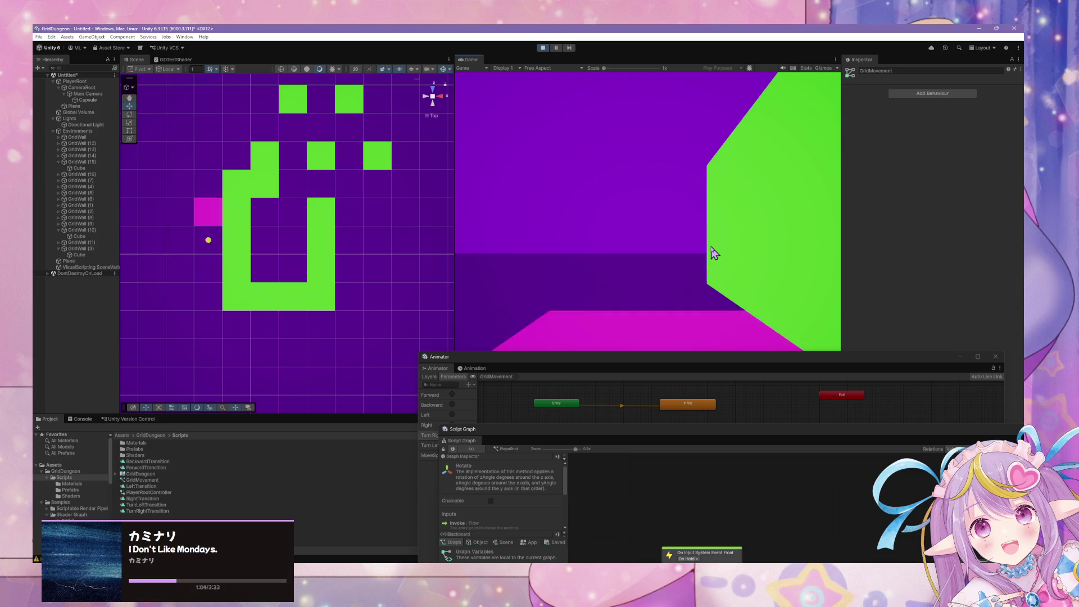
key("e")
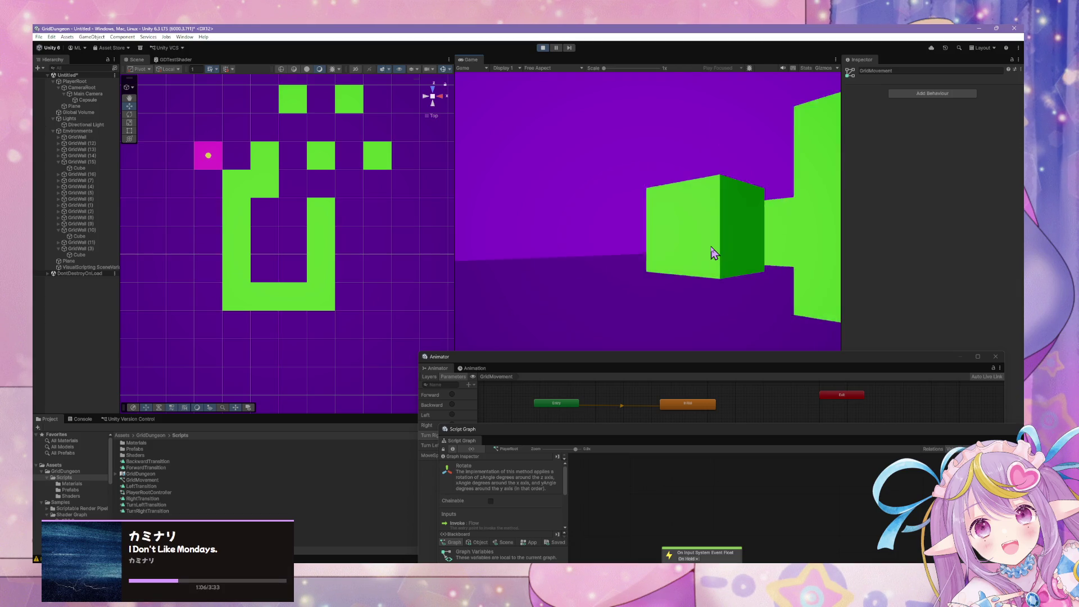
key("w")
Step: Use W with A/D to move south and west, ending below the U-shaped walls
key("a")
key("a")
key("a")
key("a")
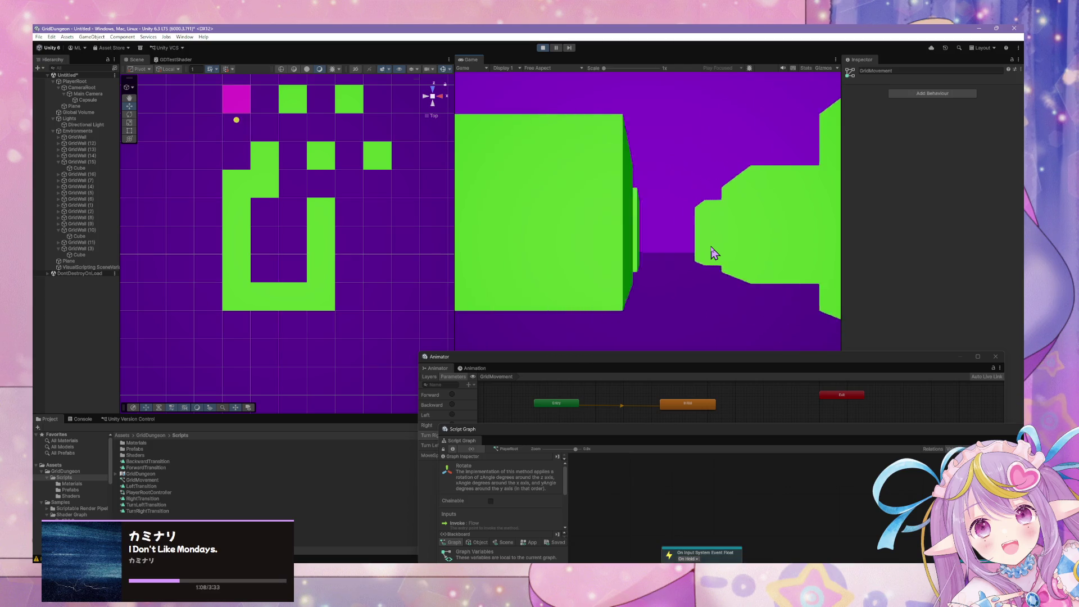
key("d")
key("d")
key("d")
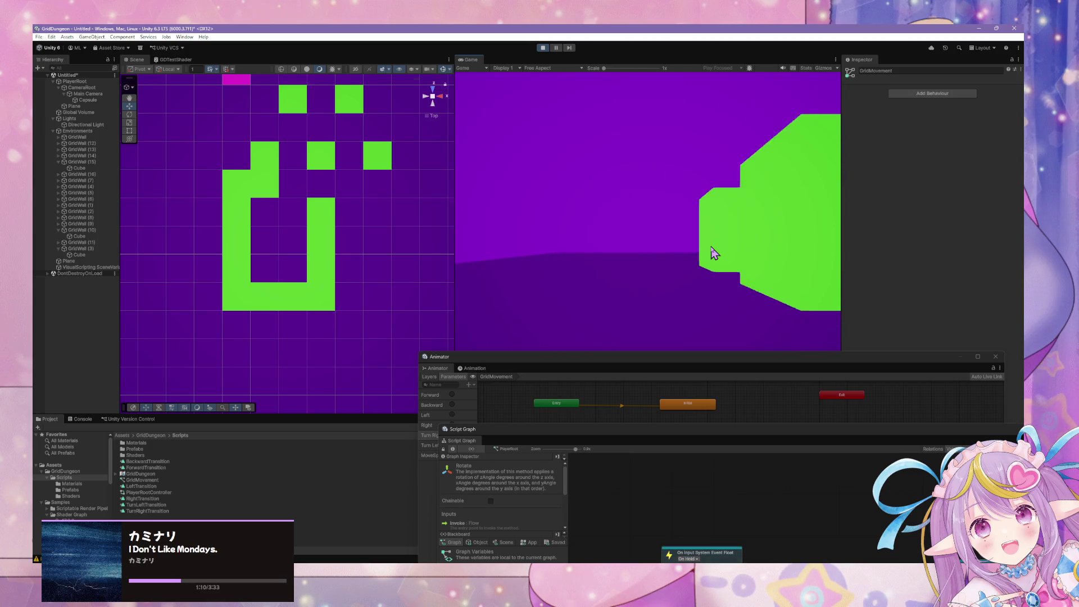
key("a")
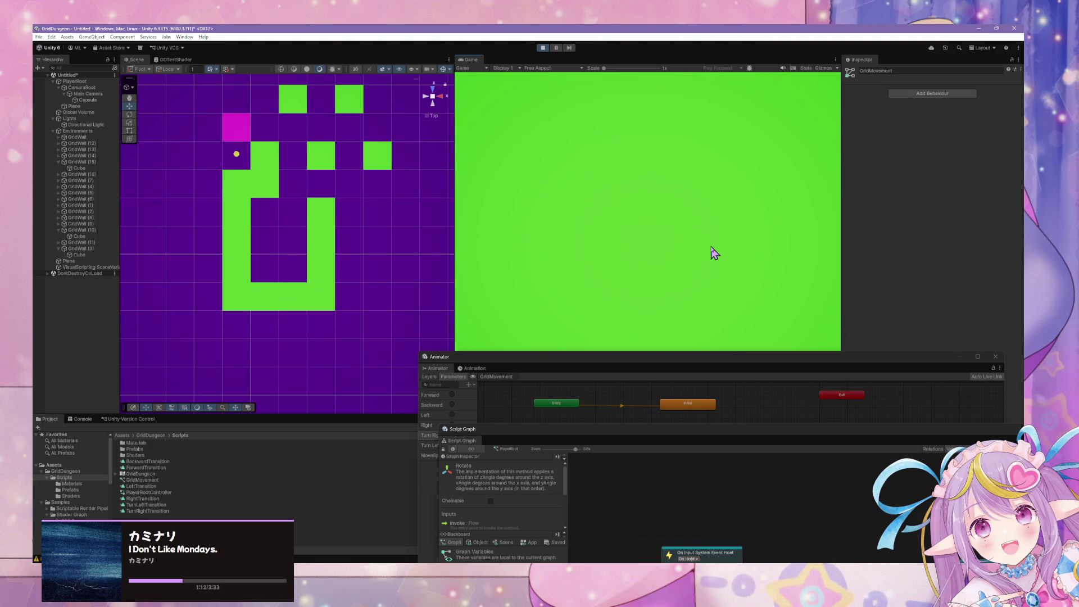
key("w")
key("w")
key("w")
key("w")
key("w")
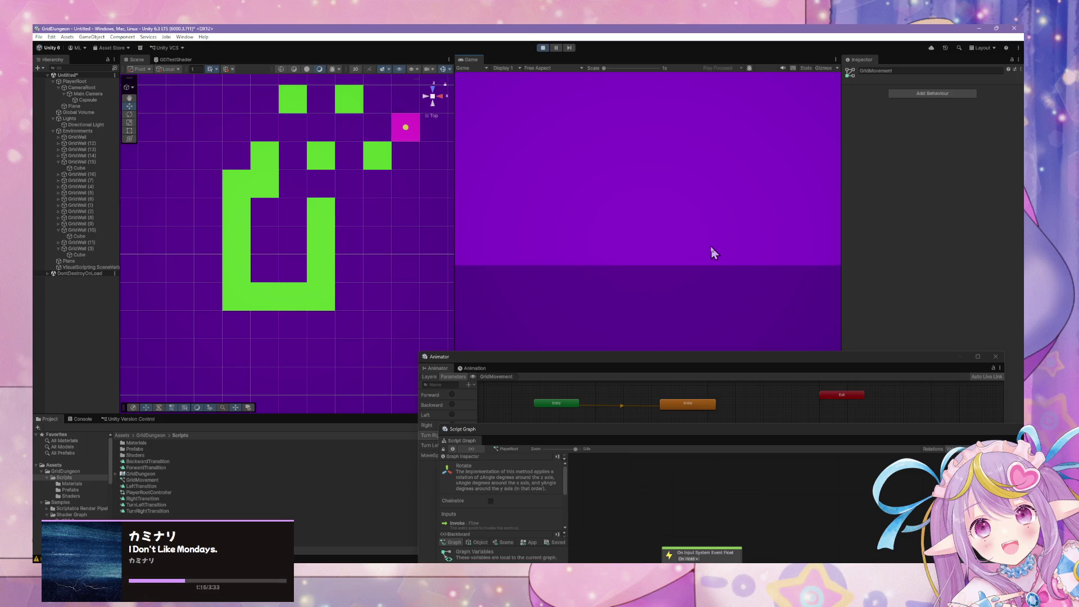
key("d")
key("d")
key("w")
key("w")
key("w")
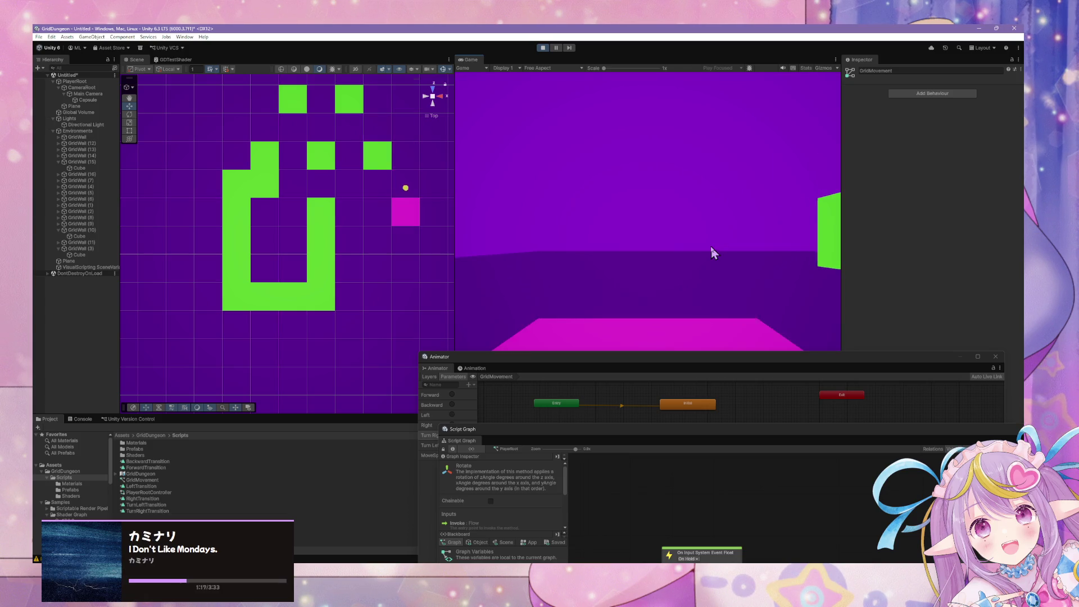
key("w")
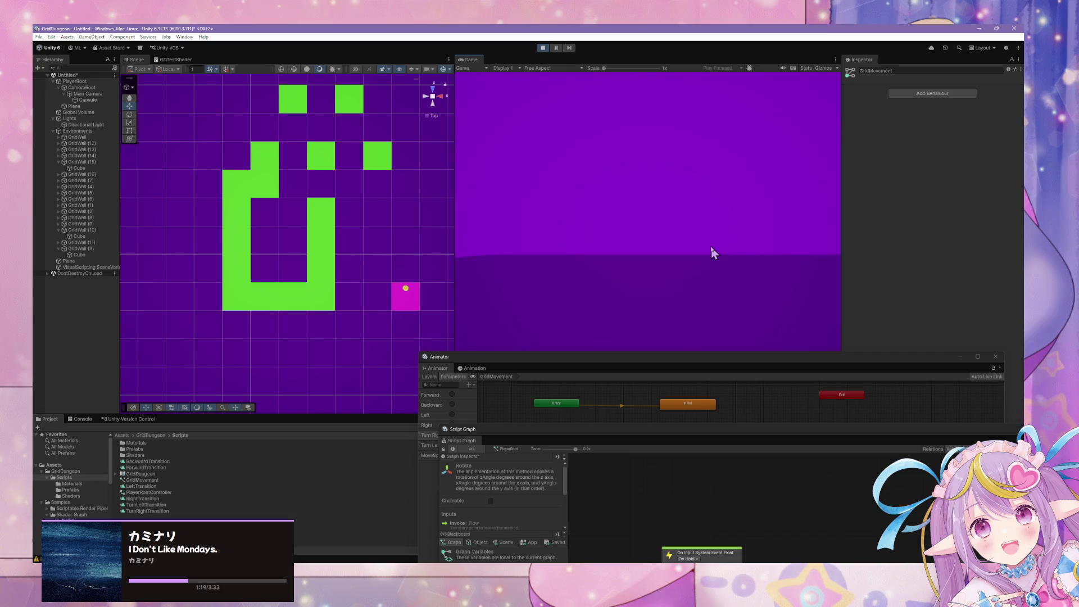
key("d")
key("w")
key("a")
key("w")
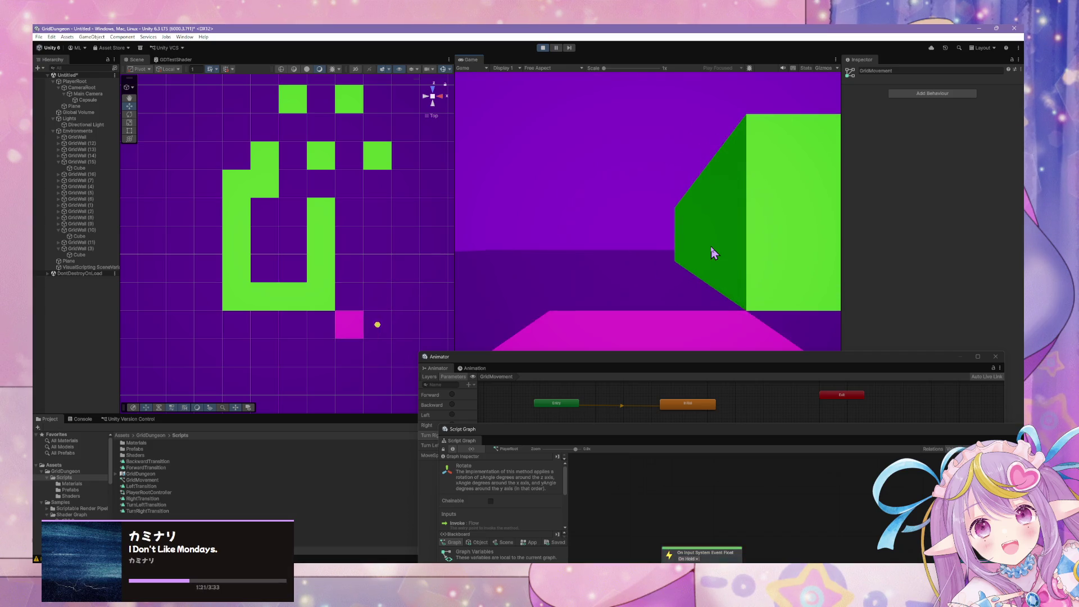
key("w")
key("w")
key("w")
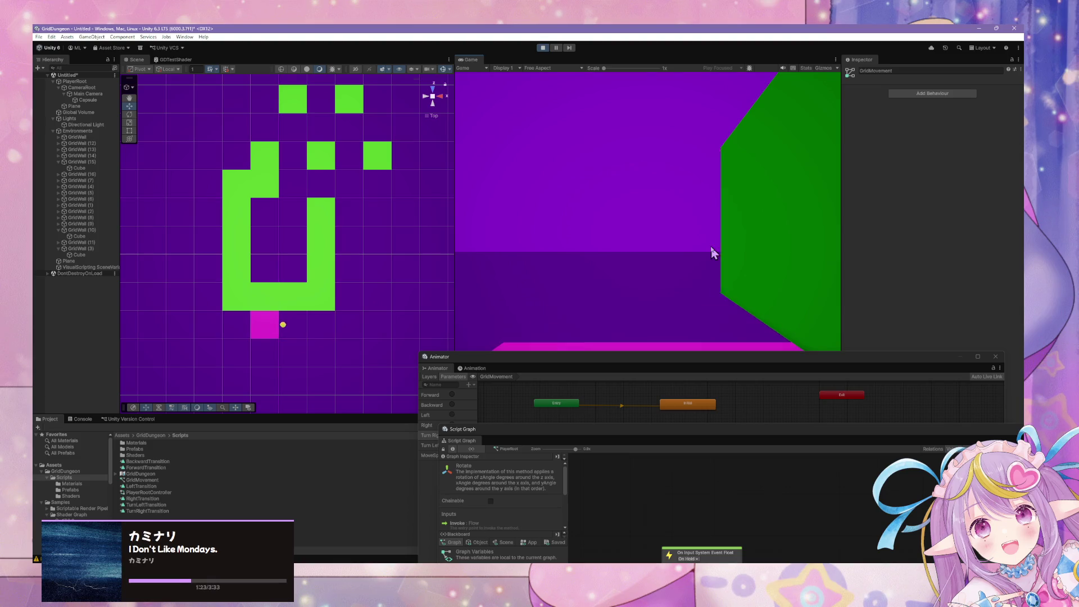